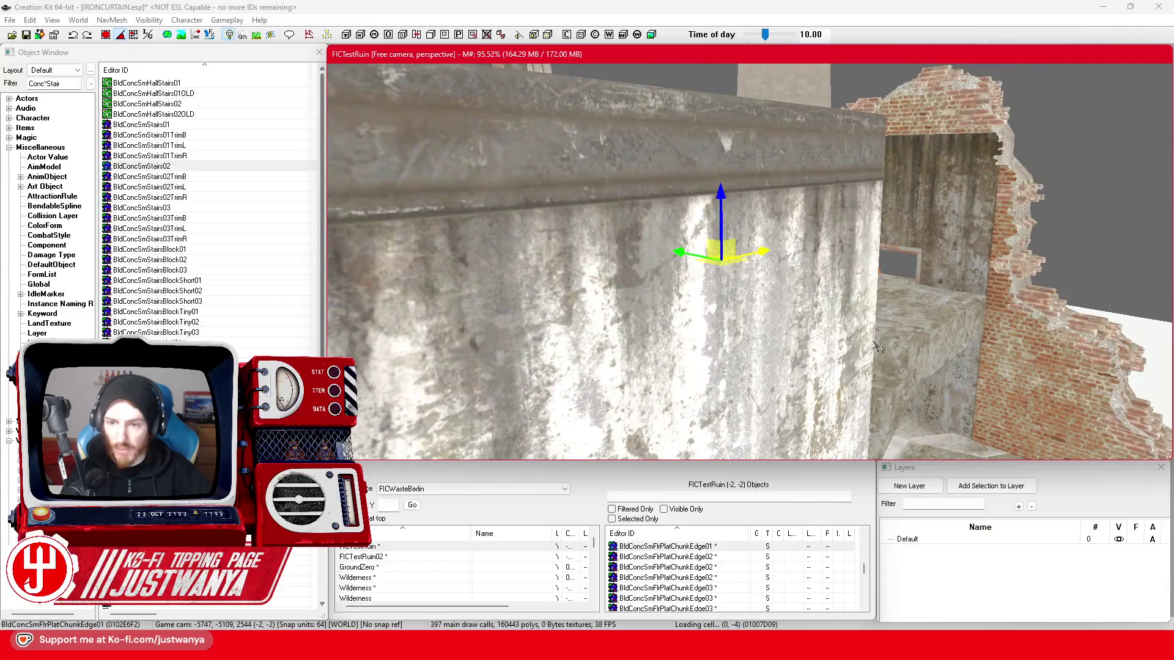
- Move the green brick wall piece toward the brick ruin near the stairs
{"action": "left_click", "coordinate": [801, 335]}
{"action": "left_click_drag", "start_coordinate": [810, 334], "coordinate": [808, 391]}
{"action": "scroll", "coordinate": [632, 240], "scroll_direction": "up", "scroll_amount": 3}
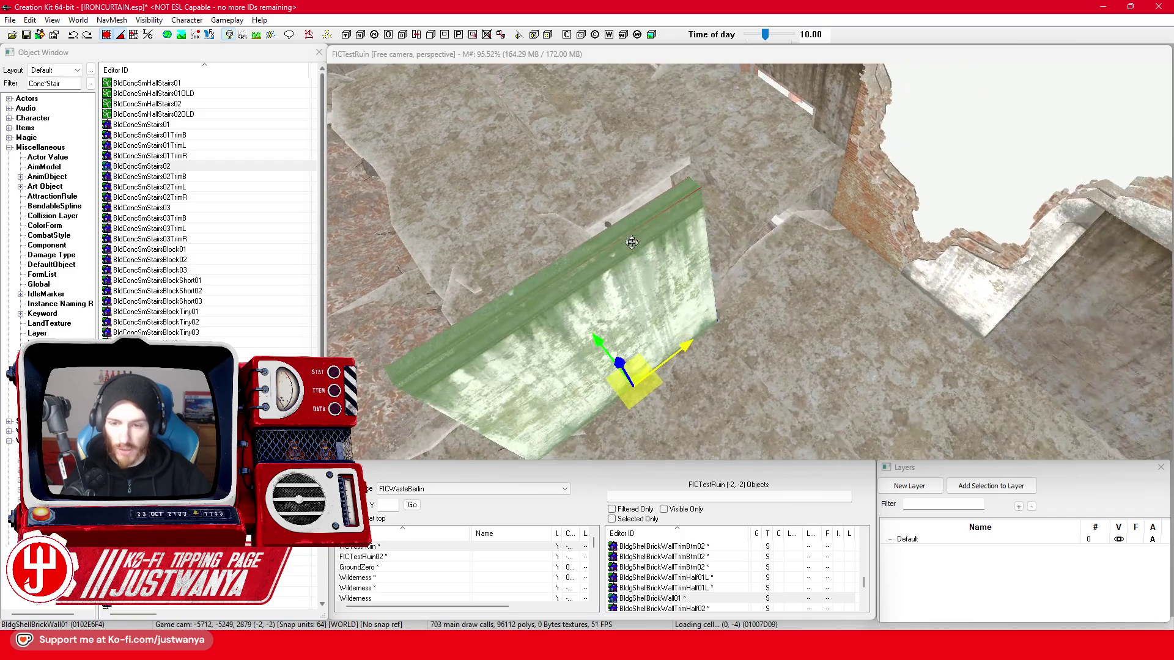
{"action": "left_click_drag", "start_coordinate": [688, 351], "coordinate": [843, 232]}
{"action": "left_click_drag", "start_coordinate": [807, 183], "coordinate": [862, 167]}
{"action": "key", "text": "1"}
{"action": "mouse_move", "coordinate": [672, 269]}
{"action": "left_mouse_down"}
{"action": "mouse_move", "coordinate": [700, 282]}
{"action": "mouse_move", "coordinate": [689, 298]}
{"action": "mouse_move", "coordinate": [702, 302]}
{"action": "left_mouse_up"}
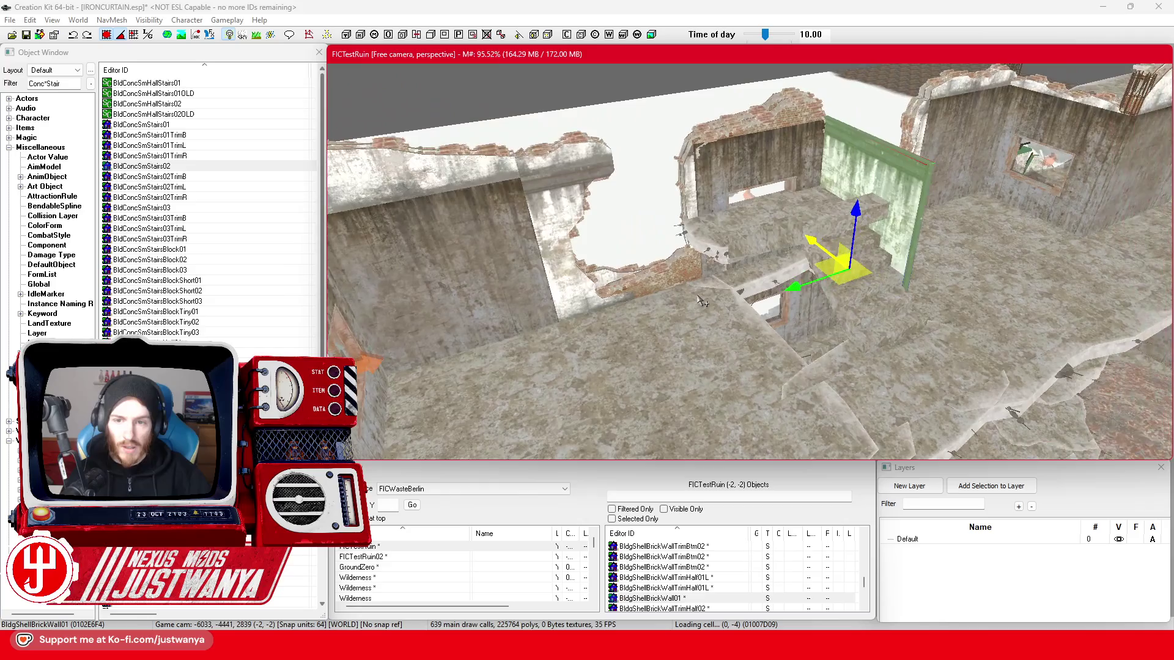
{"action": "scroll", "coordinate": [702, 302], "scroll_direction": "up", "scroll_amount": 2}
{"action": "left_click_drag", "start_coordinate": [717, 255], "coordinate": [721, 258]}
- Rotate the piece at the broken wall edge into a narrow upright wall
{"action": "left_click", "coordinate": [721, 260]}
{"action": "left_click_drag", "start_coordinate": [619, 306], "coordinate": [587, 232]}
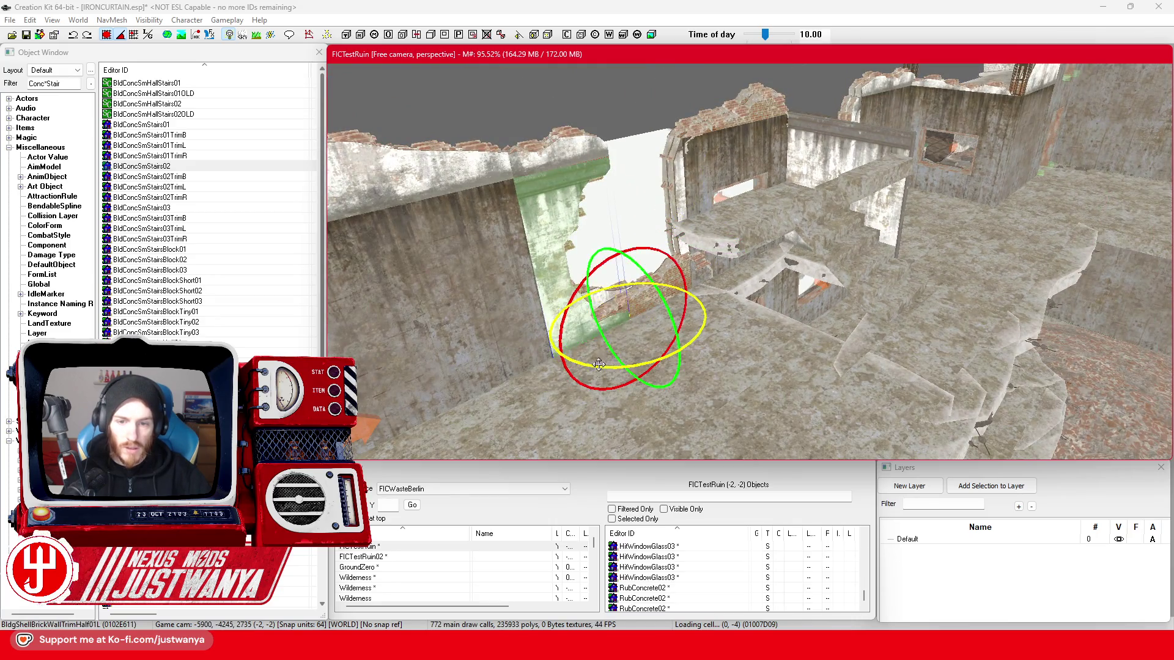
{"action": "left_click_drag", "start_coordinate": [691, 318], "coordinate": [649, 318]}
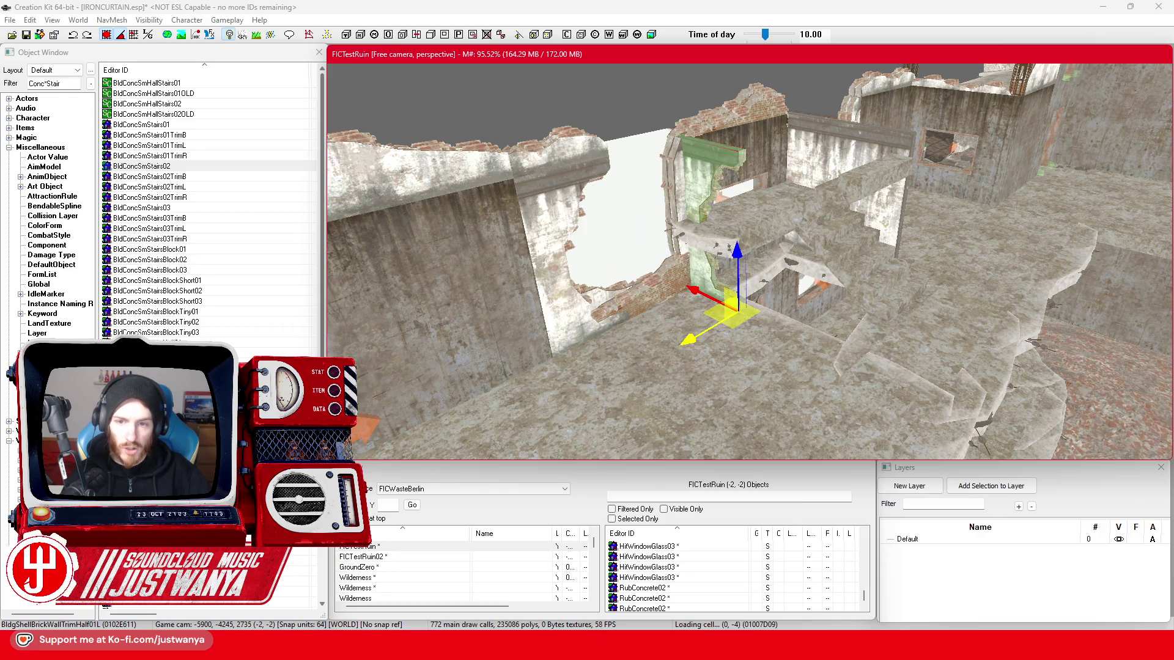
{"action": "mouse_move", "coordinate": [672, 324]}
{"action": "left_mouse_down"}
{"action": "mouse_move", "coordinate": [670, 339]}
{"action": "mouse_move", "coordinate": [719, 342]}
{"action": "left_mouse_up"}
{"action": "scroll", "coordinate": [670, 335], "scroll_direction": "up", "scroll_amount": 5}
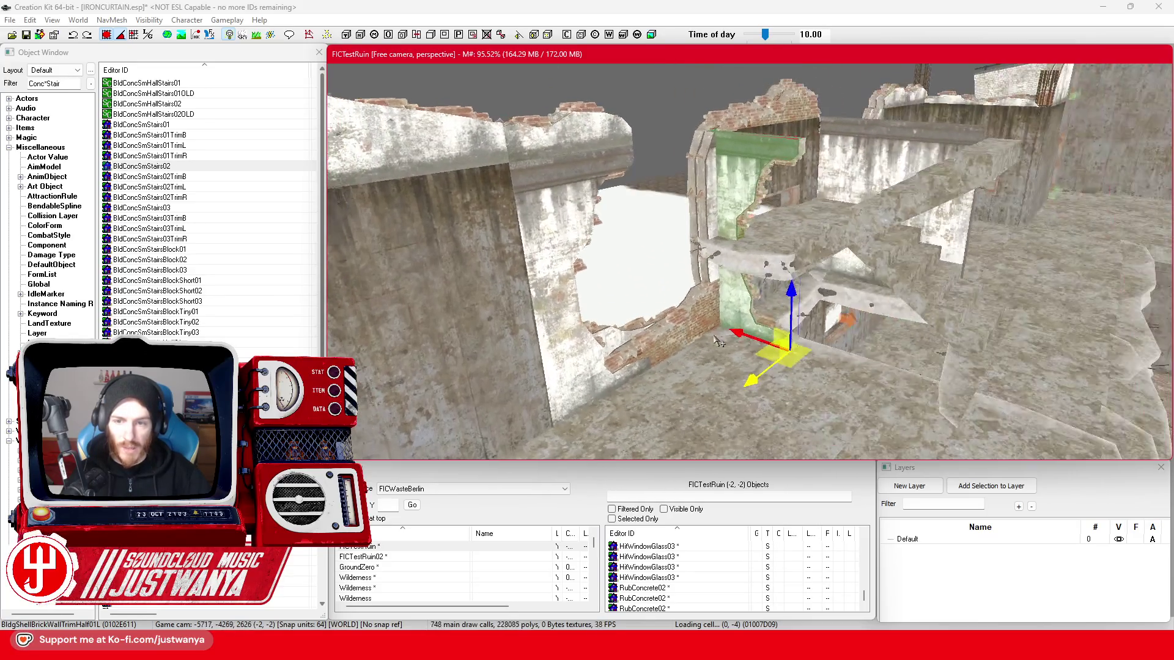
{"action": "left_click_drag", "start_coordinate": [785, 312], "coordinate": [772, 328]}
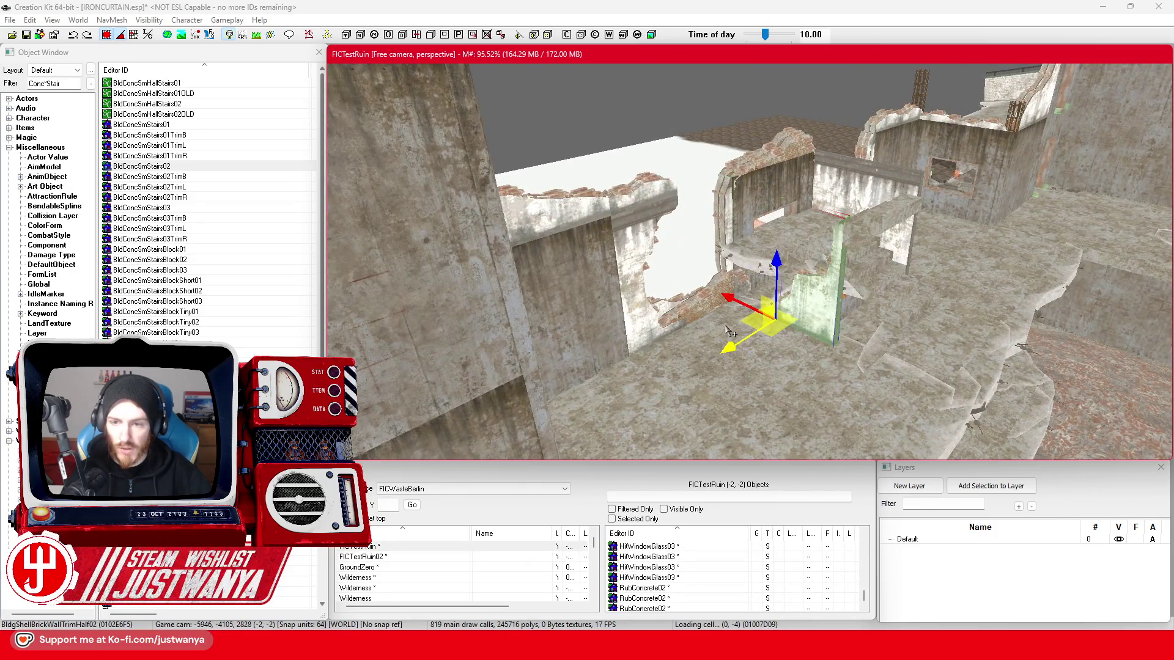
{"action": "scroll", "coordinate": [728, 328], "scroll_direction": "up", "scroll_amount": 5}
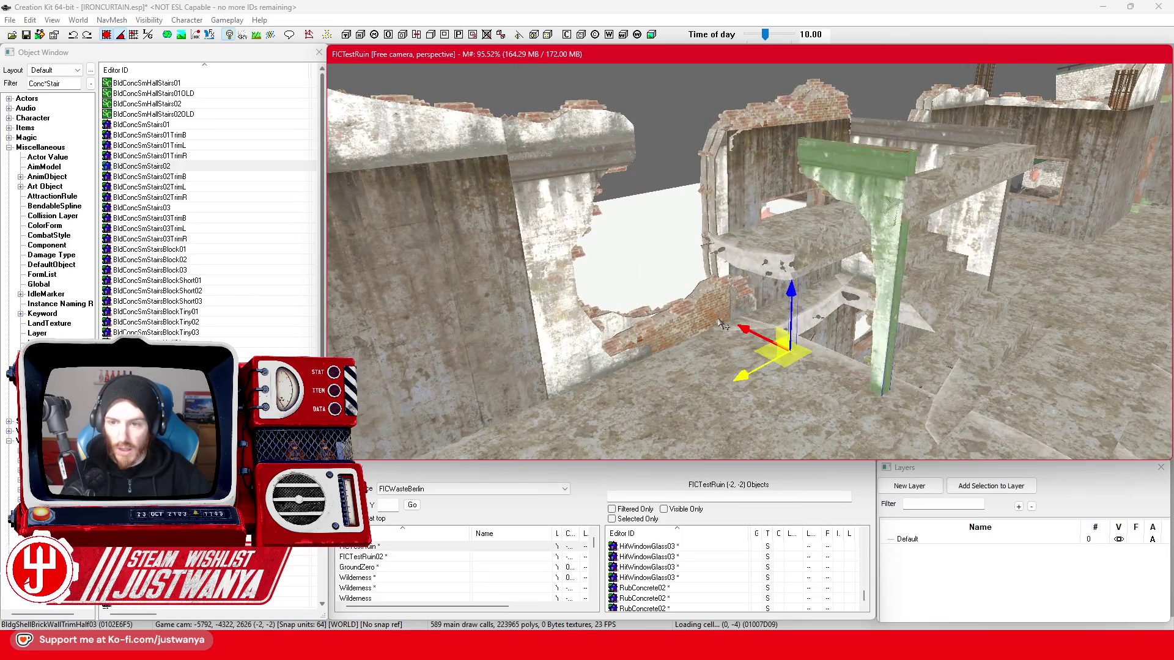
{"action": "left_click_drag", "start_coordinate": [724, 325], "coordinate": [737, 308]}
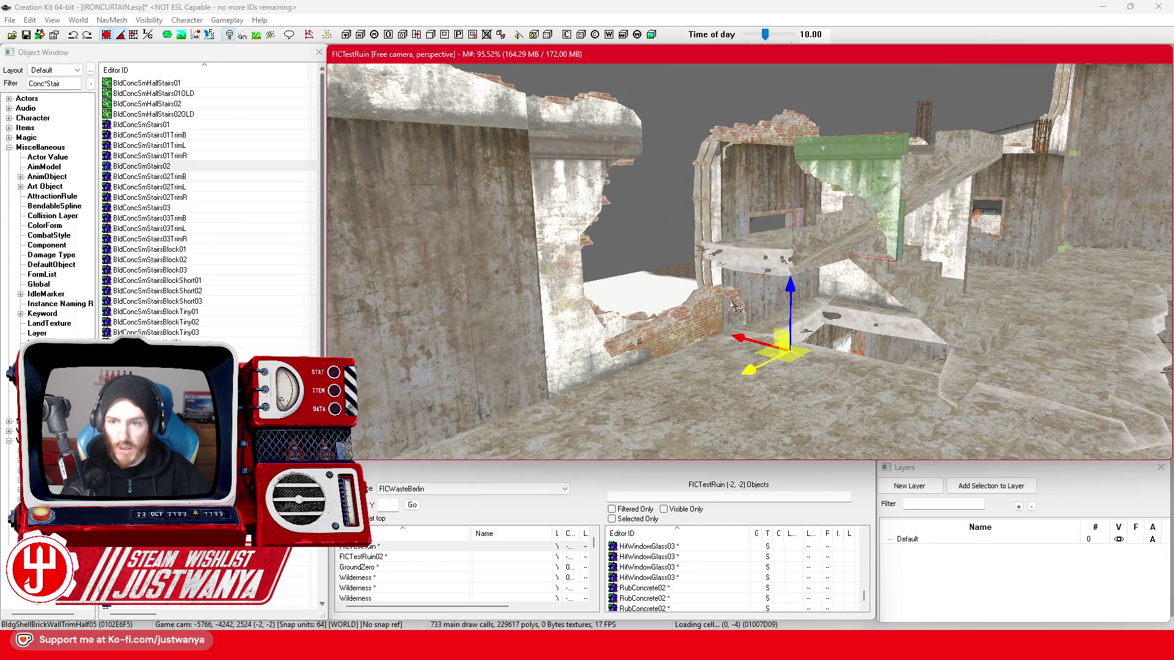
- Cycle the piece's model variants until BldgShellBrickWallTrimHalf01L fills the gap
{"action": "key", "text": "ctrl+z"}
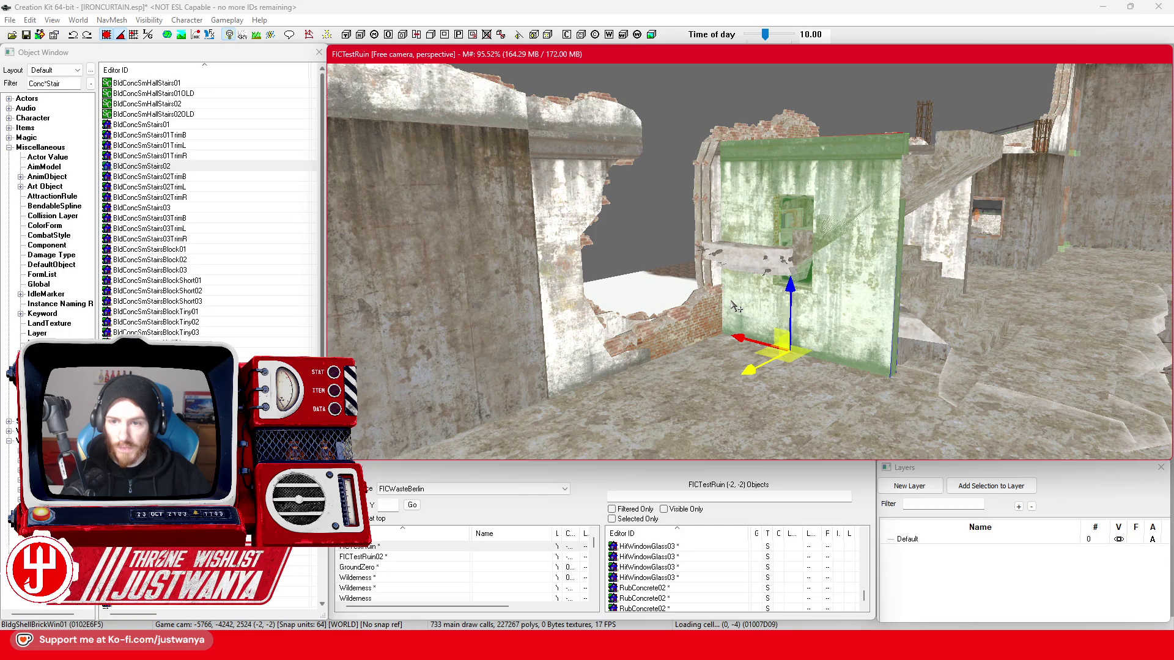
{"action": "key", "text": "ctrl+y"}
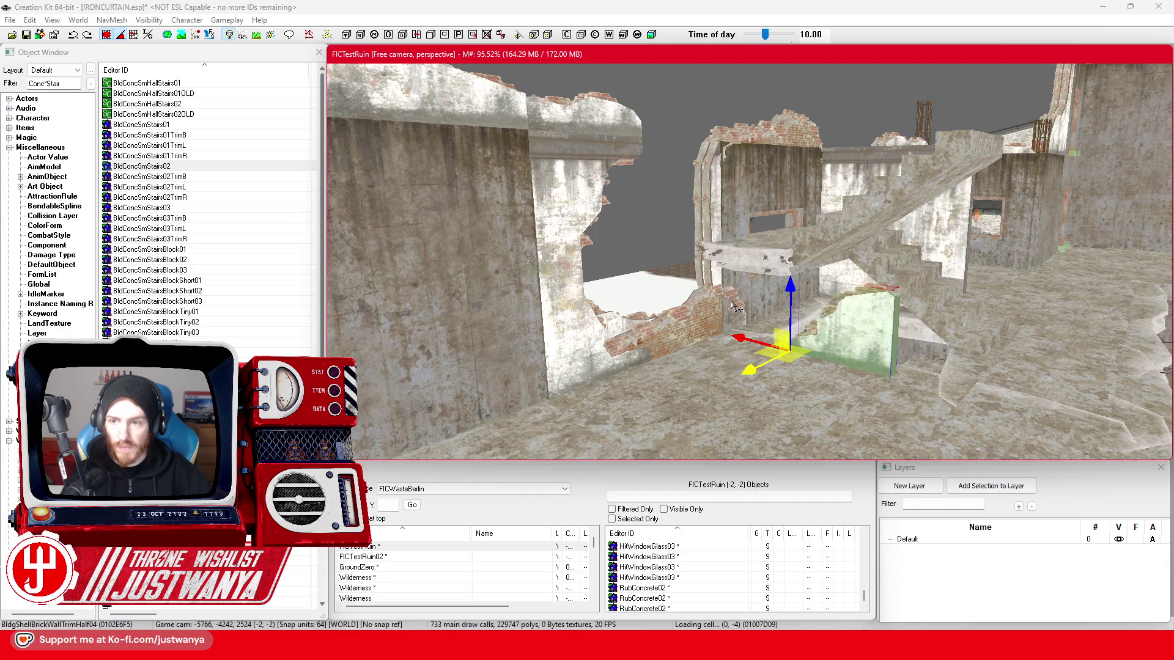
{"action": "key", "text": "ctrl+z"}
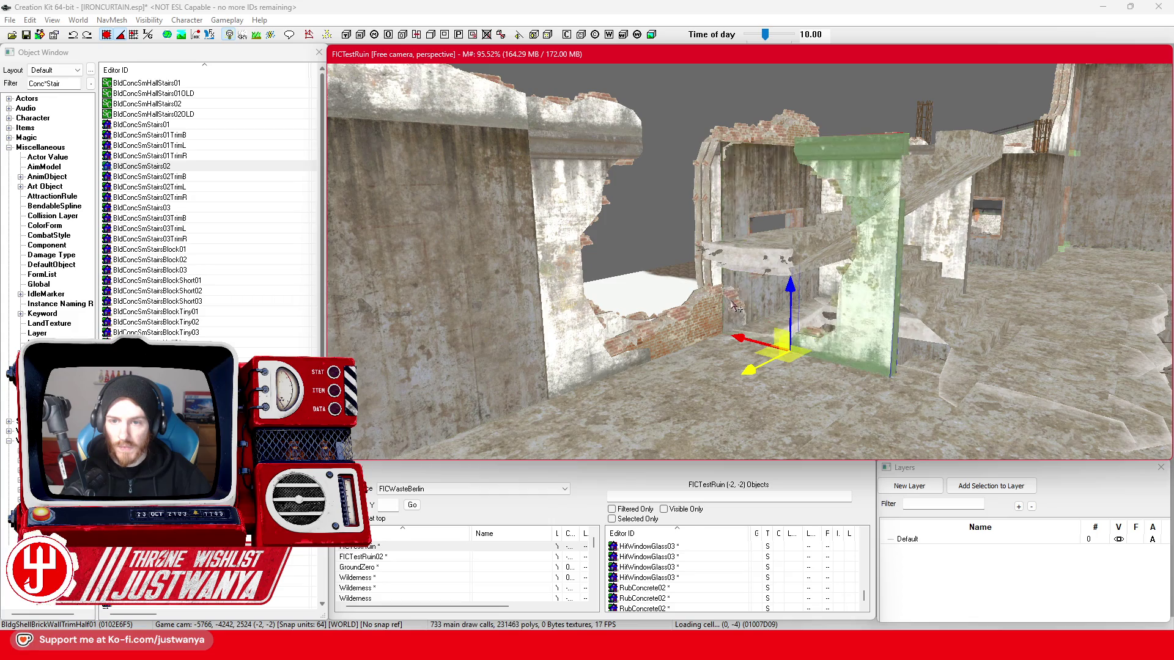
{"action": "key", "text": "ctrl+y"}
{"action": "key", "text": "ctrl+z"}
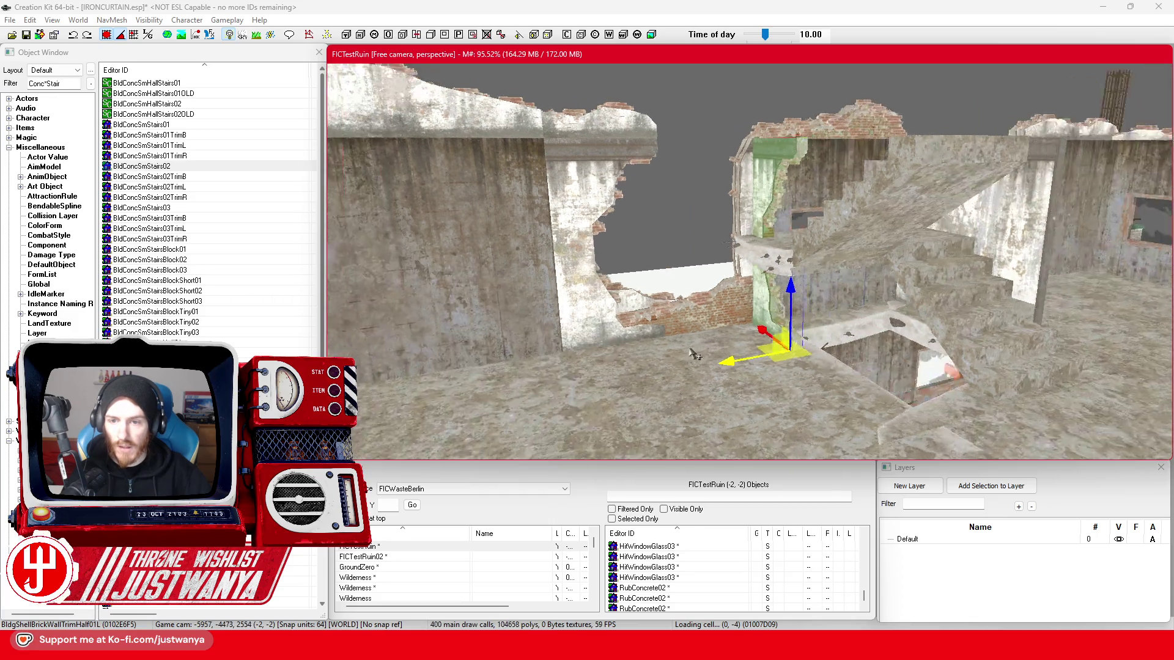
{"action": "left_click_drag", "start_coordinate": [673, 354], "coordinate": [614, 350]}
- Cycle the doorway wall through corner-window and trim models to BldgShellBrickWallTrimHalf05L
{"action": "left_click_drag", "start_coordinate": [834, 289], "coordinate": [703, 299]}
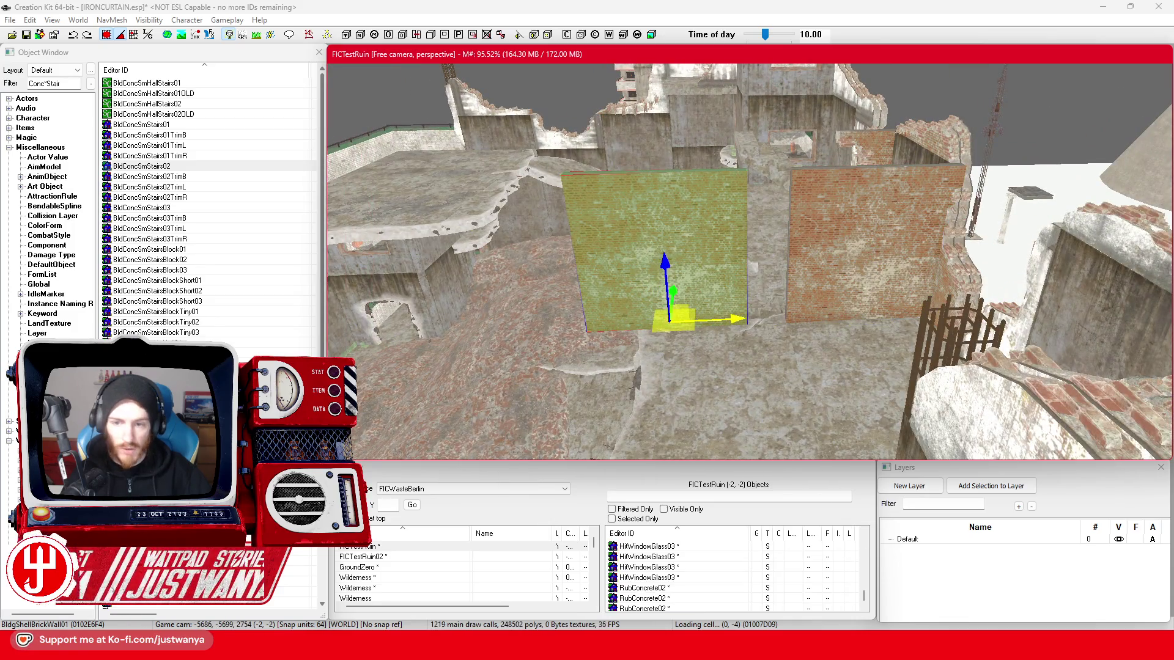
{"action": "scroll", "coordinate": [759, 336], "scroll_direction": "up", "scroll_amount": 5}
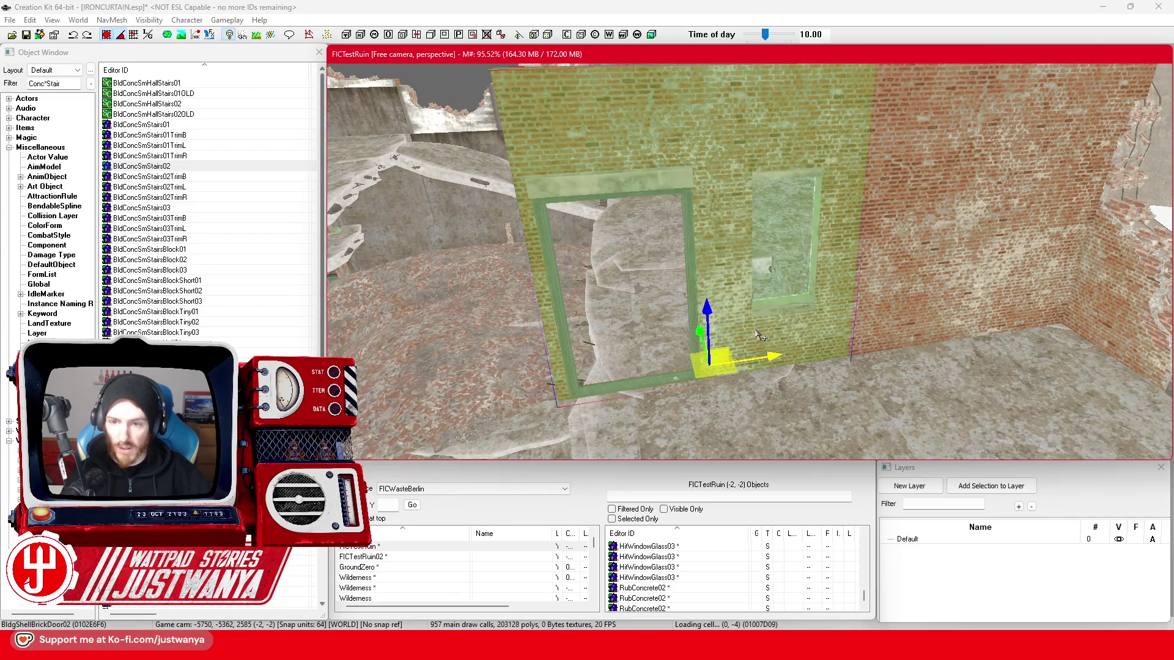
{"action": "left_click_drag", "start_coordinate": [596, 277], "coordinate": [775, 272]}
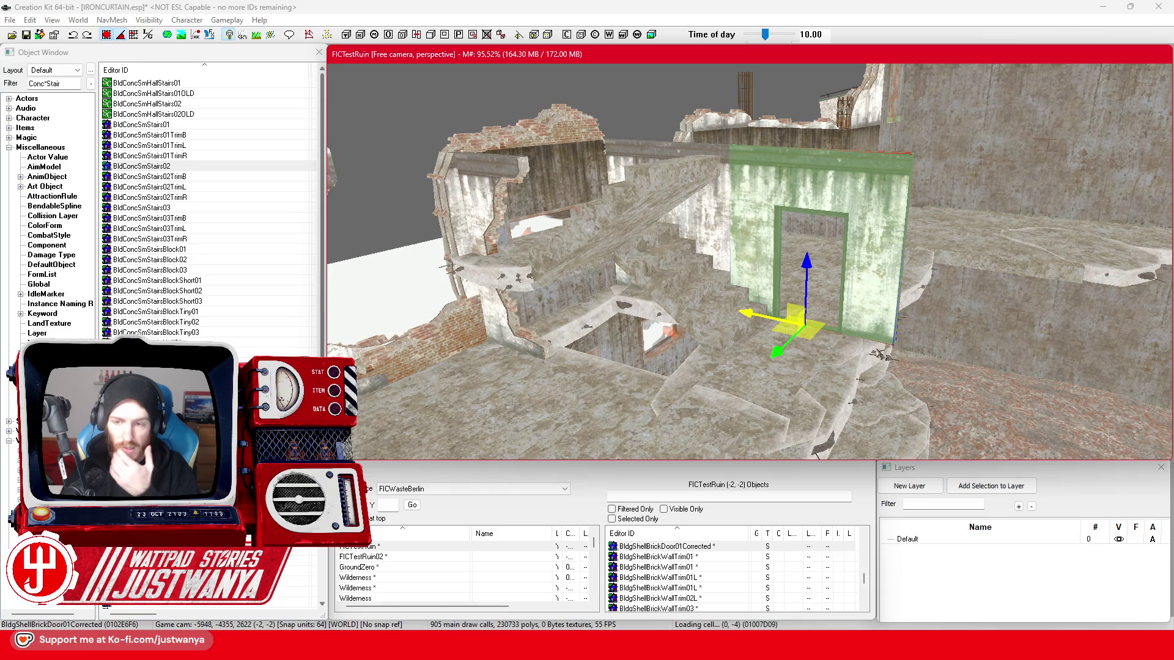
{"action": "left_click_drag", "start_coordinate": [849, 359], "coordinate": [800, 342]}
{"action": "key", "text": "ctrl+z"}
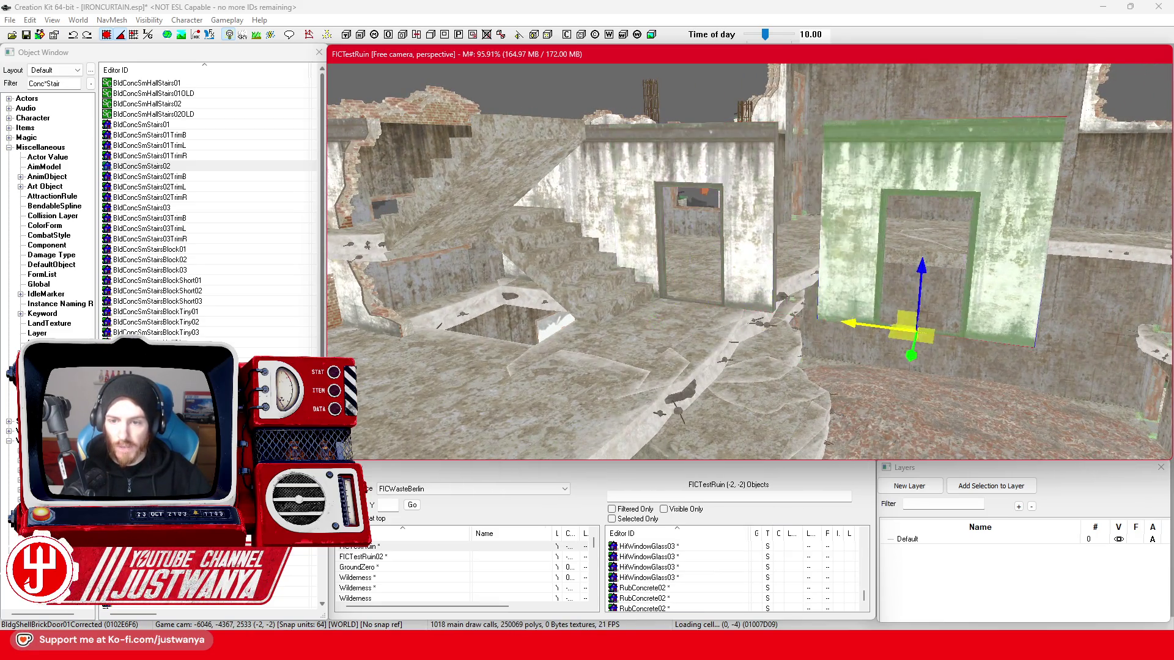
{"action": "key", "text": "ctrl+z"}
{"action": "key", "text": "ctrl+z"}
{"action": "key", "text": "ctrl+z"}
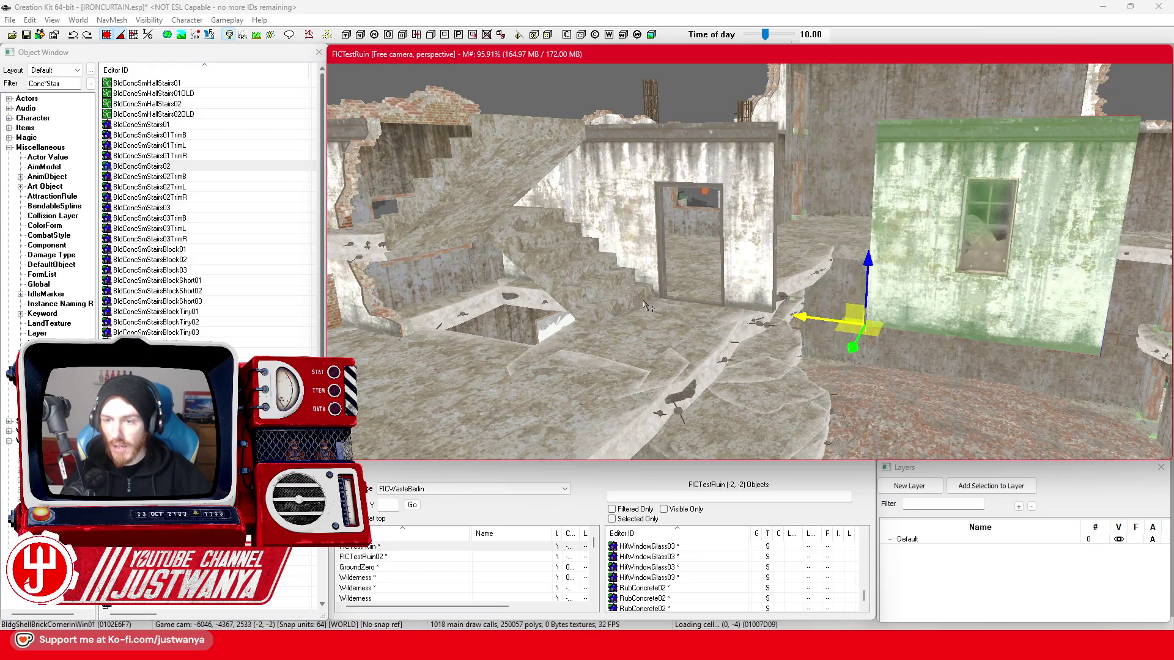
{"action": "key", "text": "ctrl+z"}
{"action": "key", "text": "ctrl+z"}
{"action": "key", "text": "ctrl+z"}
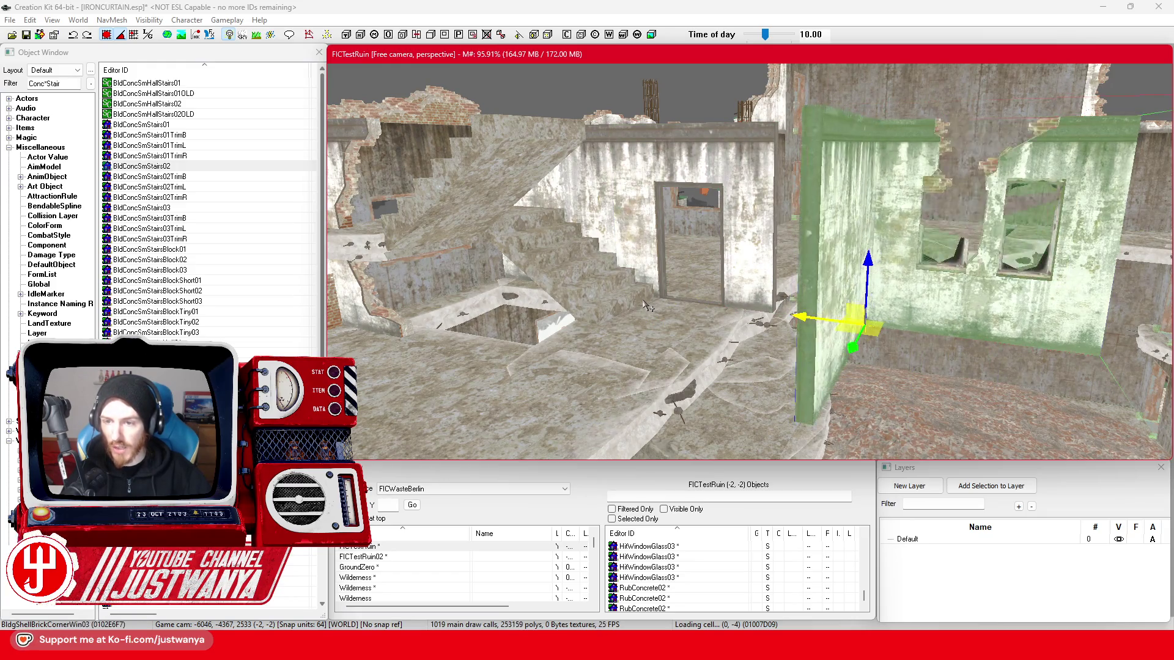
{"action": "key", "text": "ctrl+z"}
{"action": "key", "text": "ctrl+z"}
{"action": "key", "text": "ctrl+z"}
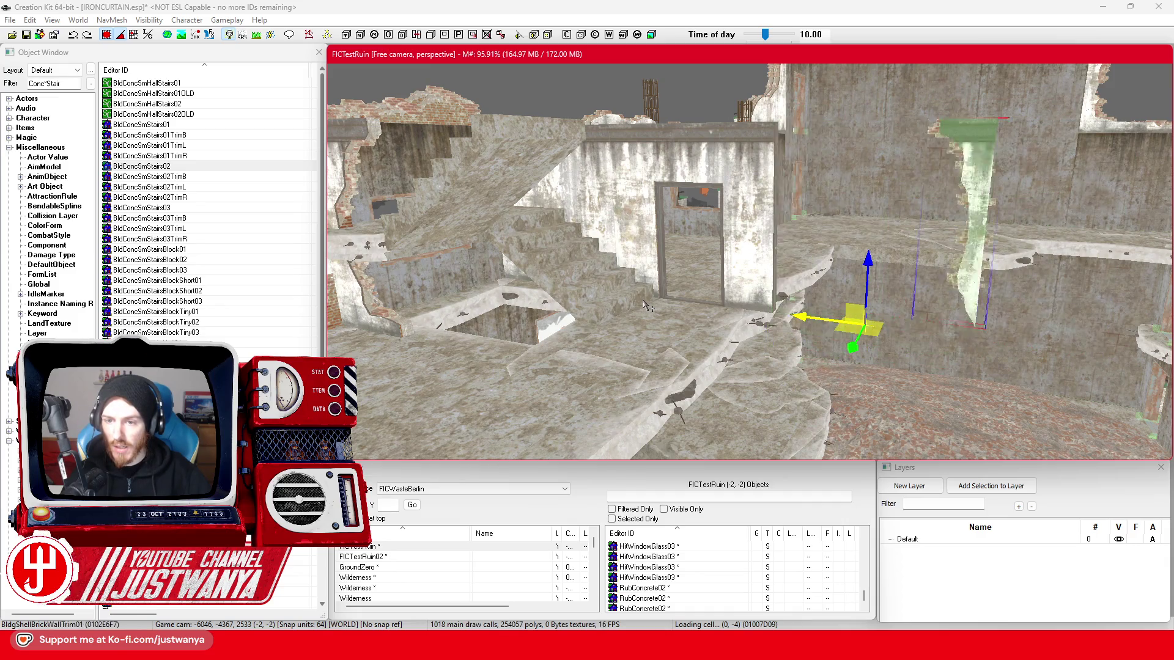
{"action": "key", "text": "ctrl+z"}
{"action": "key", "text": "ctrl+z"}
{"action": "key", "text": "ctrl+z"}
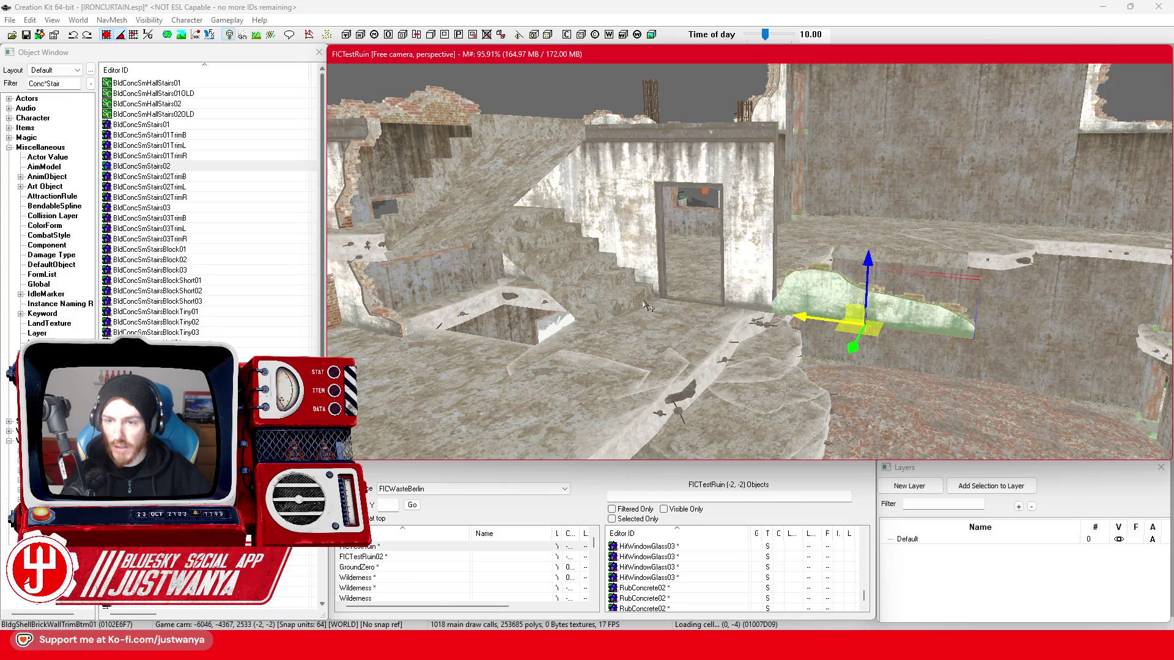
{"action": "key", "text": "ctrl+z"}
{"action": "key", "text": "ctrl+z"}
{"action": "key", "text": "ctrl+z"}
{"action": "key", "text": "ctrl+z"}
{"action": "key", "text": "ctrl+z"}
{"action": "key", "text": "ctrl+z"}
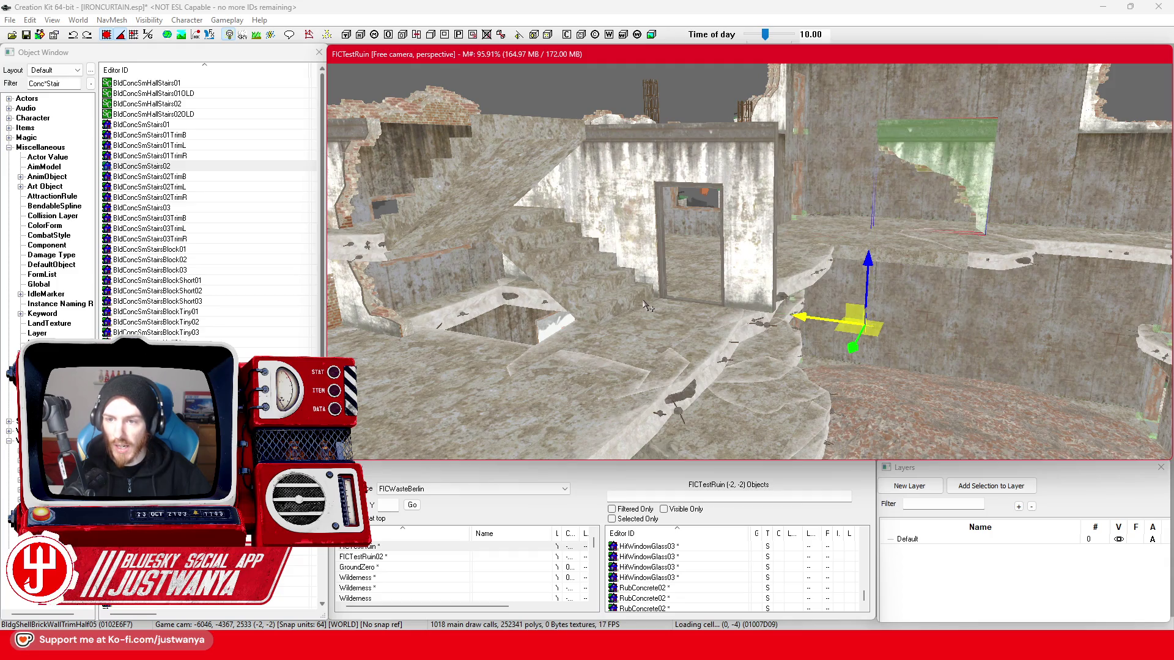
{"action": "key", "text": "shift"}
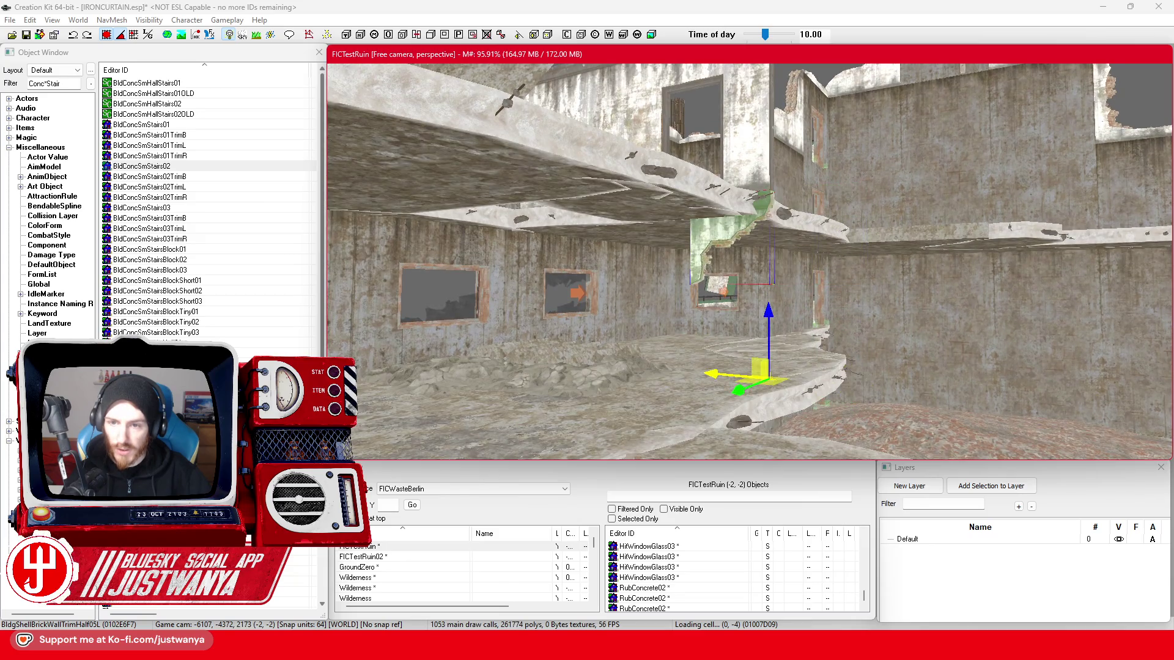
- Raise the trim piece, rotate it upright and slide it left along the wall
{"action": "left_click_drag", "start_coordinate": [719, 378], "coordinate": [808, 385]}
{"action": "left_click_drag", "start_coordinate": [733, 379], "coordinate": [734, 379]}
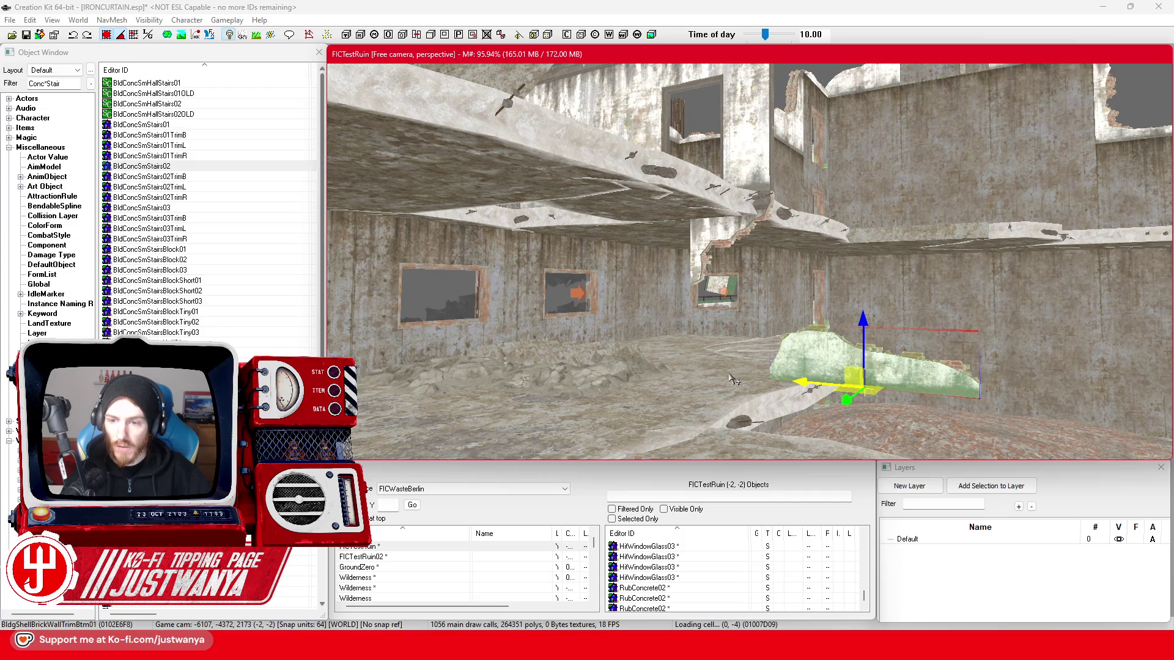
{"action": "left_click_drag", "start_coordinate": [874, 342], "coordinate": [862, 85]}
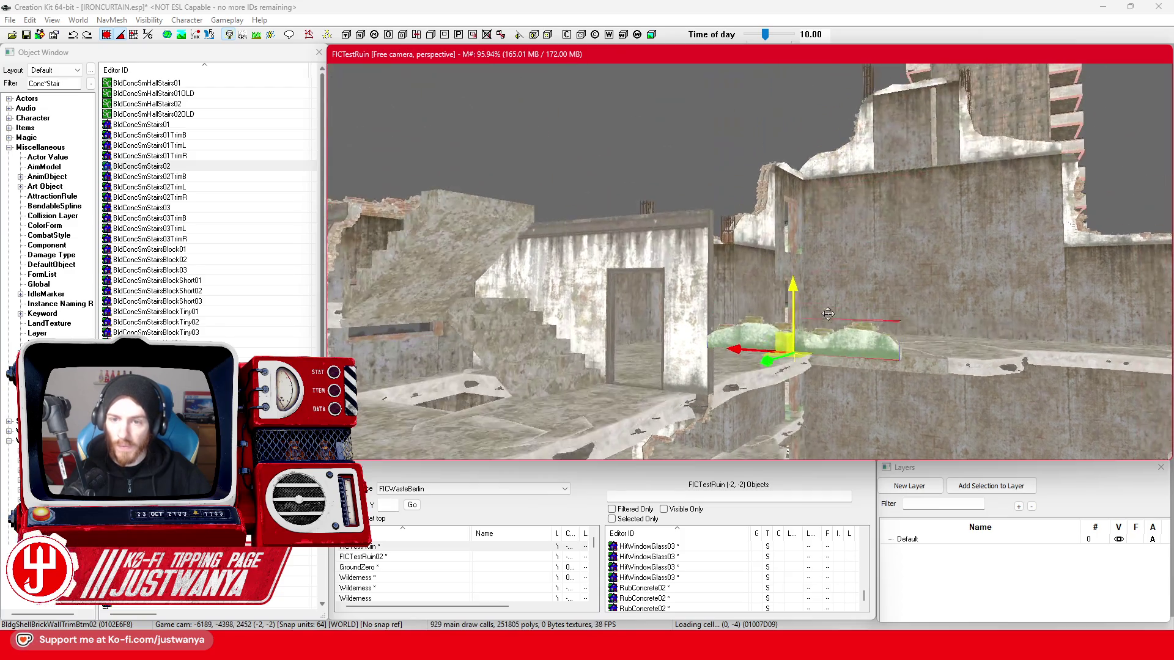
{"action": "left_click_drag", "start_coordinate": [840, 302], "coordinate": [844, 346]}
{"action": "key", "text": "w"}
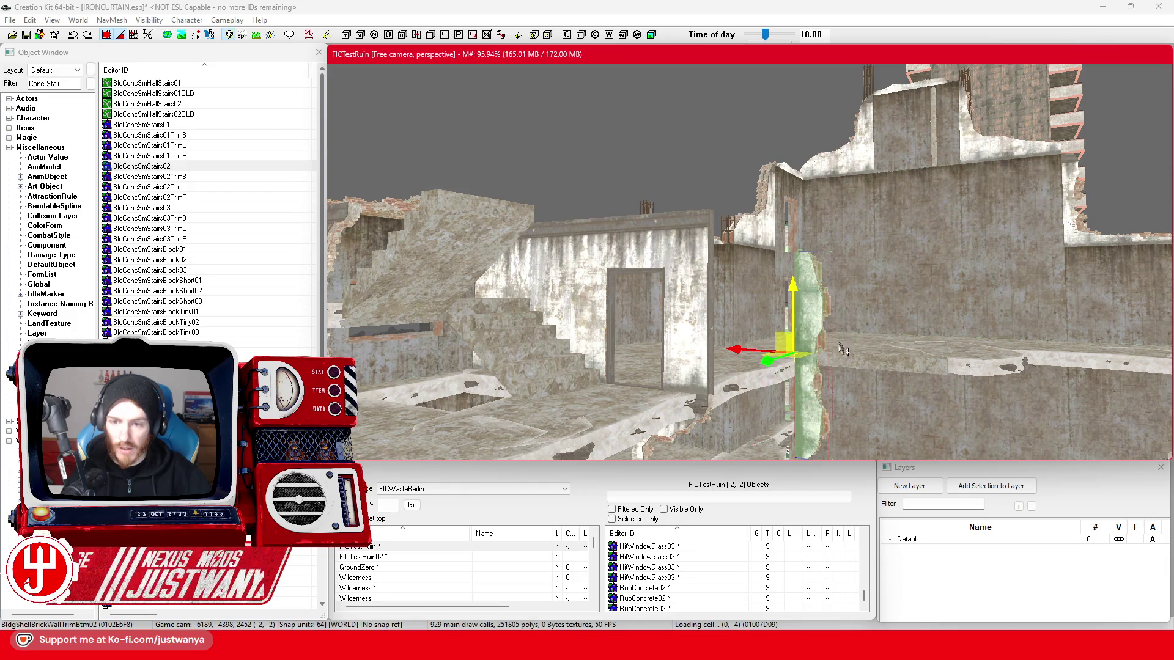
{"action": "left_click_drag", "start_coordinate": [735, 349], "coordinate": [649, 349]}
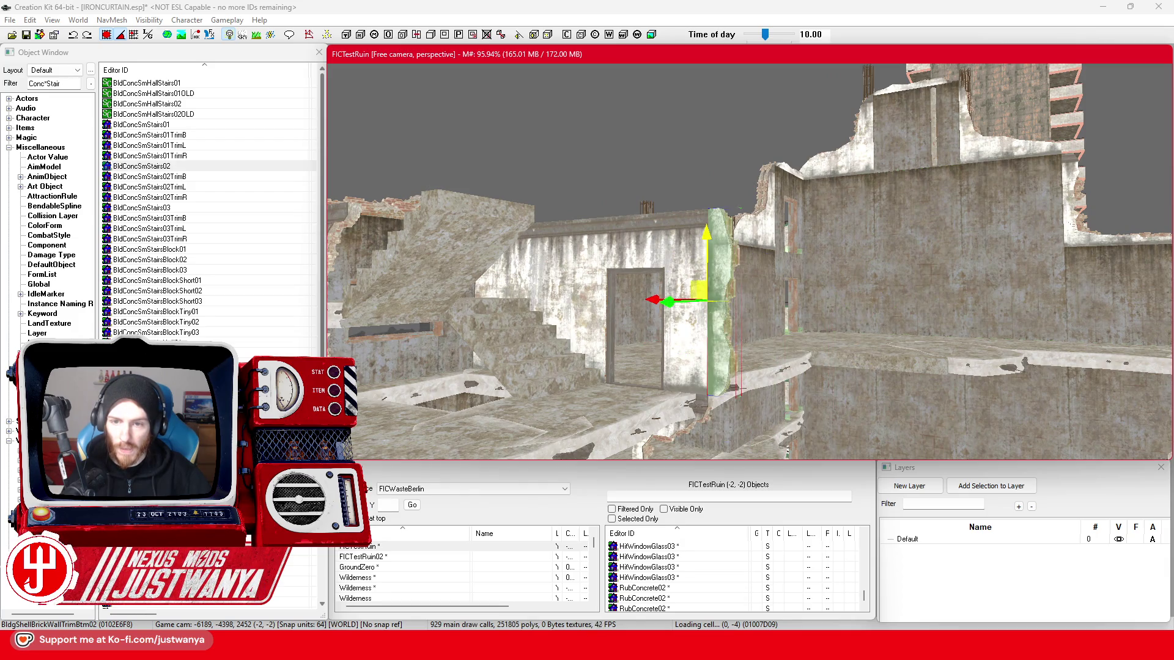
{"action": "mouse_move", "coordinate": [735, 271]}
{"action": "left_mouse_down"}
{"action": "mouse_move", "coordinate": [762, 243]}
{"action": "mouse_move", "coordinate": [755, 303]}
{"action": "left_mouse_up"}
{"action": "mouse_move", "coordinate": [801, 199]}
{"action": "left_mouse_down"}
{"action": "mouse_move", "coordinate": [799, 375]}
{"action": "mouse_move", "coordinate": [817, 349]}
{"action": "mouse_move", "coordinate": [793, 346]}
{"action": "mouse_move", "coordinate": [822, 268]}
{"action": "left_mouse_up"}
- Swap the inner brick wall trim to another half-height variant
{"action": "left_click", "coordinate": [820, 266]}
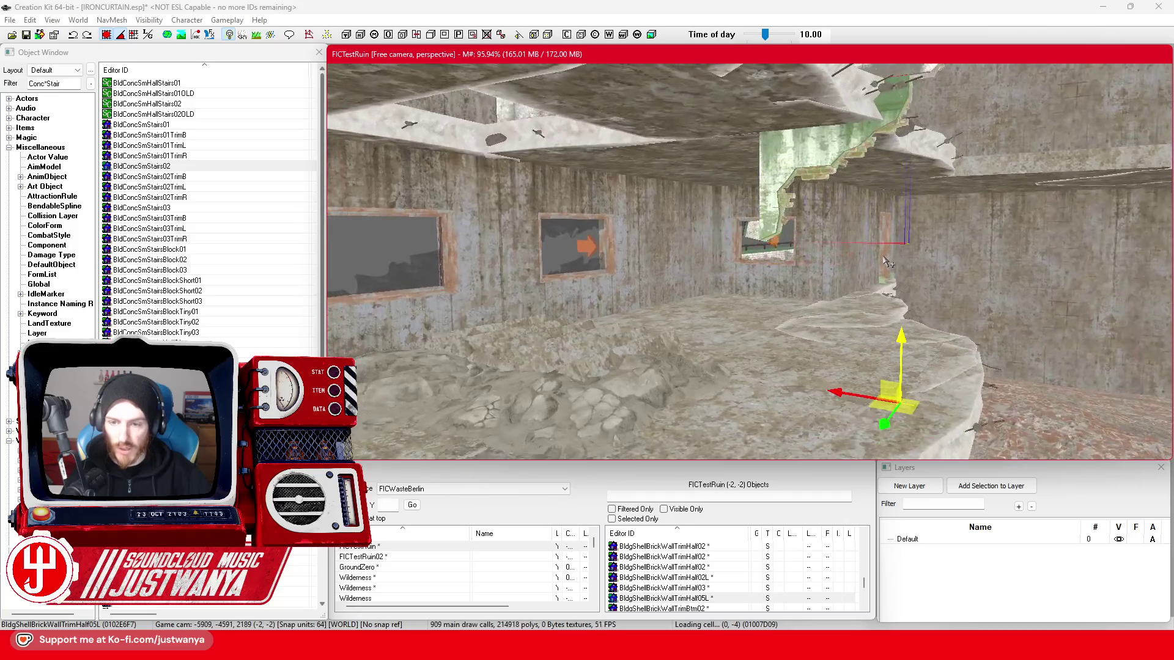
{"action": "left_click", "coordinate": [793, 365]}
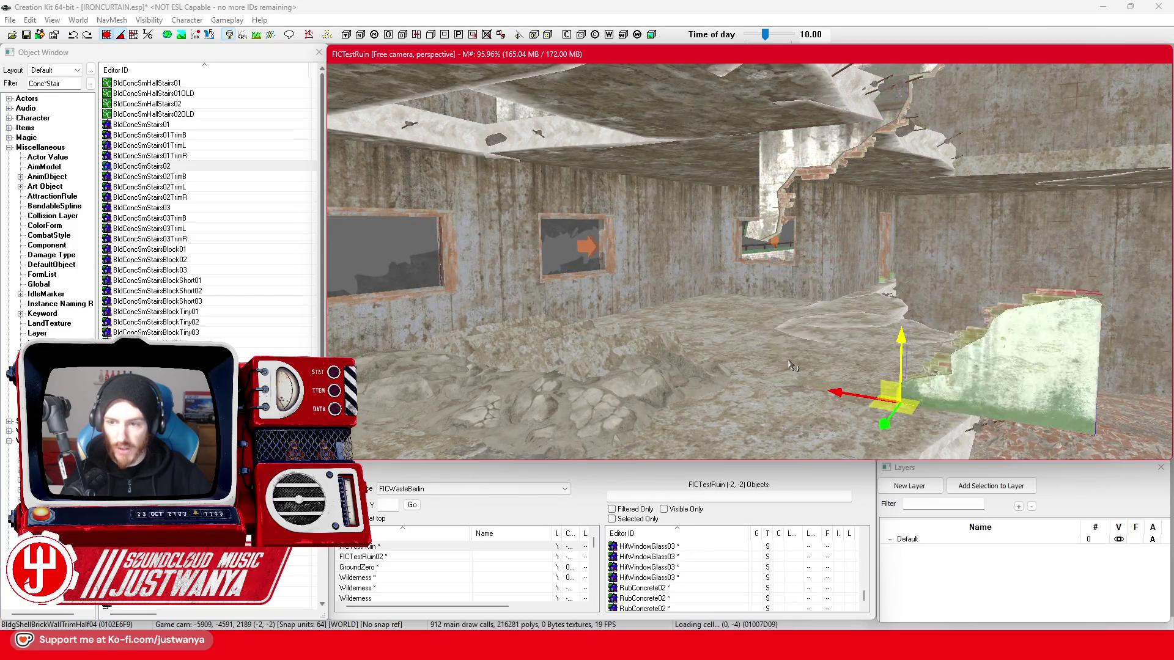
{"action": "mouse_move", "coordinate": [842, 397]}
{"action": "left_mouse_down"}
{"action": "mouse_move", "coordinate": [664, 348]}
{"action": "mouse_move", "coordinate": [640, 361]}
{"action": "mouse_move", "coordinate": [661, 361]}
{"action": "left_mouse_up"}
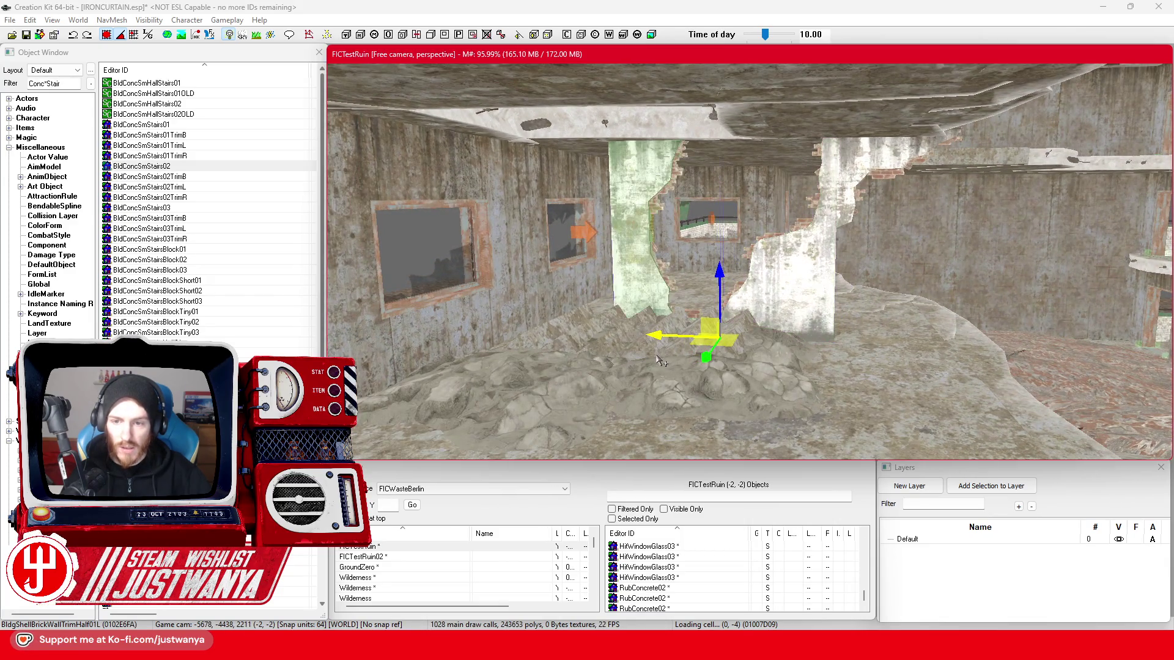
- Cycle the wall piece through trim, window and door models to plain BldgShellBrickWall01
{"action": "mouse_move", "coordinate": [559, 327]}
{"action": "left_mouse_down"}
{"action": "mouse_move", "coordinate": [476, 334]}
{"action": "mouse_move", "coordinate": [735, 319]}
{"action": "left_mouse_up"}
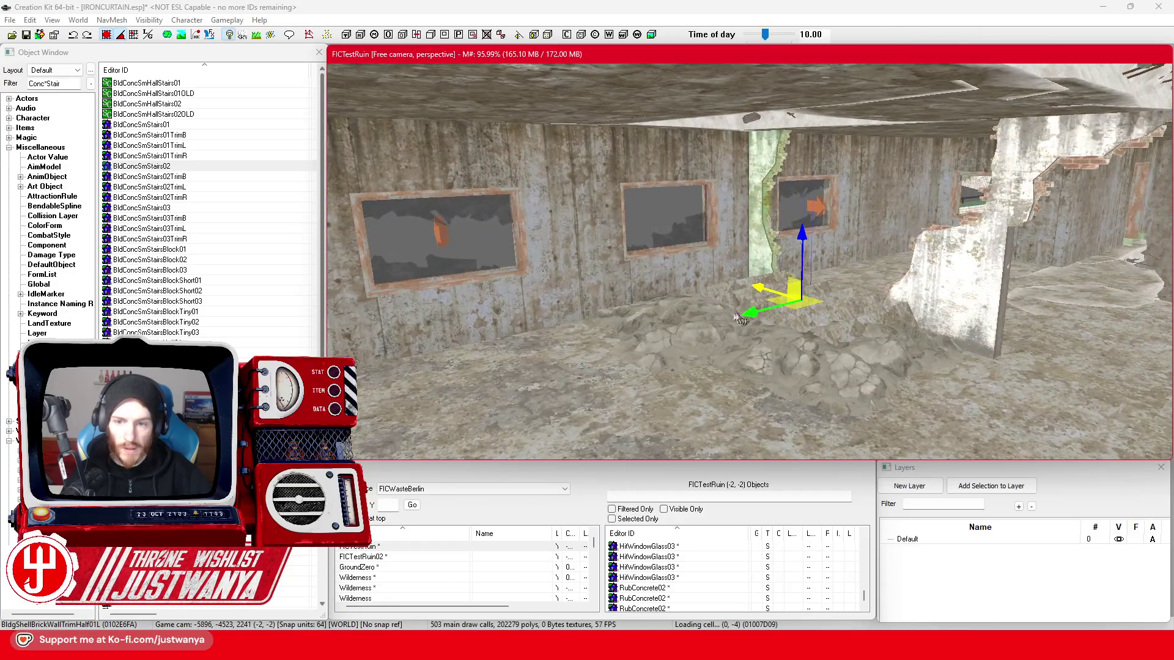
{"action": "mouse_move", "coordinate": [532, 367]}
{"action": "left_mouse_down"}
{"action": "mouse_move", "coordinate": [493, 361]}
{"action": "mouse_move", "coordinate": [548, 367]}
{"action": "left_mouse_up"}
{"action": "key", "text": "Down"}
{"action": "key", "text": "Down"}
{"action": "key", "text": "Down"}
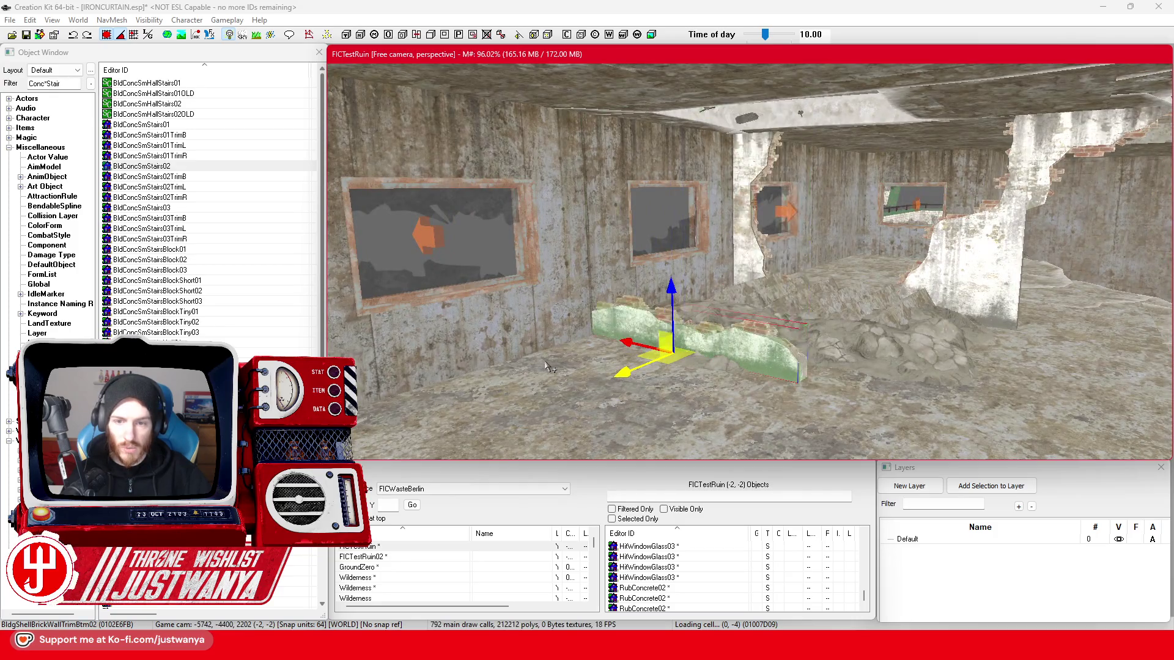
{"action": "key", "text": "Down"}
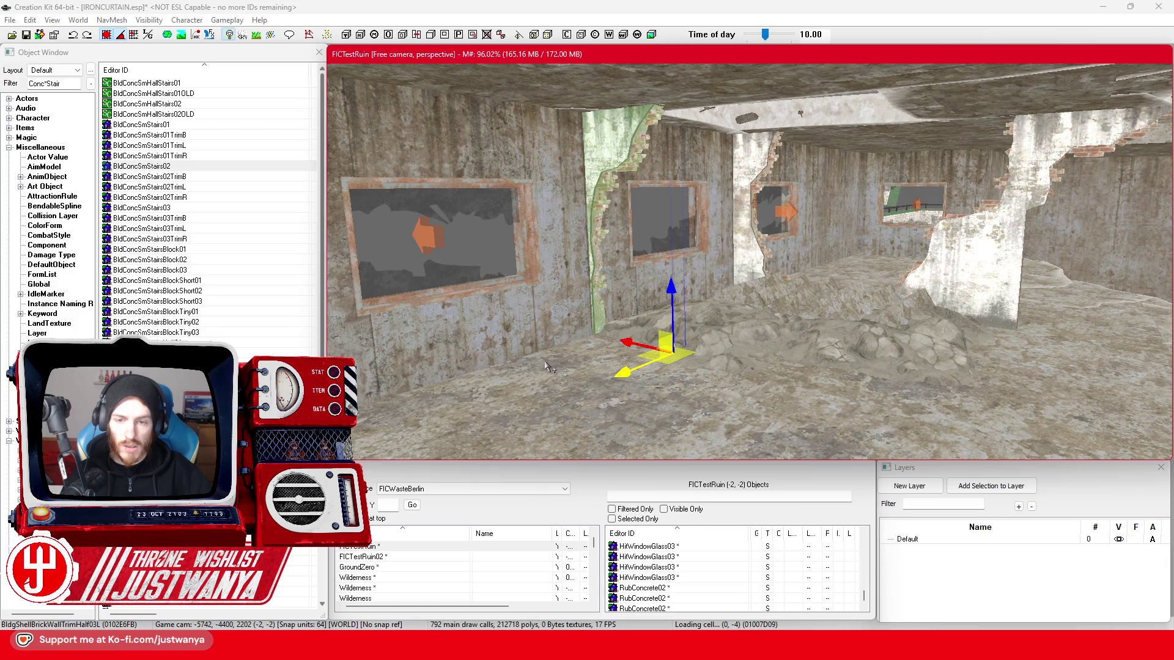
{"action": "key", "text": "Down"}
{"action": "key", "text": "Down"}
{"action": "key", "text": "Down"}
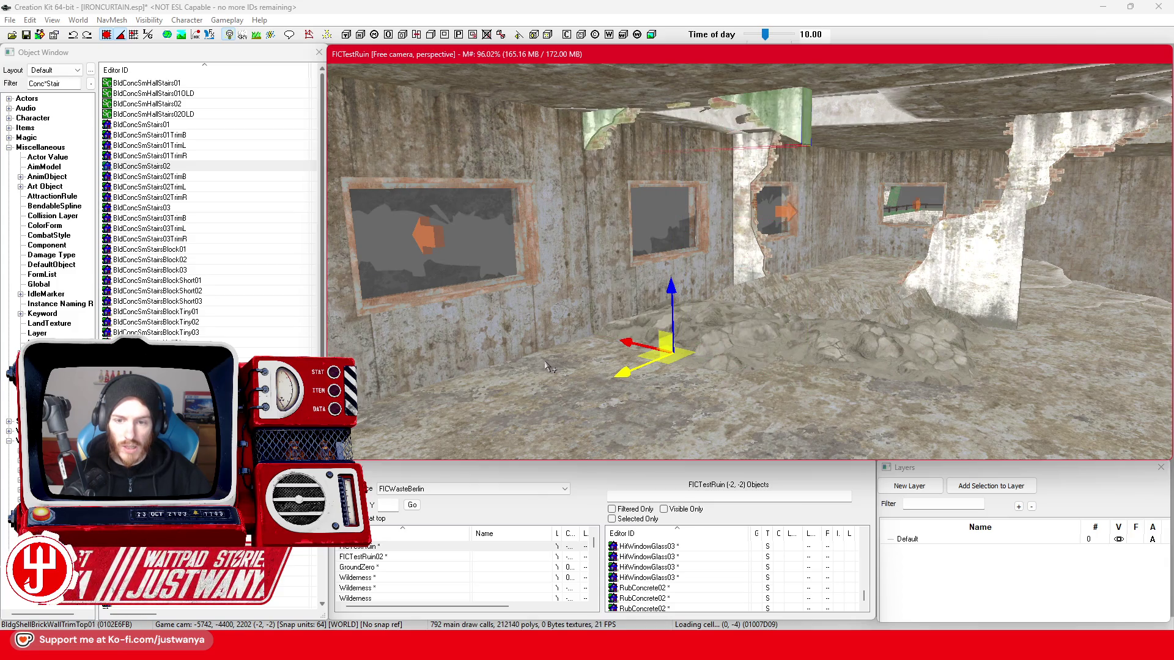
{"action": "key", "text": "Down"}
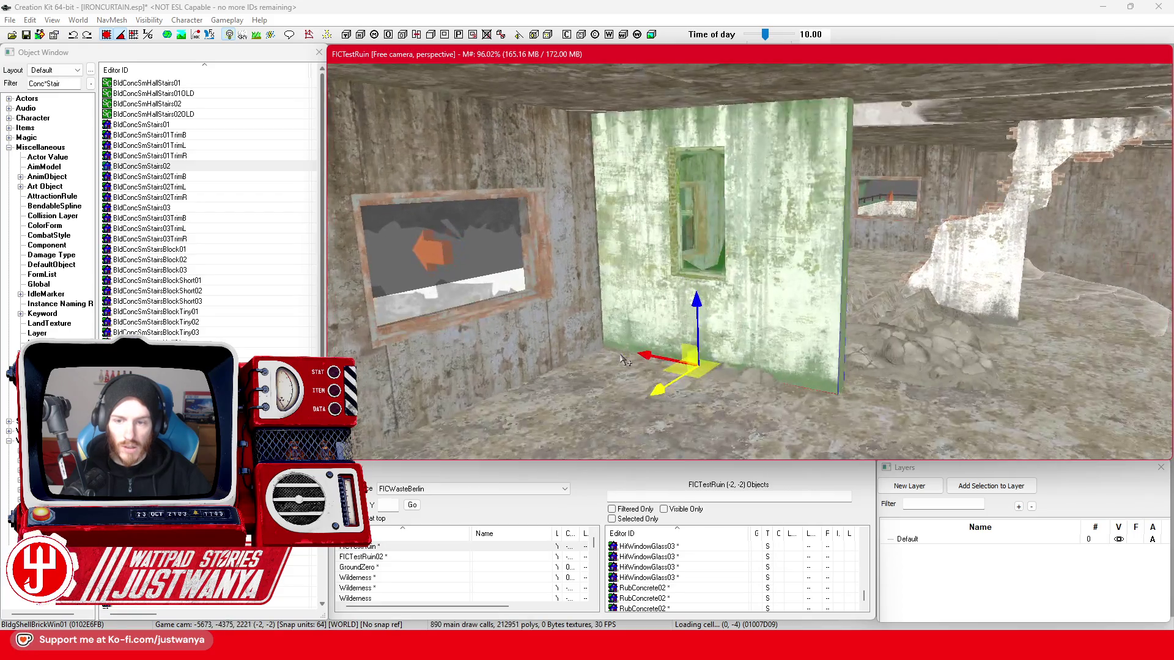
{"action": "key", "text": "Down"}
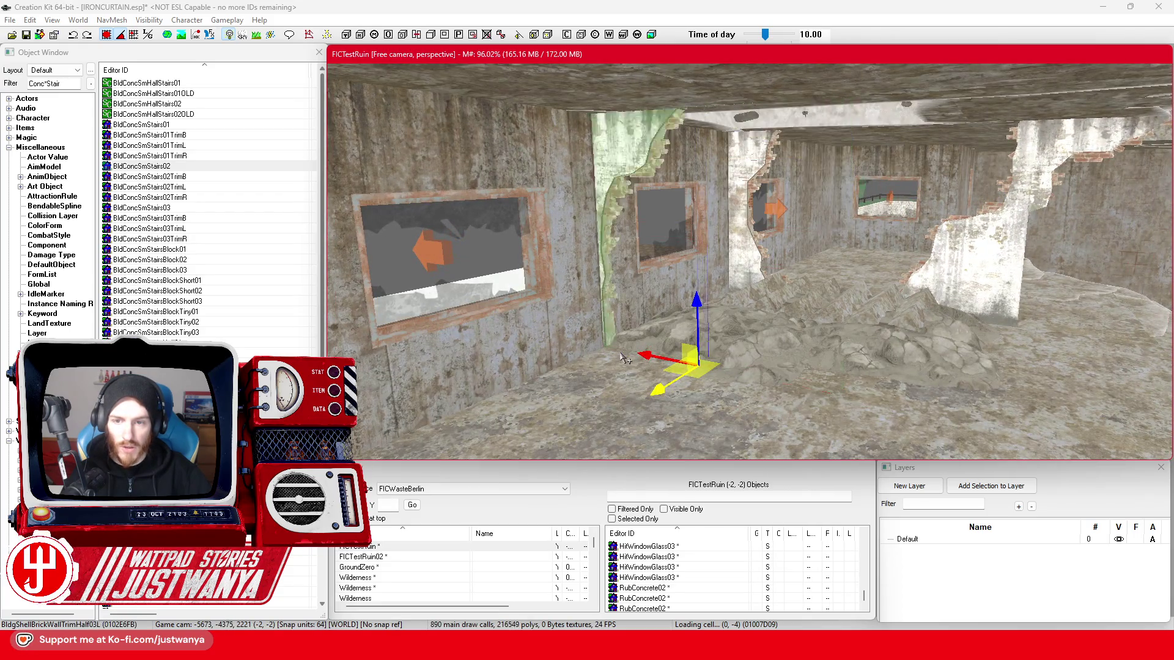
{"action": "key", "text": "Down"}
{"action": "key", "text": "Down"}
{"action": "key", "text": "Down"}
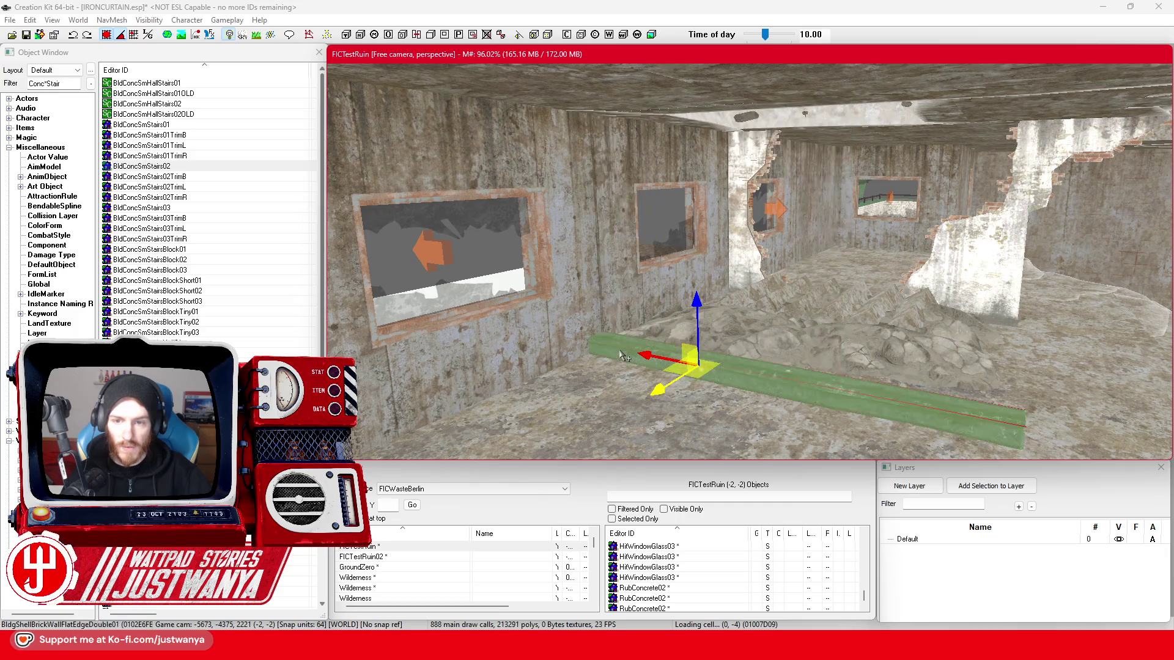
{"action": "key", "text": "Down"}
{"action": "key", "text": "Down"}
{"action": "key", "text": "Down"}
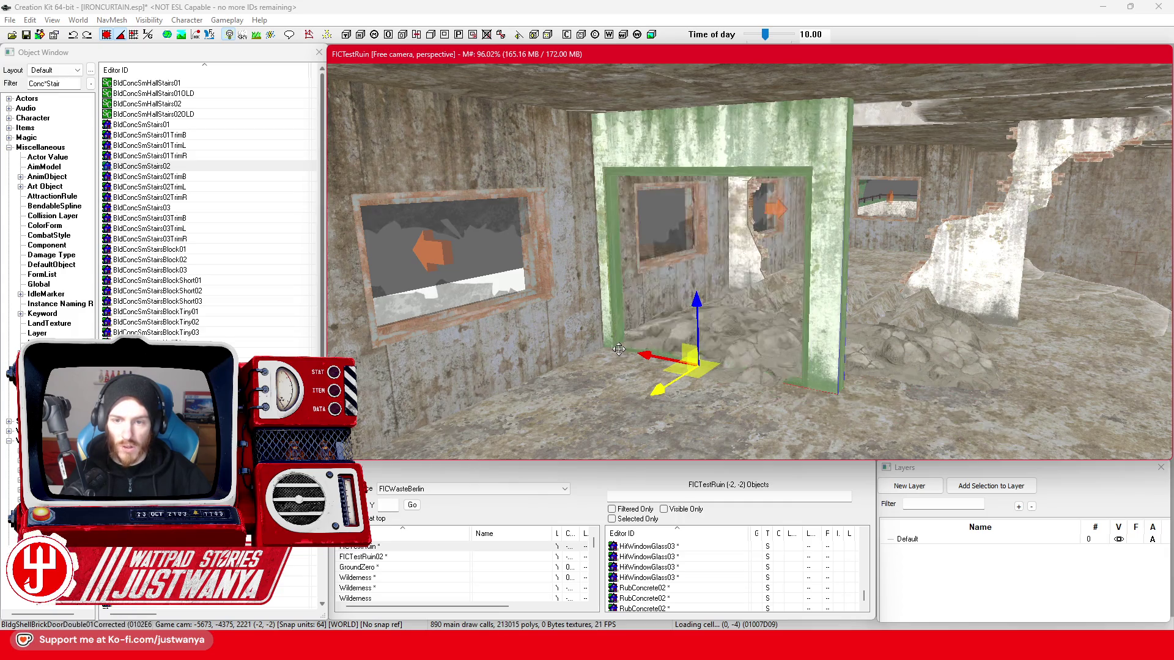
{"action": "key", "text": "Down"}
{"action": "key", "text": "Down"}
{"action": "key", "text": "Down"}
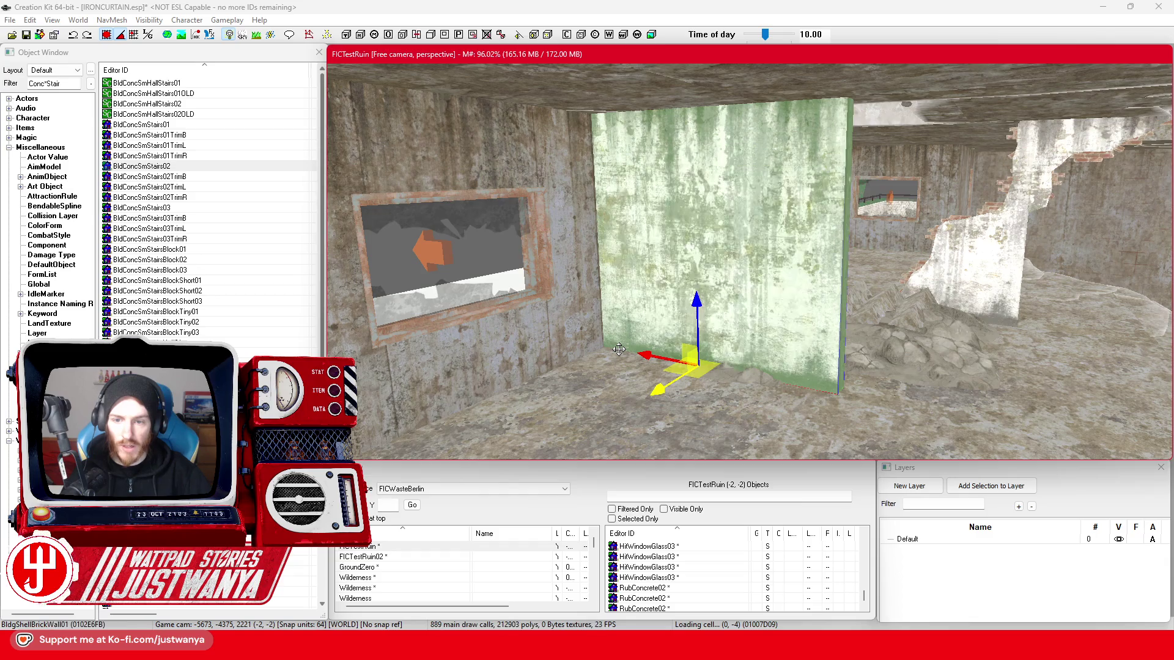
{"action": "key", "text": "Down"}
{"action": "key", "text": "Down"}
{"action": "key", "text": "Down"}
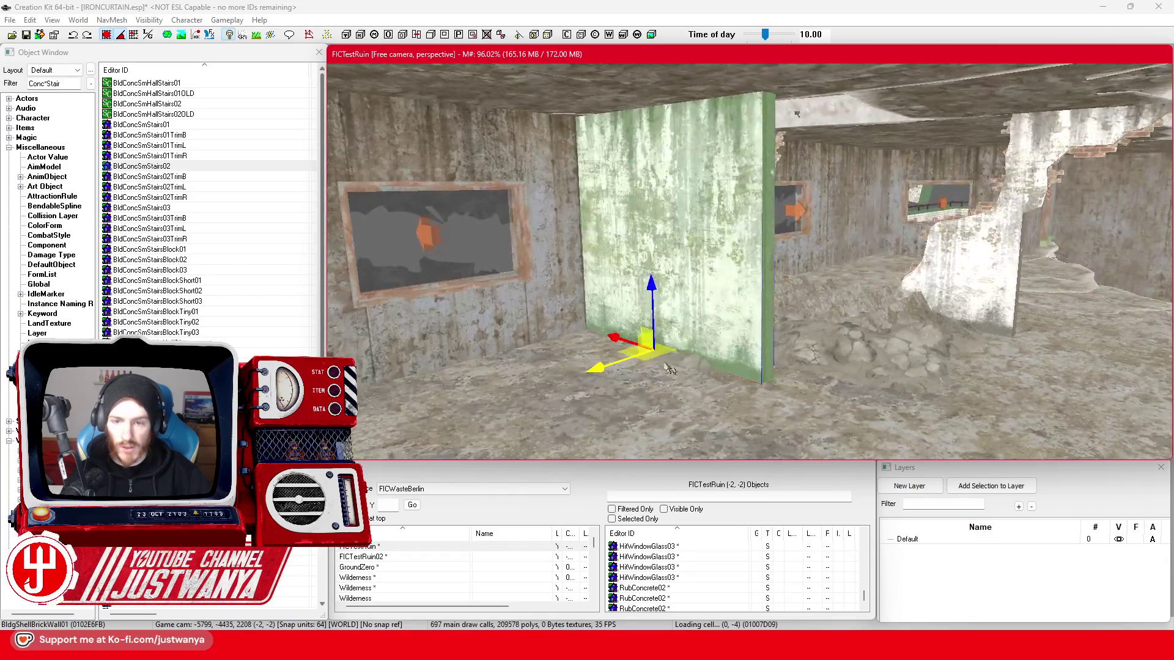
- Duplicate the plain brick wall, place the copy beside it, and swap it to a door piece
{"action": "key", "text": "shift"}
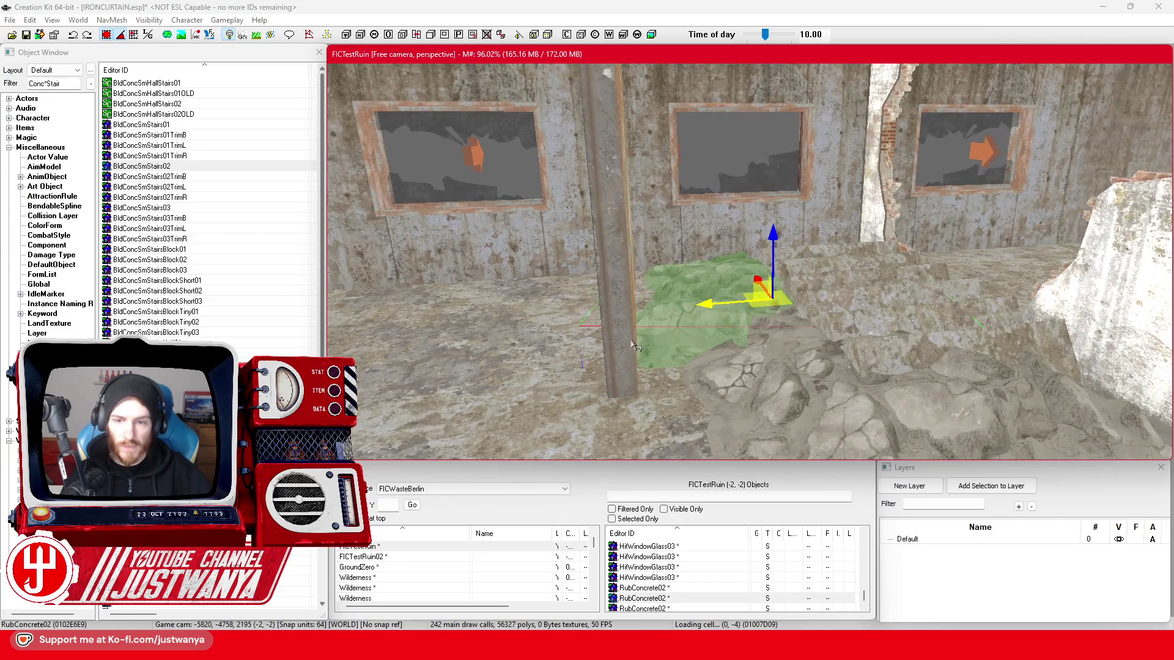
{"action": "left_click", "coordinate": [636, 345]}
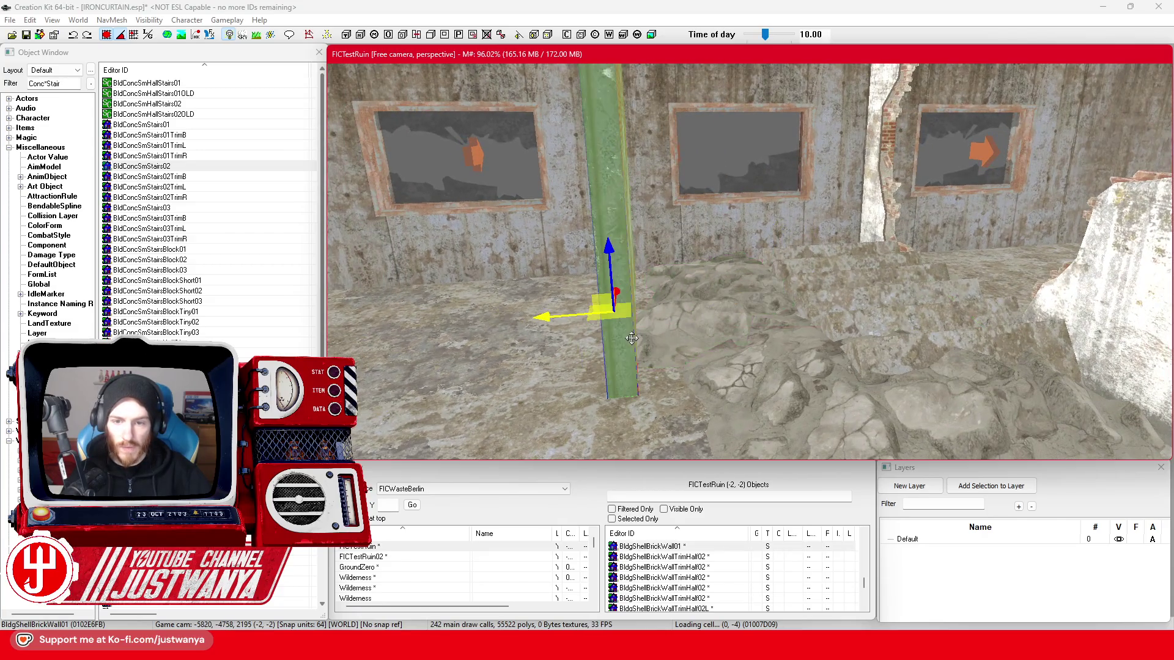
{"action": "key", "text": "shift"}
{"action": "key", "text": "ctrl+d"}
{"action": "left_click_drag", "start_coordinate": [613, 293], "coordinate": [842, 315]}
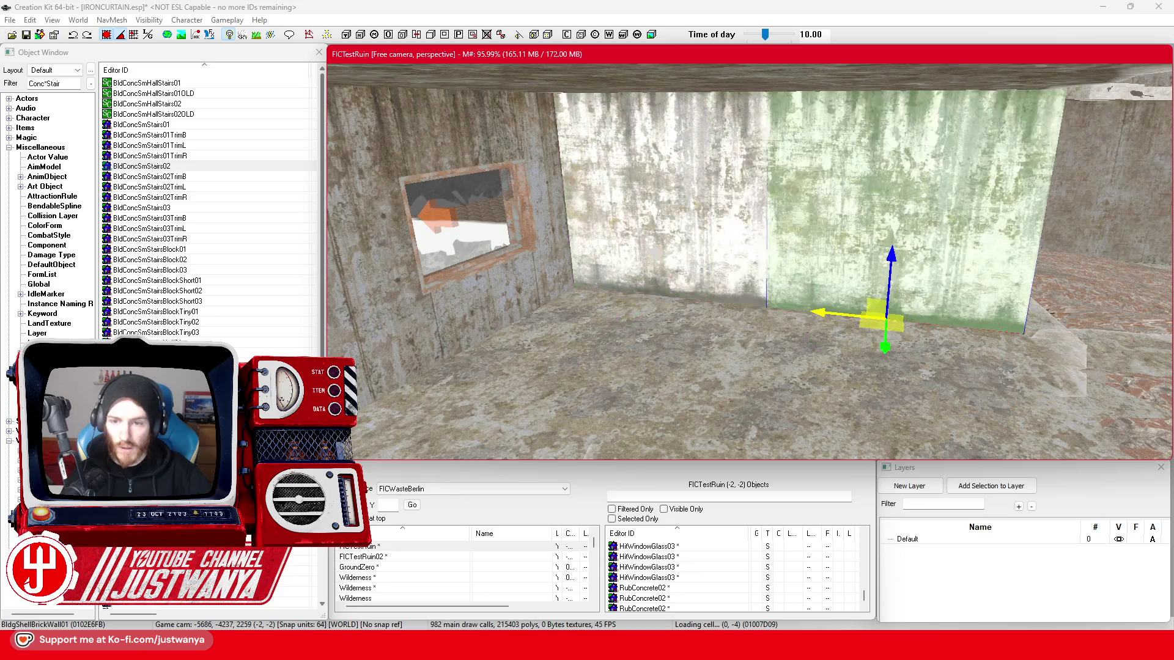
{"action": "key", "text": "q"}
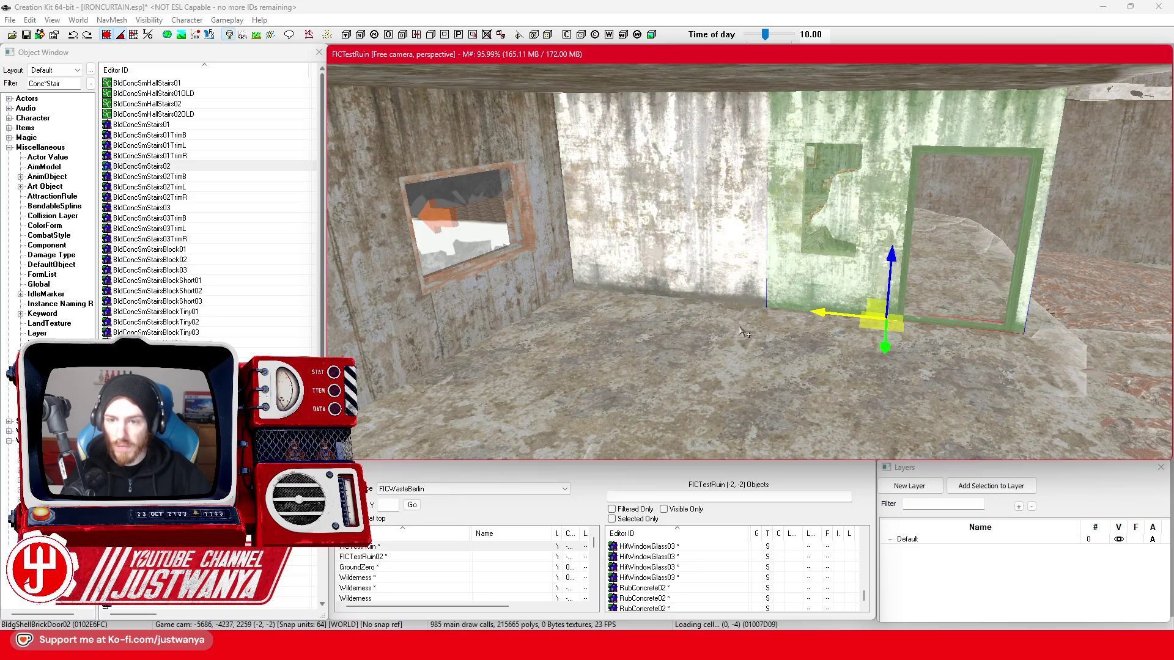
- Inspect the walls from several angles and save the IRONCURTAIN.esp plugin
{"action": "left_click", "coordinate": [744, 332]}
{"action": "key", "text": "shift"}
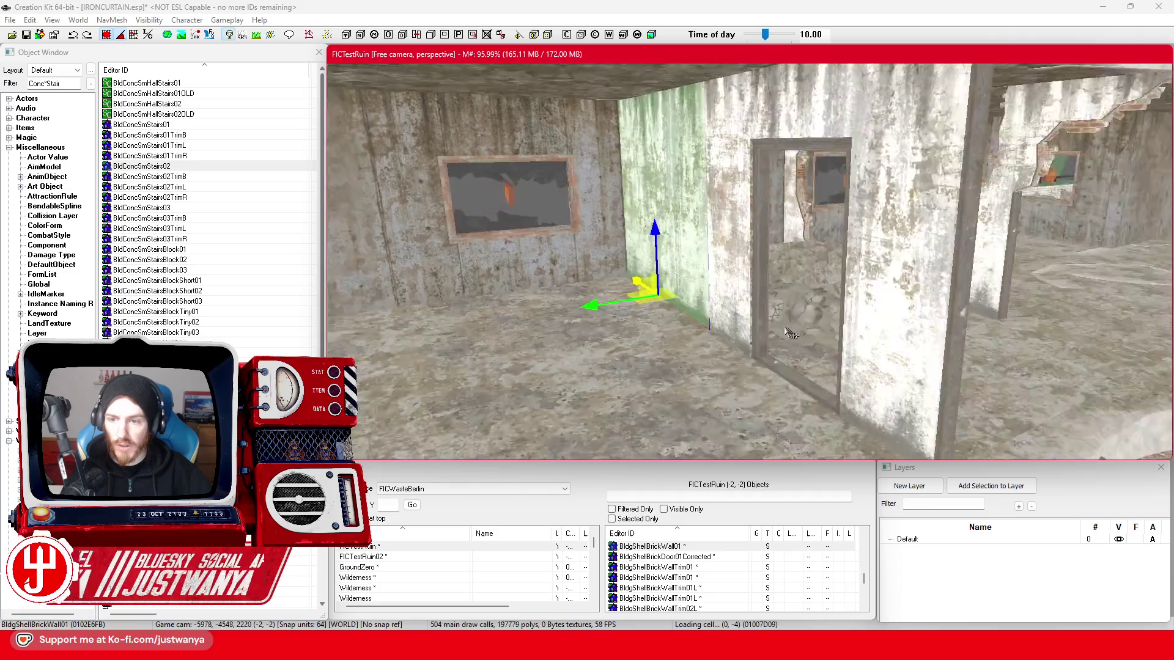
{"action": "key", "text": "shift"}
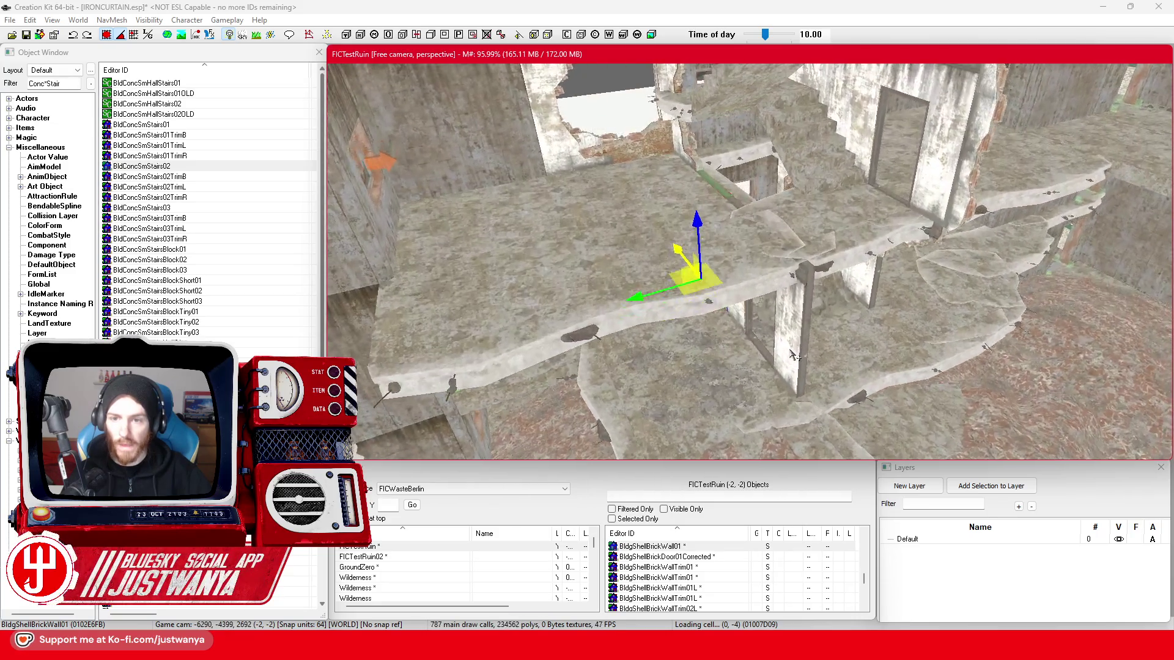
{"action": "key", "text": "shift"}
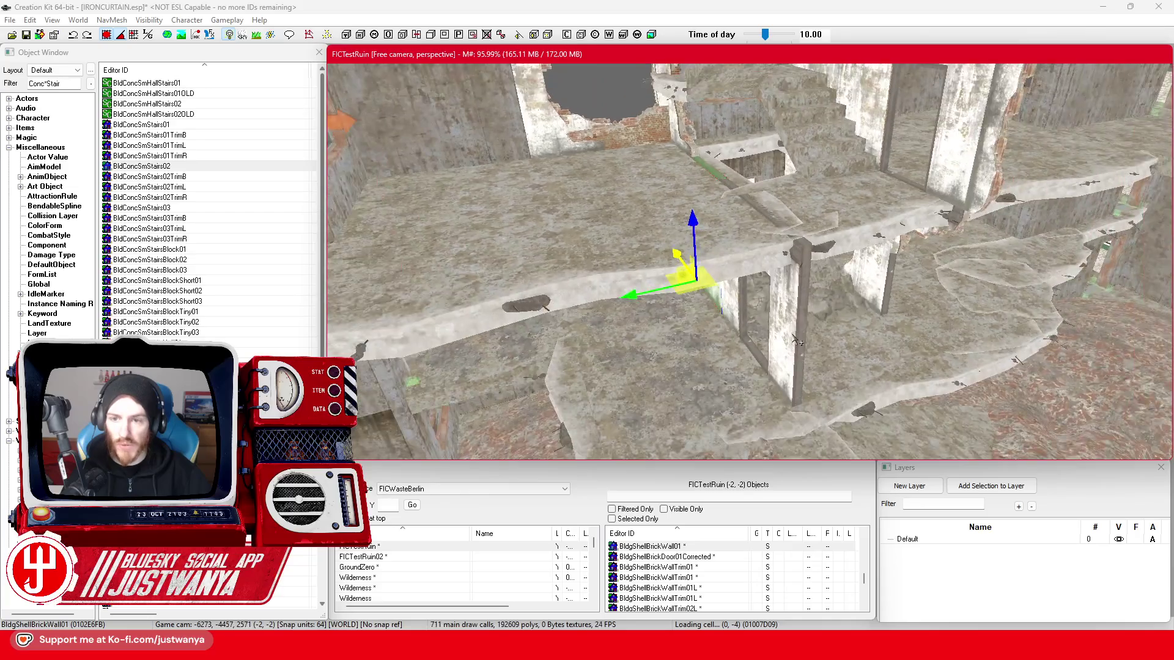
{"action": "key", "text": "shift"}
{"action": "left_click", "coordinate": [28, 37]}
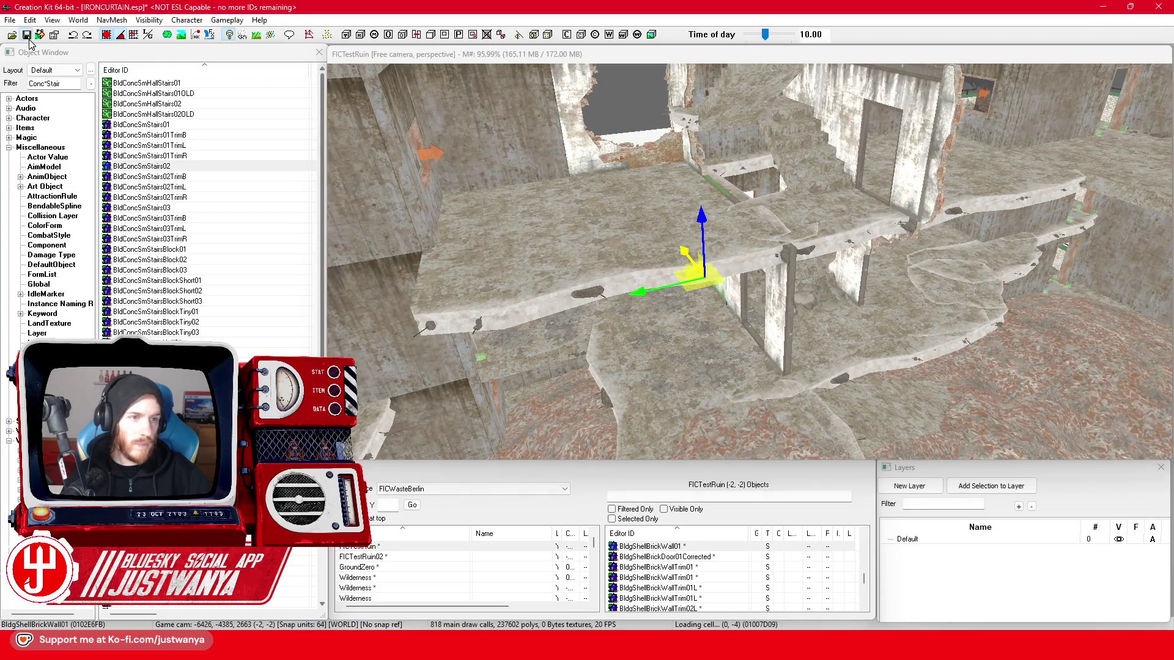
{"action": "left_click", "coordinate": [775, 335]}
{"action": "key", "text": "shift"}
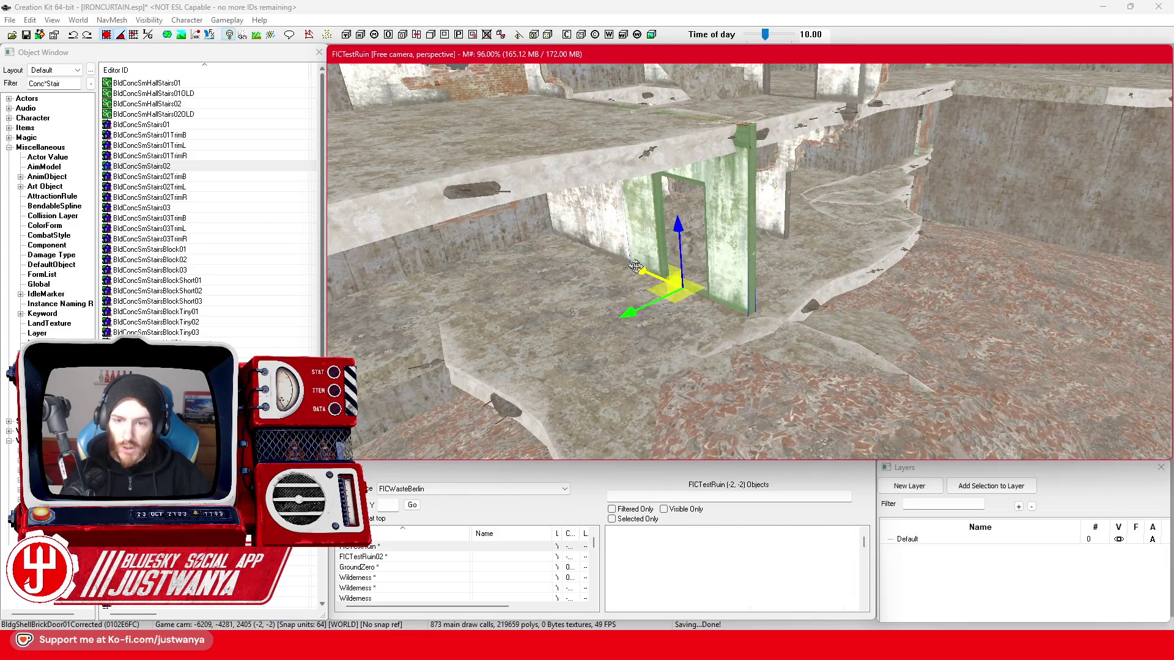
- Move the door wall and cycle its model to the low BldgShellBrickWallTrimBtm01
{"action": "left_click_drag", "start_coordinate": [636, 267], "coordinate": [789, 334]}
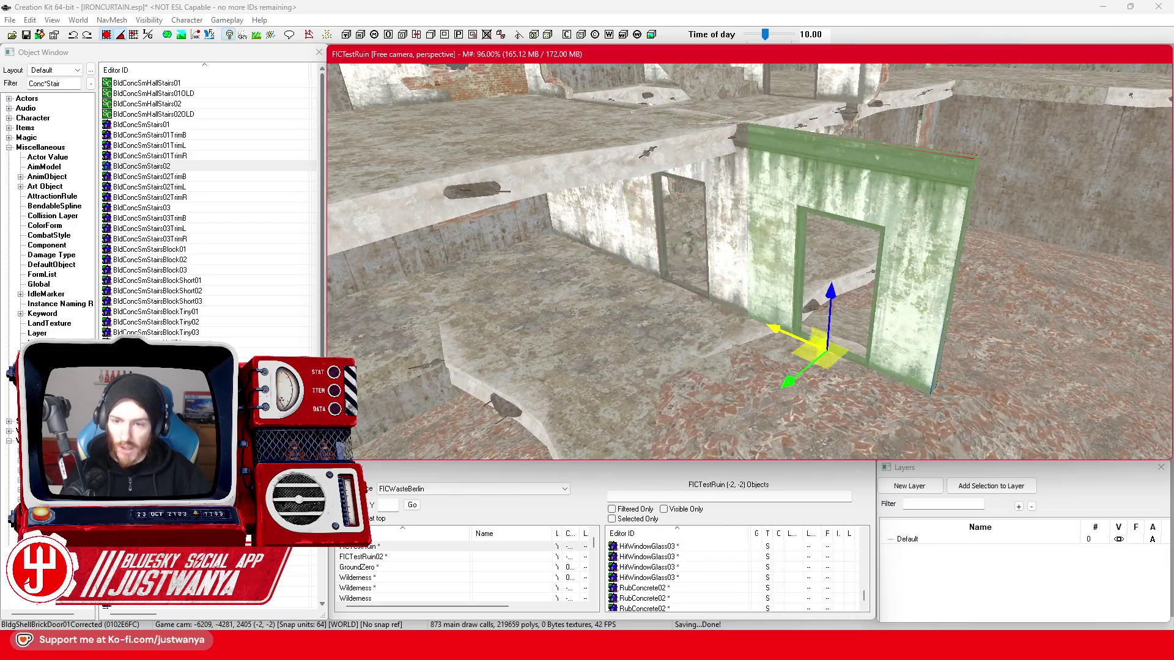
{"action": "key", "text": "period"}
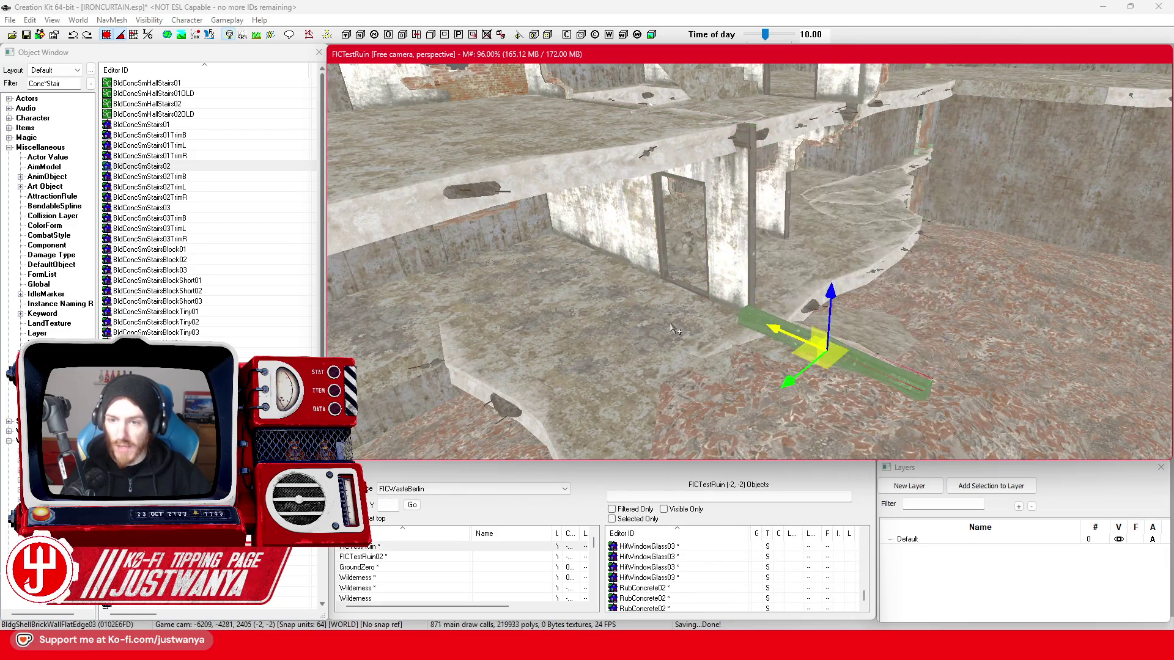
{"action": "key", "text": "period"}
{"action": "key", "text": "period"}
{"action": "key", "text": "period"}
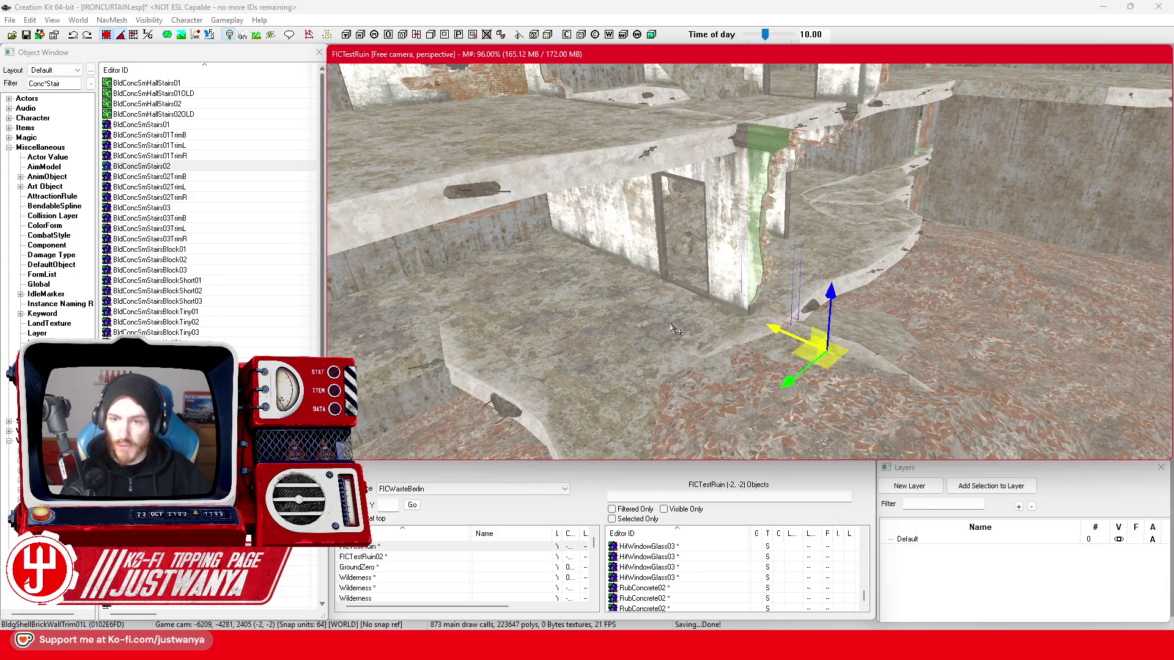
{"action": "mouse_move", "coordinate": [810, 338]}
{"action": "left_mouse_down"}
{"action": "mouse_move", "coordinate": [834, 317]}
{"action": "mouse_move", "coordinate": [859, 354]}
{"action": "left_mouse_up"}
{"action": "left_click_drag", "start_coordinate": [850, 108], "coordinate": [727, 227]}
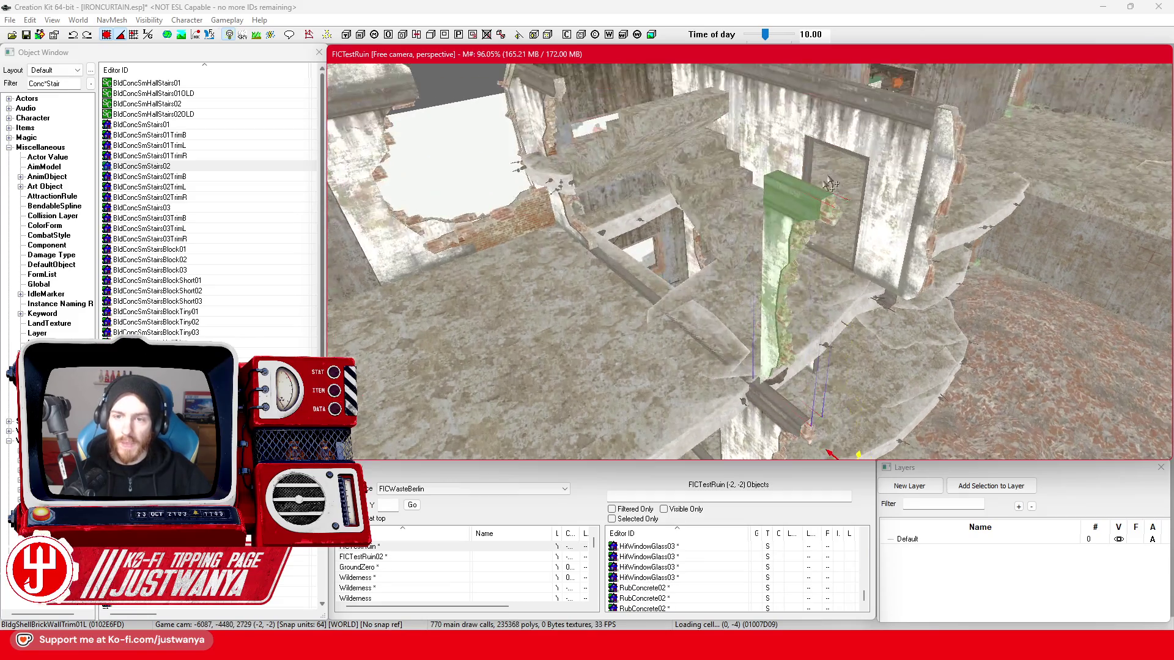
{"action": "key", "text": "period"}
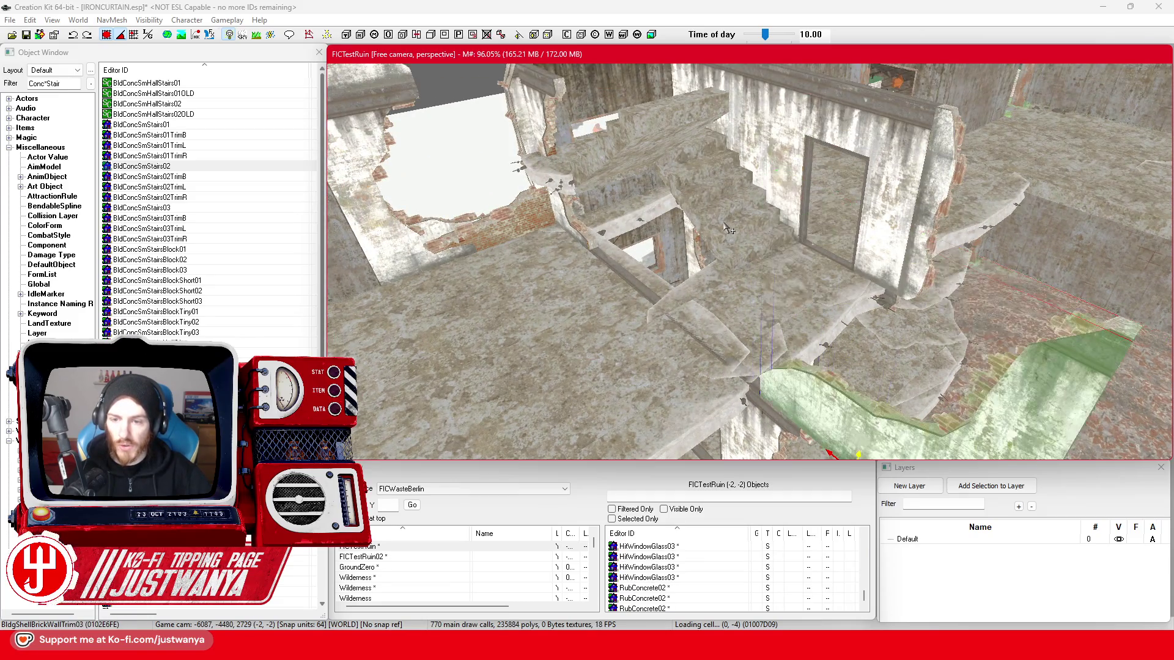
{"action": "key", "text": "period"}
{"action": "key", "text": "period"}
{"action": "key", "text": "period"}
{"action": "left_click_drag", "start_coordinate": [728, 227], "coordinate": [770, 236]}
- Slide the bottom trim left along X into line on the floor edge, checking overlapping trims
{"action": "left_click_drag", "start_coordinate": [763, 384], "coordinate": [500, 362]}
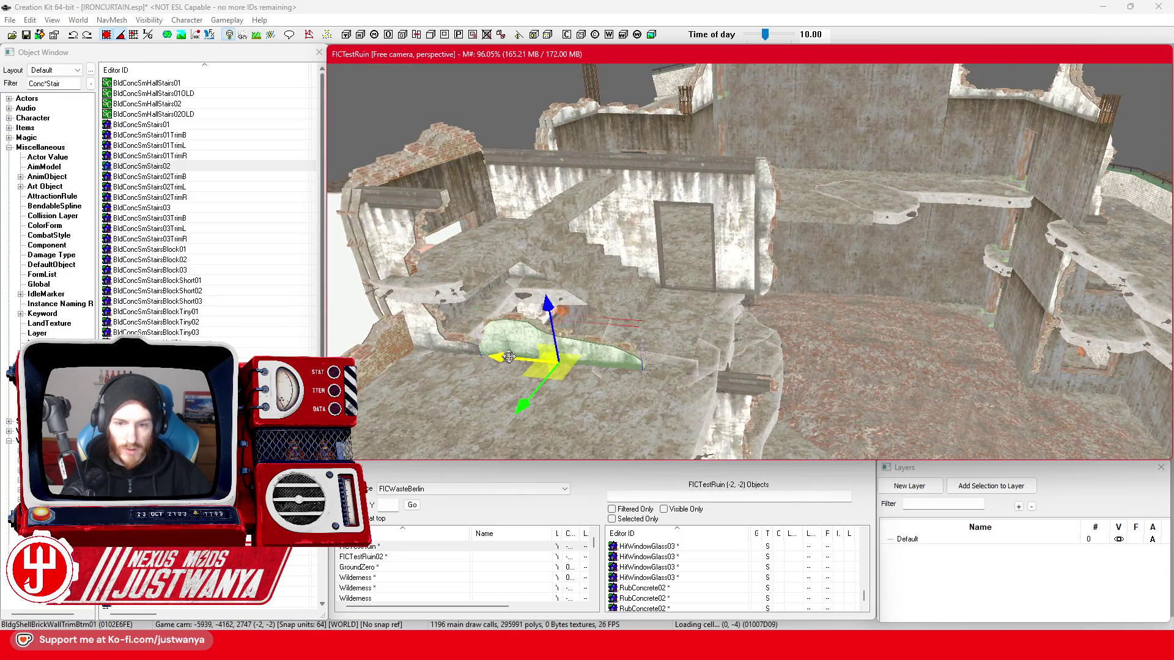
{"action": "scroll", "coordinate": [507, 357], "scroll_direction": "up", "scroll_amount": 5}
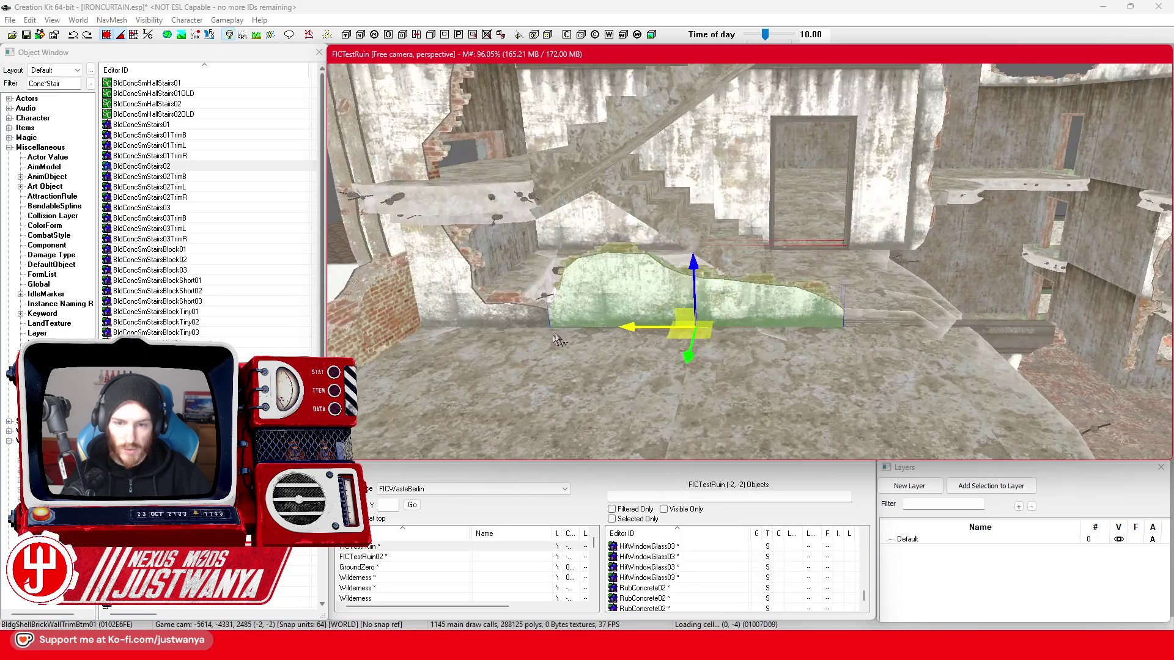
{"action": "mouse_move", "coordinate": [631, 325]}
{"action": "left_mouse_down"}
{"action": "mouse_move", "coordinate": [555, 326]}
{"action": "mouse_move", "coordinate": [877, 346]}
{"action": "left_mouse_up"}
{"action": "scroll", "coordinate": [553, 330], "scroll_direction": "up", "scroll_amount": 1}
{"action": "left_click", "coordinate": [790, 319]}
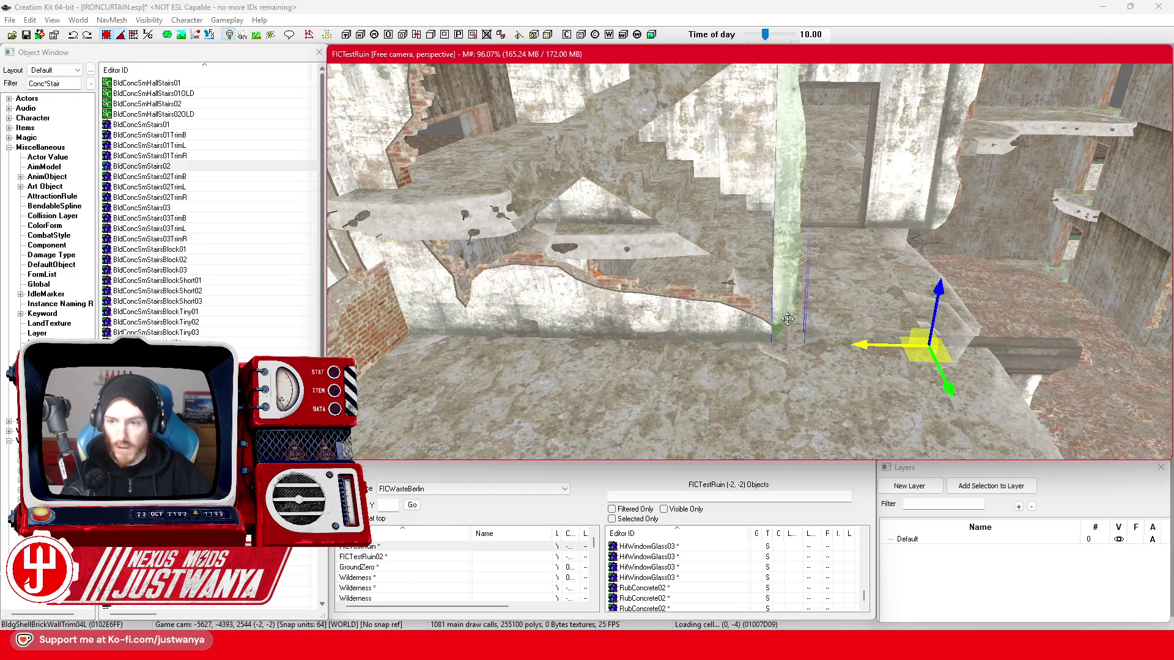
{"action": "left_click", "coordinate": [788, 319]}
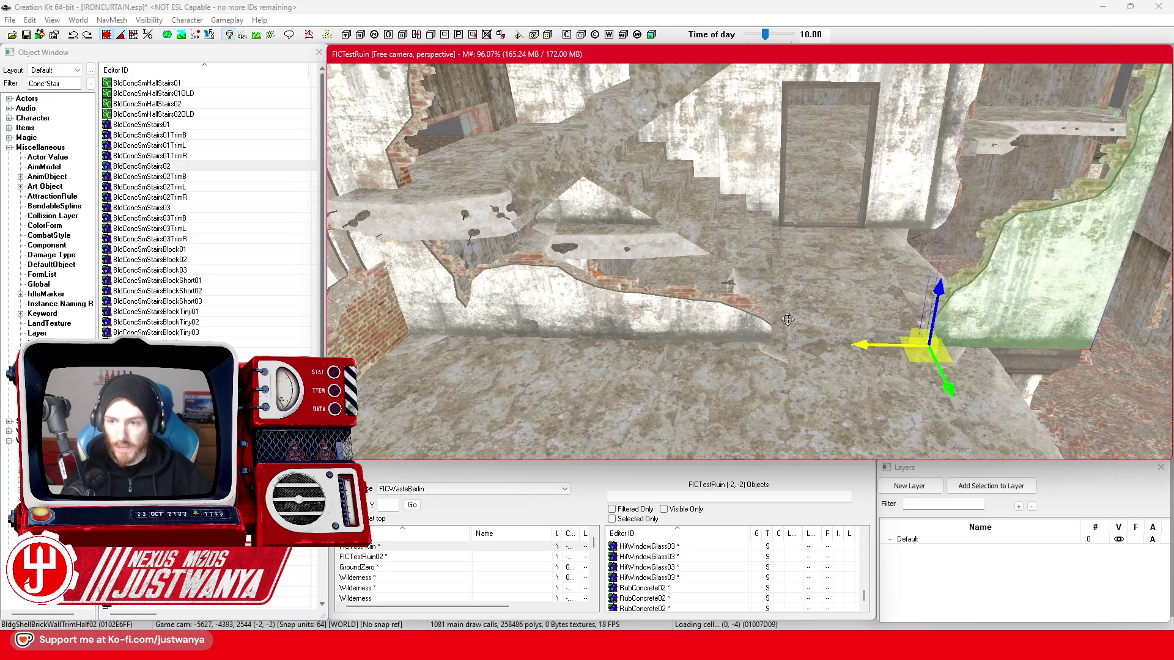
{"action": "left_click", "coordinate": [788, 319]}
{"action": "key", "text": "shift"}
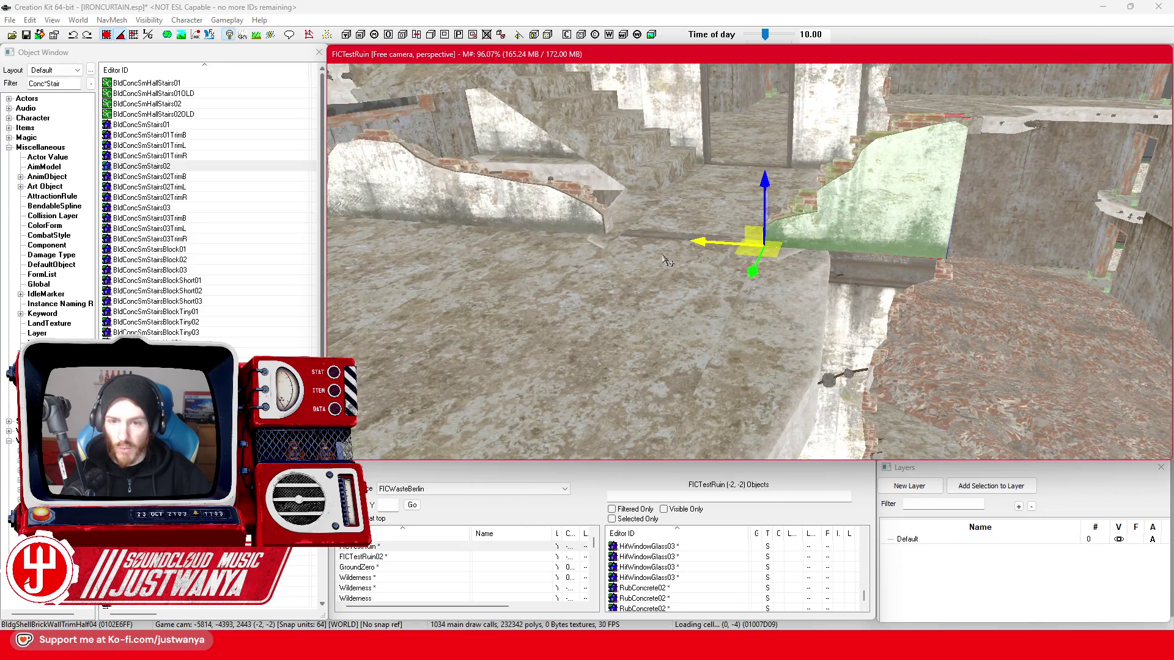
{"action": "left_click", "coordinate": [679, 245]}
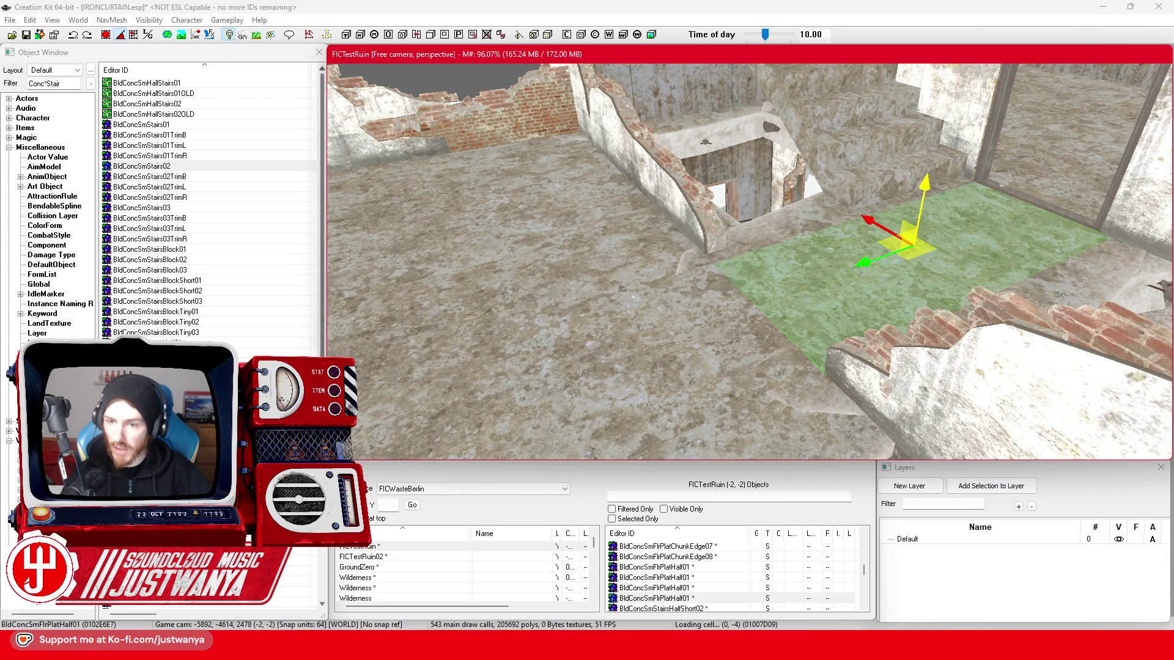
- Rotate the BldgShellBrickDoor01Corrected wall into line with the side walls
{"action": "mouse_move", "coordinate": [925, 362]}
{"action": "left_mouse_down"}
{"action": "mouse_move", "coordinate": [817, 339]}
{"action": "mouse_move", "coordinate": [770, 305]}
{"action": "left_mouse_up"}
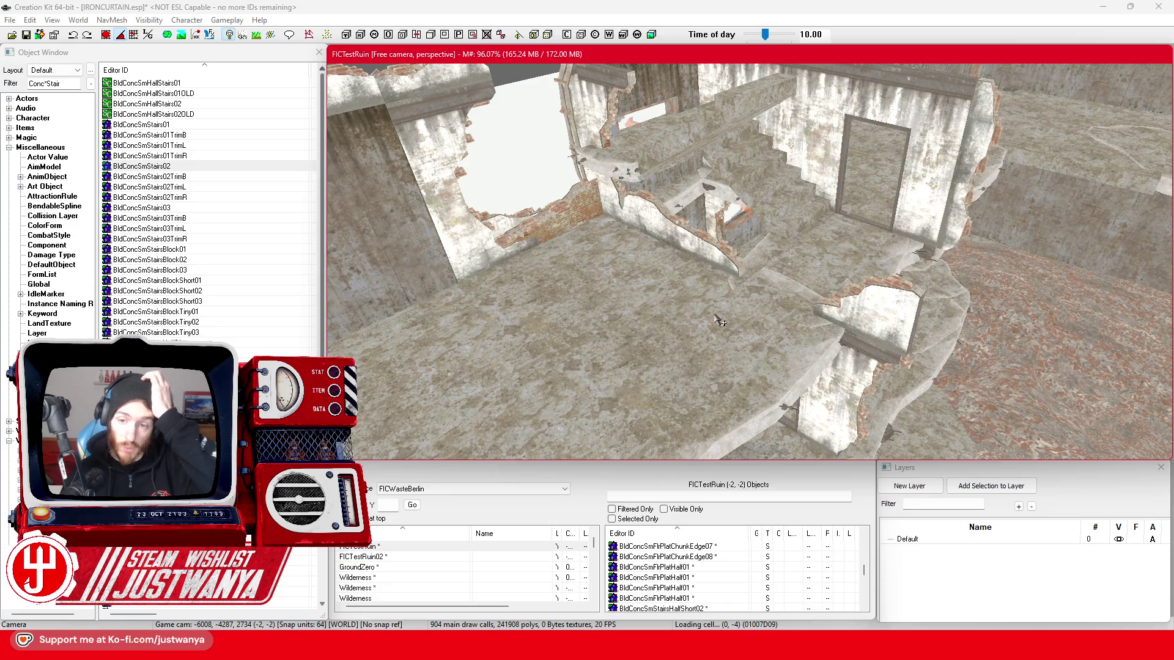
{"action": "left_click", "coordinate": [909, 320]}
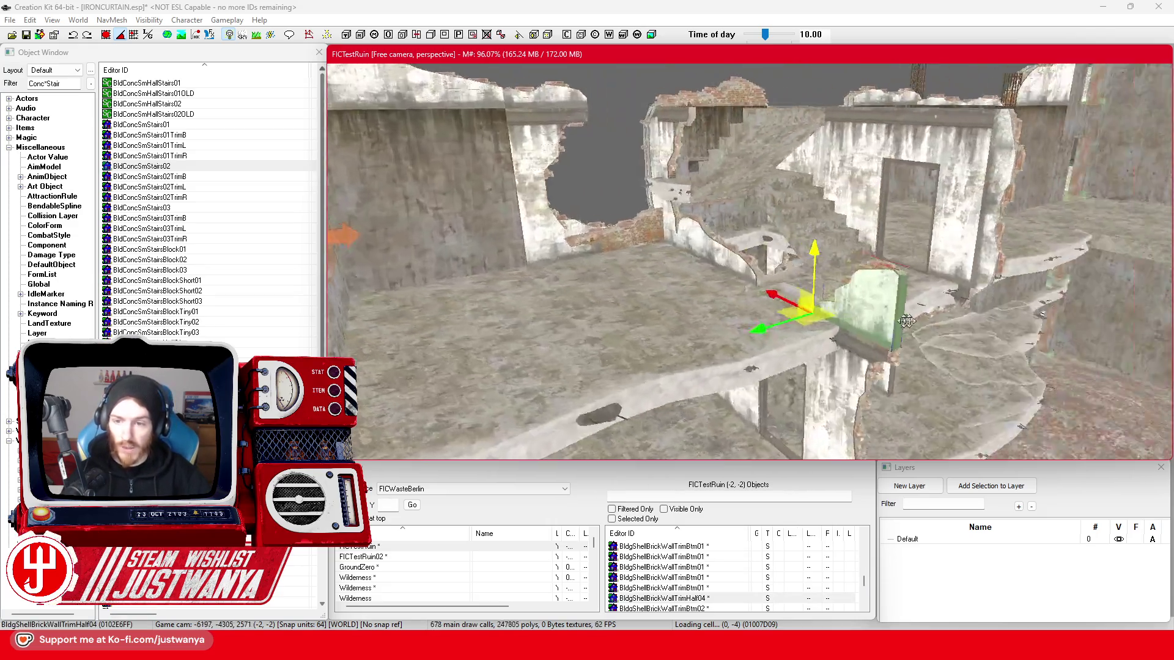
{"action": "mouse_move", "coordinate": [907, 321]}
{"action": "left_mouse_down"}
{"action": "mouse_move", "coordinate": [815, 314]}
{"action": "mouse_move", "coordinate": [877, 330]}
{"action": "mouse_move", "coordinate": [911, 279]}
{"action": "left_mouse_up"}
{"action": "left_click", "coordinate": [912, 276]}
{"action": "key", "text": "e"}
{"action": "mouse_move", "coordinate": [917, 399]}
{"action": "left_mouse_down"}
{"action": "mouse_move", "coordinate": [938, 364]}
{"action": "mouse_move", "coordinate": [856, 330]}
{"action": "left_mouse_up"}
- Shift the door wall left and up so it fills the opening
{"action": "left_click", "coordinate": [111, 36]}
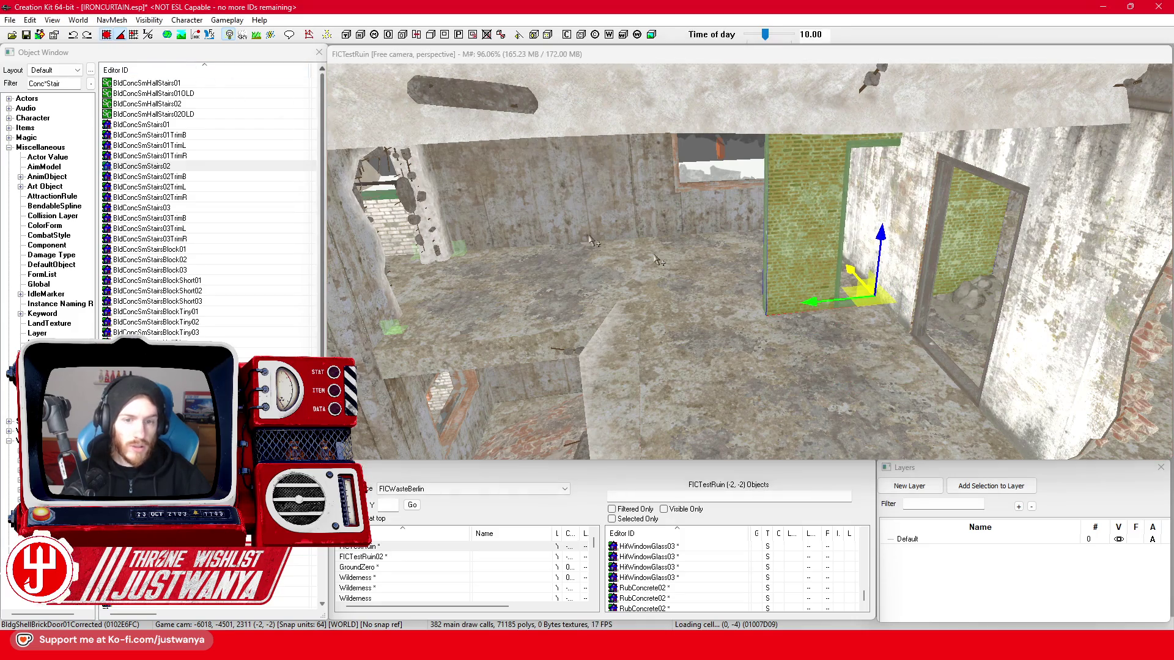
{"action": "mouse_move", "coordinate": [854, 273]}
{"action": "left_mouse_down"}
{"action": "mouse_move", "coordinate": [832, 252]}
{"action": "mouse_move", "coordinate": [682, 282]}
{"action": "left_mouse_up"}
{"action": "scroll", "coordinate": [685, 281], "scroll_direction": "up", "scroll_amount": 3}
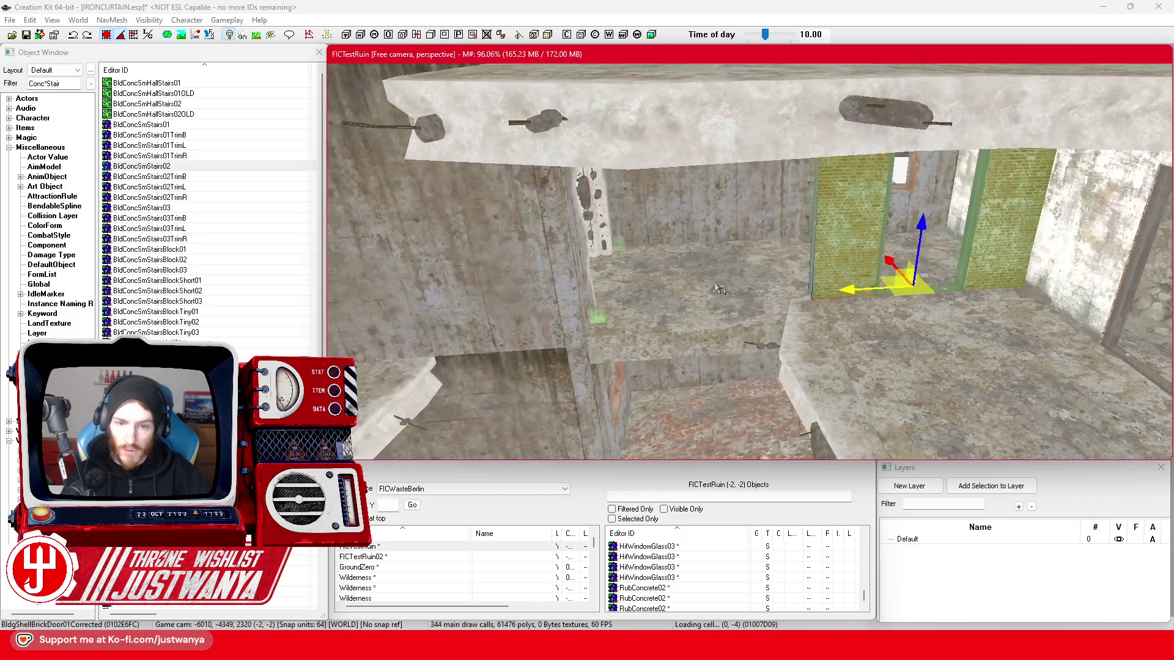
{"action": "scroll", "coordinate": [719, 289], "scroll_direction": "up", "scroll_amount": 2}
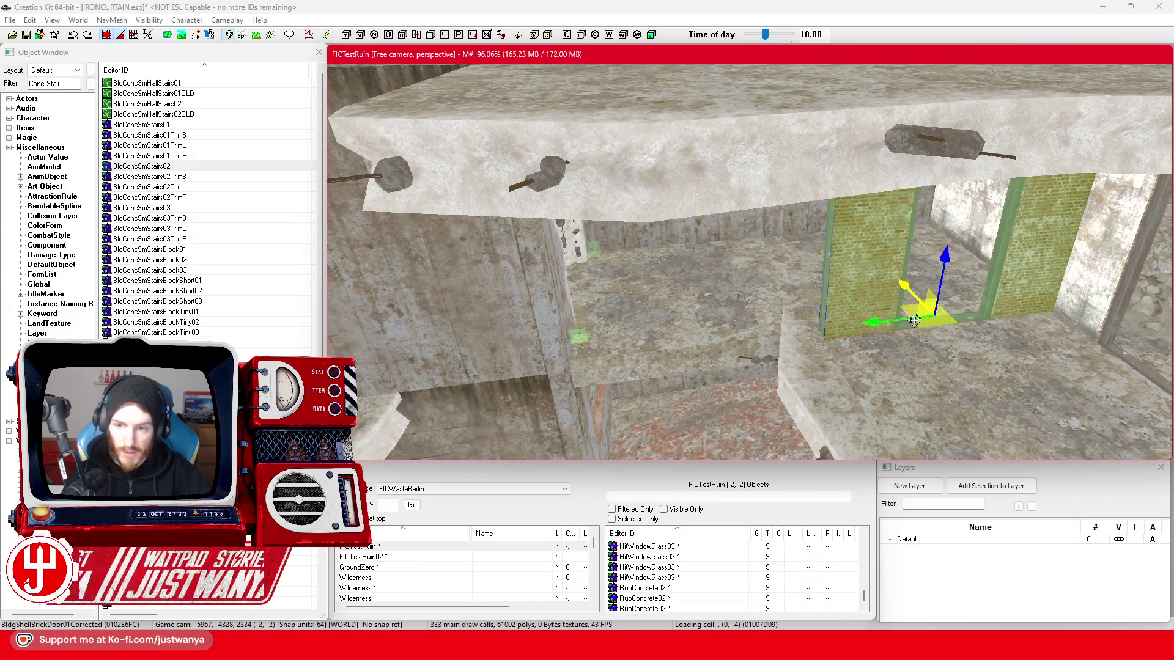
{"action": "scroll", "coordinate": [885, 308], "scroll_direction": "down", "scroll_amount": 5}
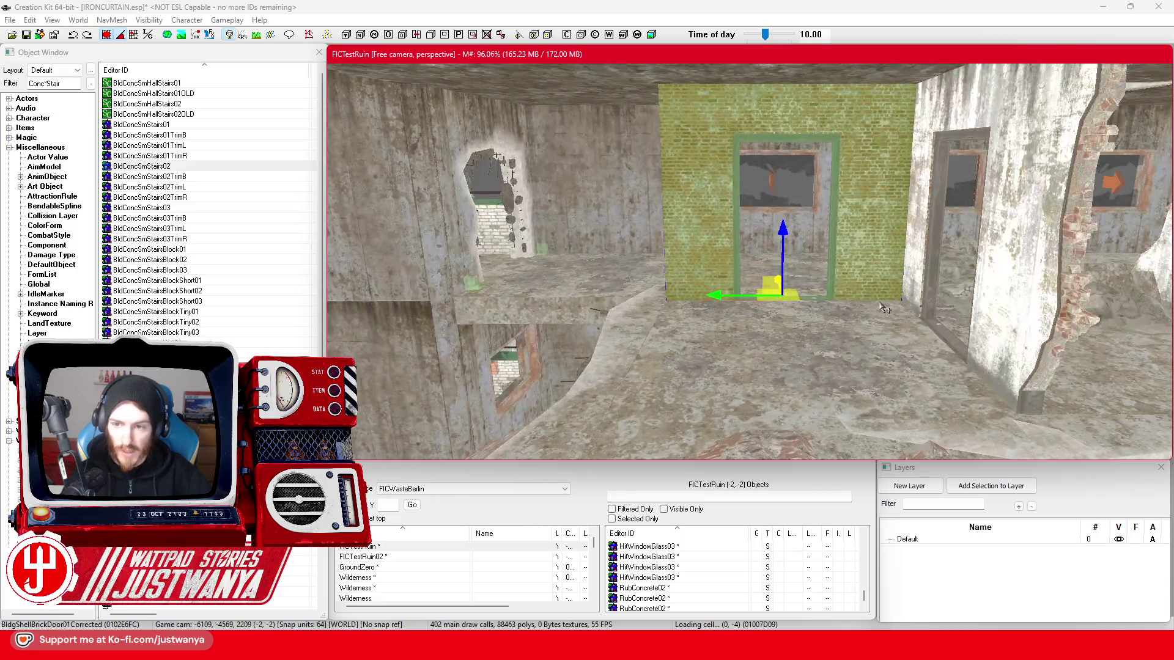
{"action": "scroll", "coordinate": [885, 308], "scroll_direction": "down", "scroll_amount": 3}
{"action": "left_click", "coordinate": [926, 282]}
- Slide BldgShellBrickWallTrim01L left against the wall and turn it about its vertical axis
{"action": "left_click_drag", "start_coordinate": [921, 424], "coordinate": [460, 422]}
{"action": "key", "text": "e"}
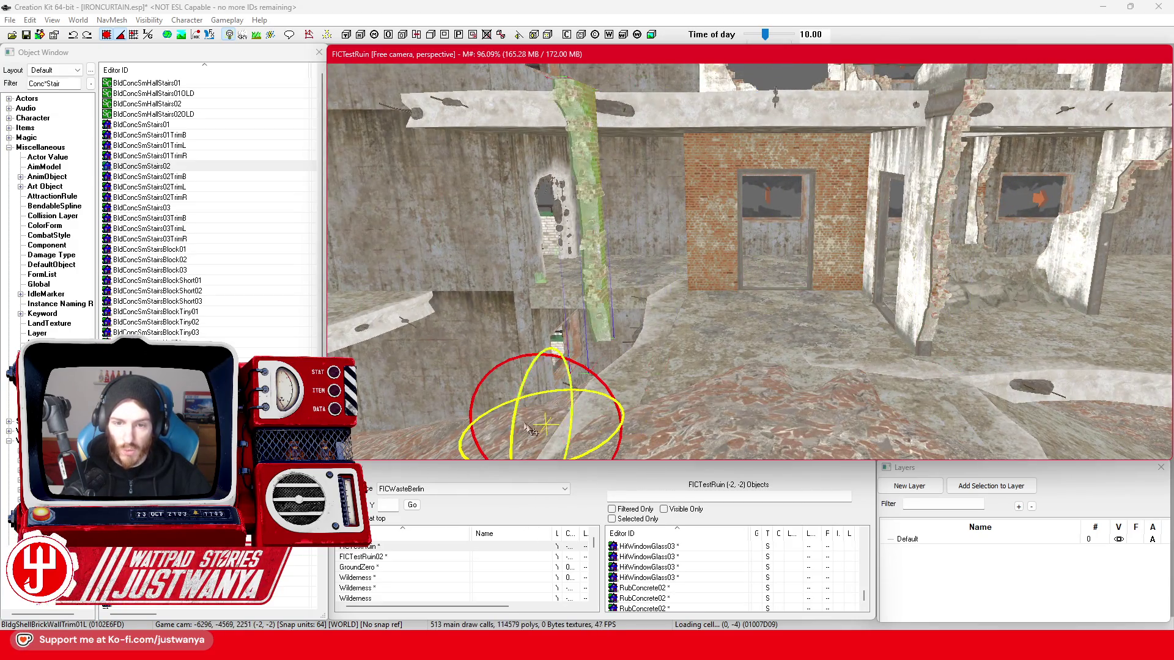
{"action": "scroll", "coordinate": [595, 399], "scroll_direction": "down", "scroll_amount": 3}
{"action": "left_click_drag", "start_coordinate": [594, 399], "coordinate": [621, 400]}
{"action": "scroll", "coordinate": [603, 407], "scroll_direction": "up", "scroll_amount": 5}
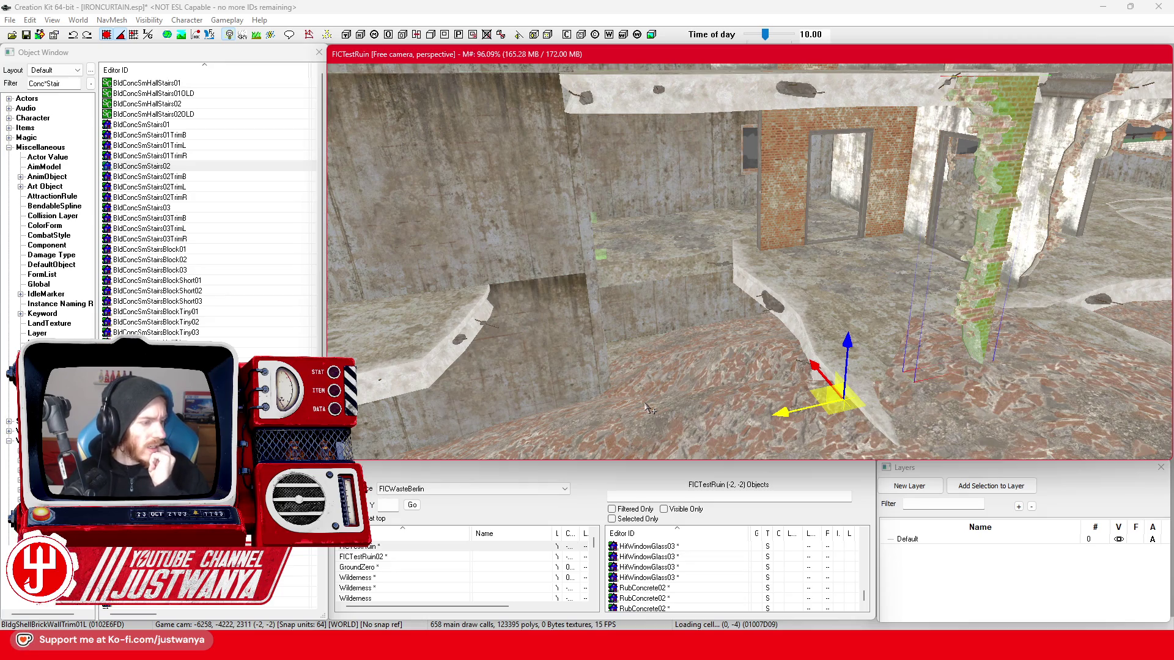
{"action": "scroll", "coordinate": [650, 409], "scroll_direction": "up", "scroll_amount": 5}
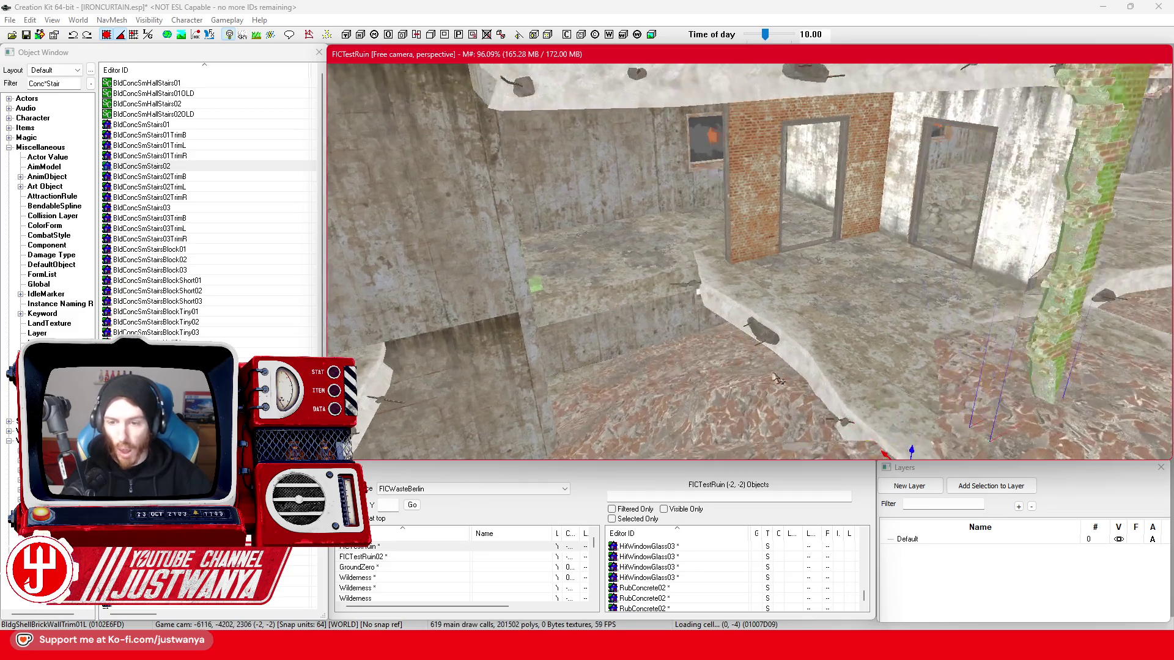
{"action": "scroll", "coordinate": [852, 413], "scroll_direction": "down", "scroll_amount": 3}
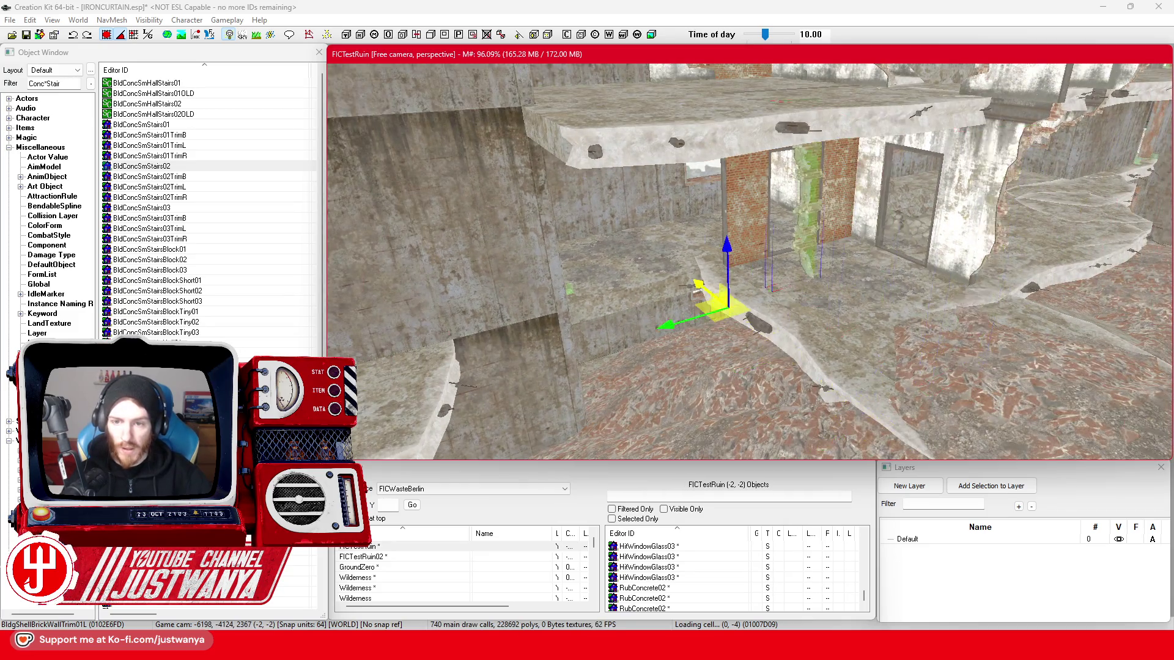
- Lower the brick wall trim on Z into place along the broken edge
{"action": "key", "text": "shift"}
{"action": "scroll", "coordinate": [624, 269], "scroll_direction": "up", "scroll_amount": 5}
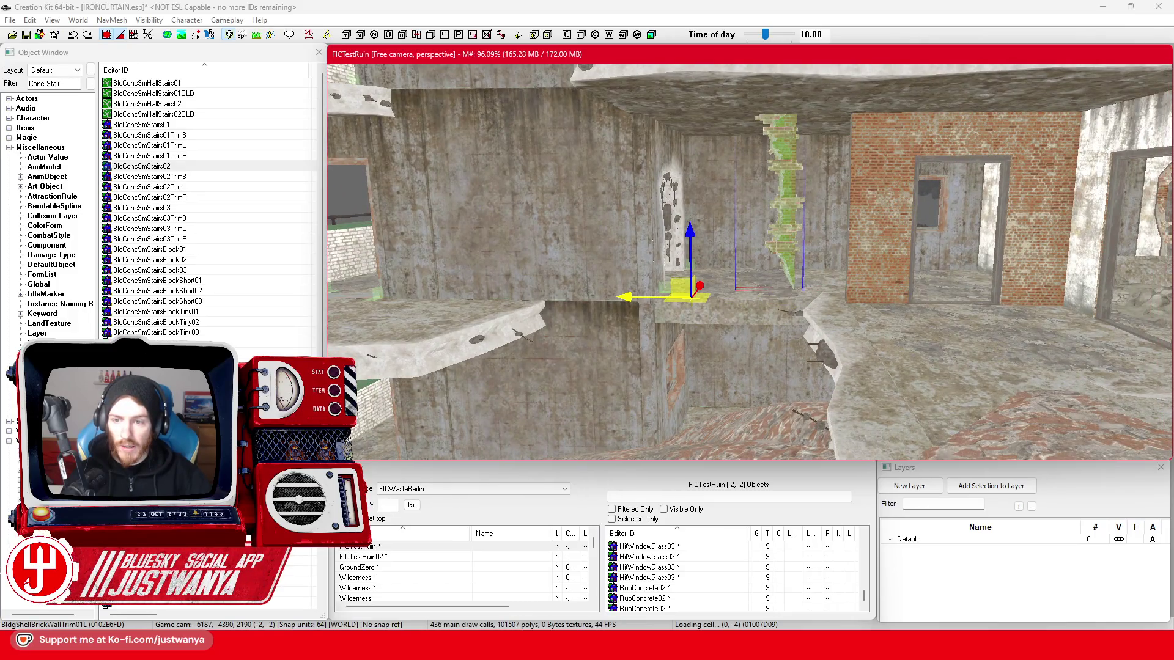
{"action": "scroll", "coordinate": [690, 296], "scroll_direction": "up", "scroll_amount": 3}
{"action": "scroll", "coordinate": [697, 290], "scroll_direction": "down", "scroll_amount": 3}
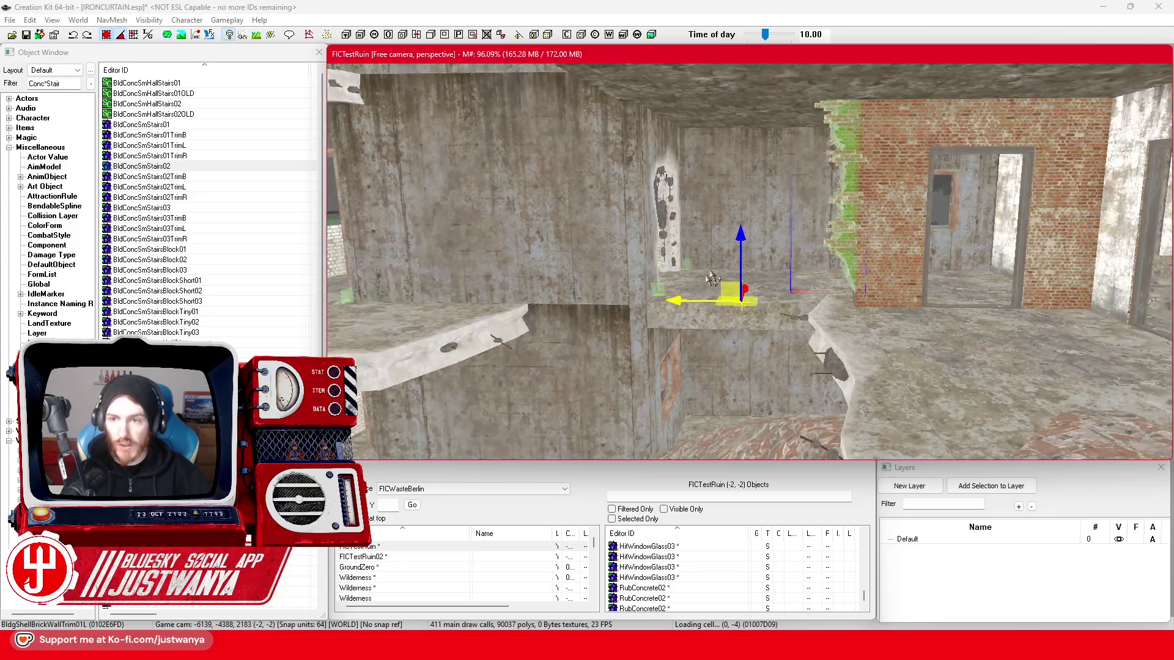
{"action": "mouse_move", "coordinate": [742, 236]}
{"action": "left_mouse_down"}
{"action": "mouse_move", "coordinate": [741, 289]}
{"action": "mouse_move", "coordinate": [739, 269]}
{"action": "mouse_move", "coordinate": [723, 328]}
{"action": "left_mouse_up"}
{"action": "left_click", "coordinate": [107, 35]}
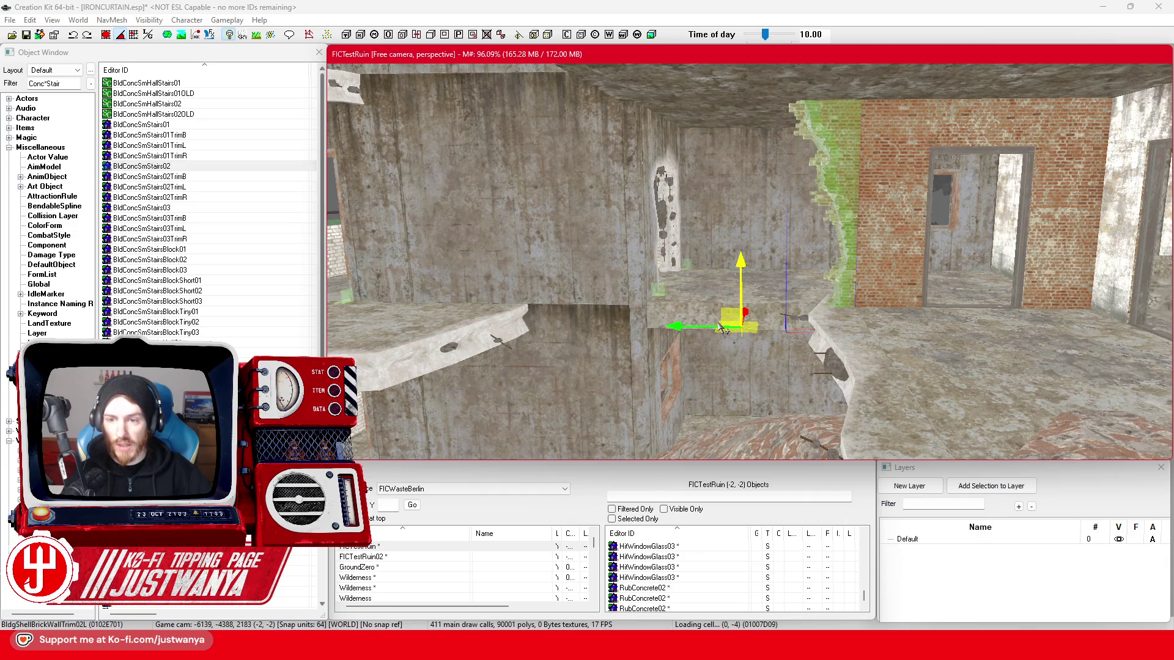
- Check the neighbouring door wall and broken trims, then save IRONCURTAIN.esp
{"action": "scroll", "coordinate": [724, 329], "scroll_direction": "up", "scroll_amount": 2}
{"action": "left_click", "coordinate": [768, 304]}
{"action": "scroll", "coordinate": [789, 257], "scroll_direction": "down", "scroll_amount": 2}
{"action": "left_click", "coordinate": [811, 216]}
{"action": "scroll", "coordinate": [725, 334], "scroll_direction": "up", "scroll_amount": 2}
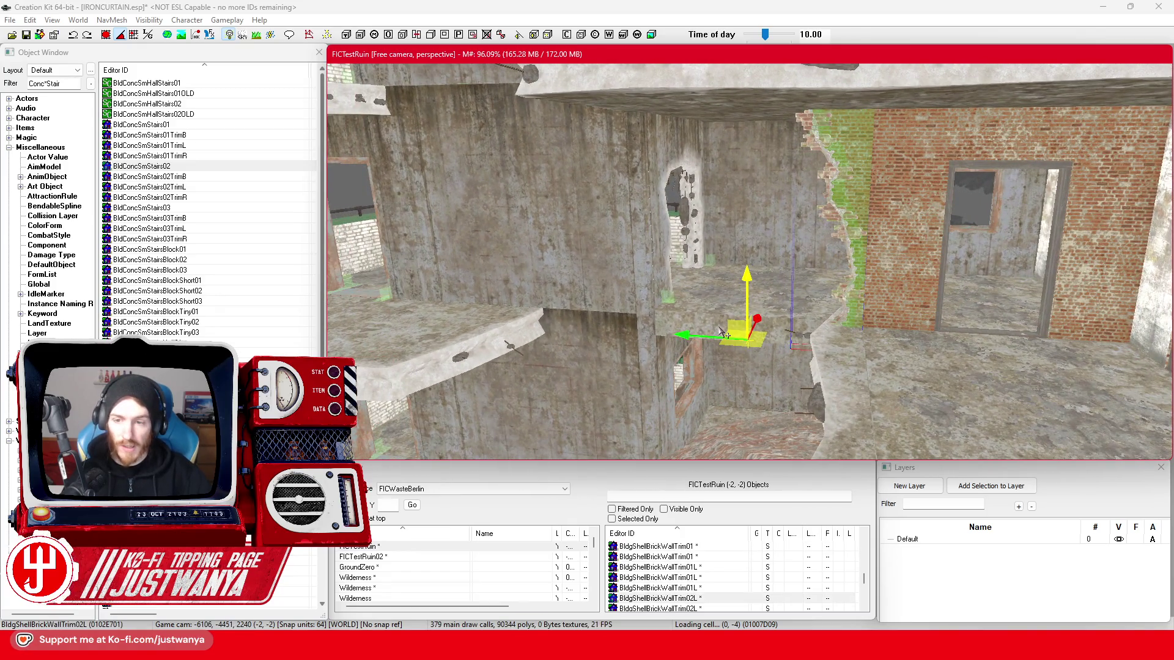
{"action": "left_click", "coordinate": [723, 332]}
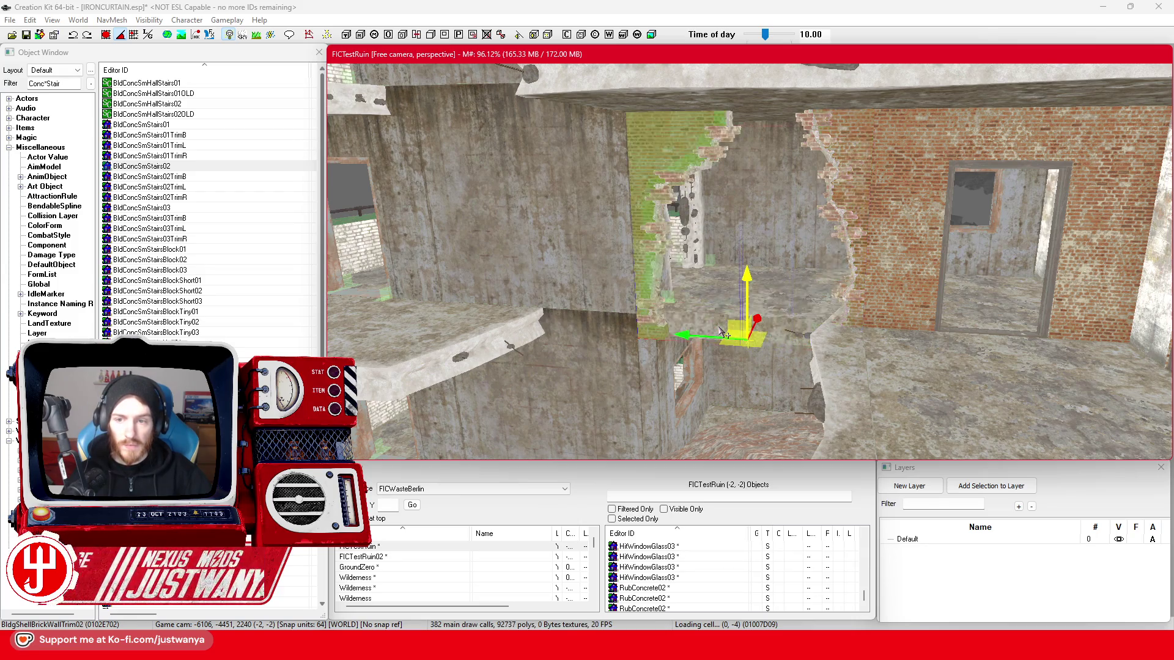
{"action": "key", "text": "shift"}
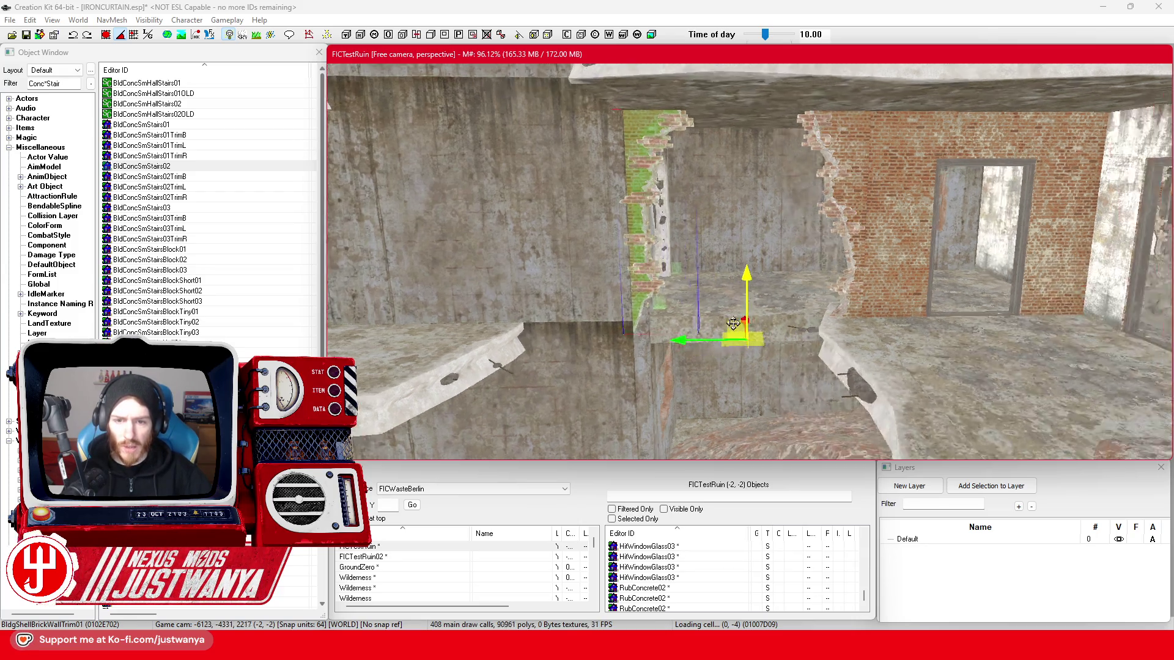
{"action": "key", "text": "shift"}
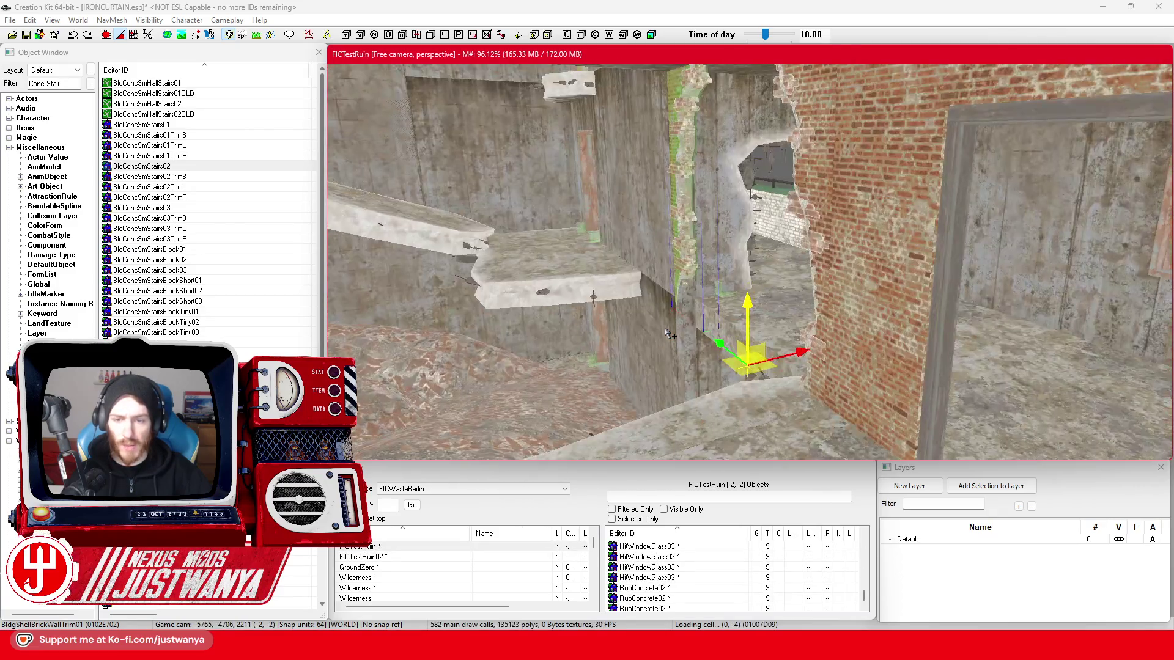
{"action": "key", "text": "shift"}
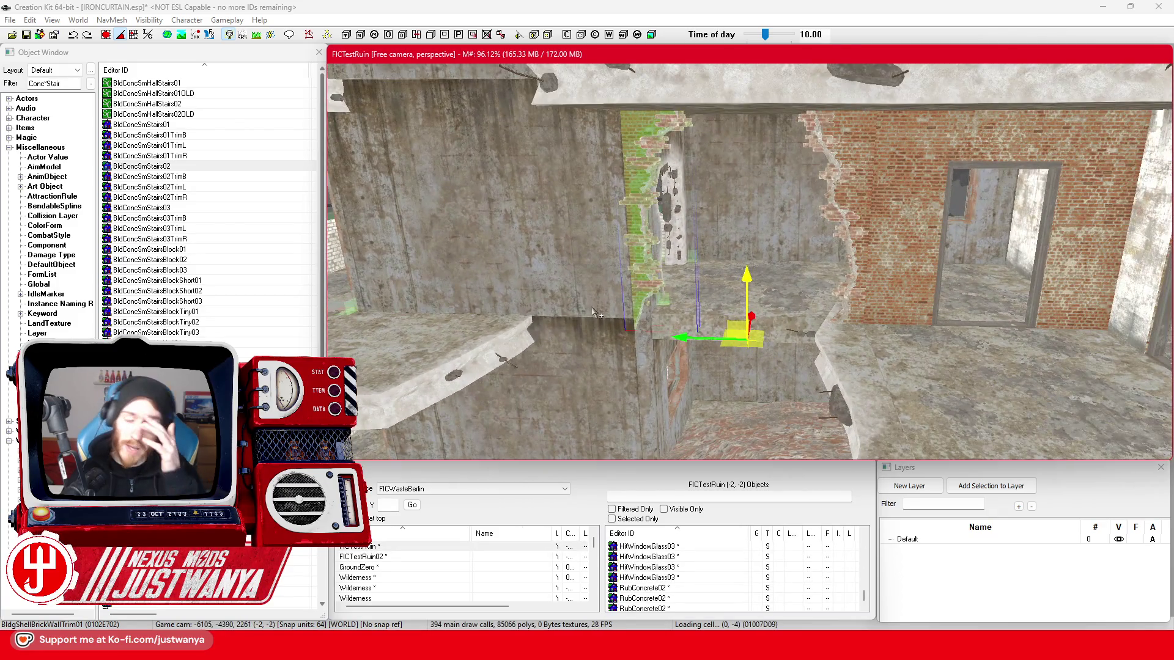
{"action": "left_click", "coordinate": [26, 36]}
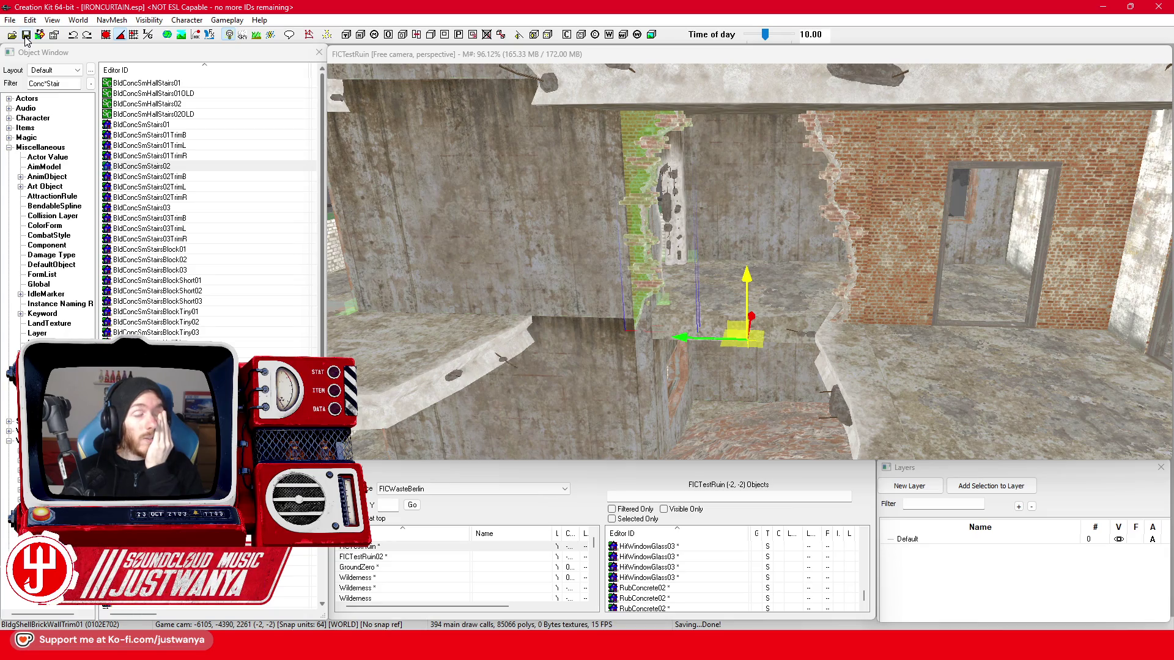
{"action": "left_click", "coordinate": [887, 244]}
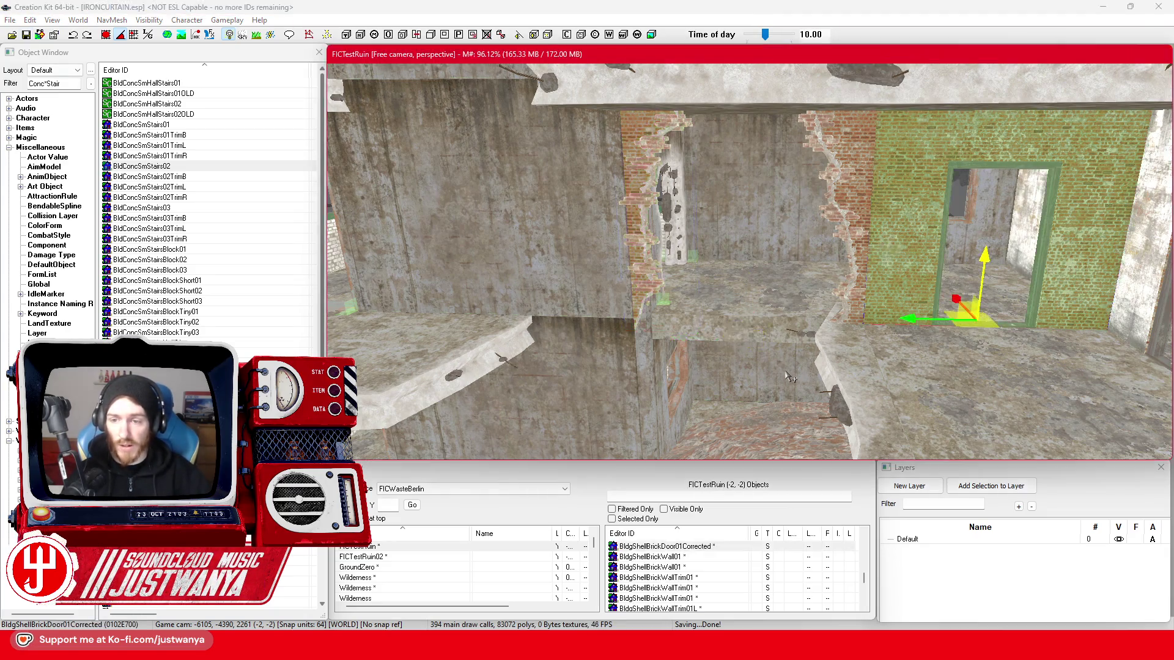
- Rotate the long chunk-edge beam beside the floor slab so it points the other way
{"action": "key", "text": "shift"}
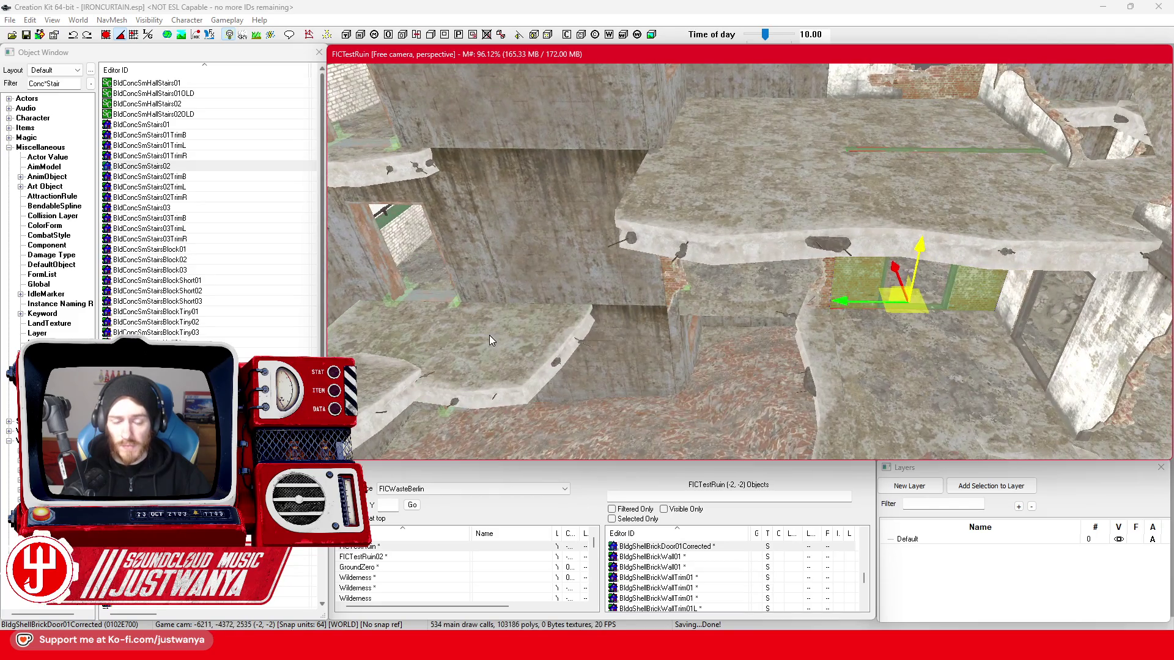
{"action": "left_click", "coordinate": [489, 335]}
{"action": "key", "text": "shift"}
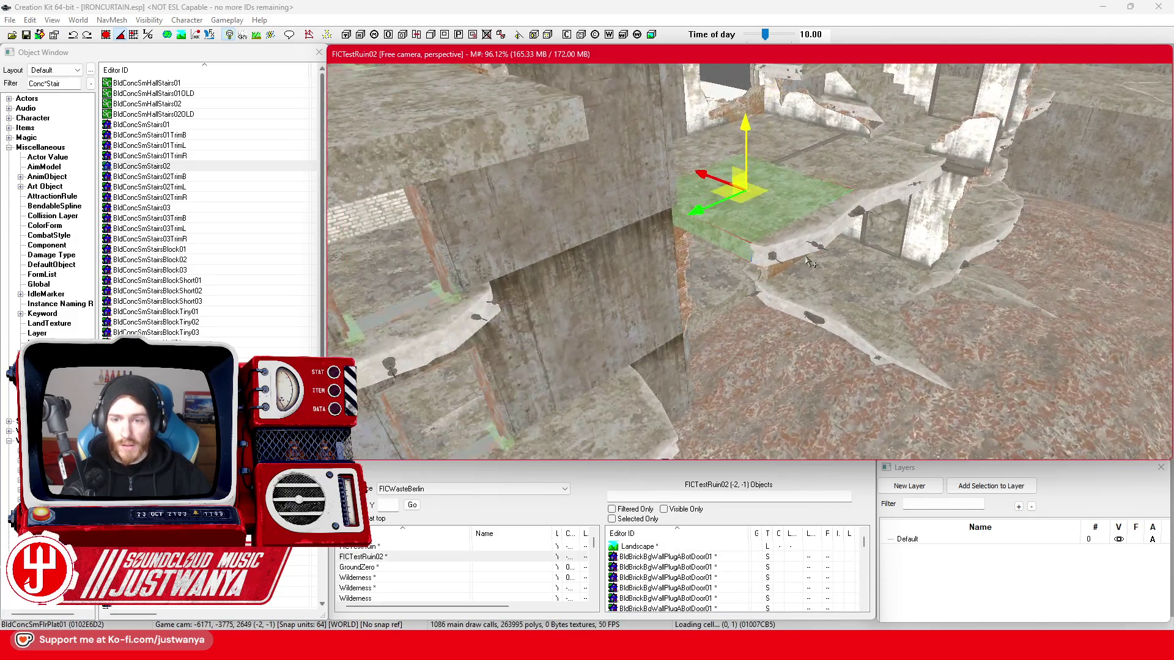
{"action": "left_click", "coordinate": [812, 263]}
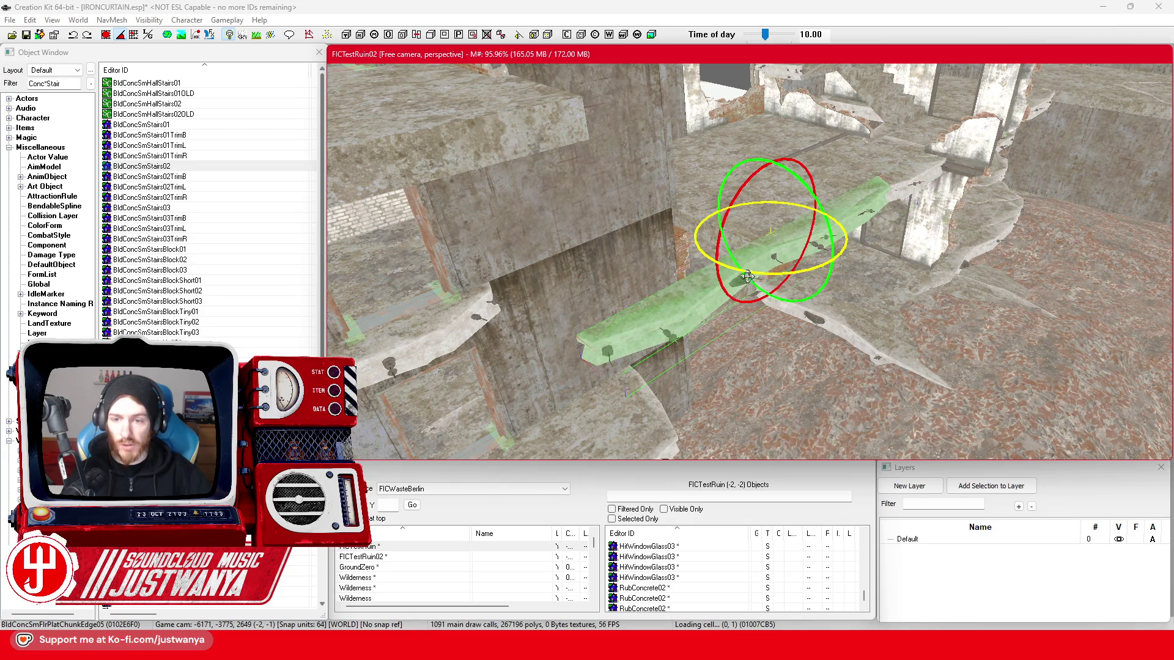
{"action": "left_click_drag", "start_coordinate": [748, 277], "coordinate": [807, 275]}
- Slide the shorter chunk-edge piece along the floor edge
{"action": "left_click", "coordinate": [714, 264]}
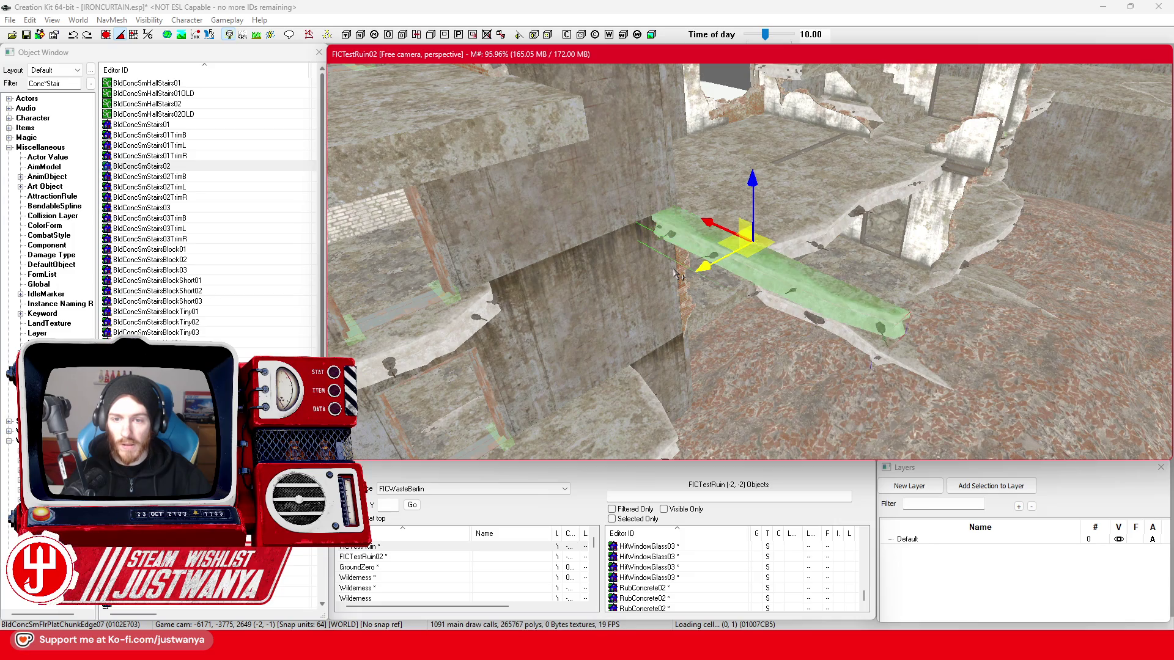
{"action": "scroll", "coordinate": [678, 274], "scroll_direction": "up", "scroll_amount": 5}
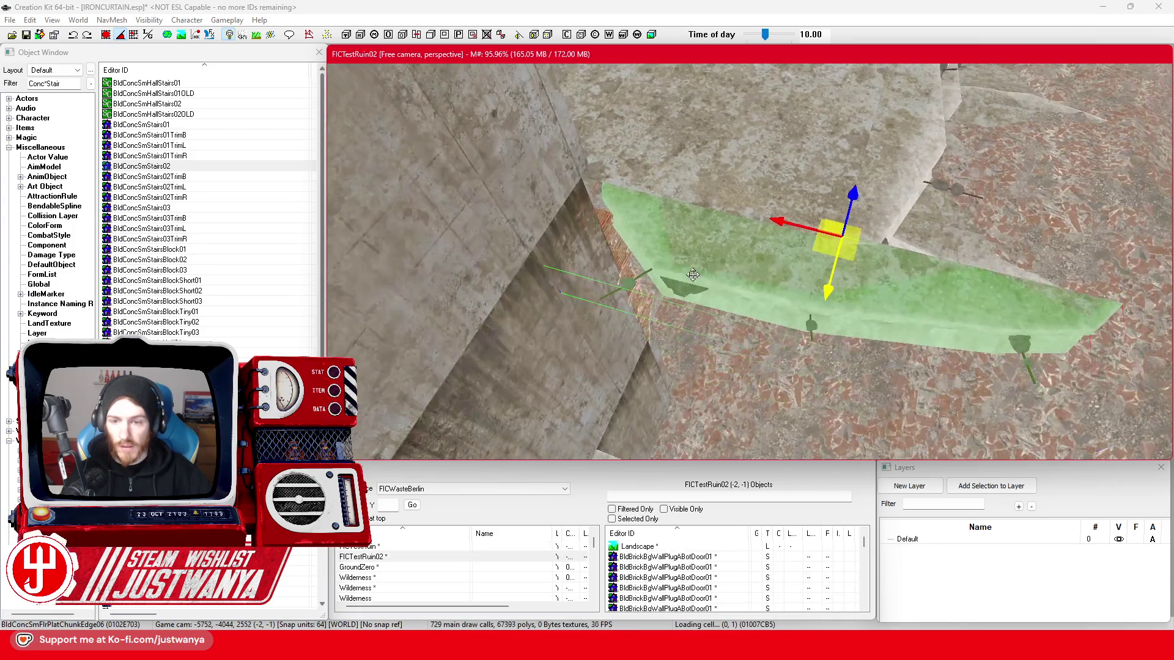
{"action": "mouse_move", "coordinate": [783, 219]}
{"action": "left_mouse_down"}
{"action": "mouse_move", "coordinate": [533, 167]}
{"action": "mouse_move", "coordinate": [557, 159]}
{"action": "left_mouse_up"}
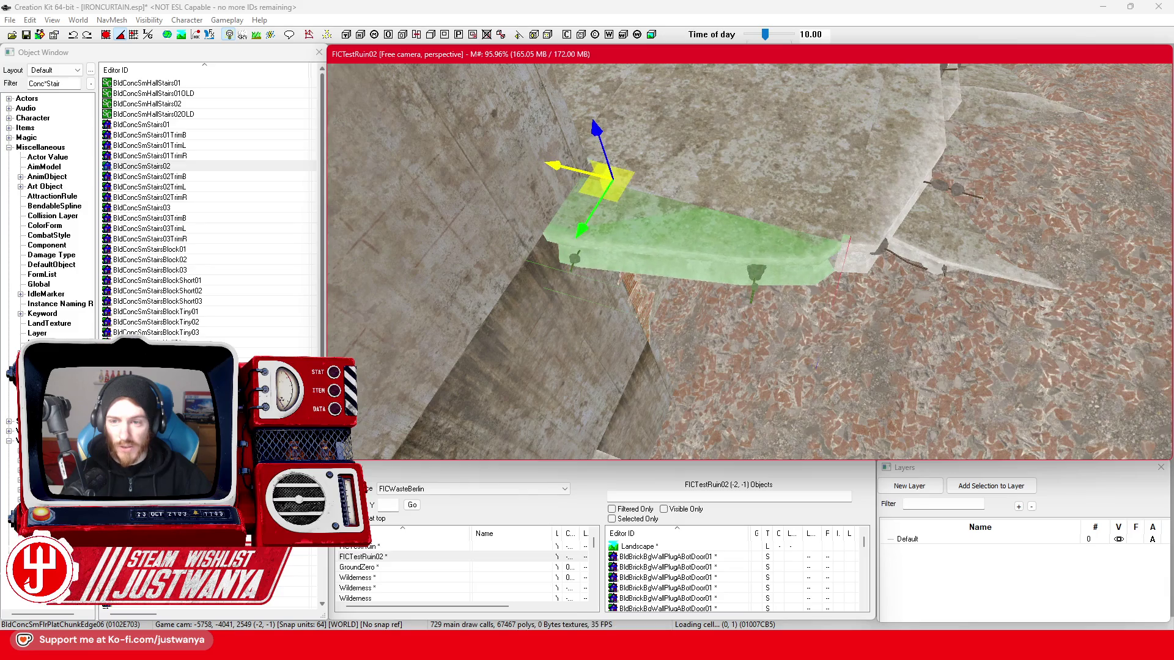
- Orbit around the floor plates and select the long ledge BldConcSmFlrPlatChunkEdge05
{"action": "key", "text": "shift"}
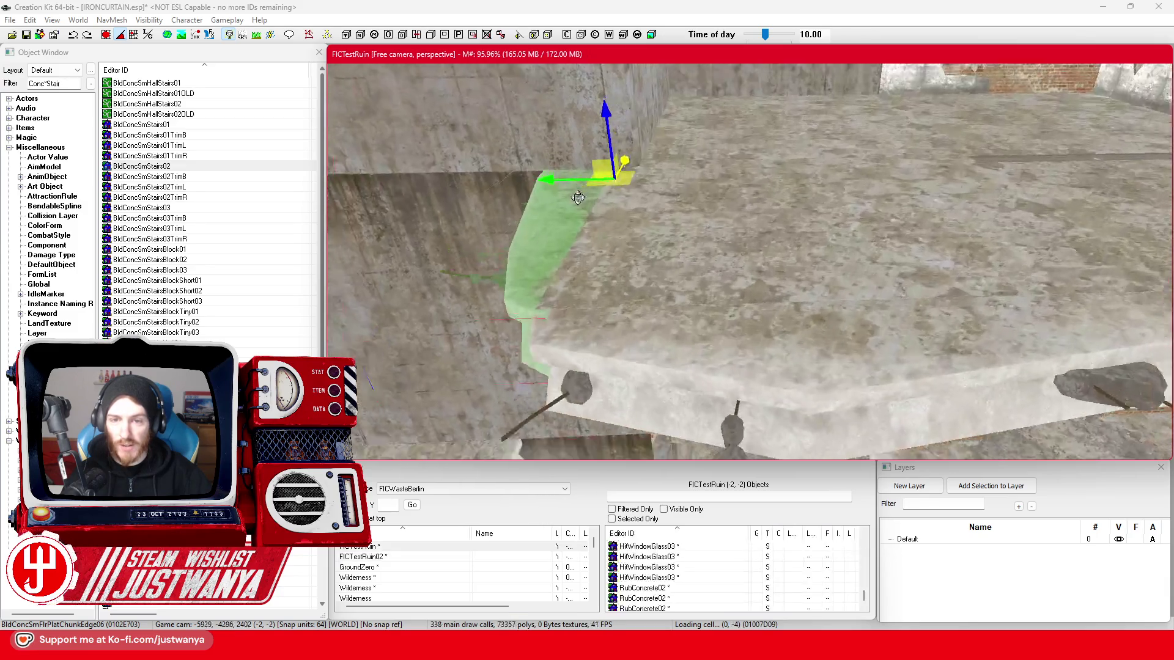
{"action": "key", "text": "shift"}
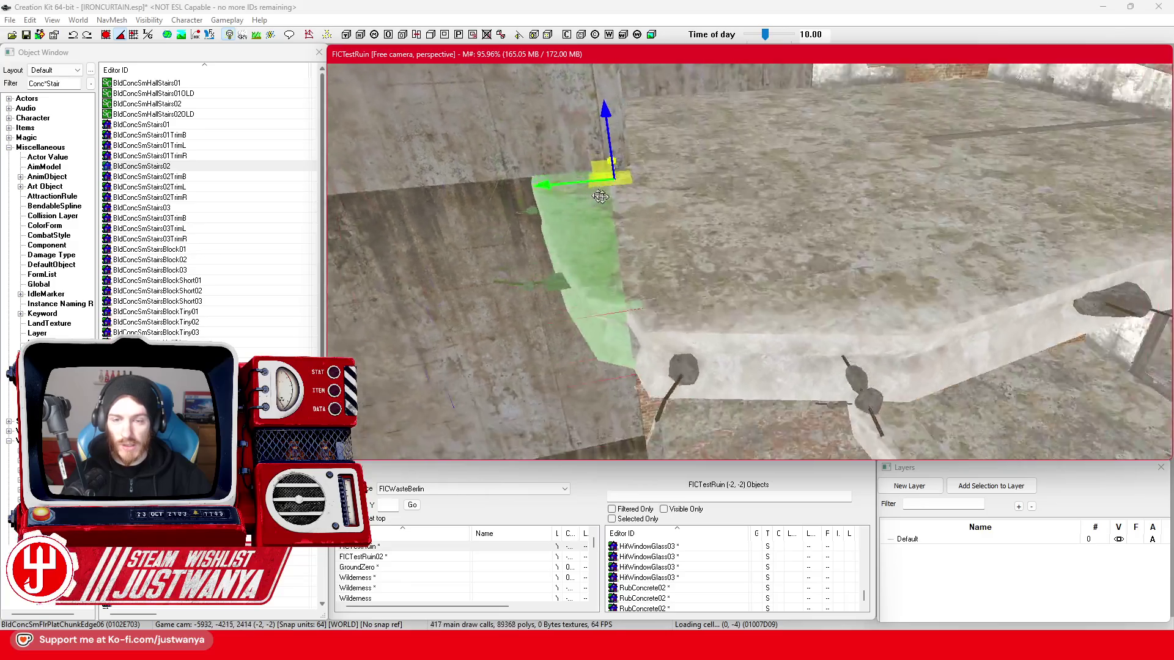
{"action": "key", "text": "shift"}
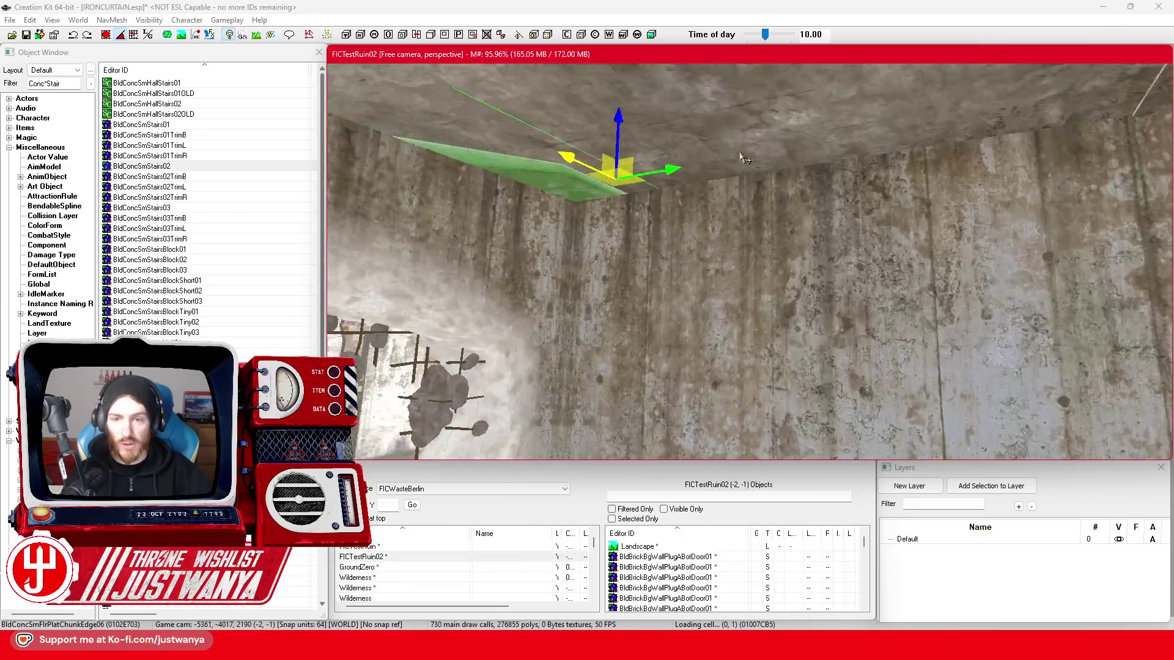
{"action": "key", "text": "shift"}
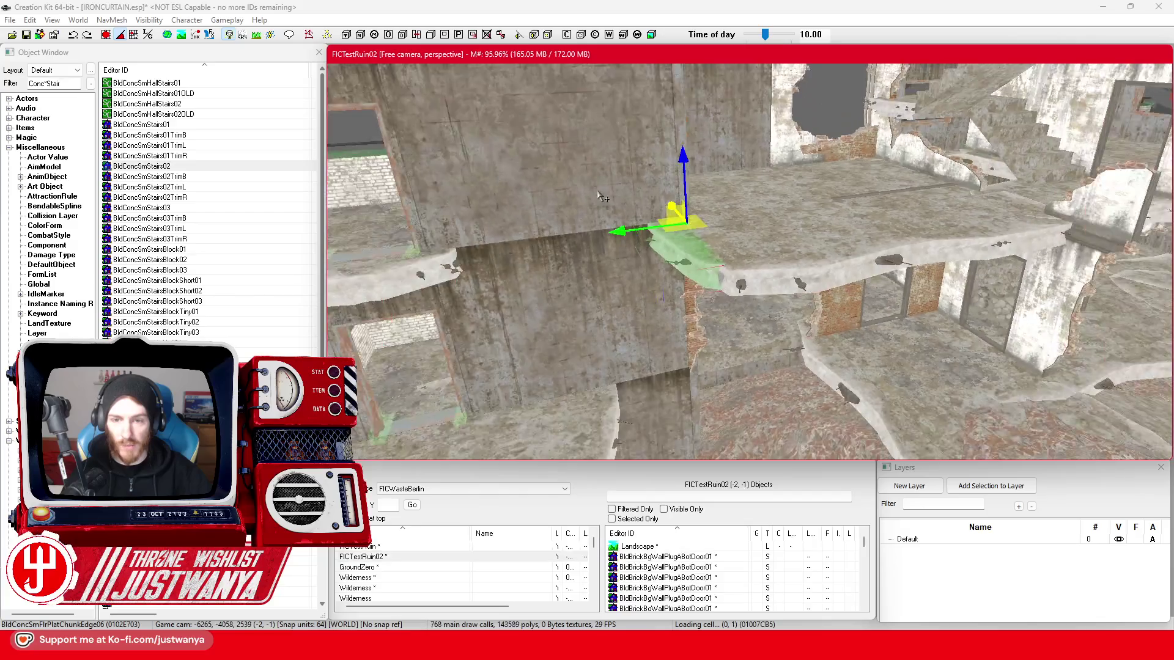
{"action": "key", "text": "shift"}
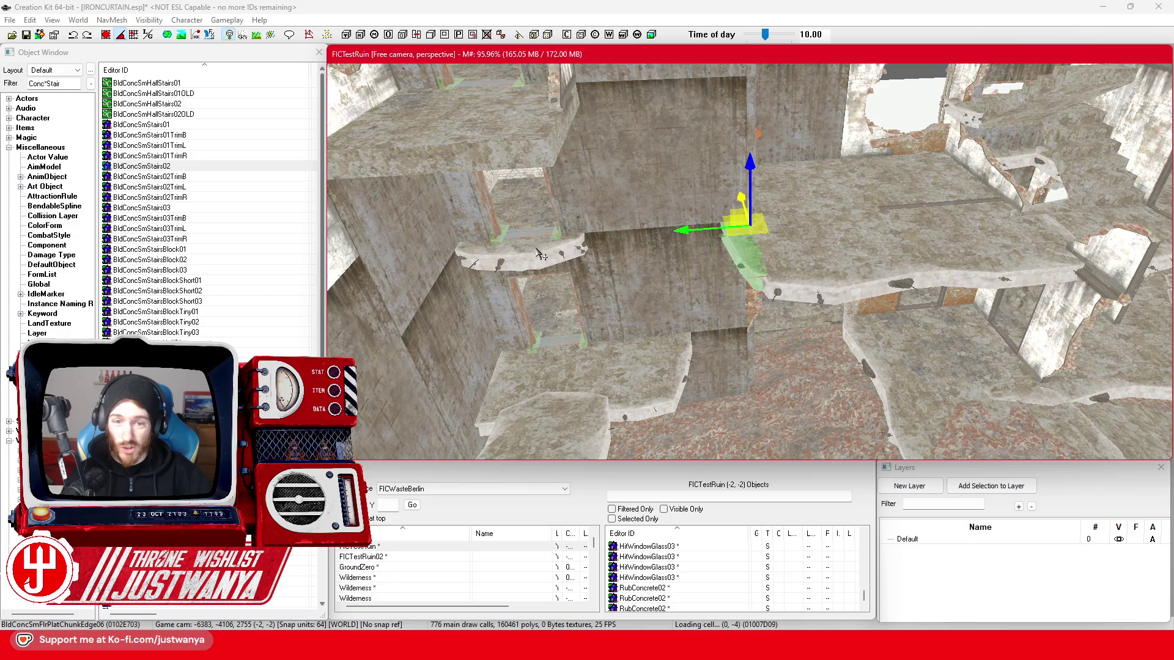
{"action": "key", "text": "shift"}
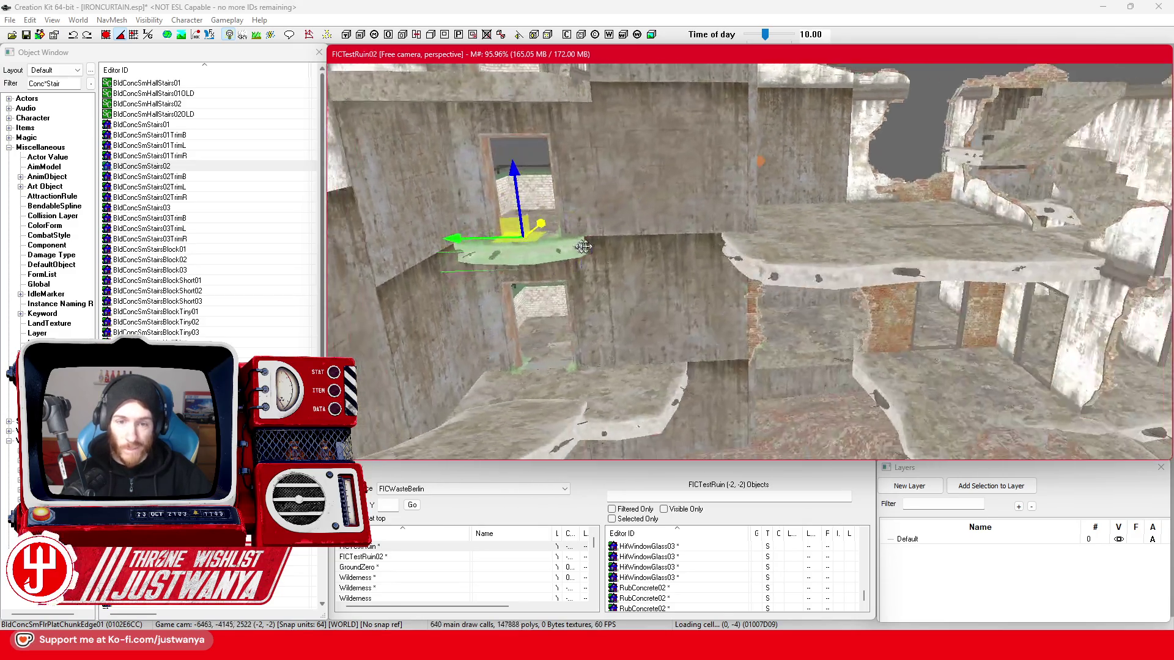
{"action": "key", "text": "shift"}
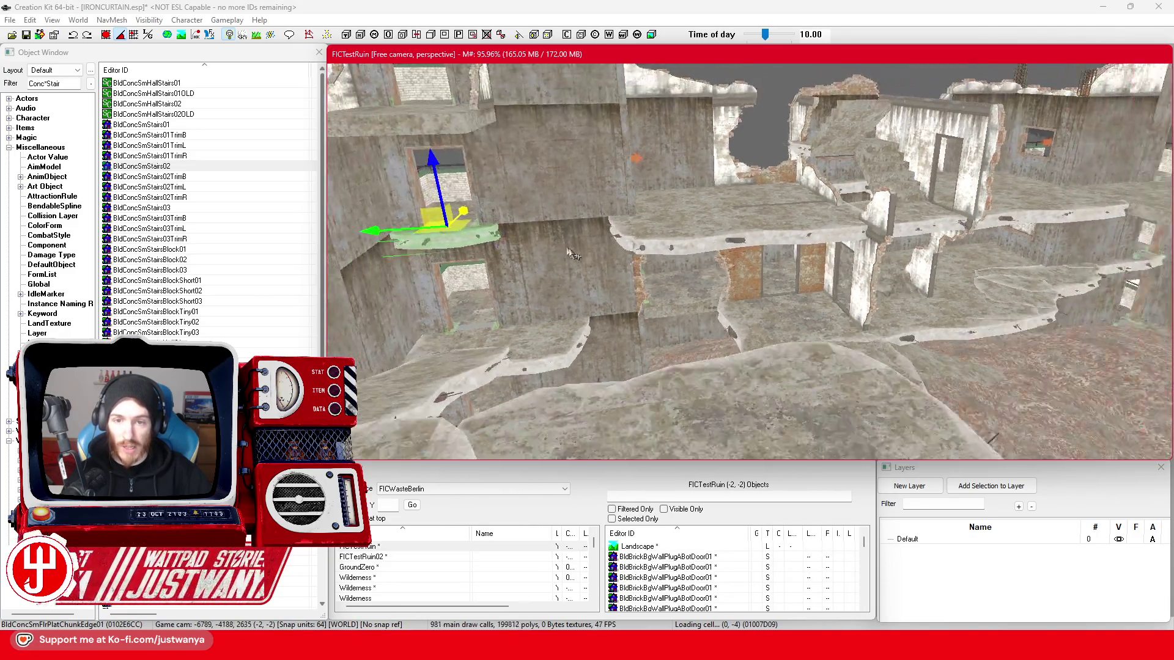
{"action": "key", "text": "shift"}
{"action": "key", "text": "shift"}
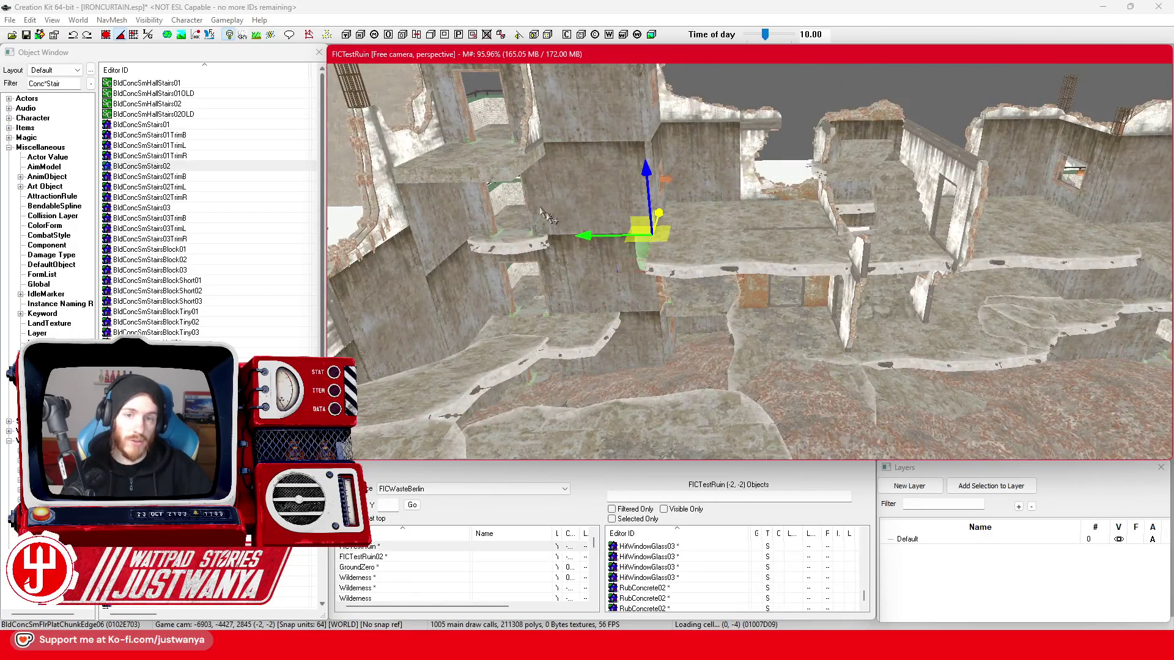
{"action": "key", "text": "shift"}
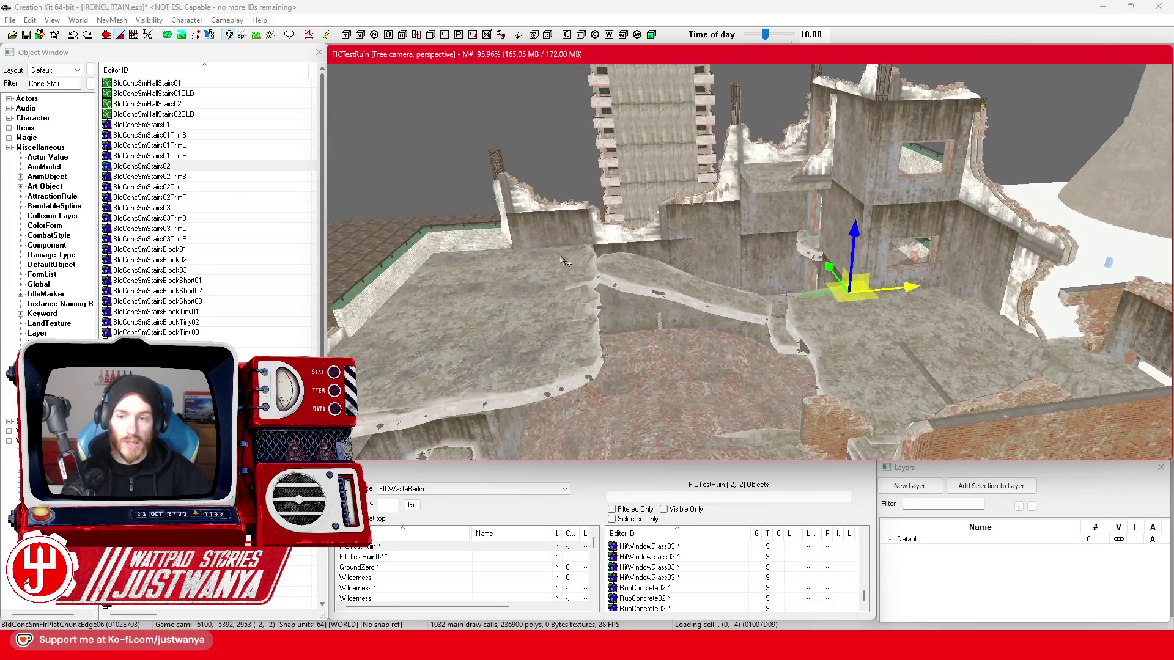
{"action": "key", "text": "shift"}
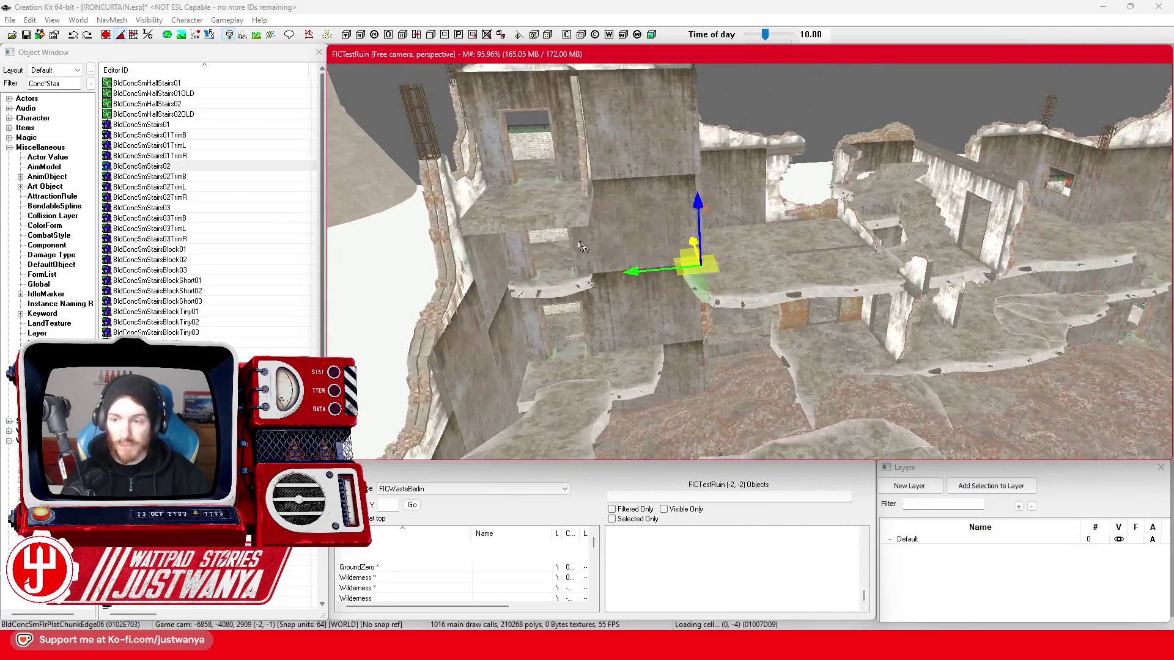
{"action": "key", "text": "shift"}
{"action": "key", "text": "shift"}
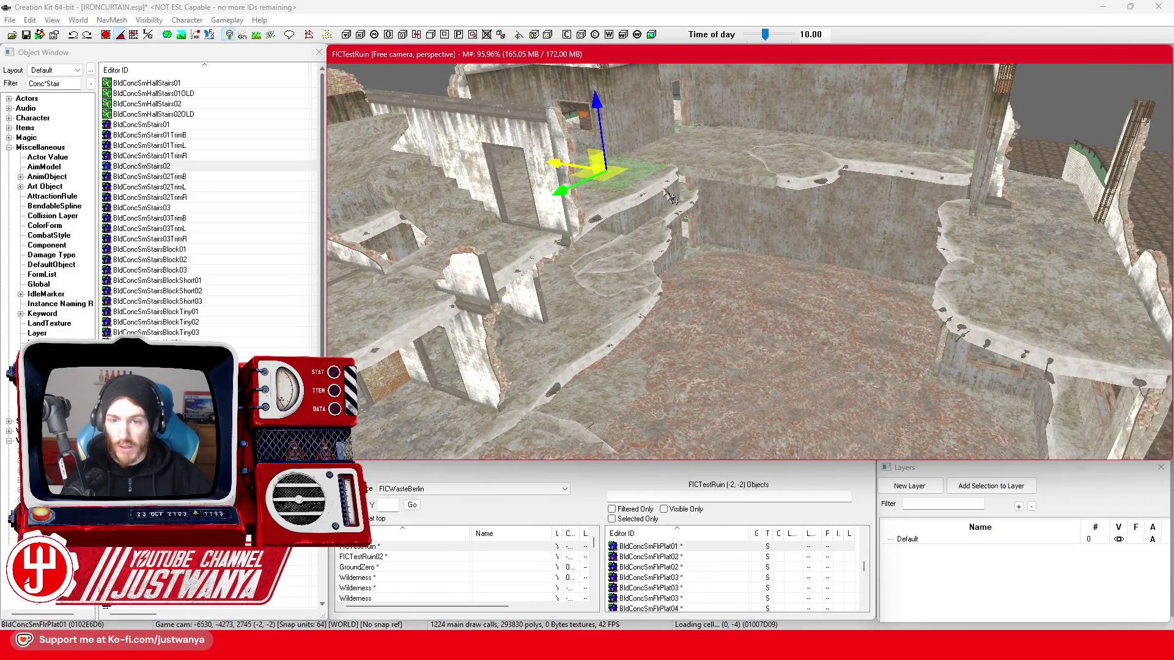
{"action": "key", "text": "shift"}
{"action": "left_click", "coordinate": [639, 243]}
- Inspect the selected ledge, then the ledge piece on the upper floor
{"action": "key", "text": "e"}
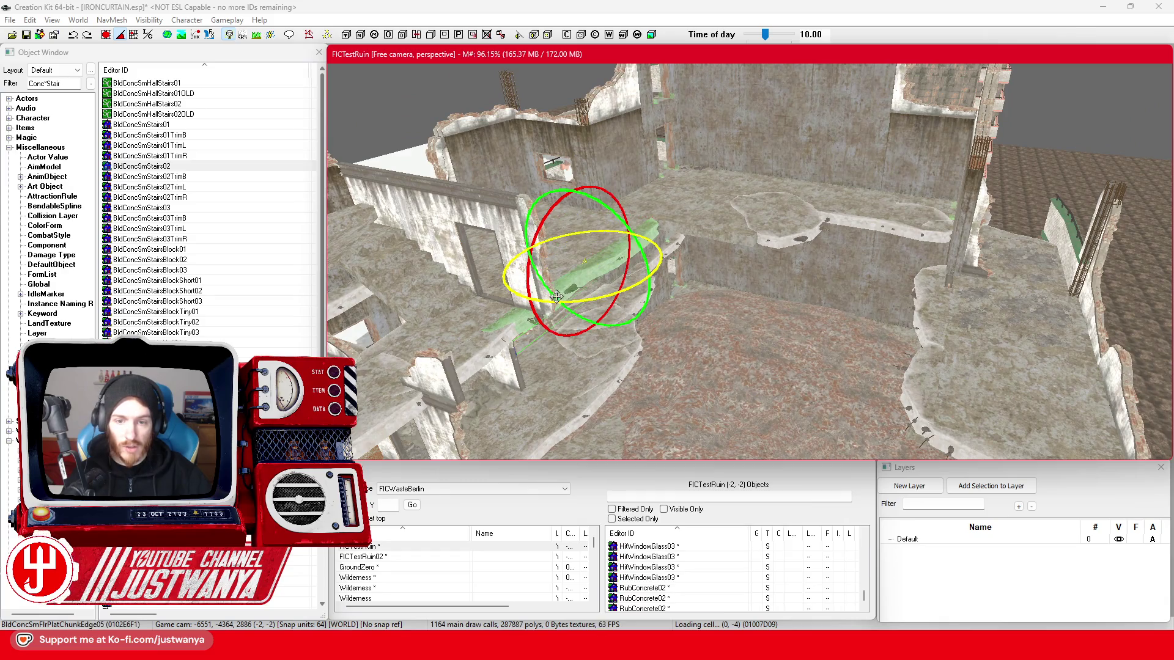
{"action": "key", "text": "w"}
{"action": "key", "text": "shift"}
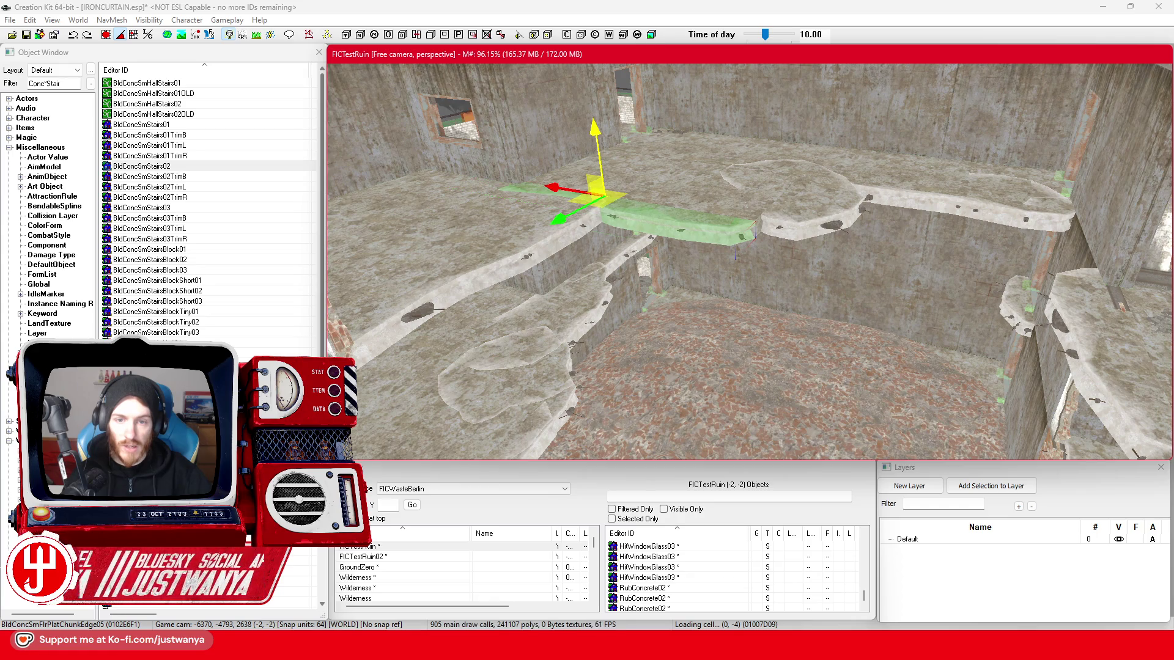
{"action": "key", "text": "shift"}
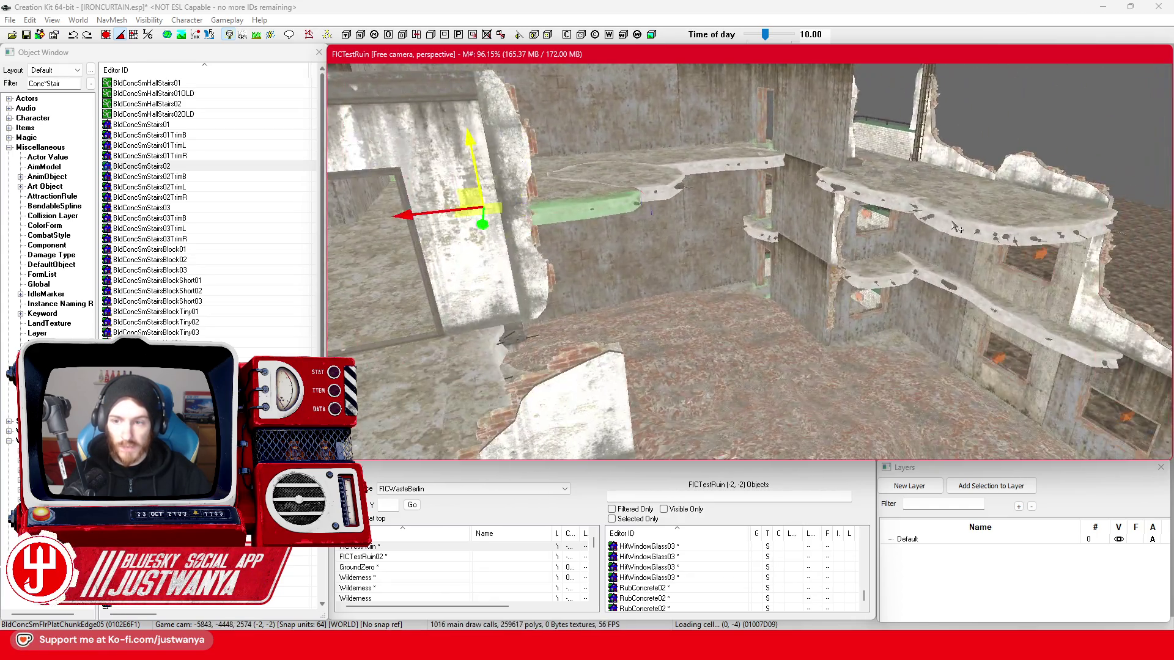
{"action": "left_click", "coordinate": [957, 229]}
{"action": "key", "text": "shift"}
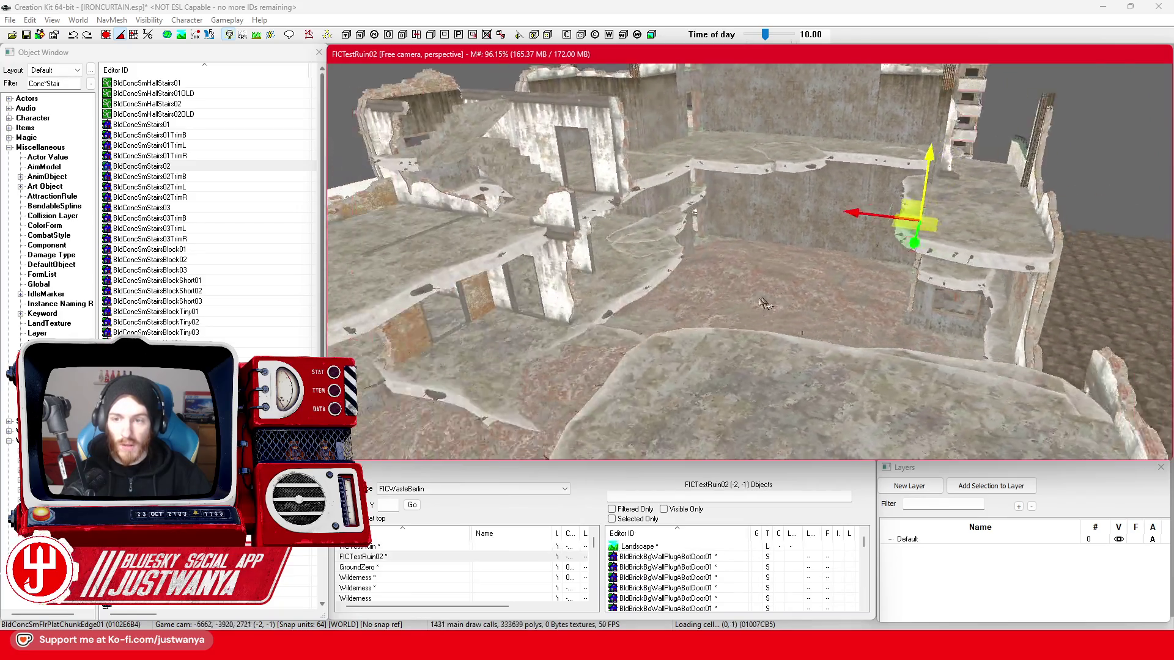
{"action": "key", "text": "shift"}
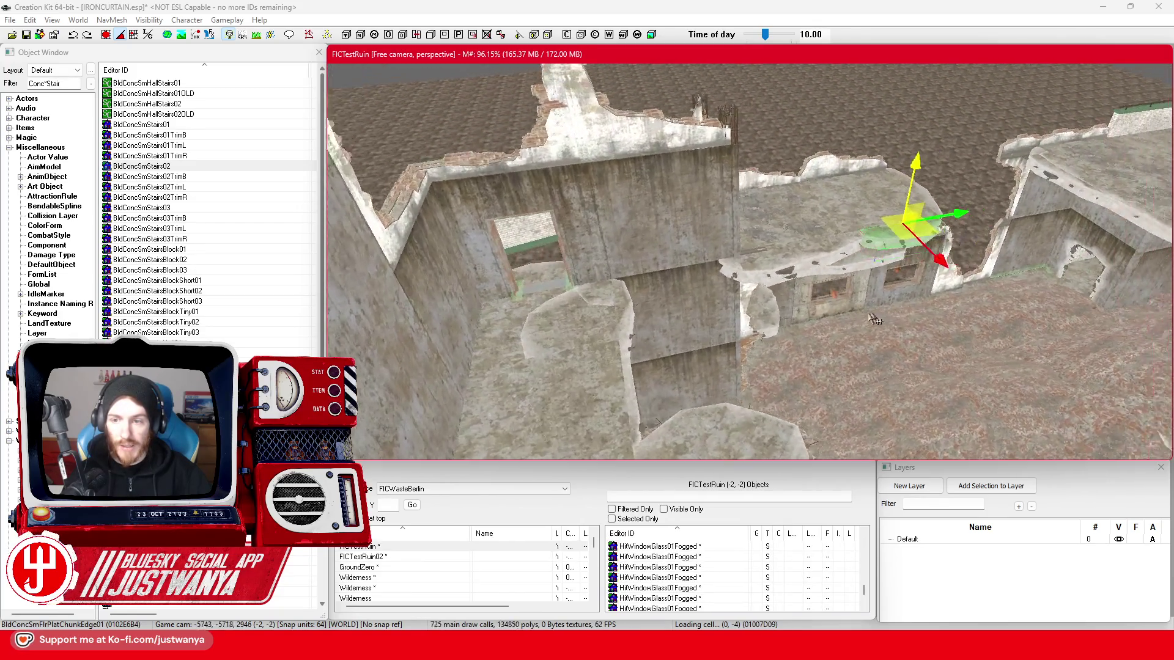
{"action": "key", "text": "shift"}
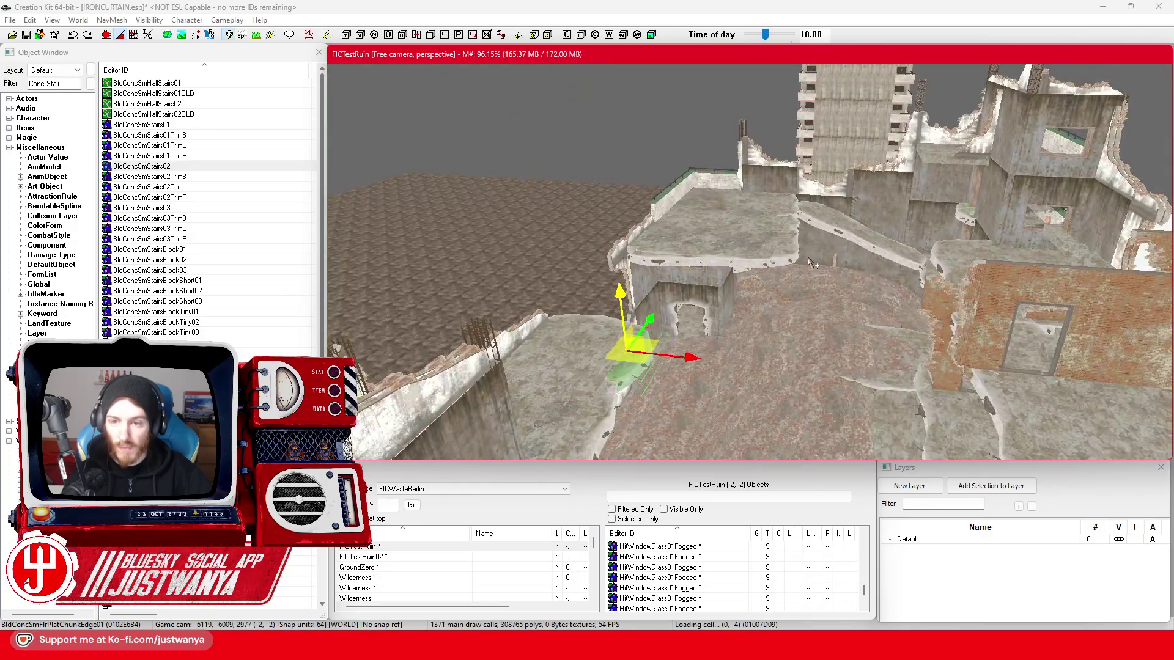
- Inspect chunk BldConcSmFlrPlatChunkEdge02, then select the upper platform BldConcSmFlrPlat02
{"action": "left_click", "coordinate": [777, 260]}
{"action": "key", "text": "shift"}
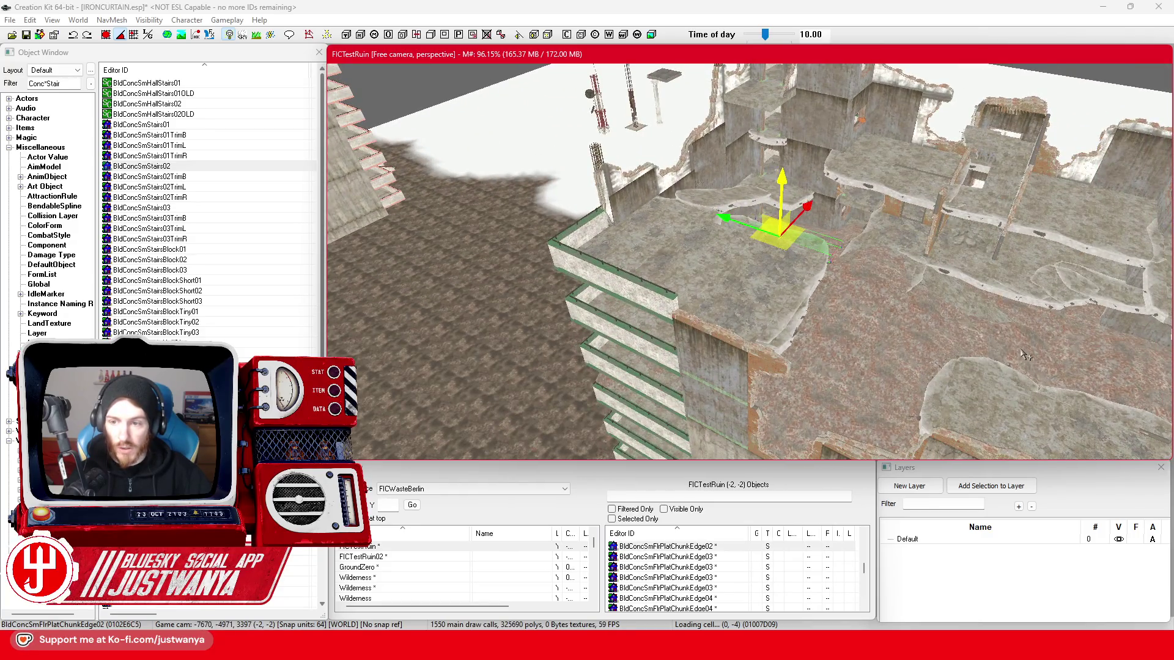
{"action": "key", "text": "shift"}
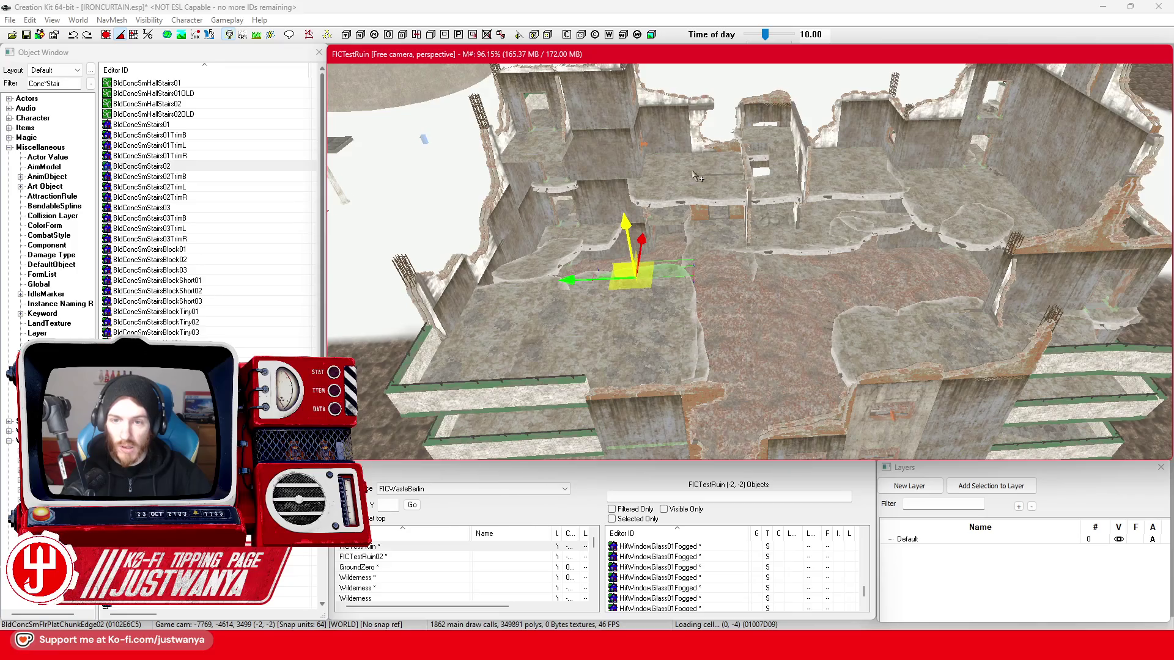
{"action": "key", "text": "shift"}
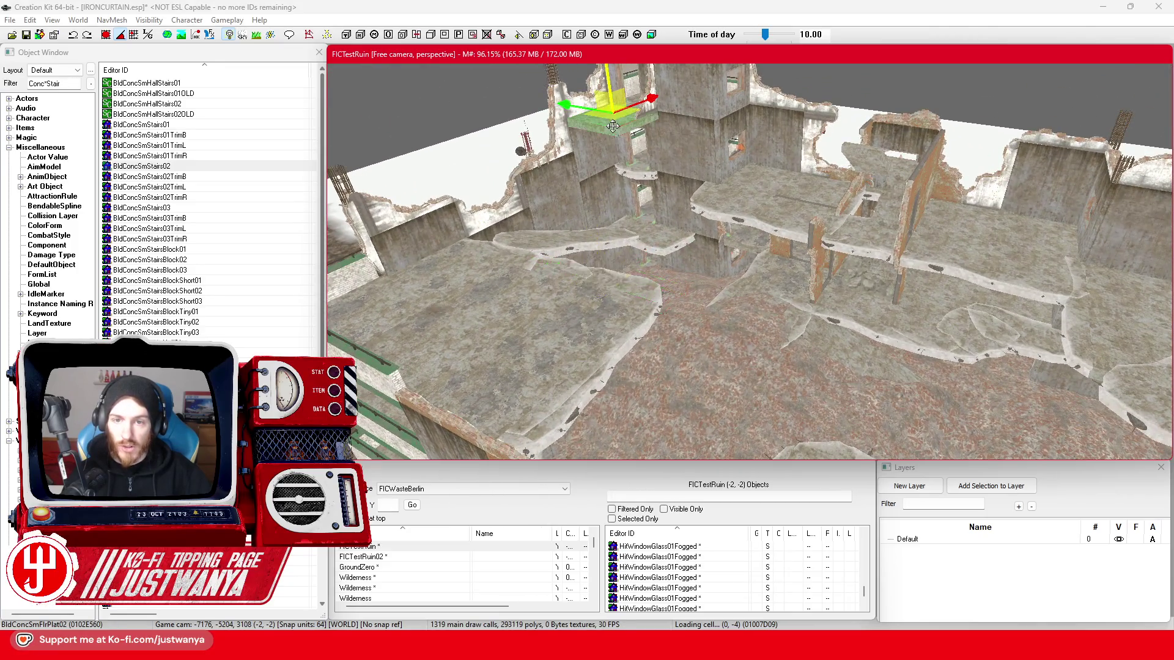
{"action": "left_click", "coordinate": [613, 126]}
{"action": "key", "text": "shift"}
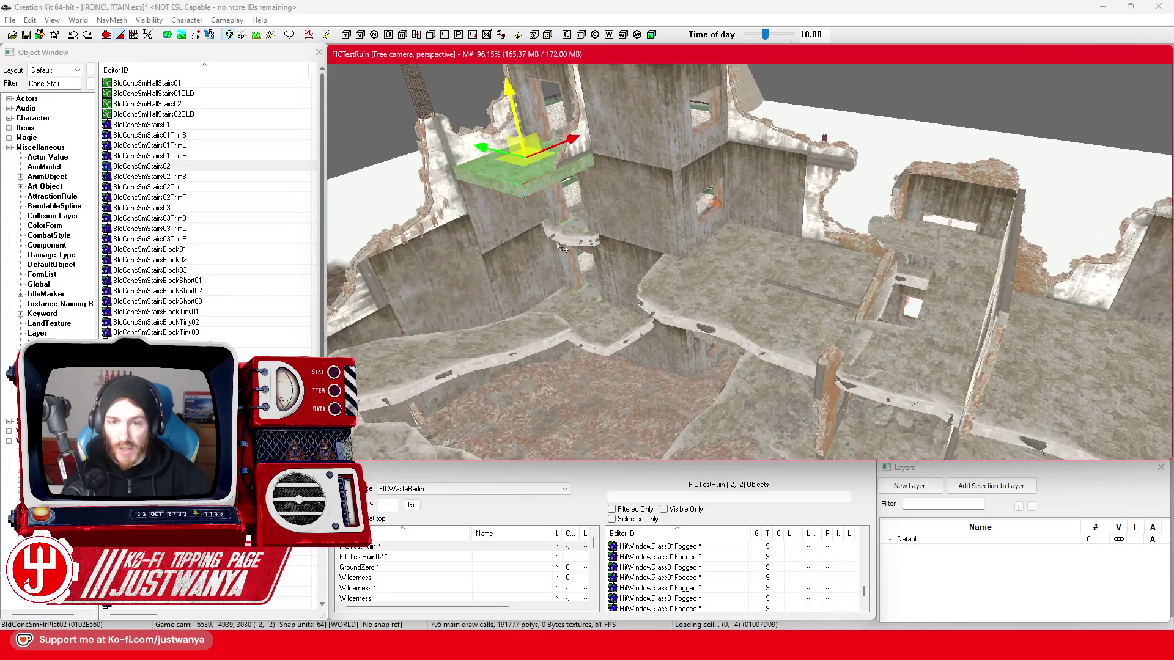
{"action": "key", "text": "shift"}
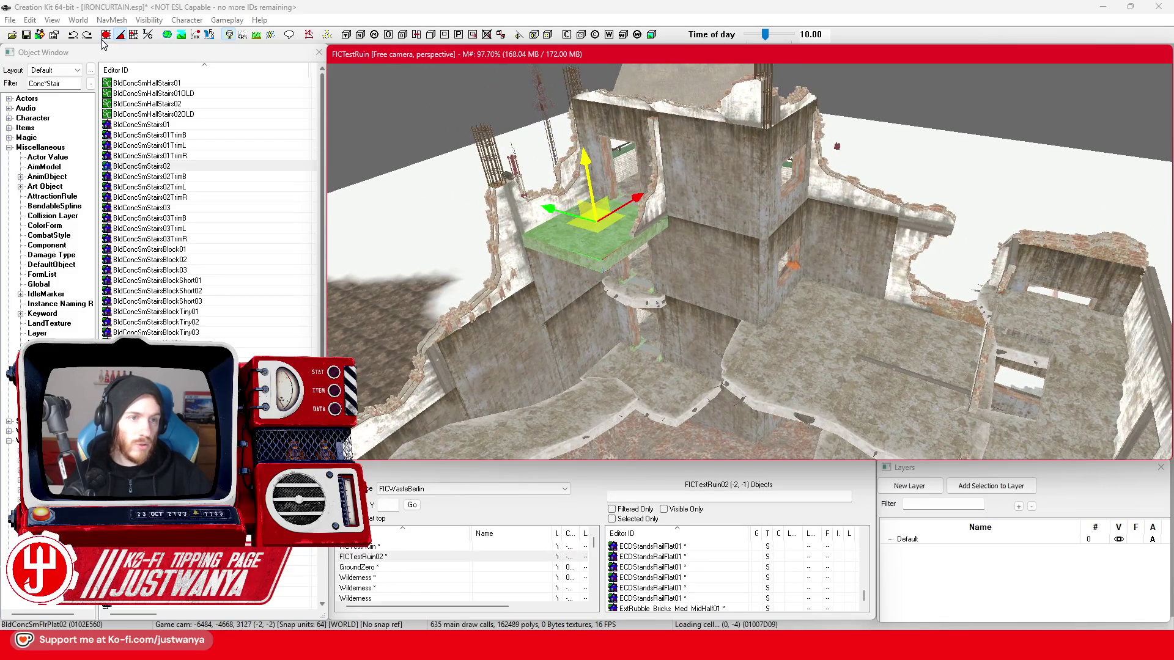
- Duplicate BldConcSmFlrPlat02 with Ctrl+D and orbit around the new copy to check it
{"action": "left_click", "coordinate": [192, 74]}
{"action": "left_click", "coordinate": [551, 210]}
{"action": "key", "text": "ctrl+d"}
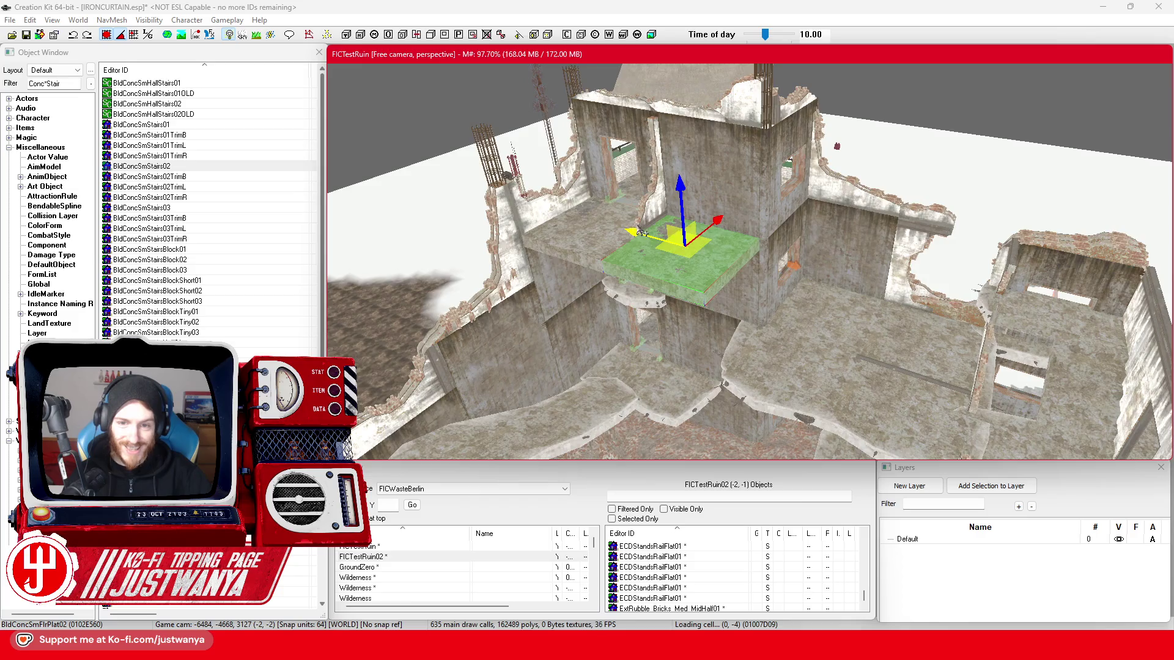
{"action": "key", "text": "shift"}
{"action": "key", "text": "shift"}
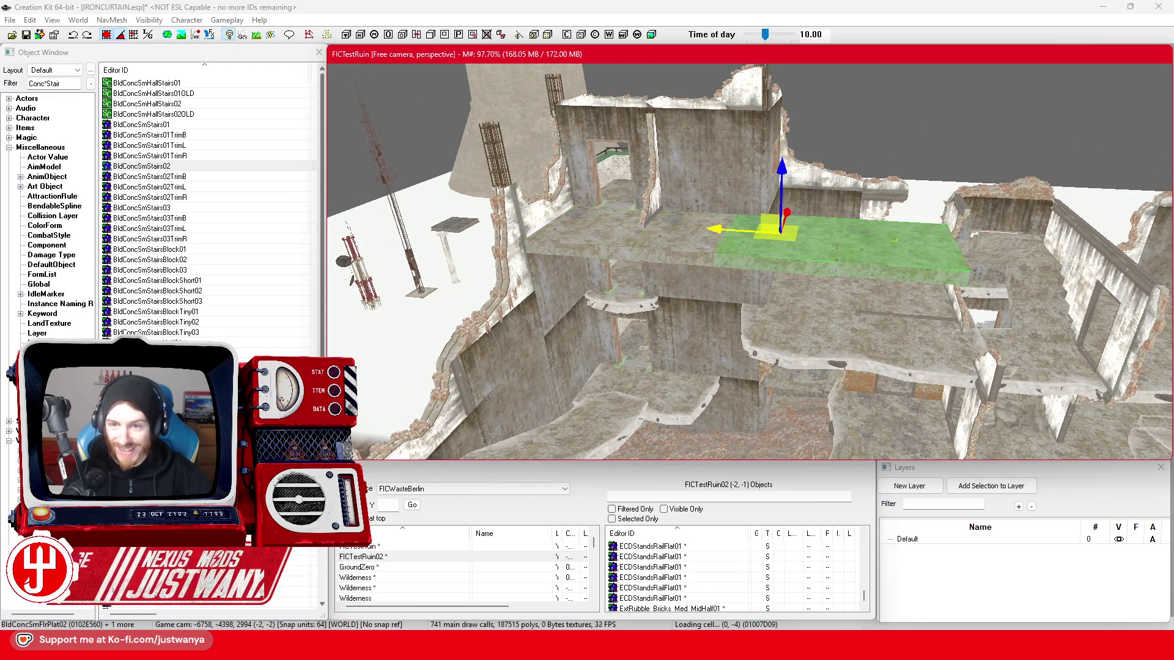
{"action": "left_click", "coordinate": [672, 222]}
{"action": "key", "text": "shift"}
{"action": "key", "text": "shift"}
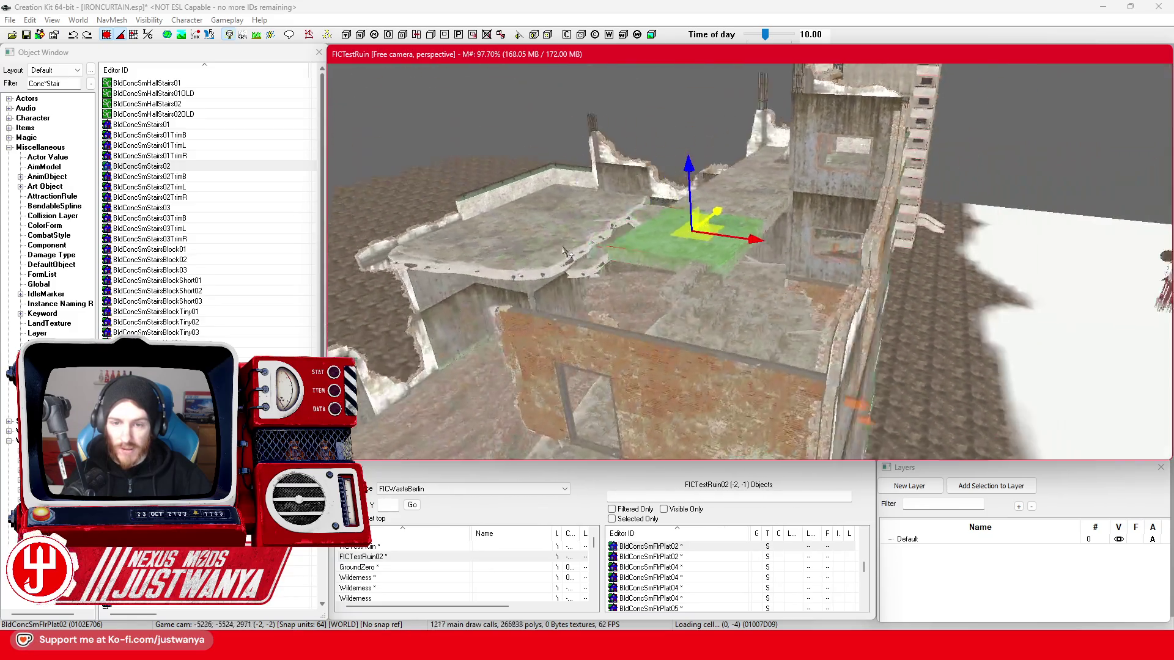
{"action": "key", "text": "shift"}
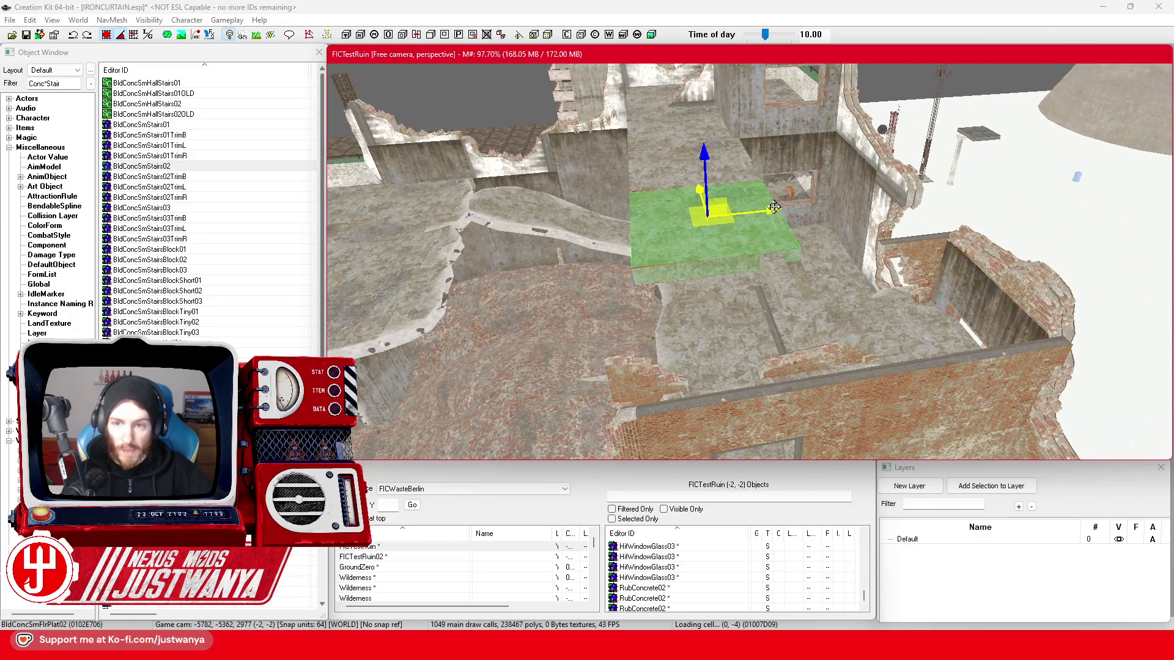
{"action": "key", "text": "shift"}
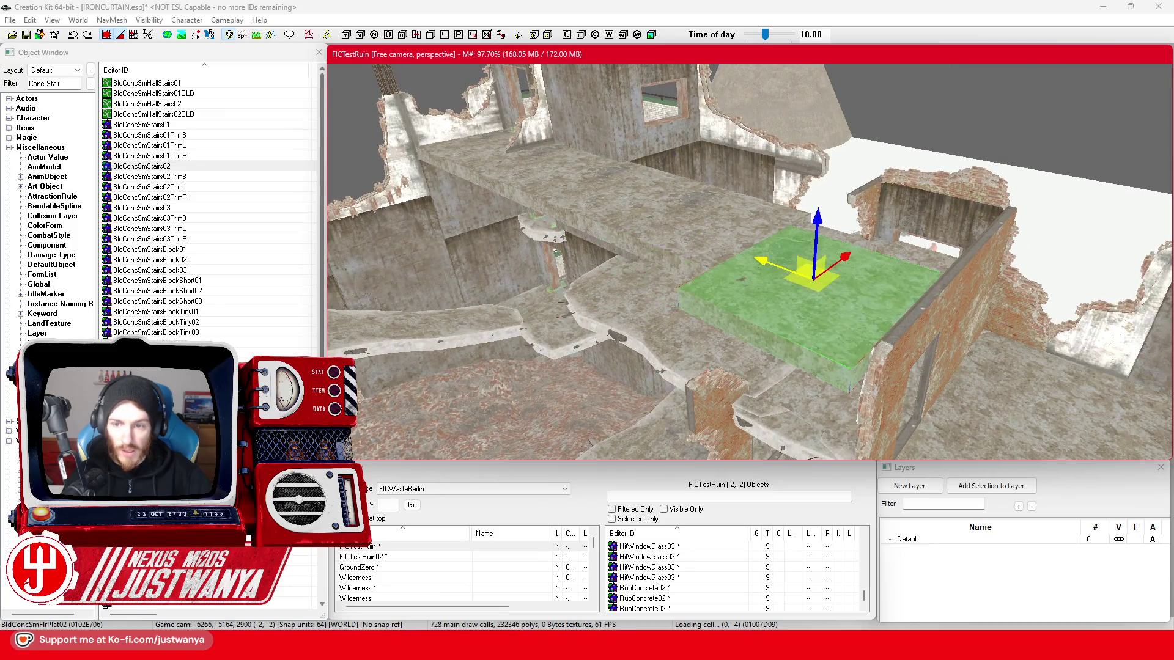
{"action": "key", "text": "shift"}
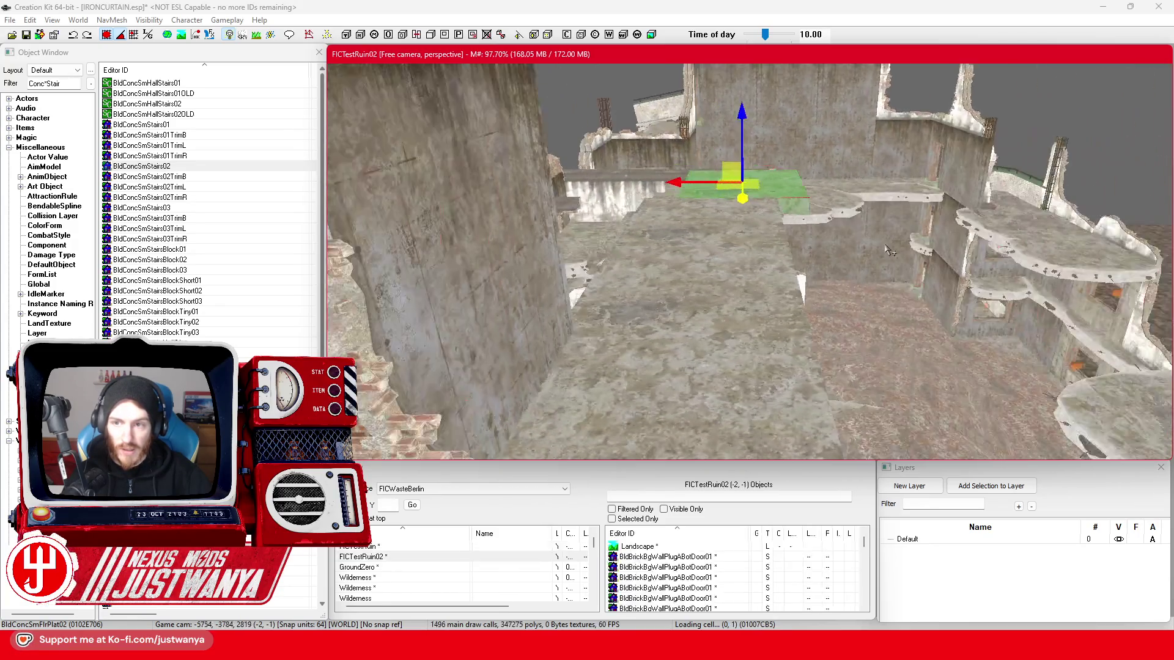
{"action": "key", "text": "shift"}
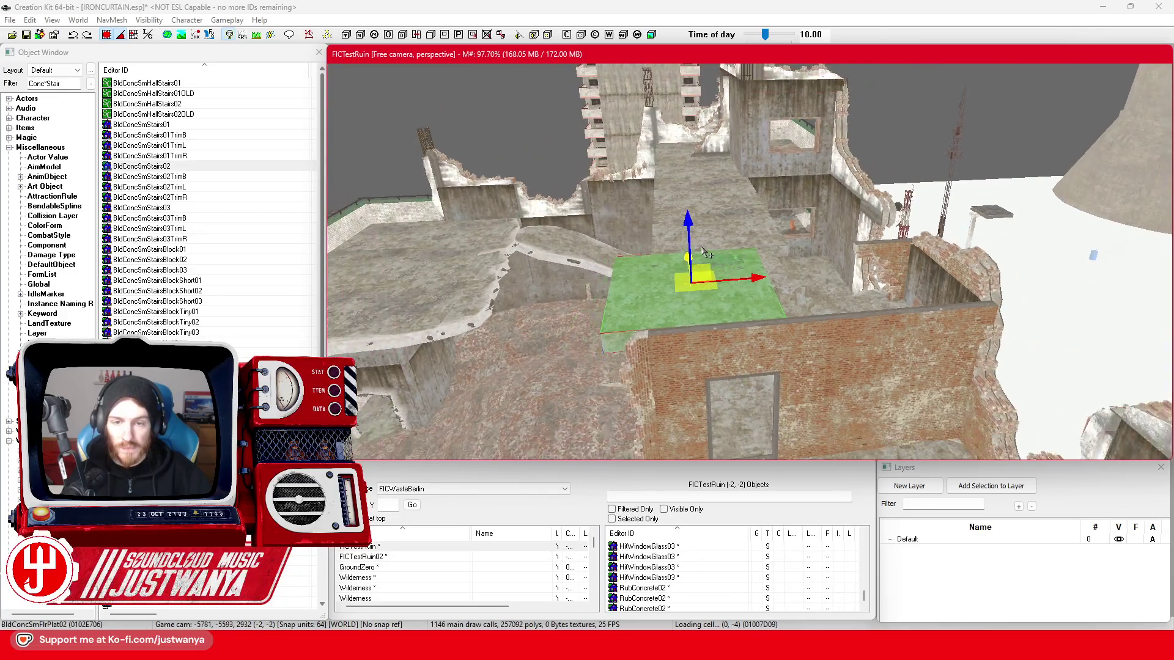
{"action": "key", "text": "shift"}
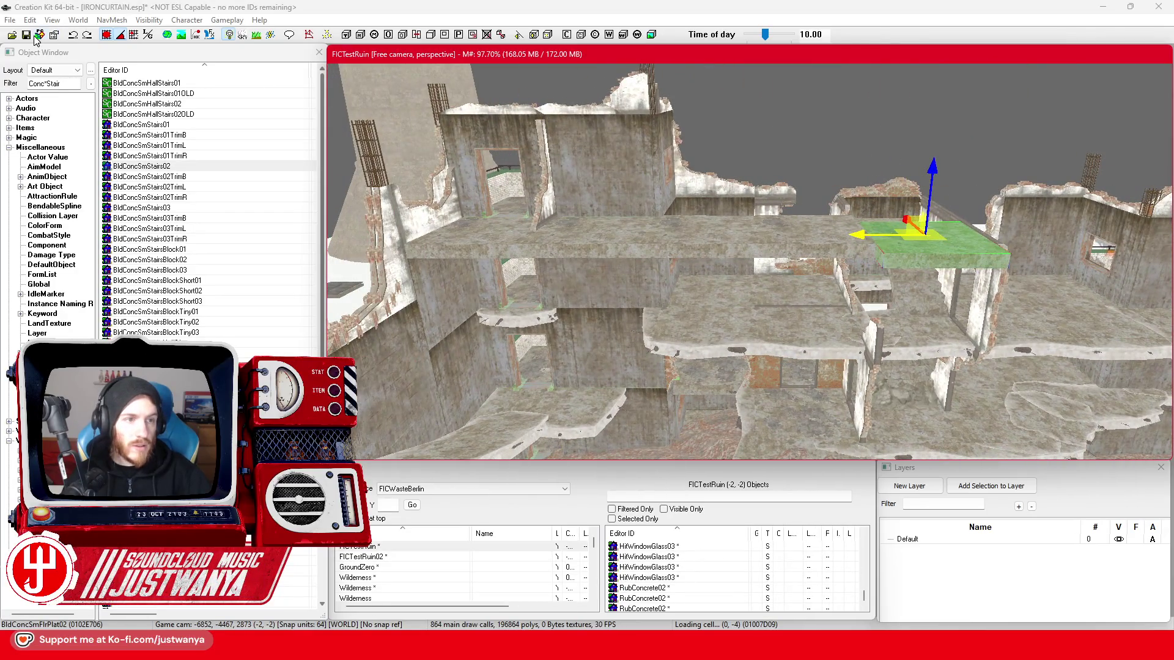
- Save the plugin, then raise the BldConcSmFlrPlatChunkEdge05 piece level with the upper floor
{"action": "left_click", "coordinate": [28, 35]}
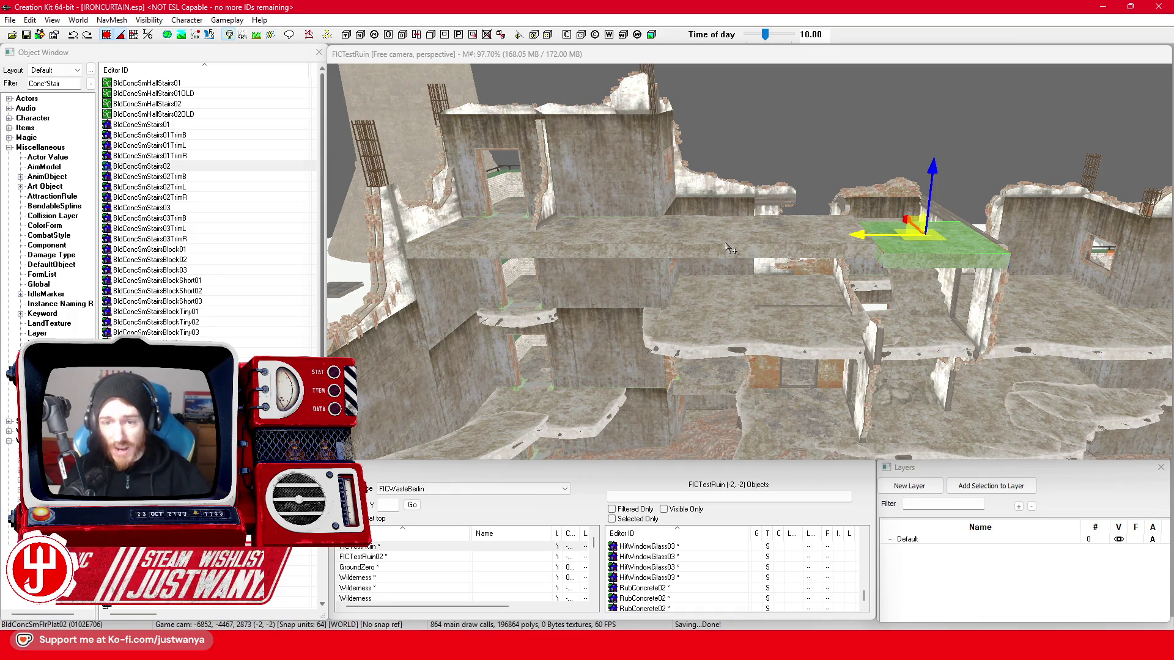
{"action": "left_click", "coordinate": [727, 340]}
{"action": "left_click_drag", "start_coordinate": [760, 281], "coordinate": [765, 175]}
{"action": "scroll", "coordinate": [774, 208], "scroll_direction": "up", "scroll_amount": 3}
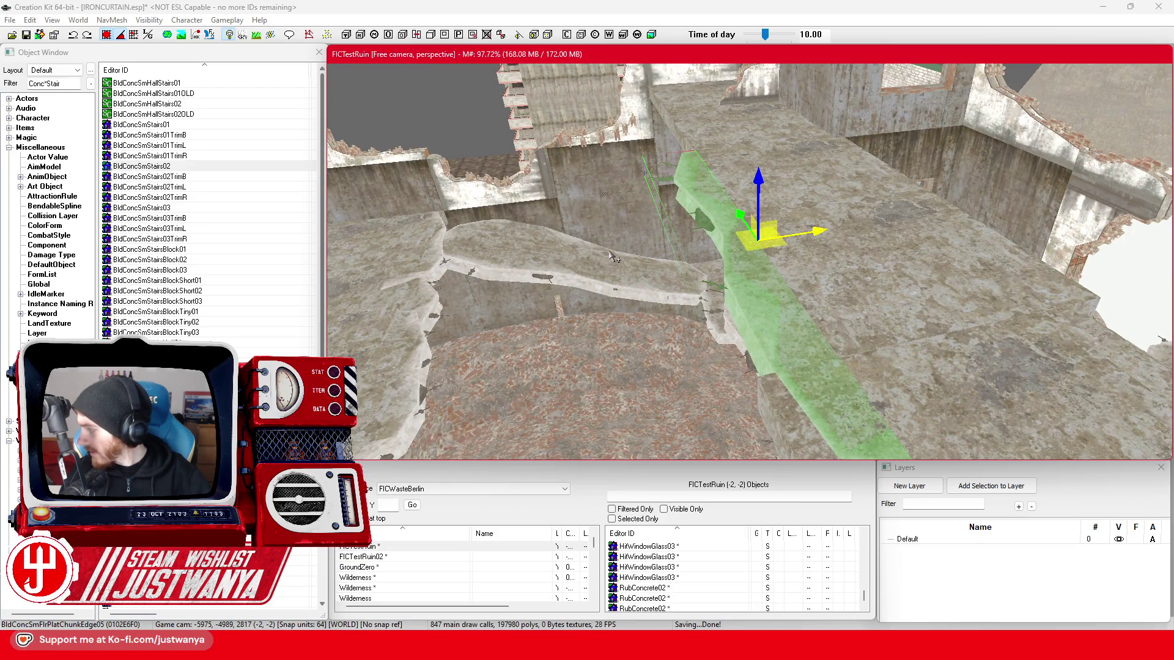
{"action": "left_click_drag", "start_coordinate": [615, 257], "coordinate": [708, 257]}
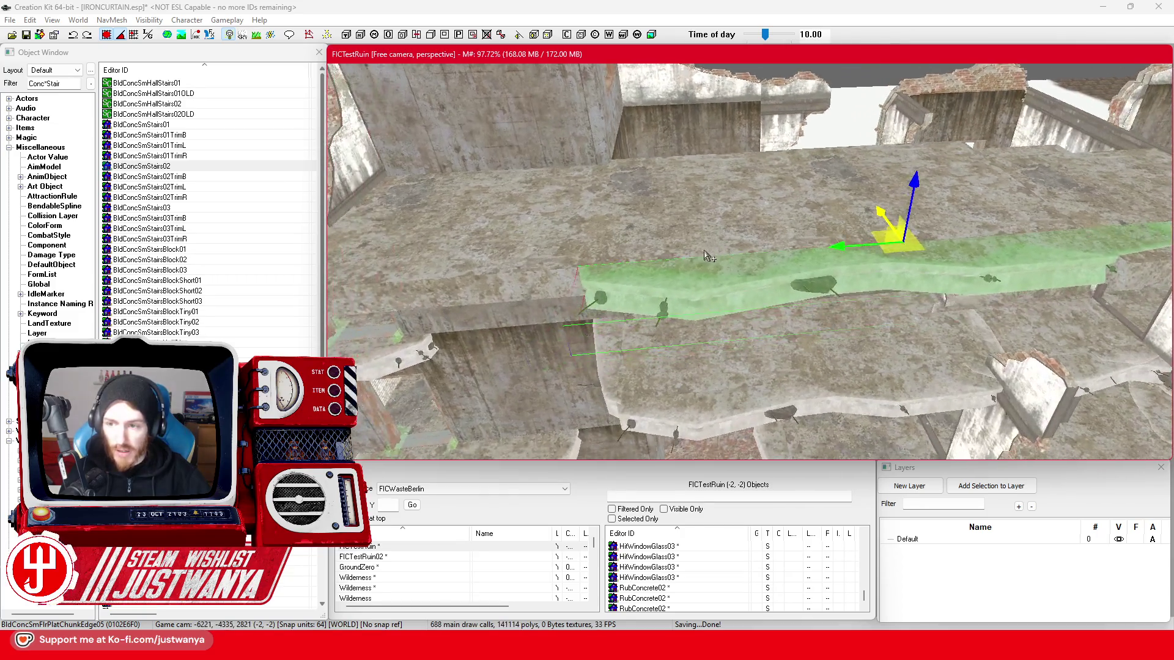
- Slide the slab left along the floor, nudging it slightly back right
{"action": "left_click_drag", "start_coordinate": [844, 246], "coordinate": [716, 251]}
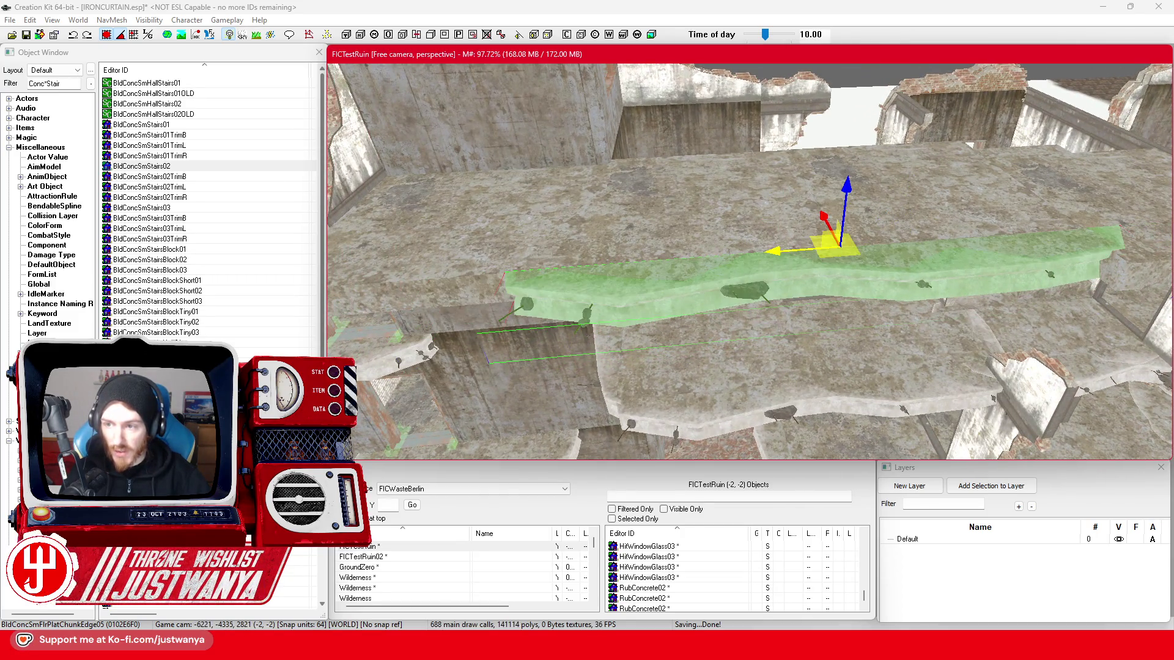
{"action": "scroll", "coordinate": [795, 244], "scroll_direction": "down", "scroll_amount": 5}
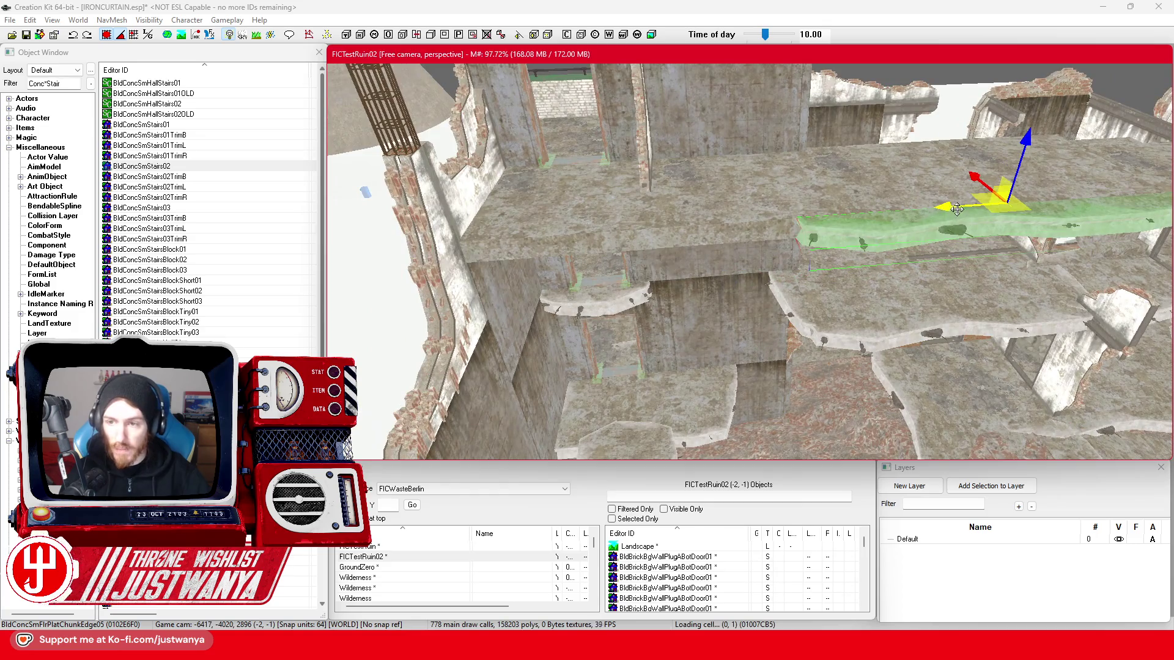
{"action": "mouse_move", "coordinate": [957, 208]}
{"action": "left_mouse_down"}
{"action": "mouse_move", "coordinate": [630, 233]}
{"action": "mouse_move", "coordinate": [581, 251]}
{"action": "mouse_move", "coordinate": [911, 226]}
{"action": "left_mouse_up"}
{"action": "left_click_drag", "start_coordinate": [806, 250], "coordinate": [847, 248]}
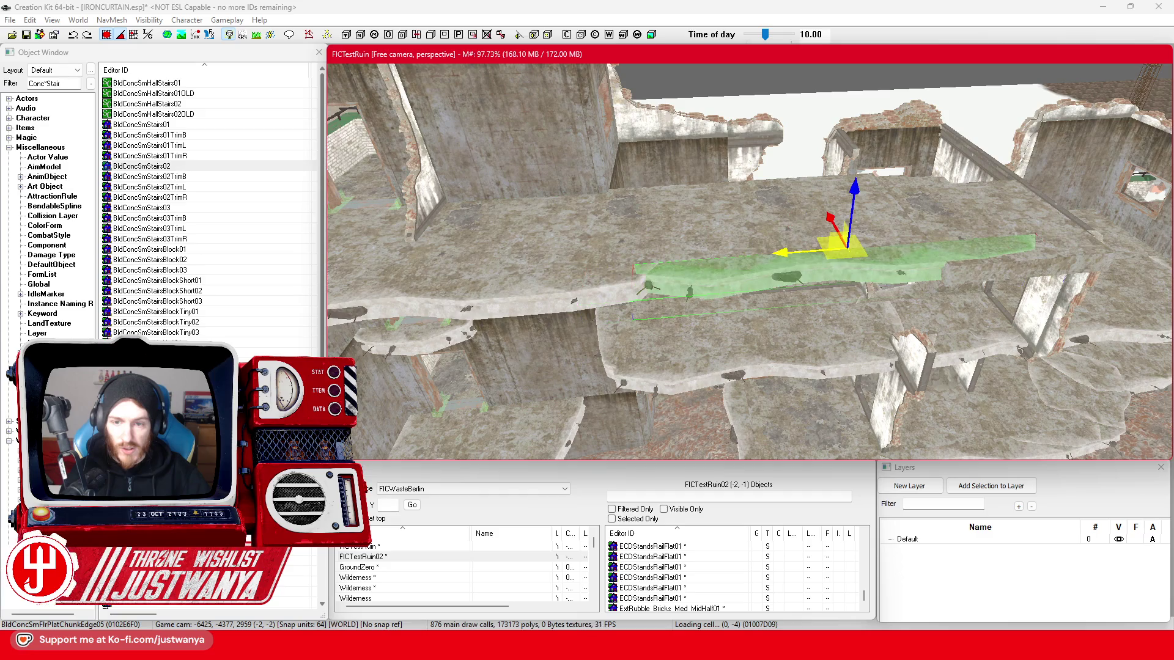
{"action": "scroll", "coordinate": [796, 246], "scroll_direction": "up", "scroll_amount": 3}
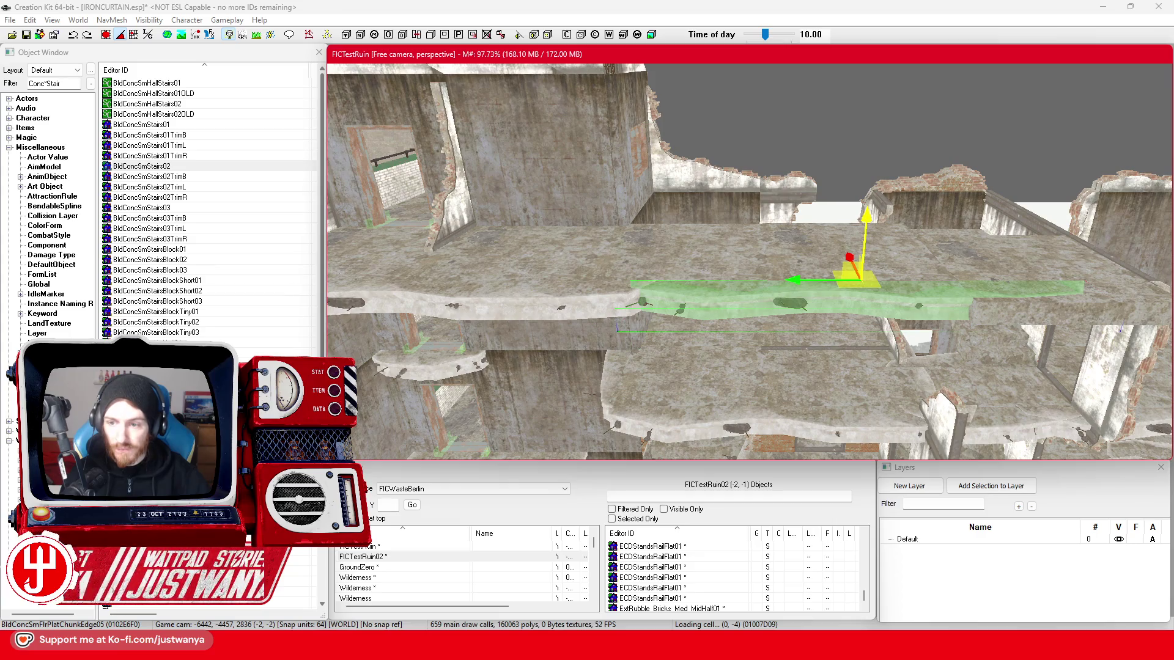
- Rotate another concrete floor edge chunk to a new tilt
{"action": "left_click", "coordinate": [616, 308]}
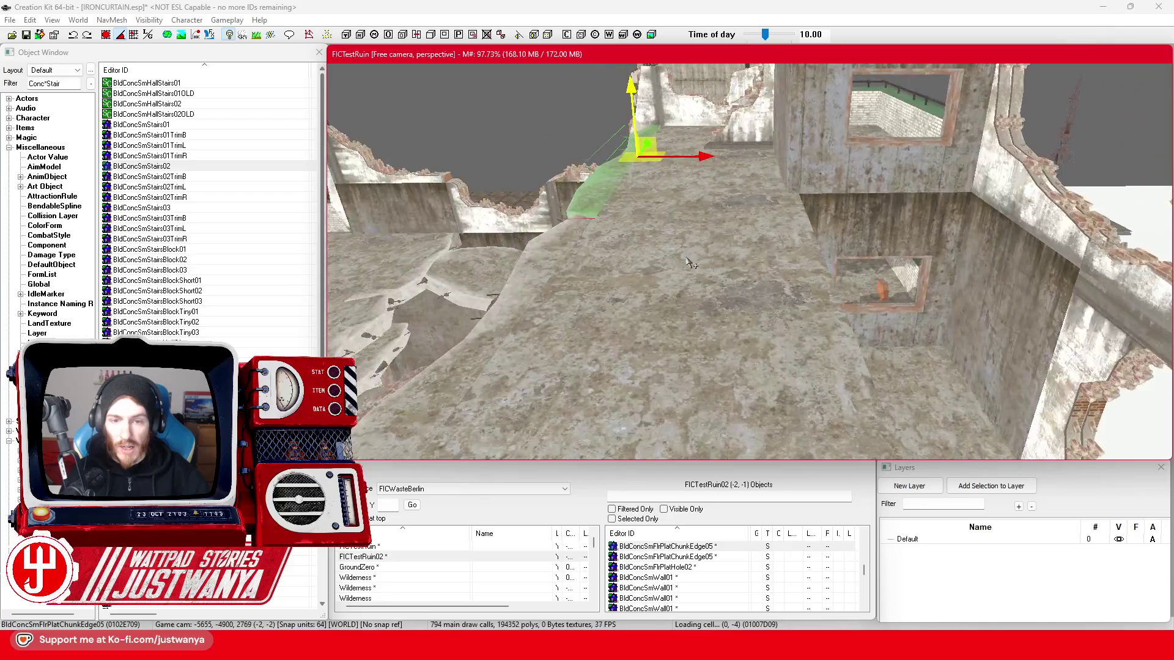
{"action": "key", "text": "shift"}
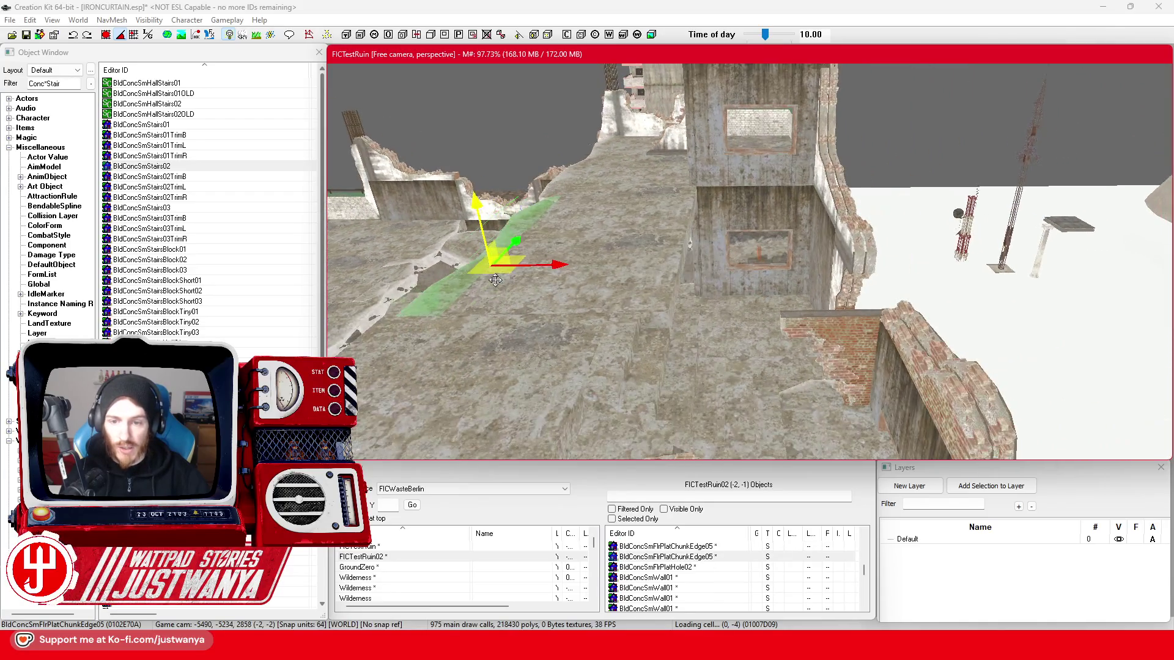
{"action": "key", "text": "e"}
{"action": "left_click_drag", "start_coordinate": [758, 257], "coordinate": [795, 257]}
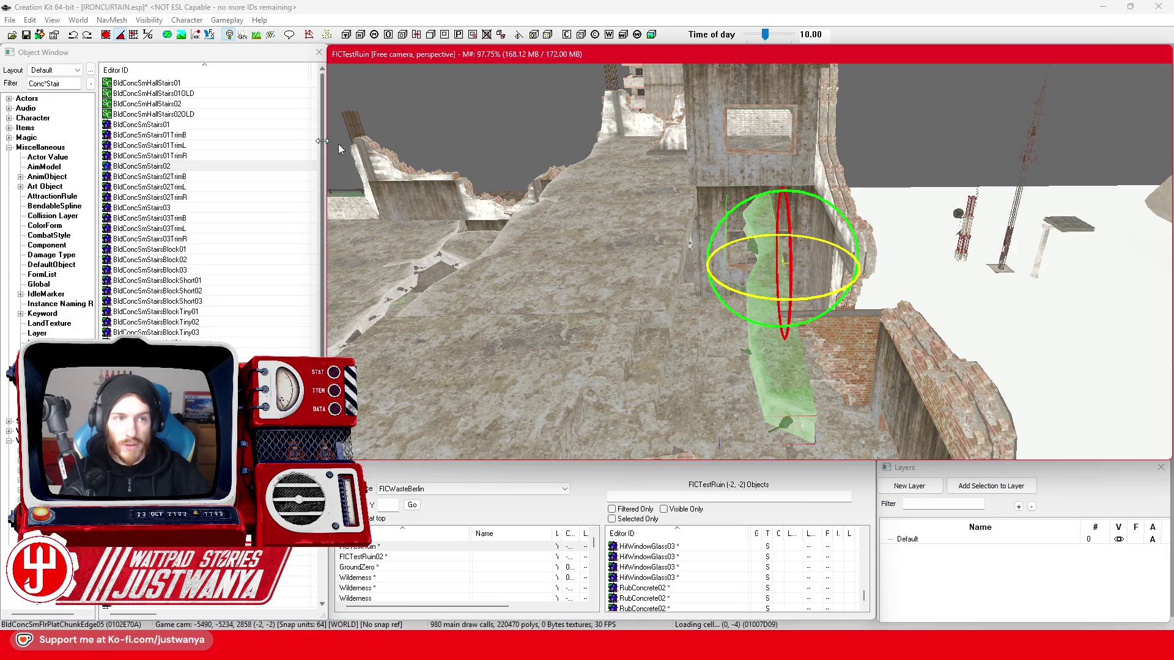
{"action": "left_click_drag", "start_coordinate": [765, 299], "coordinate": [772, 286]}
{"action": "key", "text": "w"}
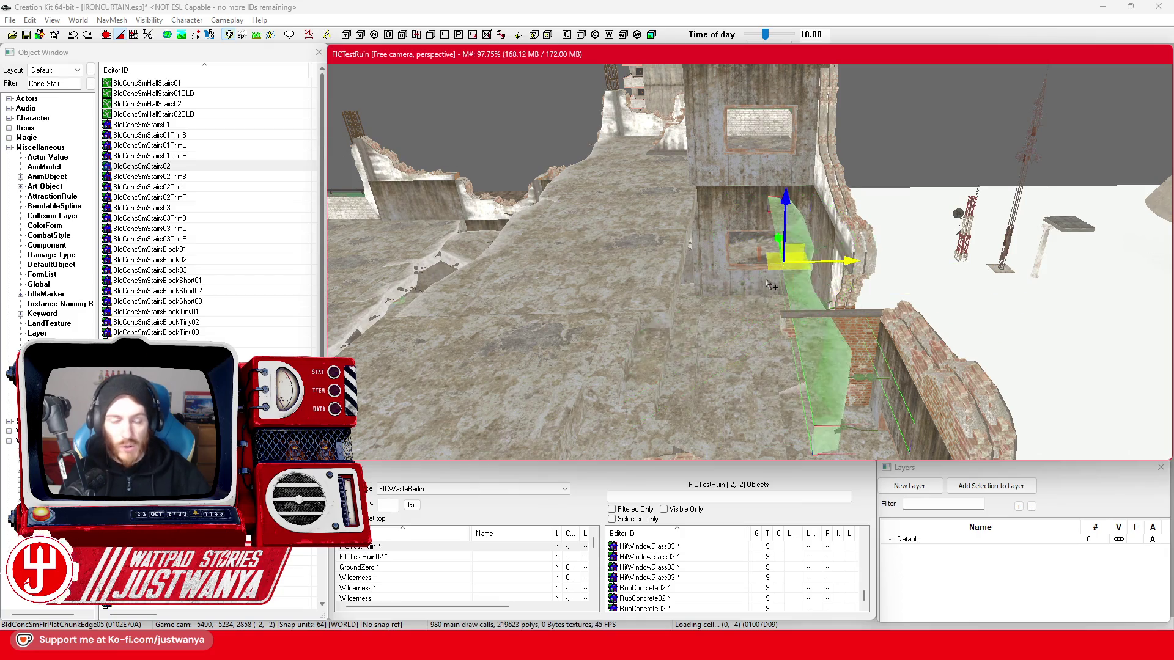
- Slide the edge chunk left along the broken floor edge until it sits in place
{"action": "left_click", "coordinate": [105, 35]}
{"action": "left_click_drag", "start_coordinate": [847, 261], "coordinate": [738, 262]}
{"action": "left_click_drag", "start_coordinate": [695, 361], "coordinate": [581, 338]}
{"action": "left_click_drag", "start_coordinate": [741, 263], "coordinate": [496, 187]}
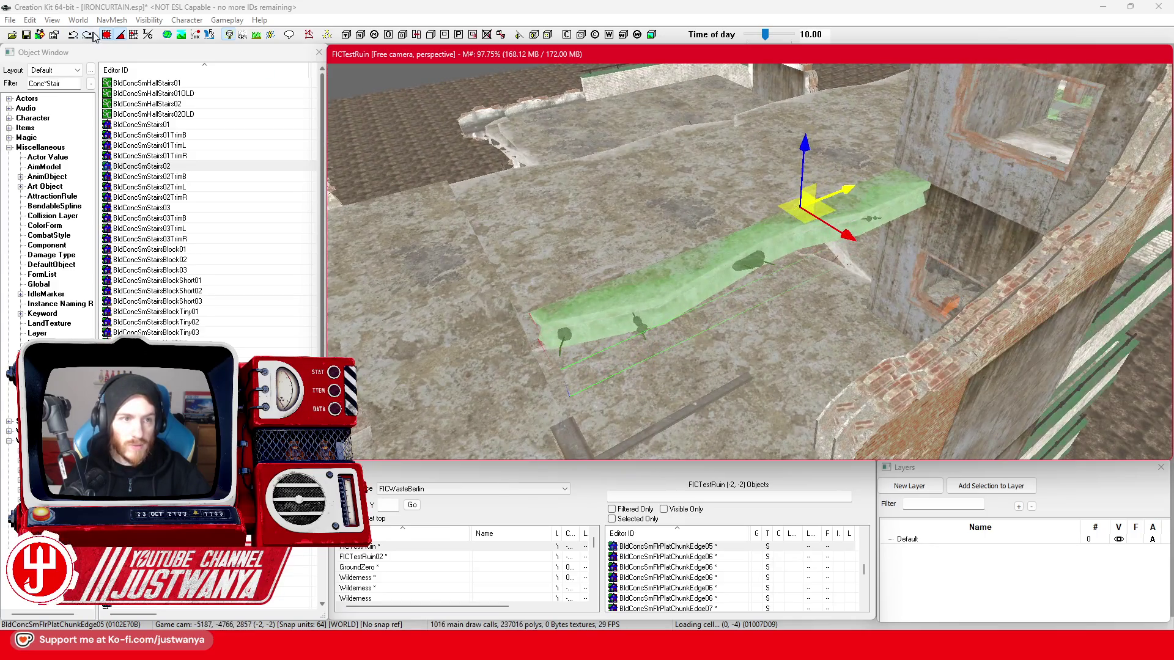
{"action": "left_click", "coordinate": [121, 35]}
{"action": "mouse_move", "coordinate": [849, 190]}
{"action": "left_mouse_down"}
{"action": "mouse_move", "coordinate": [825, 196]}
{"action": "mouse_move", "coordinate": [838, 185]}
{"action": "mouse_move", "coordinate": [849, 208]}
{"action": "mouse_move", "coordinate": [943, 224]}
{"action": "mouse_move", "coordinate": [795, 312]}
{"action": "mouse_move", "coordinate": [665, 313]}
{"action": "left_mouse_up"}
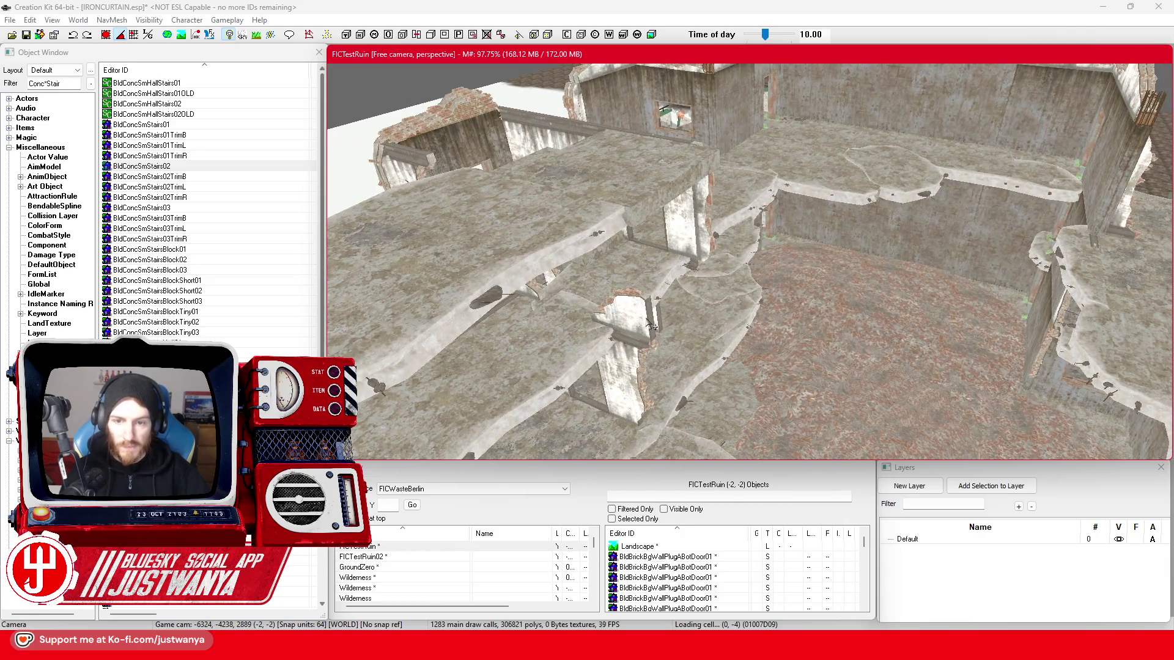
- Save the plugin and inspect the BldConcSmFlrPlat02 platform and BldConcSmFlrPlatChunkEdge05 strip
{"action": "left_click", "coordinate": [673, 203]}
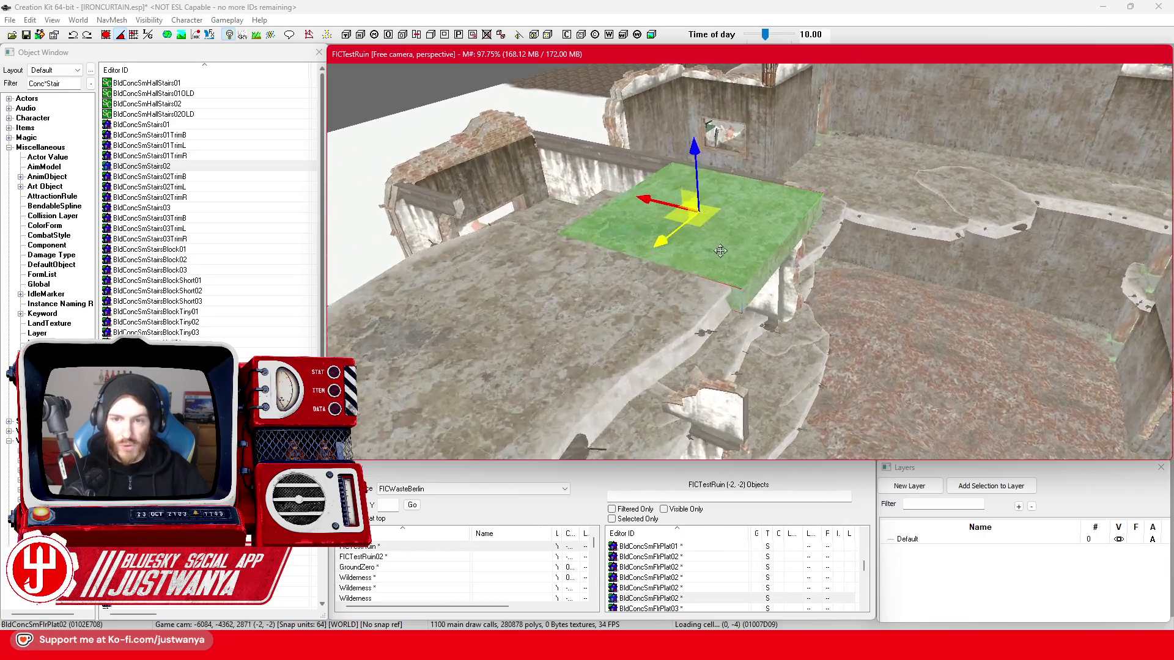
{"action": "left_click", "coordinate": [26, 35]}
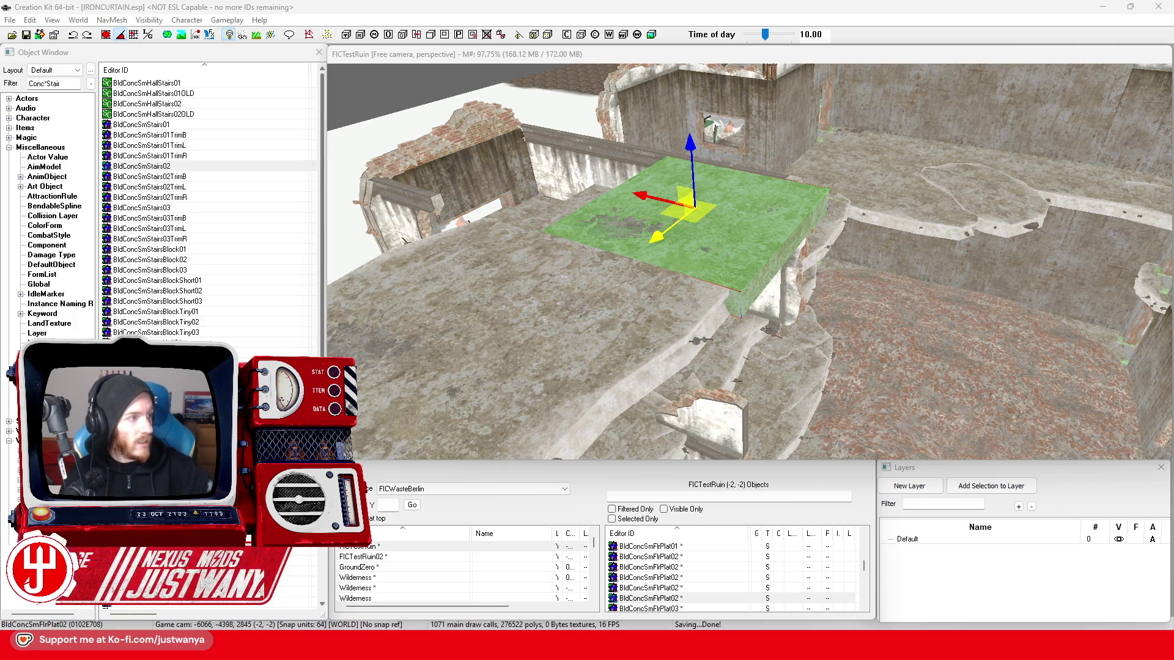
{"action": "left_click", "coordinate": [720, 350]}
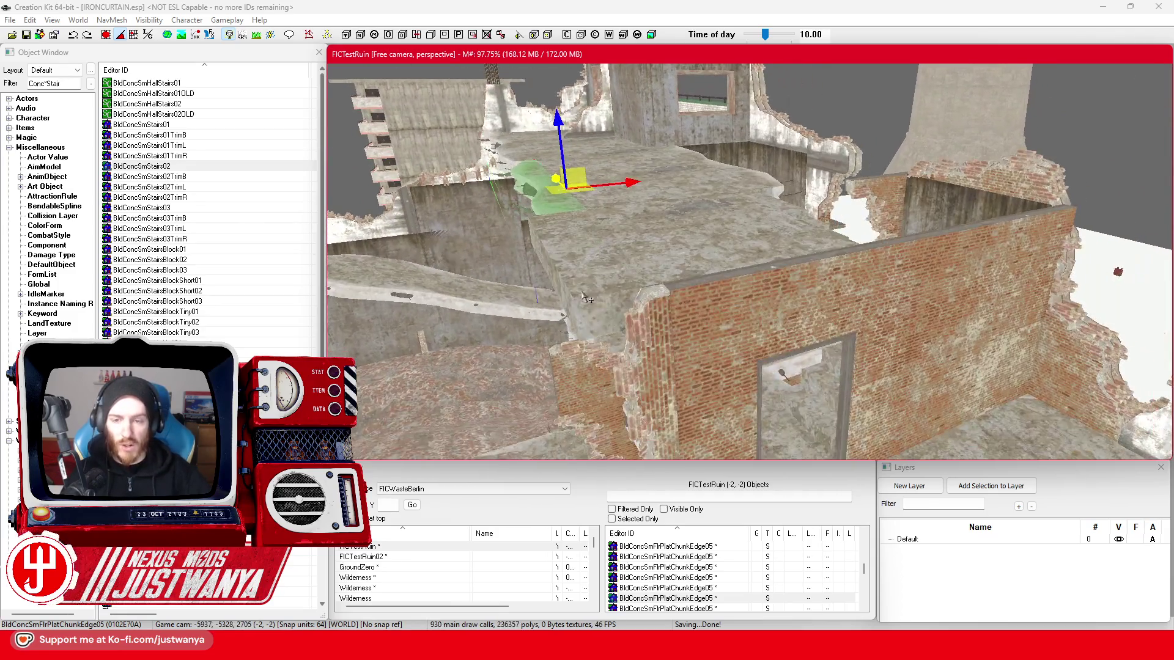
{"action": "left_click", "coordinate": [583, 292]}
{"action": "key", "text": "shift"}
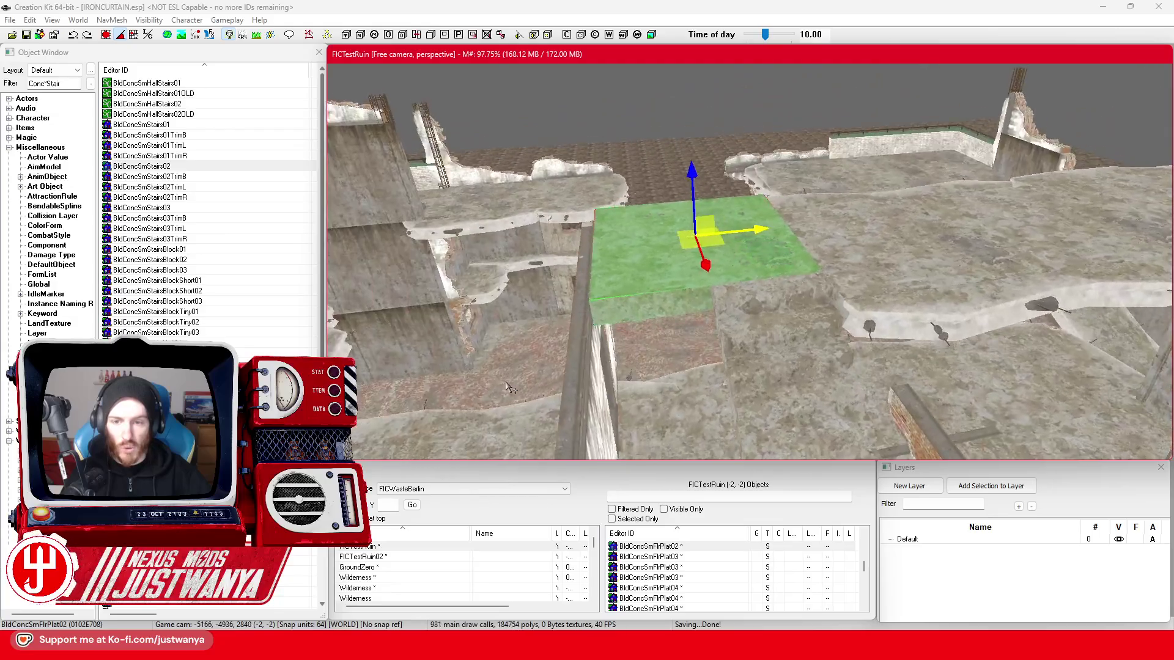
{"action": "key", "text": "shift"}
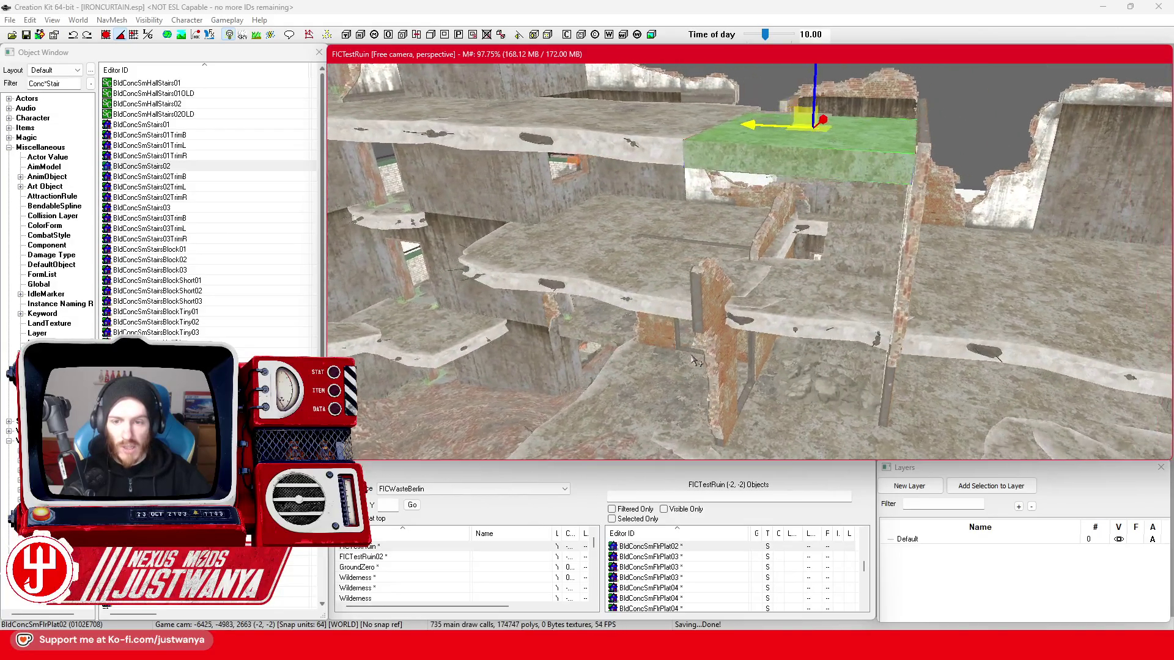
{"action": "key", "text": "shift"}
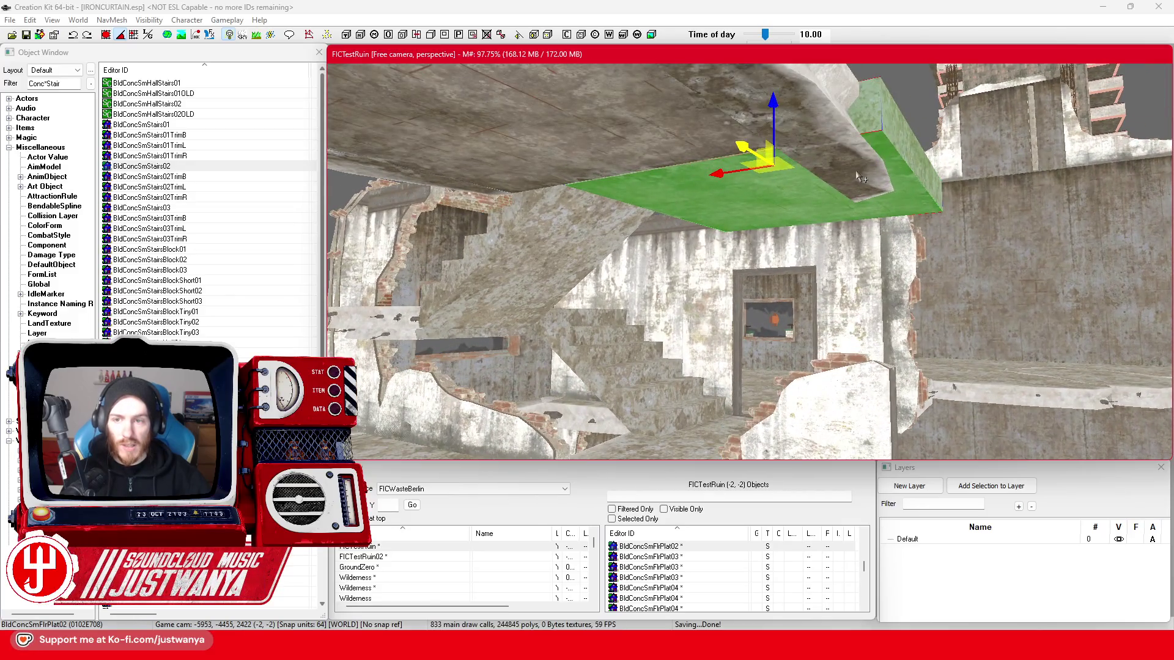
{"action": "left_click", "coordinate": [862, 178]}
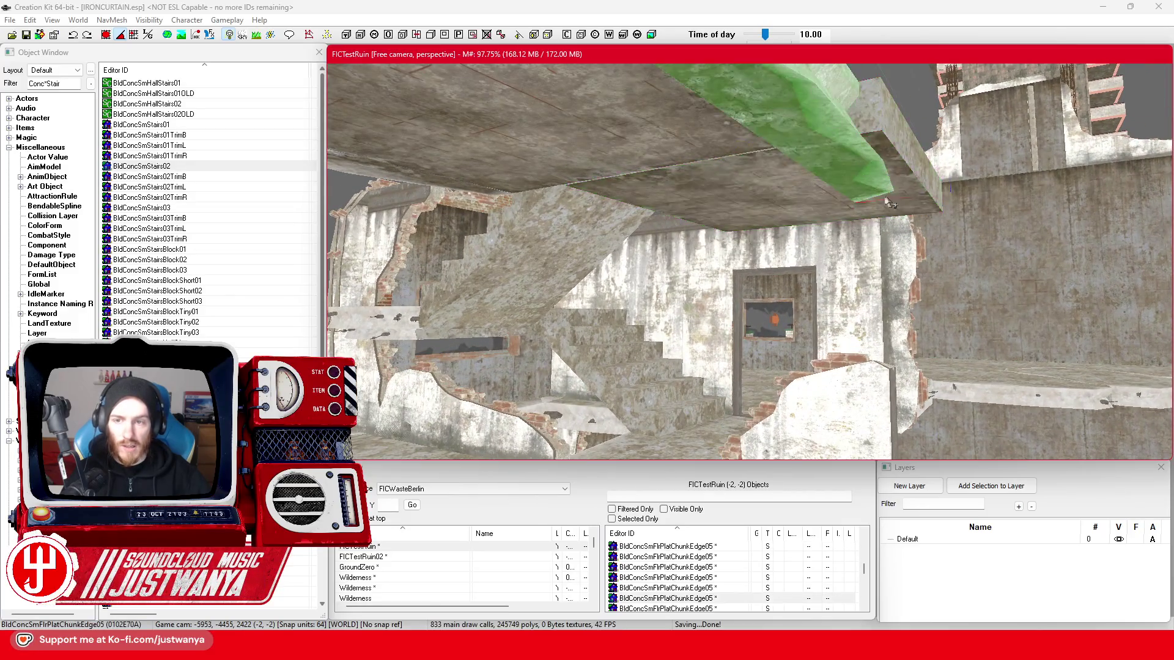
{"action": "key", "text": "shift"}
{"action": "key", "text": "shift"}
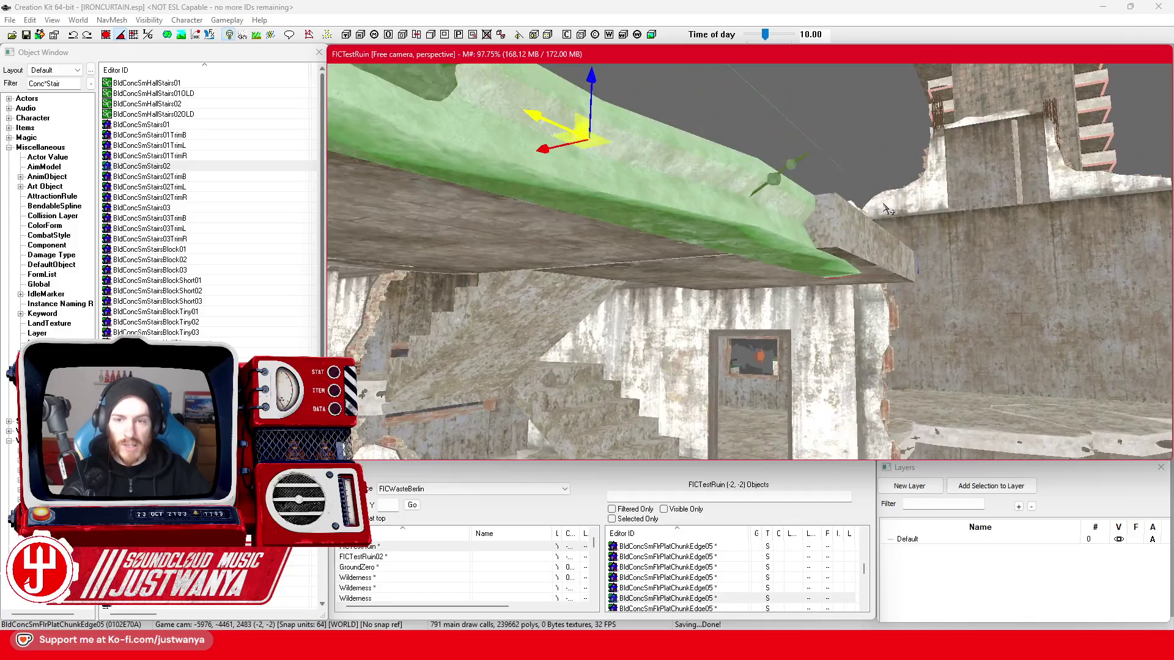
{"action": "key", "text": "shift"}
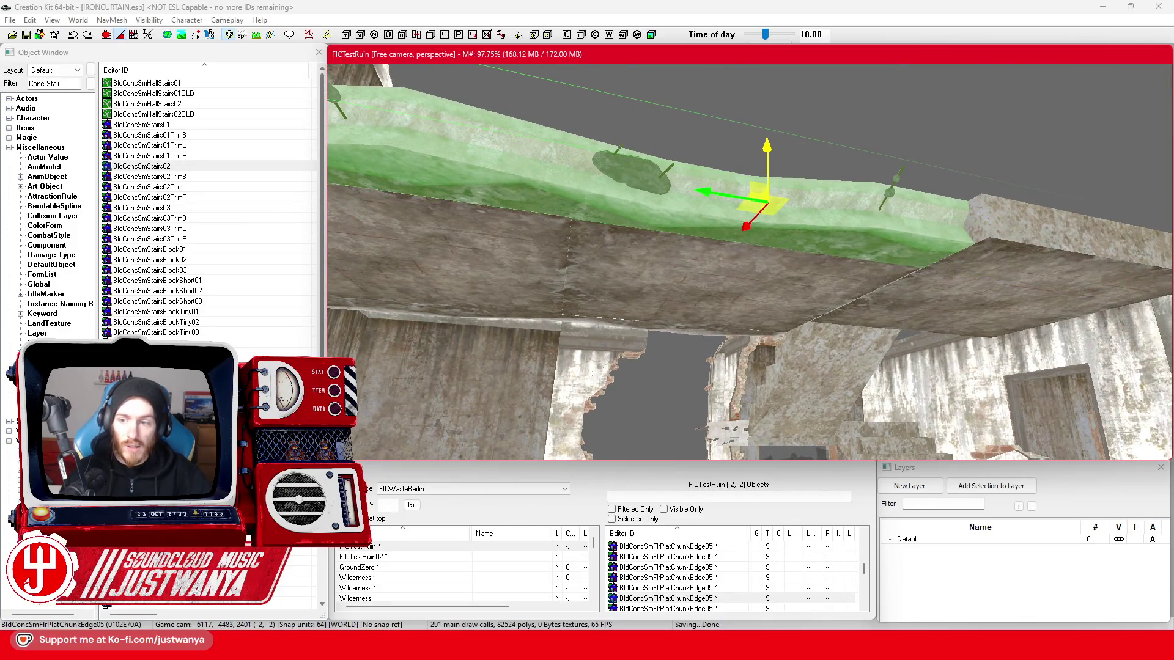
- Select the square BldConcSmFlrPlat02 platform and view it beside the brick wall
{"action": "left_click", "coordinate": [734, 264]}
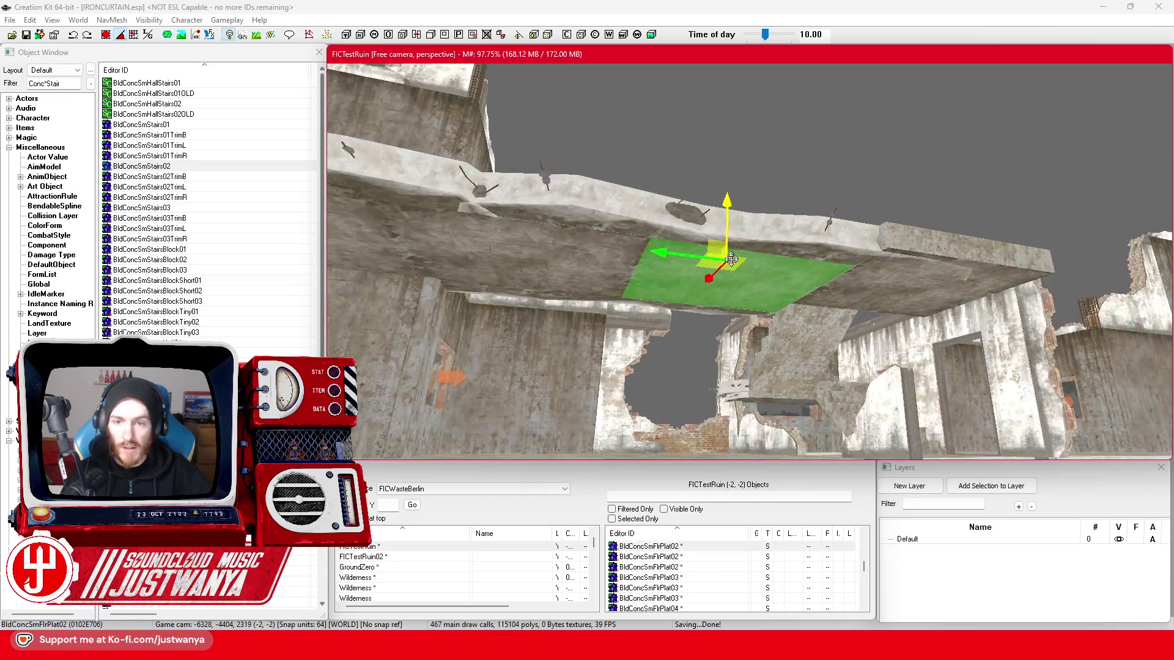
{"action": "key", "text": "shift"}
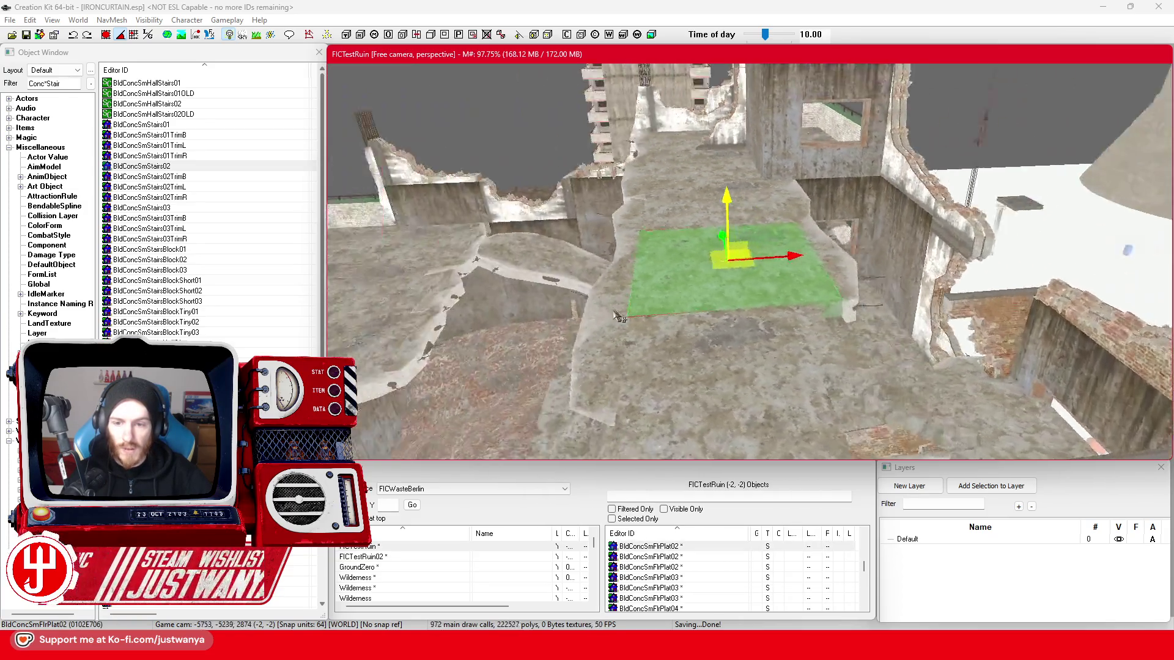
{"action": "key", "text": "shift"}
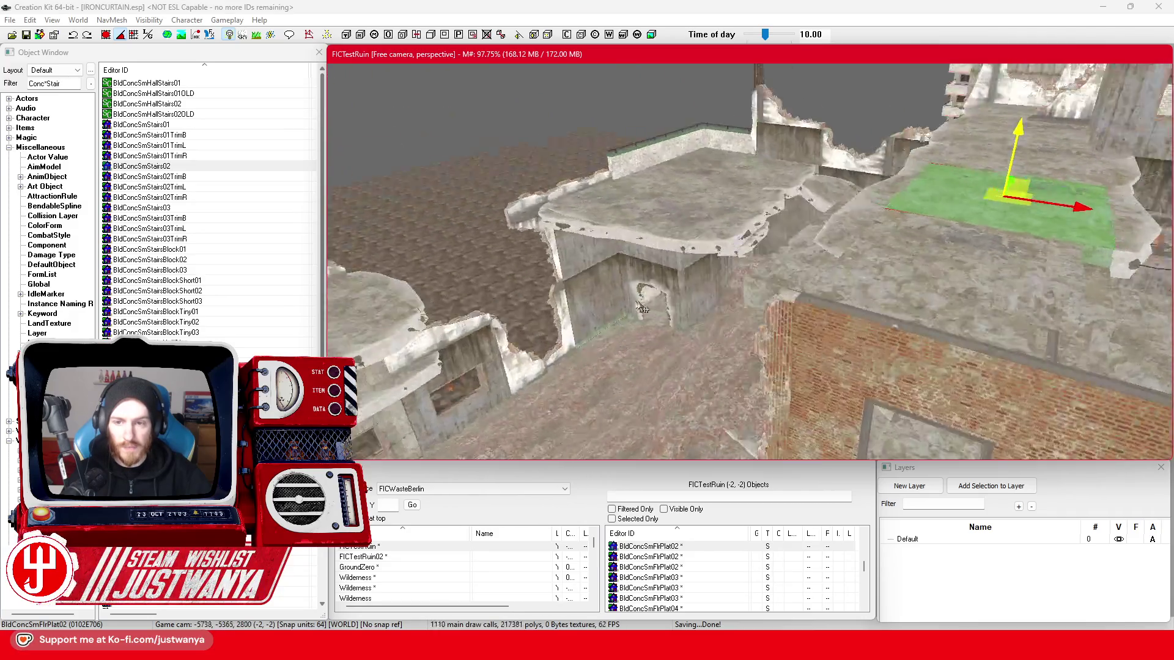
{"action": "key", "text": "shift"}
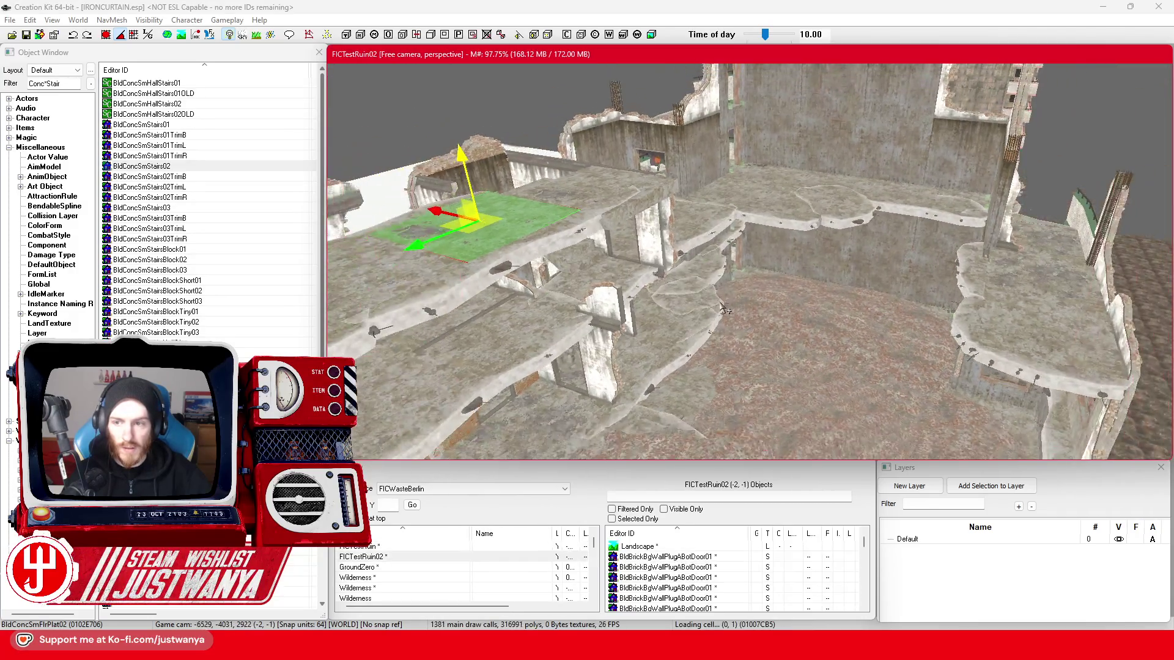
{"action": "key", "text": "shift"}
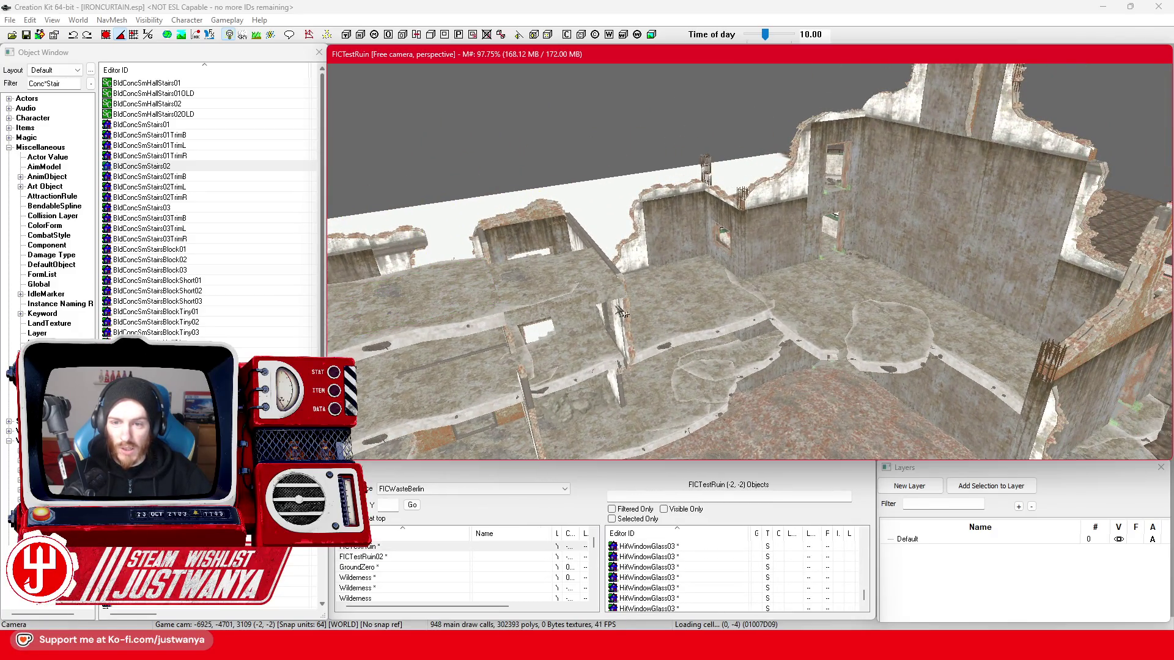
{"action": "key", "text": "shift"}
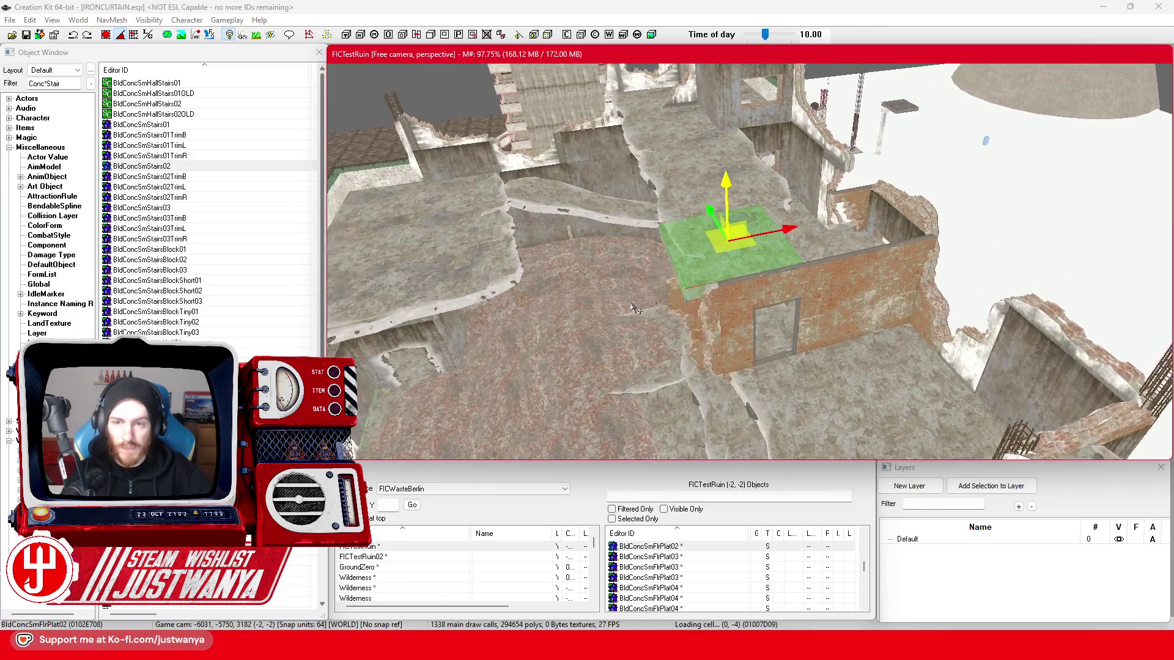
{"action": "key", "text": "shift"}
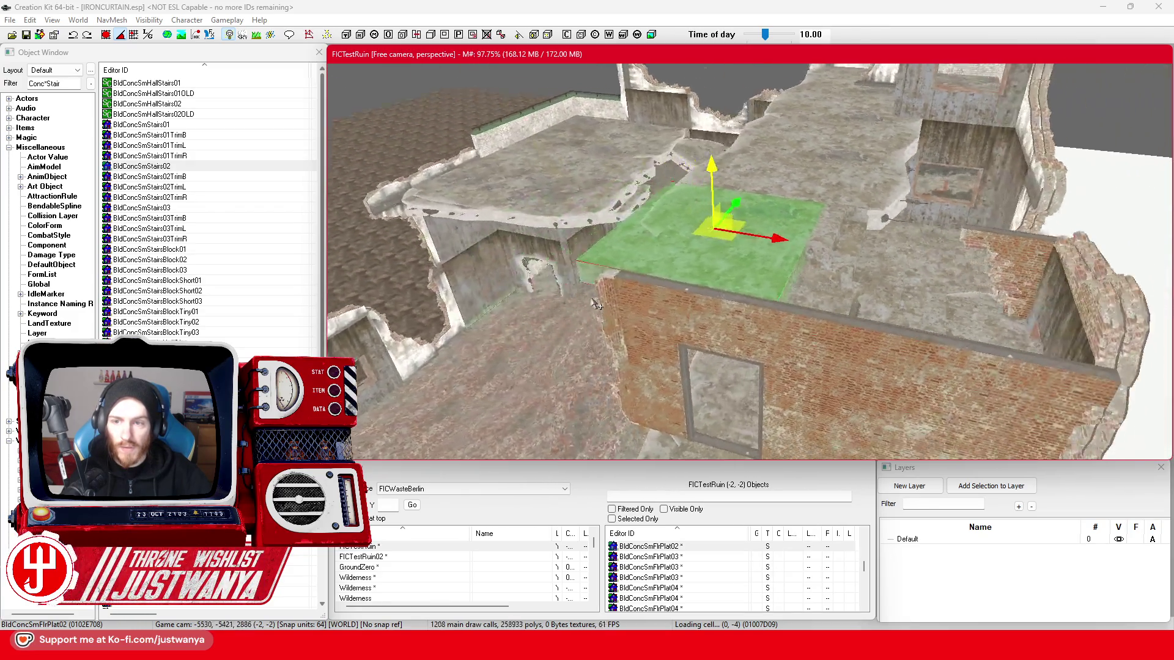
{"action": "key", "text": "shift"}
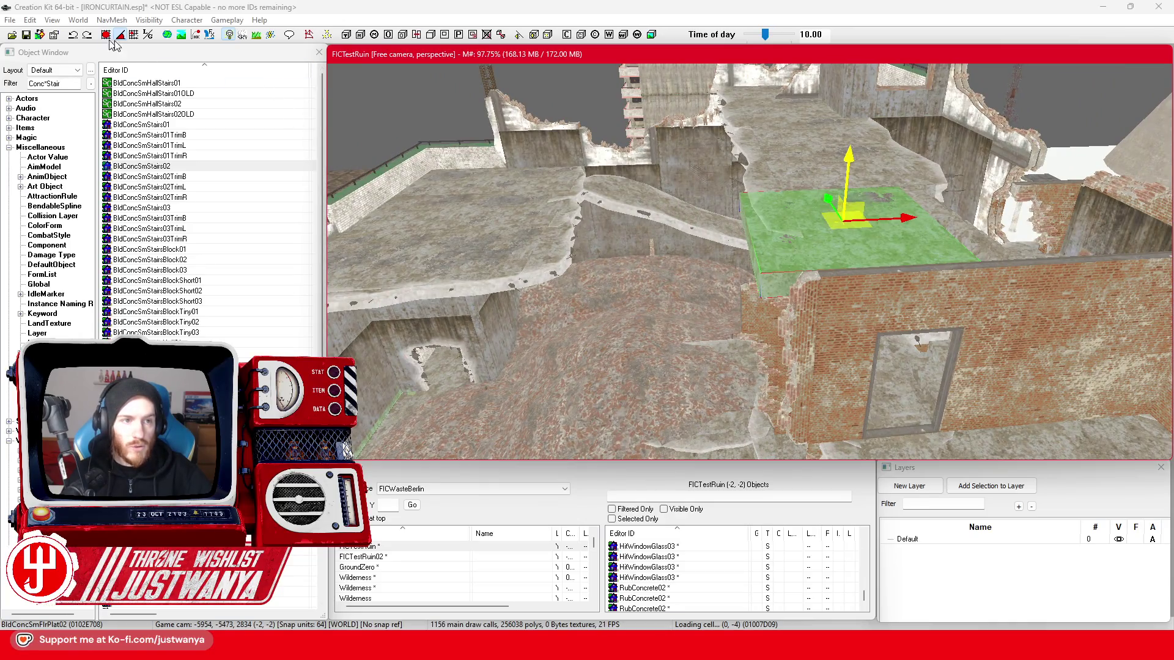
- Slide the square BldConcSmFlrPlat02 platform to the left
{"action": "left_click_drag", "start_coordinate": [898, 225], "coordinate": [679, 233]}
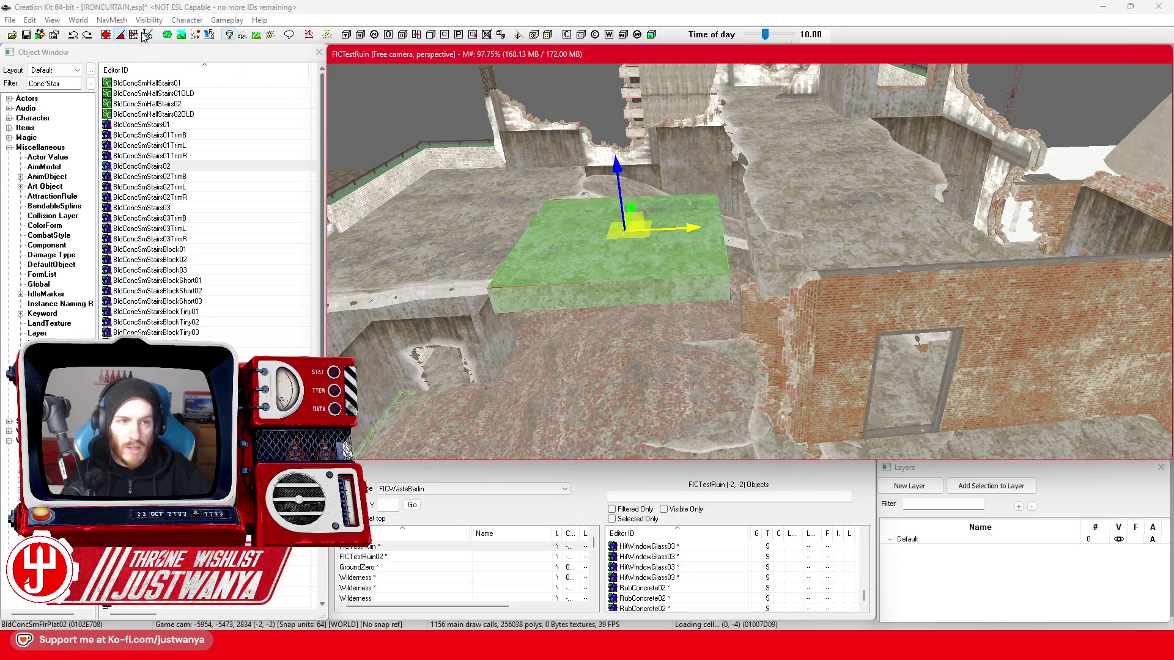
{"action": "left_click", "coordinate": [105, 36]}
{"action": "left_click", "coordinate": [704, 233]}
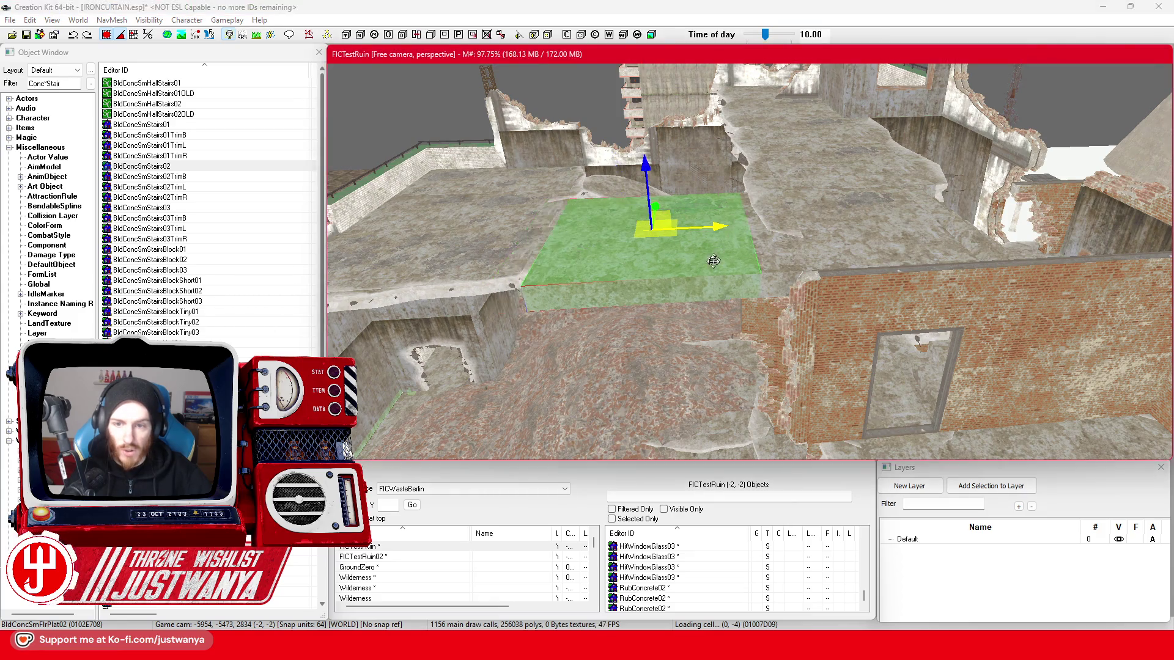
{"action": "key", "text": "shift"}
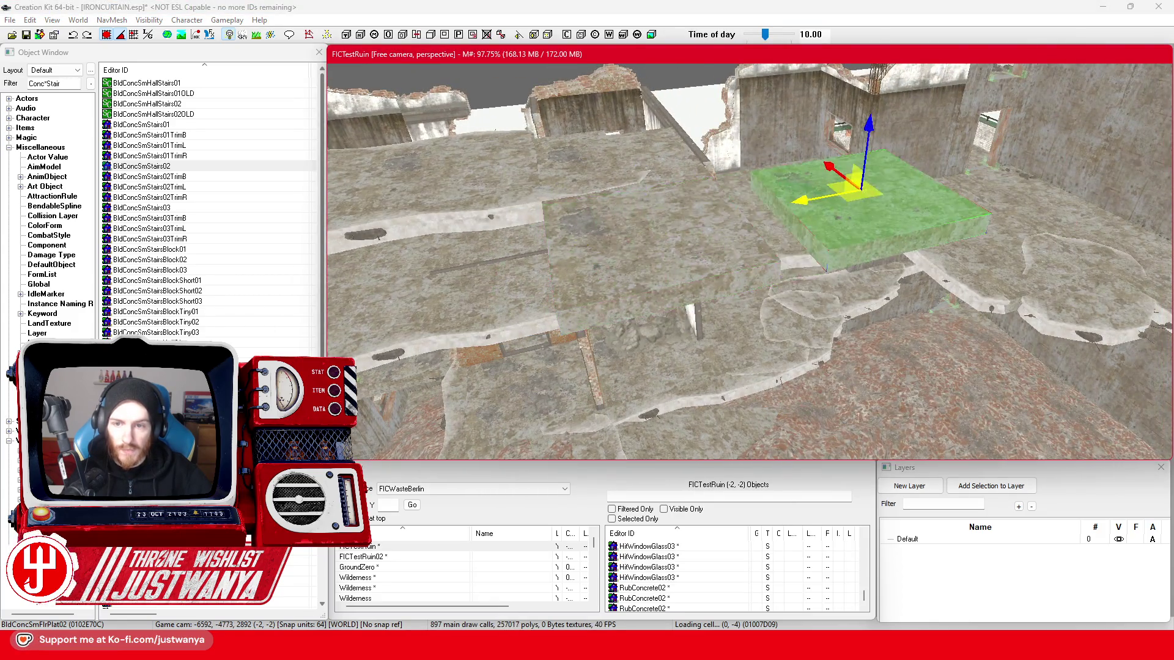
{"action": "key", "text": "shift"}
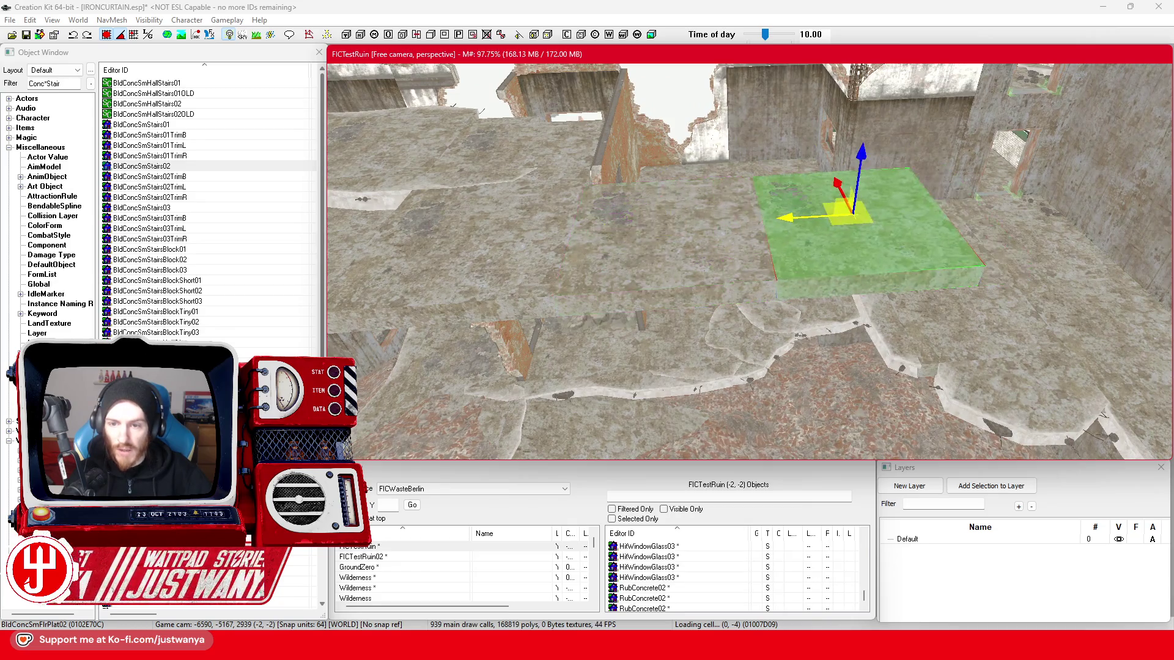
{"action": "key", "text": "shift"}
- Shift the platform right, then back toward the left wall and lower it into place
{"action": "left_click_drag", "start_coordinate": [690, 253], "coordinate": [899, 241]}
{"action": "key", "text": "shift"}
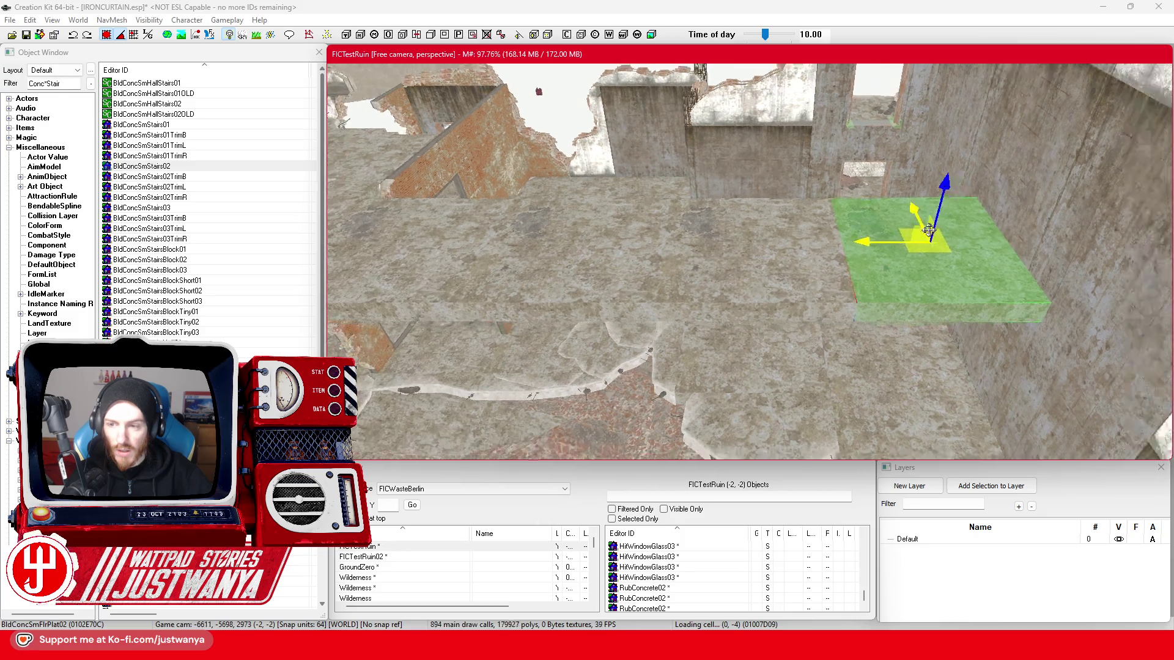
{"action": "key", "text": "shift"}
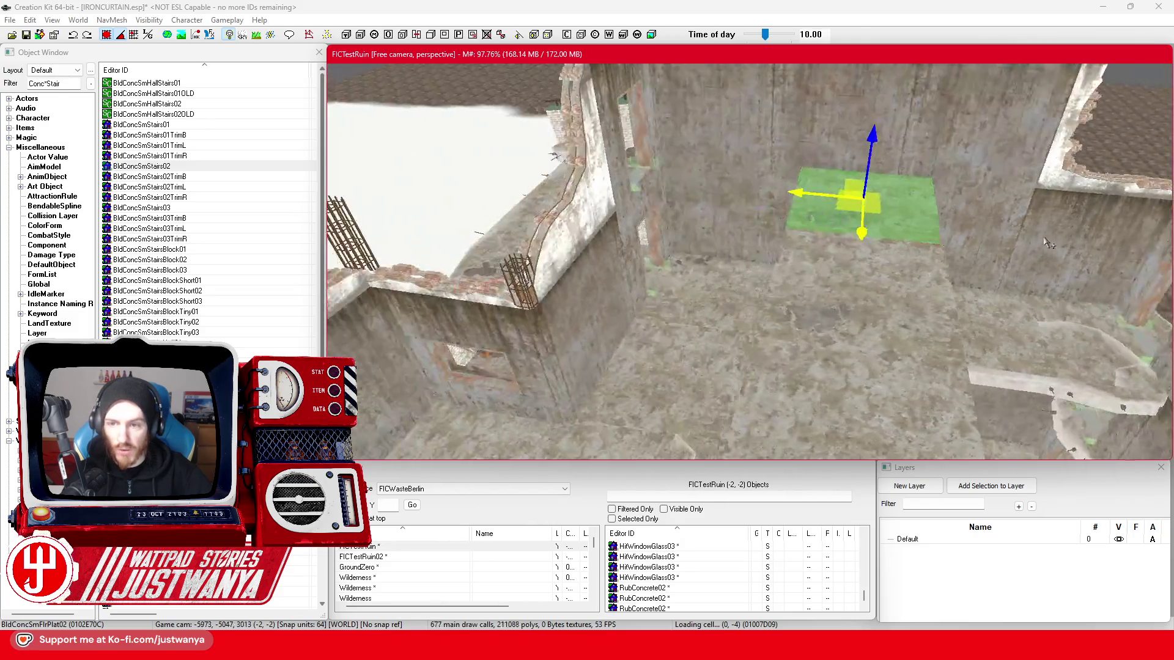
{"action": "left_click_drag", "start_coordinate": [810, 198], "coordinate": [675, 182]}
{"action": "left_click_drag", "start_coordinate": [696, 220], "coordinate": [697, 263]}
{"action": "key", "text": "shift"}
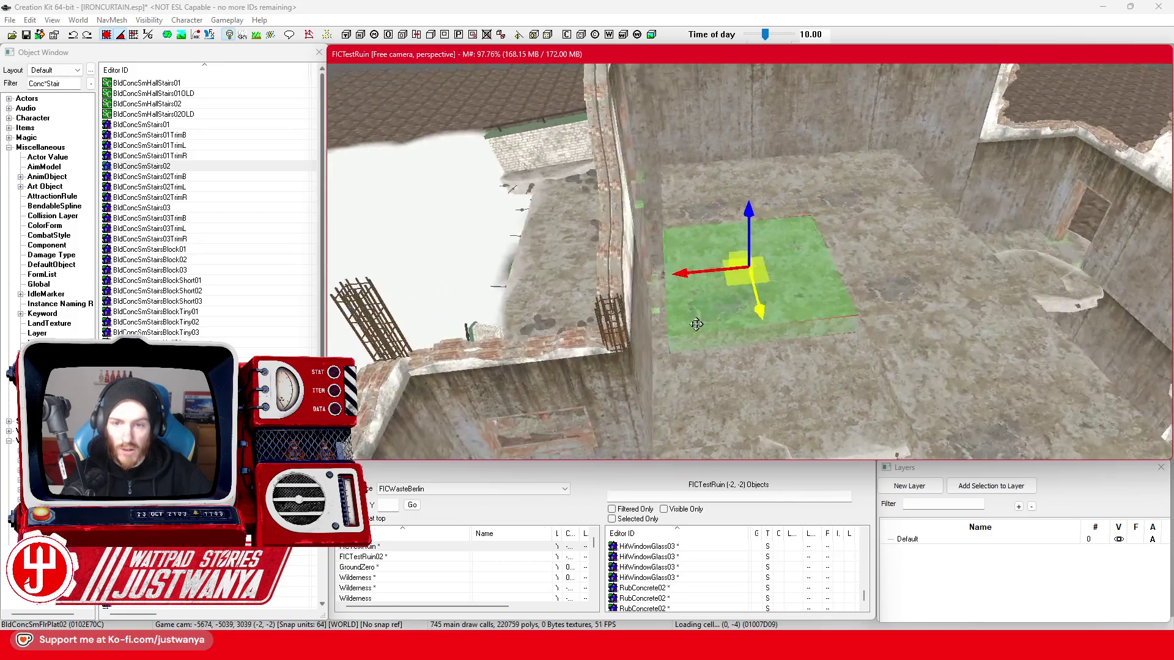
{"action": "mouse_move", "coordinate": [697, 324]}
{"action": "left_mouse_down"}
{"action": "mouse_move", "coordinate": [697, 288]}
{"action": "mouse_move", "coordinate": [573, 283]}
{"action": "mouse_move", "coordinate": [677, 280]}
{"action": "left_mouse_up"}
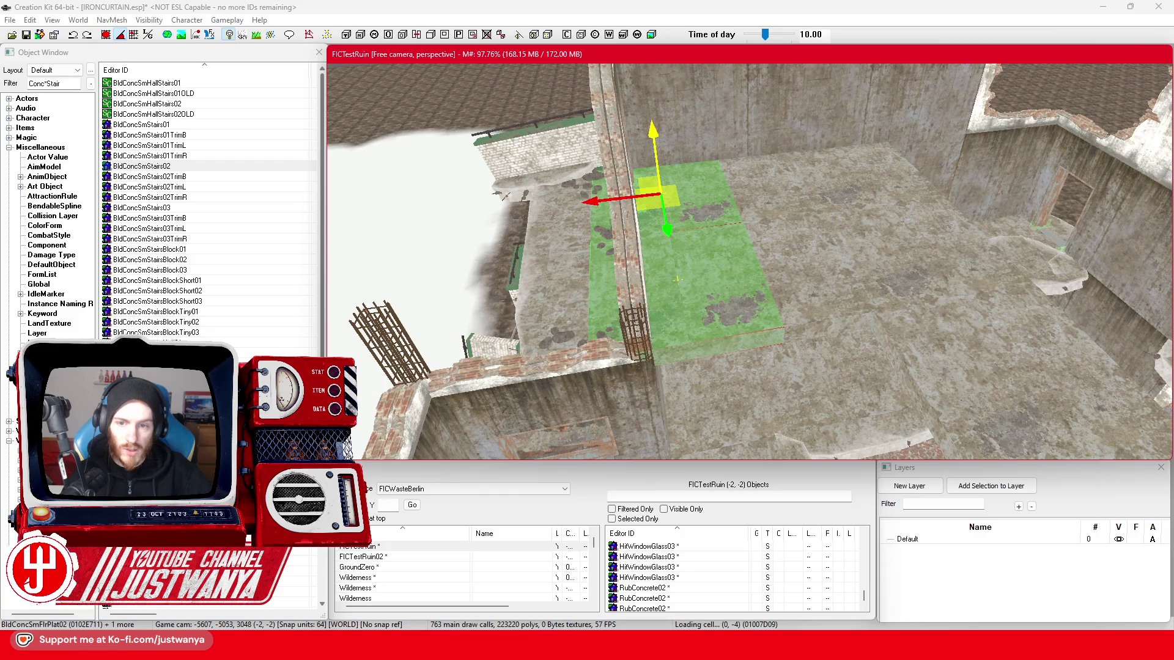
- Step through the floor plates, including BldConcSmFlrPlat03 and BldConcSmFlrPlat02, viewing the upper floors
{"action": "left_click", "coordinate": [655, 300]}
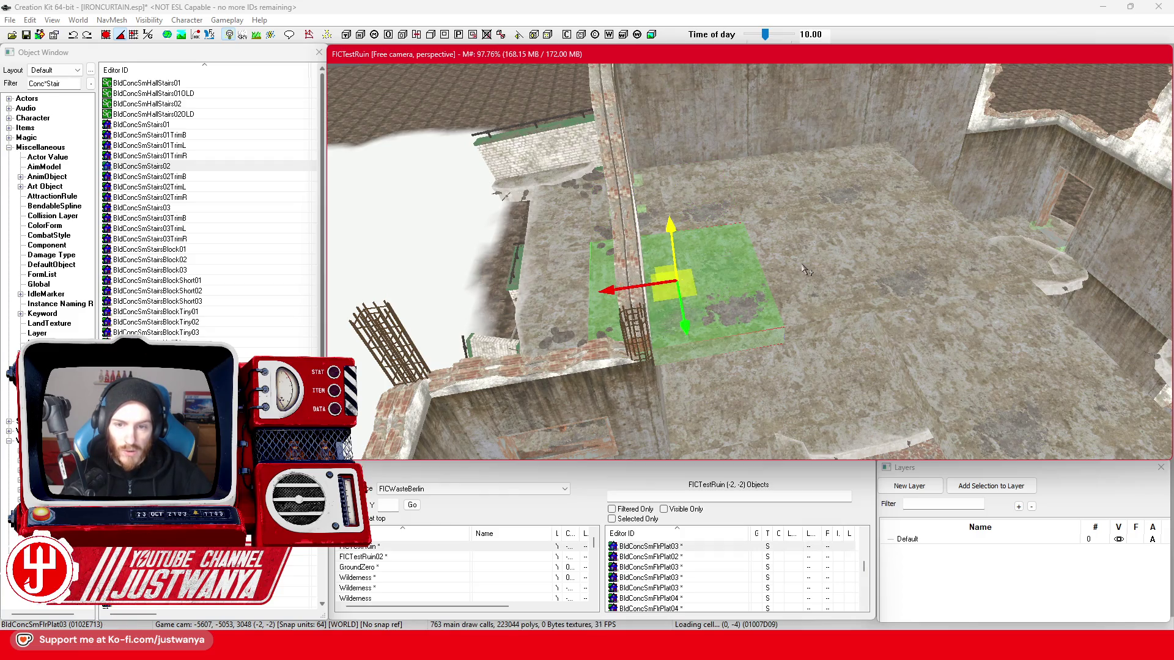
{"action": "left_click", "coordinate": [738, 210]}
{"action": "left_click", "coordinate": [803, 285]}
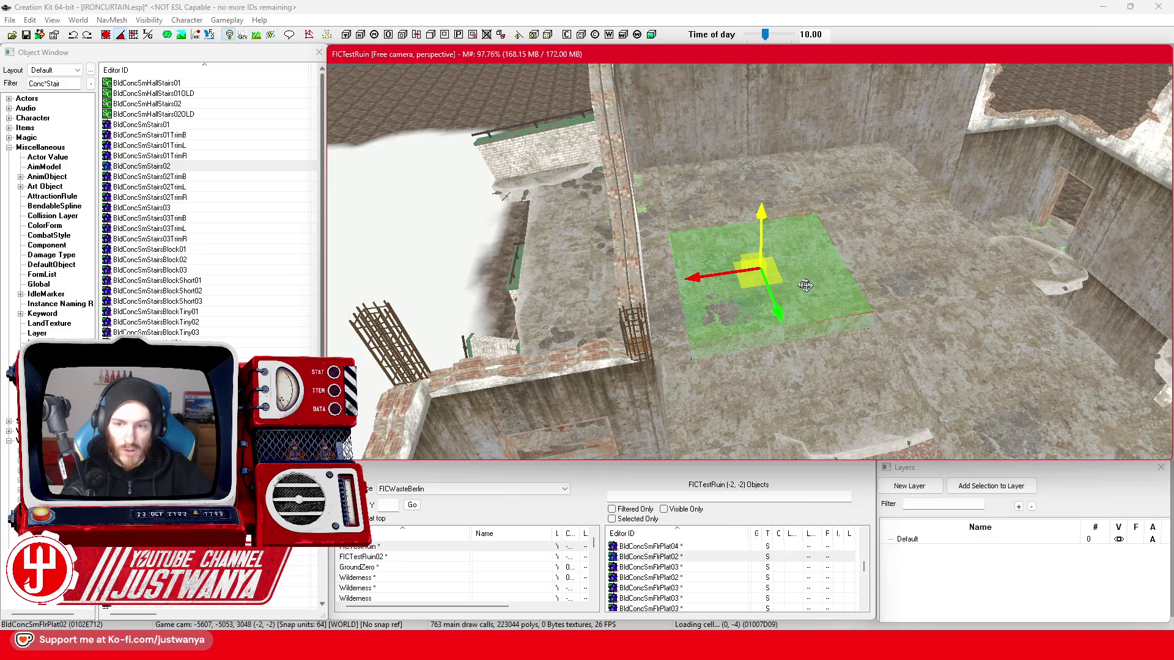
{"action": "left_click", "coordinate": [863, 211]}
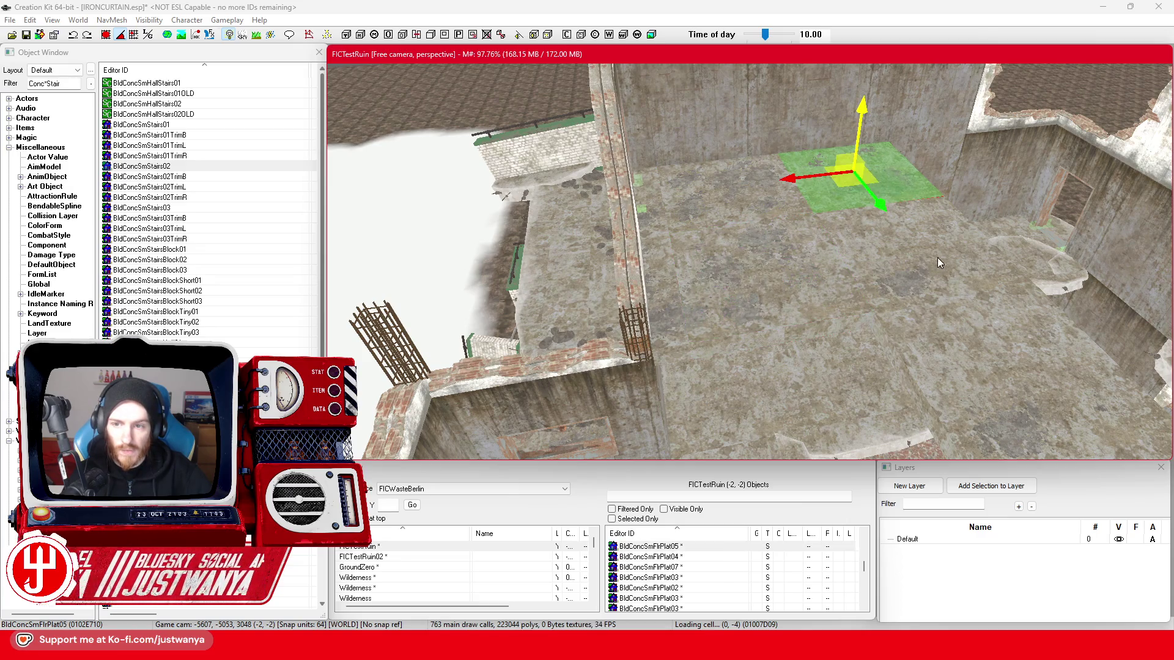
{"action": "left_click", "coordinate": [913, 281]}
{"action": "left_click", "coordinate": [947, 335]}
{"action": "left_click_drag", "start_coordinate": [948, 334], "coordinate": [818, 340]}
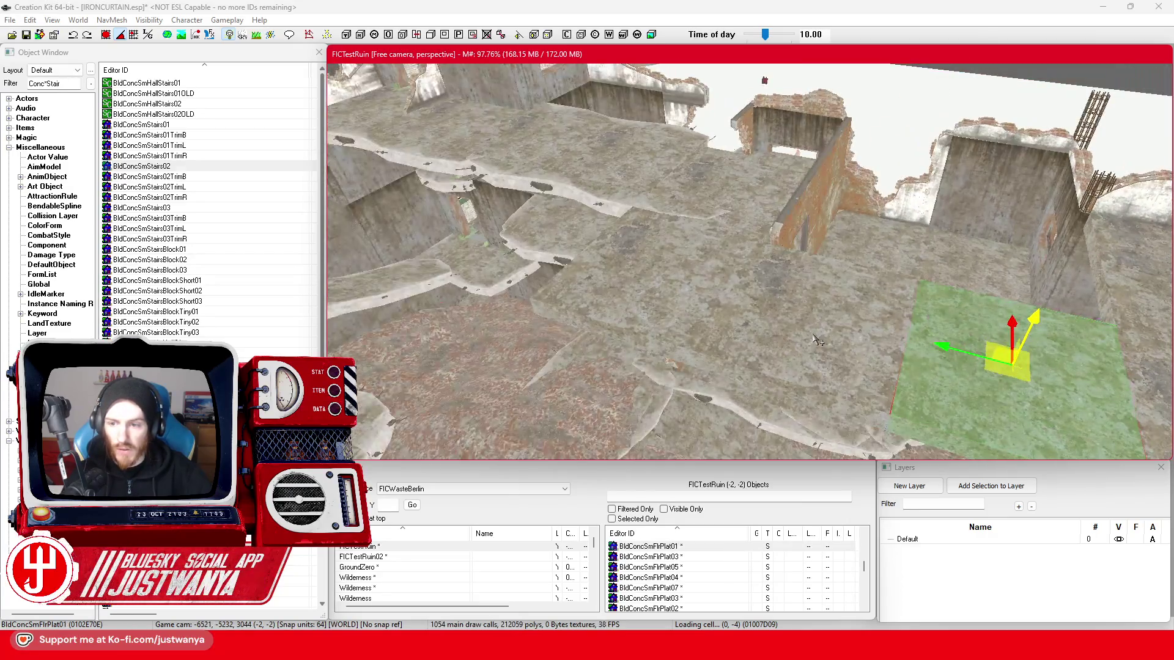
{"action": "left_click", "coordinate": [812, 334]}
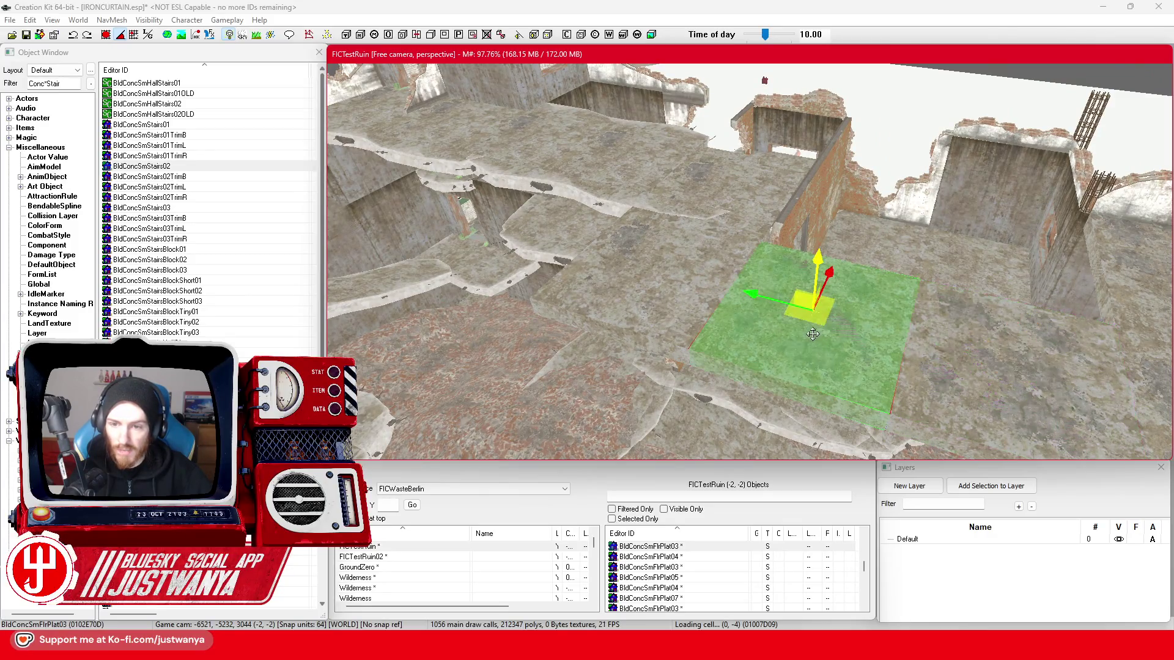
{"action": "left_click", "coordinate": [703, 305]}
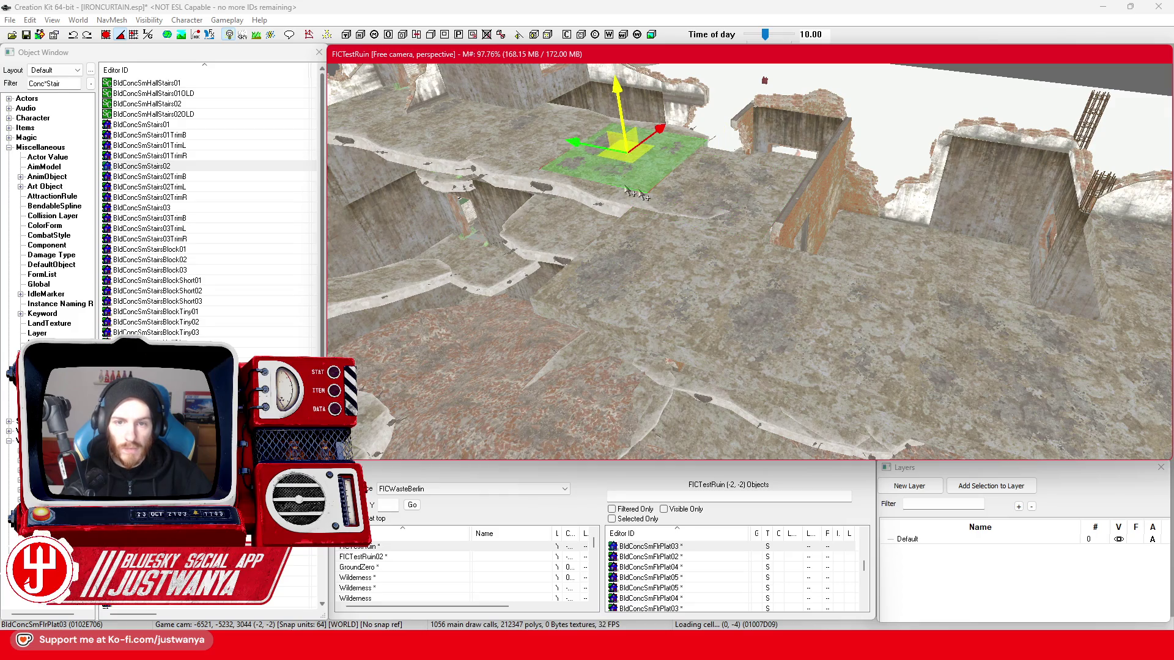
{"action": "left_click", "coordinate": [593, 210]}
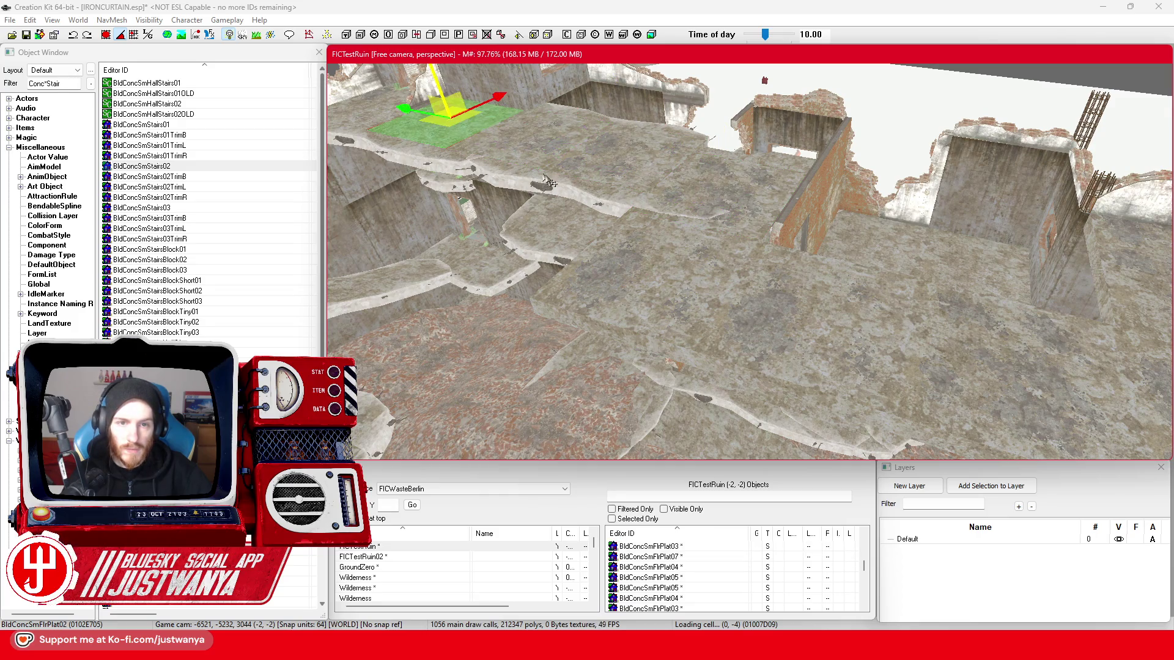
{"action": "left_click_drag", "start_coordinate": [558, 184], "coordinate": [670, 227]}
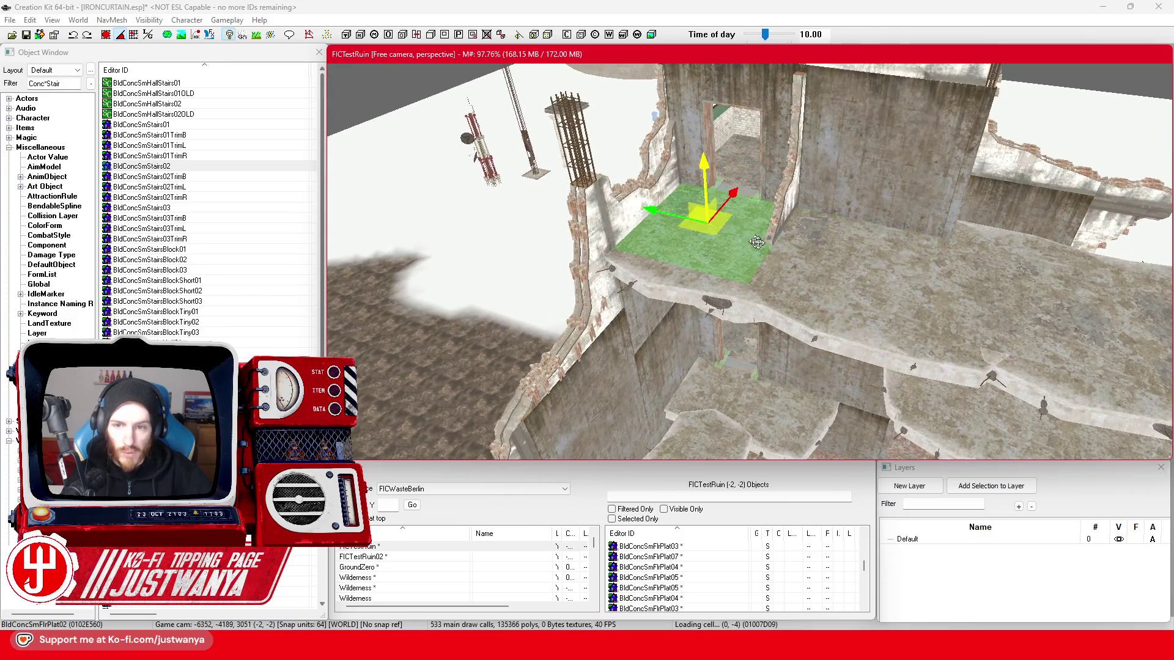
{"action": "mouse_move", "coordinate": [724, 306]}
{"action": "left_mouse_down"}
{"action": "mouse_move", "coordinate": [694, 364]}
{"action": "mouse_move", "coordinate": [699, 254]}
{"action": "mouse_move", "coordinate": [820, 255]}
{"action": "mouse_move", "coordinate": [975, 288]}
{"action": "left_mouse_up"}
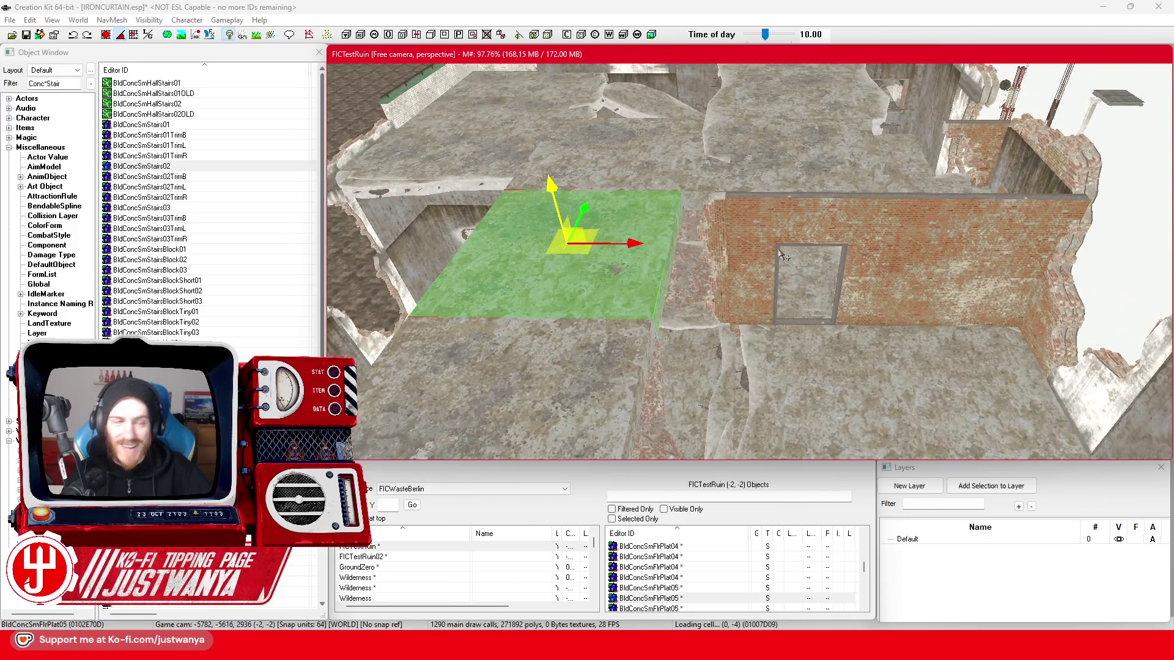
- Push the floor plate against the brick wall and duplicate it, undoing the copy's slide
{"action": "left_click", "coordinate": [105, 37]}
{"action": "left_click", "coordinate": [576, 284]}
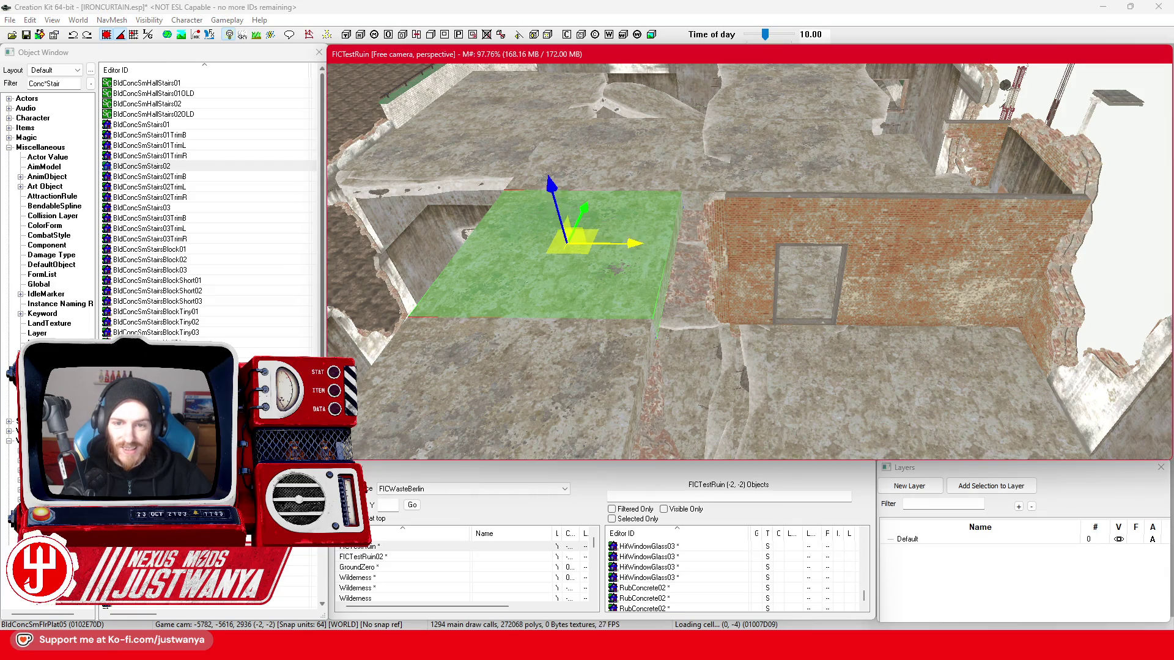
{"action": "left_click_drag", "start_coordinate": [633, 250], "coordinate": [841, 246]}
{"action": "key", "text": "ctrl+d"}
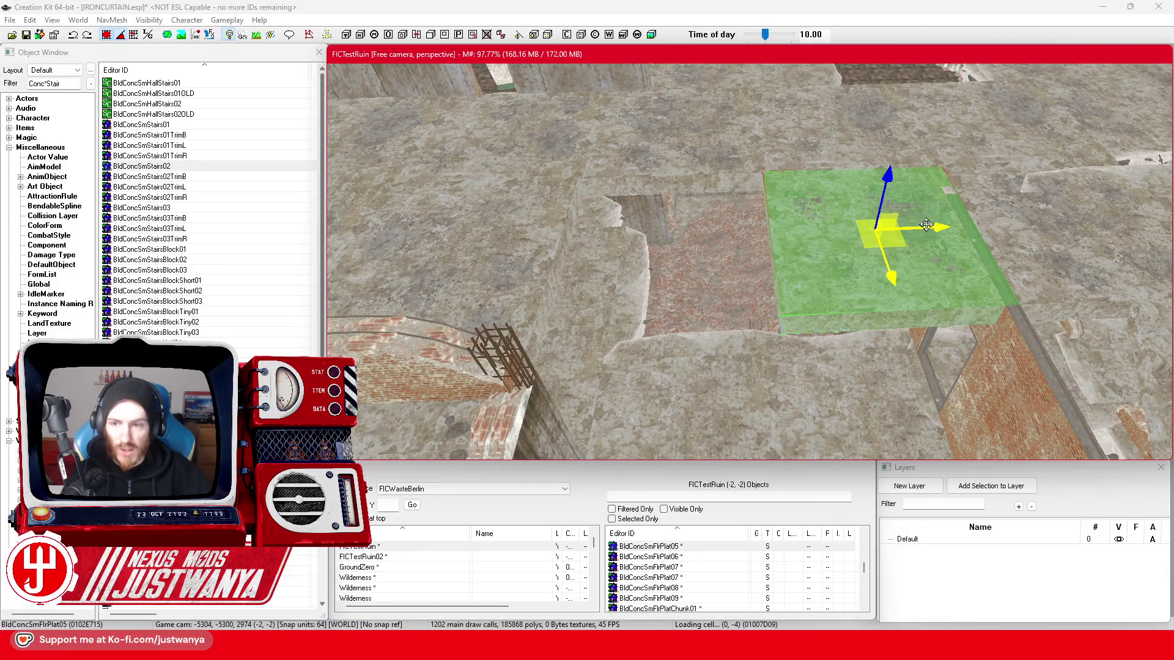
{"action": "left_click_drag", "start_coordinate": [926, 225], "coordinate": [709, 234]}
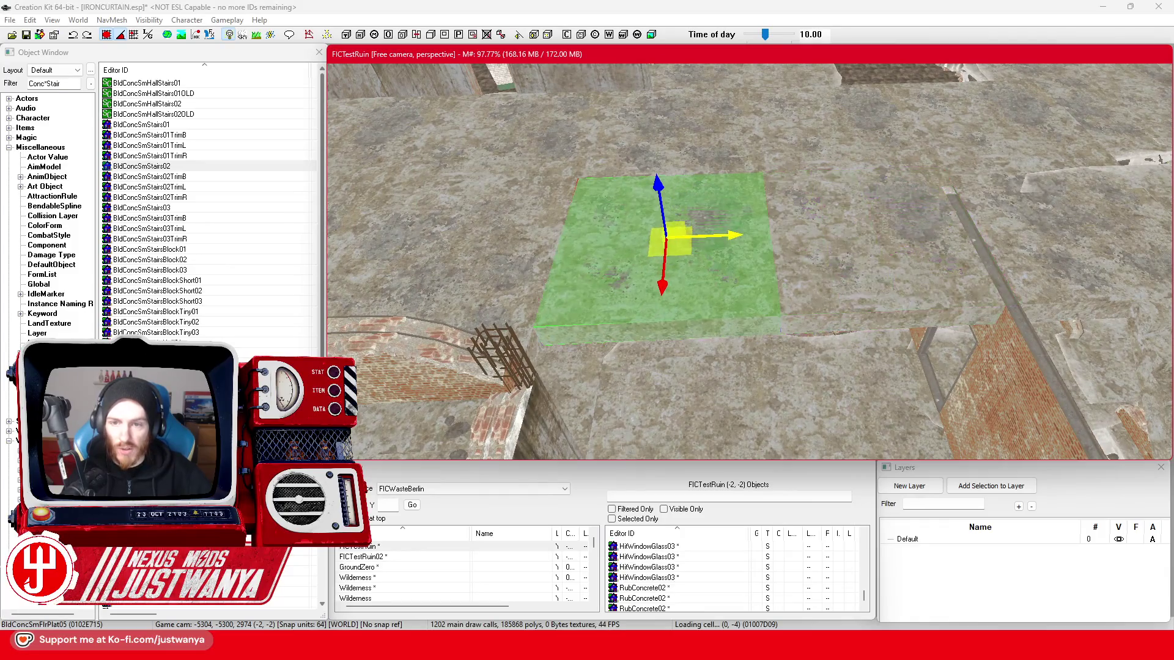
{"action": "key", "text": "w"}
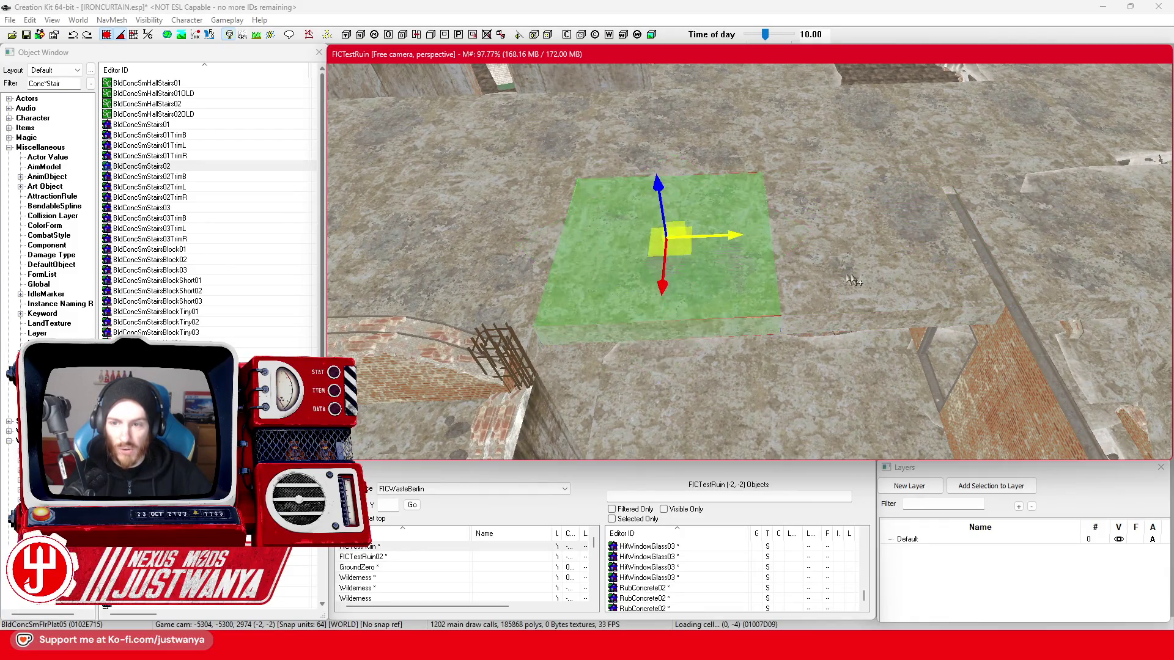
{"action": "key", "text": "ctrl+z"}
- Delete the stray BldConcSmFlrPlat05 floor plate
{"action": "left_click", "coordinate": [691, 269]}
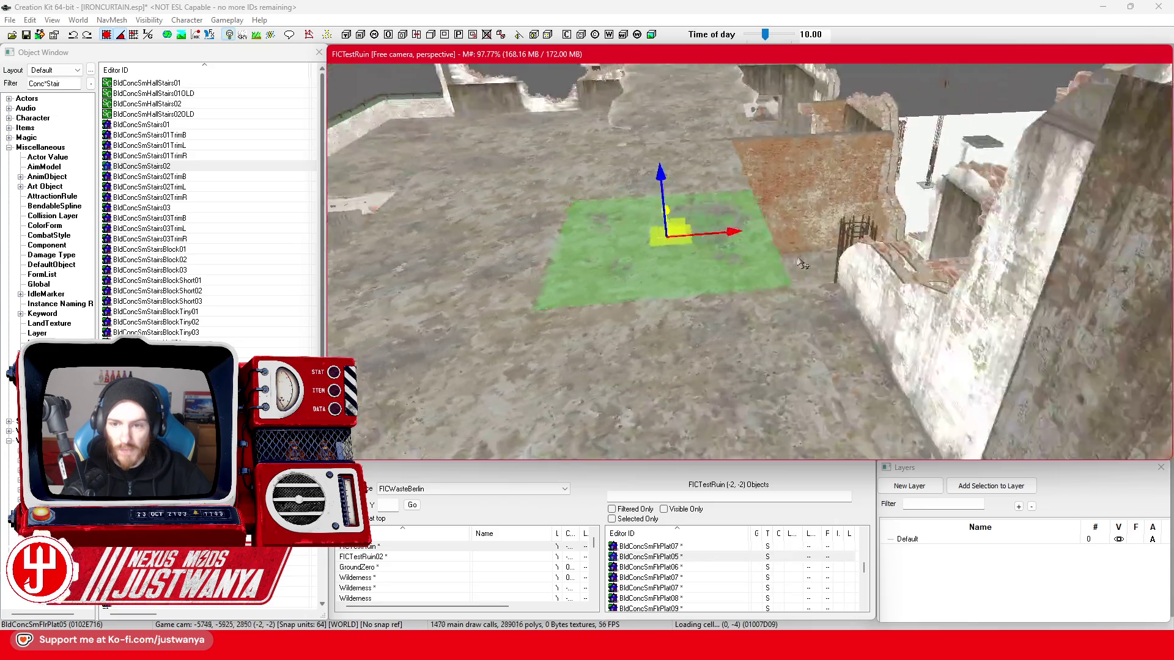
{"action": "key", "text": "shift"}
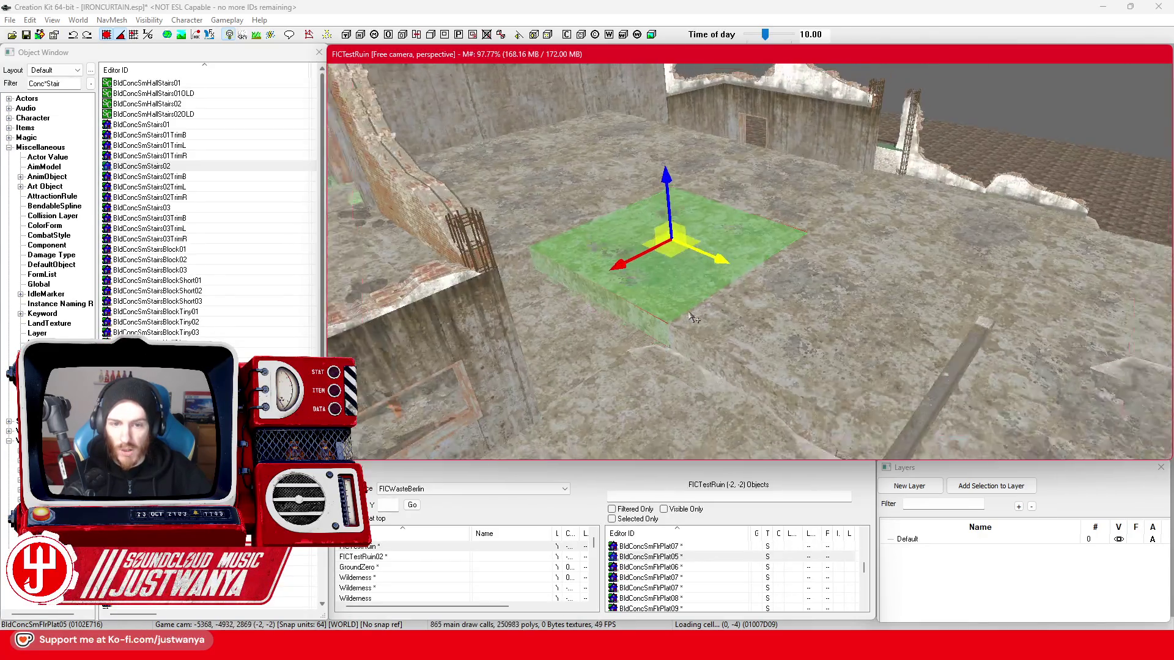
{"action": "key", "text": "shift"}
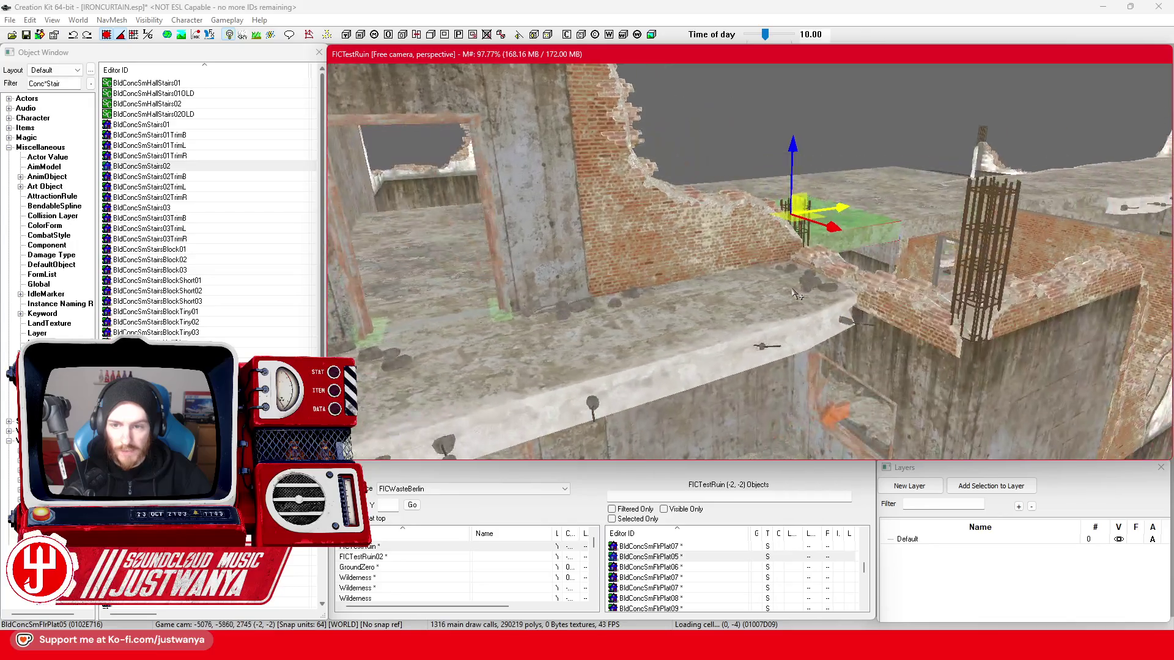
{"action": "key", "text": "shift"}
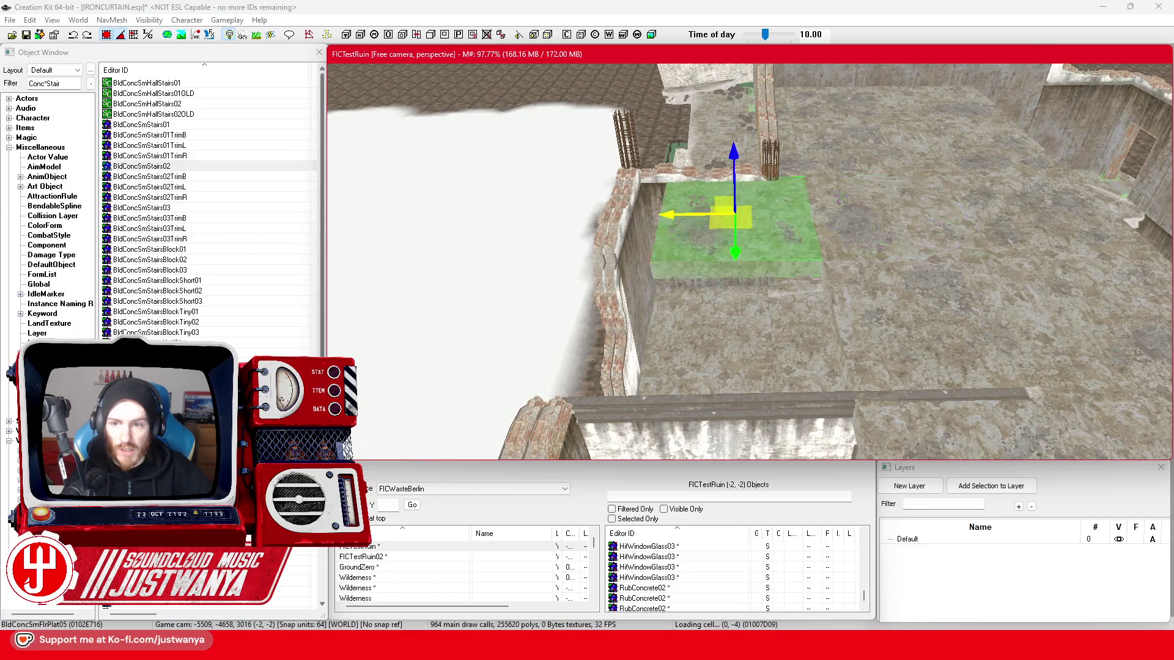
{"action": "key", "text": "shift"}
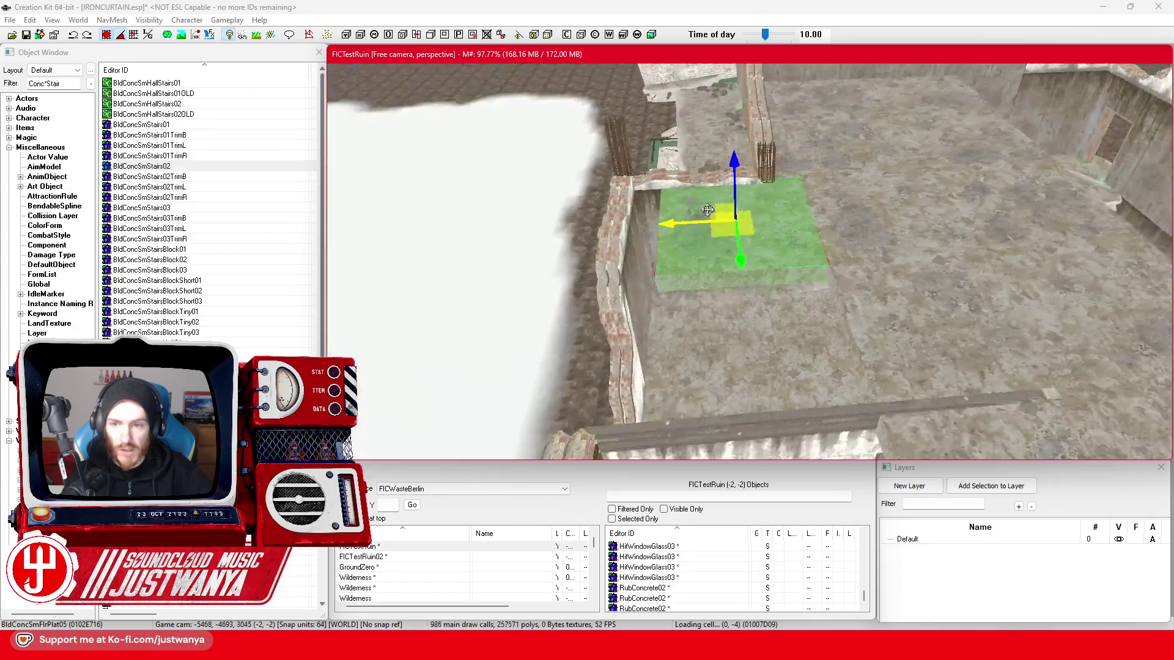
{"action": "left_click_drag", "start_coordinate": [743, 259], "coordinate": [779, 348]}
{"action": "key", "text": "Delete"}
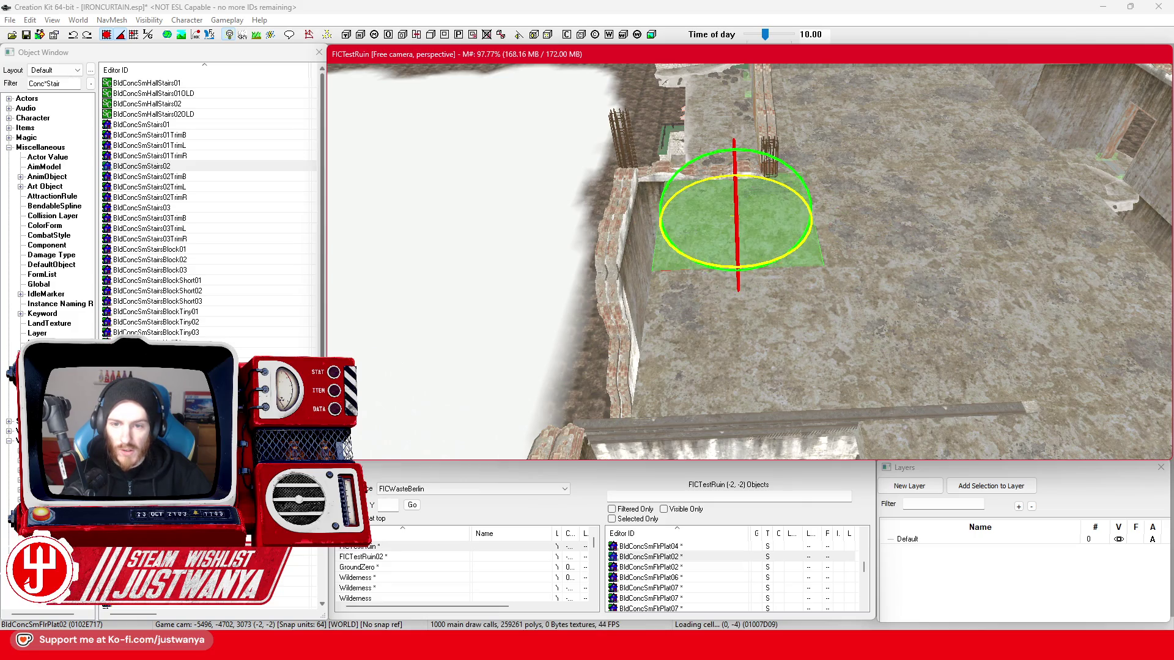
- Centre the view on the brick wall trim and select the next BldConcSmFlrPlat02 plate
{"action": "key", "text": "shift"}
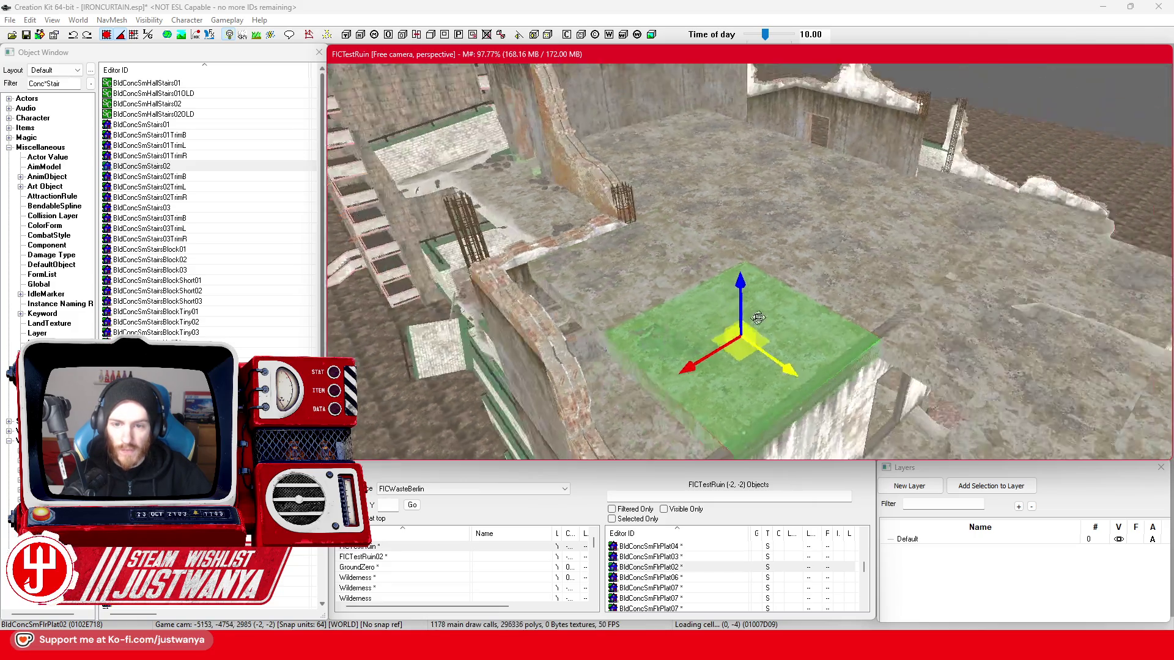
{"action": "key", "text": "shift"}
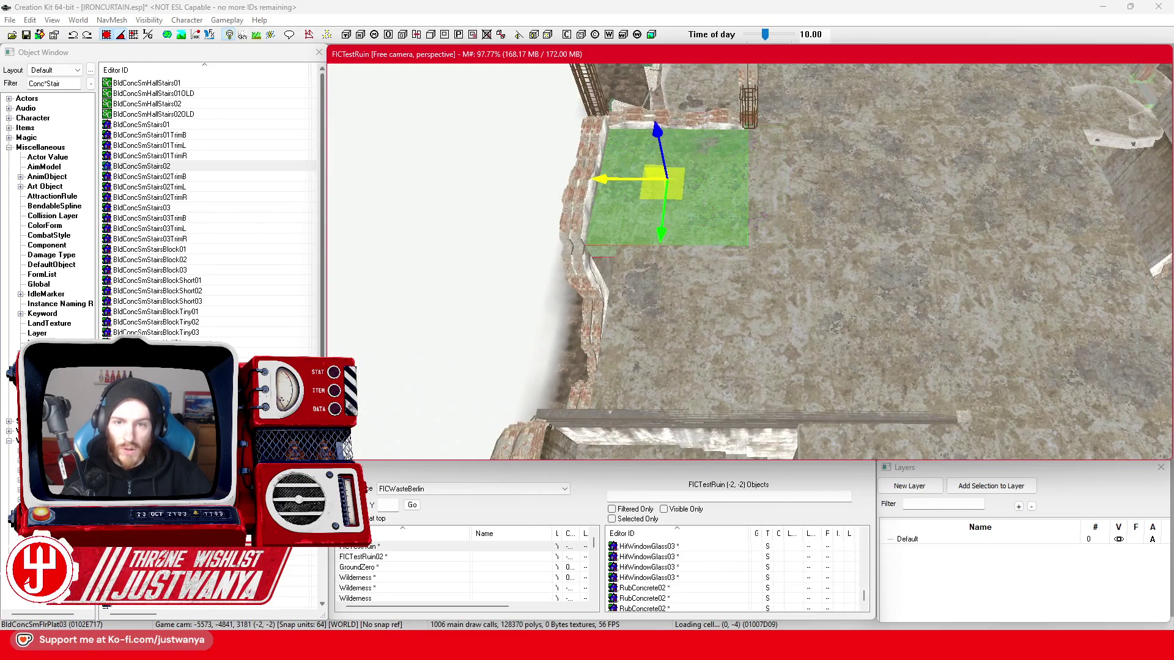
{"action": "key", "text": "shift"}
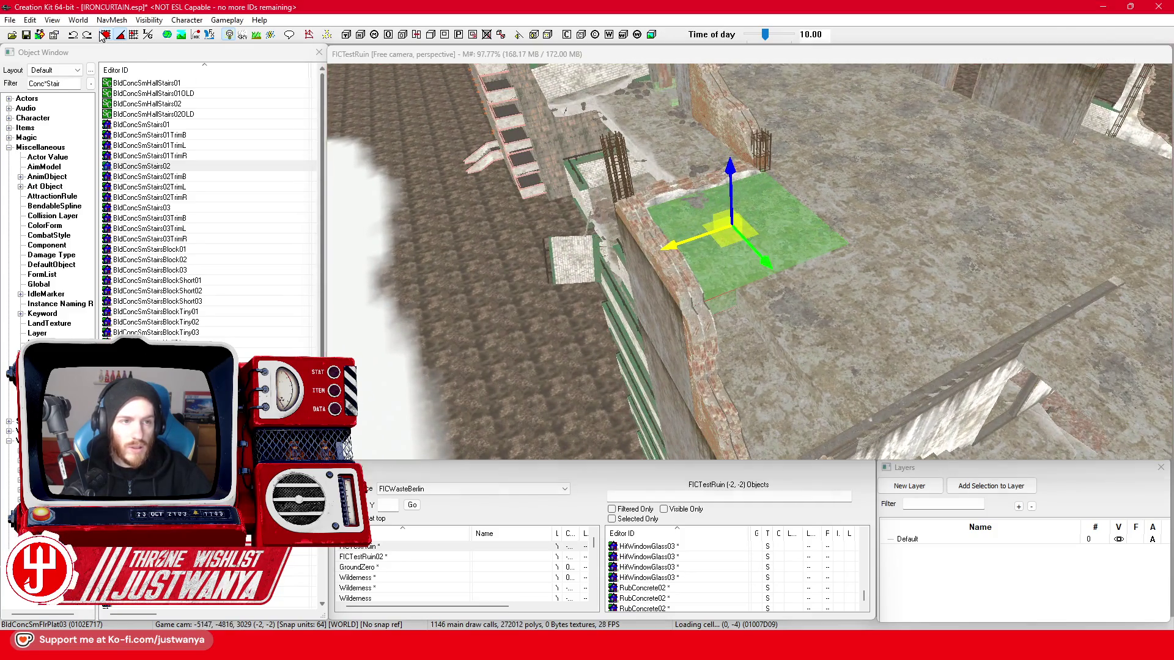
{"action": "left_click", "coordinate": [732, 164]}
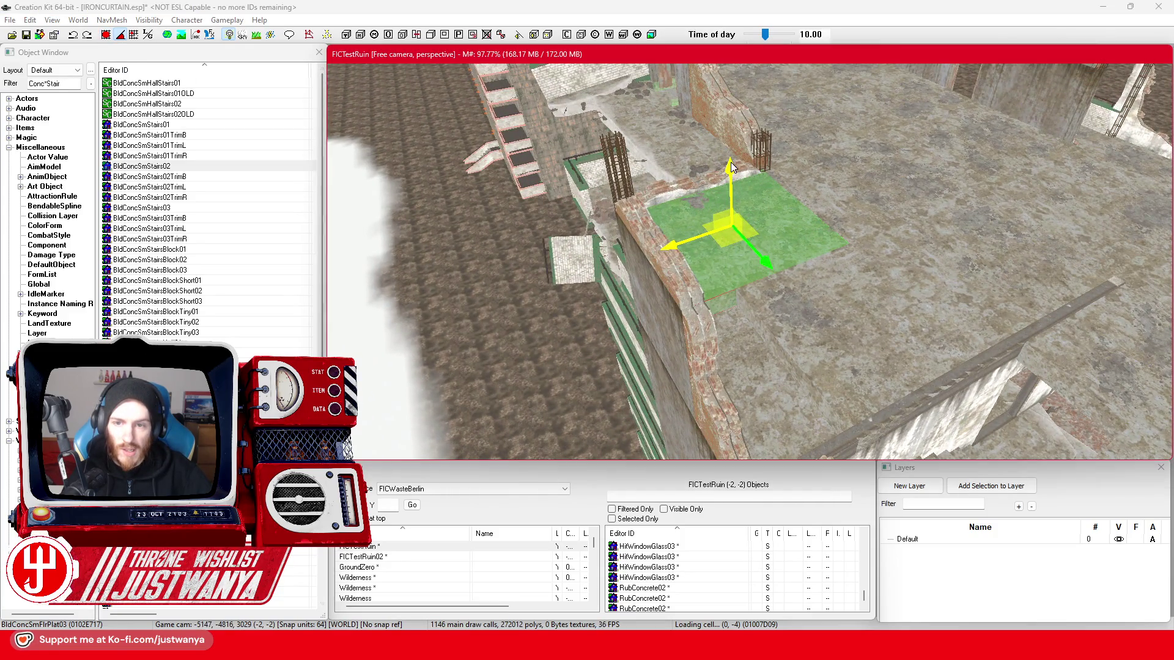
{"action": "left_click", "coordinate": [701, 301]}
{"action": "key", "text": "f"}
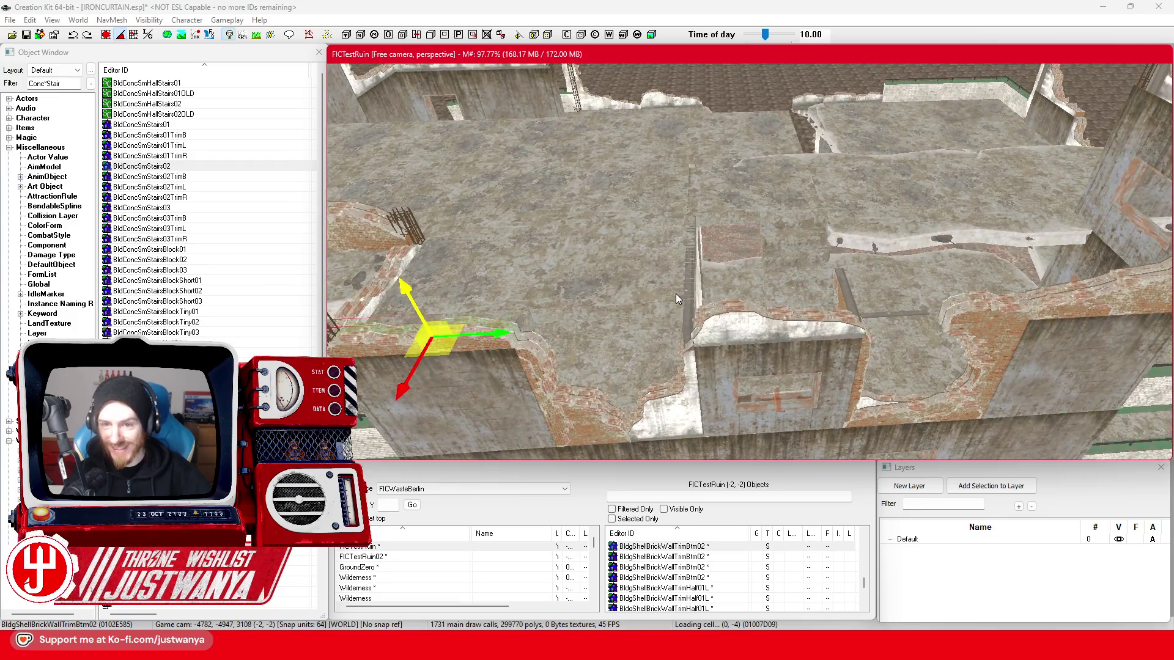
{"action": "left_click", "coordinate": [656, 290]}
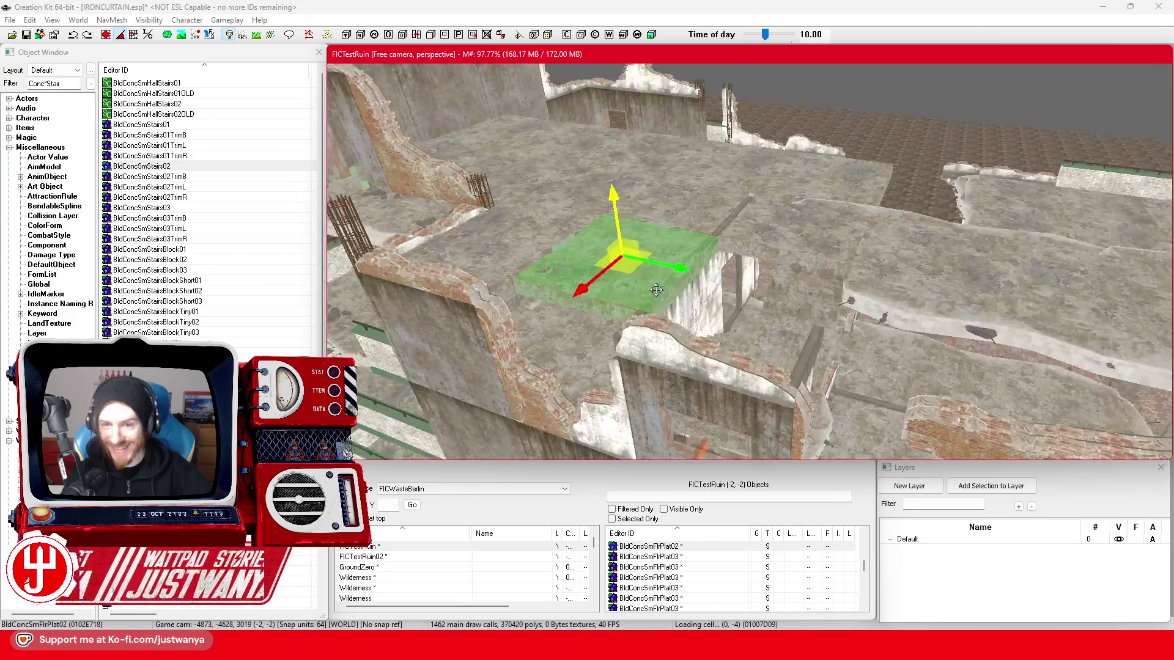
- Frame the selected floor plate and start changing the object list filter
{"action": "key", "text": "f"}
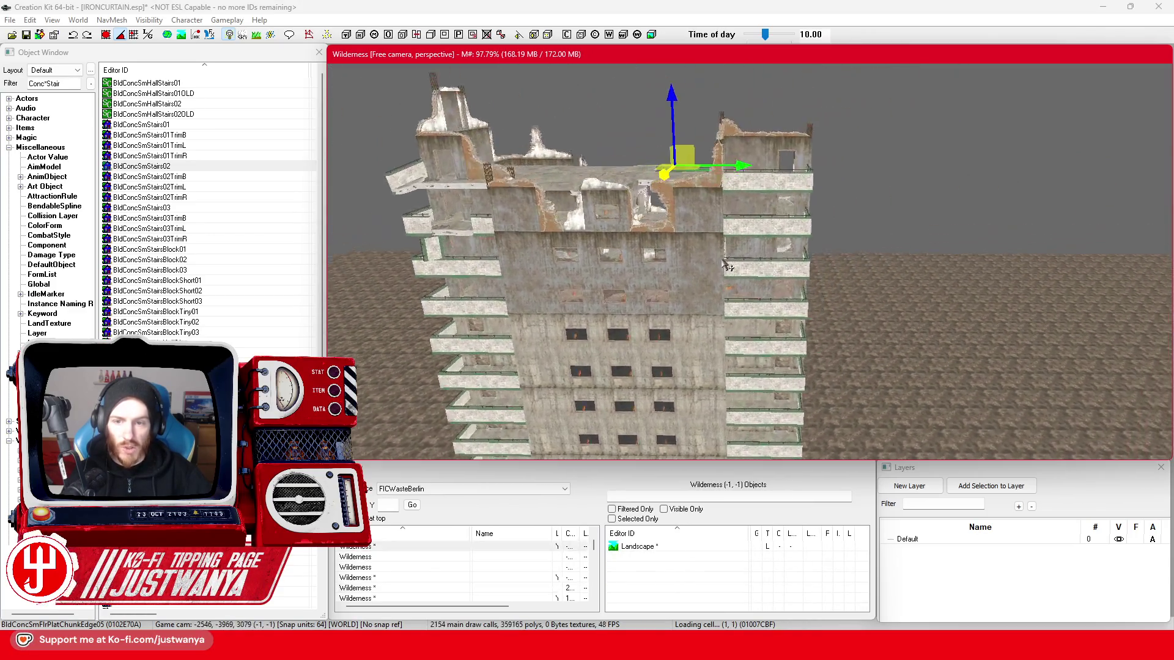
{"action": "left_click", "coordinate": [15, 91]}
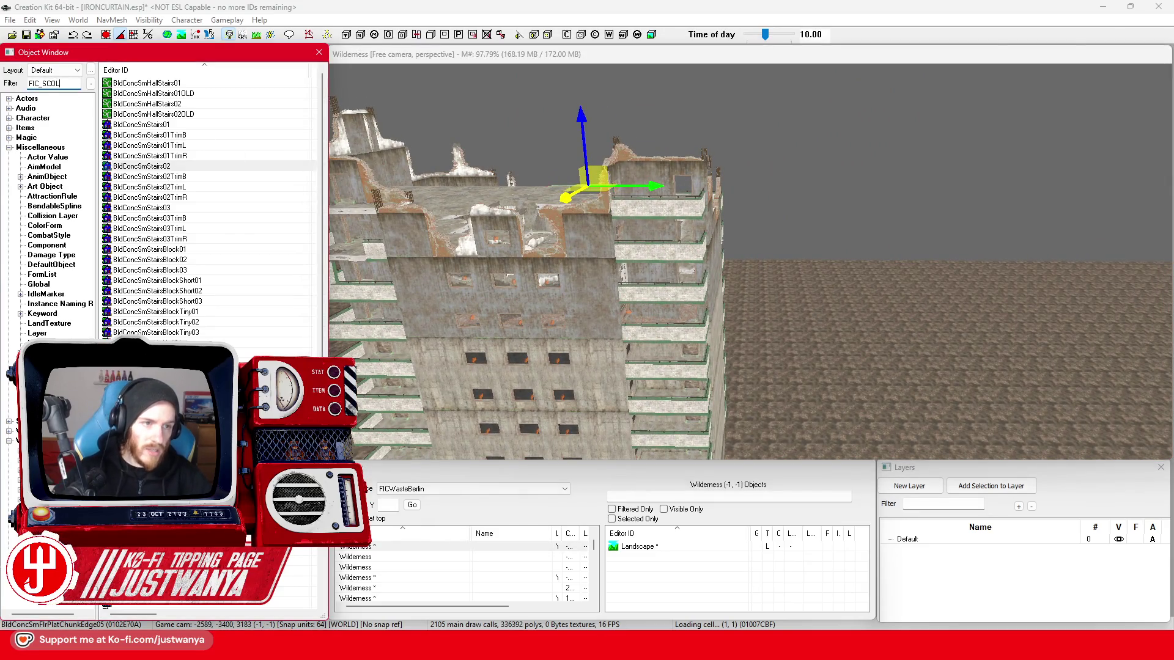
- Filter the Object Window to FIC_SCOL, place a ResidentialBuilding module, then delete it
{"action": "left_click", "coordinate": [904, 302]}
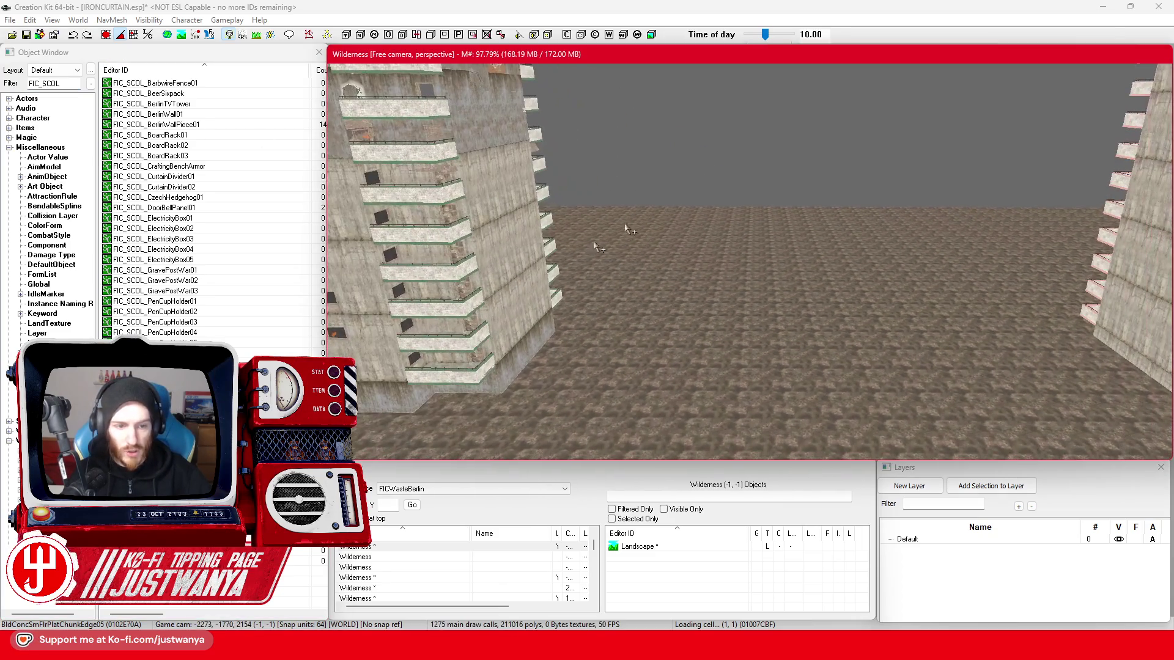
{"action": "left_click", "coordinate": [60, 83]}
{"action": "left_click_drag", "start_coordinate": [817, 397], "coordinate": [751, 375]}
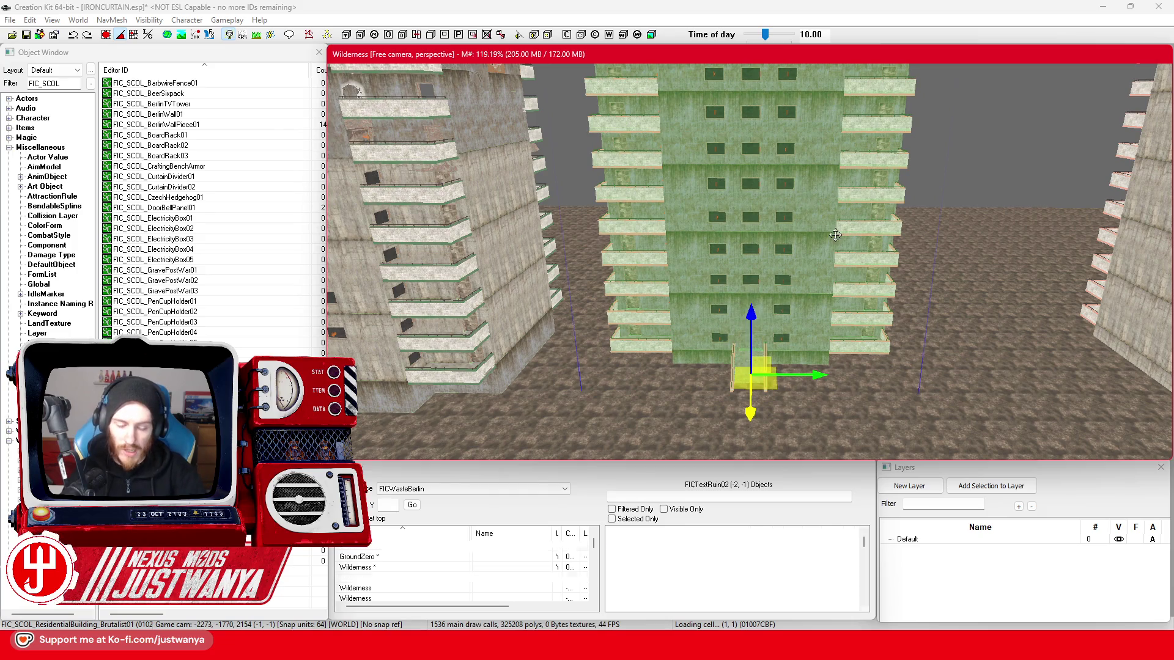
{"action": "key", "text": "Delete"}
- Place another residential module, raise it up and left, rotate it, then delete it
{"action": "left_click", "coordinate": [60, 83]}
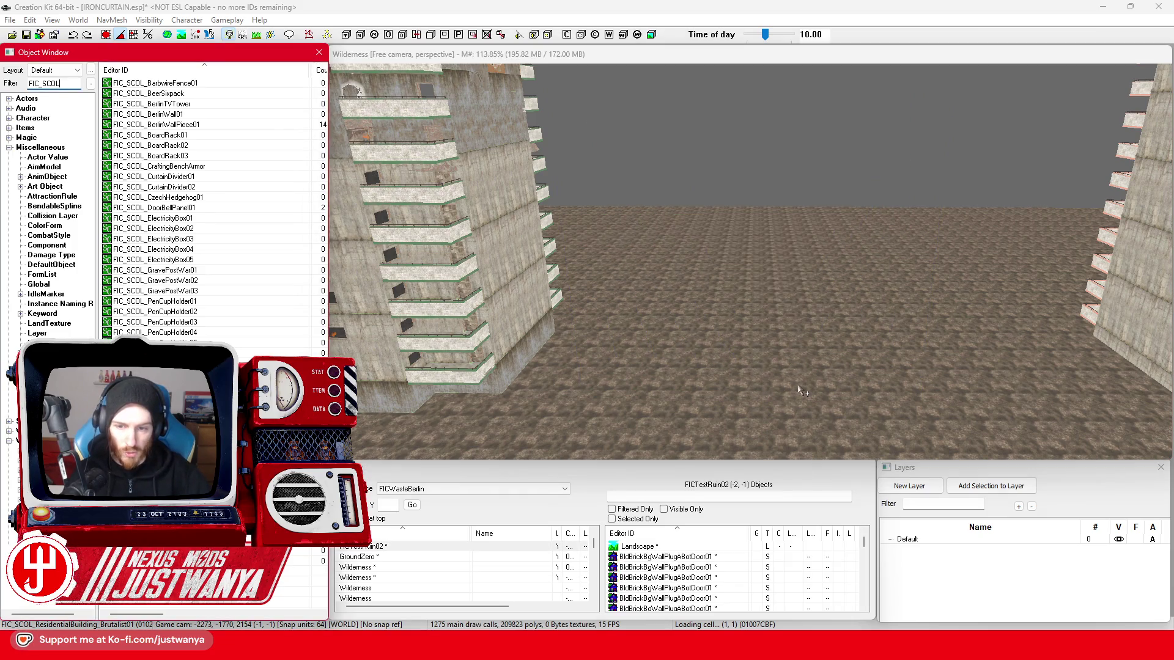
{"action": "left_click_drag", "start_coordinate": [803, 391], "coordinate": [798, 384]}
{"action": "scroll", "coordinate": [898, 398], "scroll_direction": "down", "scroll_amount": 5}
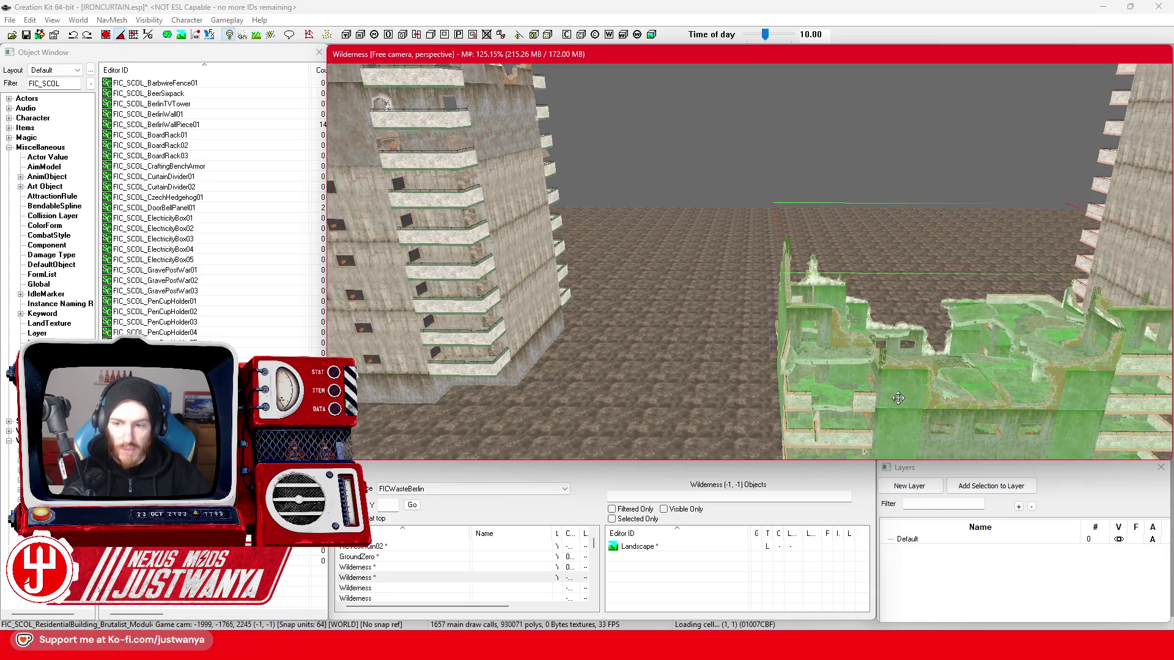
{"action": "mouse_move", "coordinate": [898, 398]}
{"action": "left_mouse_down"}
{"action": "mouse_move", "coordinate": [891, 309]}
{"action": "mouse_move", "coordinate": [725, 306]}
{"action": "mouse_move", "coordinate": [708, 281]}
{"action": "left_mouse_up"}
{"action": "key", "text": "e"}
{"action": "key", "text": "Delete"}
{"action": "scroll", "coordinate": [466, 257], "scroll_direction": "down", "scroll_amount": 10}
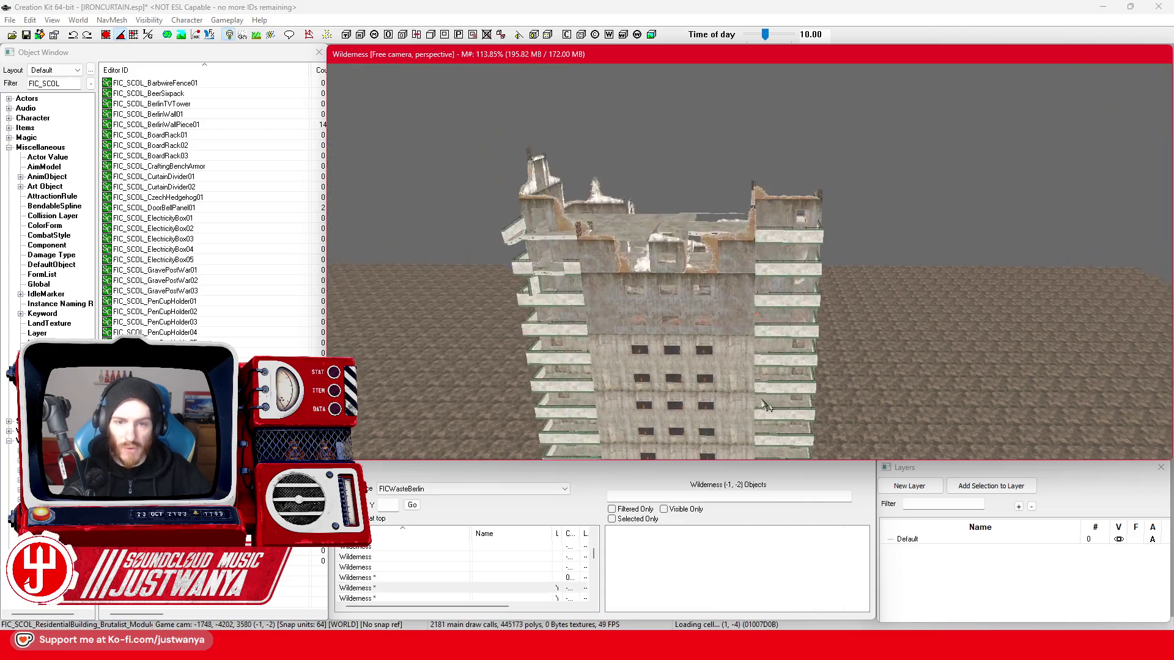
{"action": "scroll", "coordinate": [743, 378], "scroll_direction": "up", "scroll_amount": 10}
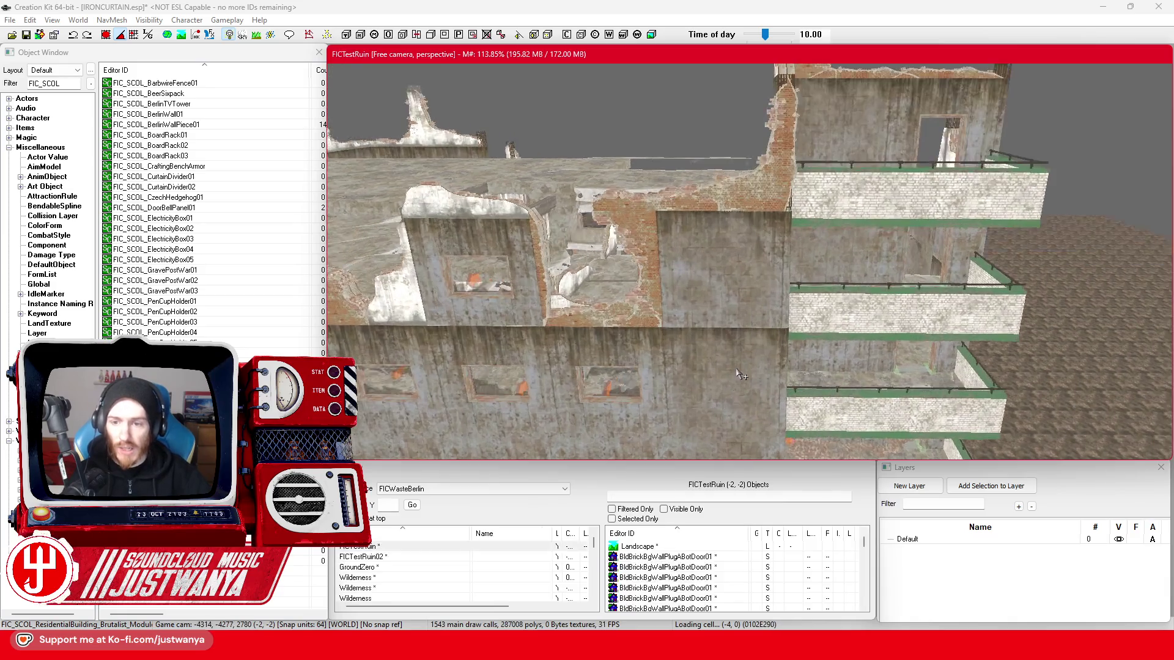
- Select the wall panel beside the broken hole and bring the view into the ruined room
{"action": "left_click", "coordinate": [694, 344]}
{"action": "mouse_move", "coordinate": [692, 342]}
{"action": "left_mouse_down"}
{"action": "mouse_move", "coordinate": [657, 366]}
{"action": "mouse_move", "coordinate": [732, 337]}
{"action": "left_mouse_up"}
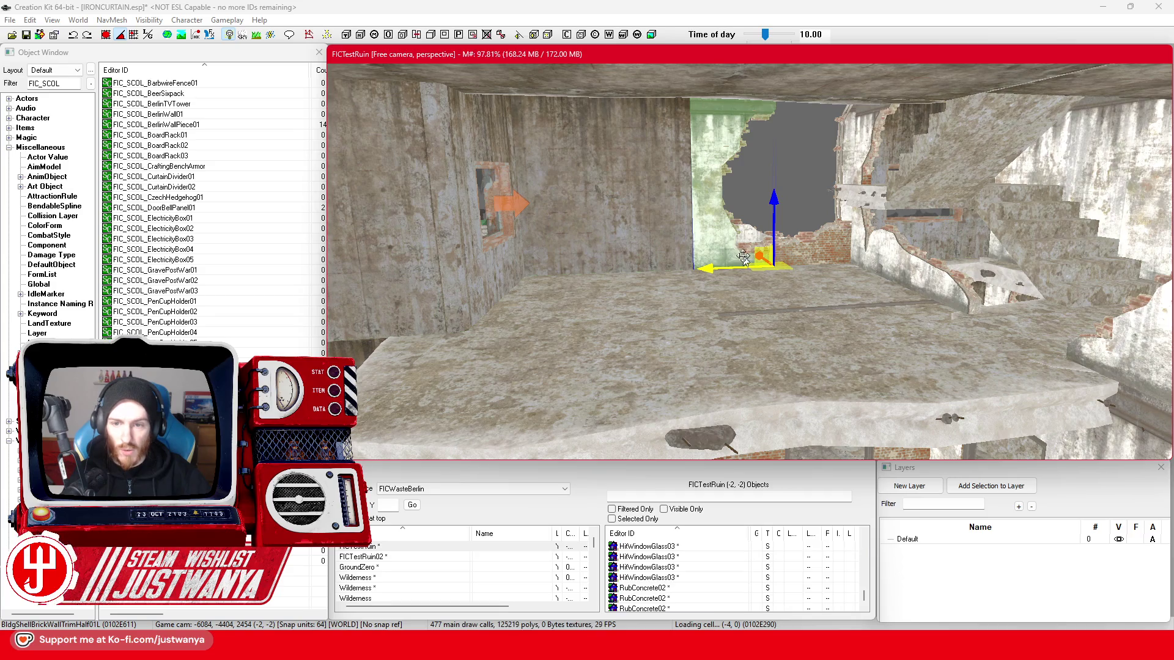
{"action": "scroll", "coordinate": [743, 255], "scroll_direction": "up", "scroll_amount": 3}
{"action": "mouse_move", "coordinate": [743, 256]}
{"action": "left_mouse_down"}
{"action": "mouse_move", "coordinate": [812, 253]}
{"action": "mouse_move", "coordinate": [881, 299]}
{"action": "mouse_move", "coordinate": [507, 378]}
{"action": "left_mouse_up"}
- Cycle the selected panel's mesh to the full upright BldgShellBrickWall01
{"action": "left_click", "coordinate": [106, 35]}
{"action": "key", "text": "ctrl+z"}
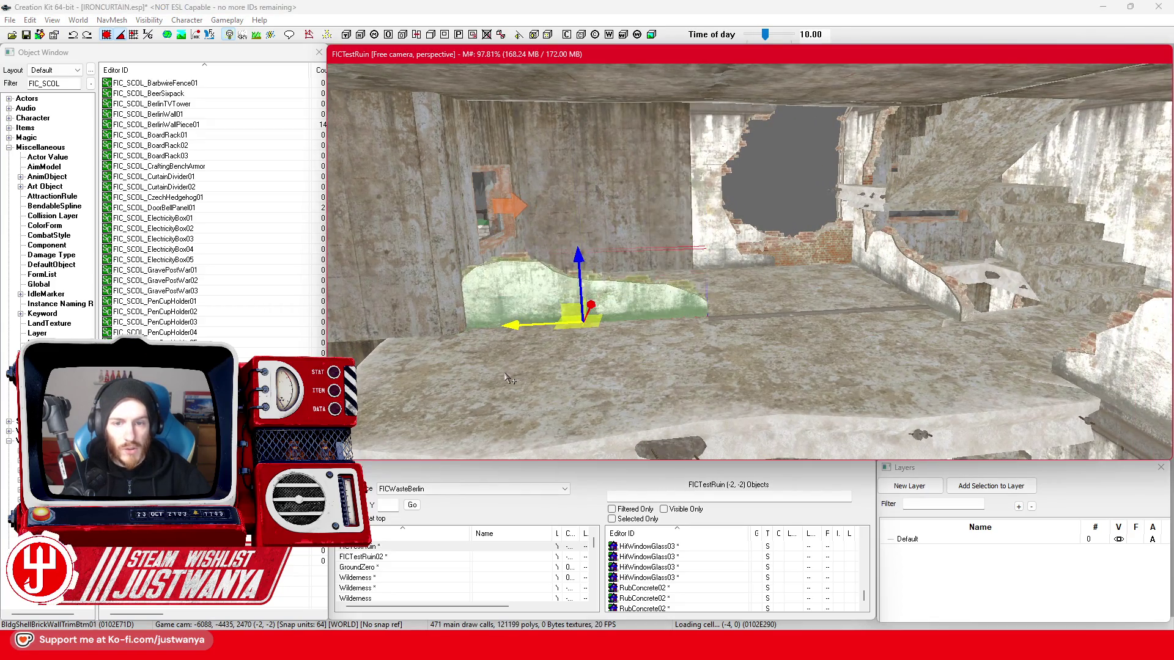
{"action": "key", "text": "ctrl+z"}
{"action": "key", "text": "ctrl+z"}
{"action": "key", "text": "ctrl+z"}
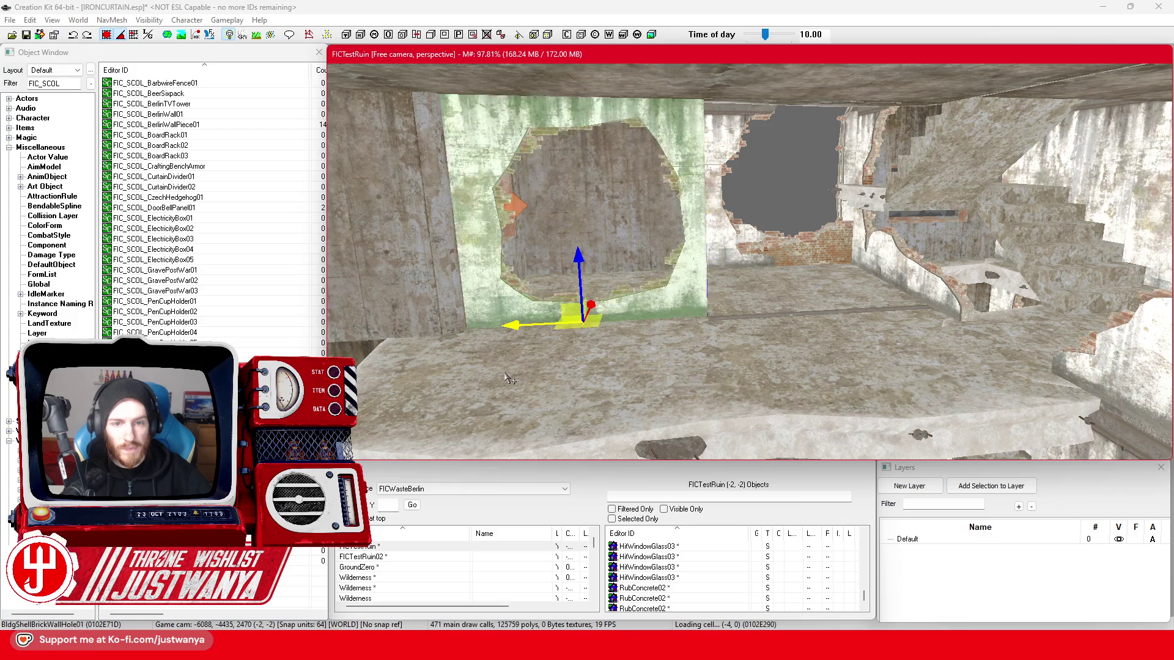
{"action": "key", "text": "ctrl+z"}
{"action": "key", "text": "ctrl+y"}
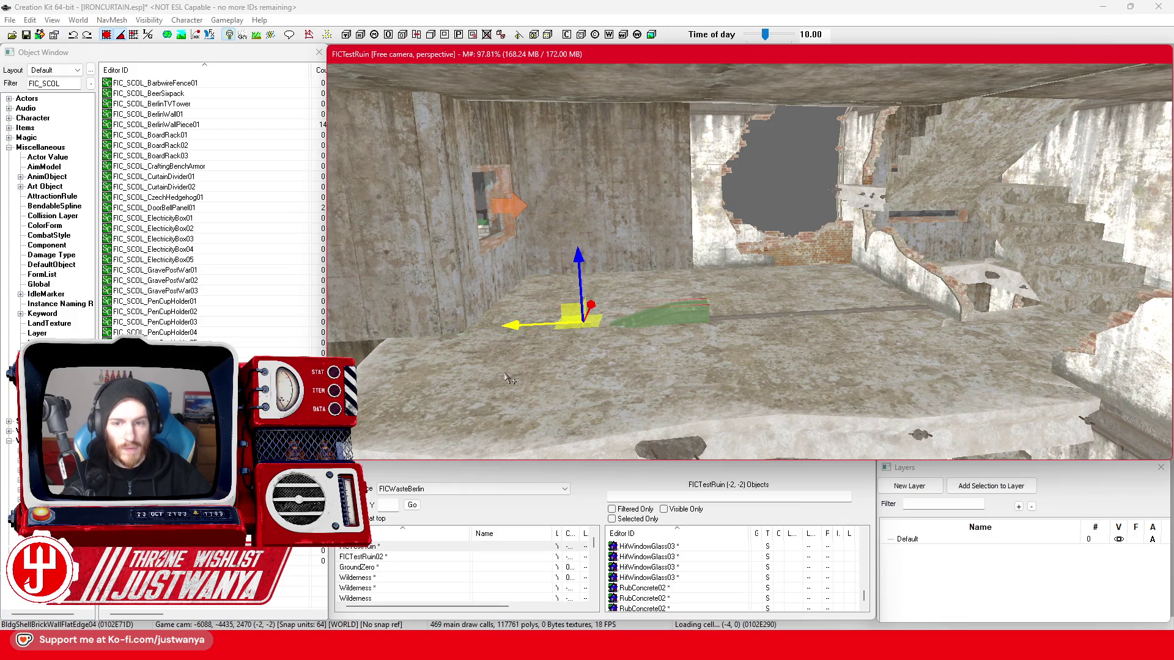
{"action": "key", "text": "ctrl+z"}
{"action": "key", "text": "ctrl+z"}
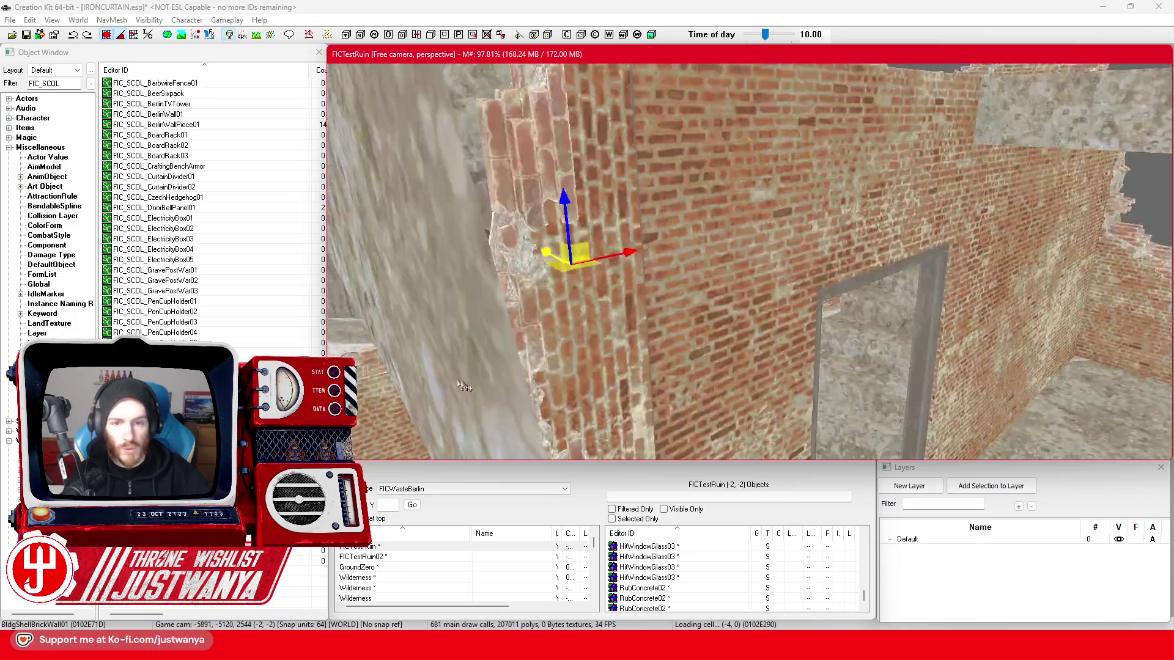
- Shift the brick wall copy one width right and swap it to BldgShellBrickWallFlatEdge03
{"action": "key", "text": "e"}
{"action": "key", "text": "w"}
{"action": "scroll", "coordinate": [823, 366], "scroll_direction": "down", "scroll_amount": 5}
{"action": "scroll", "coordinate": [822, 365], "scroll_direction": "up", "scroll_amount": 5}
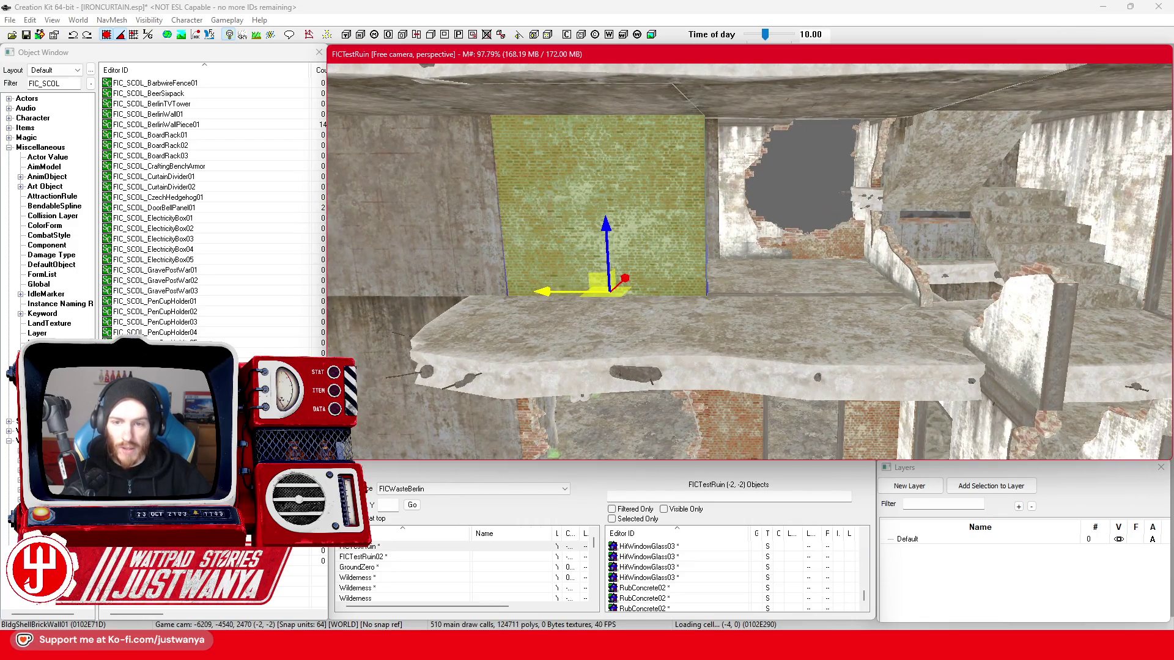
{"action": "left_click_drag", "start_coordinate": [608, 287], "coordinate": [804, 287]}
{"action": "key", "text": "1"}
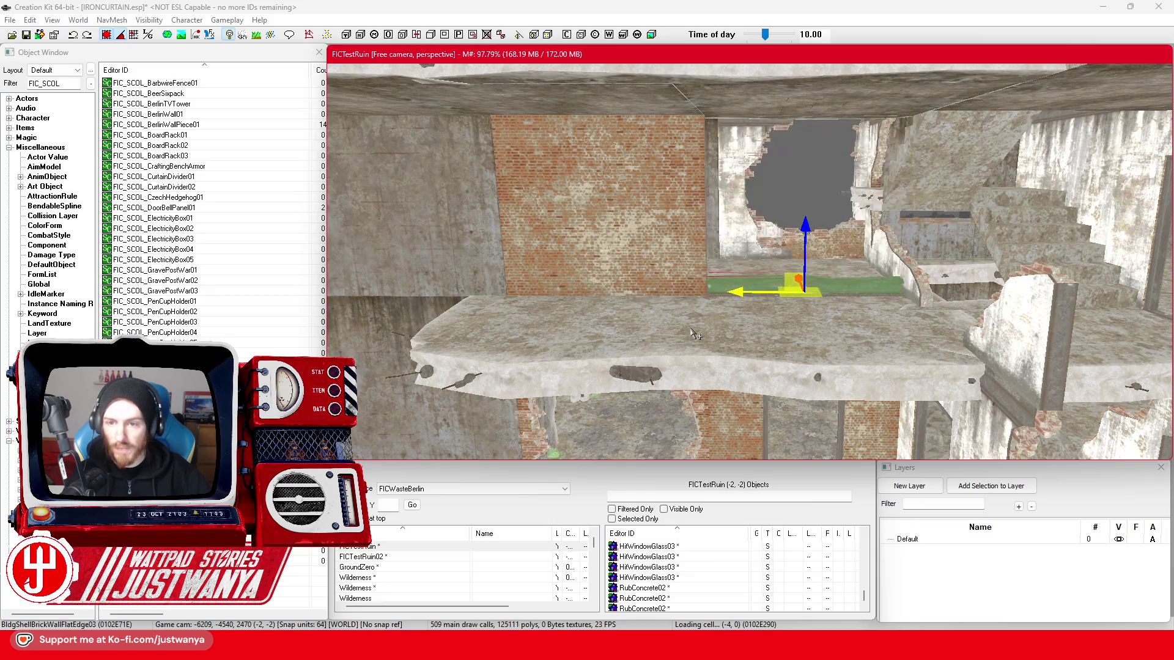
- Fly to the stacked concrete floors and select the half-height brick trim piece
{"action": "mouse_move", "coordinate": [693, 333]}
{"action": "left_mouse_down"}
{"action": "mouse_move", "coordinate": [655, 317]}
{"action": "mouse_move", "coordinate": [801, 315]}
{"action": "left_mouse_up"}
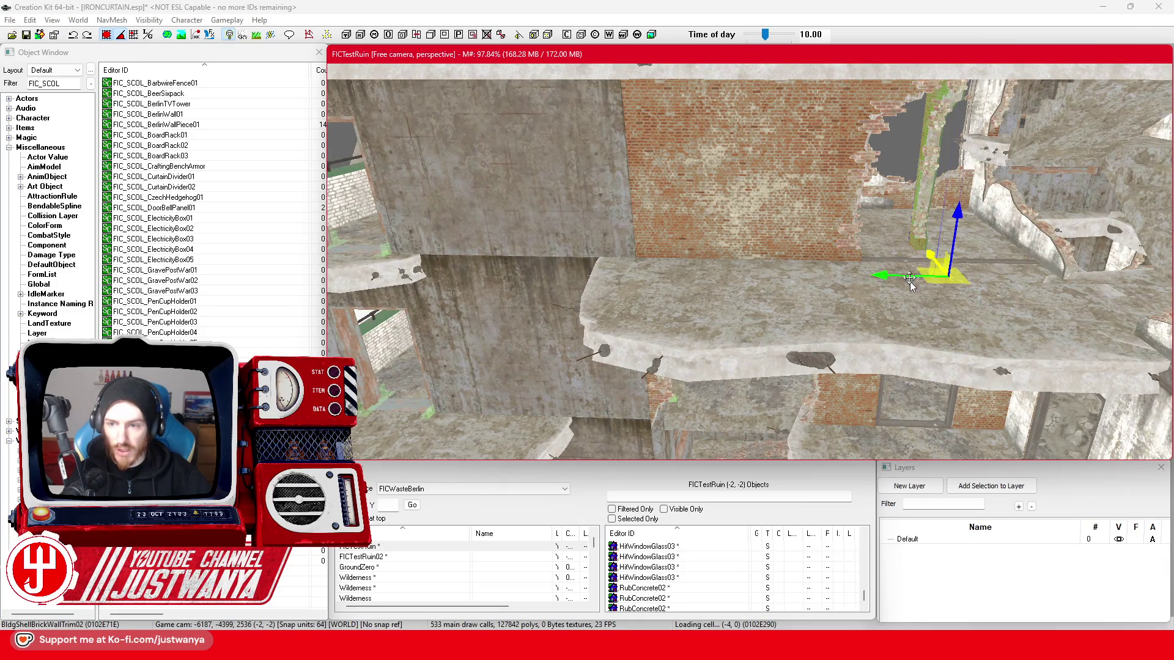
{"action": "left_click_drag", "start_coordinate": [564, 251], "coordinate": [563, 250]}
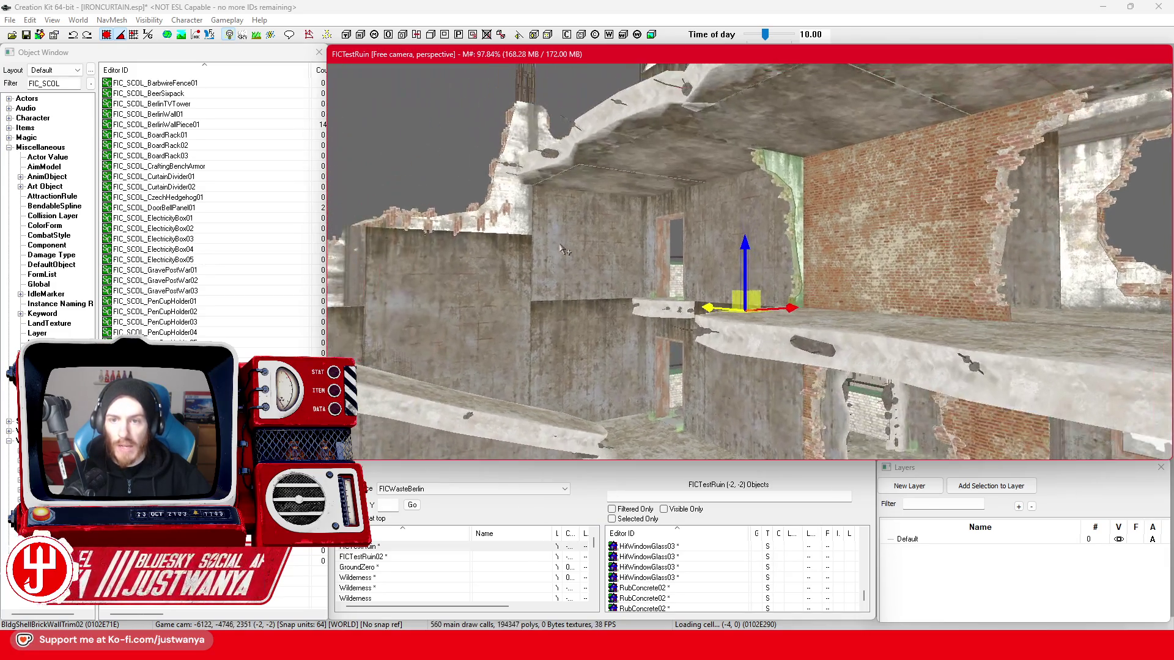
{"action": "mouse_move", "coordinate": [654, 231]}
{"action": "left_mouse_down"}
{"action": "mouse_move", "coordinate": [647, 294]}
{"action": "mouse_move", "coordinate": [605, 301]}
{"action": "mouse_move", "coordinate": [523, 279]}
{"action": "mouse_move", "coordinate": [530, 292]}
{"action": "left_mouse_up"}
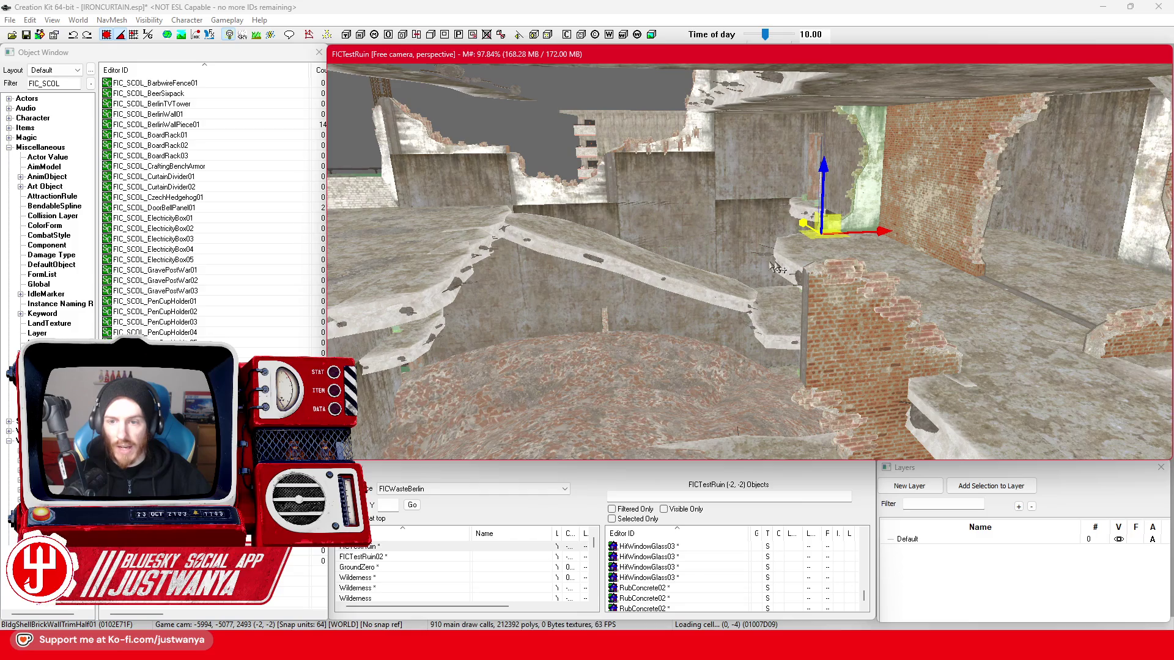
{"action": "left_click", "coordinate": [835, 289]}
{"action": "mouse_move", "coordinate": [558, 312]}
{"action": "left_mouse_down"}
{"action": "mouse_move", "coordinate": [661, 266]}
{"action": "mouse_move", "coordinate": [787, 289]}
{"action": "left_mouse_up"}
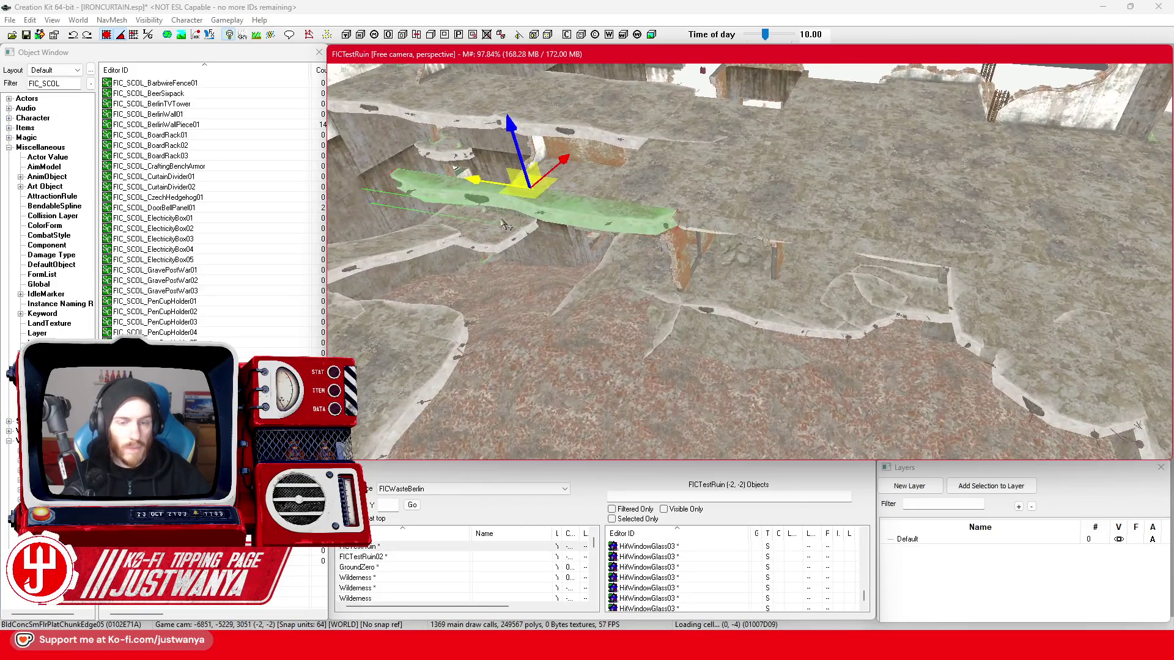
- Slide the BldConcSmFlrPlatChunkEdge chunk along the slab edge and duplicate it to extend the ledge
{"action": "mouse_move", "coordinate": [486, 182]}
{"action": "left_mouse_down"}
{"action": "mouse_move", "coordinate": [795, 203]}
{"action": "mouse_move", "coordinate": [623, 200]}
{"action": "mouse_move", "coordinate": [690, 262]}
{"action": "left_mouse_up"}
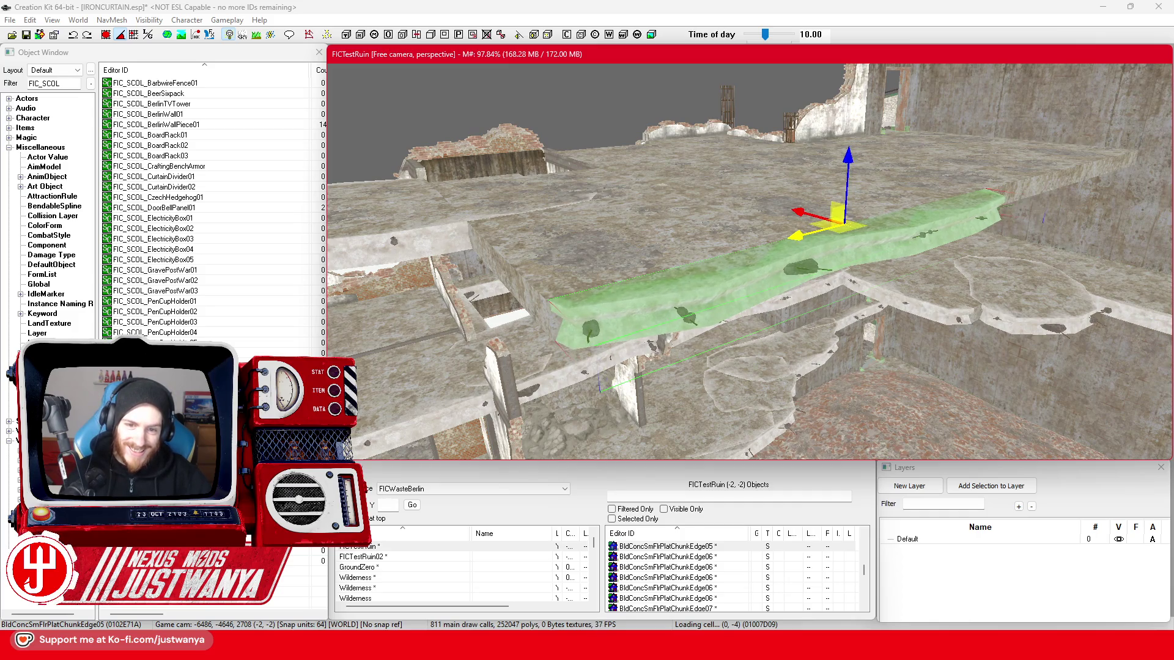
{"action": "mouse_move", "coordinate": [603, 279]}
{"action": "left_mouse_down"}
{"action": "mouse_move", "coordinate": [636, 264]}
{"action": "mouse_move", "coordinate": [945, 282]}
{"action": "mouse_move", "coordinate": [760, 319]}
{"action": "mouse_move", "coordinate": [742, 255]}
{"action": "left_mouse_up"}
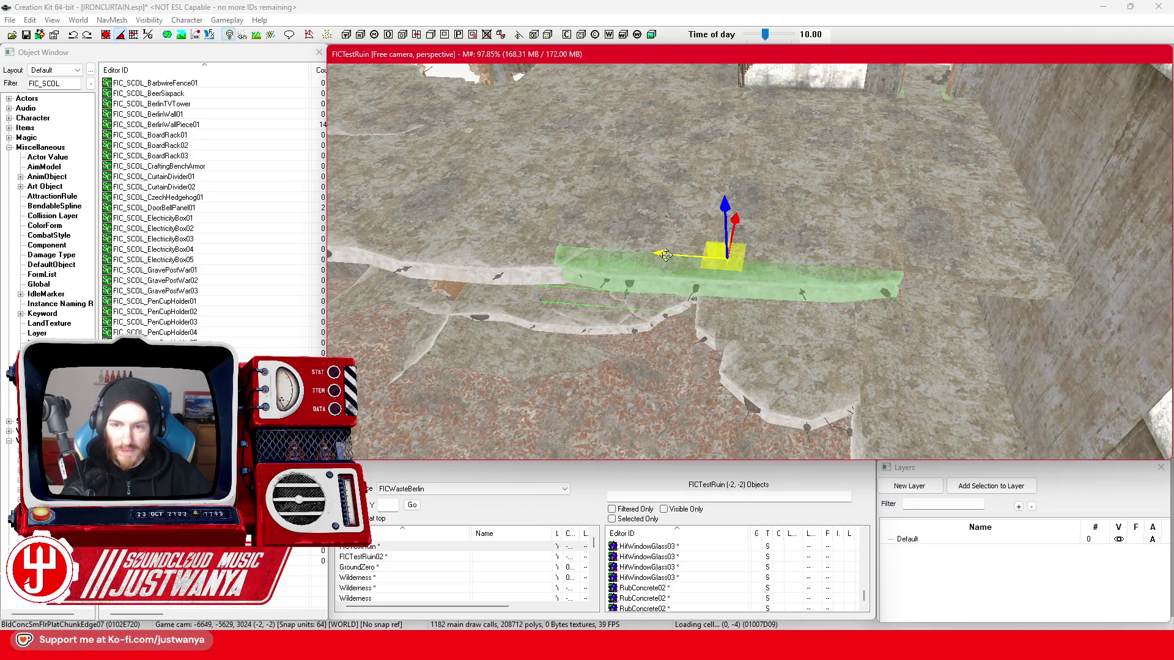
{"action": "left_click_drag", "start_coordinate": [665, 256], "coordinate": [818, 267]}
{"action": "key", "text": "ctrl+d"}
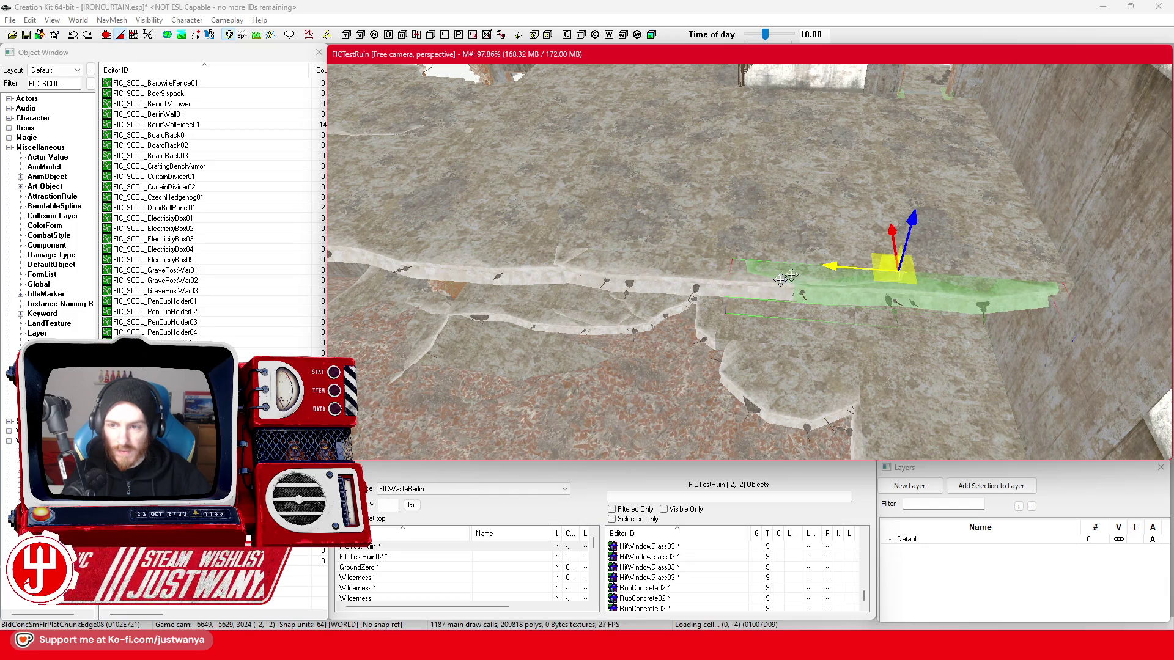
- Select the ChunkEdge05 ledge strip on the floor edge and move it up-left along the floor
{"action": "left_click_drag", "start_coordinate": [811, 302], "coordinate": [782, 288]}
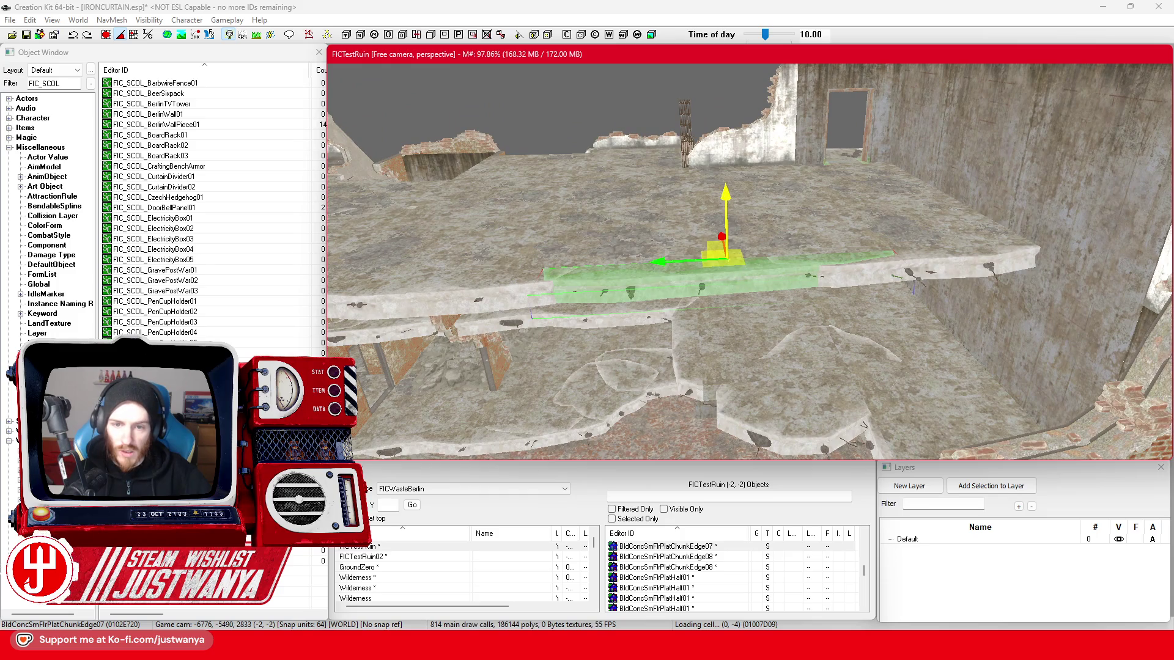
{"action": "mouse_move", "coordinate": [524, 303]}
{"action": "left_mouse_down"}
{"action": "mouse_move", "coordinate": [674, 224]}
{"action": "mouse_move", "coordinate": [659, 199]}
{"action": "mouse_move", "coordinate": [776, 293]}
{"action": "mouse_move", "coordinate": [1128, 356]}
{"action": "mouse_move", "coordinate": [769, 301]}
{"action": "mouse_move", "coordinate": [666, 331]}
{"action": "left_mouse_up"}
{"action": "left_click_drag", "start_coordinate": [813, 278], "coordinate": [876, 348]}
{"action": "left_click", "coordinate": [760, 349]}
{"action": "mouse_move", "coordinate": [760, 349]}
{"action": "left_mouse_down"}
{"action": "mouse_move", "coordinate": [836, 289]}
{"action": "mouse_move", "coordinate": [922, 257]}
{"action": "mouse_move", "coordinate": [667, 330]}
{"action": "left_mouse_up"}
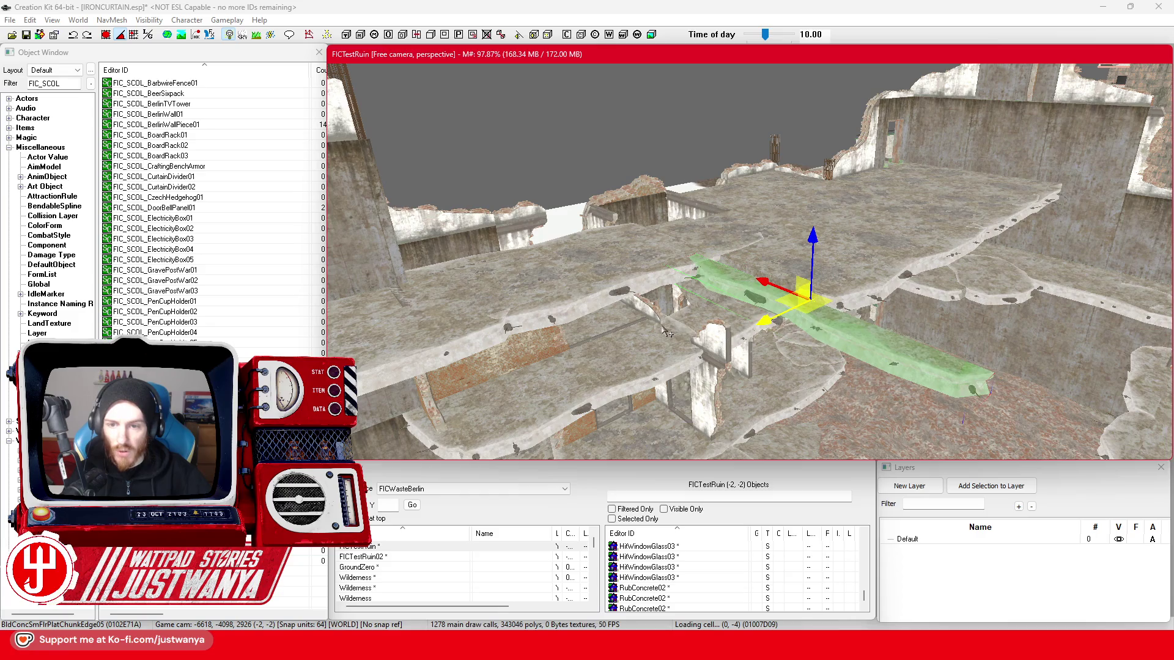
{"action": "scroll", "coordinate": [667, 333], "scroll_direction": "up", "scroll_amount": 5}
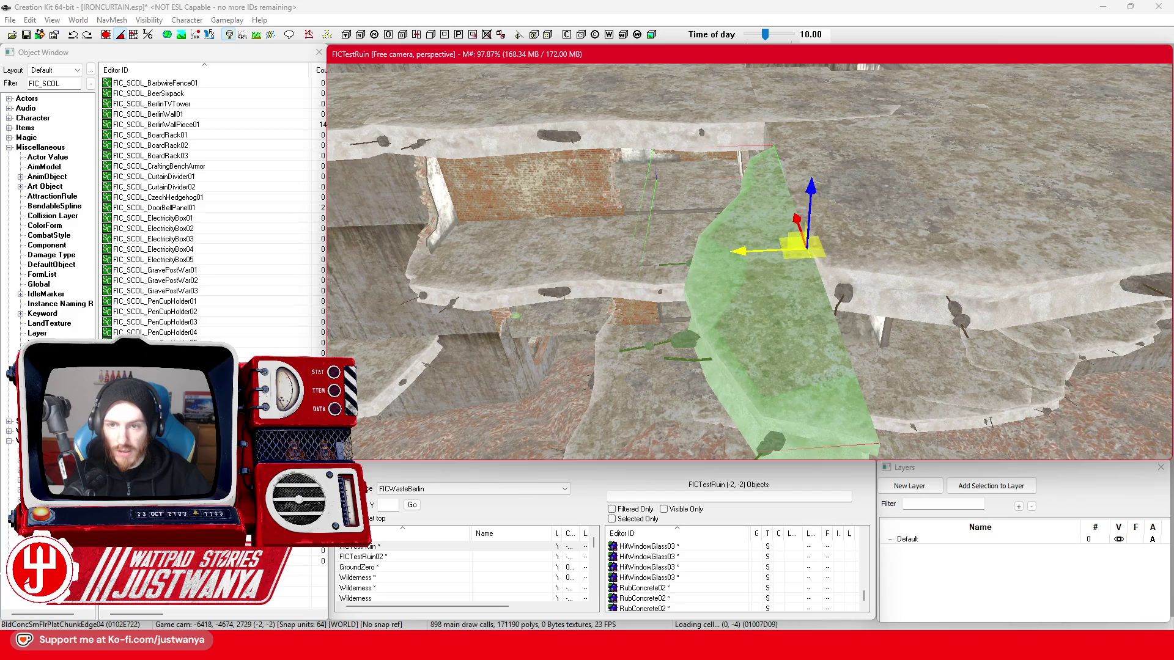
{"action": "scroll", "coordinate": [724, 296], "scroll_direction": "down", "scroll_amount": 5}
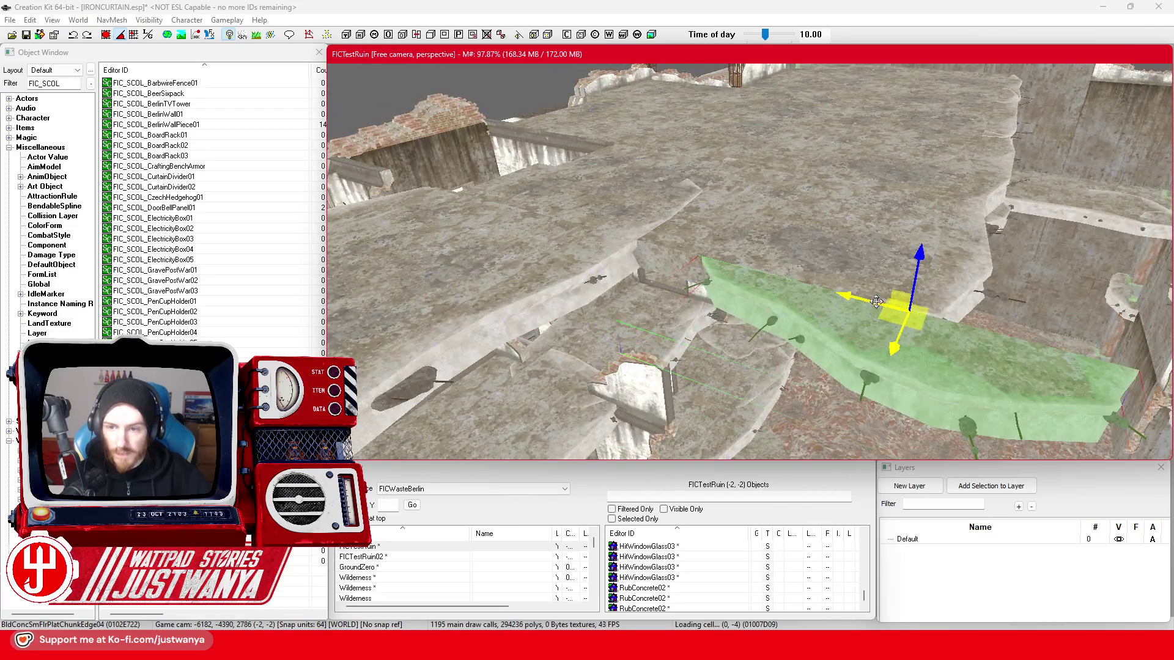
{"action": "left_click_drag", "start_coordinate": [877, 300], "coordinate": [730, 261]}
- Select the half-height stairs block, then reselect the ledge edge chunk
{"action": "scroll", "coordinate": [844, 306], "scroll_direction": "up", "scroll_amount": 5}
{"action": "scroll", "coordinate": [824, 278], "scroll_direction": "up", "scroll_amount": 3}
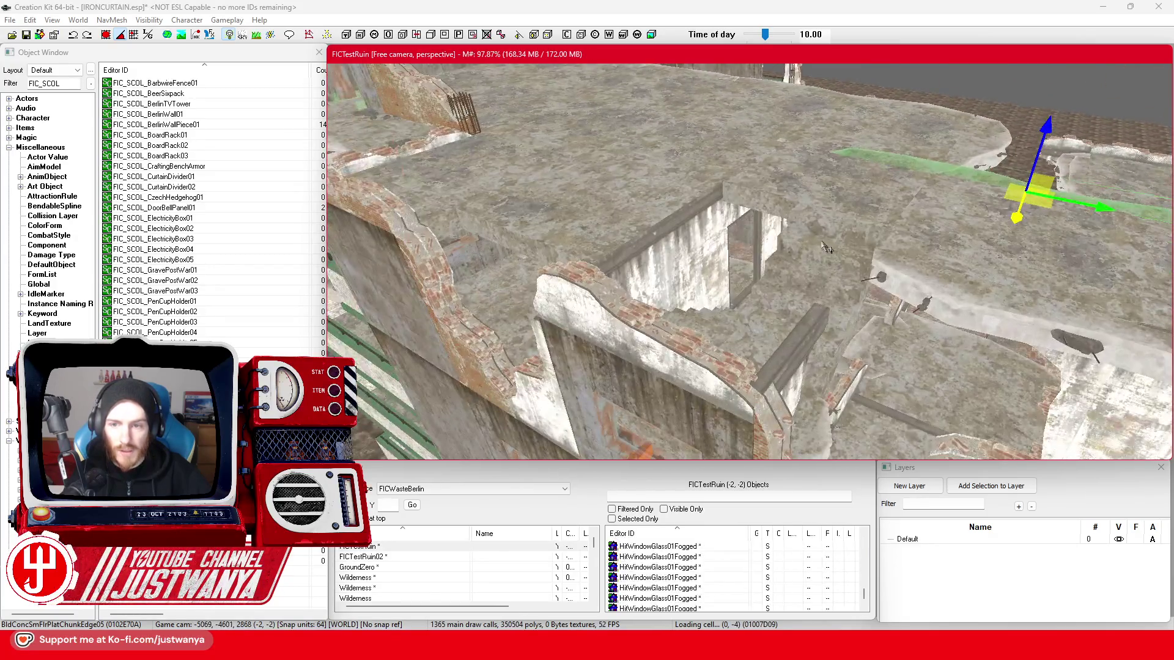
{"action": "scroll", "coordinate": [928, 273], "scroll_direction": "down", "scroll_amount": 5}
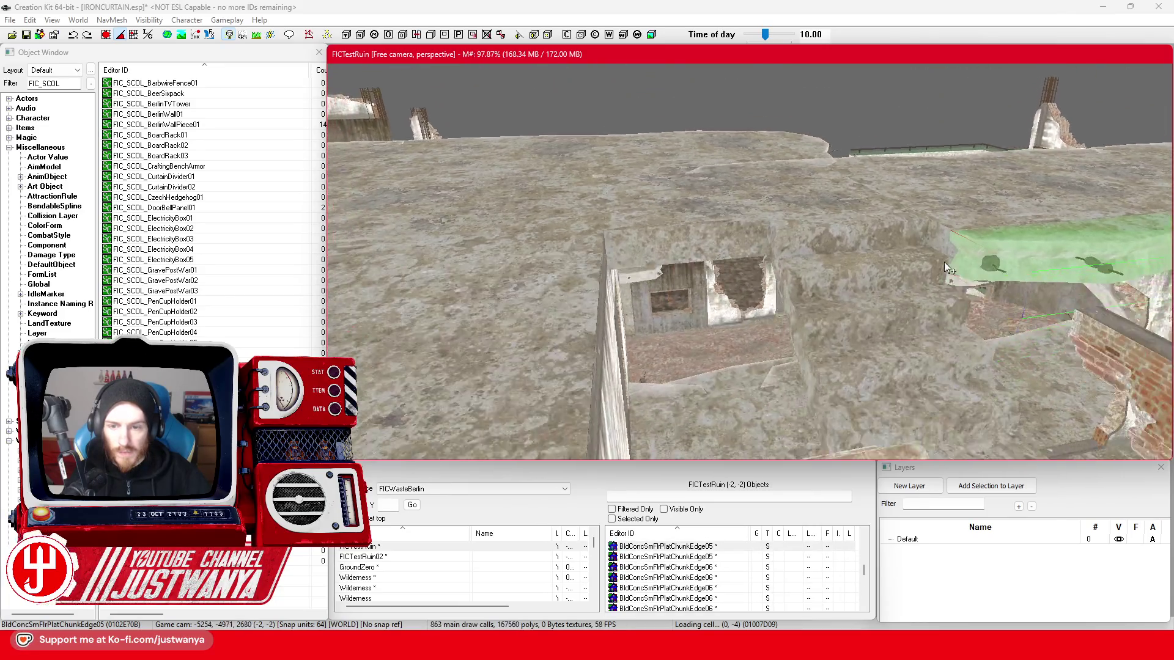
{"action": "left_click", "coordinate": [854, 295]}
{"action": "scroll", "coordinate": [839, 314], "scroll_direction": "up", "scroll_amount": 5}
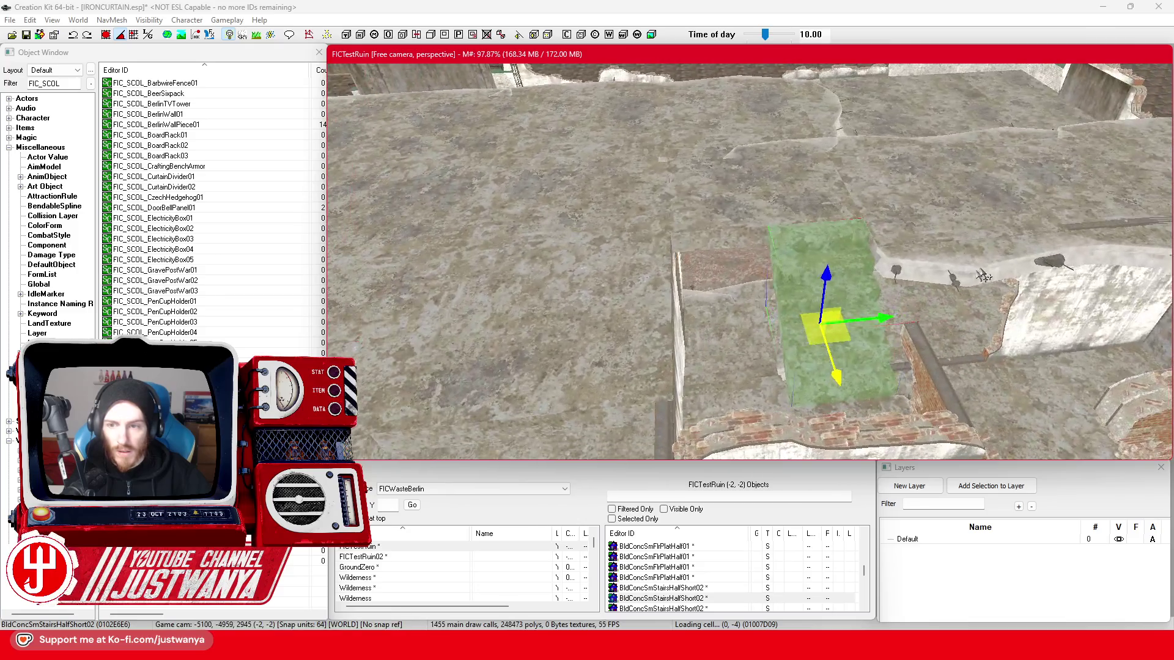
{"action": "left_click", "coordinate": [987, 263]}
- Slide the ledge chunk left and cycle it to a different floor edge chunk variant
{"action": "left_click_drag", "start_coordinate": [1159, 235], "coordinate": [518, 294]}
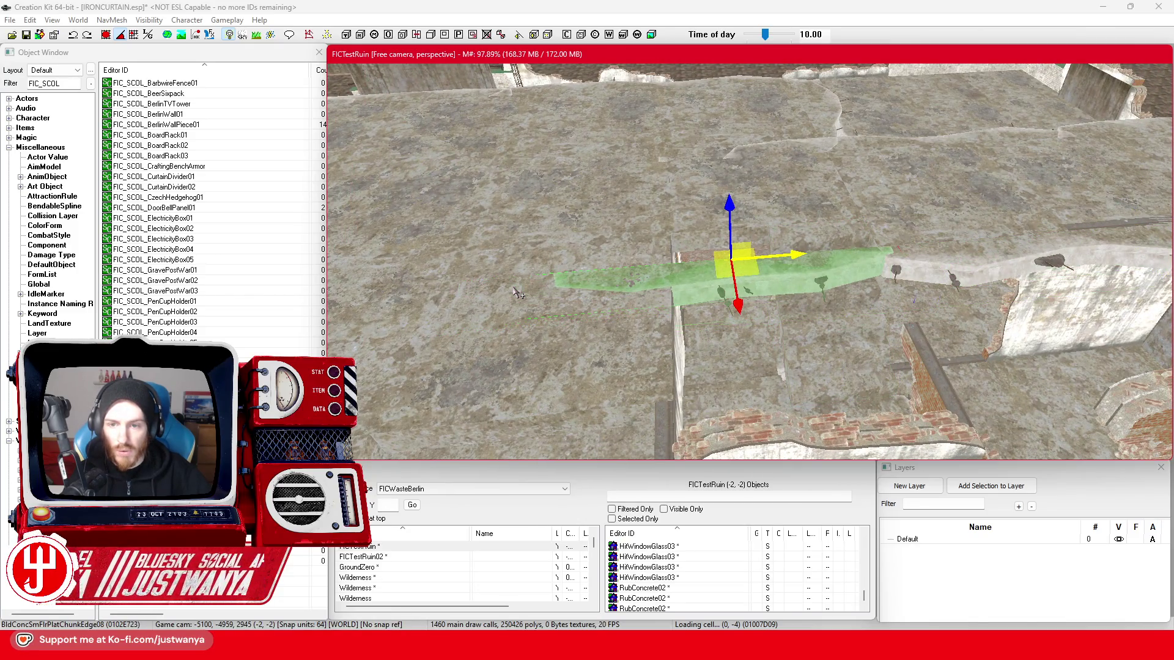
{"action": "key", "text": "ctrl+z"}
{"action": "key", "text": "ctrl+z"}
{"action": "key", "text": "ctrl+z"}
{"action": "key", "text": "ctrl+z"}
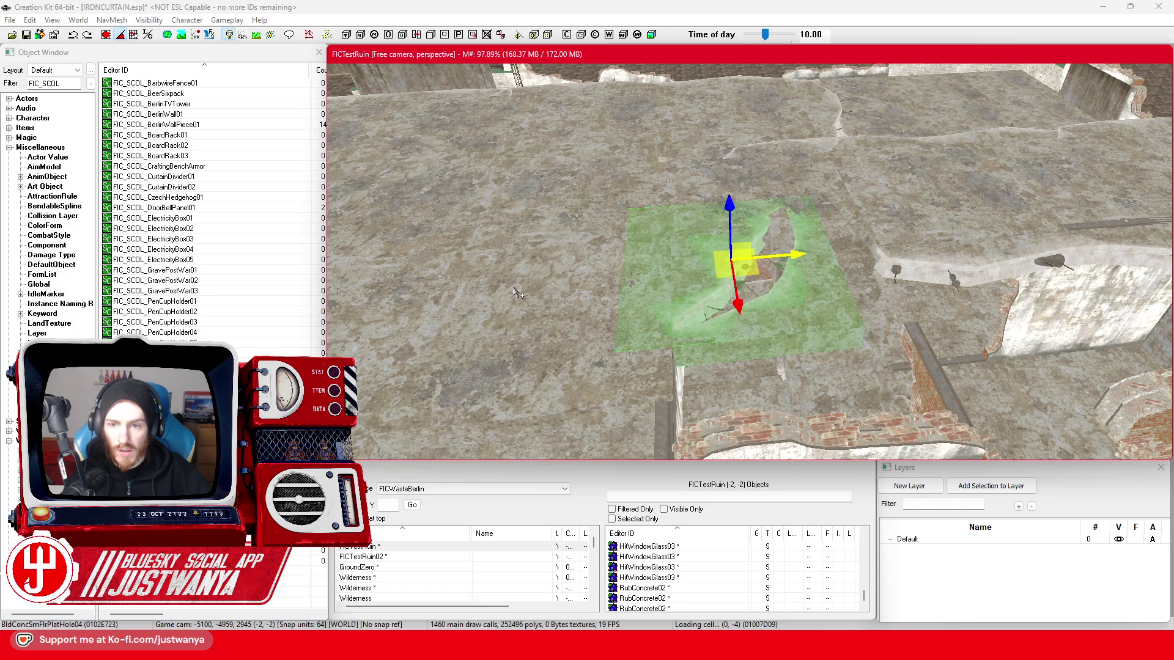
{"action": "key", "text": "ctrl+z"}
{"action": "key", "text": "ctrl+z"}
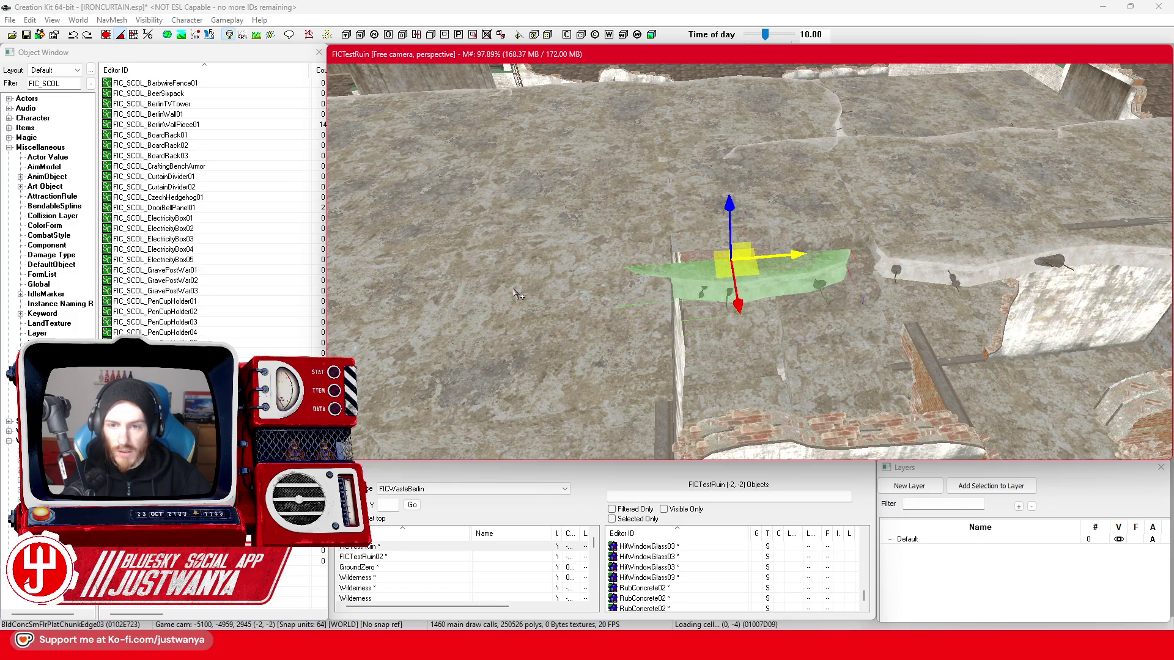
{"action": "left_click_drag", "start_coordinate": [517, 295], "coordinate": [599, 232]}
{"action": "key", "text": "ctrl+z"}
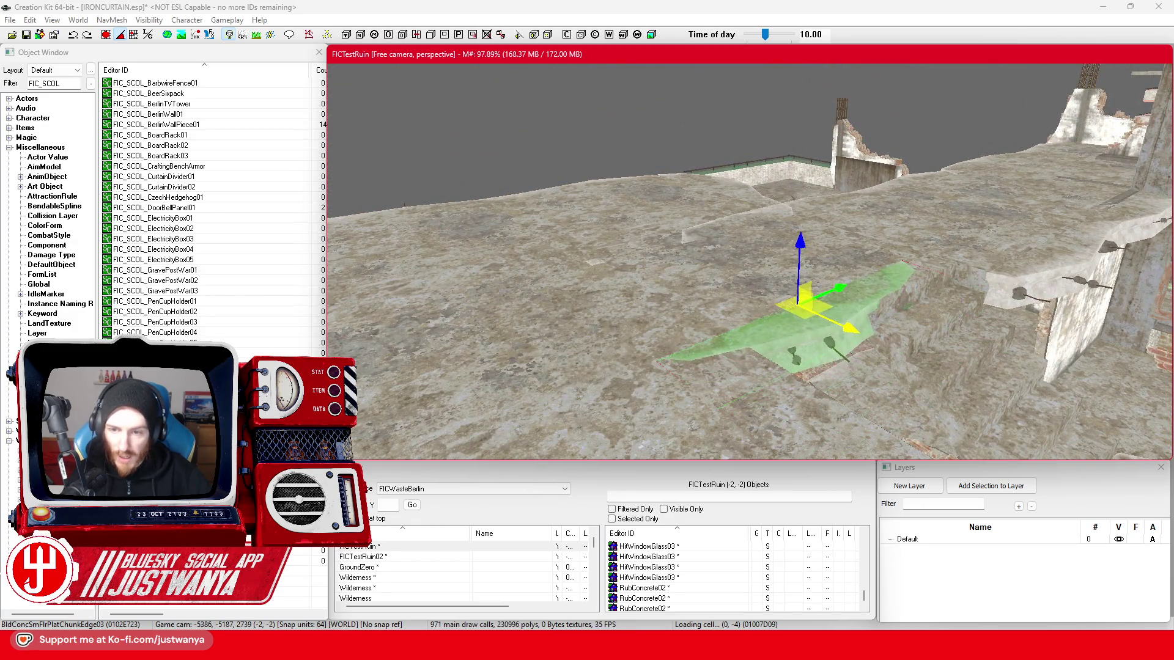
{"action": "mouse_move", "coordinate": [850, 322]}
{"action": "left_mouse_down"}
{"action": "mouse_move", "coordinate": [819, 280]}
{"action": "mouse_move", "coordinate": [712, 275]}
{"action": "mouse_move", "coordinate": [756, 286]}
{"action": "mouse_move", "coordinate": [743, 274]}
{"action": "left_mouse_up"}
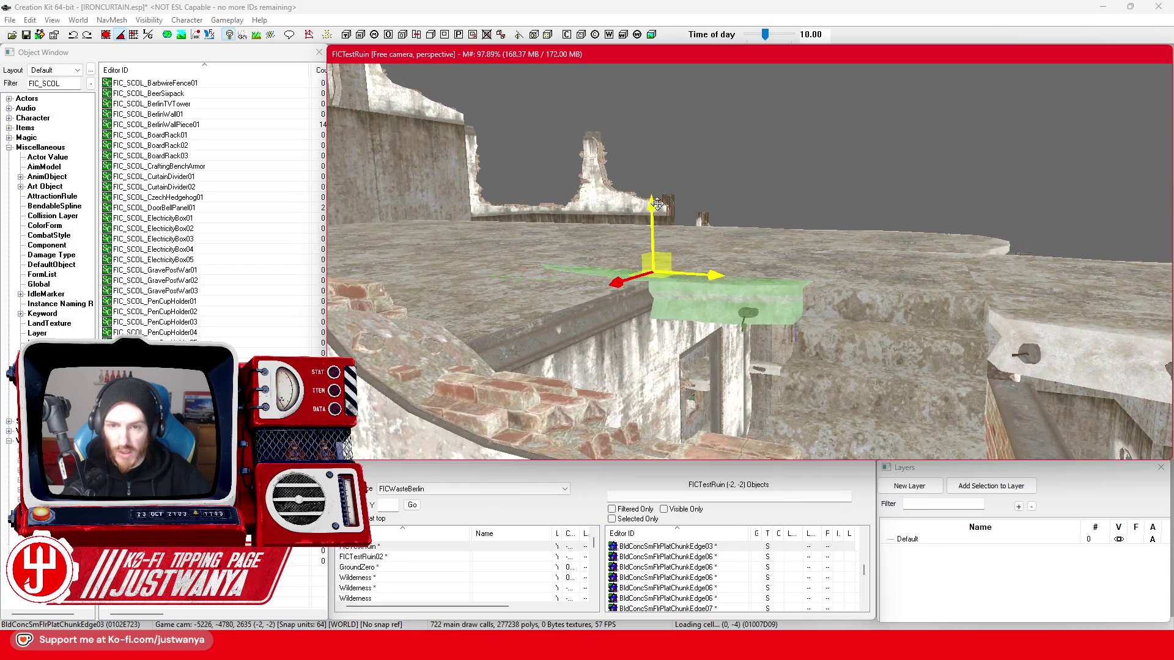
- Slide BldConcSmFlrPlatChunkEdge03 left to line up with the floor plate, then orbit to check
{"action": "left_click", "coordinate": [573, 248]}
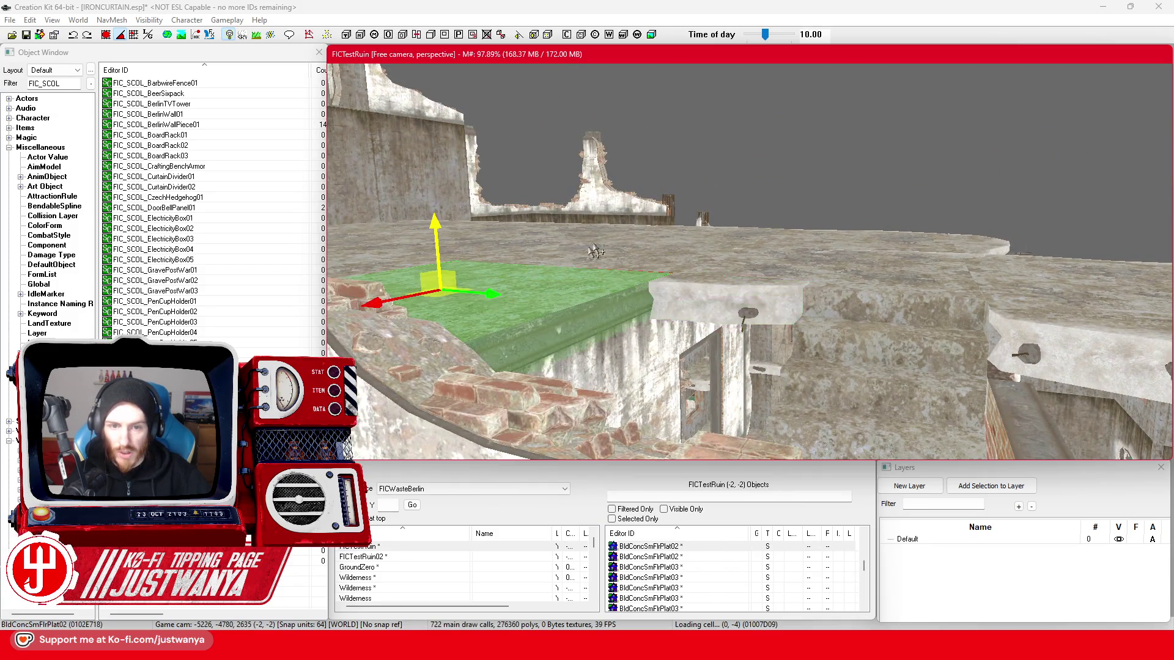
{"action": "left_click_drag", "start_coordinate": [634, 255], "coordinate": [662, 248]}
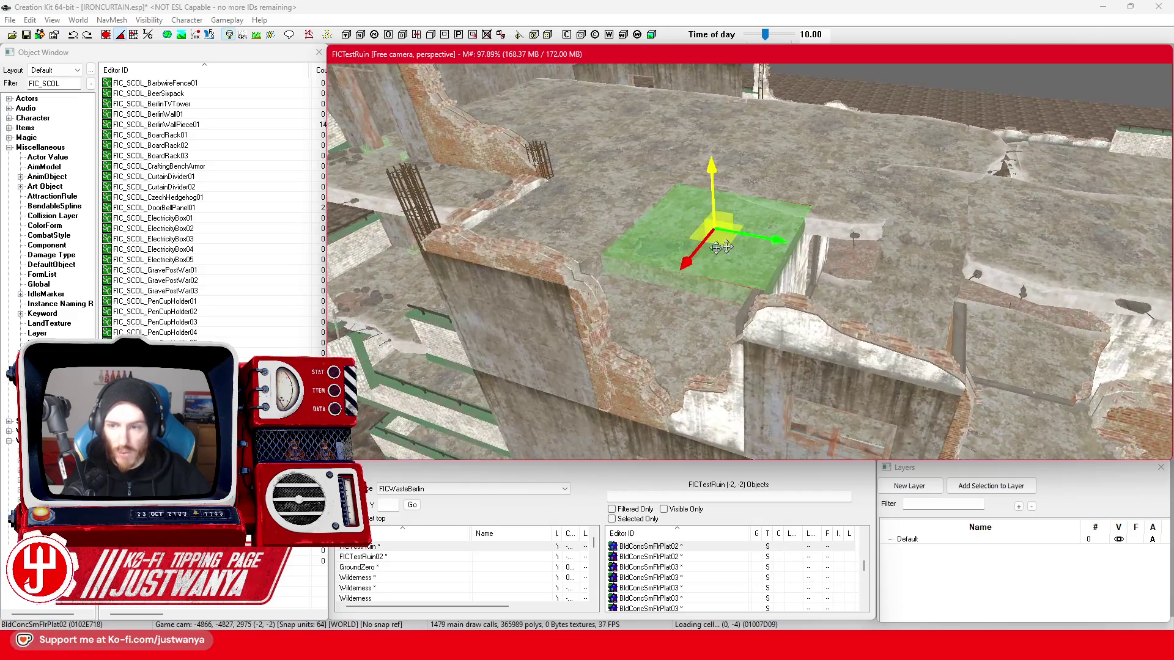
{"action": "left_click", "coordinate": [836, 226]}
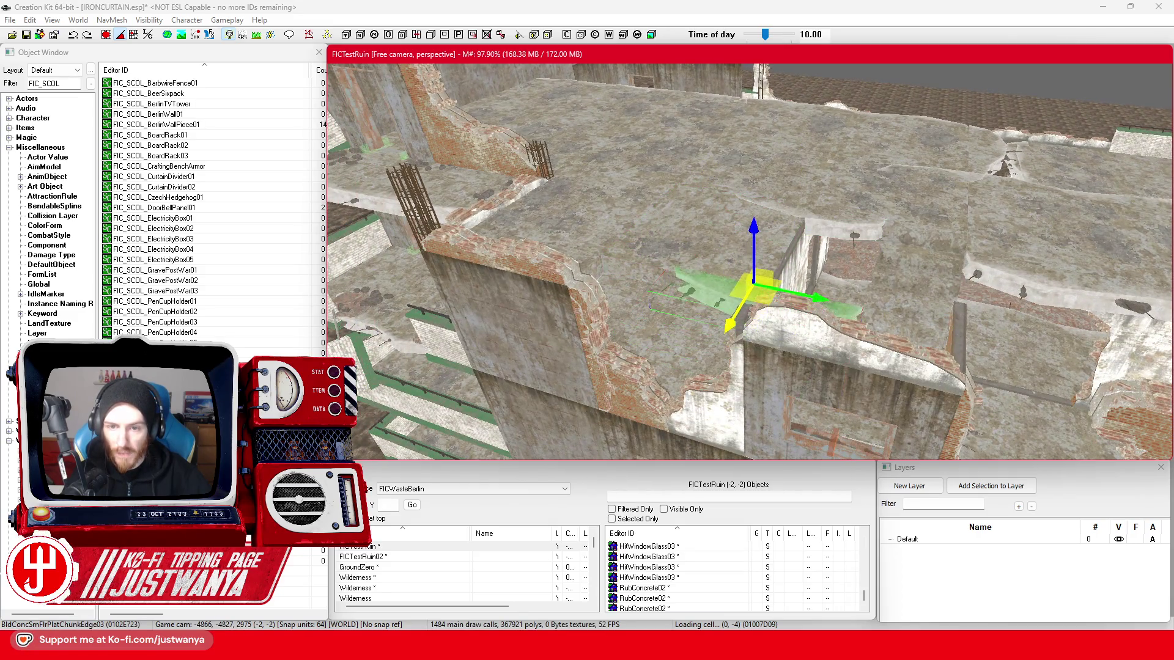
{"action": "left_click_drag", "start_coordinate": [810, 304], "coordinate": [721, 285]}
{"action": "key", "text": "shift"}
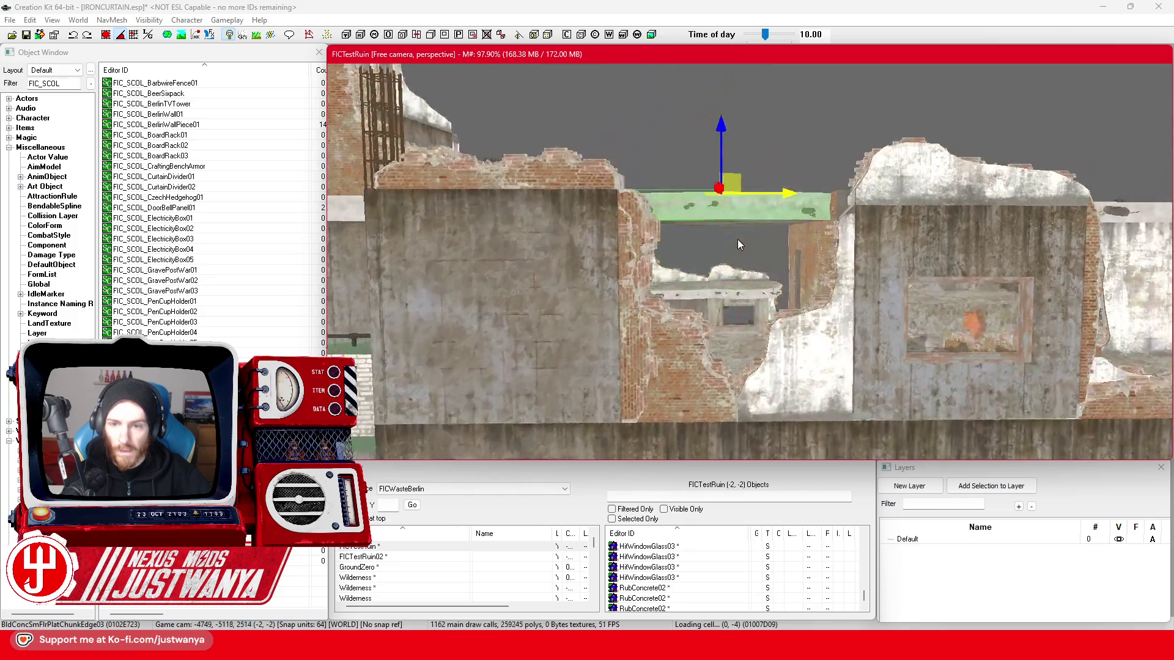
{"action": "key", "text": "shift"}
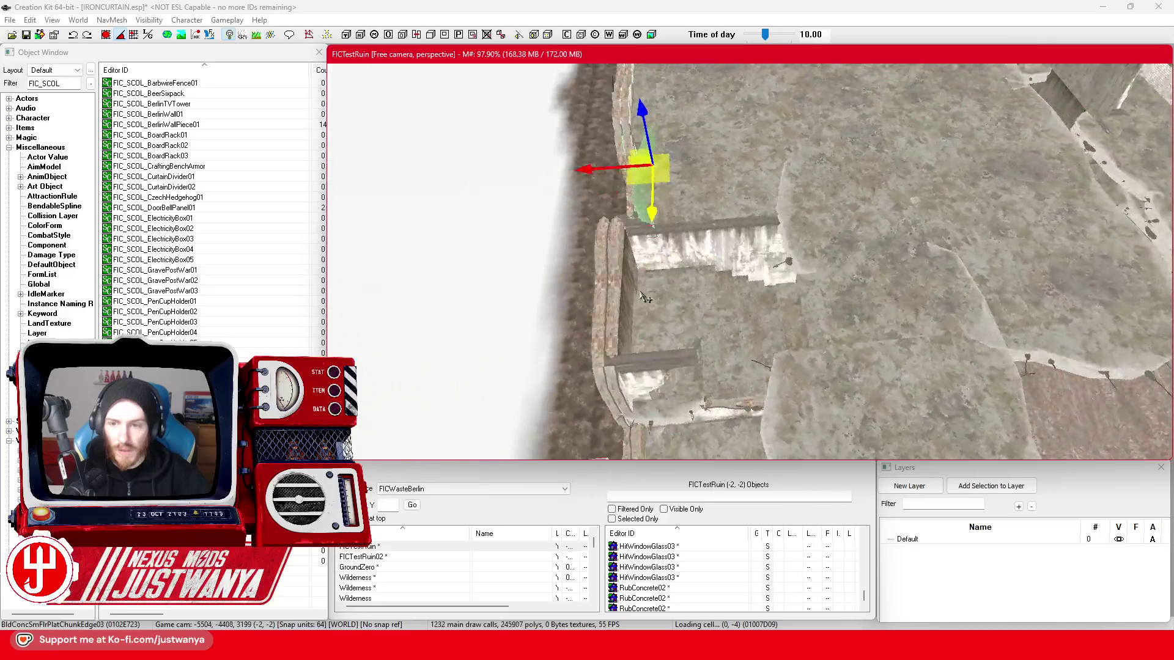
{"action": "key", "text": "shift"}
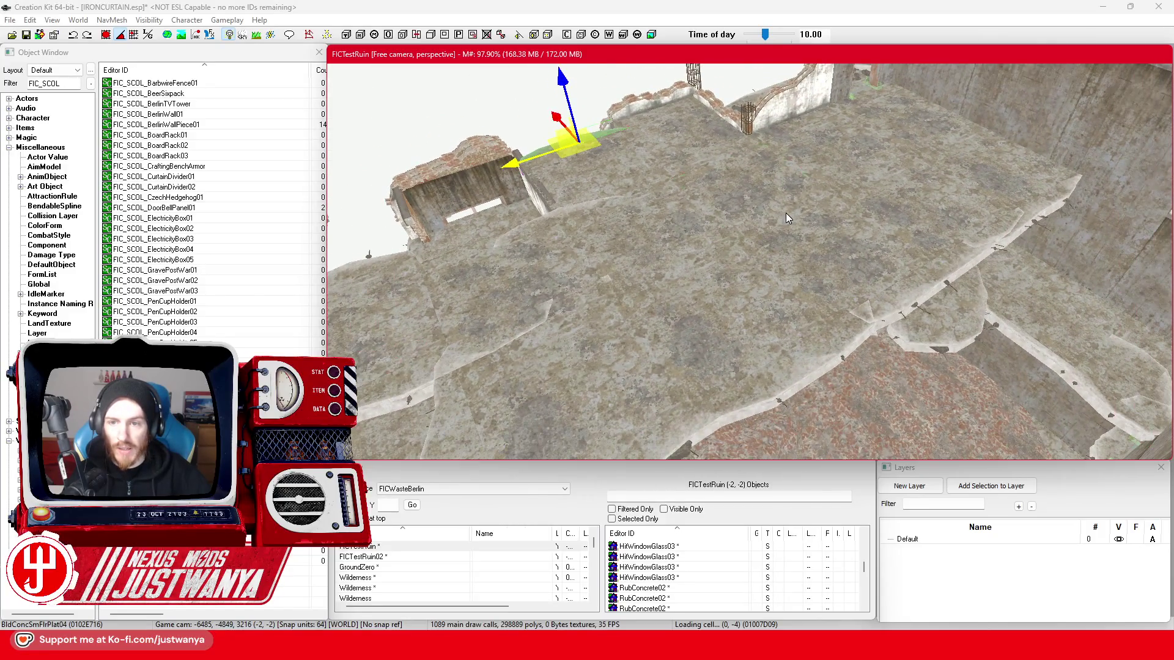
{"action": "key", "text": "shift"}
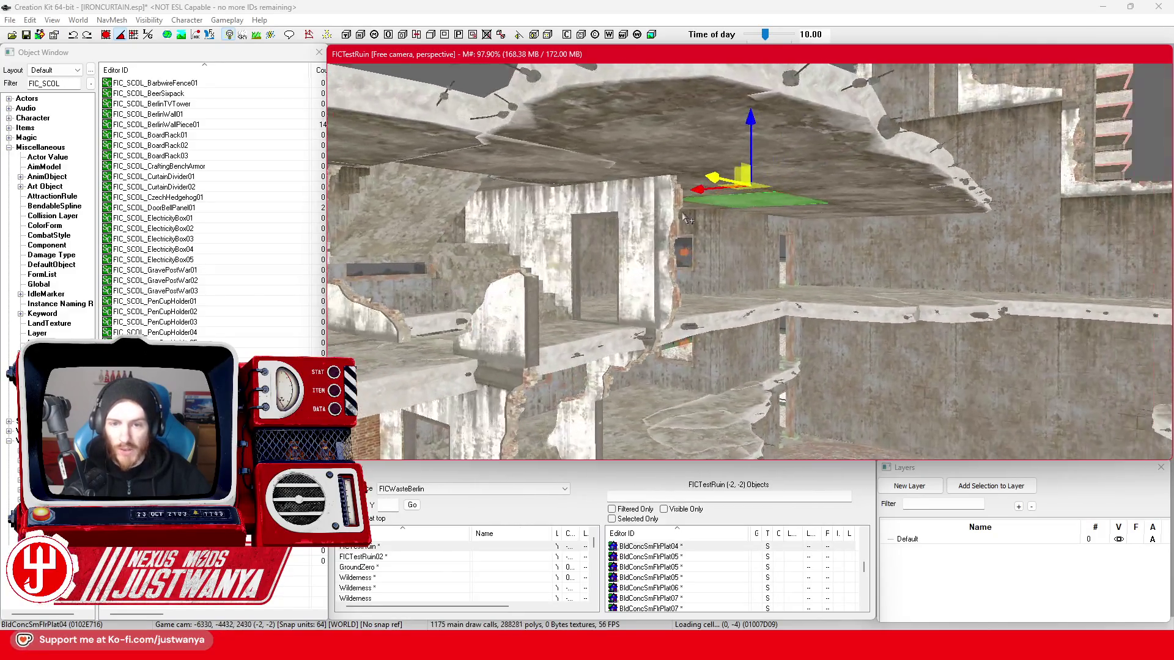
{"action": "left_click", "coordinate": [614, 209]}
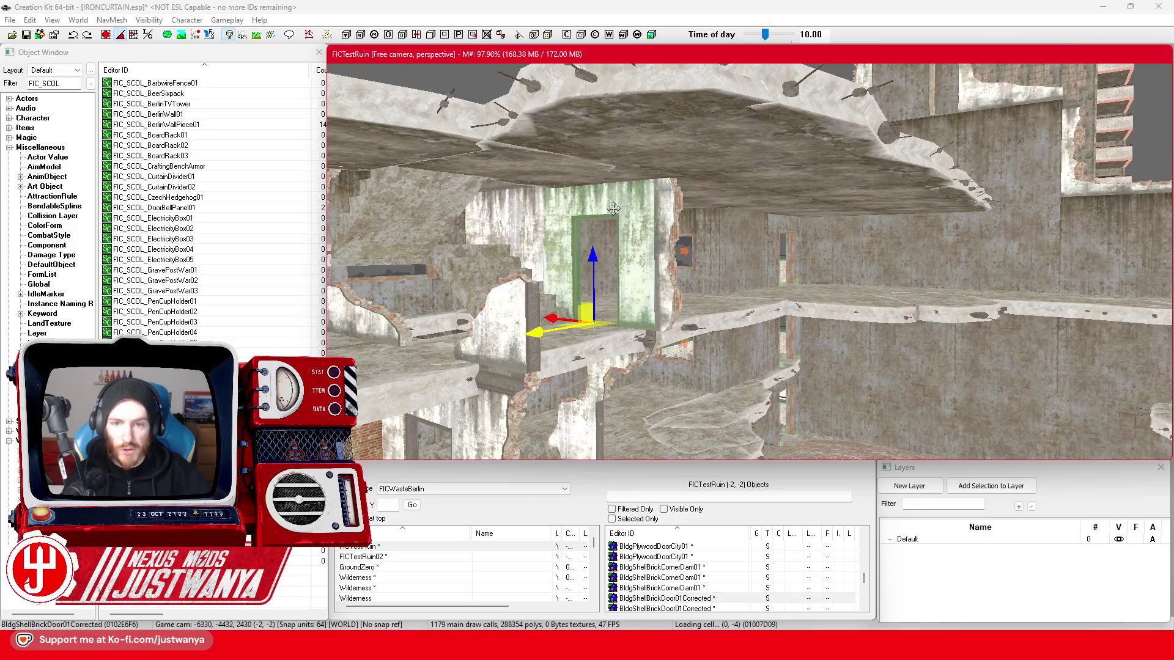
- Swap the brick wall left of the door to a flat edge, then a brick wall trim
{"action": "left_click", "coordinate": [480, 264], "text": "ctrl"}
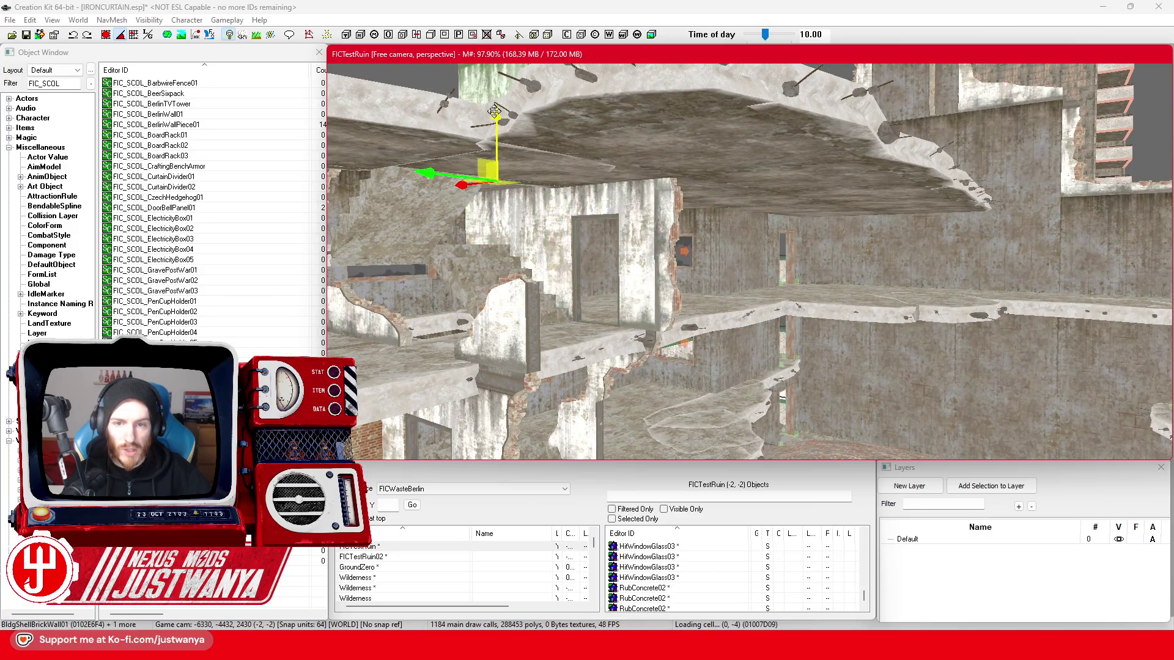
{"action": "key", "text": "shift"}
{"action": "left_click", "coordinate": [130, 54]}
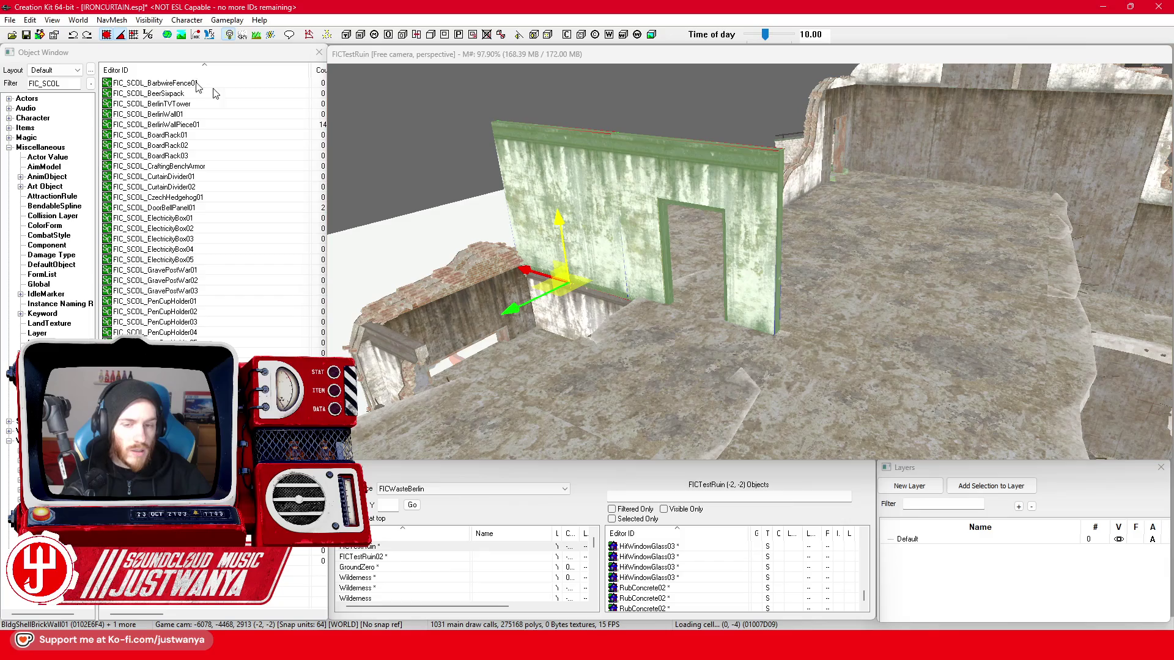
{"action": "left_click", "coordinate": [563, 228]}
{"action": "left_click", "coordinate": [562, 182]}
{"action": "key", "text": "shift"}
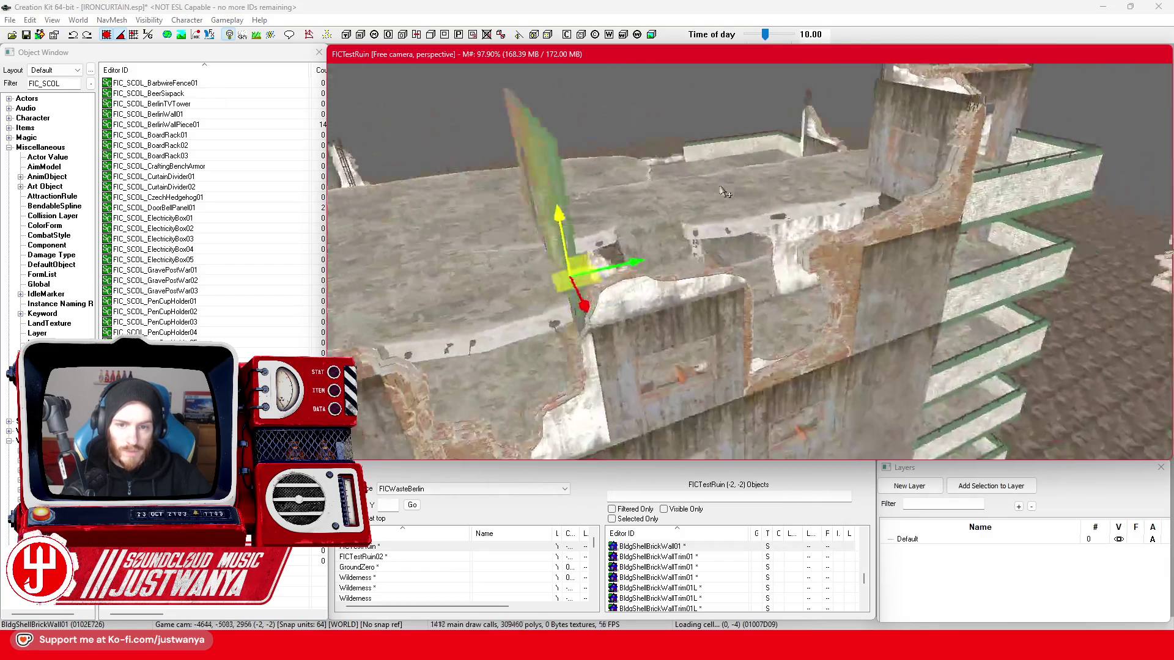
{"action": "key", "text": "Delete"}
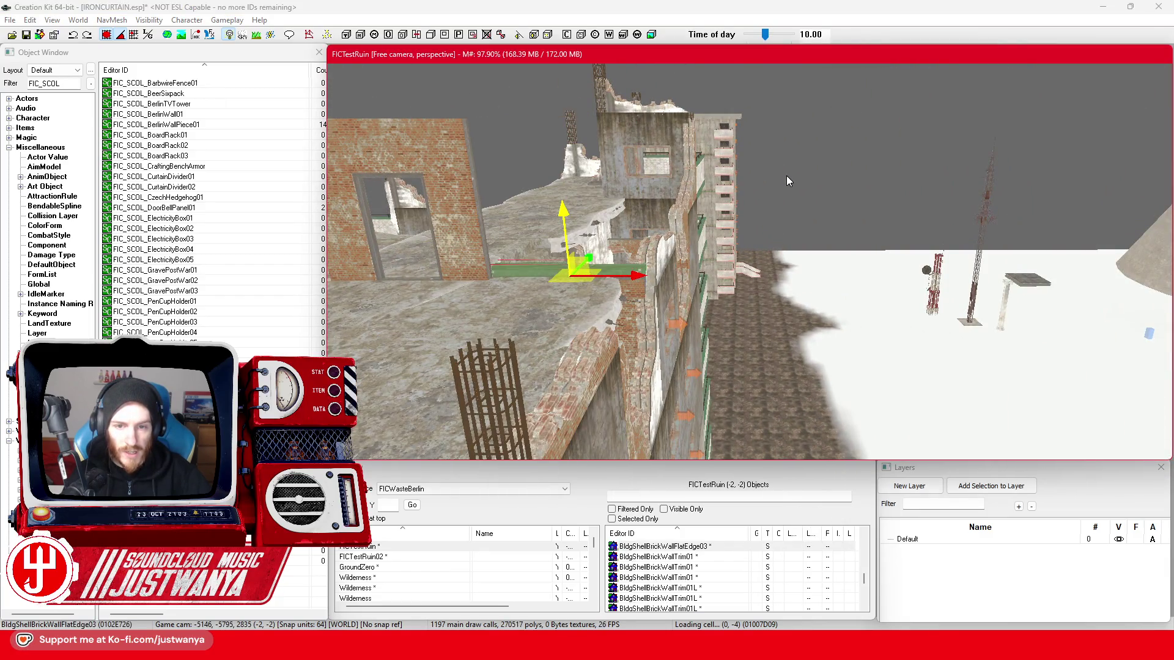
{"action": "key", "text": "Delete"}
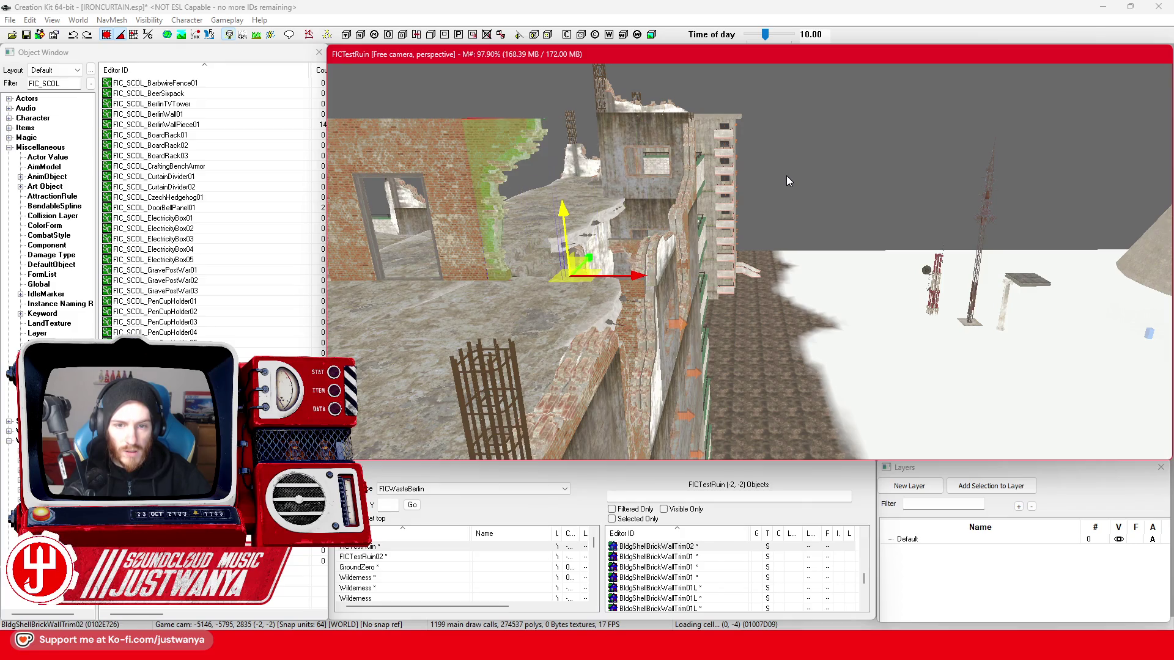
{"action": "key", "text": "shift"}
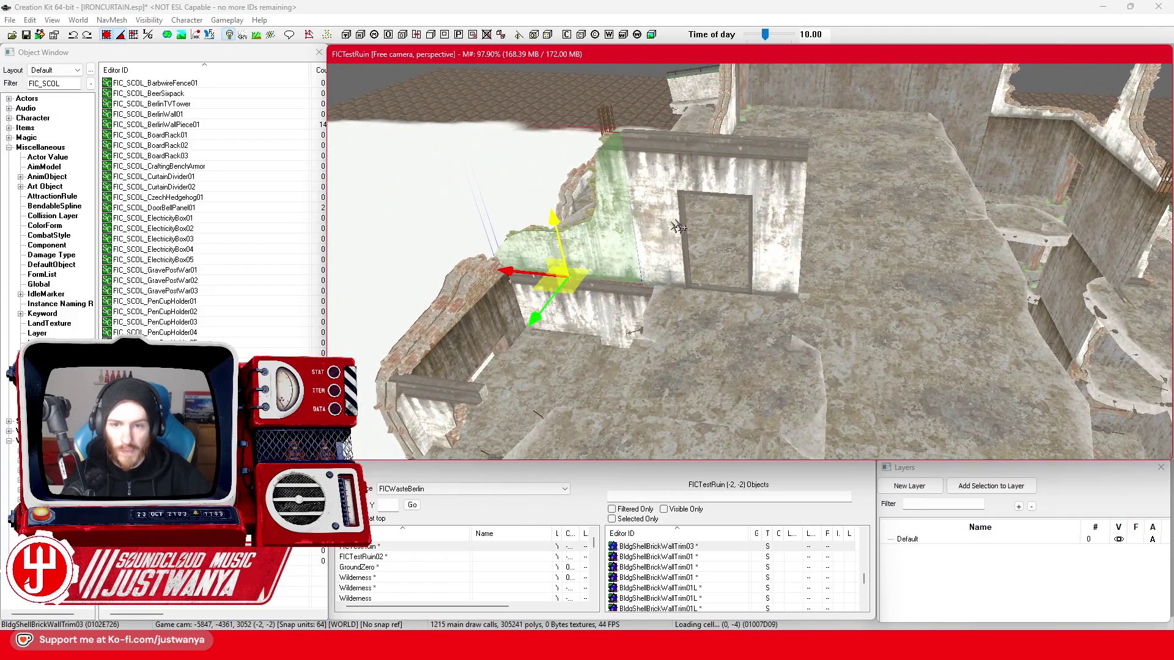
- Move the door wall right and cycle its mesh through variants back to the plain brick wall
{"action": "left_click", "coordinate": [677, 226]}
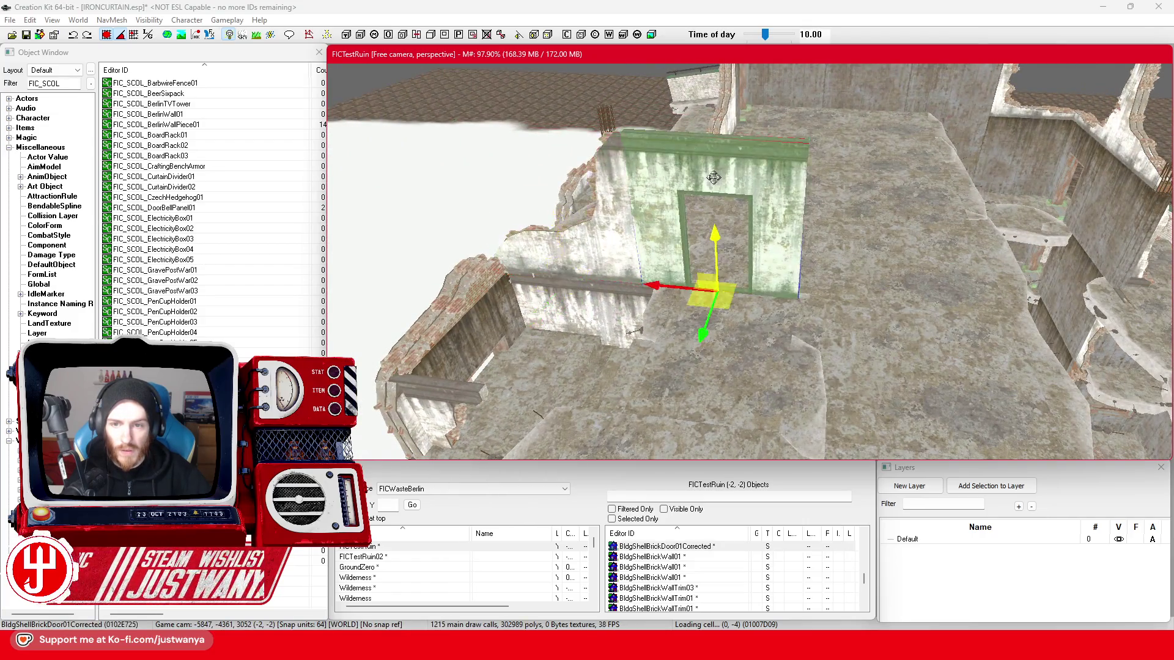
{"action": "key", "text": "shift"}
{"action": "left_click_drag", "start_coordinate": [436, 274], "coordinate": [593, 288]}
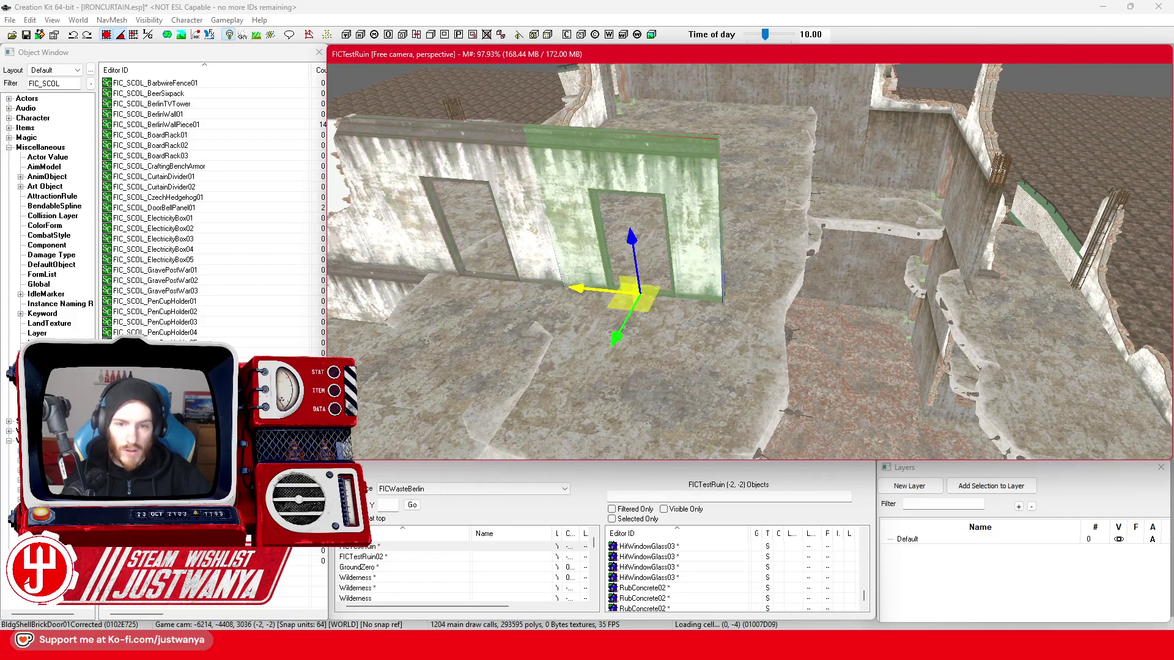
{"action": "key", "text": "Page_Up"}
{"action": "key", "text": "Page_Up"}
{"action": "key", "text": "Page_Up"}
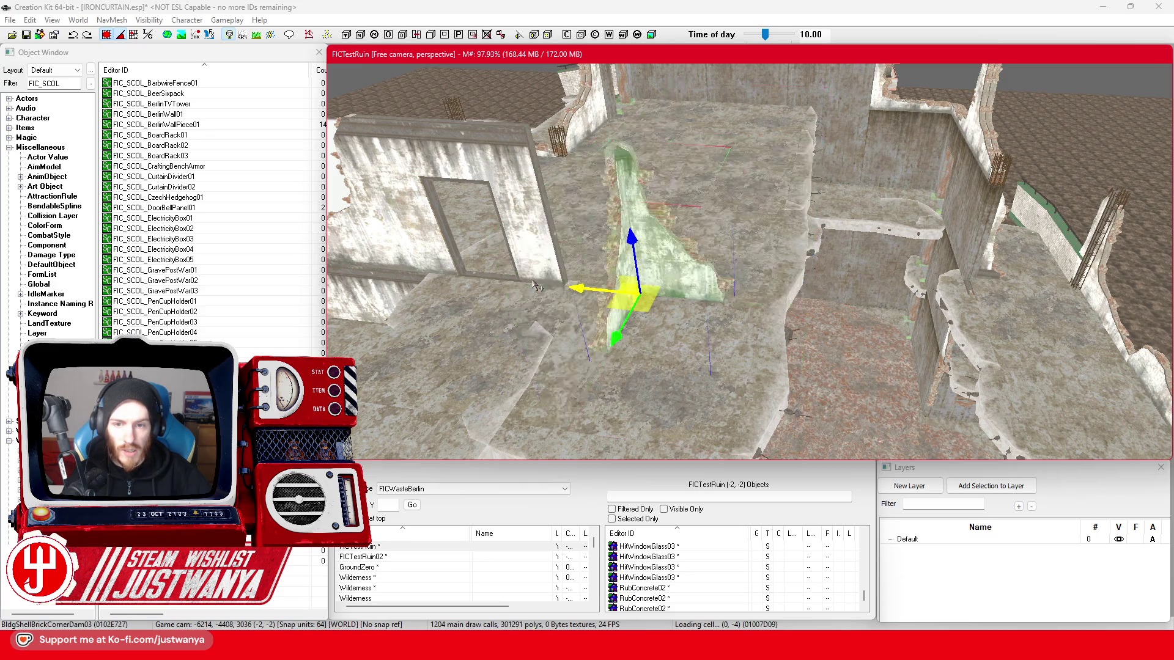
{"action": "key", "text": "Page_Up"}
{"action": "key", "text": "Page_Up"}
{"action": "key", "text": "Page_Up"}
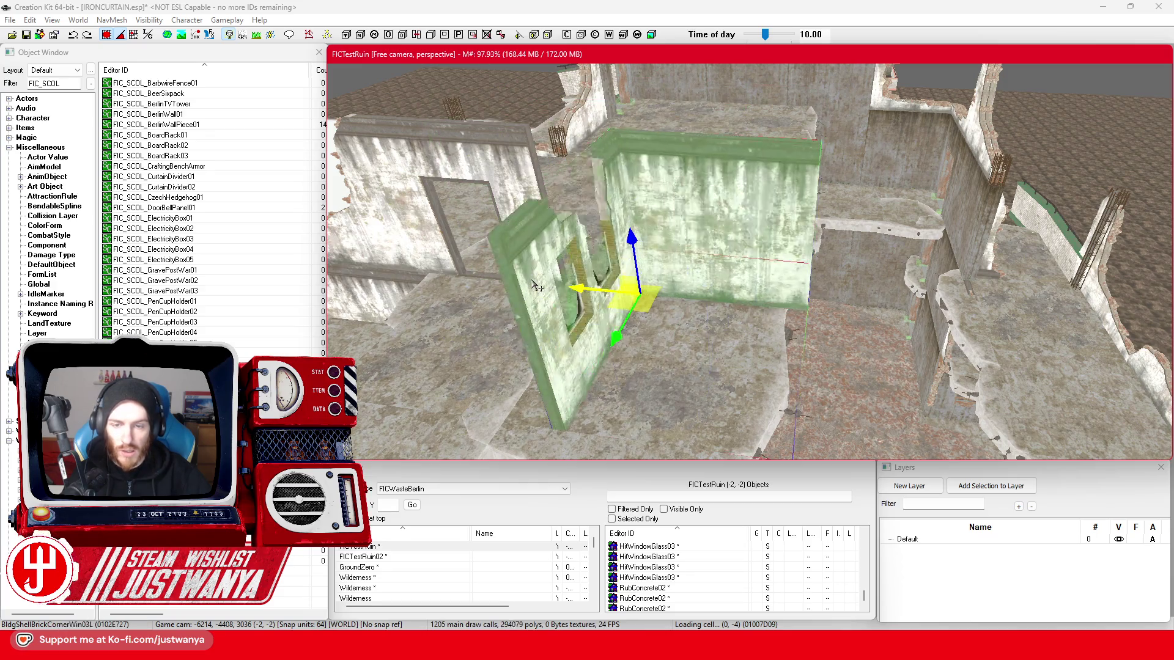
{"action": "key", "text": "Page_Up"}
{"action": "key", "text": "Page_Up"}
{"action": "key", "text": "Page_Up"}
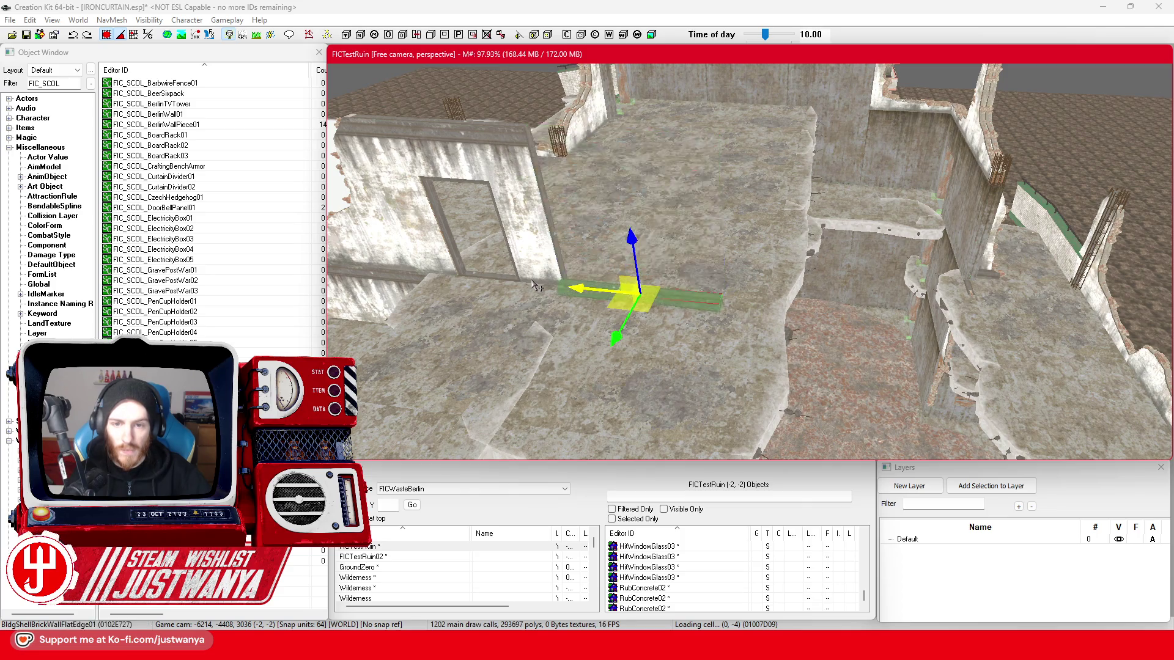
{"action": "key", "text": "Page_Down"}
- Slide the brick wall right, swap it to BldgShellBrickWallTrimHalf01L, and orbit to check
{"action": "scroll", "coordinate": [551, 283], "scroll_direction": "up", "scroll_amount": 5}
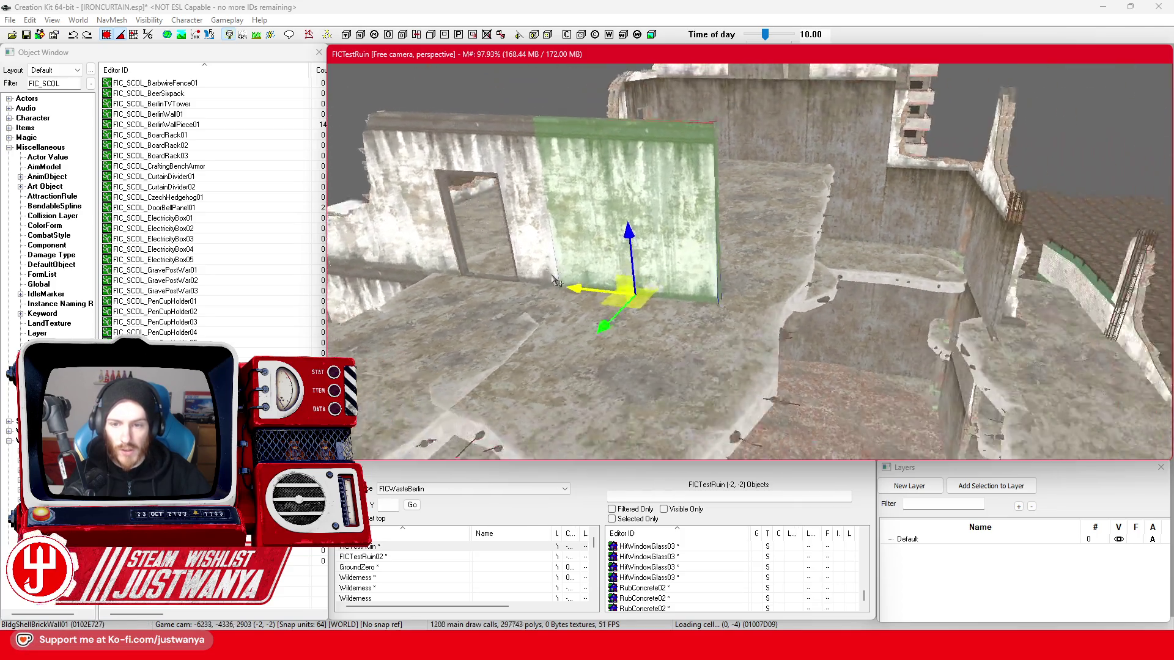
{"action": "mouse_move", "coordinate": [583, 280]}
{"action": "left_mouse_down"}
{"action": "mouse_move", "coordinate": [915, 282]}
{"action": "mouse_move", "coordinate": [751, 283]}
{"action": "left_mouse_up"}
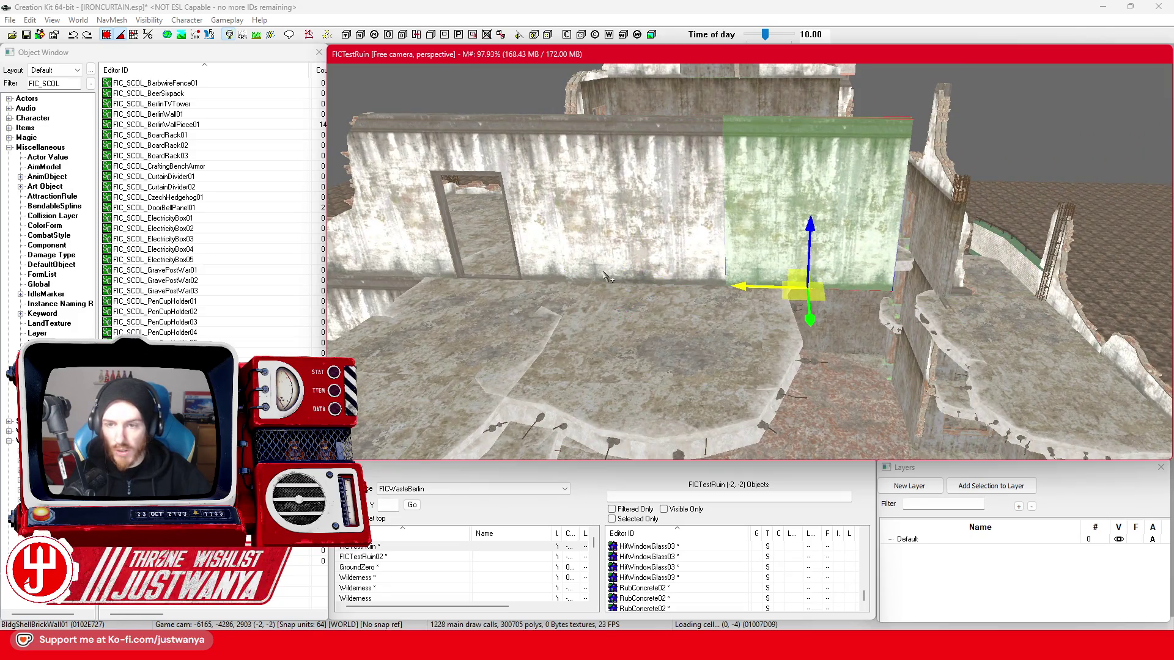
{"action": "key", "text": "Page_Up"}
{"action": "key", "text": "Page_Up"}
{"action": "key", "text": "Page_Up"}
{"action": "key", "text": "Page_Up"}
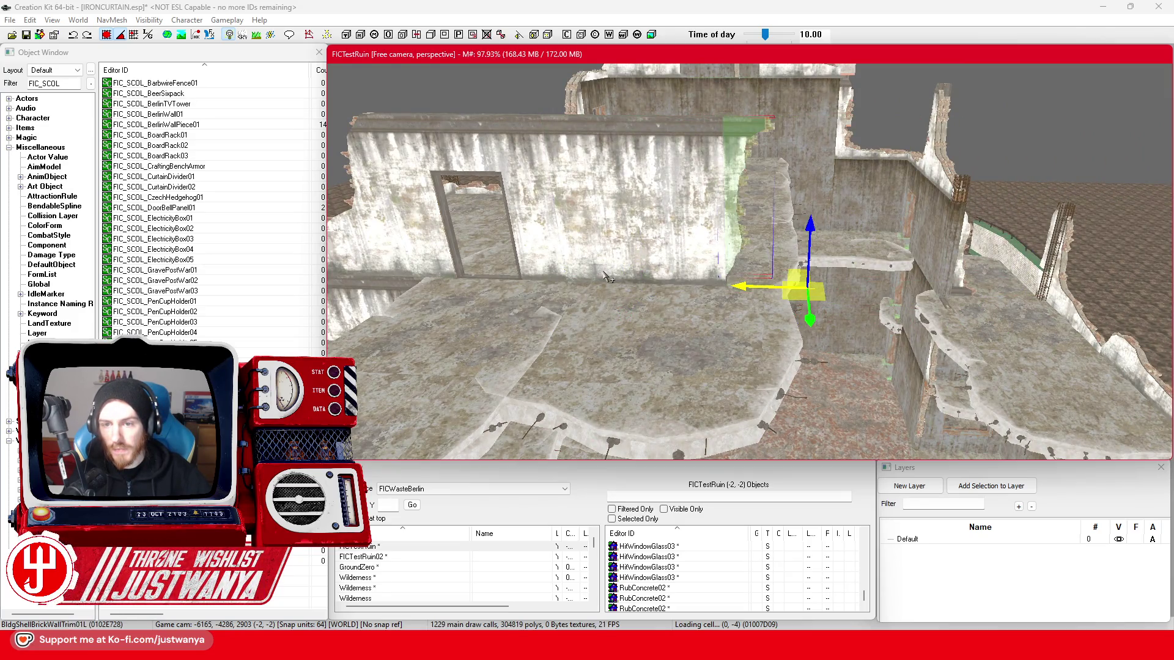
{"action": "key", "text": "Page_Up"}
{"action": "key", "text": "Page_Up"}
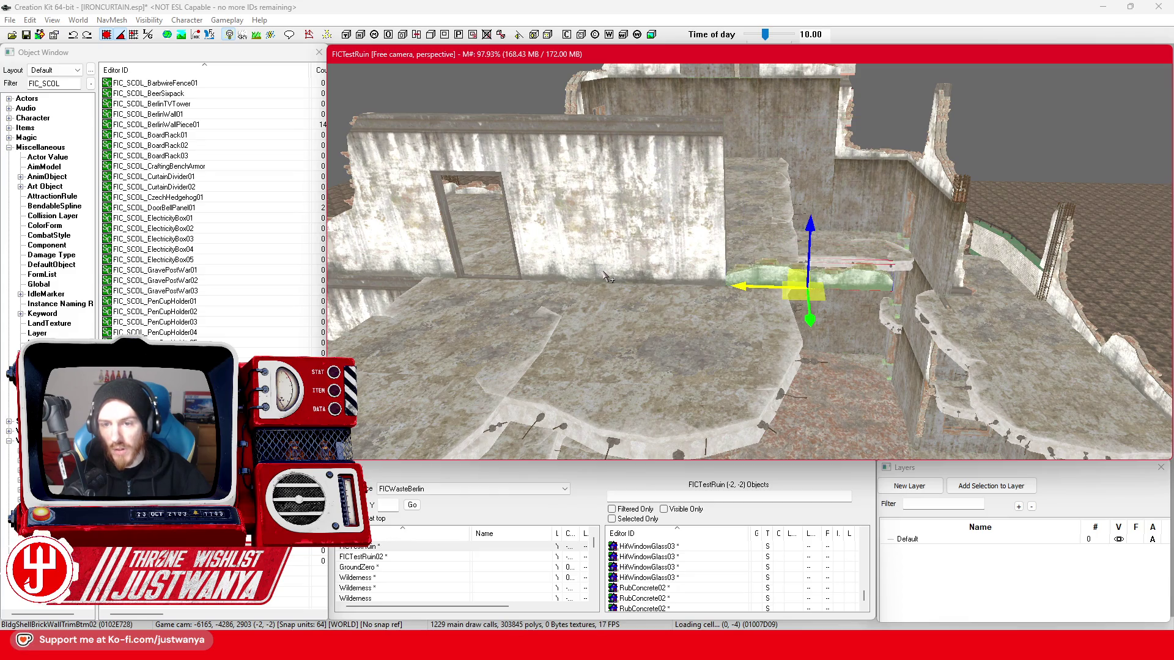
{"action": "key", "text": "Page_Up"}
{"action": "key", "text": "shift"}
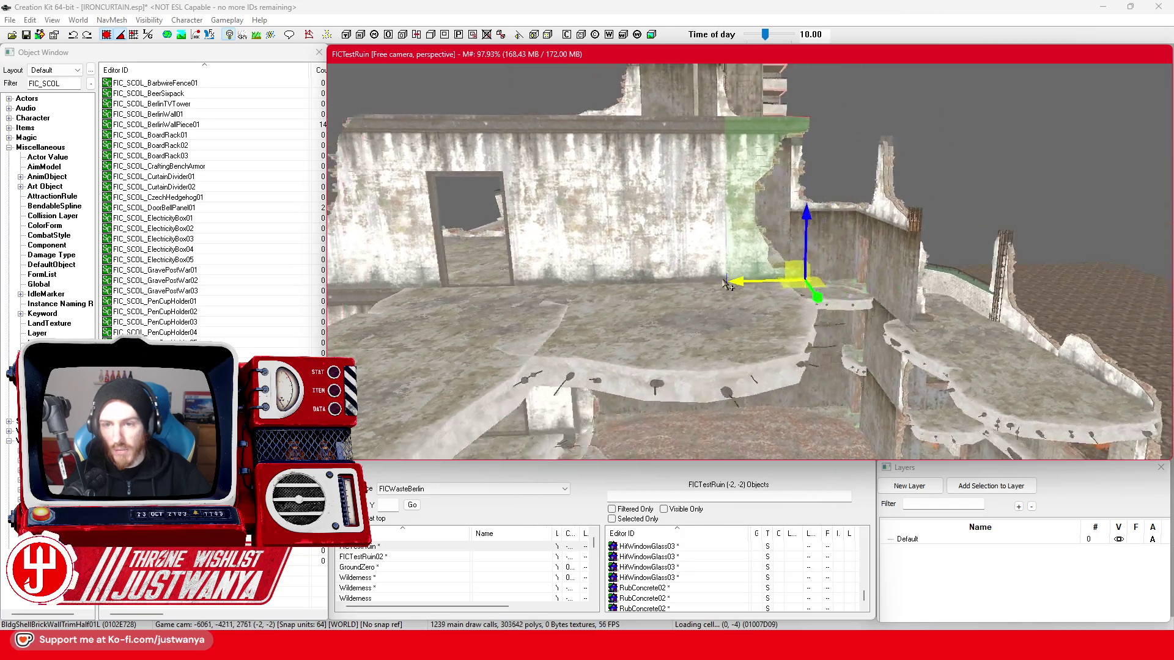
{"action": "key", "text": "shift"}
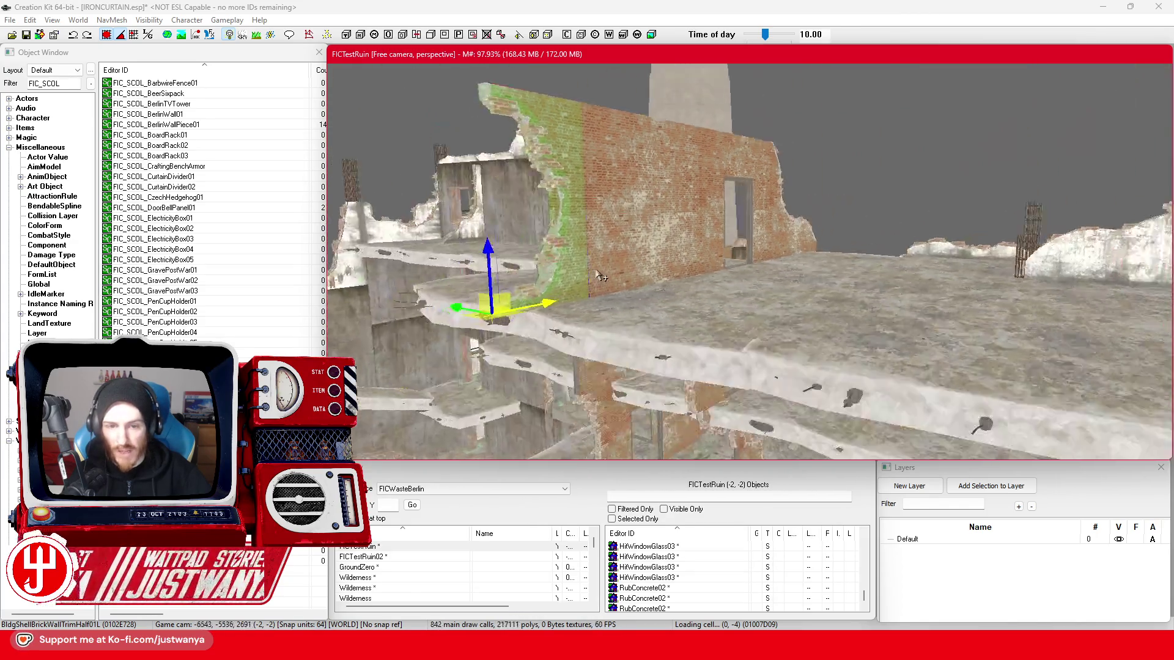
{"action": "key", "text": "shift"}
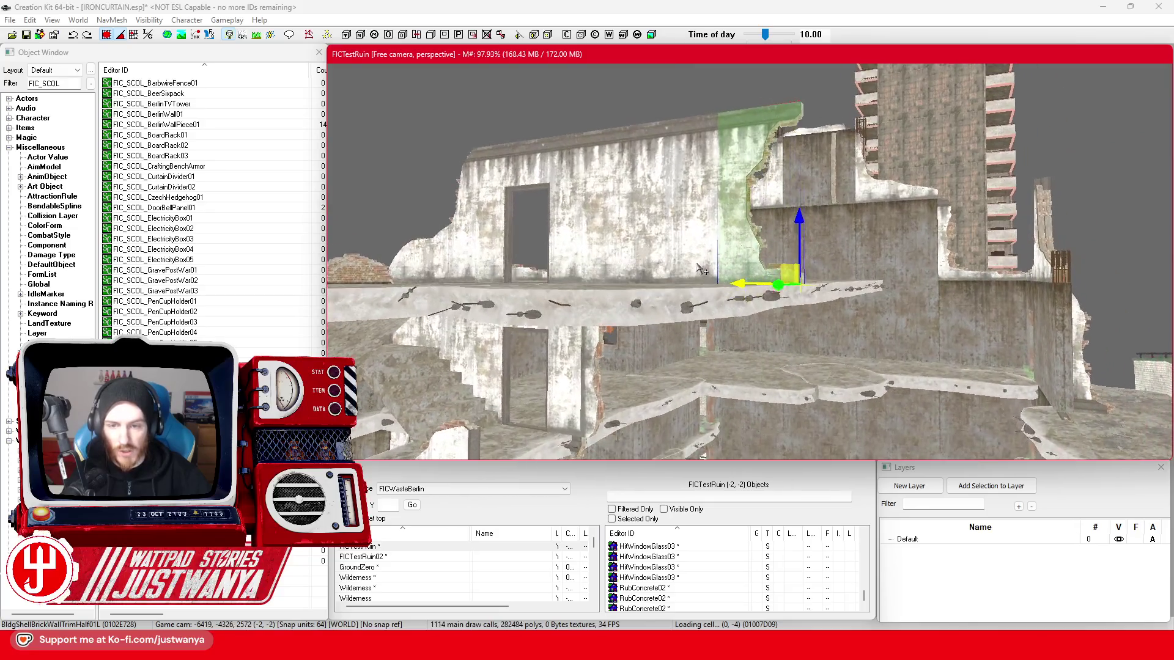
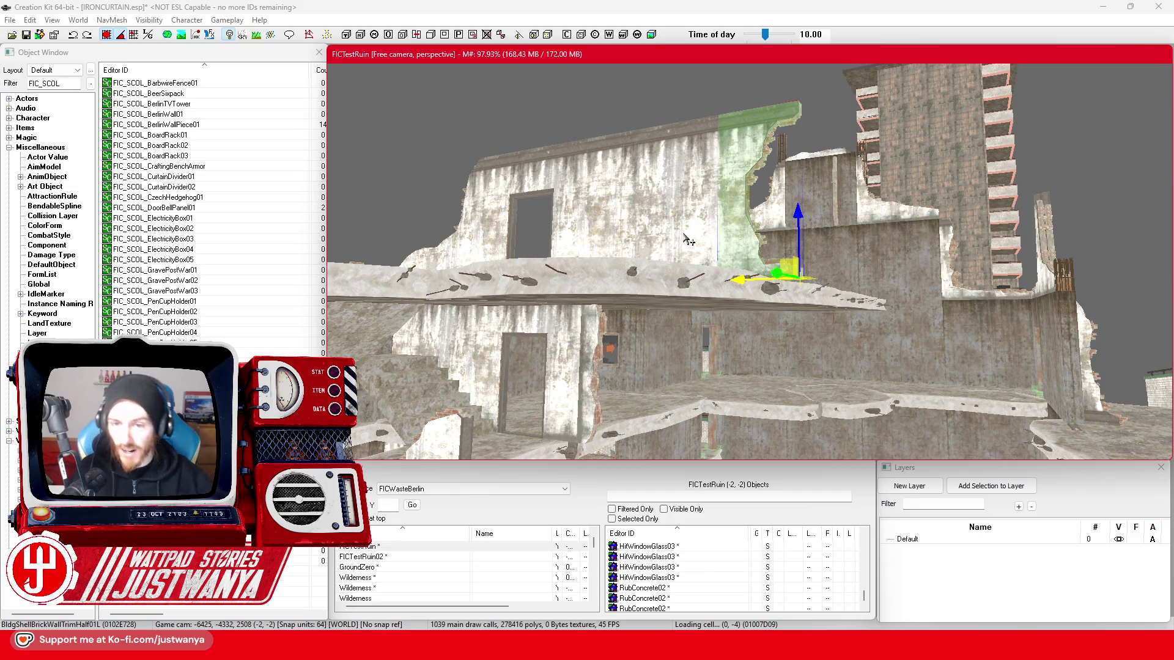
- Swap the half wall-trim under the upper slab for the mirrored Half04L variant
{"action": "key", "text": "shift"}
{"action": "left_click", "coordinate": [609, 245]}
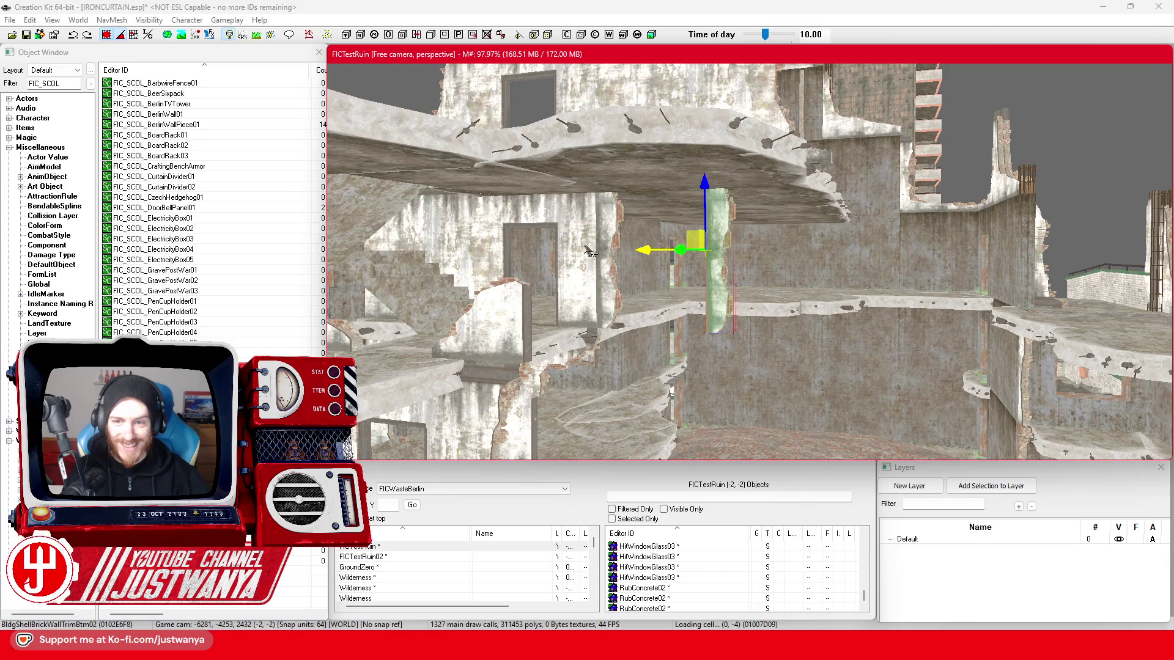
{"action": "left_click", "coordinate": [586, 252]}
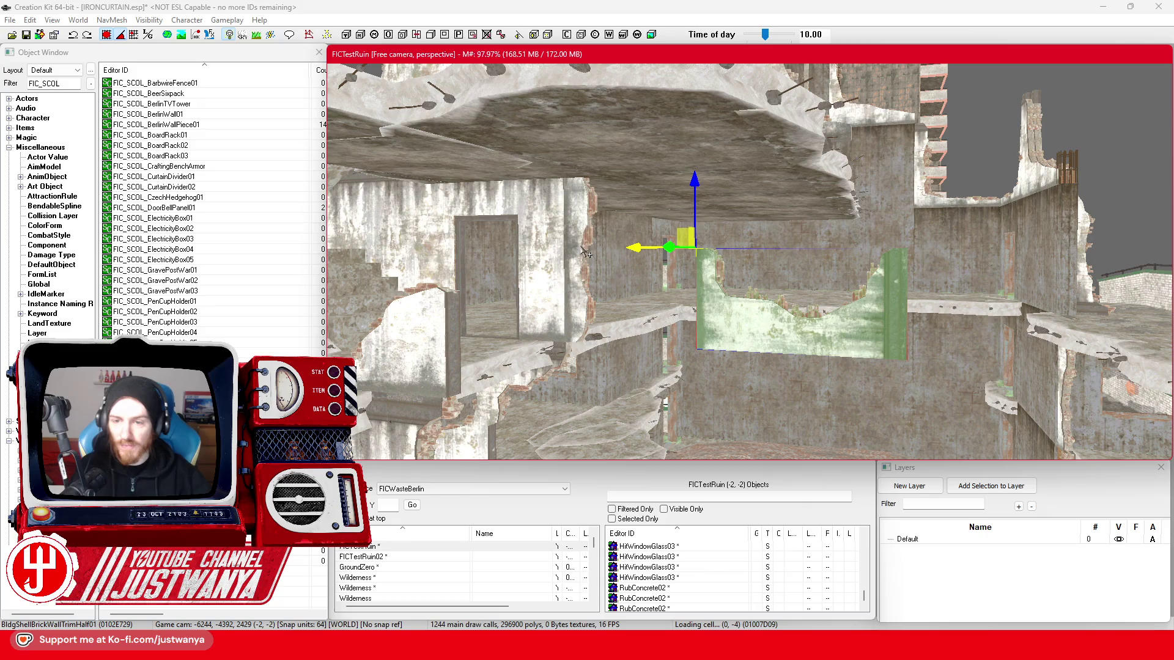
{"action": "key", "text": "ctrl+z"}
{"action": "key", "text": "ctrl+z"}
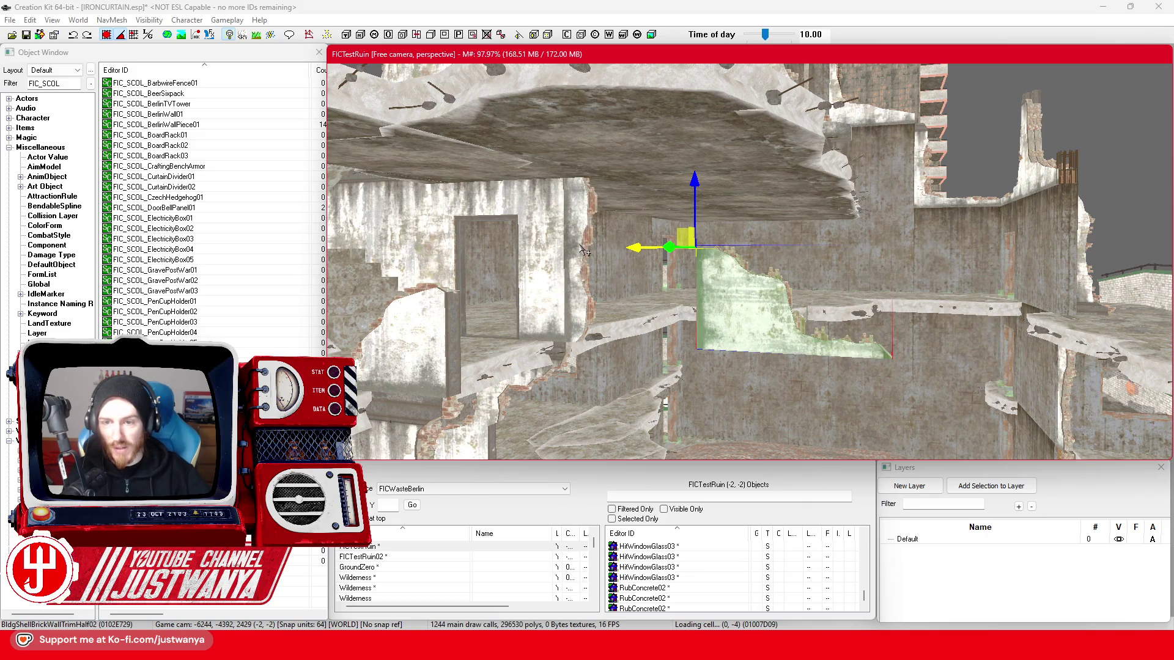
{"action": "key", "text": "bracketright"}
{"action": "key", "text": "bracketright"}
{"action": "key", "text": "bracketright"}
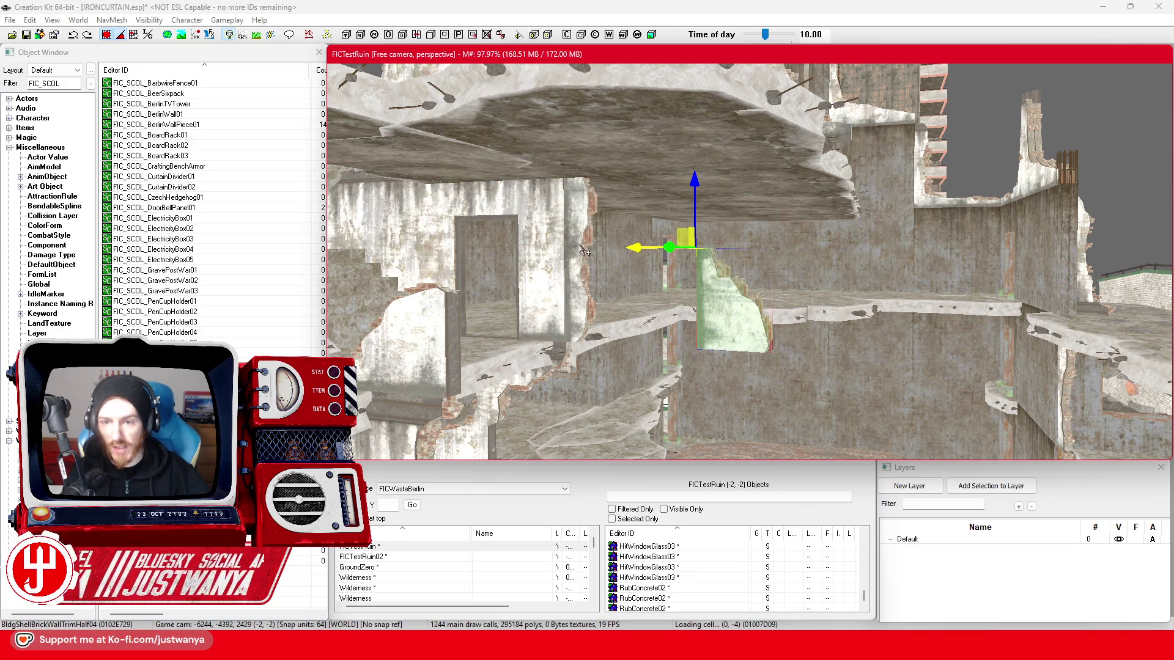
{"action": "key", "text": "bracketright"}
{"action": "key", "text": "bracketright"}
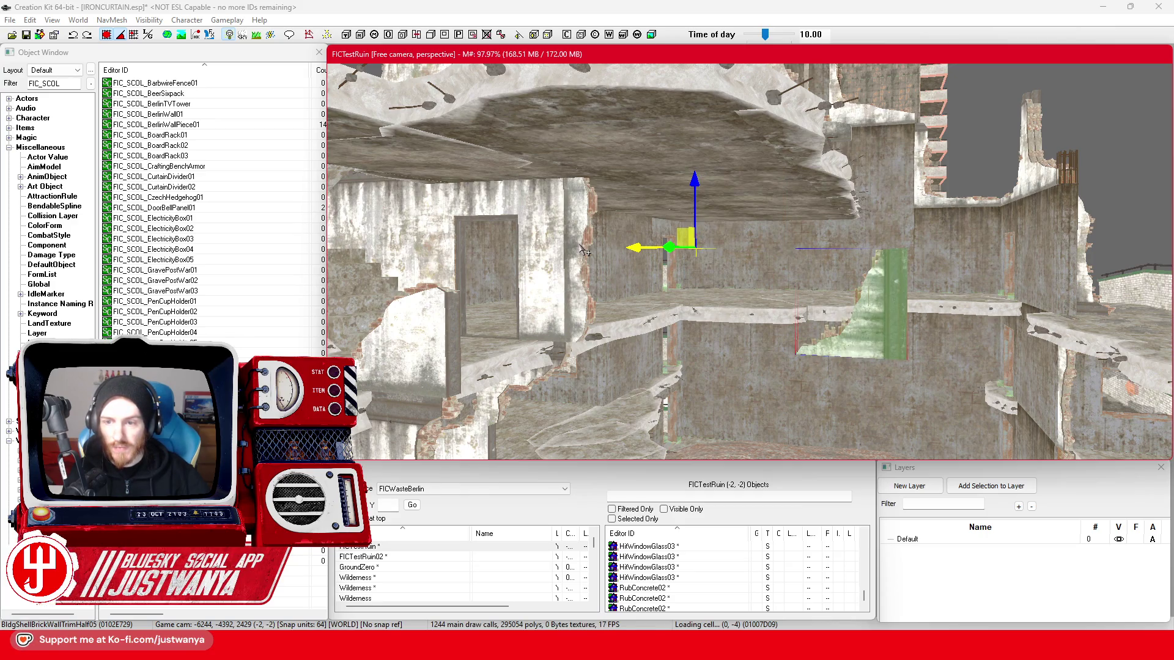
- Rotate the trim piece to its new orientation and slide it right along the ledge
{"action": "key", "text": "e"}
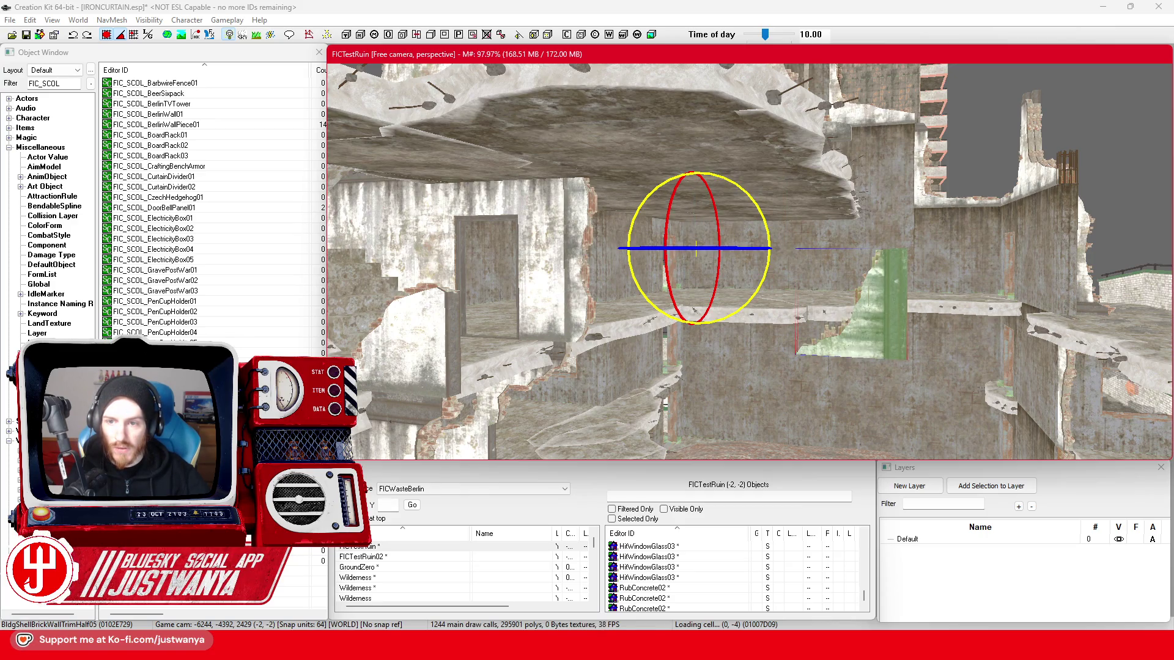
{"action": "left_click_drag", "start_coordinate": [679, 192], "coordinate": [739, 200]}
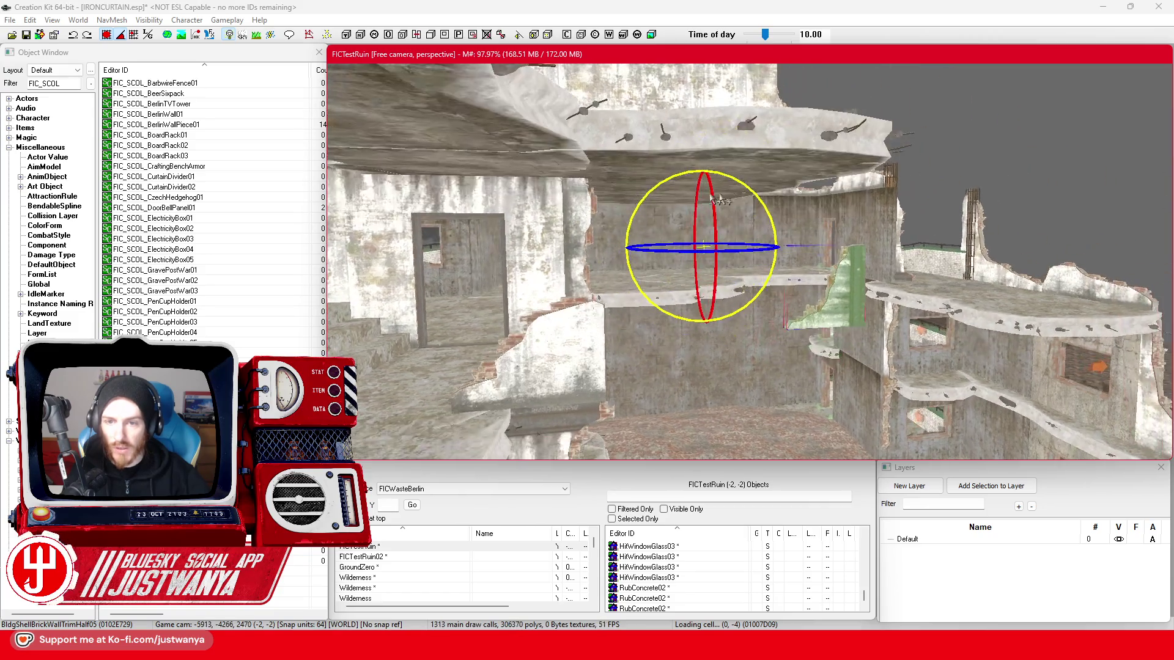
{"action": "left_click_drag", "start_coordinate": [653, 195], "coordinate": [660, 220]}
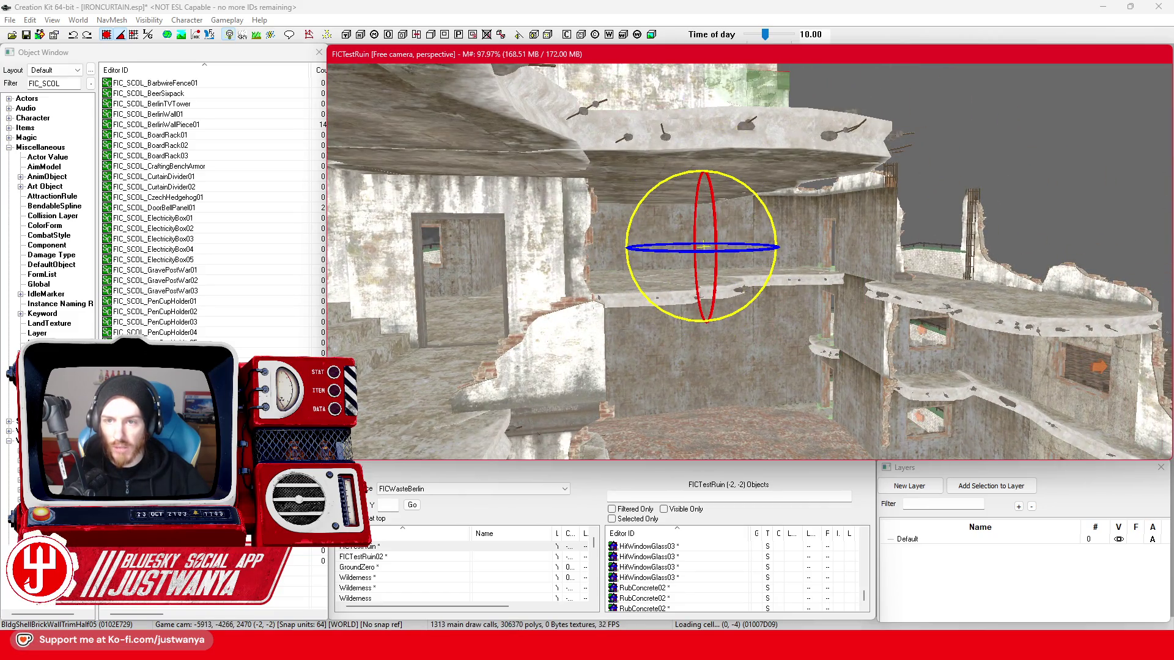
{"action": "key", "text": "w"}
{"action": "scroll", "coordinate": [656, 185], "scroll_direction": "down", "scroll_amount": 3}
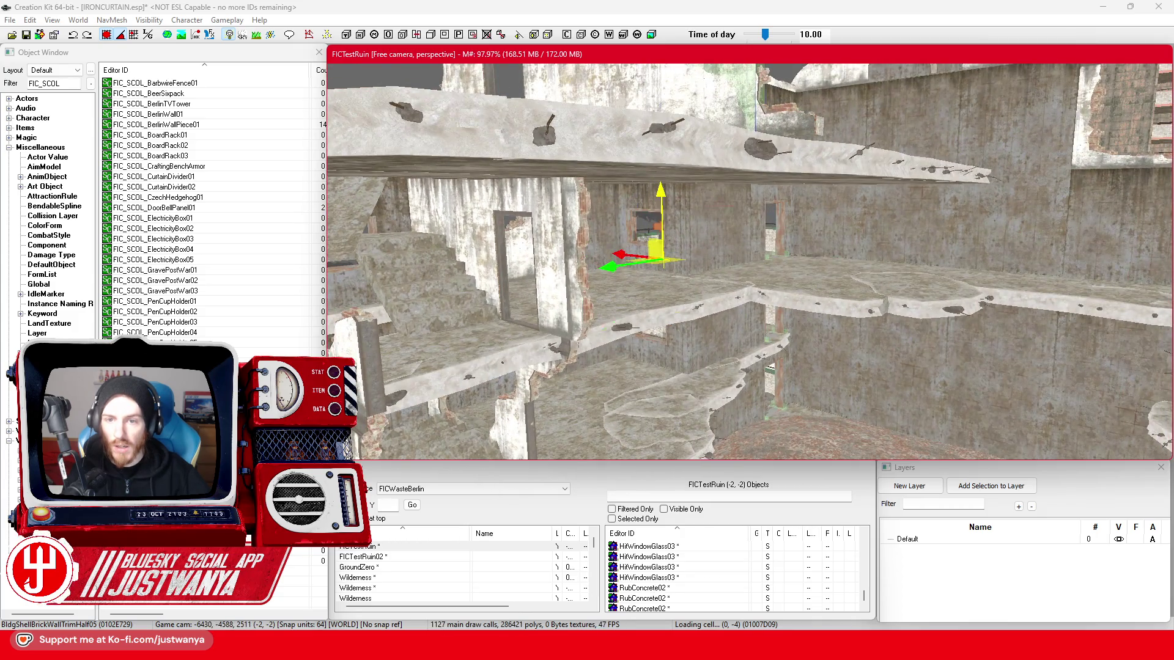
{"action": "scroll", "coordinate": [707, 287], "scroll_direction": "up", "scroll_amount": 3}
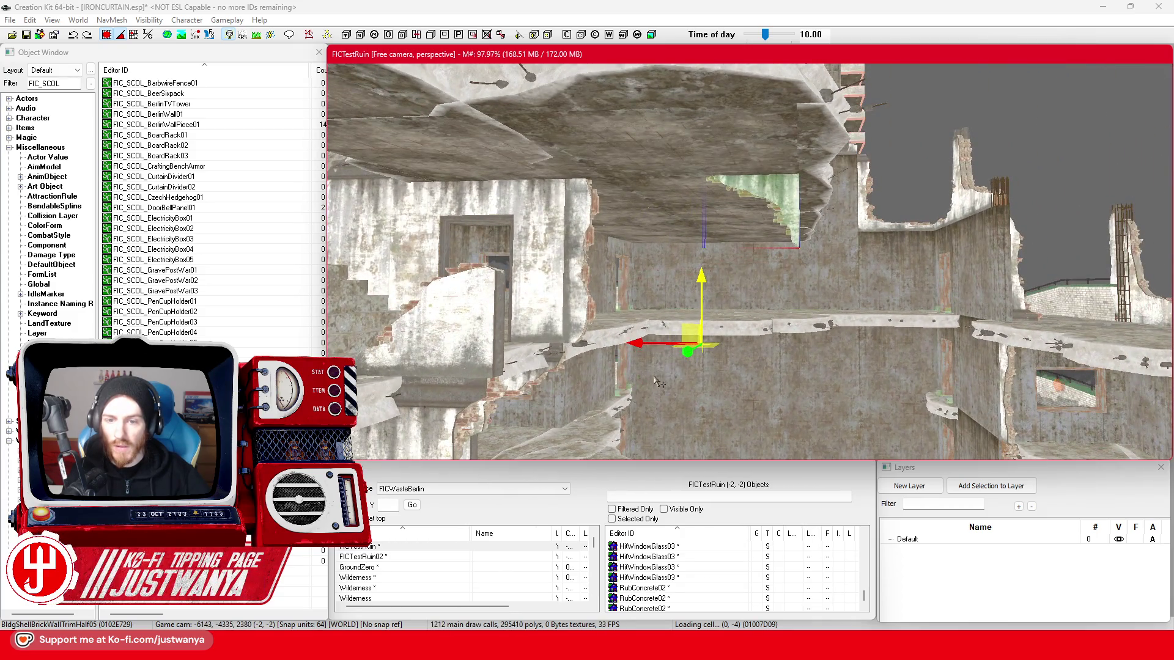
{"action": "left_click_drag", "start_coordinate": [684, 342], "coordinate": [676, 334]}
{"action": "left_click_drag", "start_coordinate": [610, 277], "coordinate": [676, 283]}
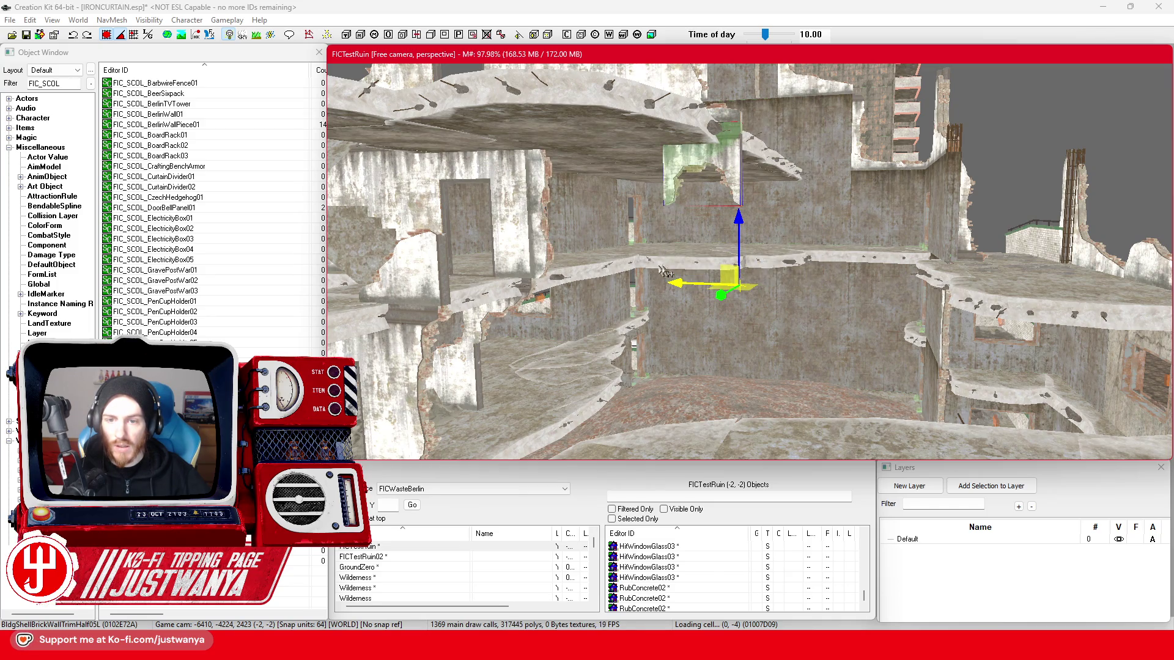
{"action": "left_click", "coordinate": [820, 289], "text": "ctrl"}
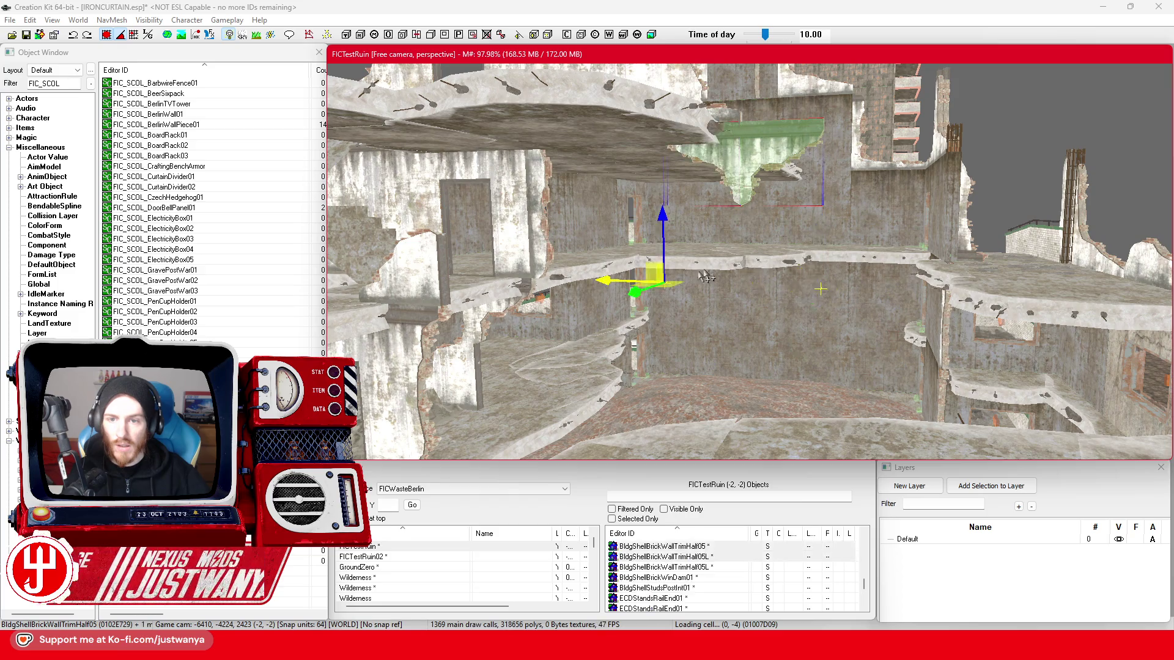
- Shift the upper ledge trim pieces into place along the ledge
{"action": "left_click_drag", "start_coordinate": [821, 289], "coordinate": [780, 287]}
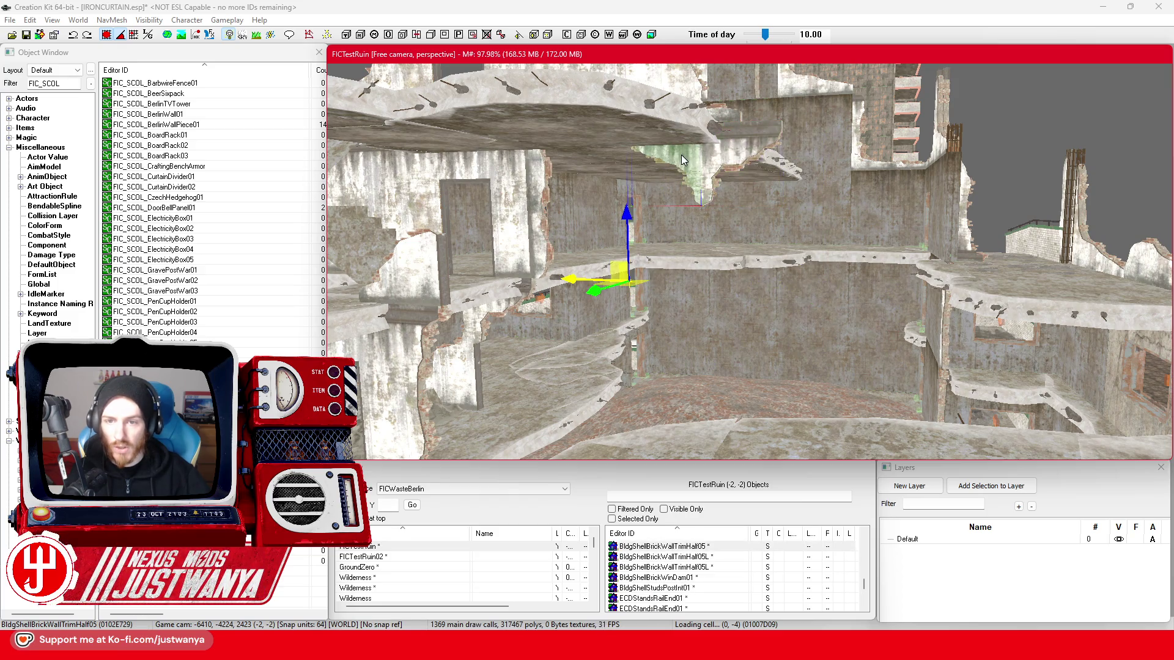
{"action": "left_click_drag", "start_coordinate": [681, 156], "coordinate": [769, 149]}
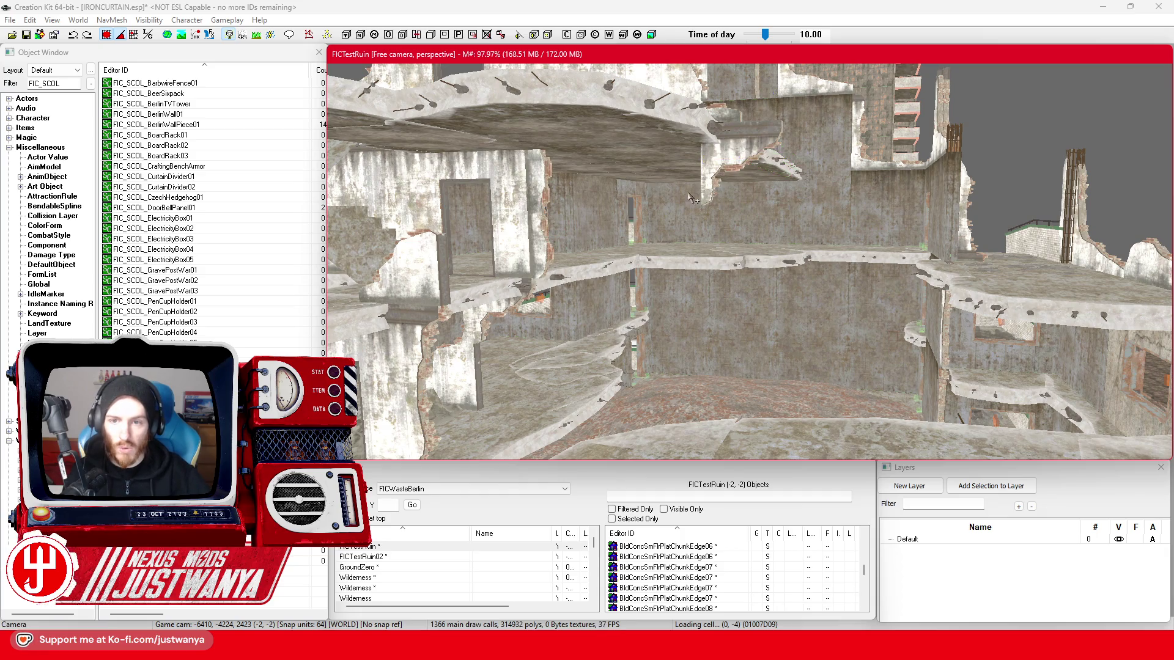
{"action": "left_click", "coordinate": [717, 151]}
{"action": "left_click_drag", "start_coordinate": [712, 284], "coordinate": [679, 282]}
{"action": "scroll", "coordinate": [697, 224], "scroll_direction": "up", "scroll_amount": 3}
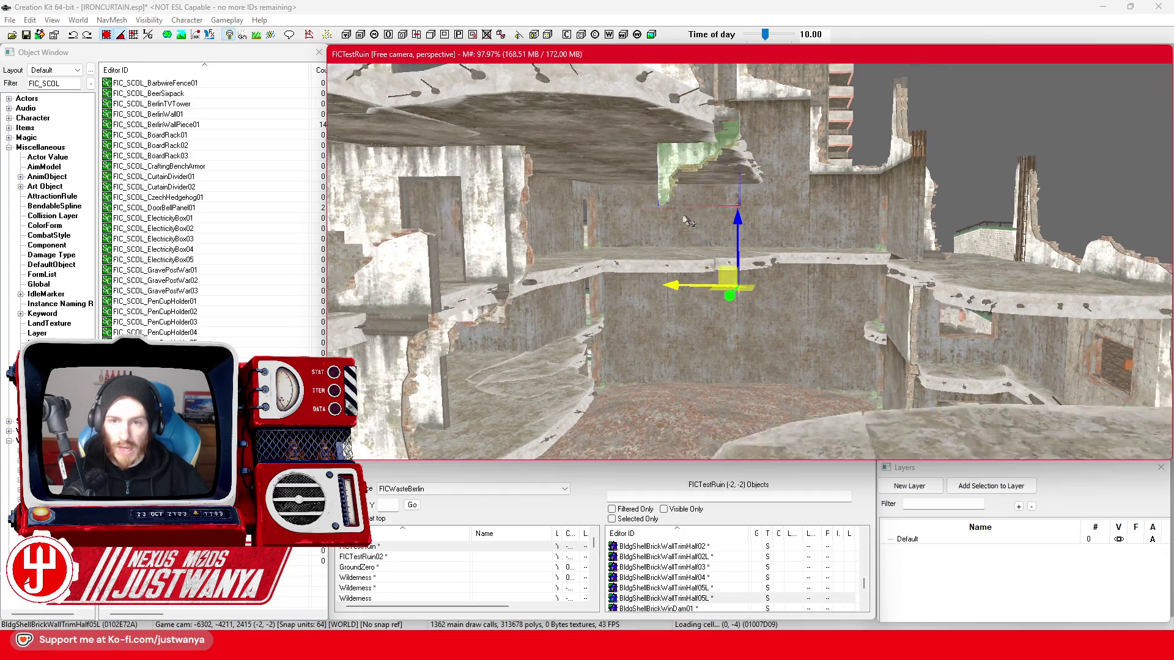
{"action": "scroll", "coordinate": [577, 200], "scroll_direction": "up", "scroll_amount": 3}
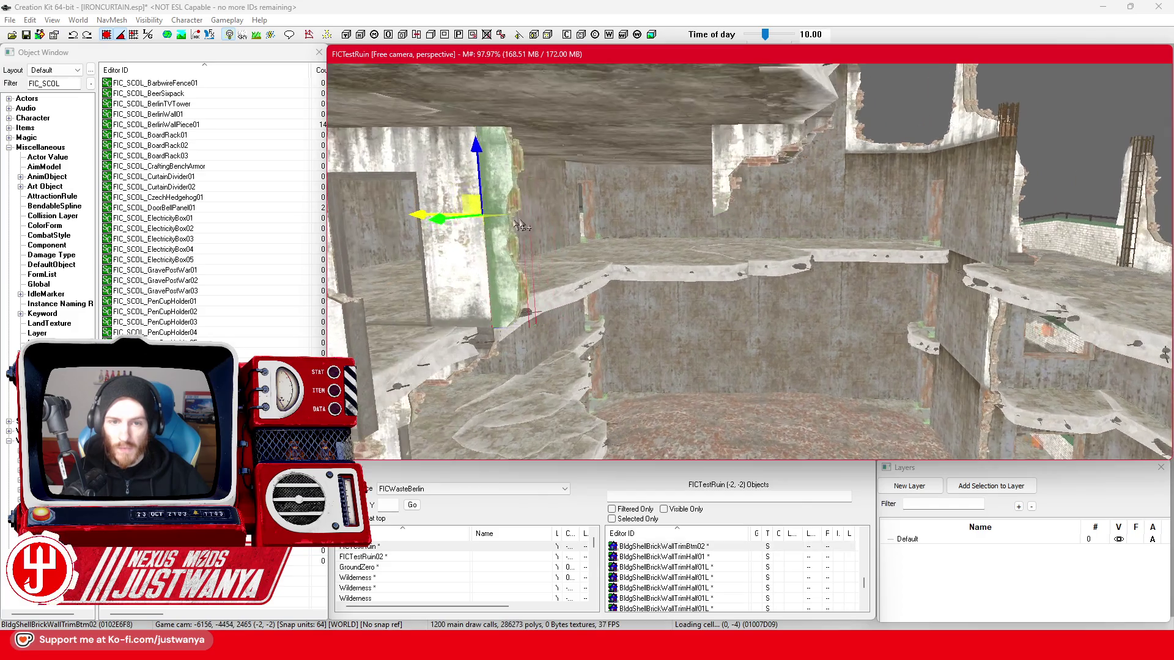
- Move the pillar to the right, undoing its tilt so it stays upright
{"action": "left_click_drag", "start_coordinate": [420, 217], "coordinate": [531, 213]}
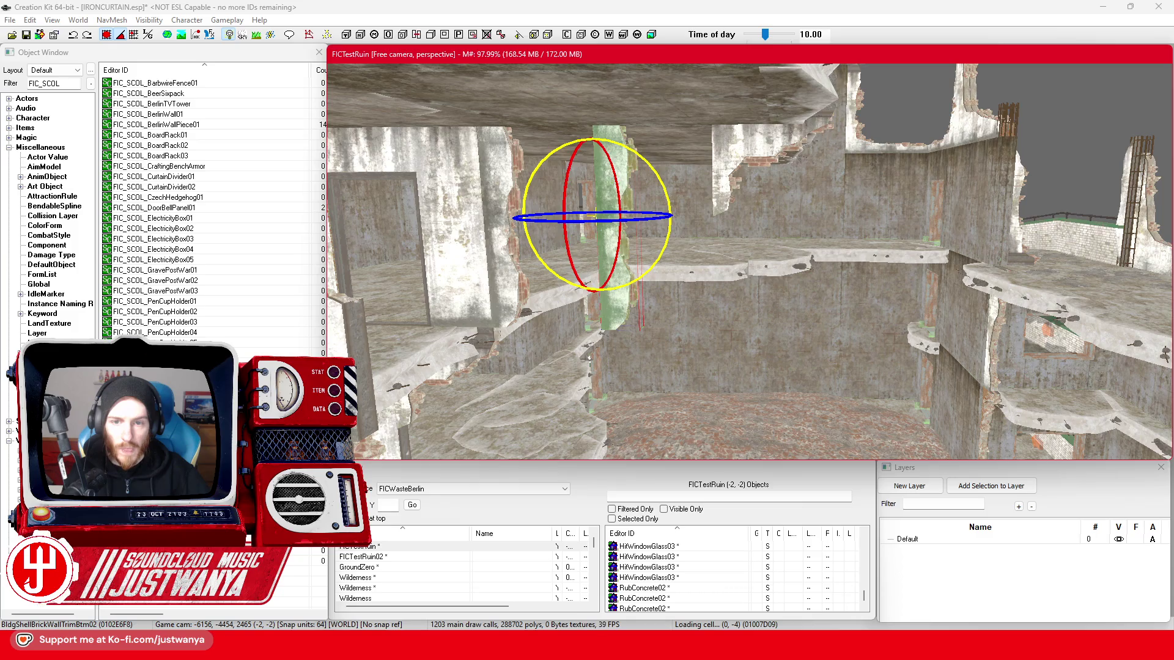
{"action": "left_click_drag", "start_coordinate": [612, 183], "coordinate": [637, 183]}
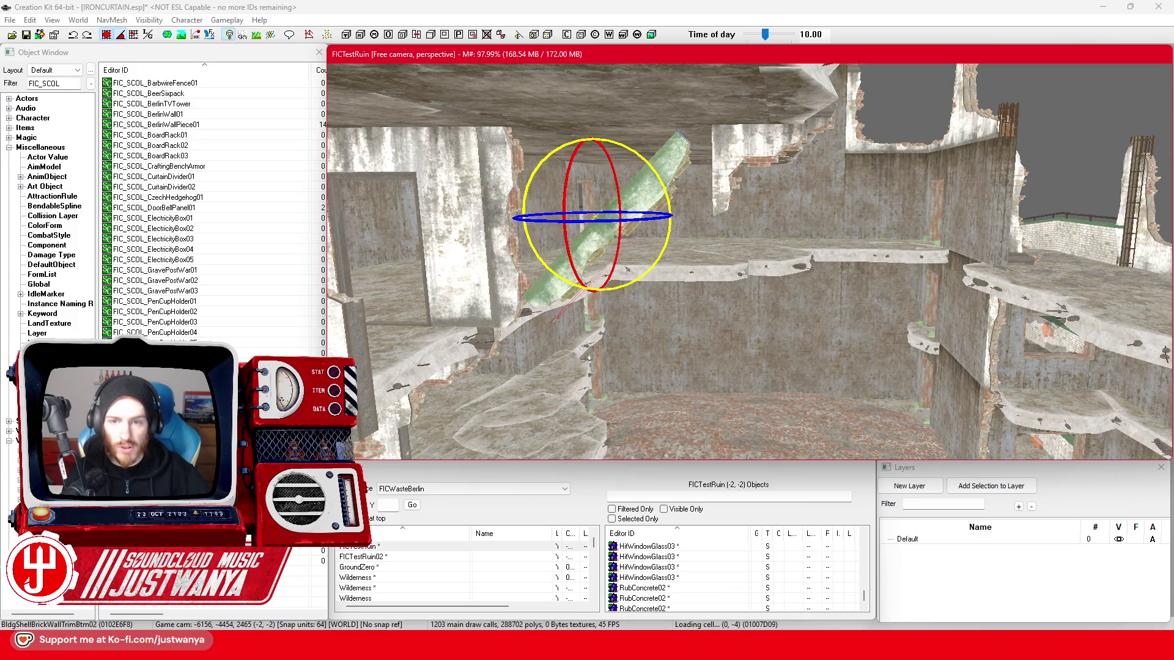
{"action": "key", "text": "w"}
{"action": "key", "text": "ctrl+z"}
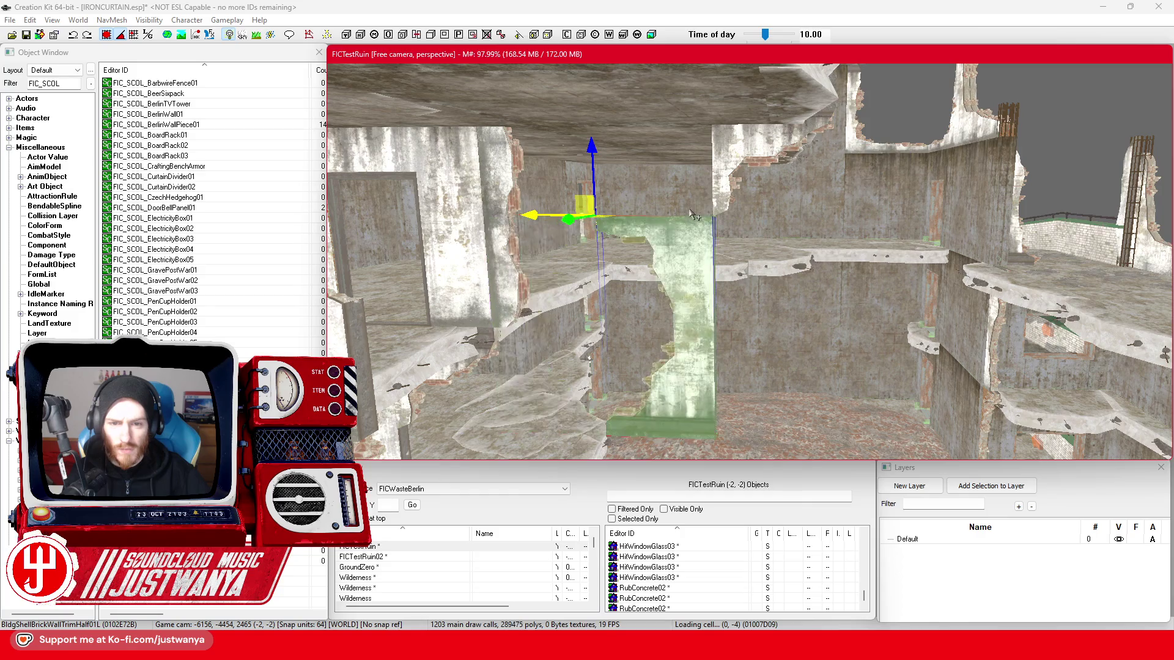
{"action": "key", "text": "e"}
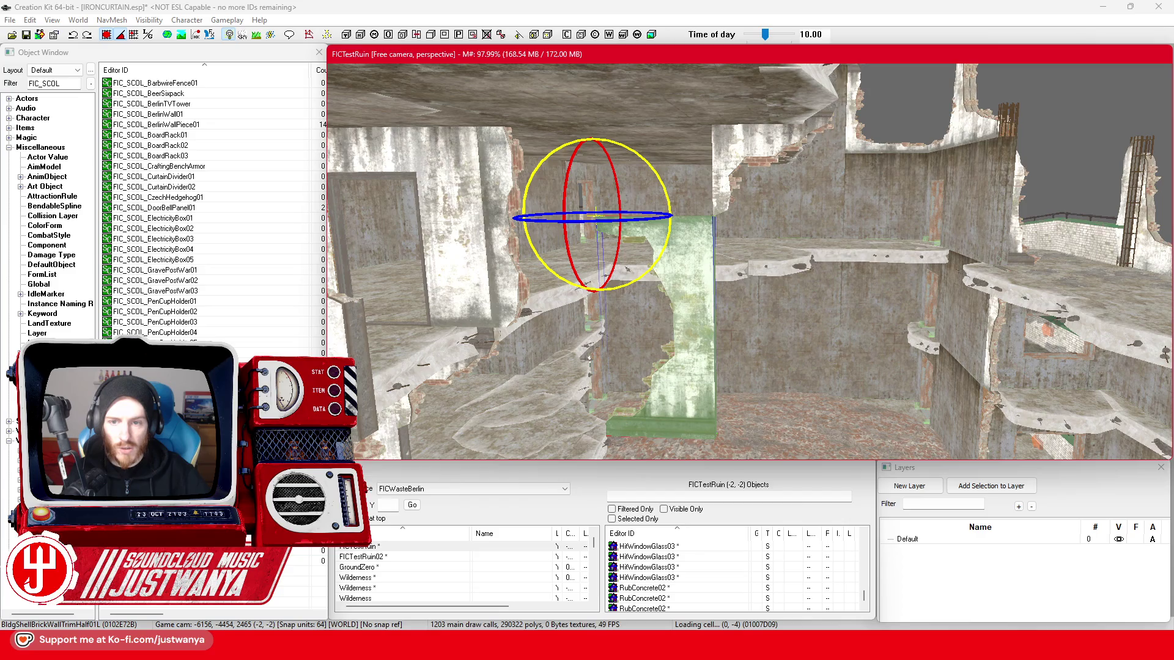
{"action": "key", "text": "shift"}
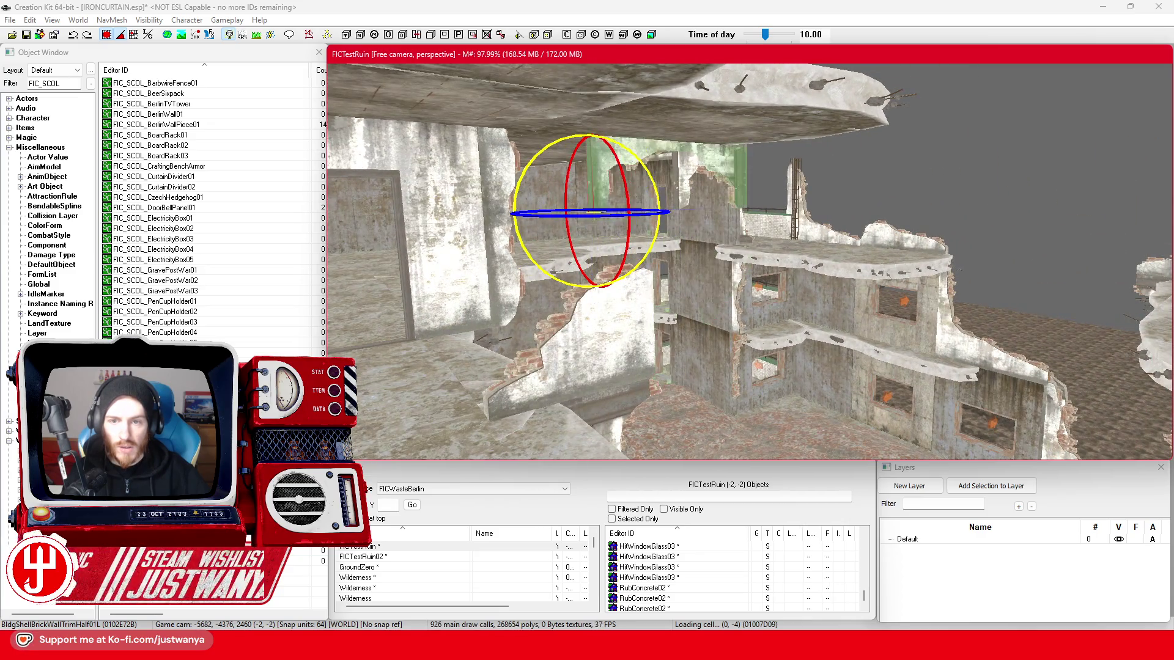
{"action": "key", "text": "w"}
- Slide the half wall-trim piece left under the upper floor
{"action": "scroll", "coordinate": [543, 214], "scroll_direction": "up", "scroll_amount": 5}
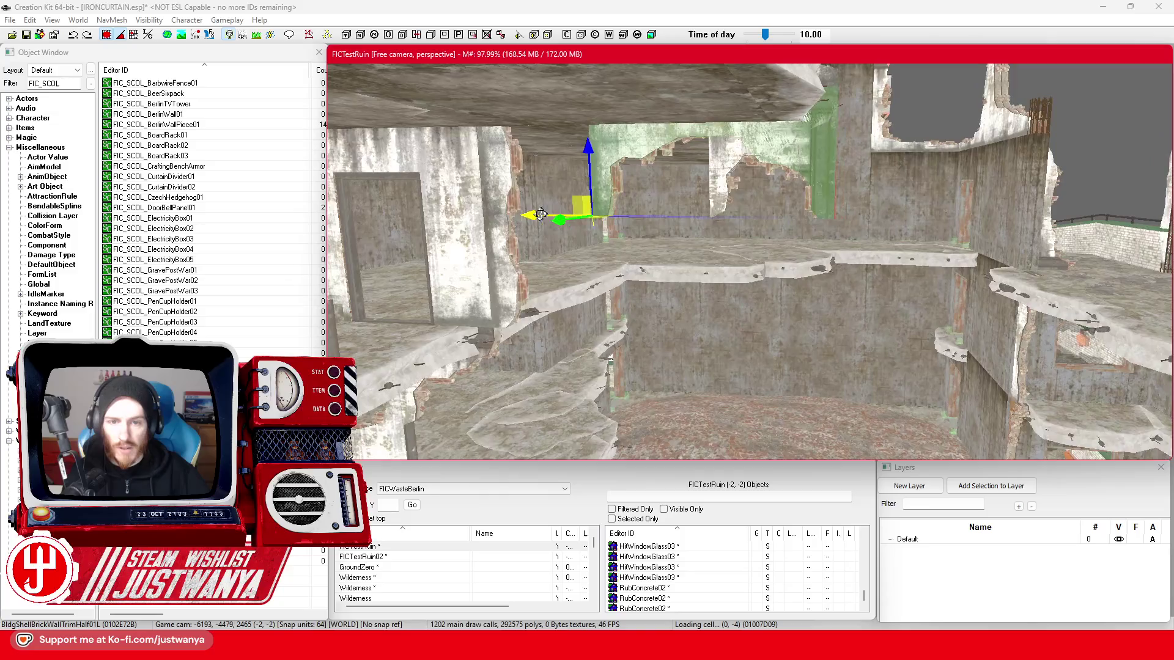
{"action": "left_click_drag", "start_coordinate": [543, 214], "coordinate": [435, 215]}
{"action": "scroll", "coordinate": [435, 213], "scroll_direction": "up", "scroll_amount": 4}
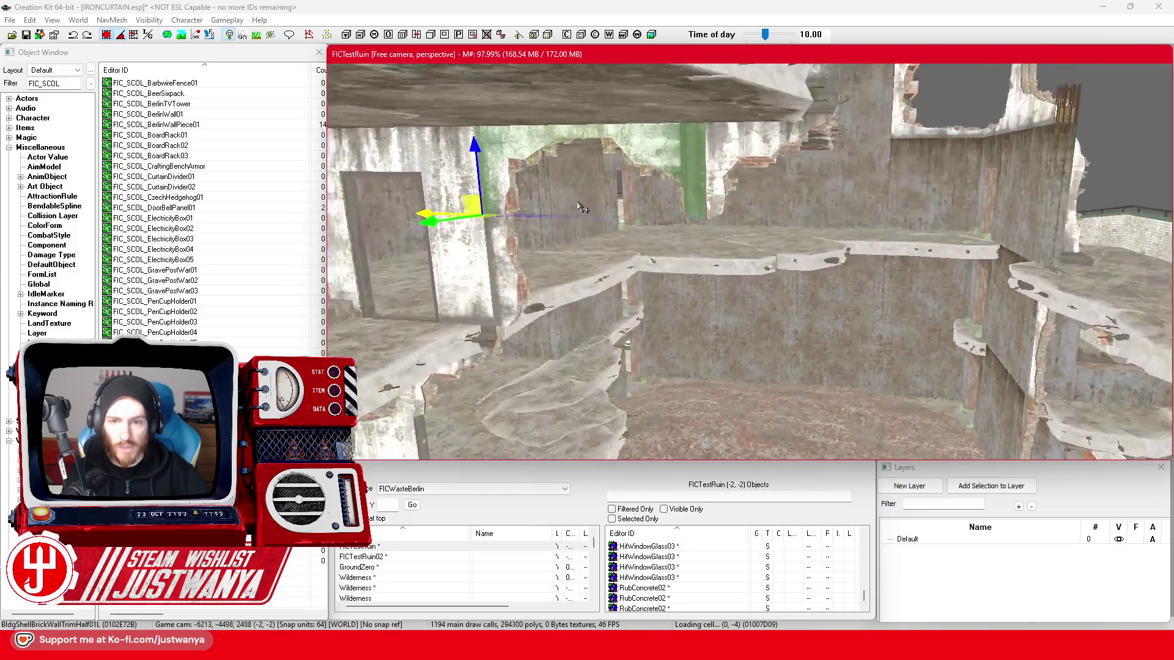
{"action": "left_click", "coordinate": [700, 147]}
- Swap the doorway wall piece for a low bottom-trim strip variant
{"action": "key", "text": "shift"}
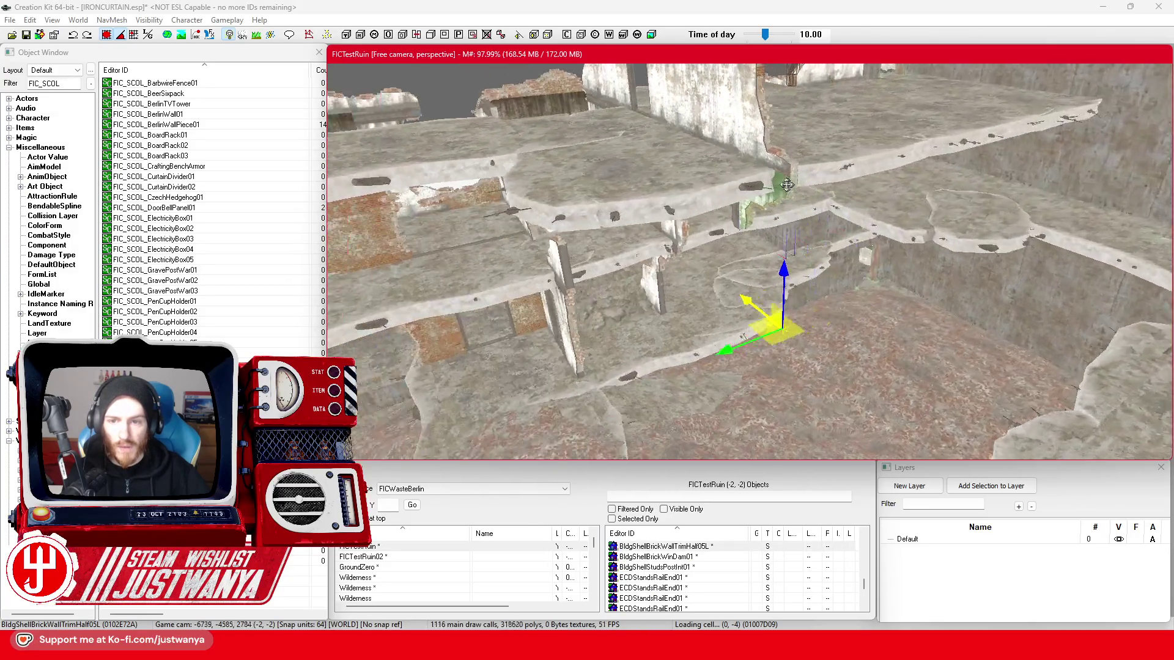
{"action": "key", "text": "shift"}
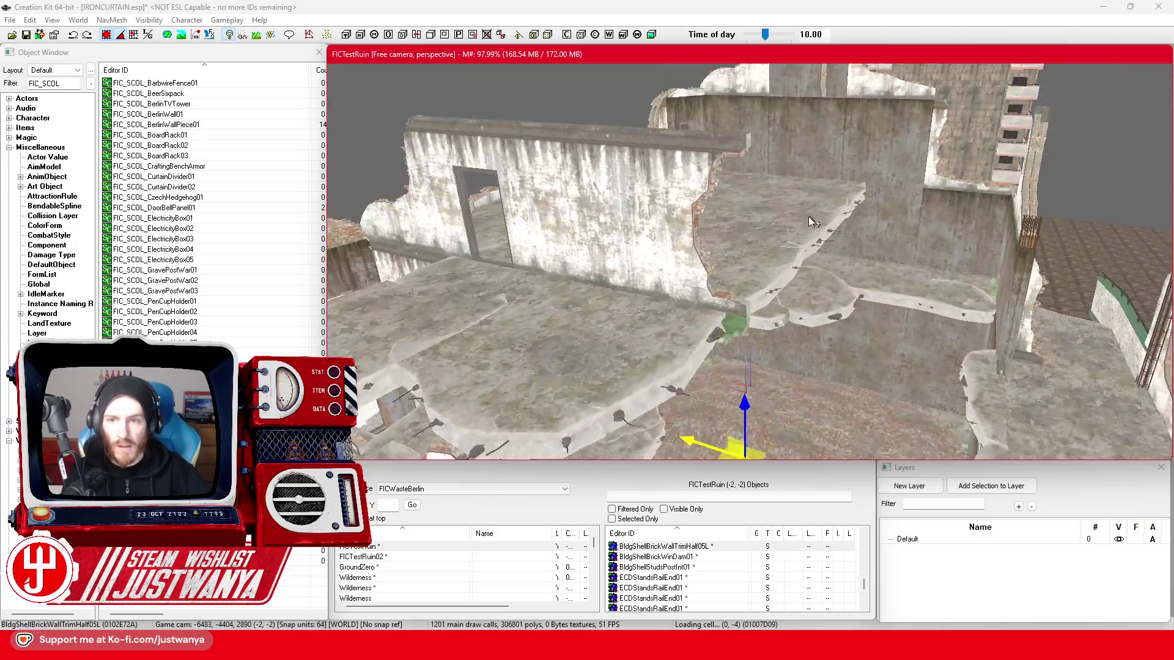
{"action": "key", "text": "shift"}
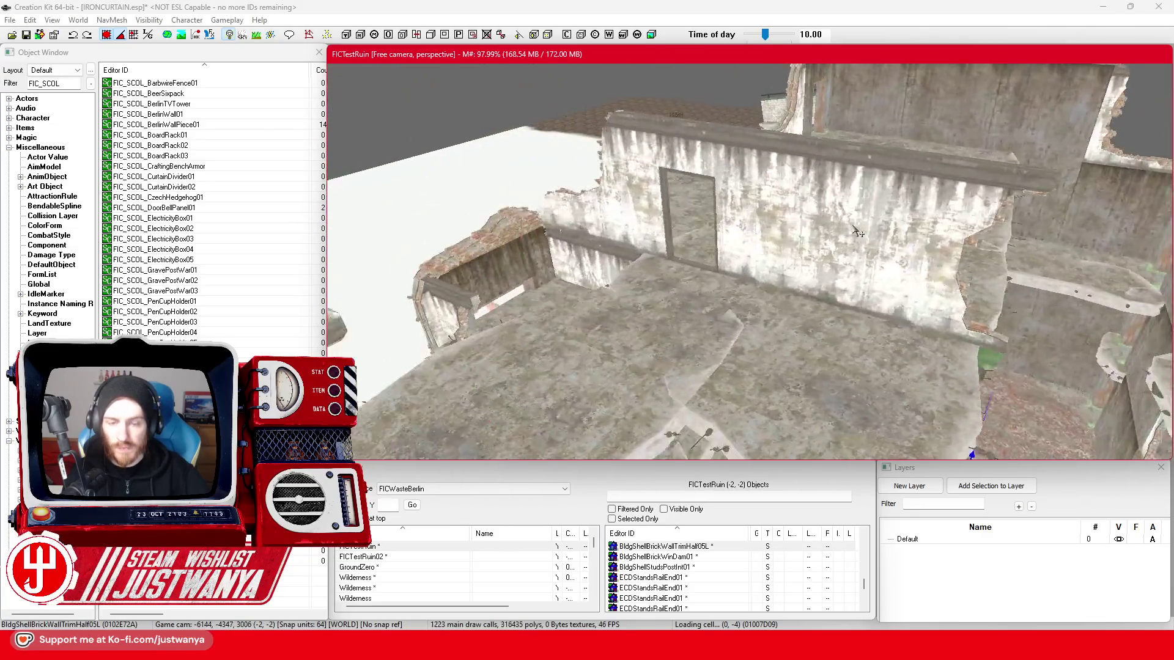
{"action": "left_click", "coordinate": [660, 154]}
{"action": "key", "text": "shift"}
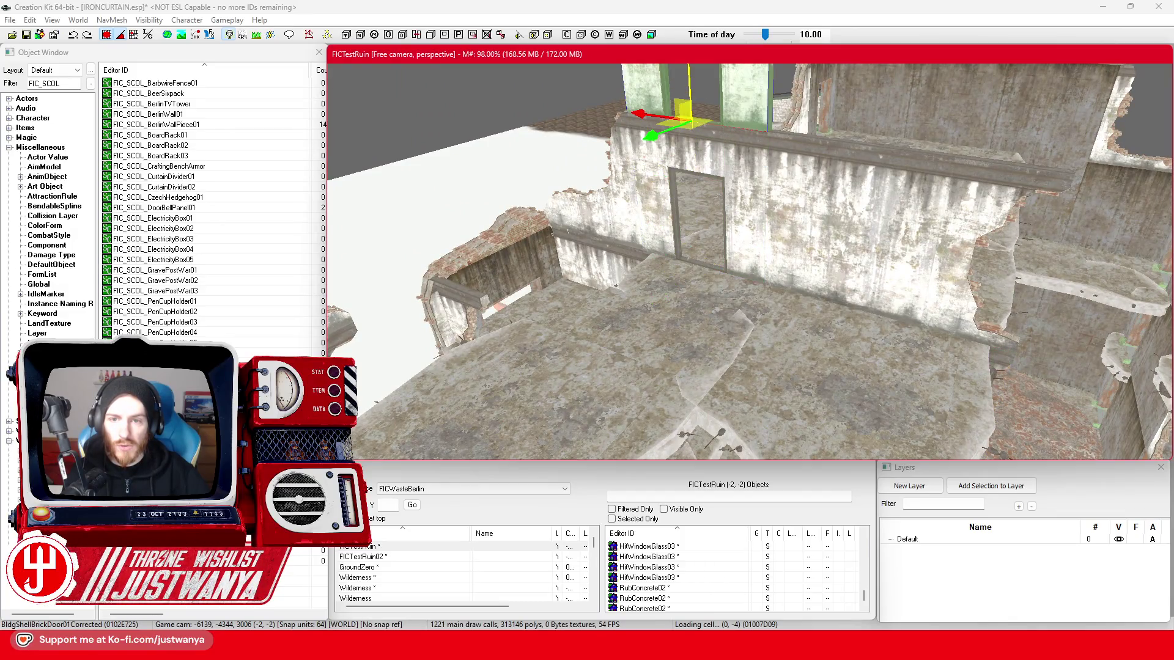
{"action": "key", "text": "ctrl+z"}
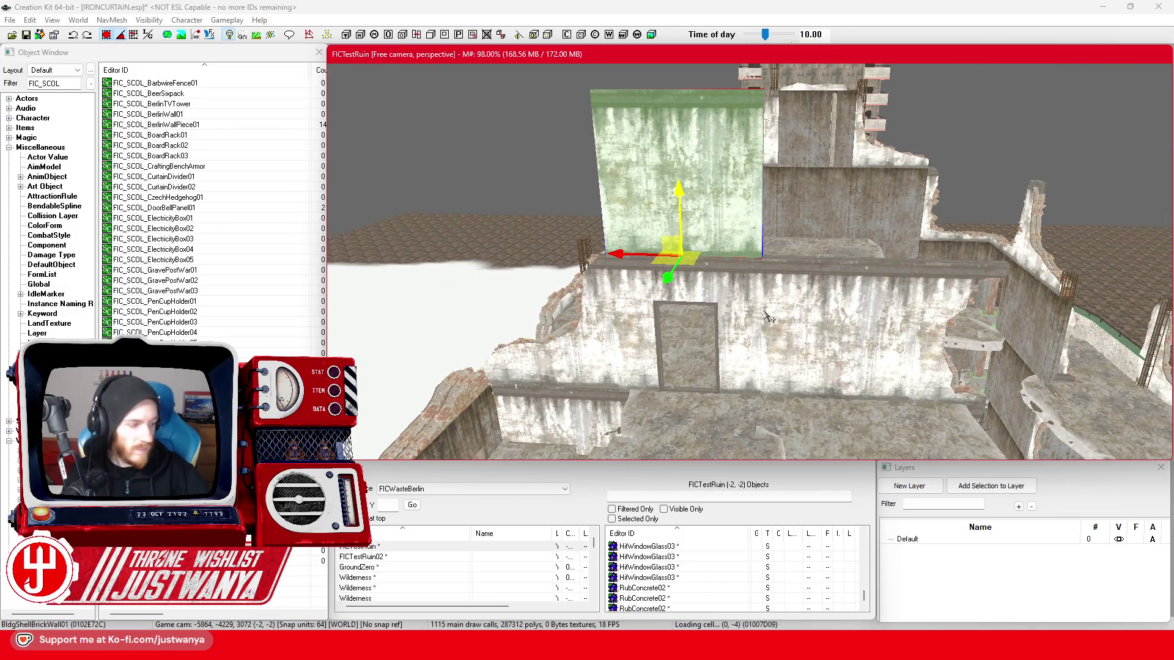
{"action": "key", "text": "ctrl+z"}
{"action": "key", "text": "bracketright"}
{"action": "key", "text": "bracketright"}
{"action": "key", "text": "bracketright"}
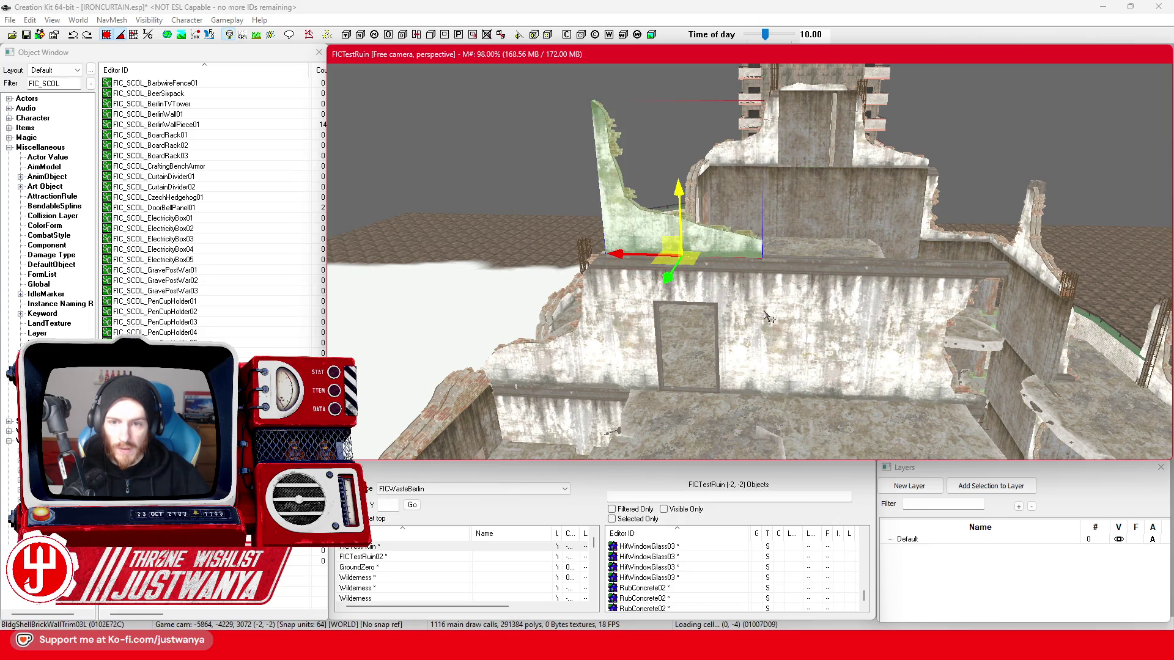
{"action": "key", "text": "bracketright"}
{"action": "key", "text": "bracketright"}
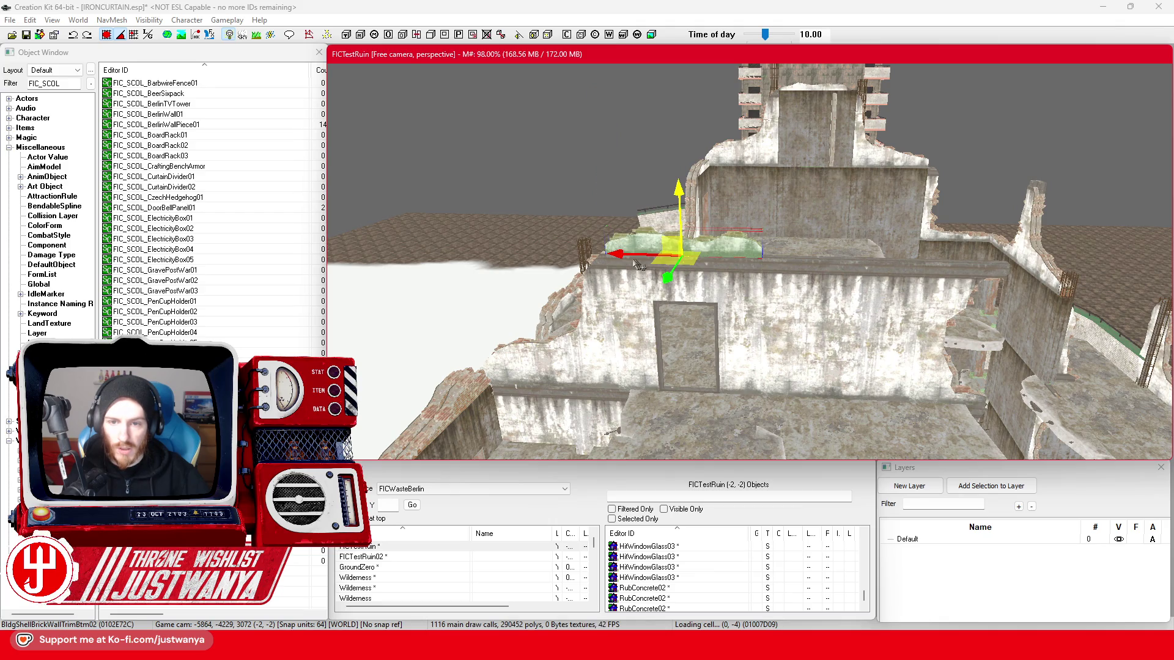
- Slide the bottom-trim strip right along the wall top and adjust its trim variant
{"action": "mouse_move", "coordinate": [632, 263]}
{"action": "left_mouse_down"}
{"action": "mouse_move", "coordinate": [758, 268]}
{"action": "mouse_move", "coordinate": [761, 281]}
{"action": "mouse_move", "coordinate": [721, 283]}
{"action": "left_mouse_up"}
{"action": "key", "text": "bracketleft"}
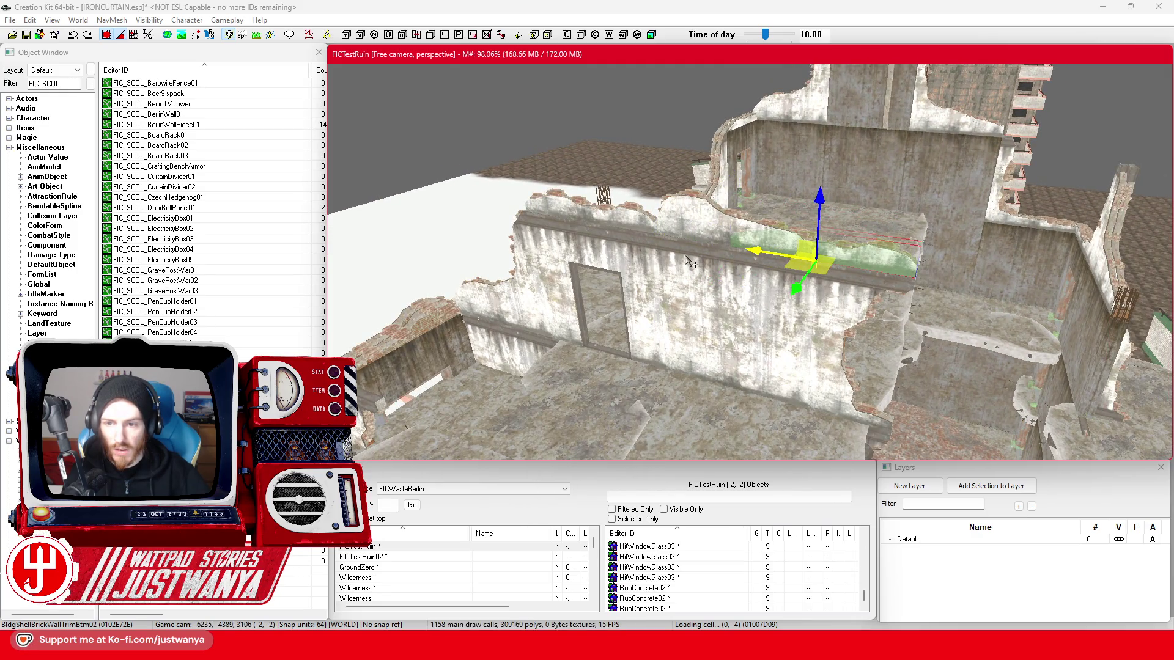
{"action": "left_click_drag", "start_coordinate": [630, 228], "coordinate": [393, 131]}
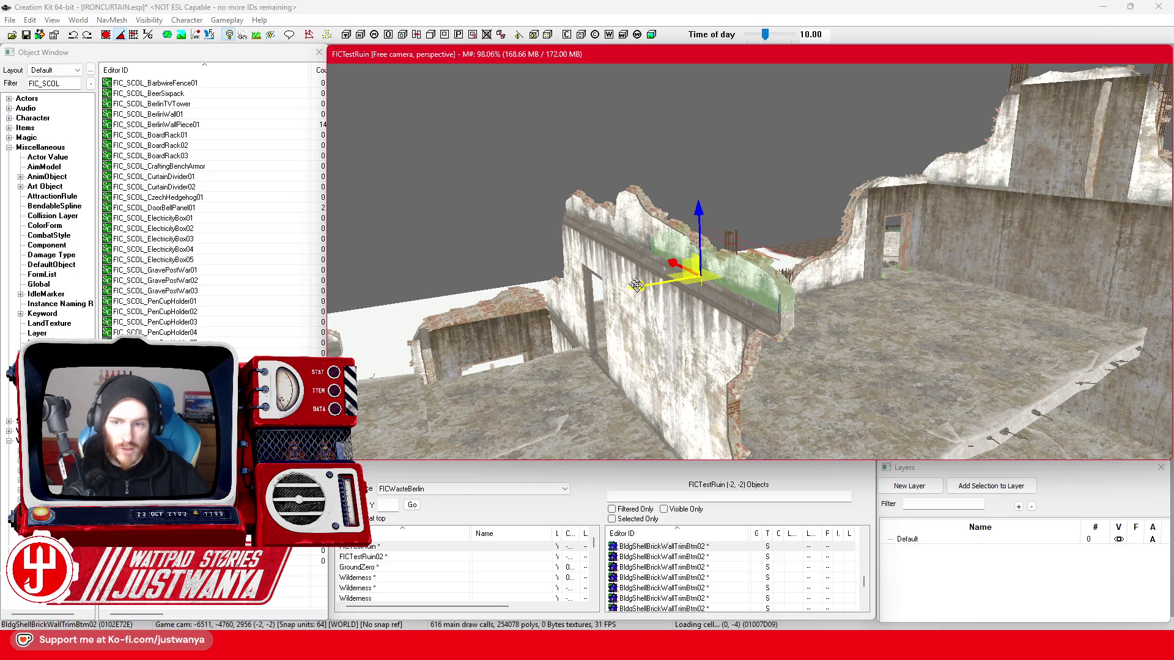
{"action": "scroll", "coordinate": [636, 289], "scroll_direction": "up", "scroll_amount": 3}
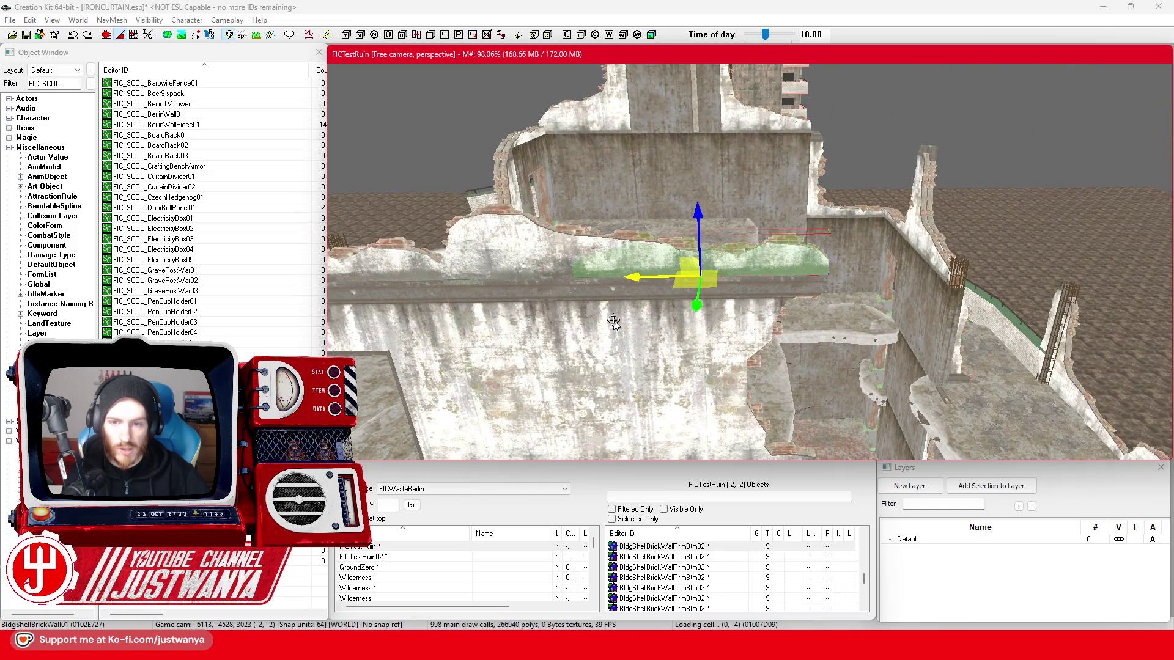
- Select the free-standing BldgShellBrickWall01 panel on the upper floor and give it a slight turn
{"action": "left_click", "coordinate": [614, 325]}
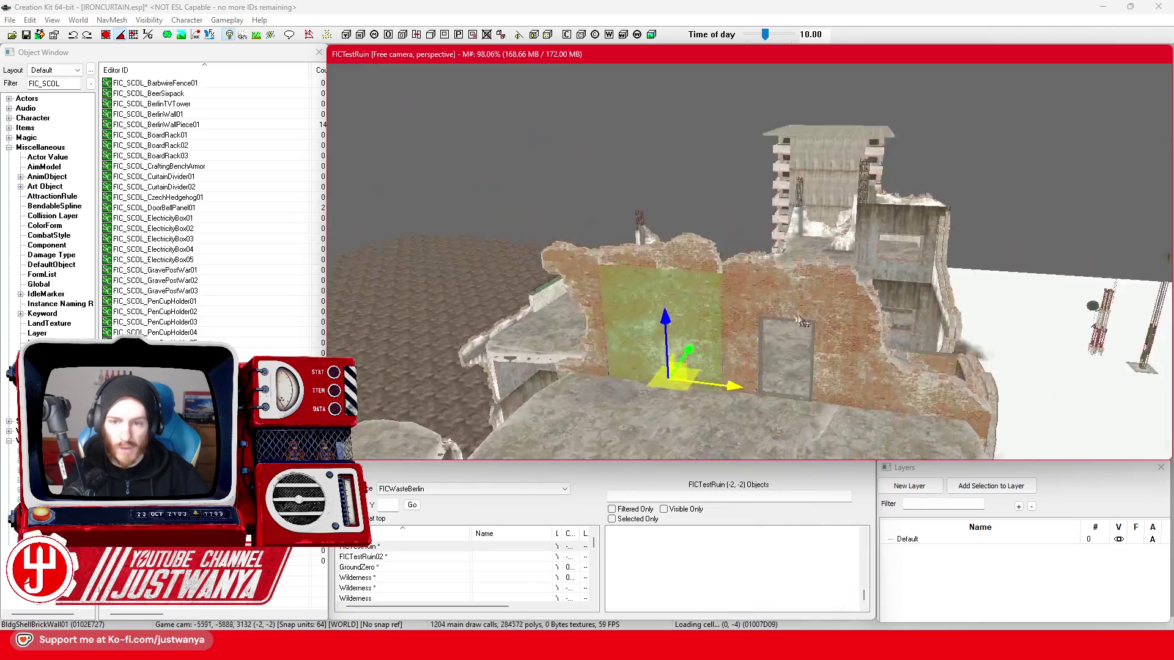
{"action": "left_click", "coordinate": [828, 286]}
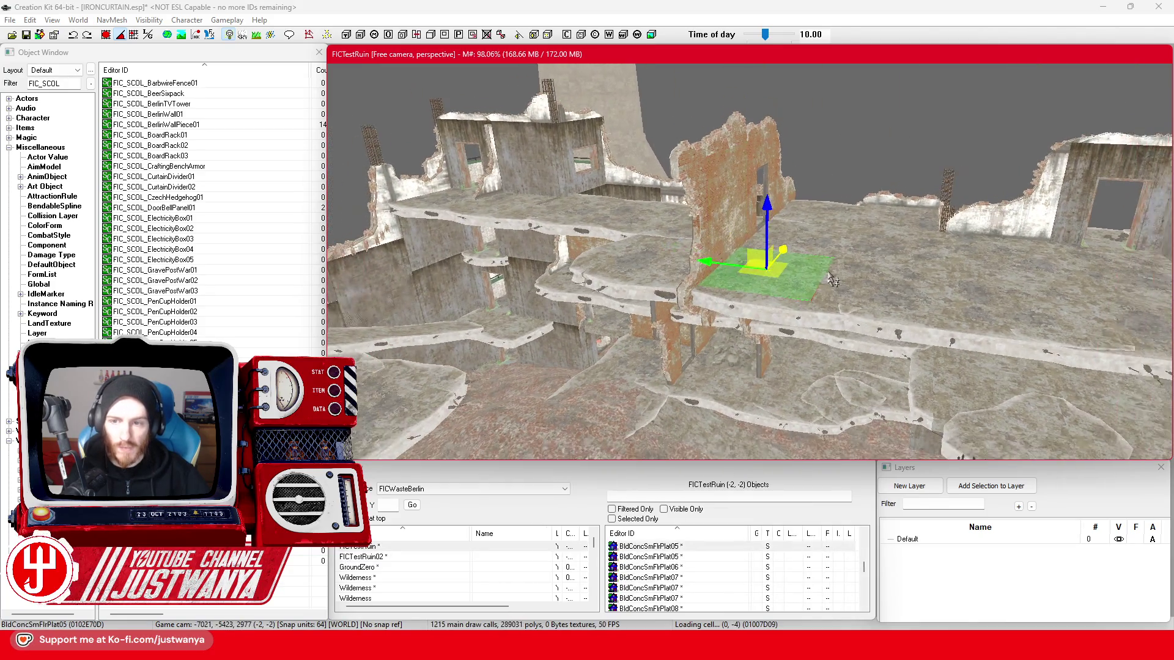
{"action": "key", "text": "shift"}
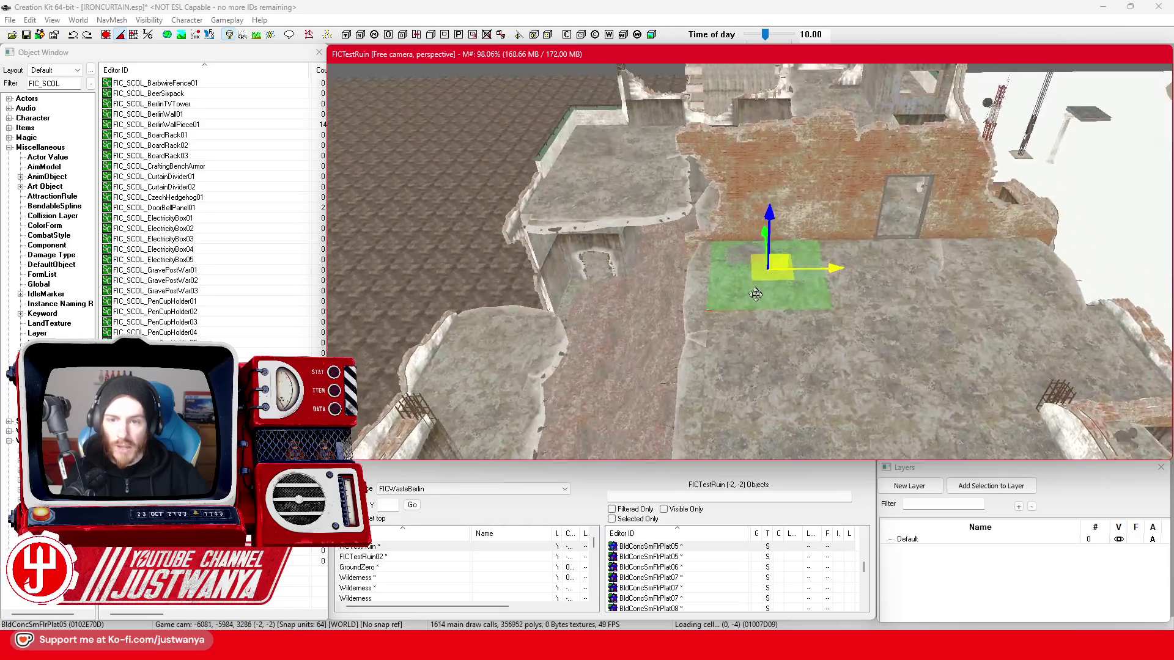
{"action": "left_click", "coordinate": [749, 182]}
{"action": "key", "text": "shift"}
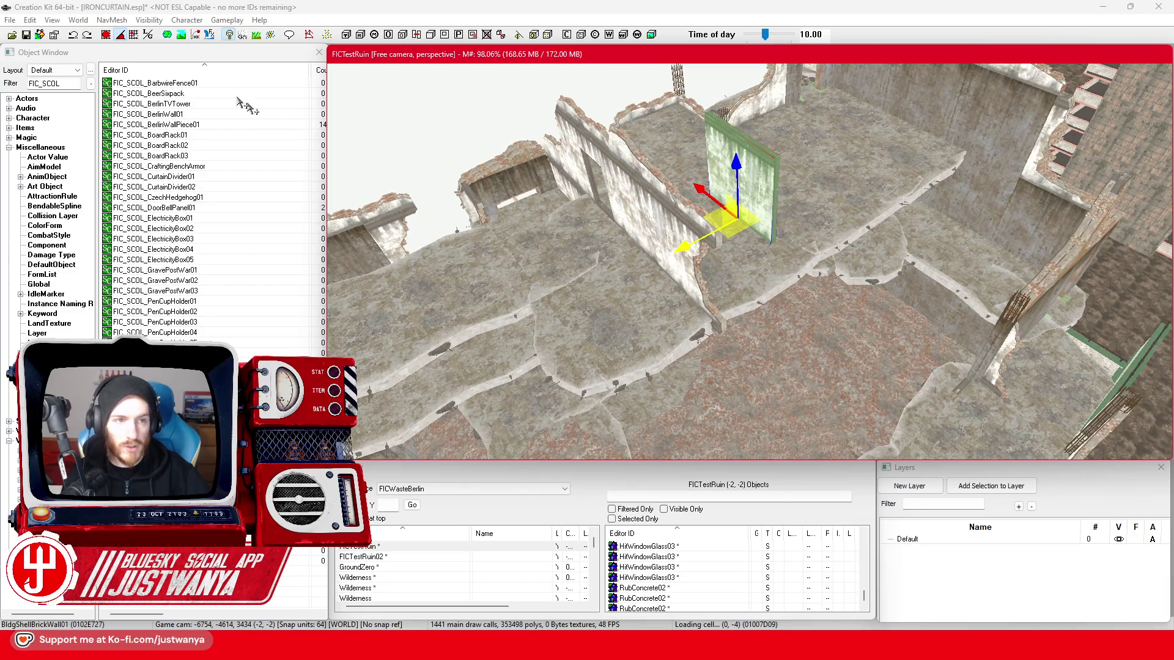
{"action": "left_click", "coordinate": [106, 36]}
{"action": "left_click", "coordinate": [711, 271]}
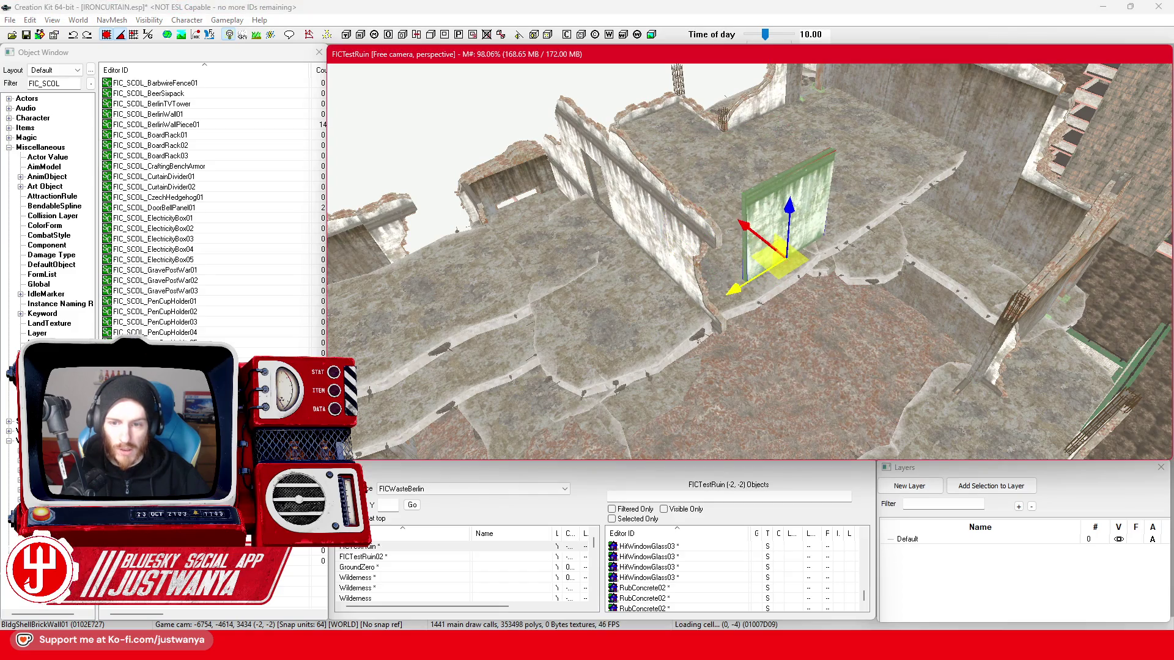
{"action": "left_click_drag", "start_coordinate": [710, 271], "coordinate": [658, 286]}
- Rotate the brick wall panel to a new angle and bring it head-on into view
{"action": "key", "text": "e"}
{"action": "left_click_drag", "start_coordinate": [662, 354], "coordinate": [754, 336]}
{"action": "scroll", "coordinate": [754, 336], "scroll_direction": "up", "scroll_amount": 5}
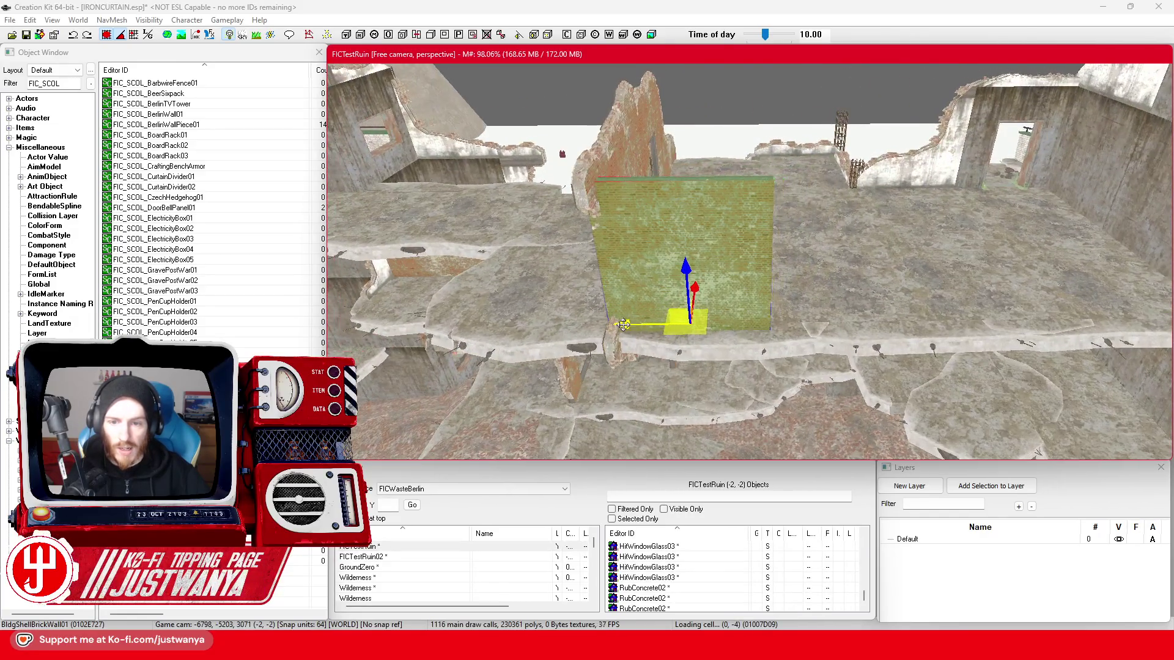
{"action": "left_click_drag", "start_coordinate": [887, 315], "coordinate": [814, 312]}
{"action": "mouse_move", "coordinate": [710, 310]}
{"action": "left_mouse_down"}
{"action": "mouse_move", "coordinate": [1061, 328]}
{"action": "mouse_move", "coordinate": [801, 292]}
{"action": "mouse_move", "coordinate": [831, 299]}
{"action": "left_mouse_up"}
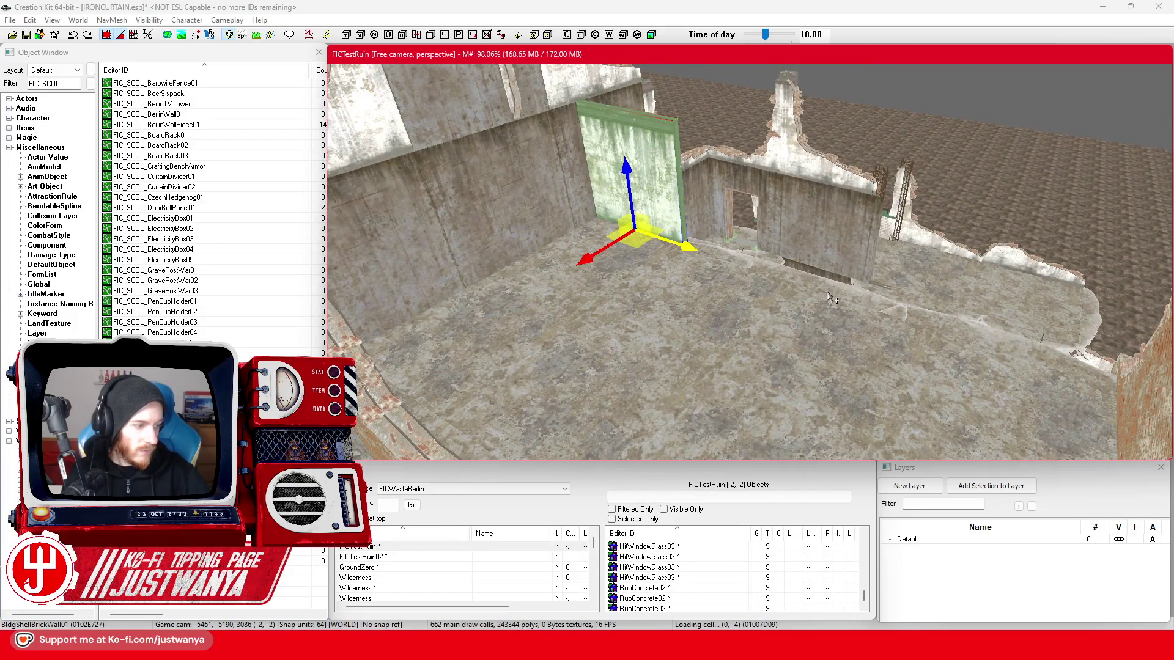
{"action": "left_click", "coordinate": [645, 139]}
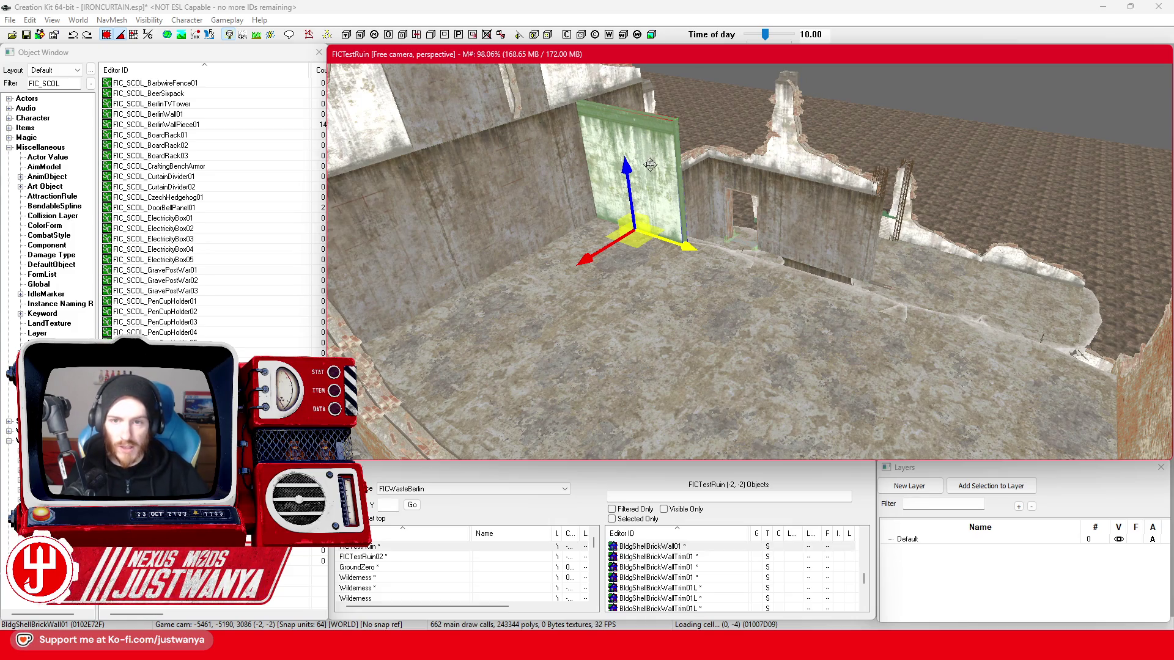
- Frame and inspect the BldgShellBrickWallTrim04 trim and the BldgShellBrickWall01 wall up close
{"action": "mouse_move", "coordinate": [779, 212]}
{"action": "left_mouse_down"}
{"action": "mouse_move", "coordinate": [762, 245]}
{"action": "mouse_move", "coordinate": [719, 174]}
{"action": "left_mouse_up"}
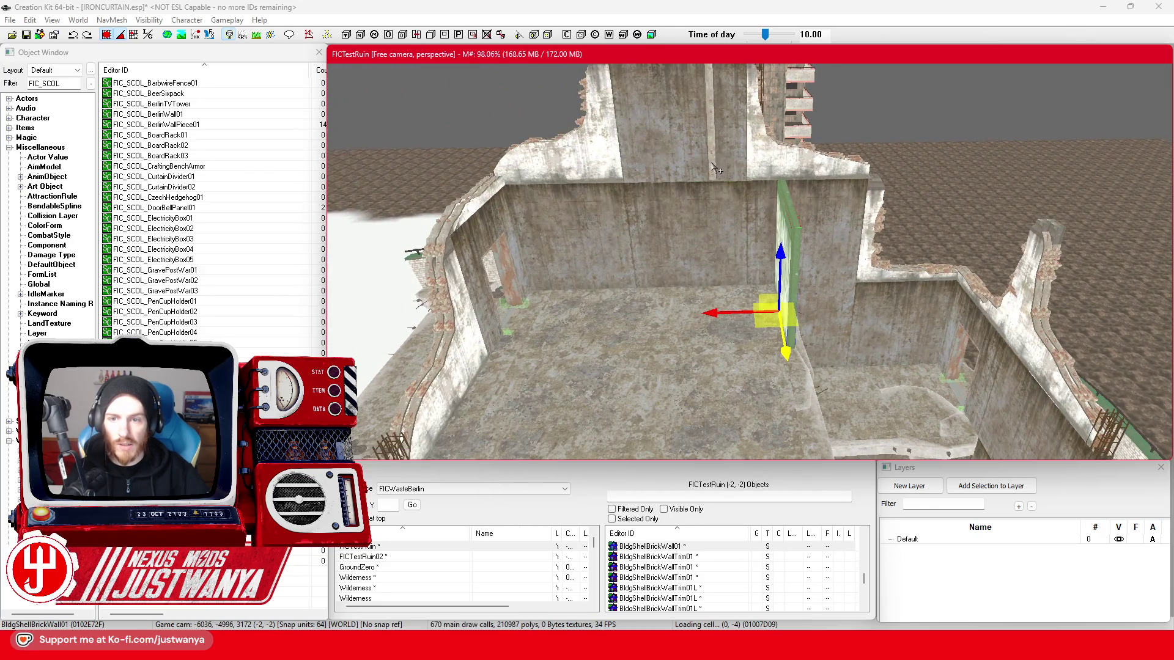
{"action": "left_click", "coordinate": [715, 169]}
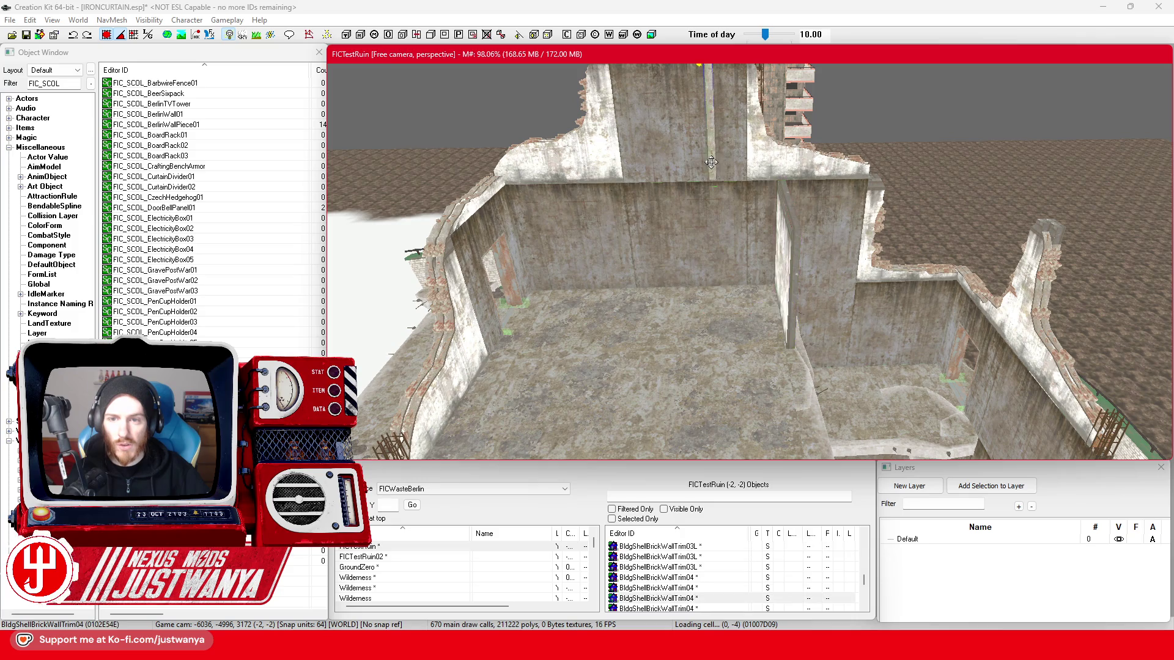
{"action": "key", "text": "c"}
{"action": "mouse_move", "coordinate": [718, 168]}
{"action": "left_mouse_down"}
{"action": "mouse_move", "coordinate": [625, 149]}
{"action": "mouse_move", "coordinate": [696, 123]}
{"action": "mouse_move", "coordinate": [701, 156]}
{"action": "left_mouse_up"}
{"action": "left_click", "coordinate": [805, 406]}
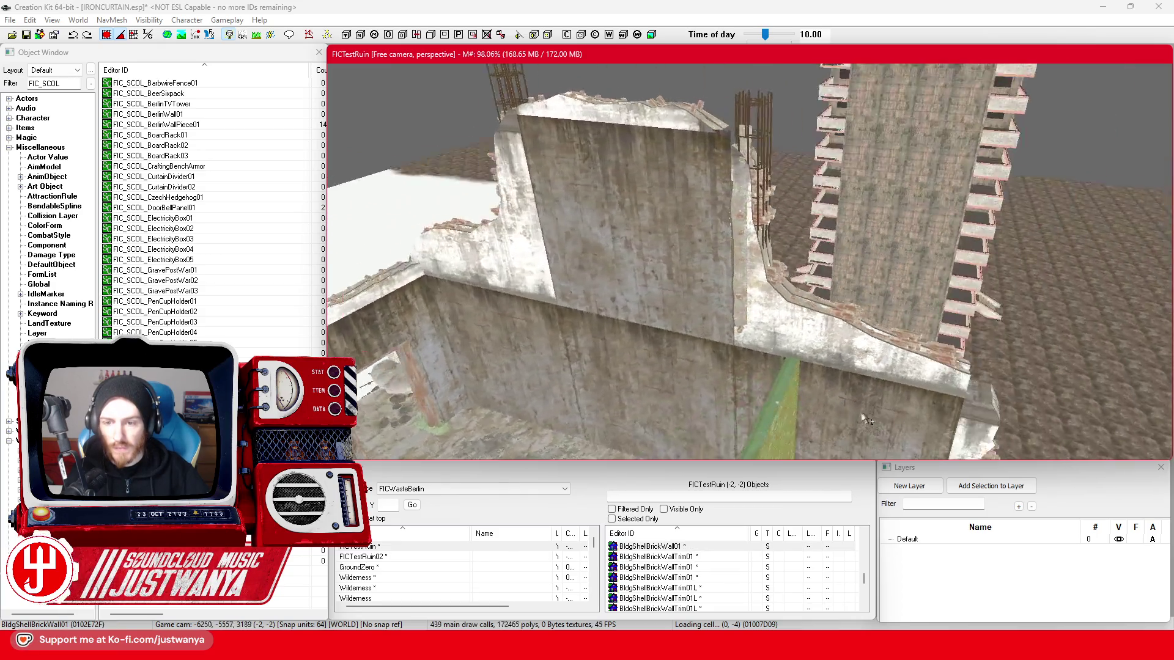
{"action": "key", "text": "c"}
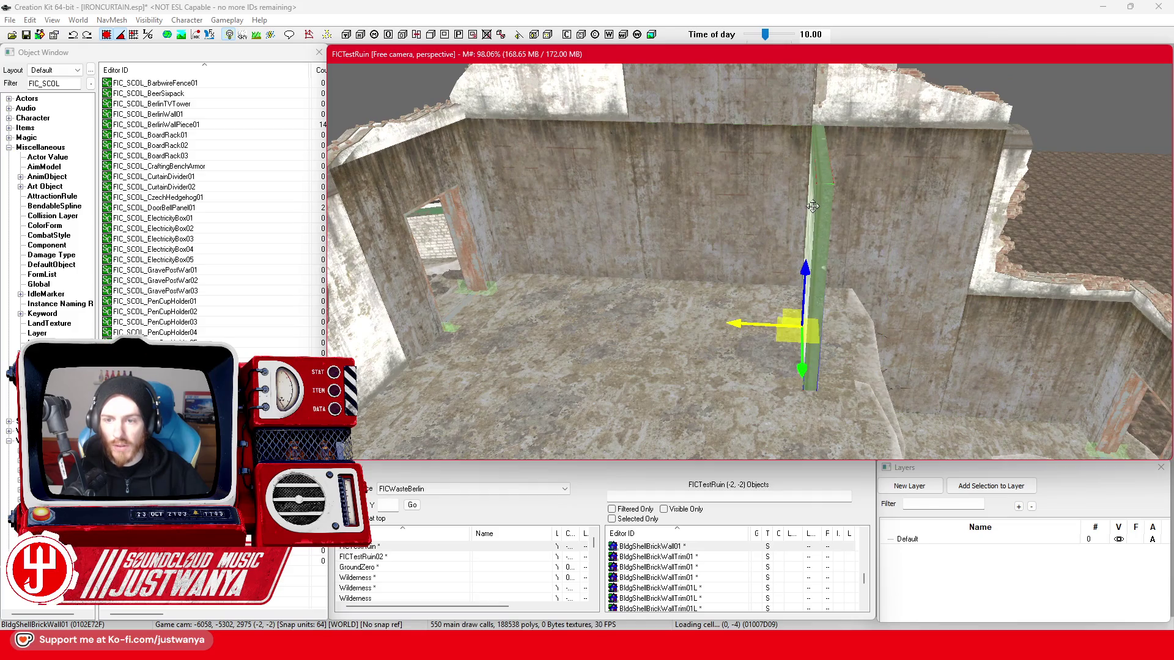
{"action": "left_click_drag", "start_coordinate": [821, 204], "coordinate": [748, 240]}
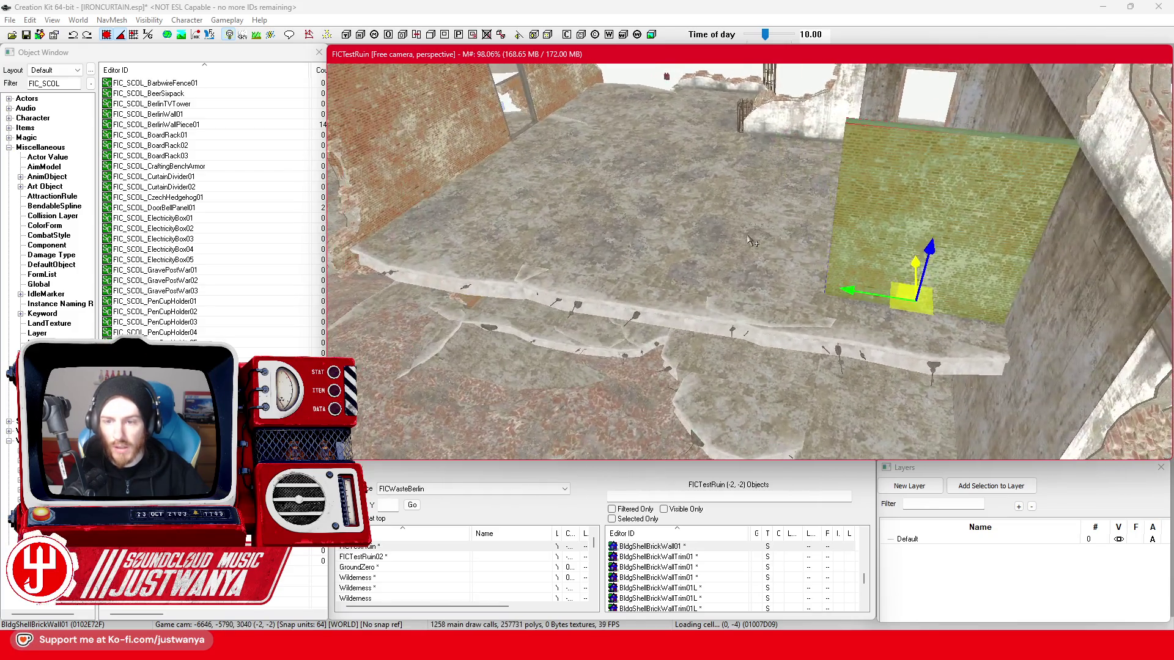
- Move the brick wall into the room's centre, then step through its edits with undo and redo
{"action": "left_click_drag", "start_coordinate": [878, 289], "coordinate": [666, 257]}
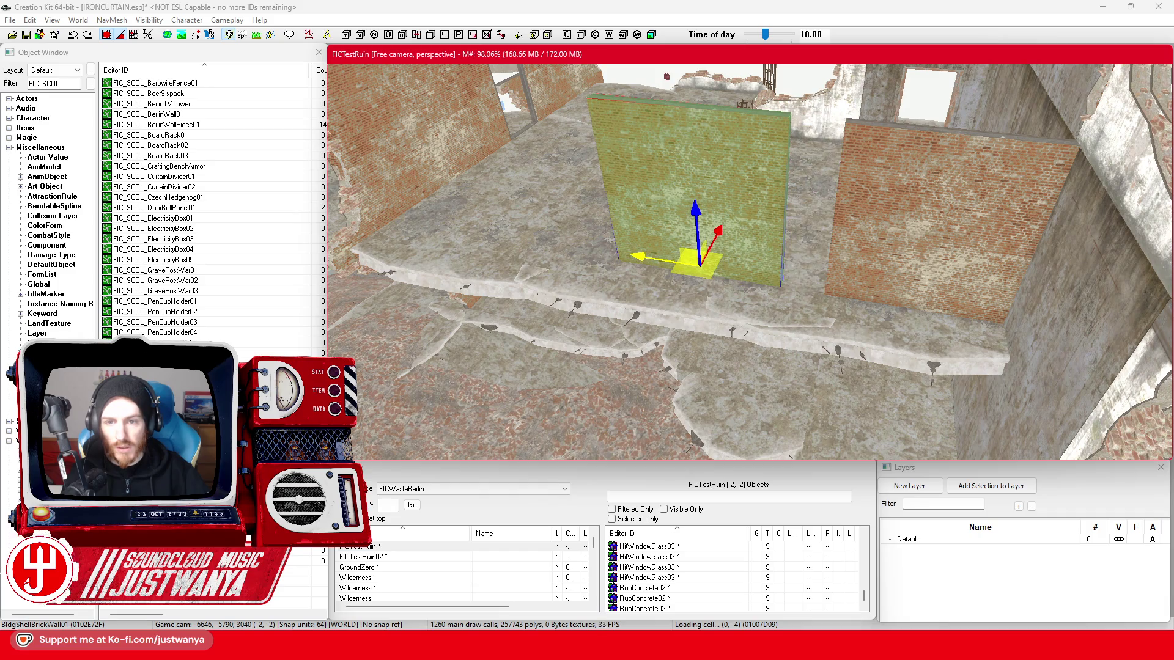
{"action": "left_click_drag", "start_coordinate": [569, 245], "coordinate": [610, 247]}
{"action": "key", "text": "ctrl+z"}
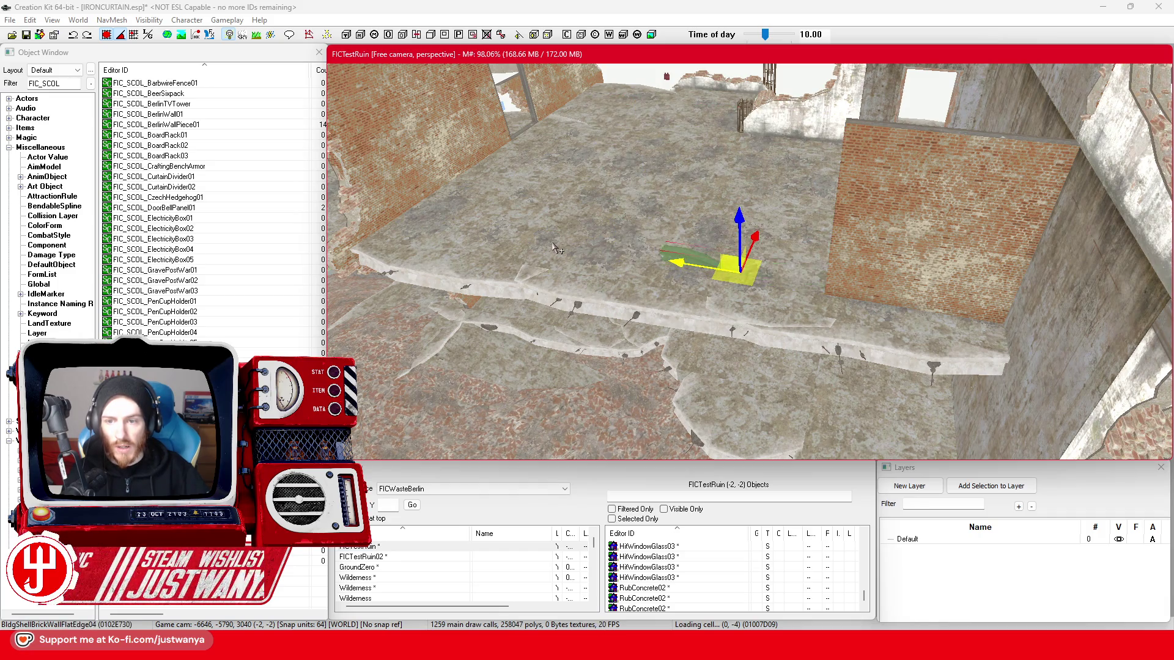
{"action": "key", "text": "ctrl+y"}
{"action": "key", "text": "ctrl+z"}
{"action": "key", "text": "ctrl+y"}
{"action": "key", "text": "ctrl+z"}
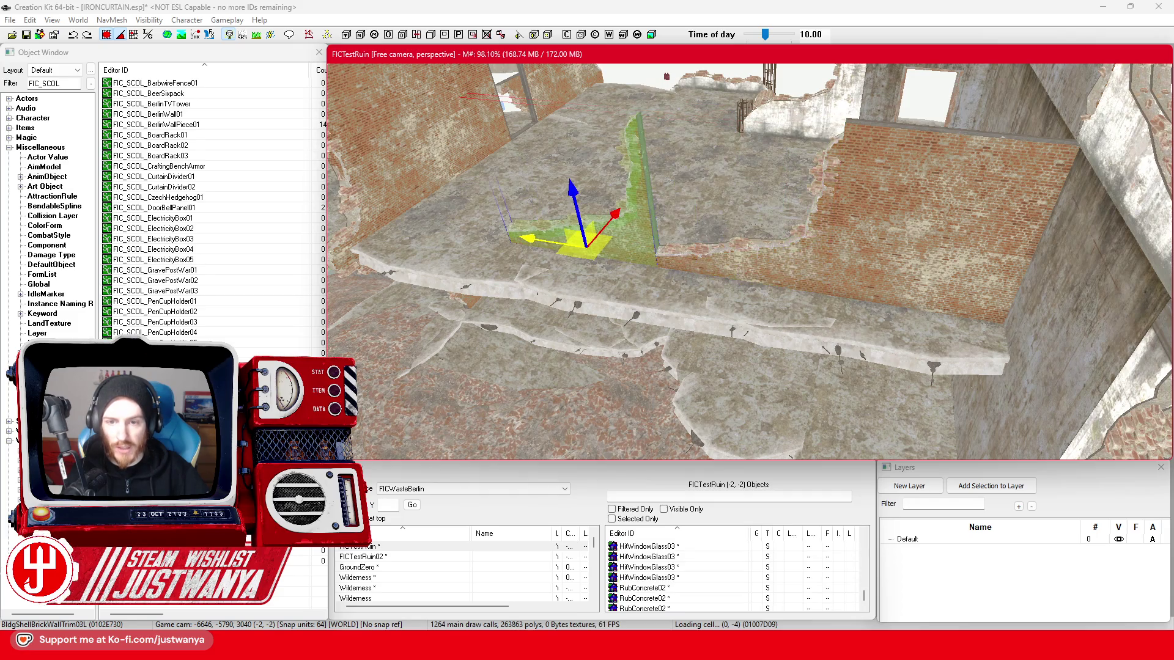
{"action": "key", "text": "ctrl+y"}
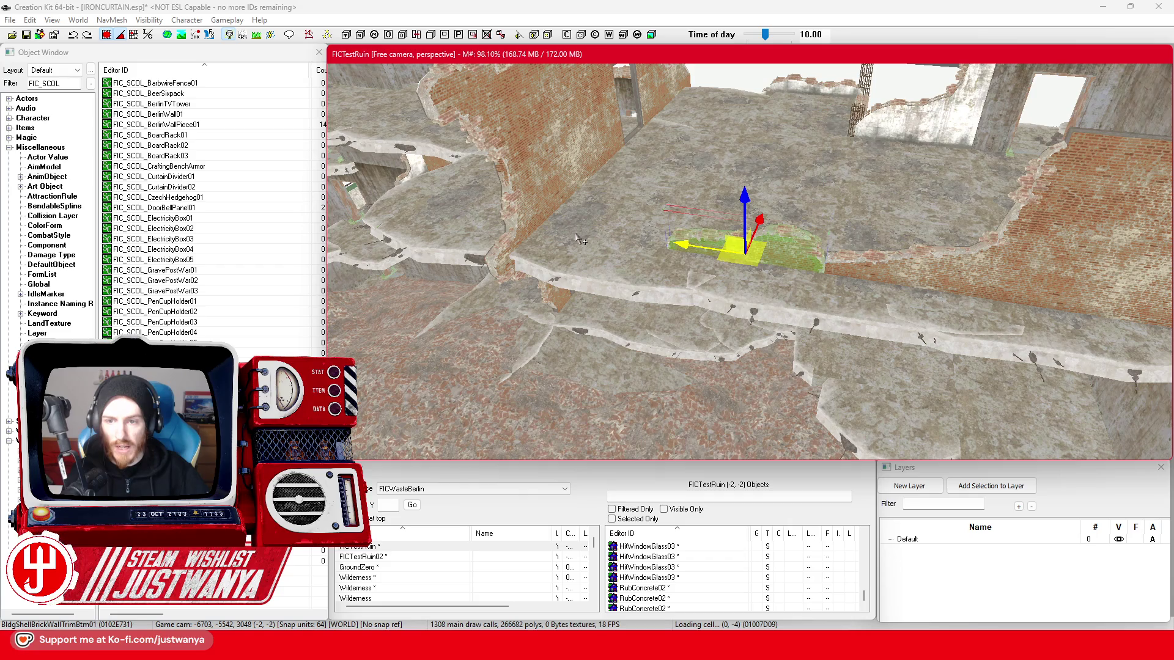
- Revert to the low BldgShellBrickWallTrimBtm01 piece and slide it left along the floor edge
{"action": "key", "text": "shift"}
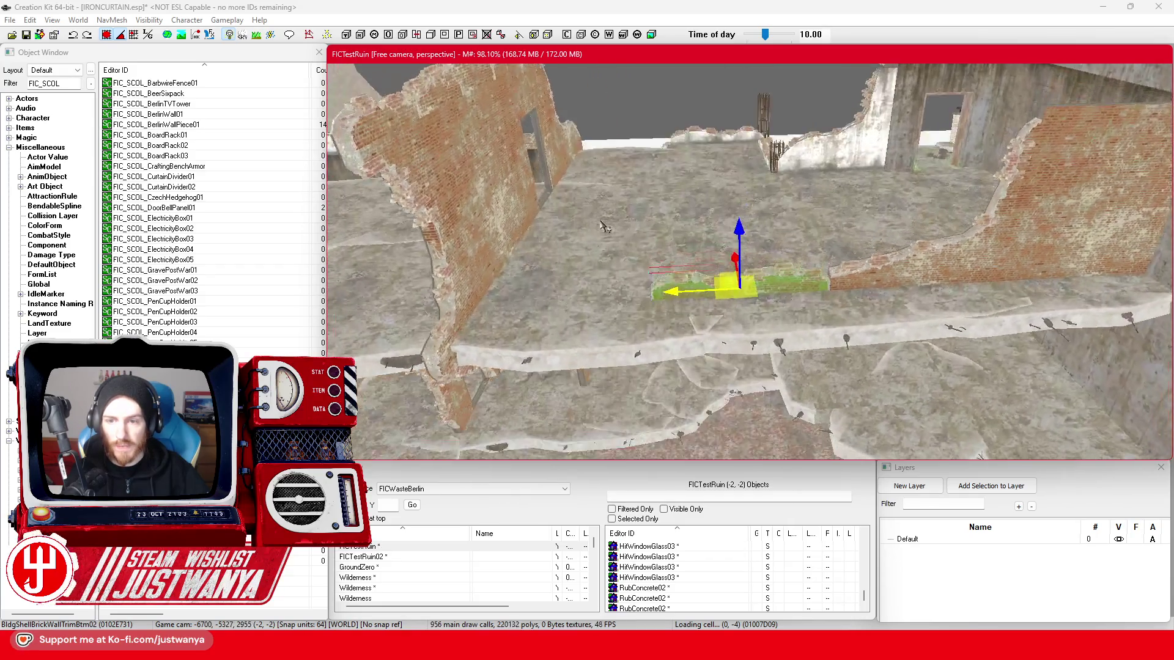
{"action": "key", "text": "ctrl+z"}
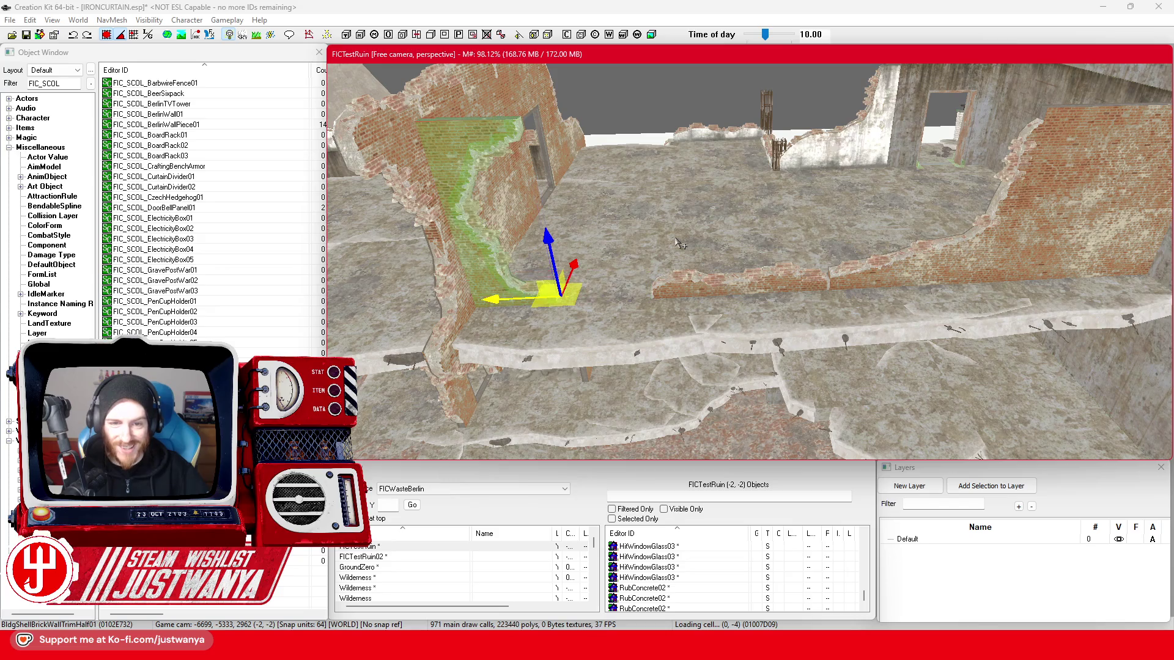
{"action": "key", "text": "ctrl+z"}
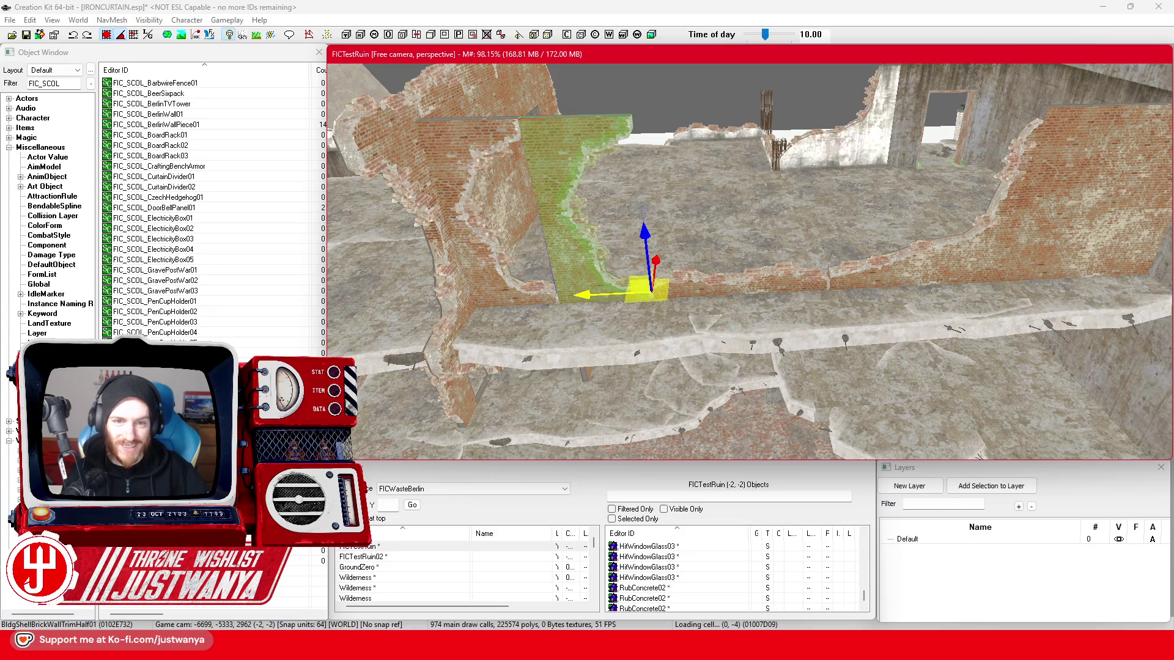
{"action": "key", "text": "ctrl+z"}
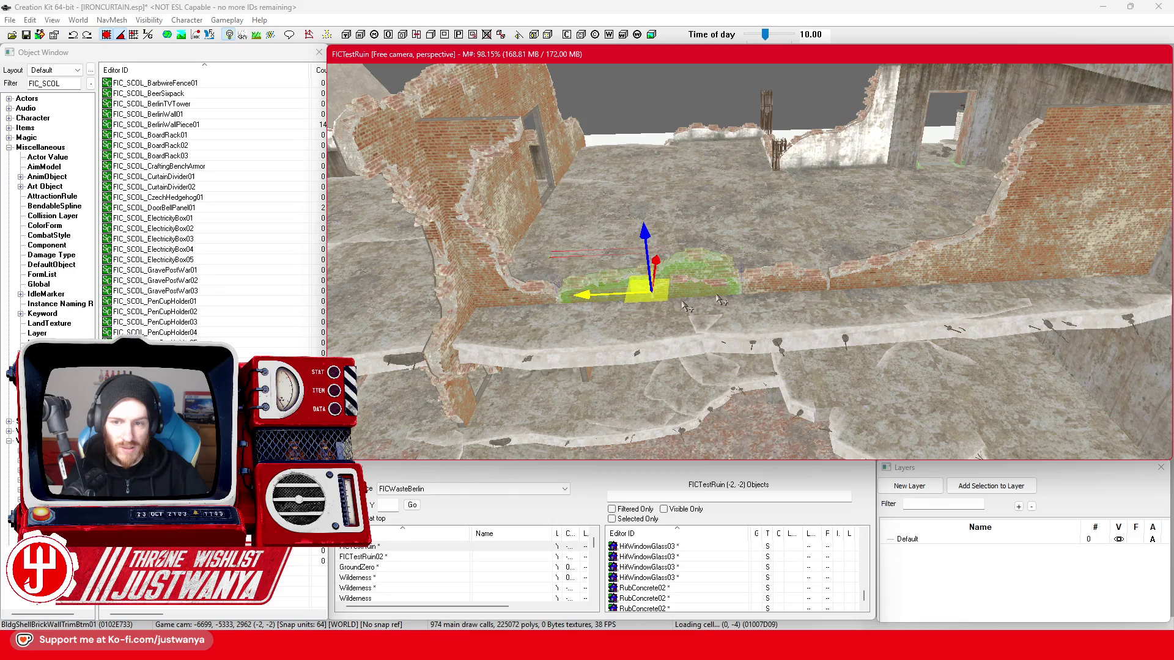
{"action": "mouse_move", "coordinate": [579, 300]}
{"action": "left_mouse_down"}
{"action": "mouse_move", "coordinate": [487, 298]}
{"action": "mouse_move", "coordinate": [530, 296]}
{"action": "left_mouse_up"}
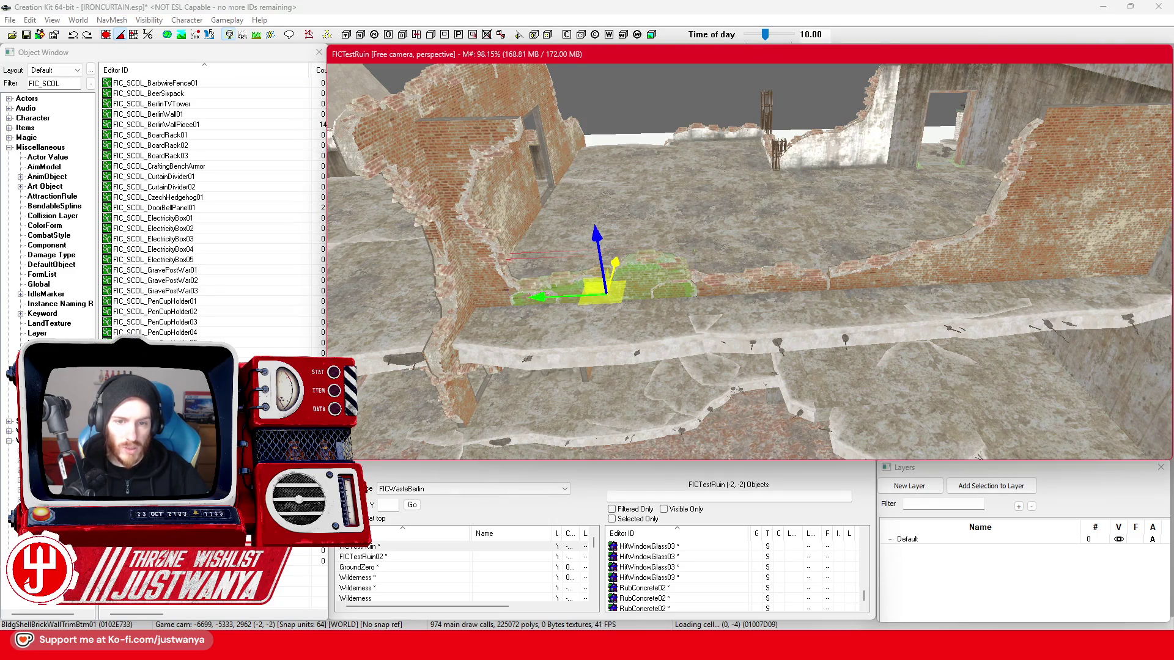
- Select the TrimHalf05L wall piece and raise it upward
{"action": "left_click", "coordinate": [485, 253]}
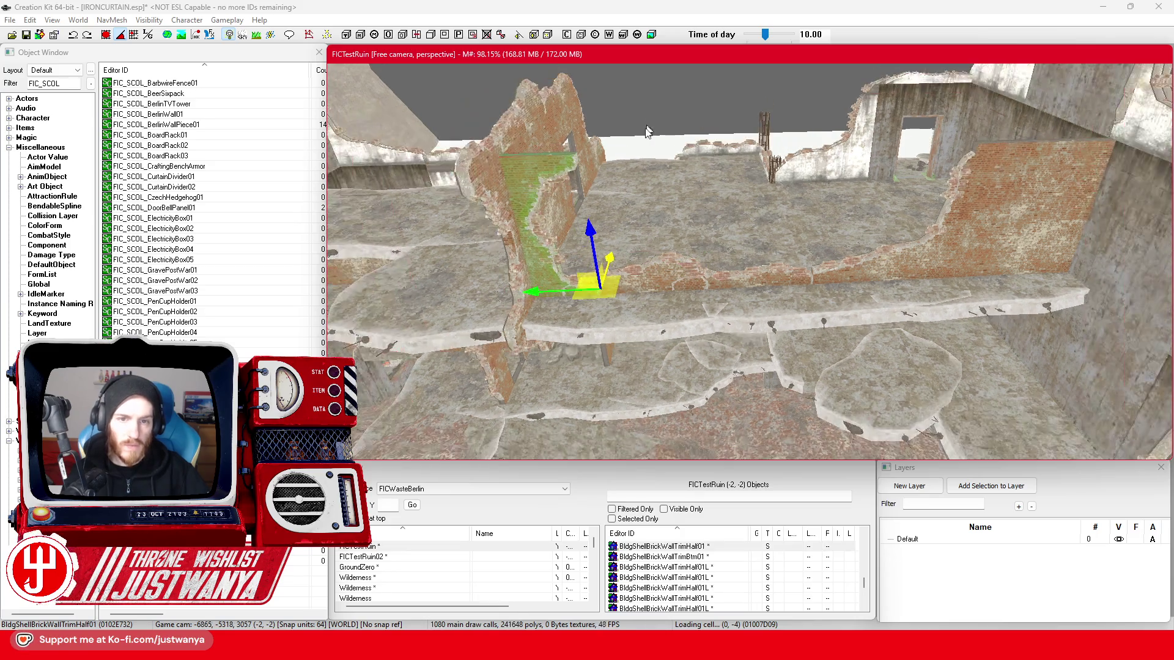
{"action": "scroll", "coordinate": [621, 158], "scroll_direction": "down", "scroll_amount": 5}
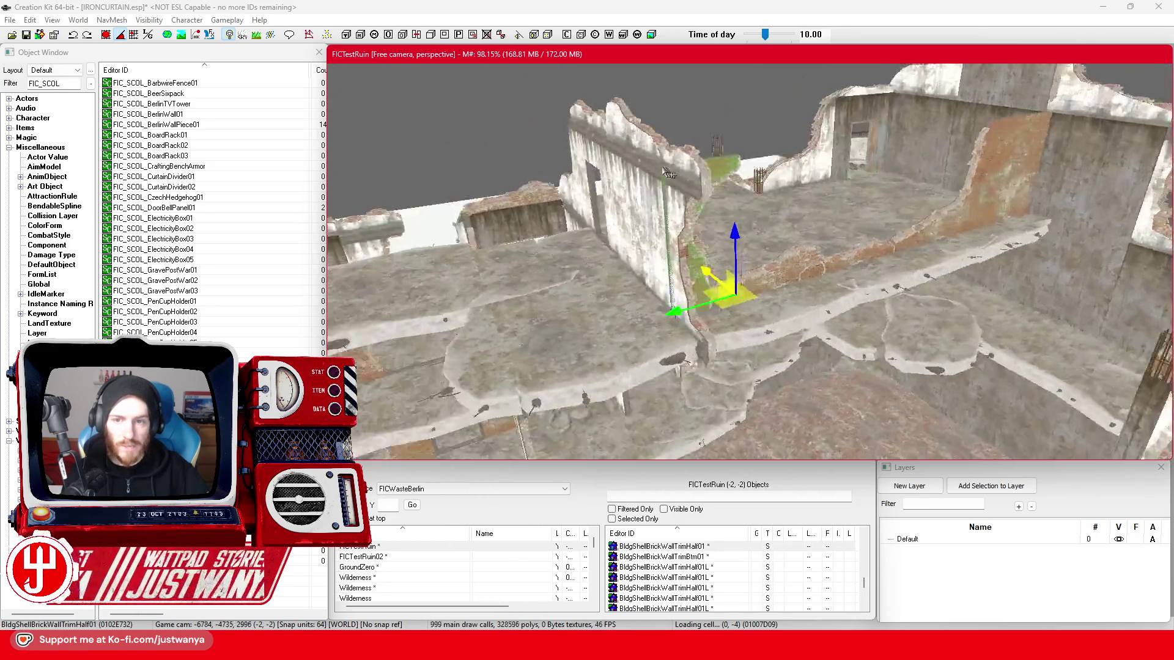
{"action": "left_click", "coordinate": [719, 365]}
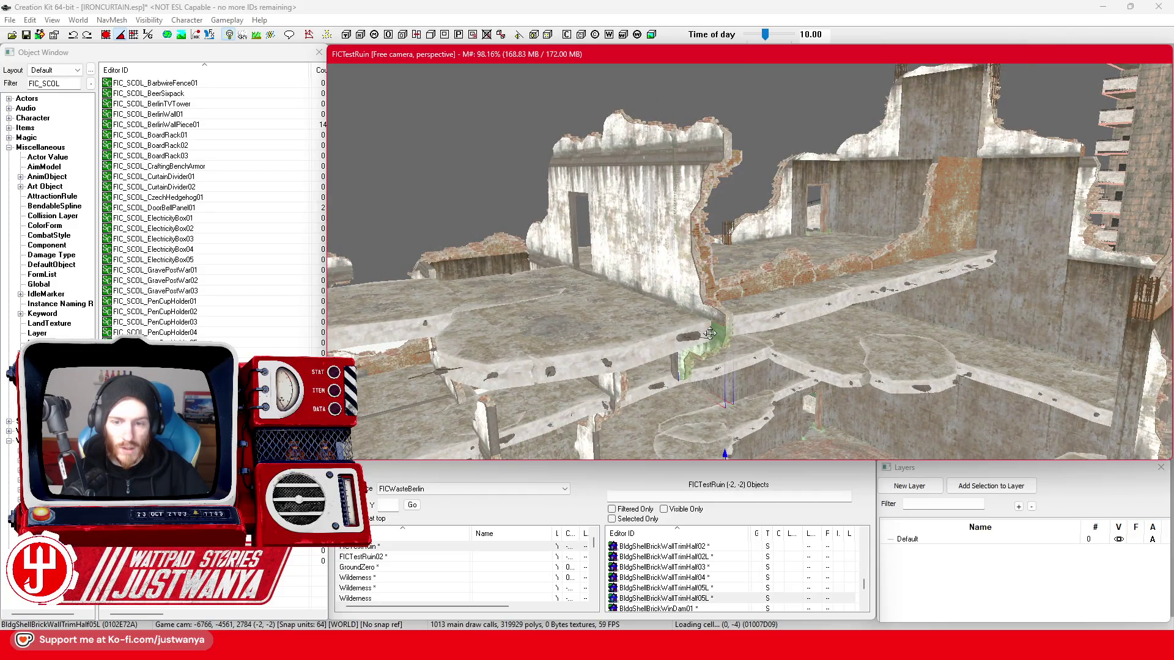
{"action": "scroll", "coordinate": [730, 371], "scroll_direction": "up", "scroll_amount": 2}
{"action": "left_click_drag", "start_coordinate": [730, 370], "coordinate": [719, 137]}
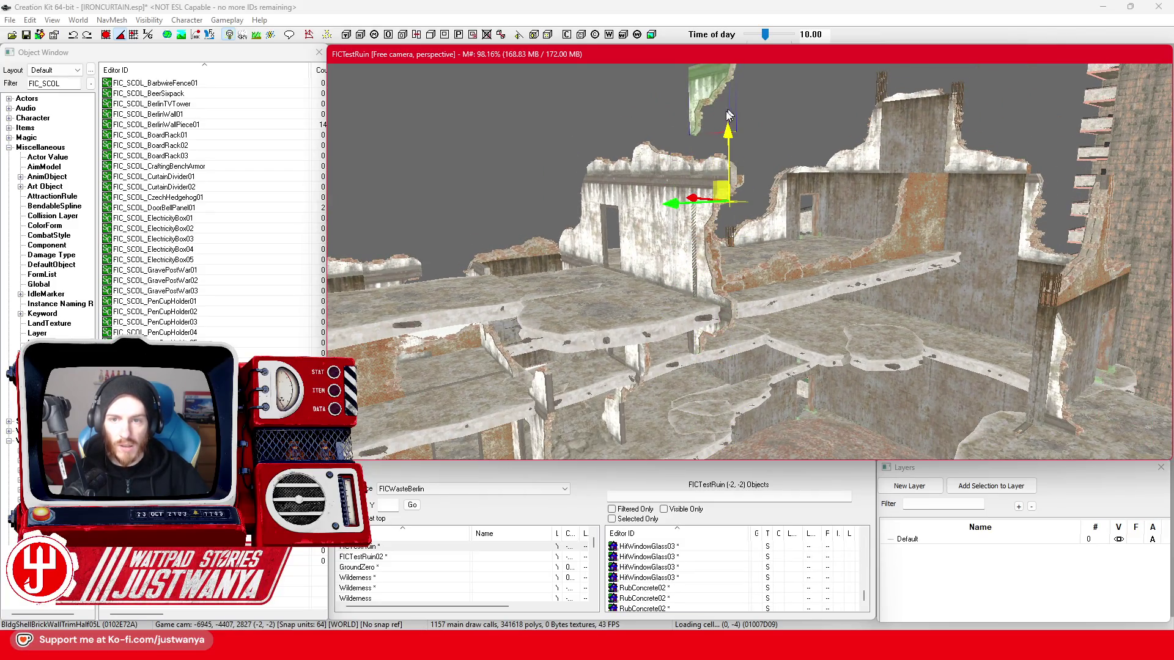
{"action": "key", "text": "e"}
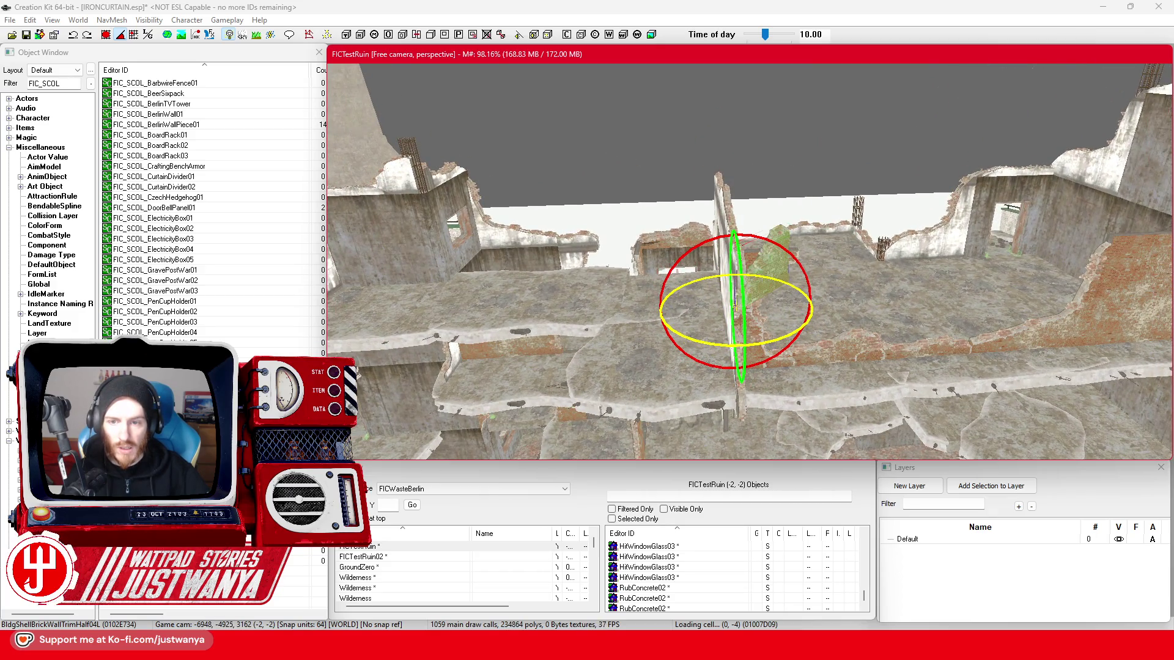
{"action": "key", "text": "w"}
- Move the right-hand brick wall across the ruin, then left toward the centre
{"action": "left_click", "coordinate": [1095, 269]}
{"action": "key", "text": "f"}
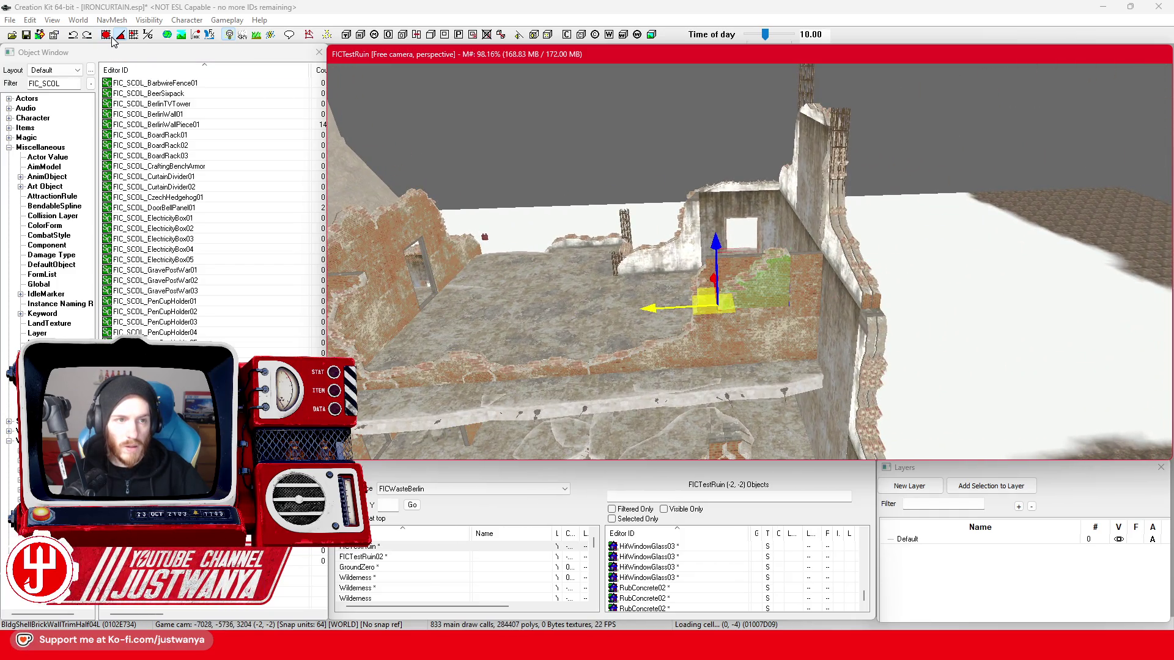
{"action": "scroll", "coordinate": [754, 297], "scroll_direction": "up", "scroll_amount": 3}
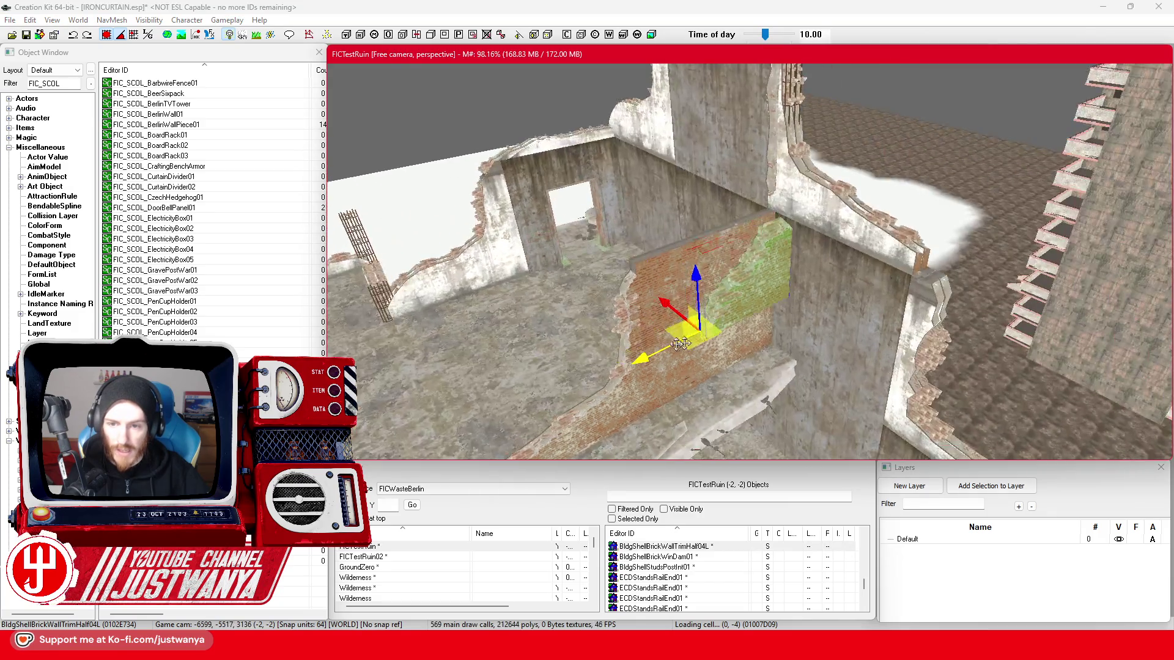
{"action": "left_click_drag", "start_coordinate": [680, 344], "coordinate": [732, 301]}
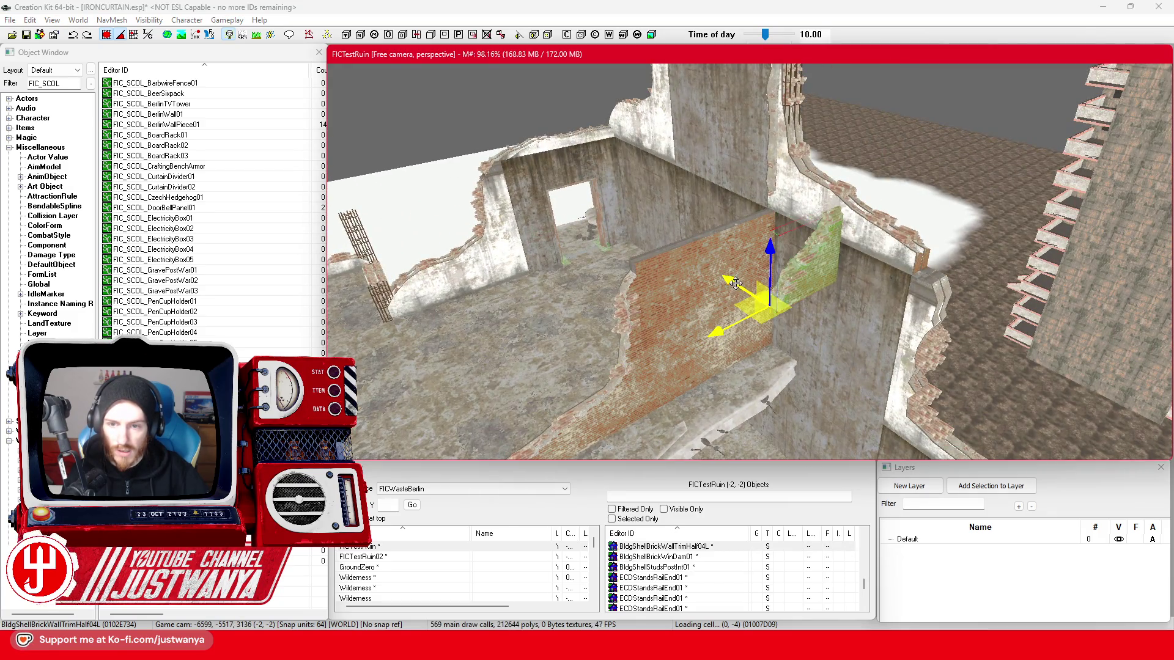
{"action": "key", "text": "f"}
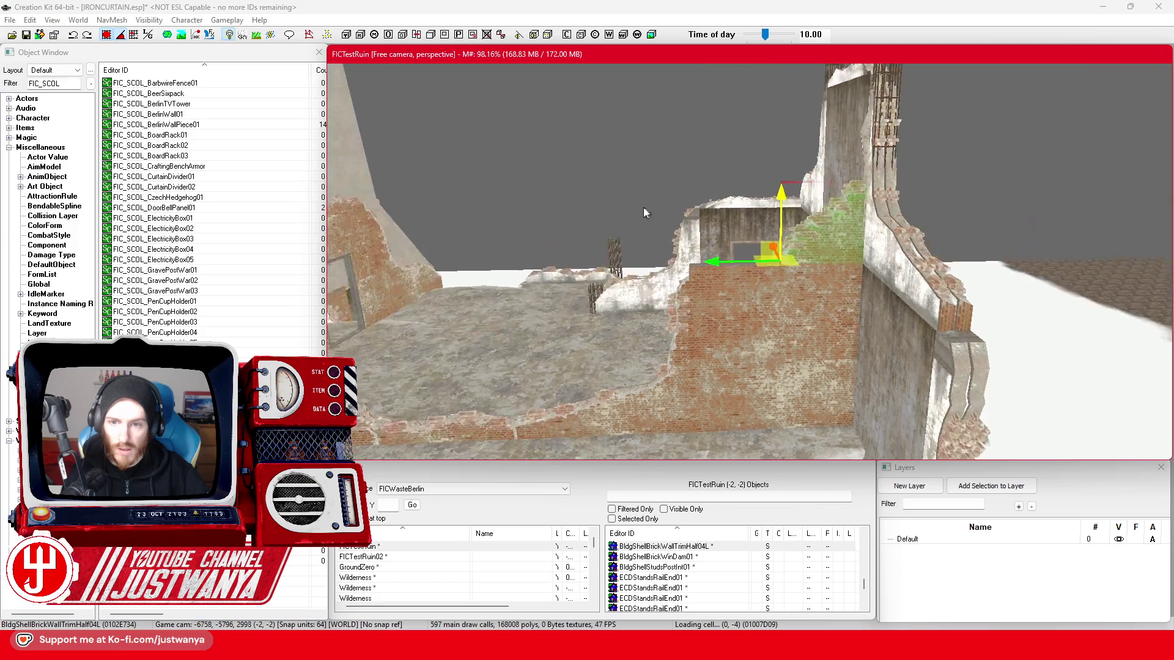
{"action": "mouse_move", "coordinate": [692, 196]}
{"action": "left_mouse_down"}
{"action": "mouse_move", "coordinate": [643, 243]}
{"action": "mouse_move", "coordinate": [573, 203]}
{"action": "mouse_move", "coordinate": [426, 197]}
{"action": "left_mouse_up"}
{"action": "key", "text": "f"}
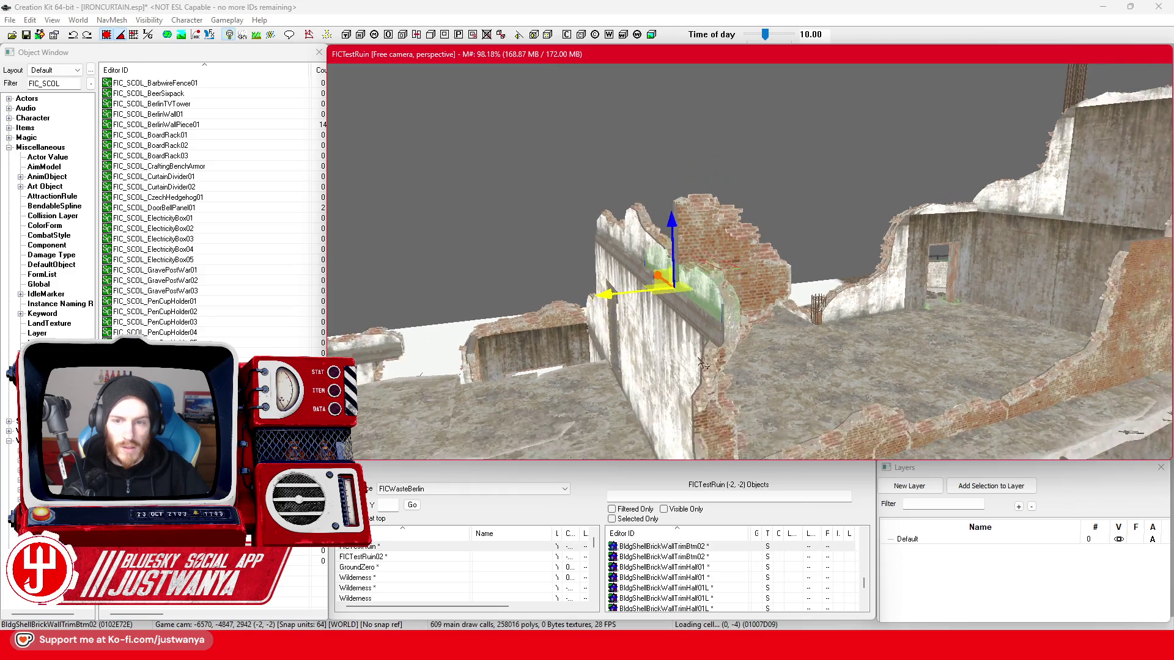
{"action": "left_click_drag", "start_coordinate": [836, 363], "coordinate": [709, 370]}
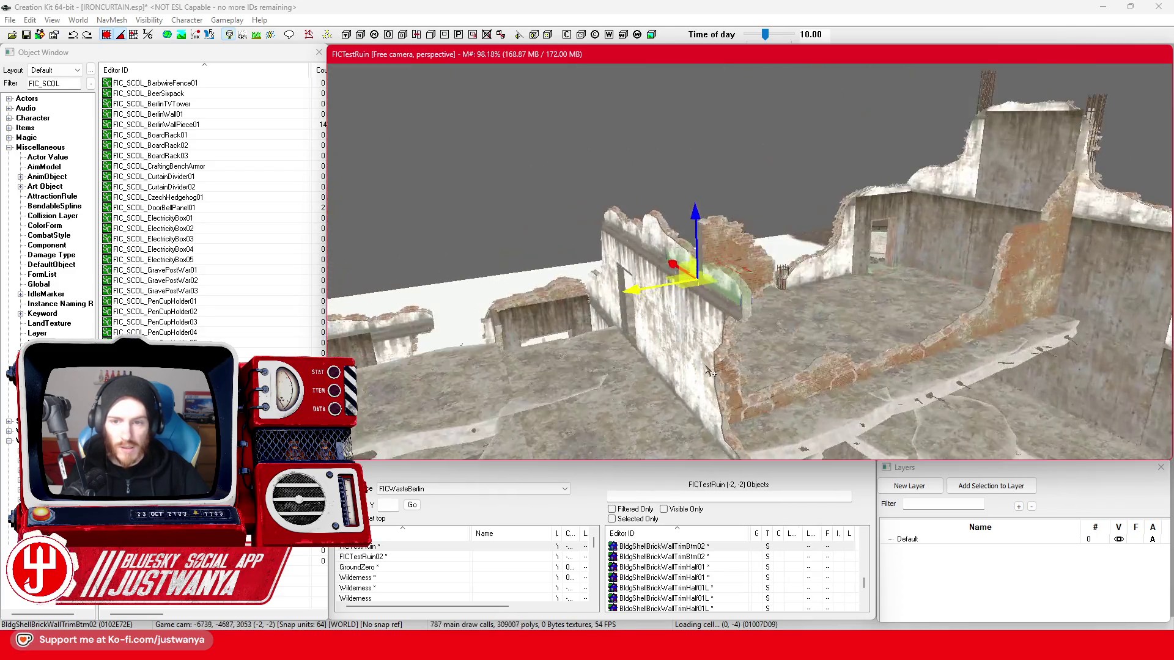
{"action": "left_click", "coordinate": [616, 301]}
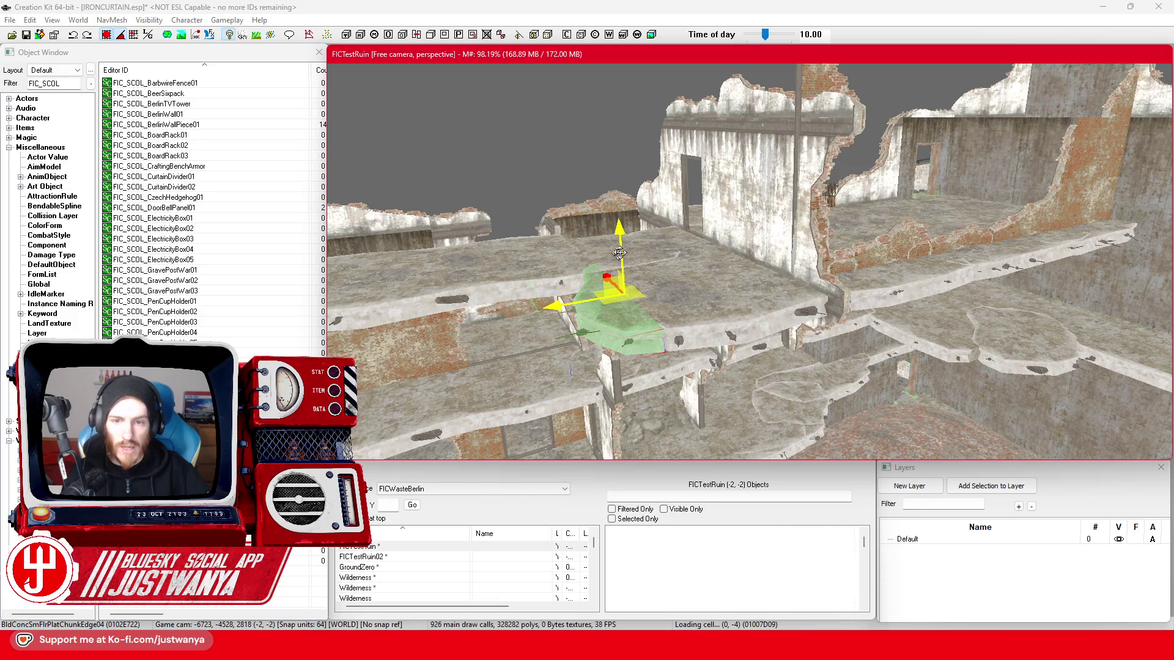
{"action": "mouse_move", "coordinate": [619, 157]}
{"action": "left_mouse_down"}
{"action": "mouse_move", "coordinate": [611, 257]}
{"action": "mouse_move", "coordinate": [744, 308]}
{"action": "left_mouse_up"}
{"action": "mouse_move", "coordinate": [687, 266]}
{"action": "left_mouse_down"}
{"action": "mouse_move", "coordinate": [629, 283]}
{"action": "mouse_move", "coordinate": [716, 264]}
{"action": "left_mouse_up"}
{"action": "left_click", "coordinate": [746, 257]}
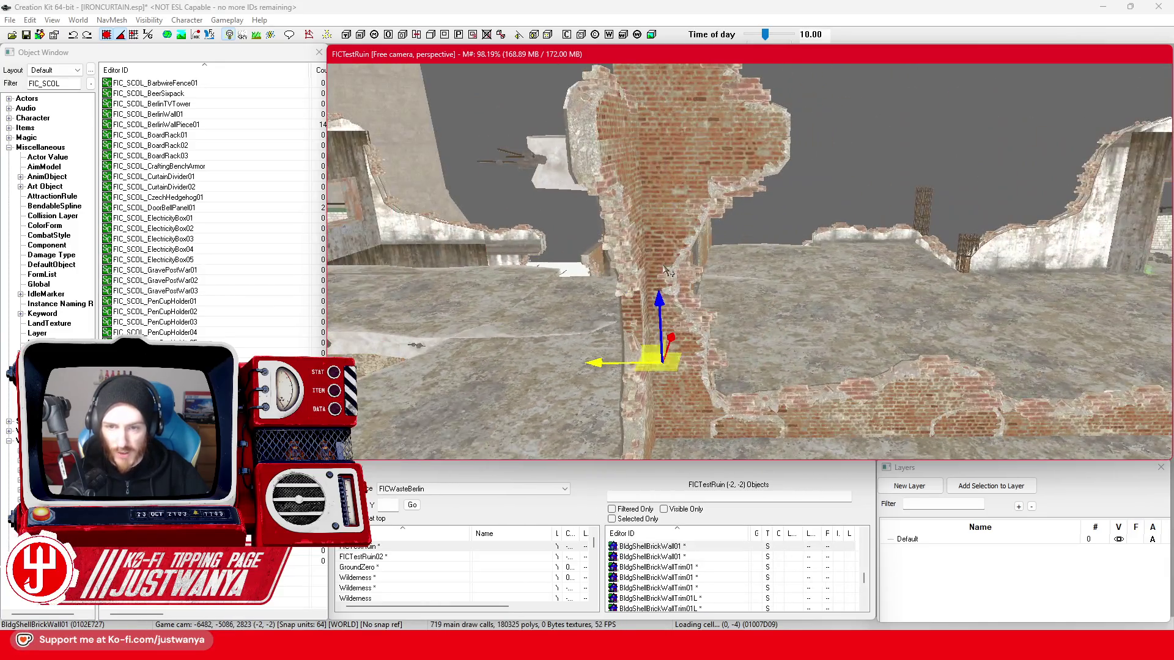
{"action": "left_click", "coordinate": [663, 265]}
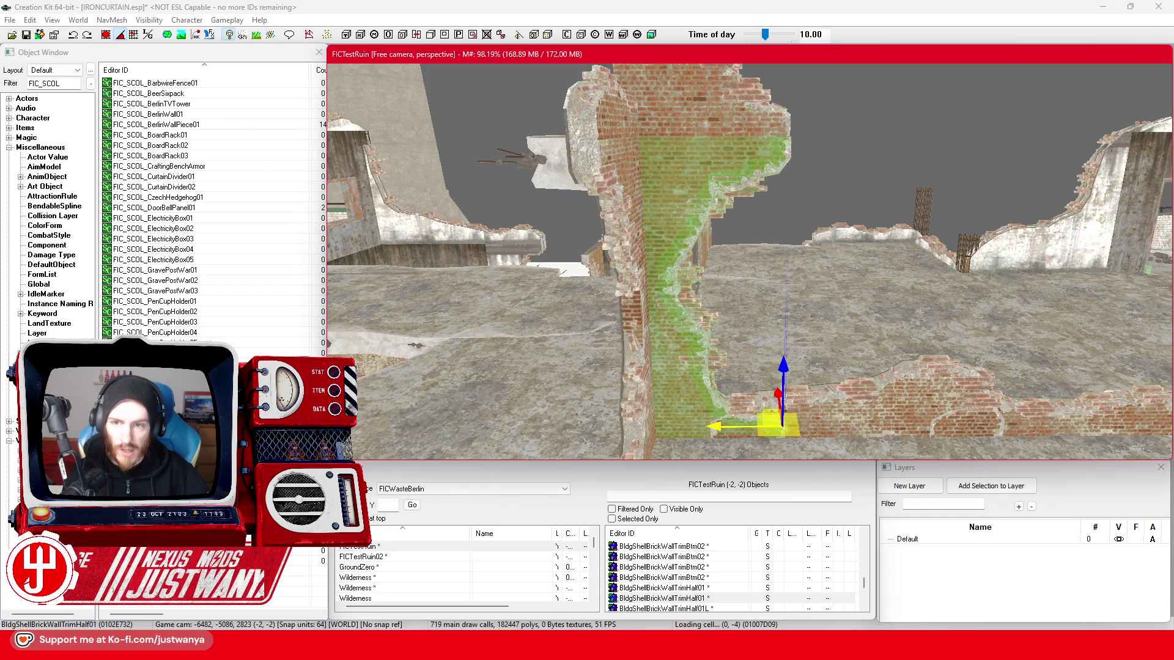
{"action": "left_click_drag", "start_coordinate": [519, 197], "coordinate": [612, 208]}
{"action": "left_click", "coordinate": [648, 236]}
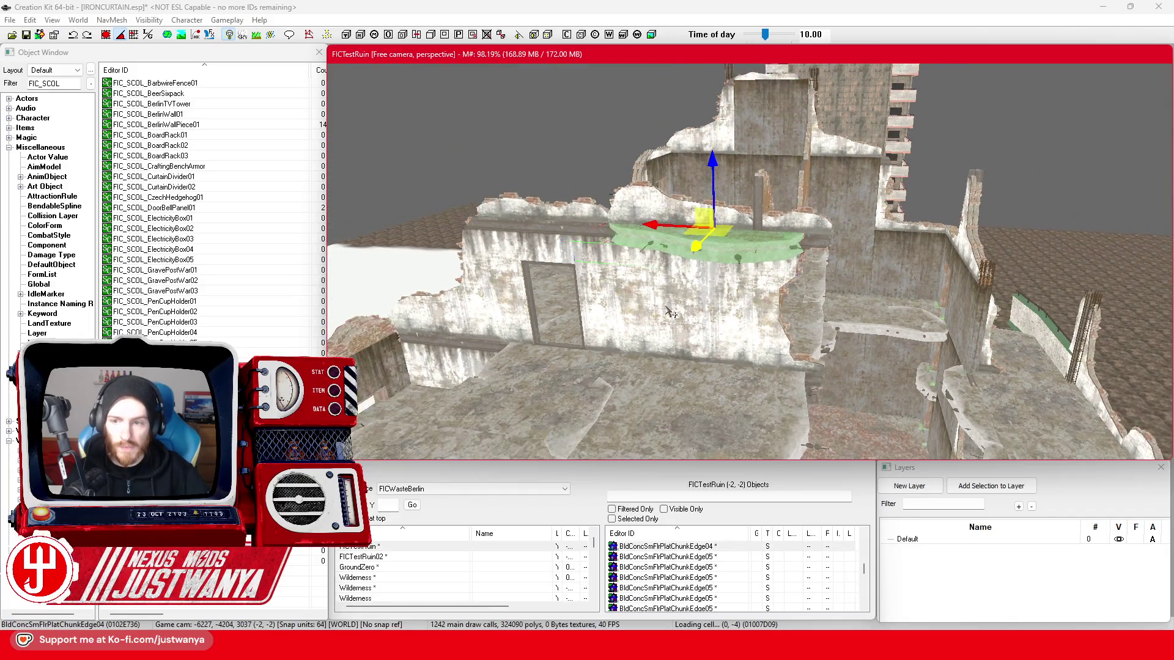
{"action": "scroll", "coordinate": [670, 312], "scroll_direction": "up", "scroll_amount": 10}
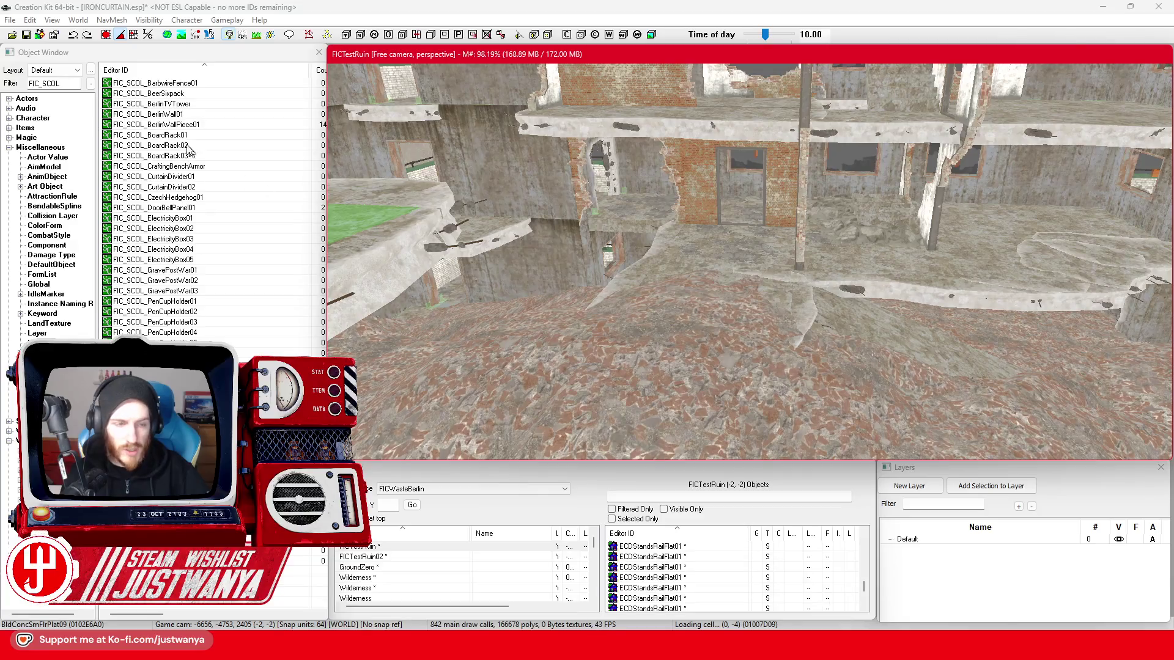
- Filter the Object Window by 'COC', place a COCMarkerHeading on the ruin's floor, and save
{"action": "double_click", "coordinate": [55, 84]}
{"action": "type", "text": "COC"}
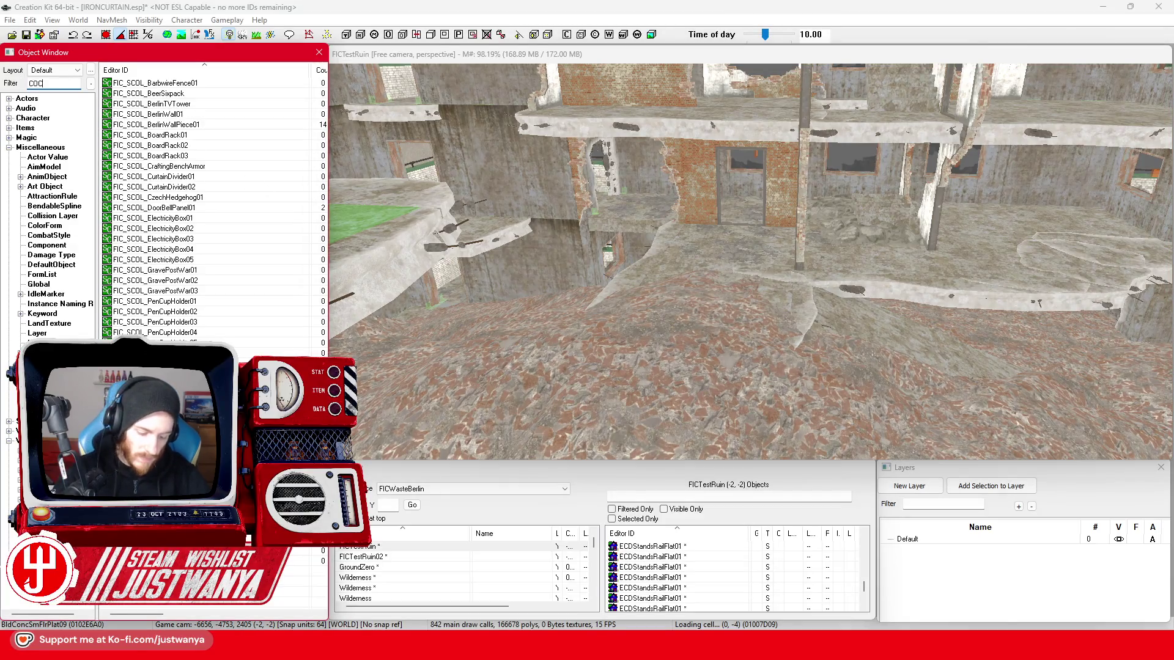
{"action": "left_click_drag", "start_coordinate": [158, 88], "coordinate": [682, 358]}
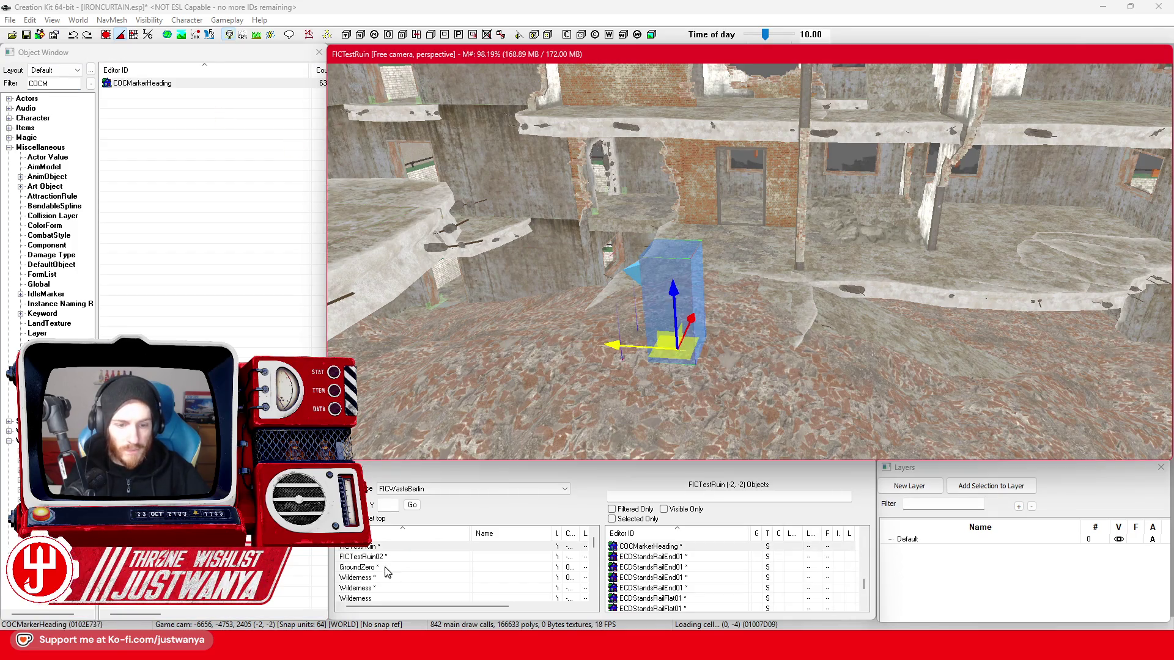
{"action": "left_click", "coordinate": [25, 35]}
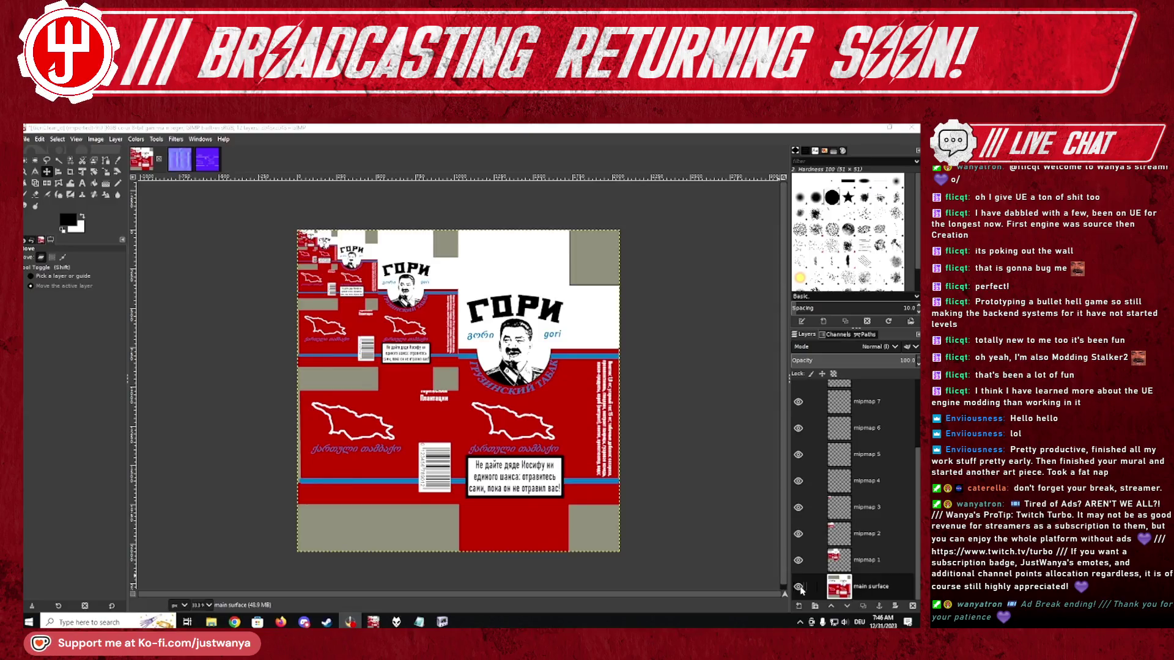
- Hide the main surface and mipmap 1, 2 and 3 layers, then switch to the normal-map image
{"action": "left_click", "coordinate": [799, 587]}
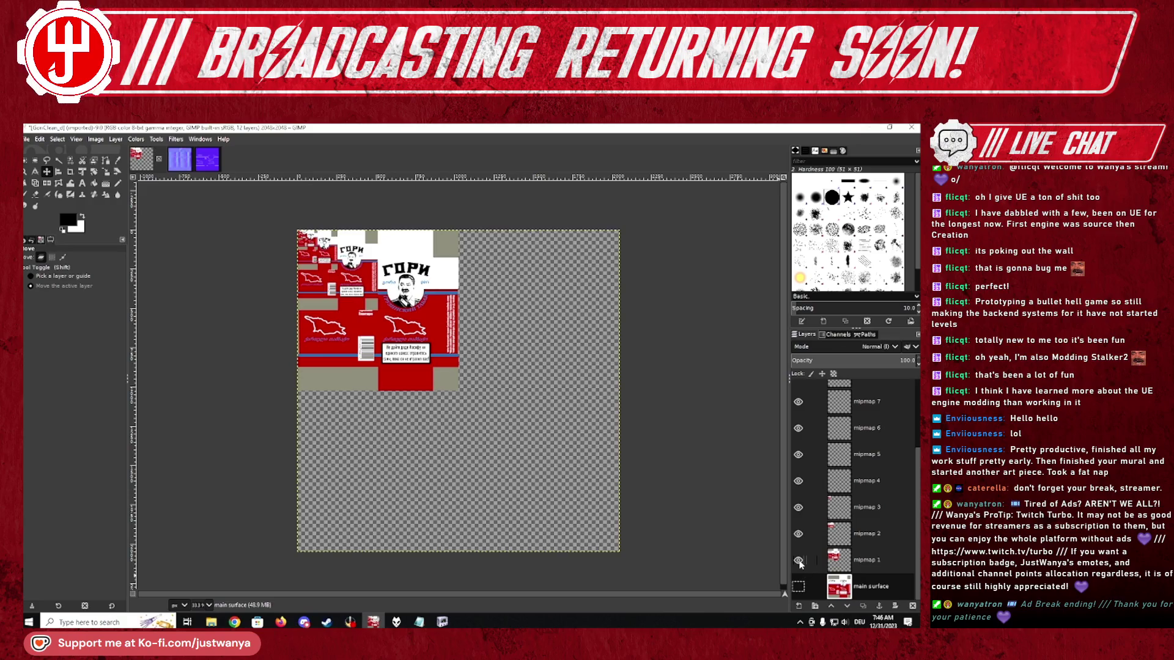
{"action": "left_click", "coordinate": [799, 561]}
{"action": "left_click", "coordinate": [800, 536]}
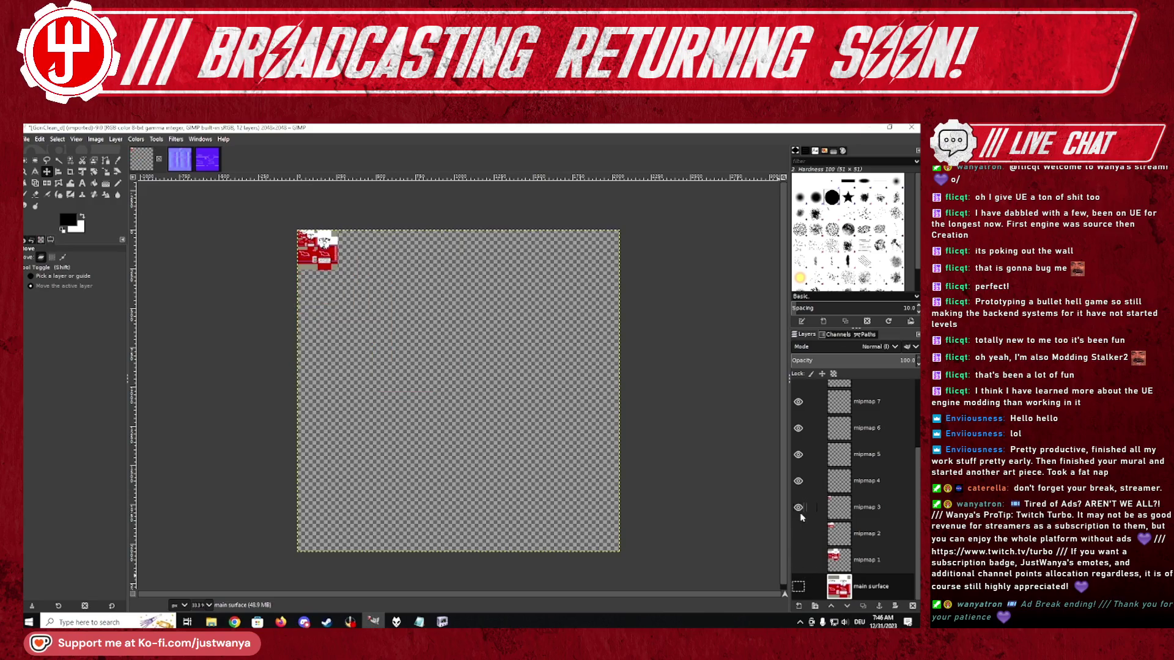
{"action": "left_click", "coordinate": [800, 508]}
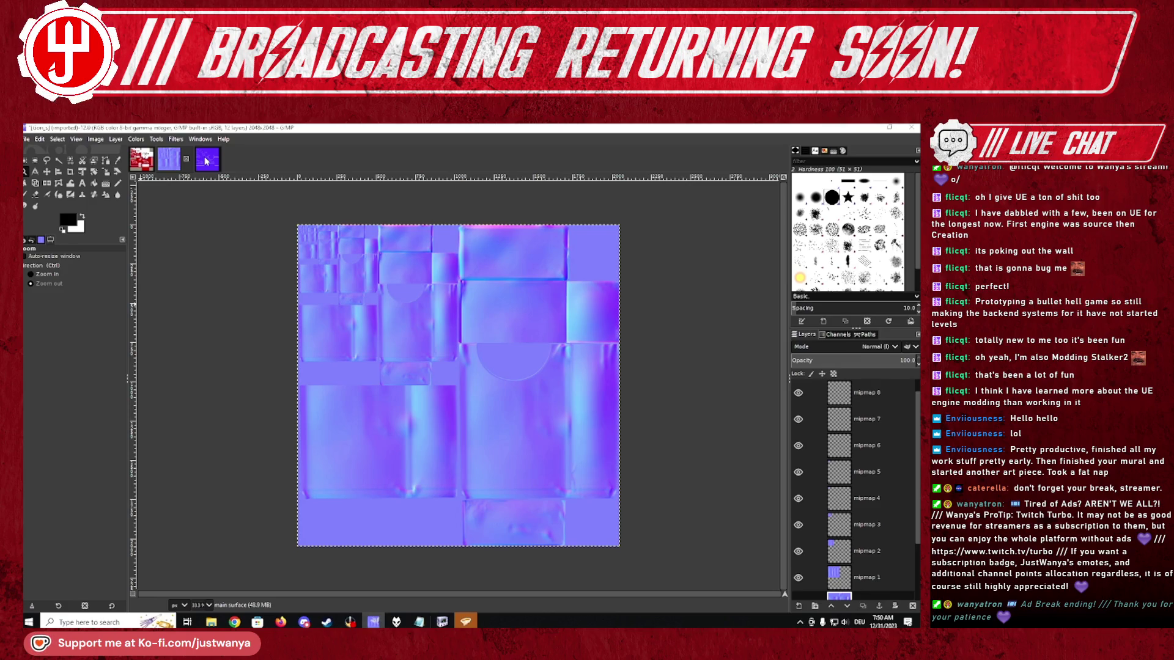
{"action": "left_click", "coordinate": [207, 160]}
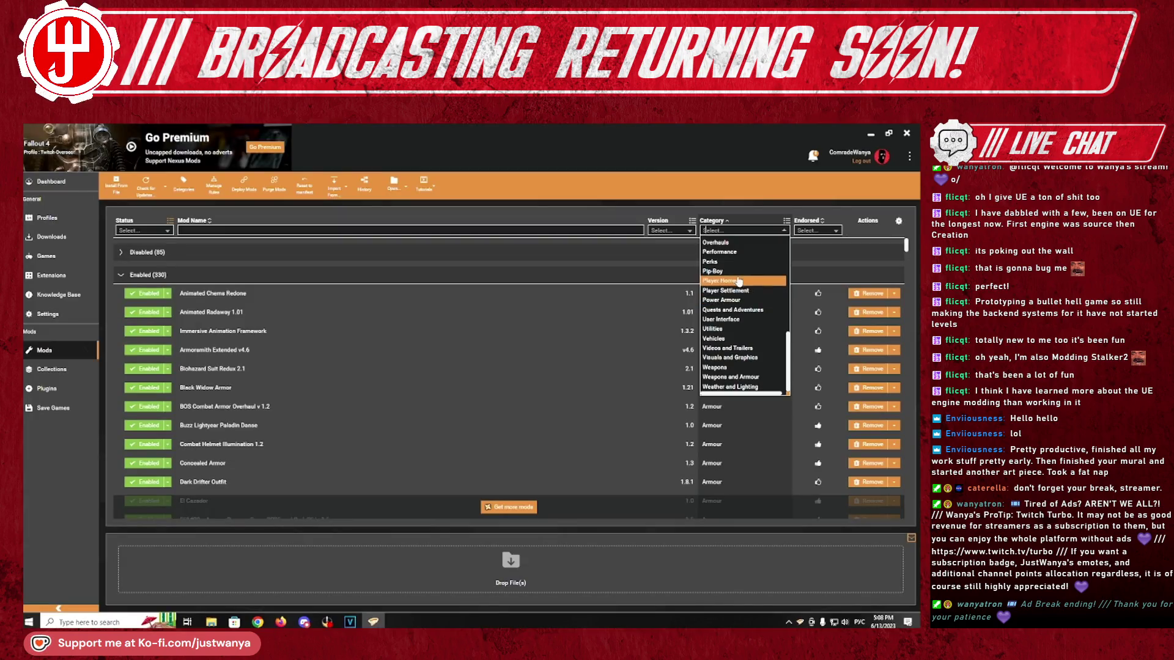
- In Vortex, disable the Fallout 4 Performance Optimization mod
{"action": "left_click", "coordinate": [738, 257]}
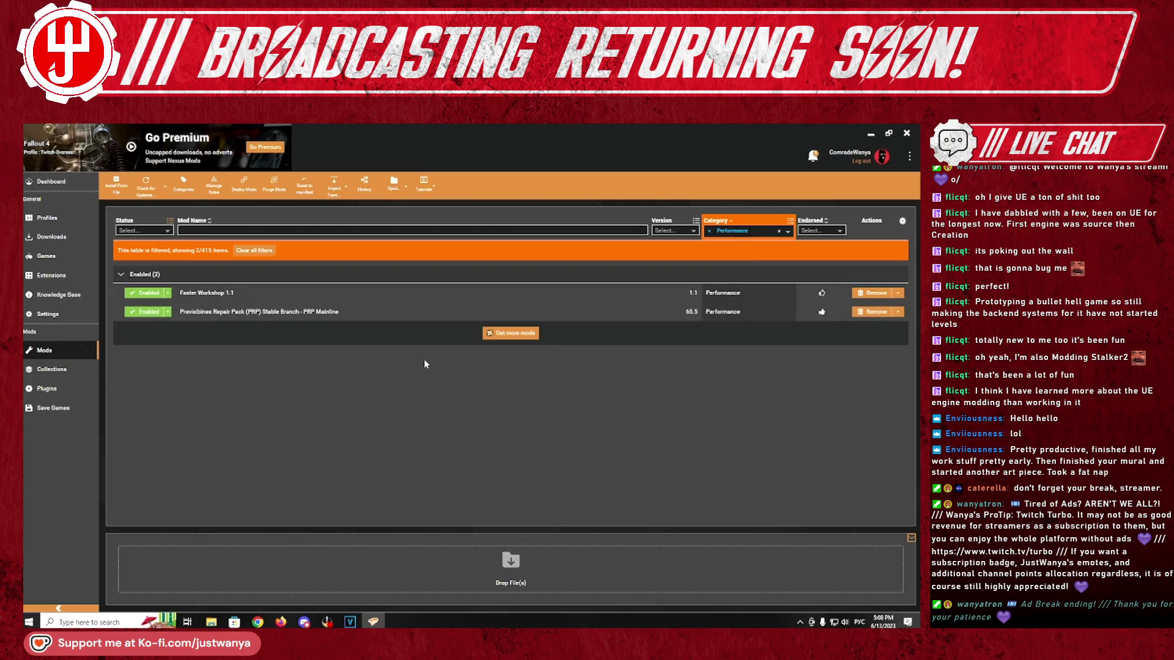
{"action": "key", "text": "BackSpace"}
{"action": "scroll", "coordinate": [322, 382], "scroll_direction": "down", "scroll_amount": 3}
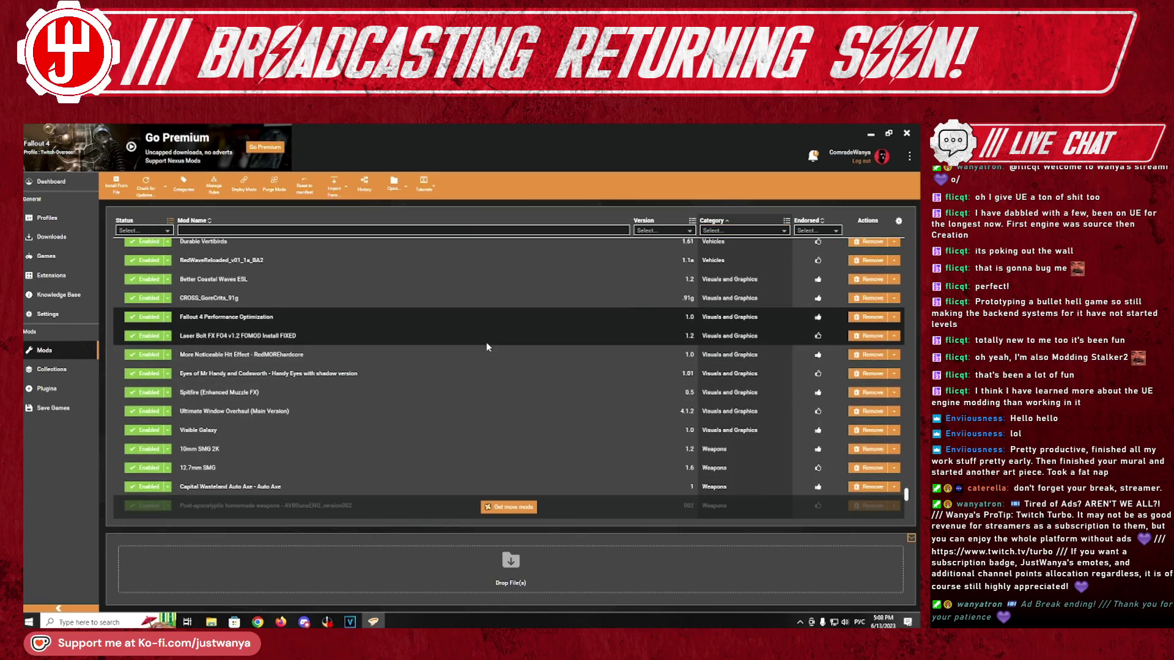
{"action": "scroll", "coordinate": [222, 355], "scroll_direction": "up", "scroll_amount": 2}
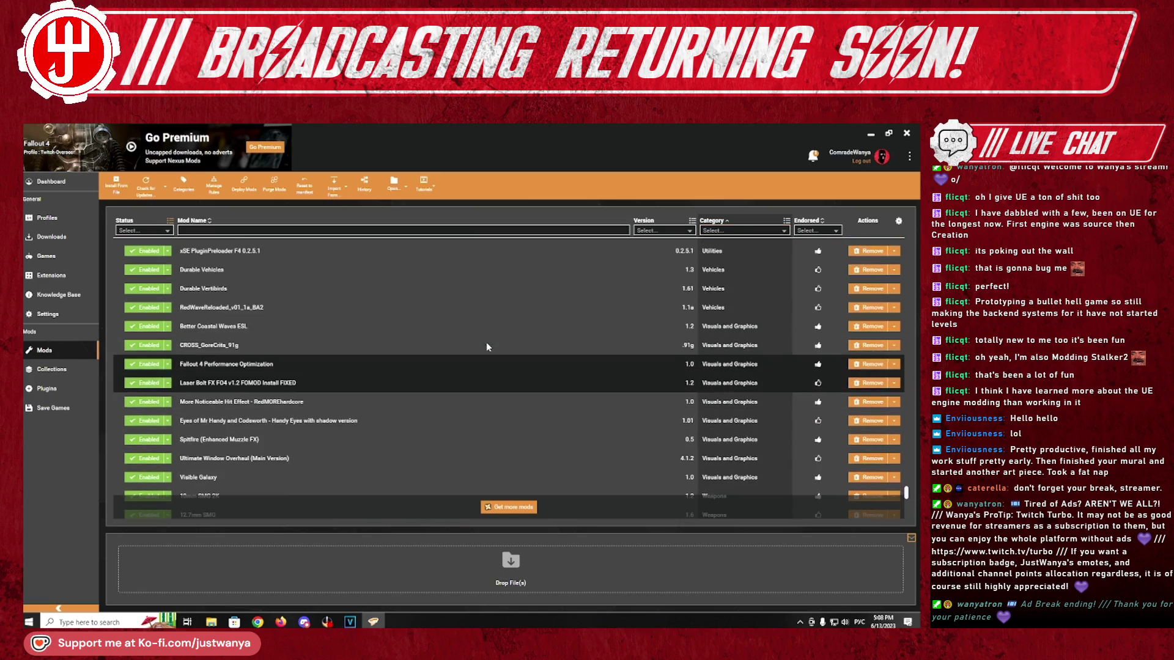
{"action": "left_click", "coordinate": [154, 368]}
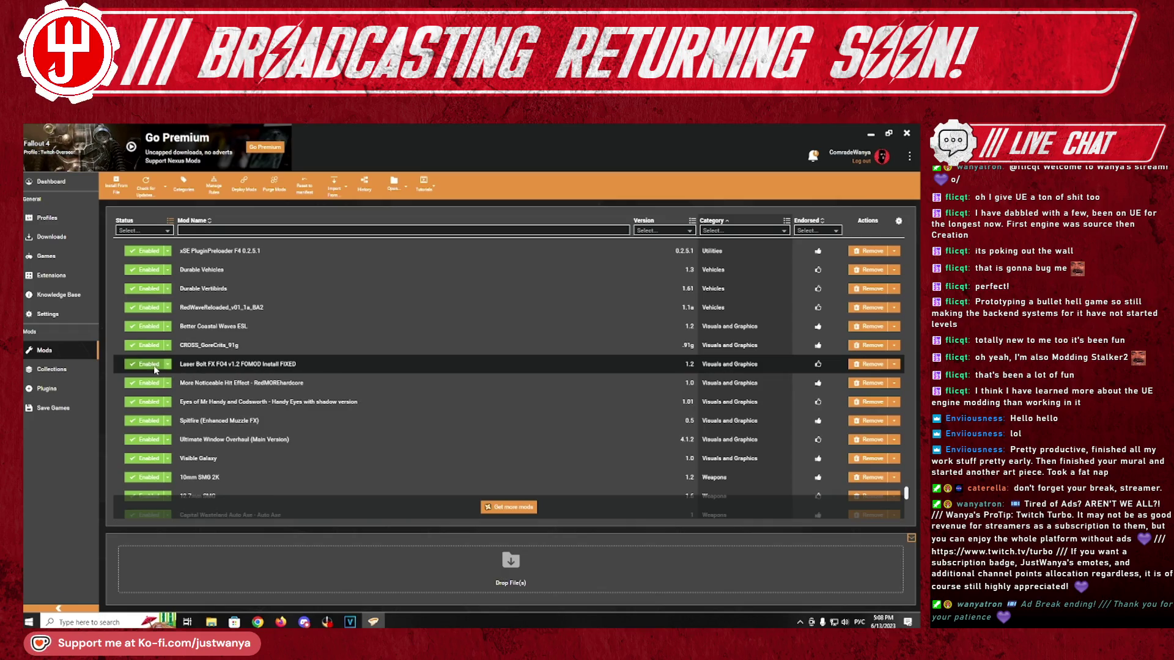
- Scroll through the modlist document in the browser
{"action": "key", "text": "alt+Tab"}
{"action": "scroll", "coordinate": [426, 400], "scroll_direction": "down", "scroll_amount": 10}
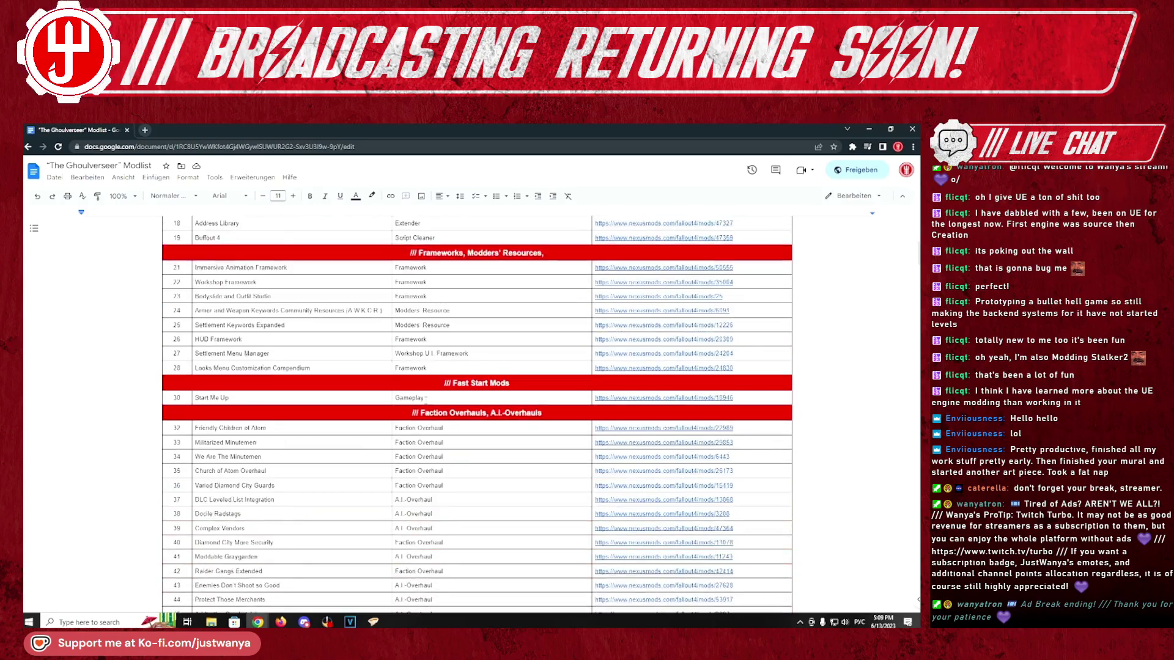
{"action": "scroll", "coordinate": [426, 401], "scroll_direction": "down", "scroll_amount": 15}
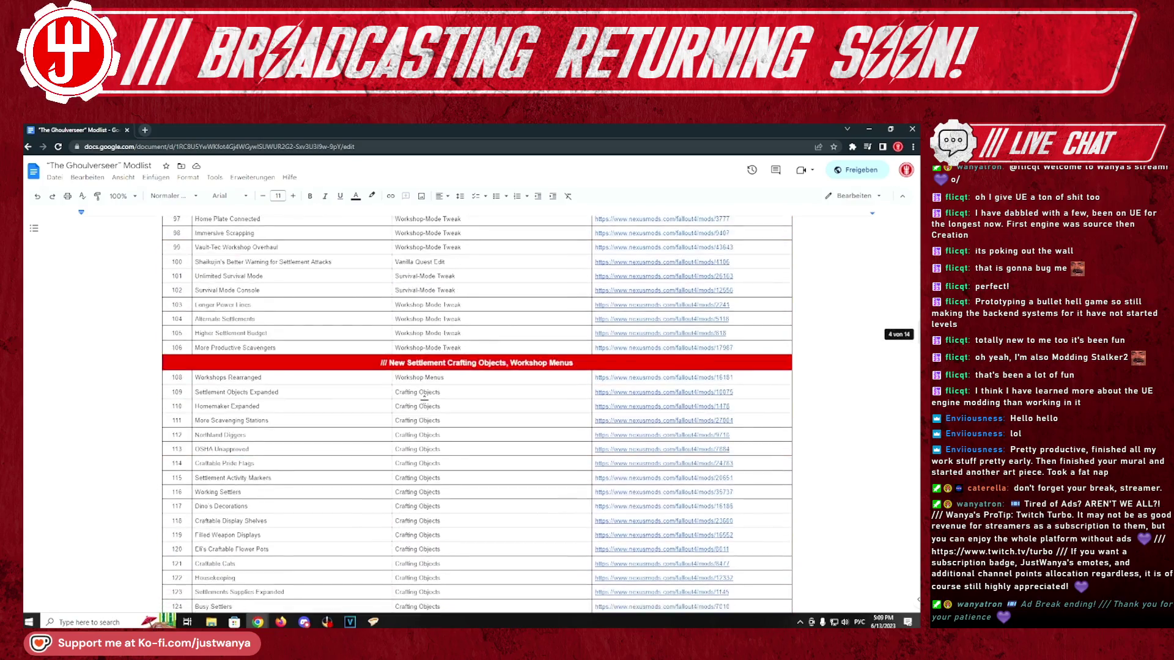
{"action": "scroll", "coordinate": [427, 400], "scroll_direction": "down", "scroll_amount": 5}
- In Fallout 4, take the Taboo Tattoos magazine and RadAway from the steamer trunk
{"action": "key", "text": "alt+Tab"}
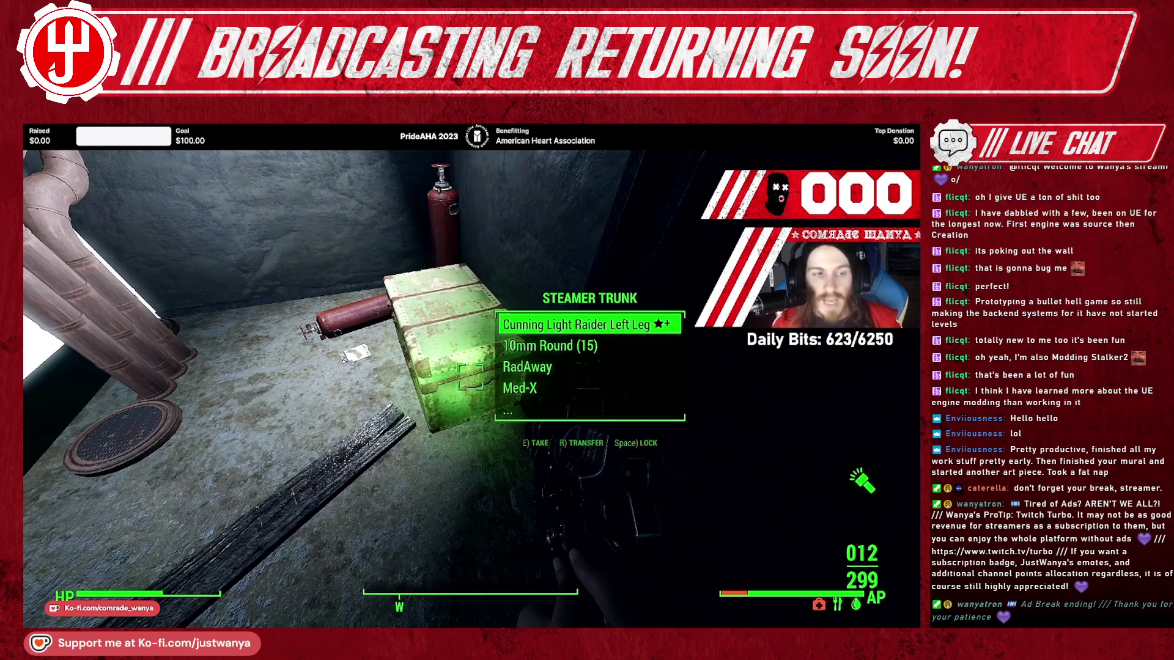
{"action": "key", "text": "e"}
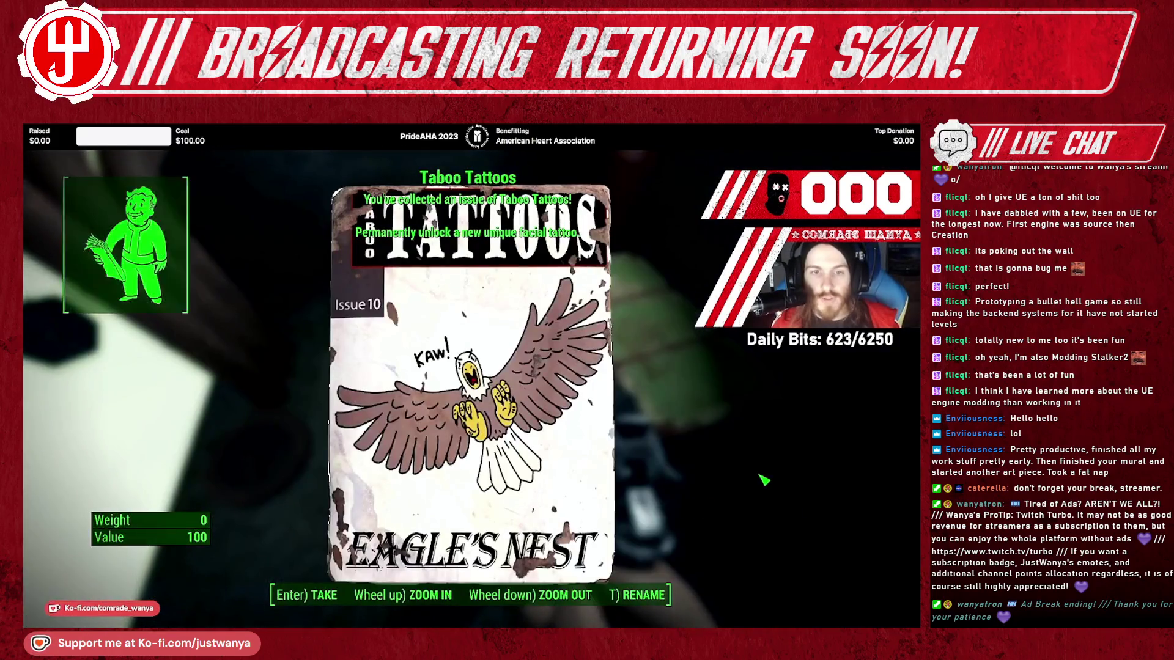
{"action": "key", "text": "e"}
{"action": "key", "text": "e"}
{"action": "key", "text": "Return"}
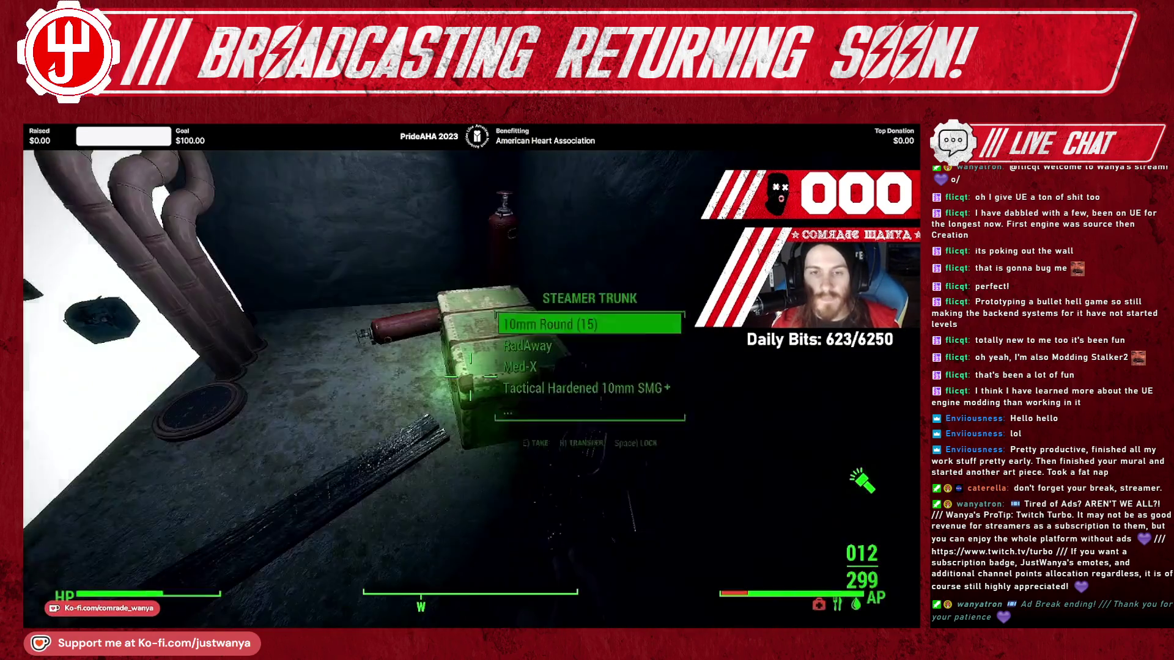
{"action": "scroll", "coordinate": [591, 367], "scroll_direction": "down", "scroll_amount": 2}
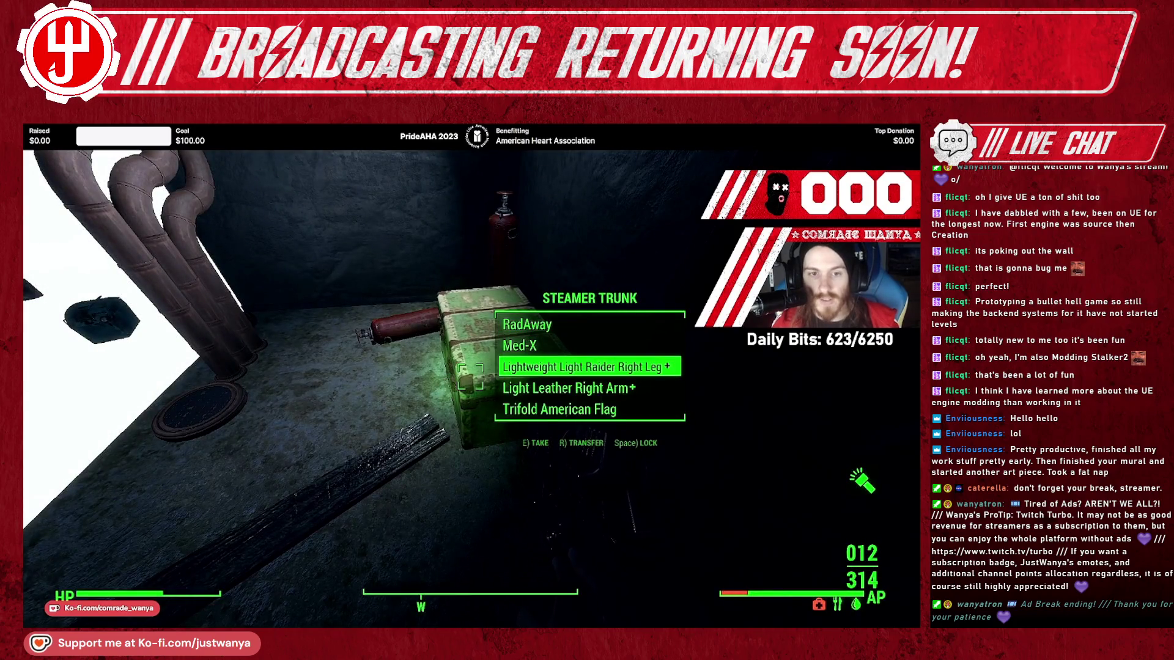
{"action": "scroll", "coordinate": [590, 367], "scroll_direction": "up", "scroll_amount": 2}
{"action": "key", "text": "e"}
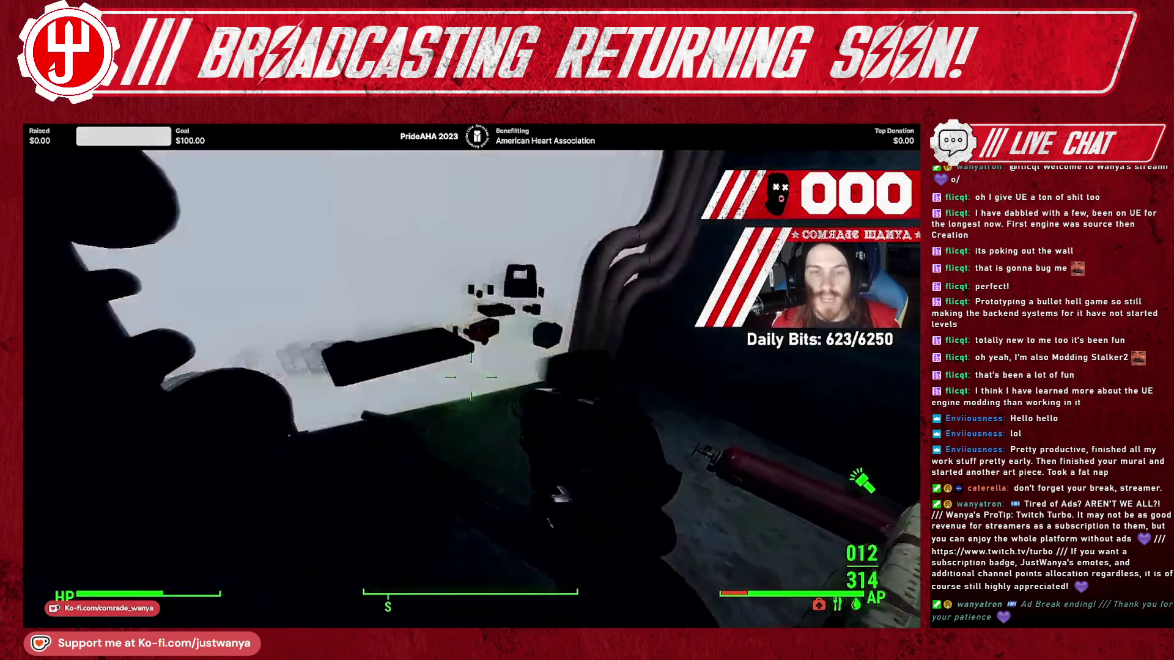
{"action": "key", "text": "w"}
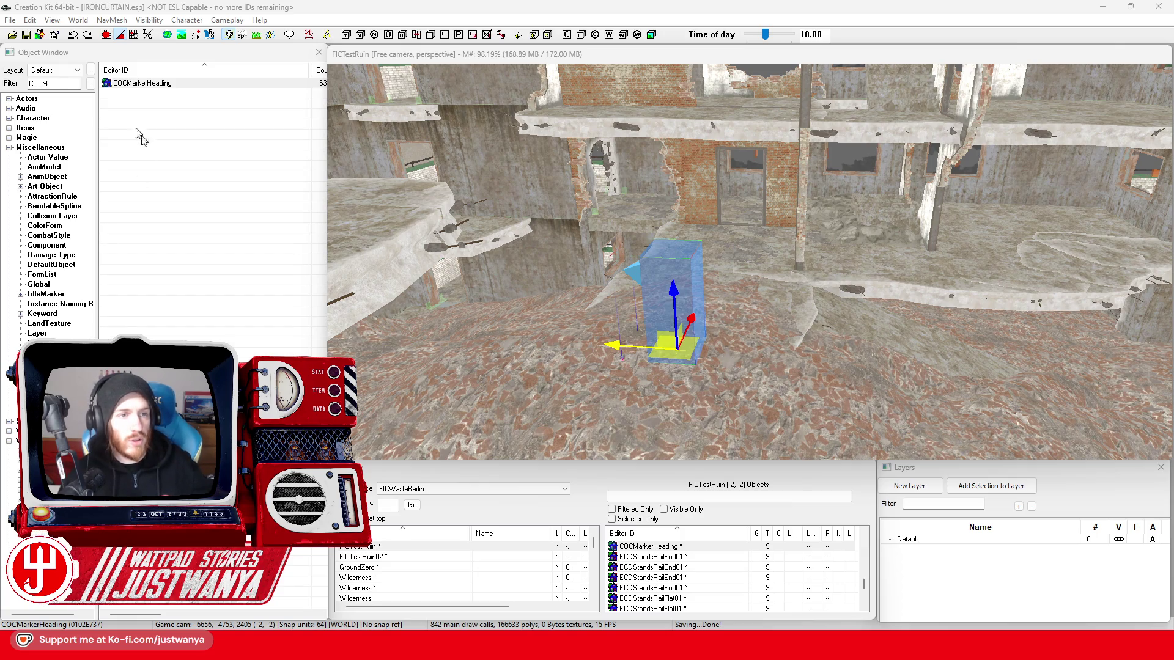
- Save the FICTestRuin plugin, then zoom and orbit the render window around the COC marker
{"action": "left_click", "coordinate": [25, 34]}
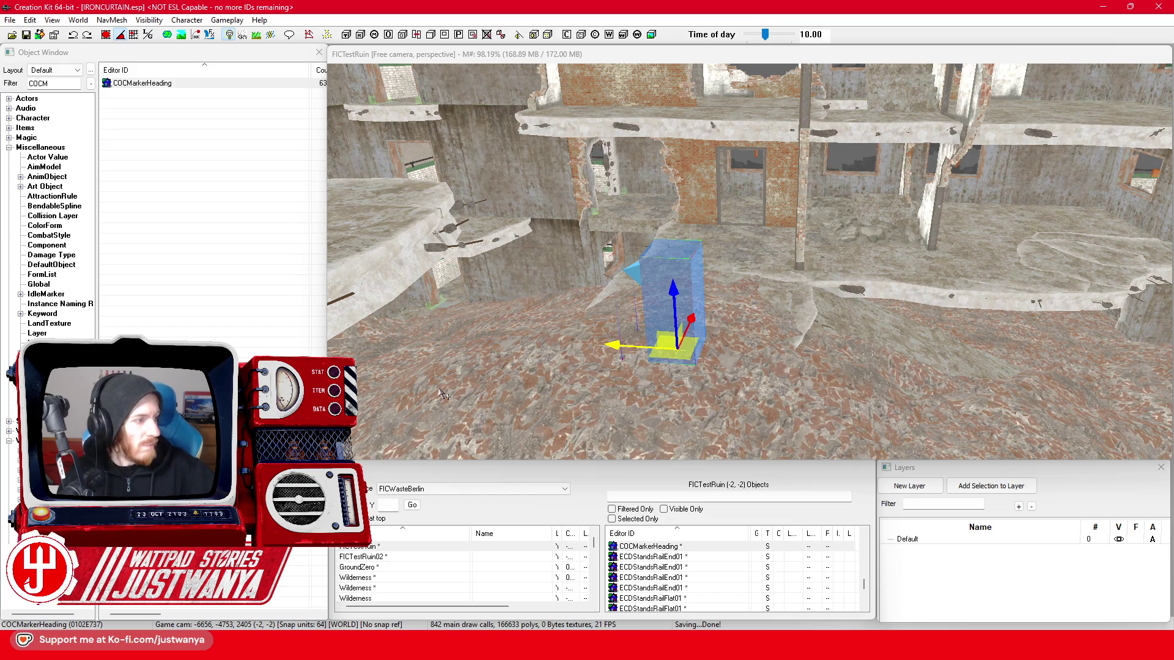
{"action": "scroll", "coordinate": [626, 395], "scroll_direction": "down", "scroll_amount": 2}
{"action": "scroll", "coordinate": [627, 395], "scroll_direction": "down", "scroll_amount": 5}
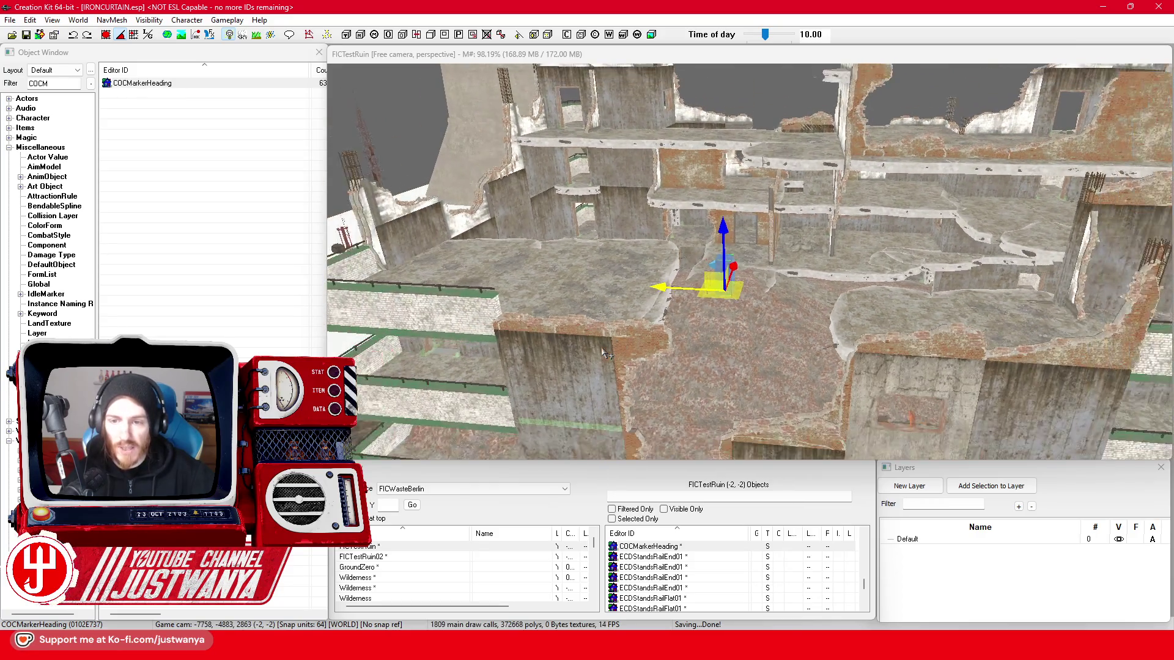
{"action": "scroll", "coordinate": [605, 353], "scroll_direction": "up", "scroll_amount": 2}
{"action": "scroll", "coordinate": [763, 318], "scroll_direction": "up", "scroll_amount": 2}
{"action": "scroll", "coordinate": [763, 318], "scroll_direction": "up", "scroll_amount": 4}
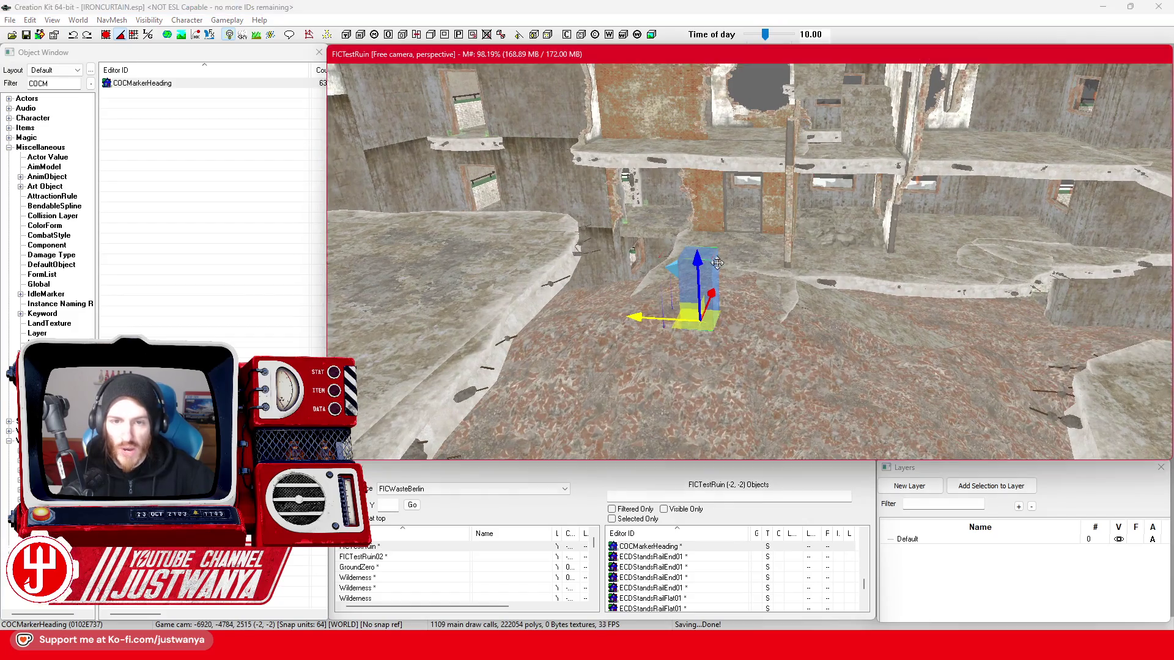
{"action": "scroll", "coordinate": [702, 378], "scroll_direction": "down", "scroll_amount": 5}
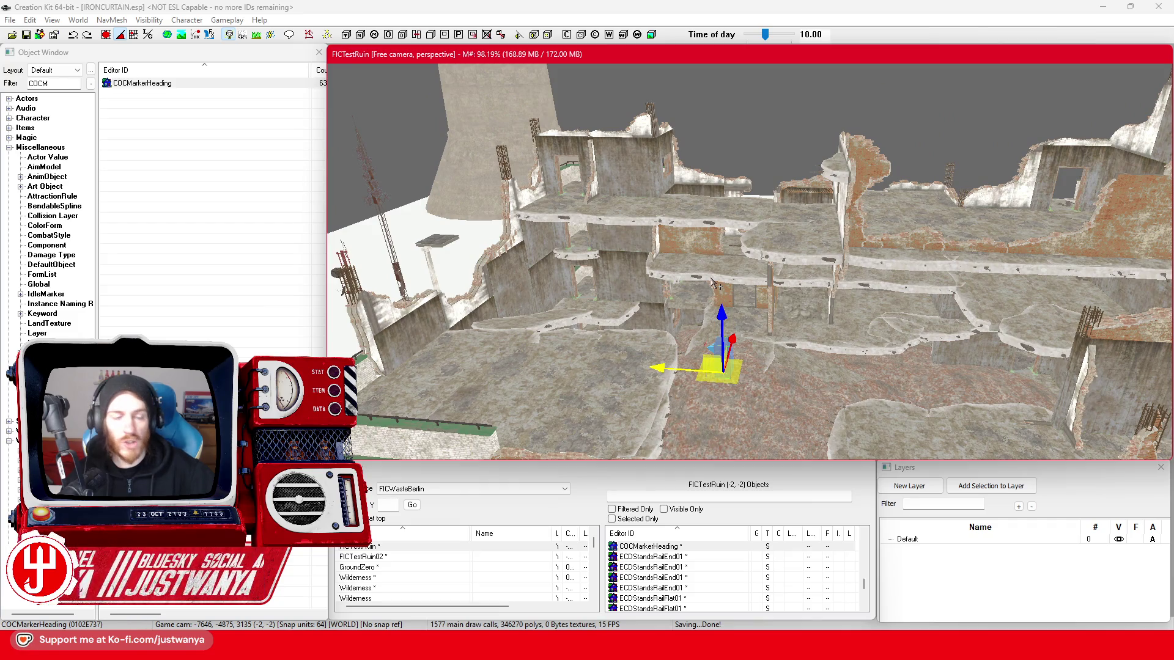
{"action": "scroll", "coordinate": [693, 269], "scroll_direction": "up", "scroll_amount": 2}
{"action": "scroll", "coordinate": [693, 268], "scroll_direction": "up", "scroll_amount": 4}
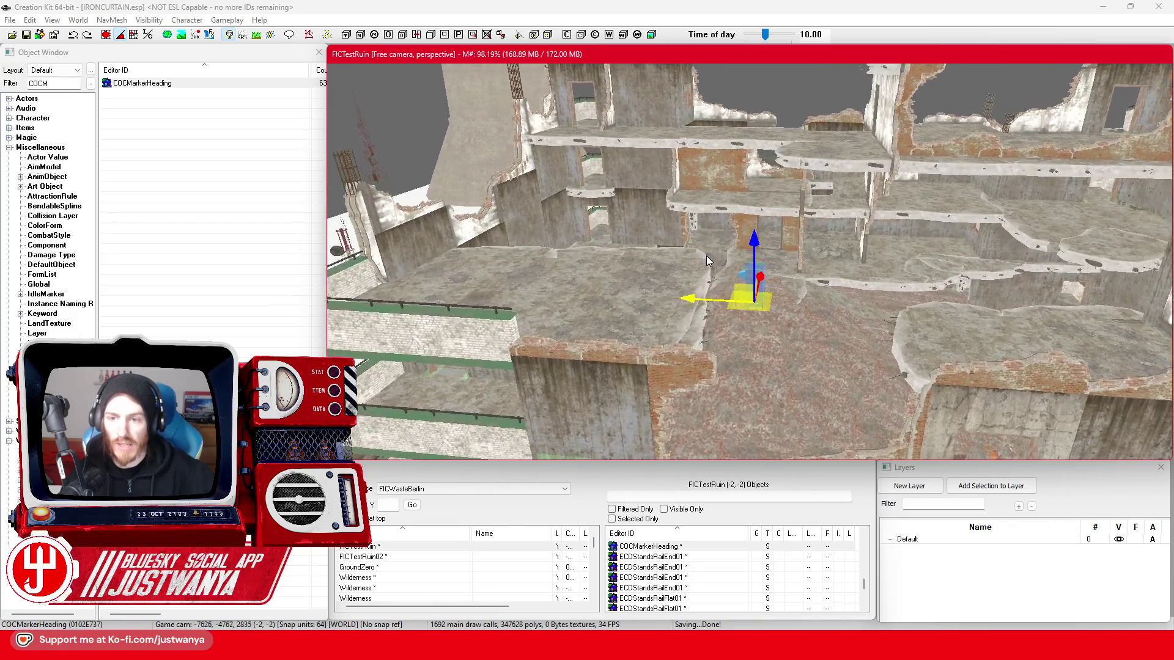
{"action": "scroll", "coordinate": [720, 300], "scroll_direction": "up", "scroll_amount": 5}
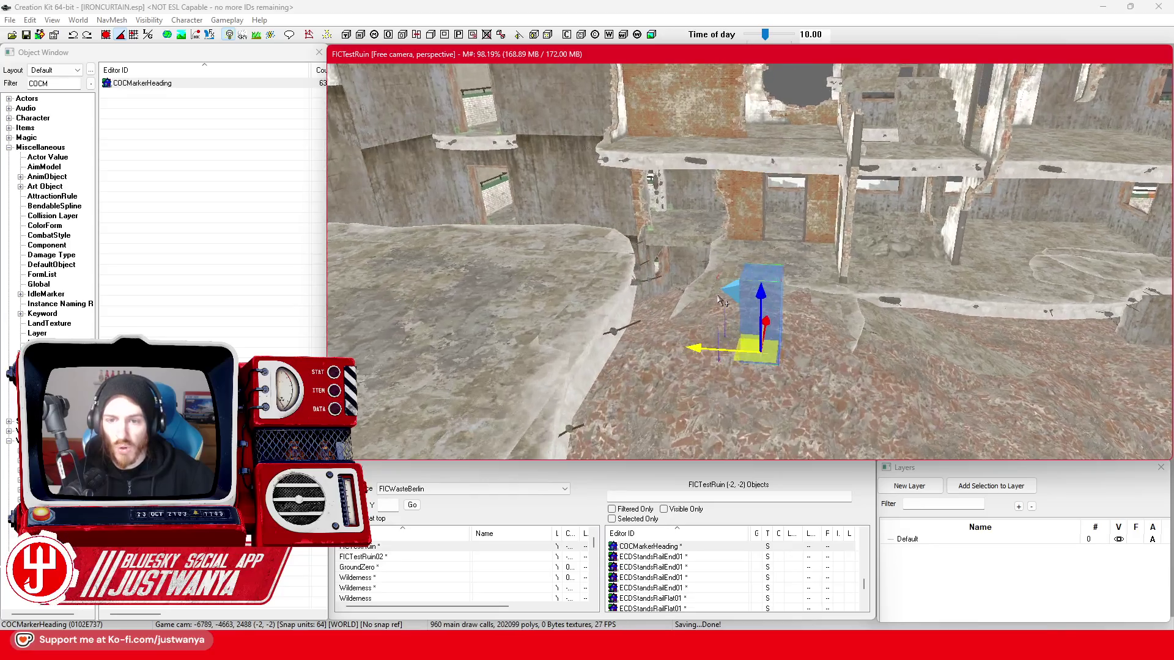
{"action": "left_click_drag", "start_coordinate": [673, 313], "coordinate": [664, 283]}
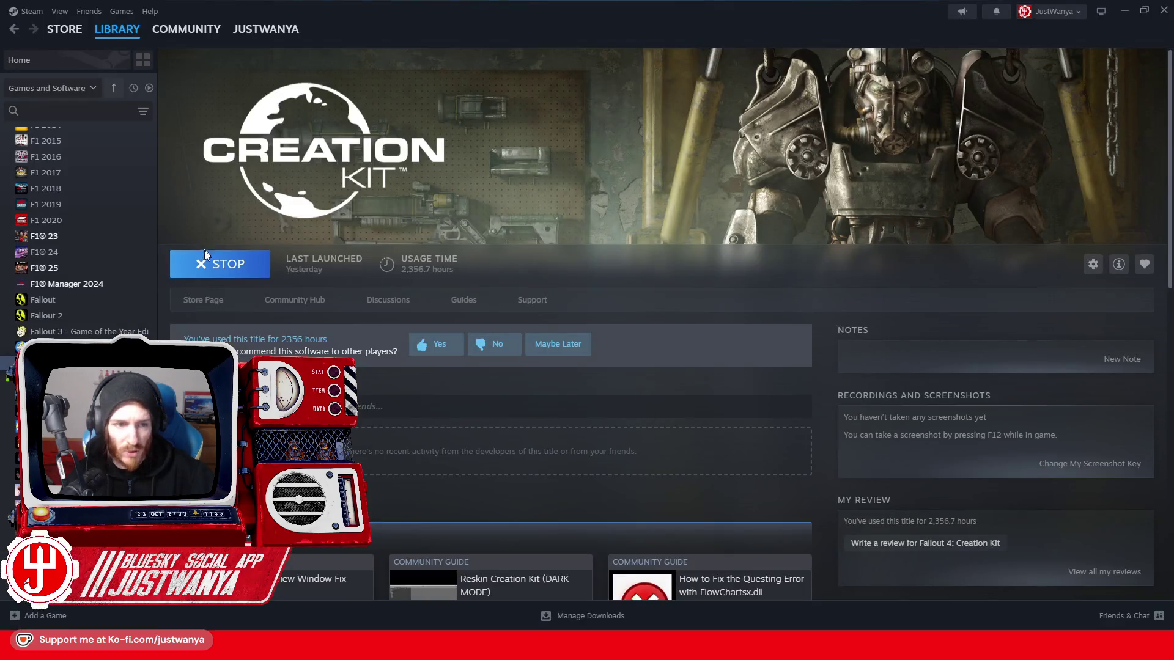
- Launch Fallout 4 from its Steam library page and the game launcher, then switch to the running game
{"action": "left_click", "coordinate": [49, 346]}
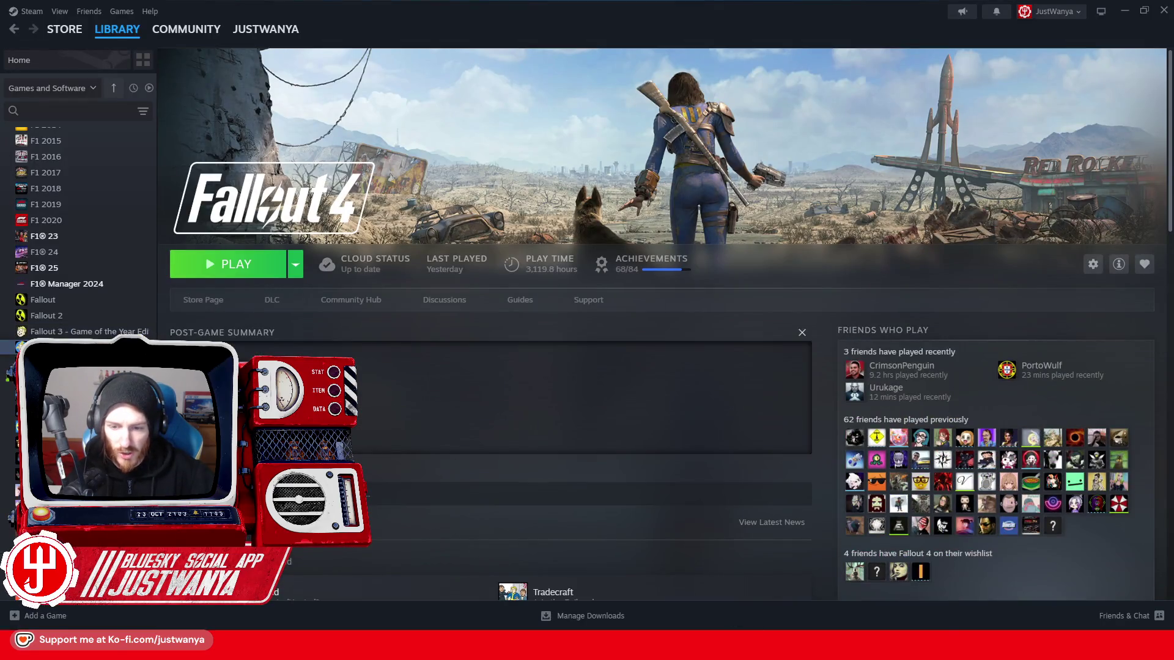
{"action": "left_click", "coordinate": [740, 587]}
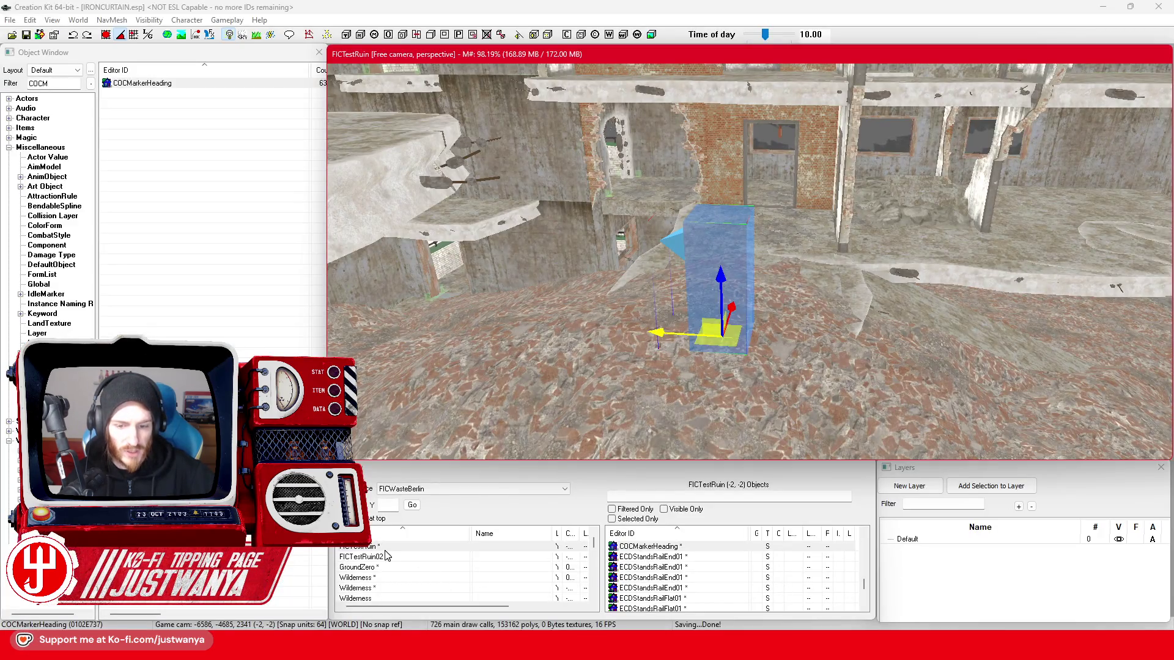
{"action": "mouse_move", "coordinate": [790, 648]}
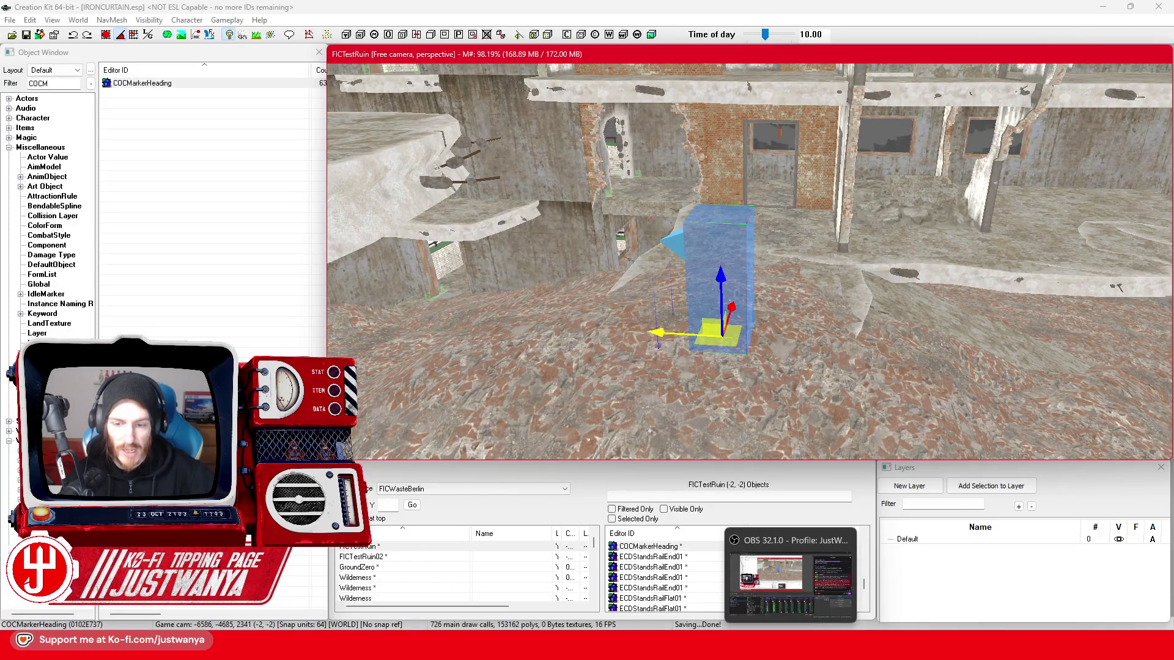
{"action": "key", "text": "alt+Tab"}
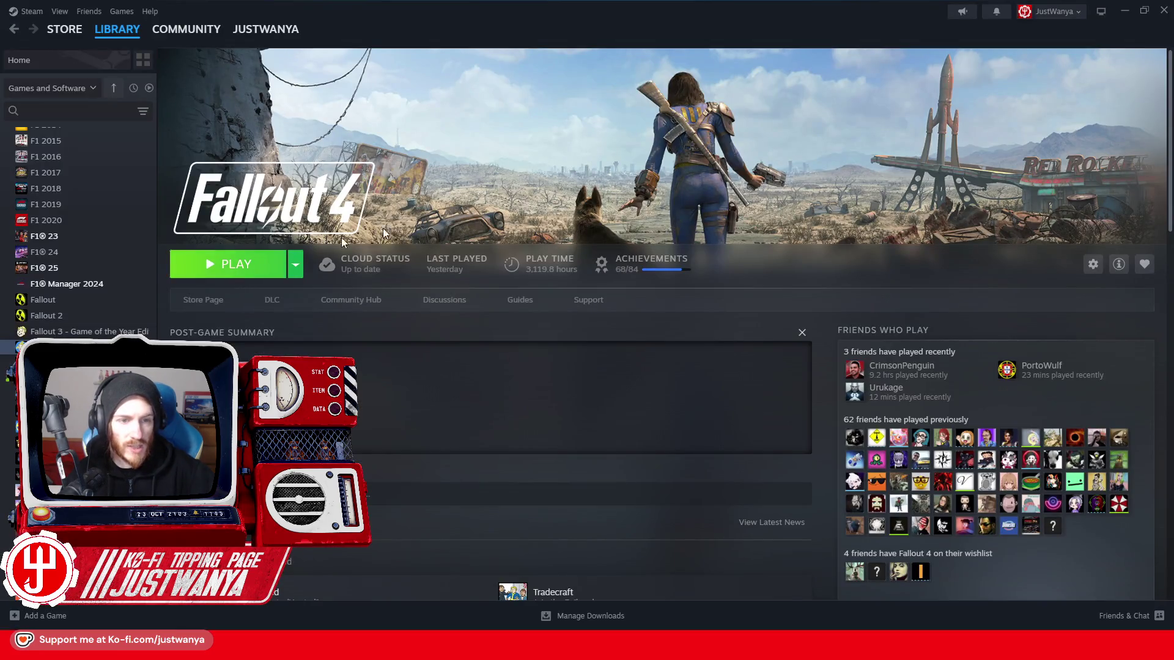
{"action": "left_click", "coordinate": [305, 252]}
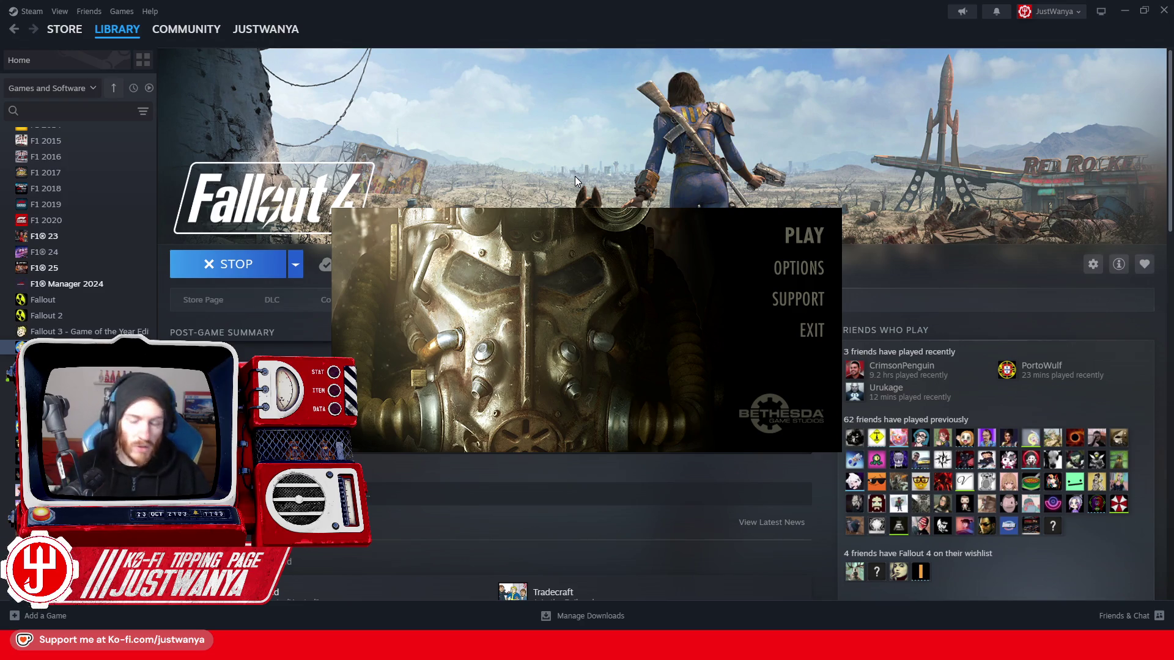
{"action": "left_click", "coordinate": [791, 235]}
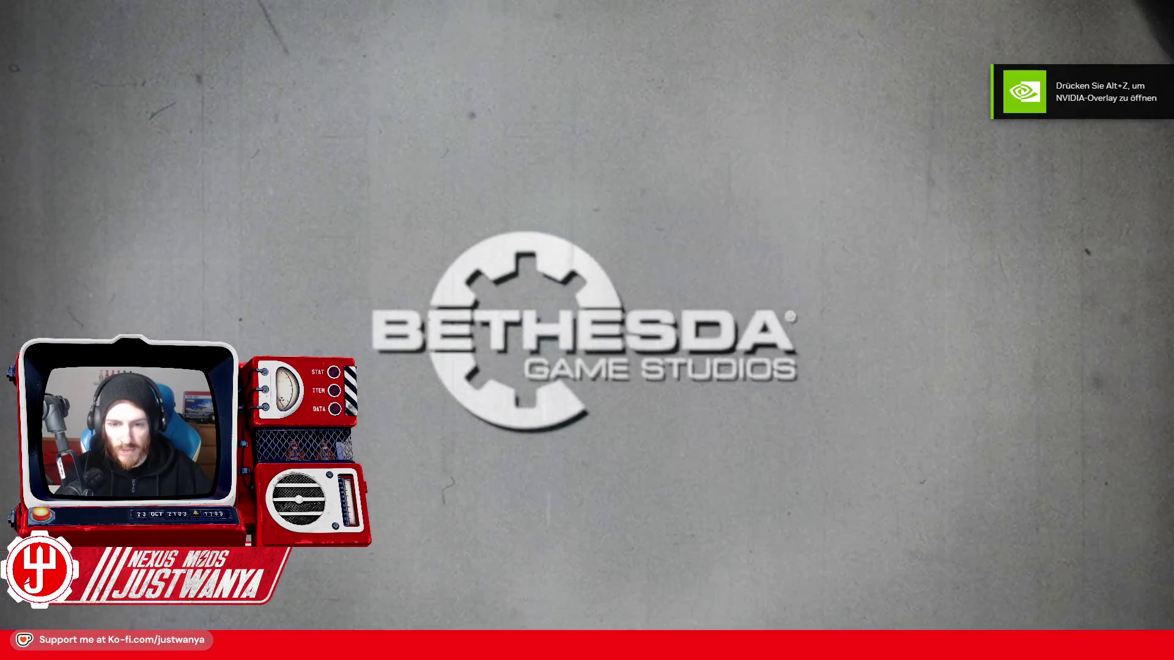
{"action": "key", "text": "Tab"}
{"action": "key", "text": "Tab"}
{"action": "key", "text": "Tab"}
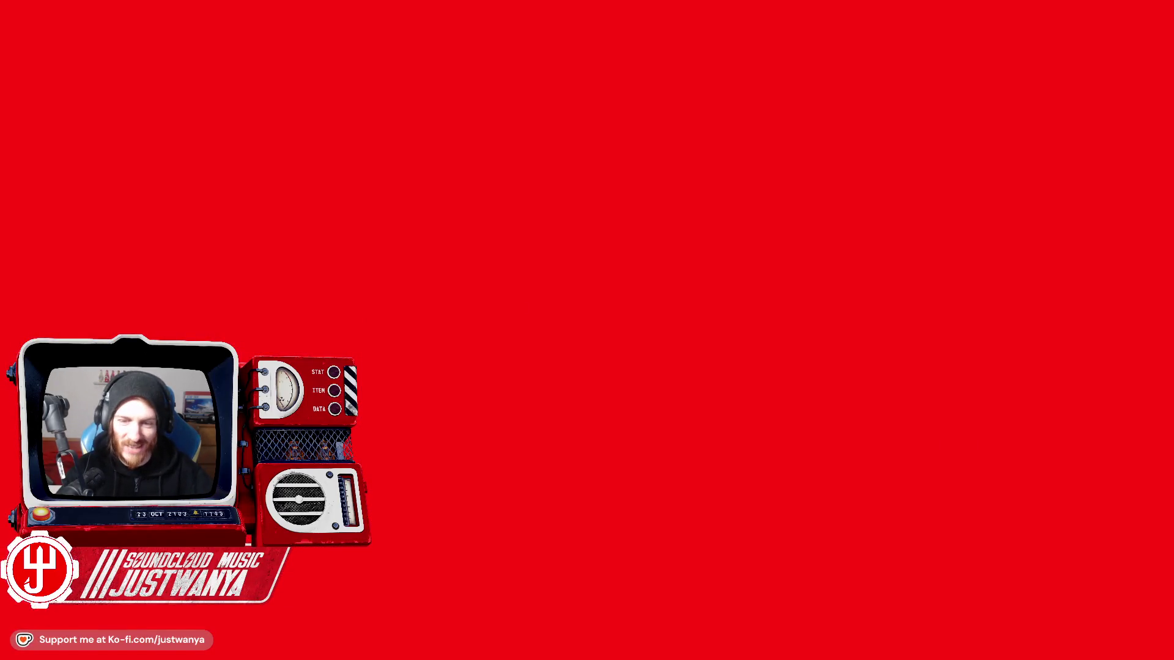
- Enter coc FICTestRuin in the game console to load into the test cell
{"action": "key", "text": "grave"}
{"action": "type", "text": "coc"}
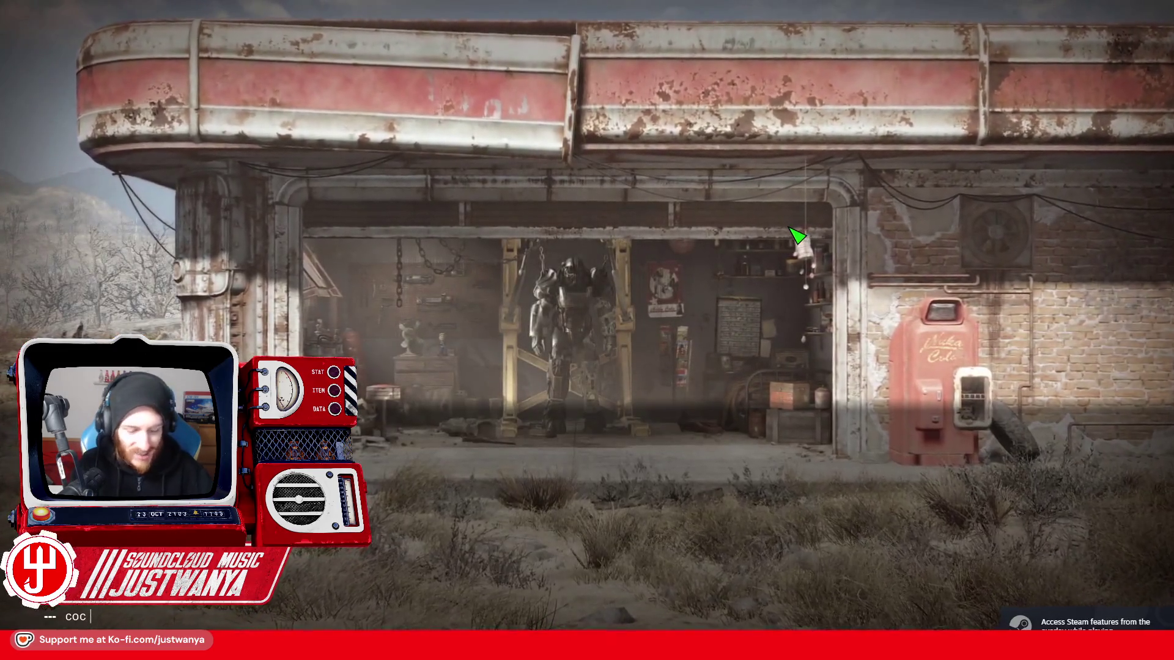
{"action": "type", "text": " FICTestRuin"}
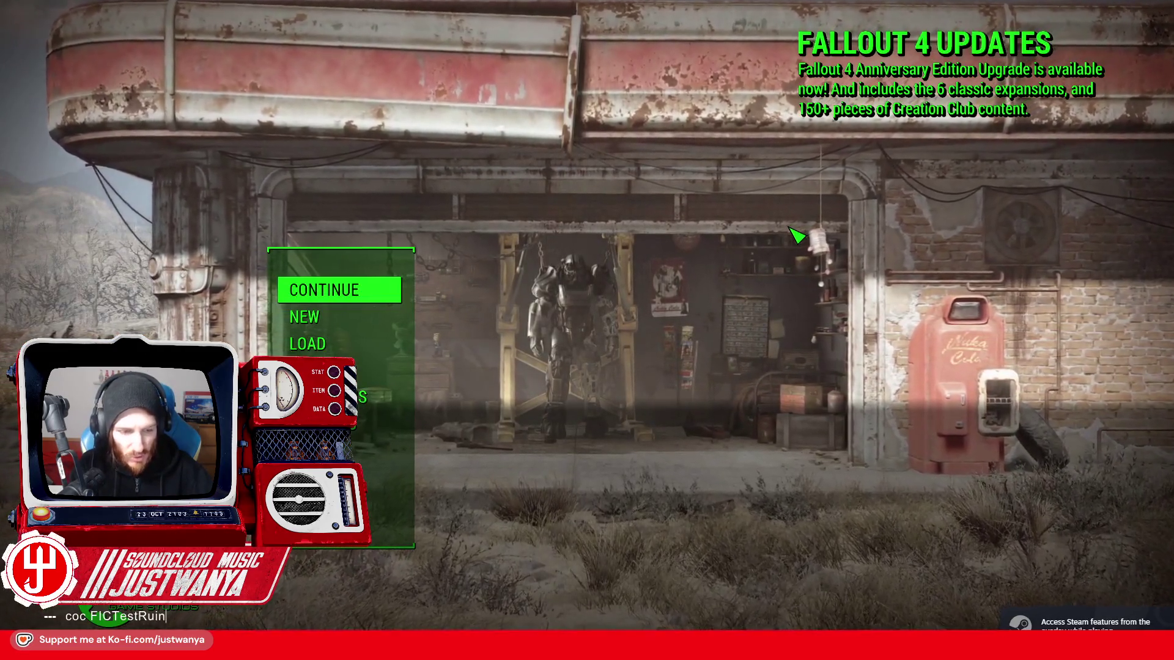
{"action": "key", "text": "Return"}
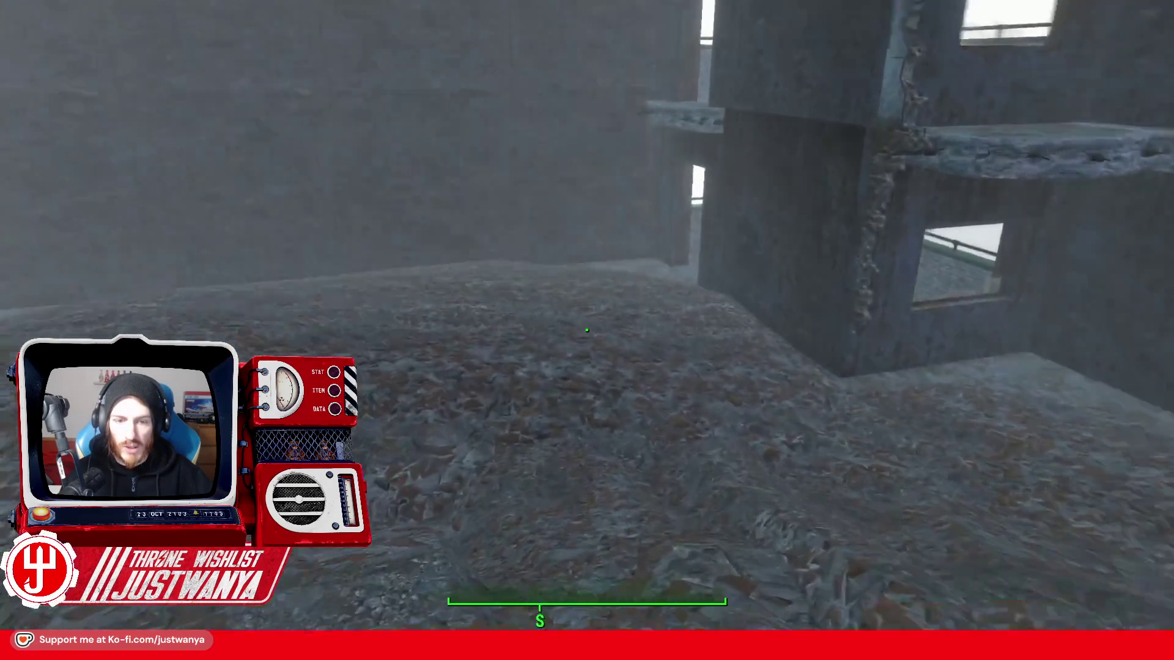
- Walk between the rubble mound, concrete doorway, rooftop and corridor through the wall hole
{"action": "key", "text": "w"}
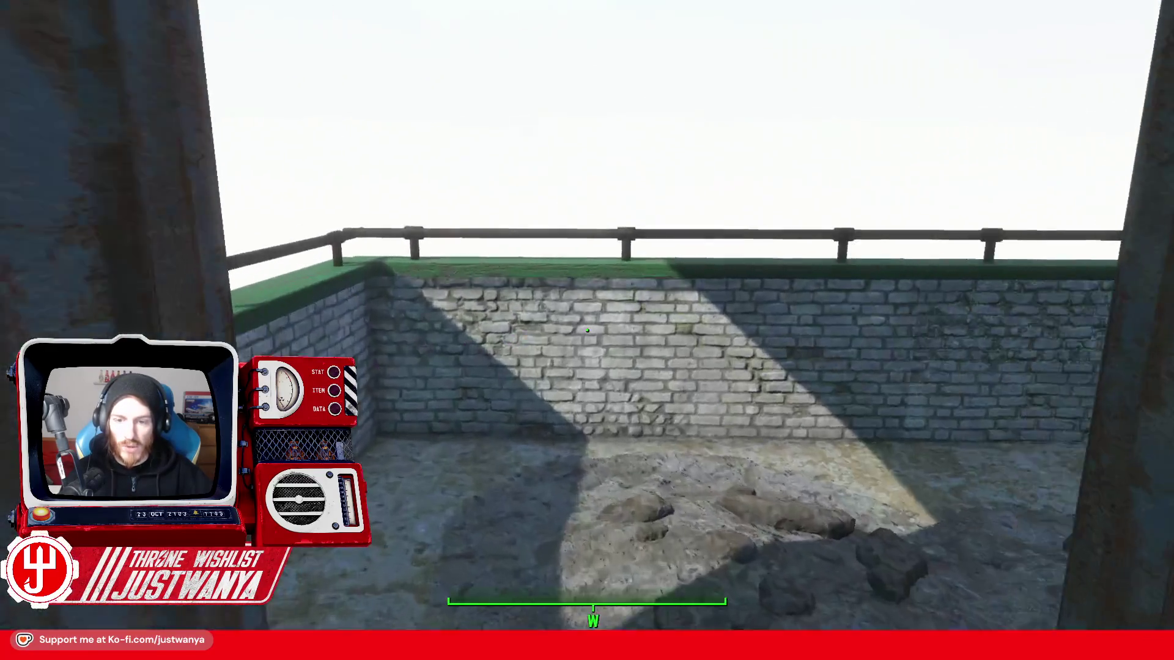
{"action": "key", "text": "w"}
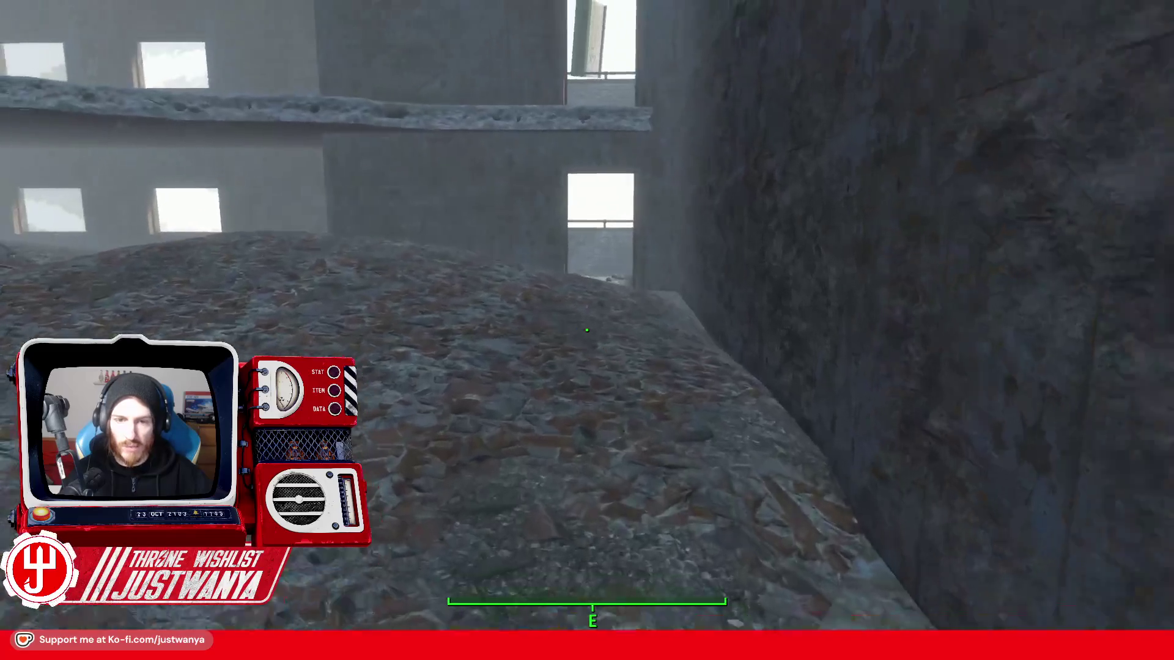
{"action": "key", "text": "w"}
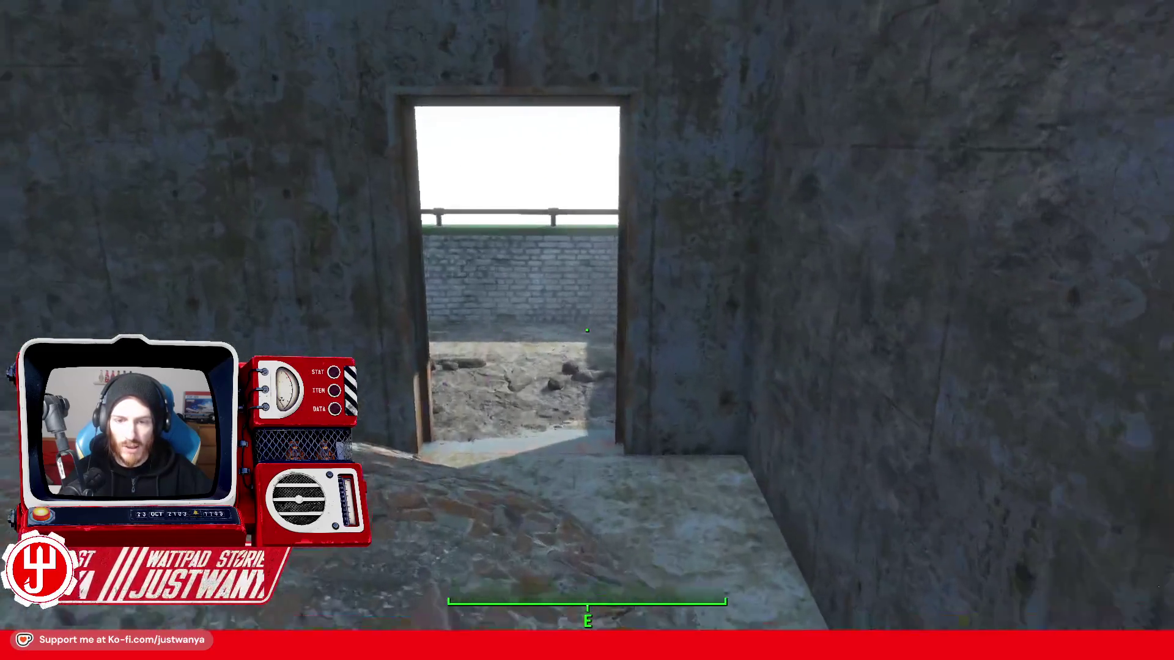
{"action": "key", "text": "w"}
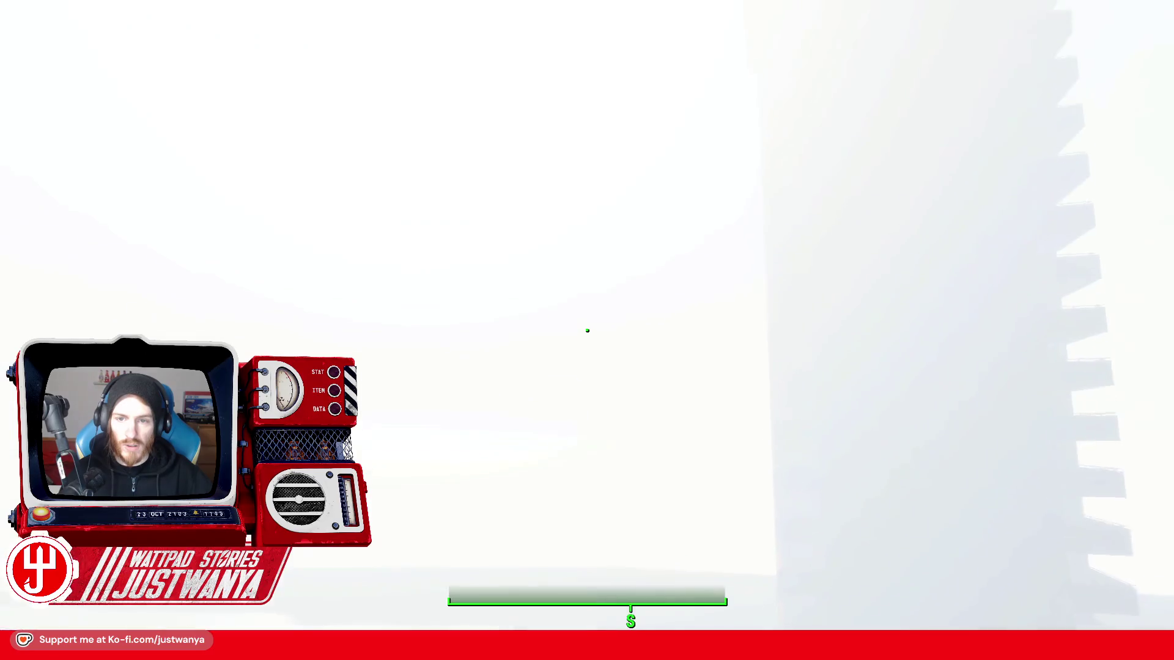
{"action": "key", "text": "w"}
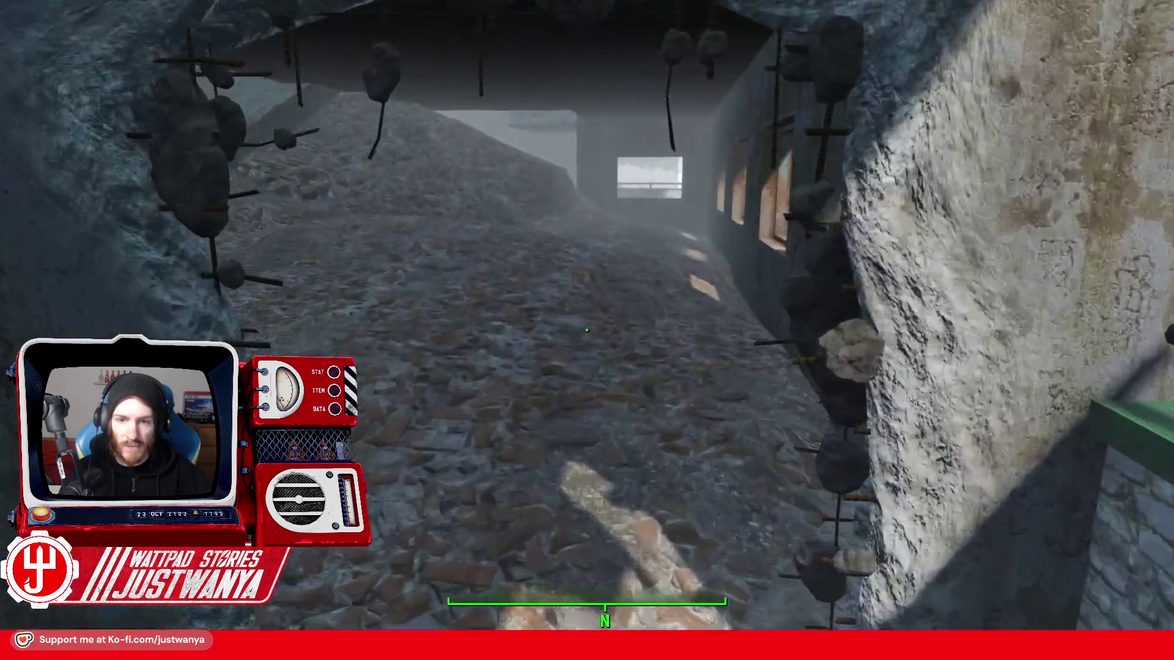
{"action": "mouse_move", "coordinate": [587, 330]}
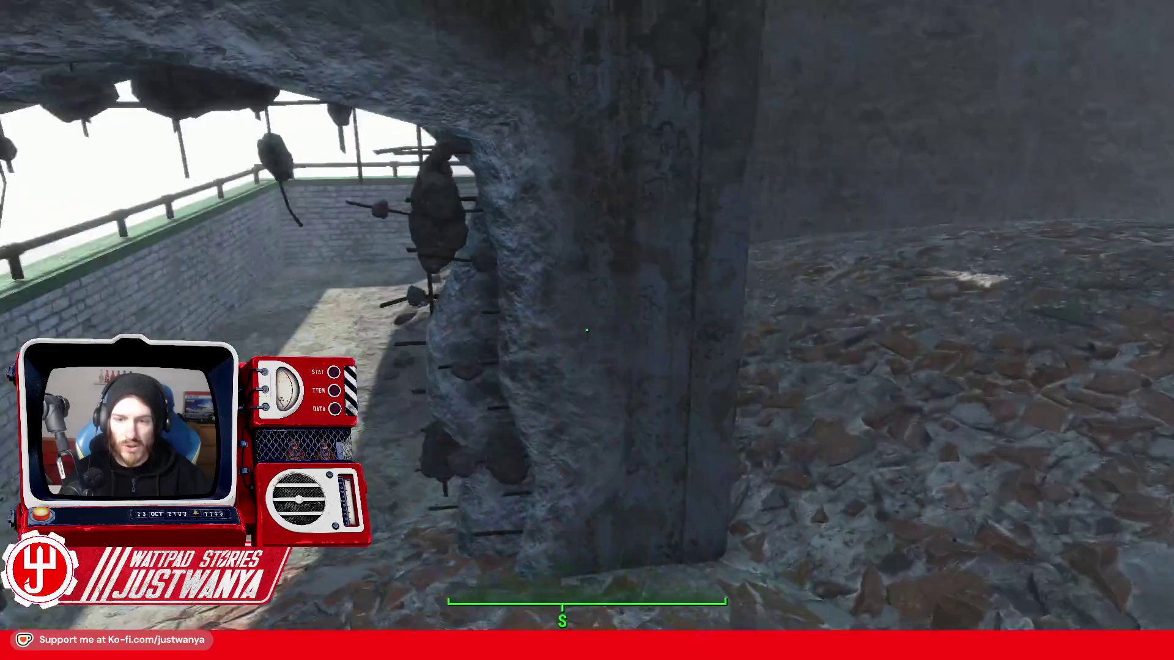
{"action": "key", "text": "w"}
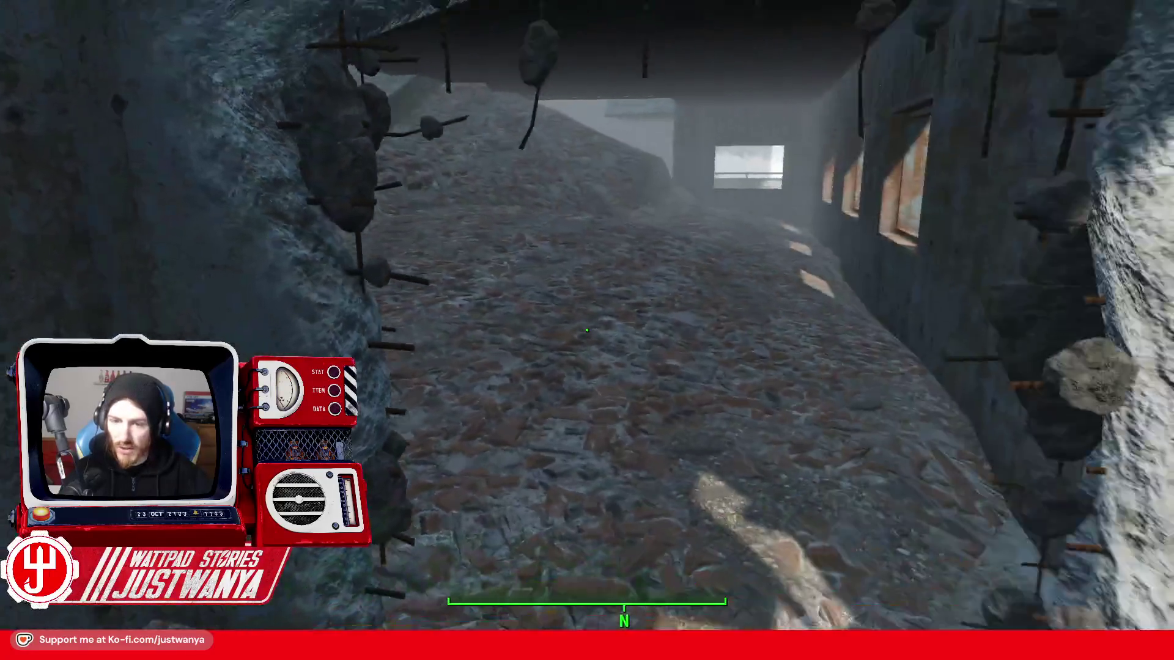
{"action": "key", "text": "w"}
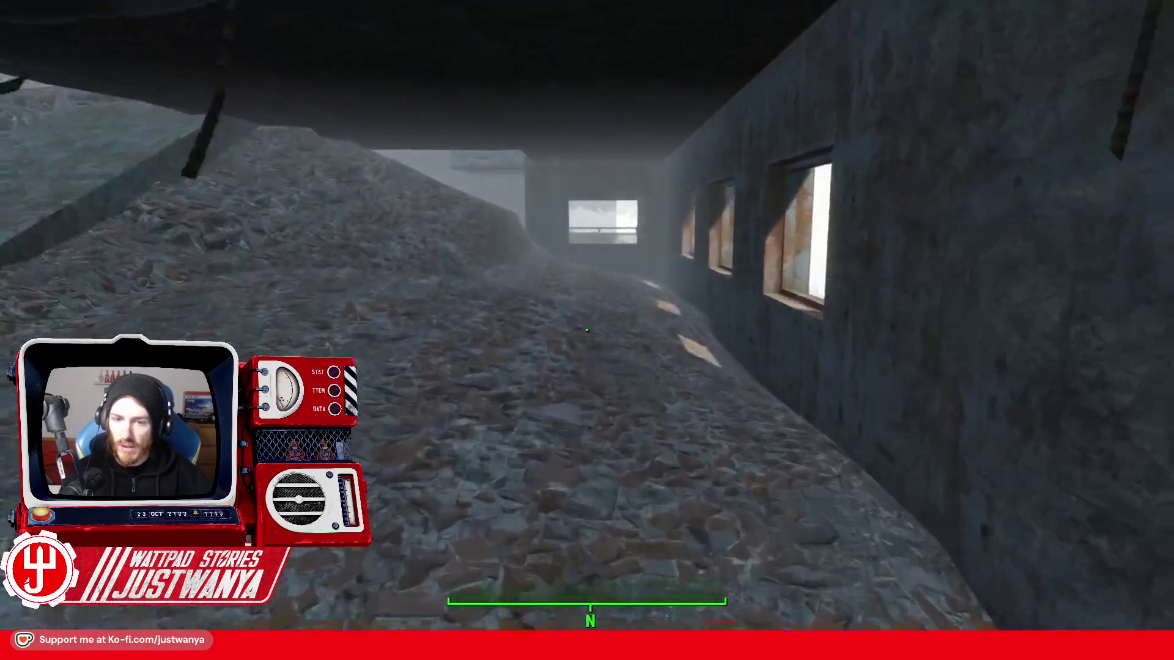
{"action": "key", "text": "w"}
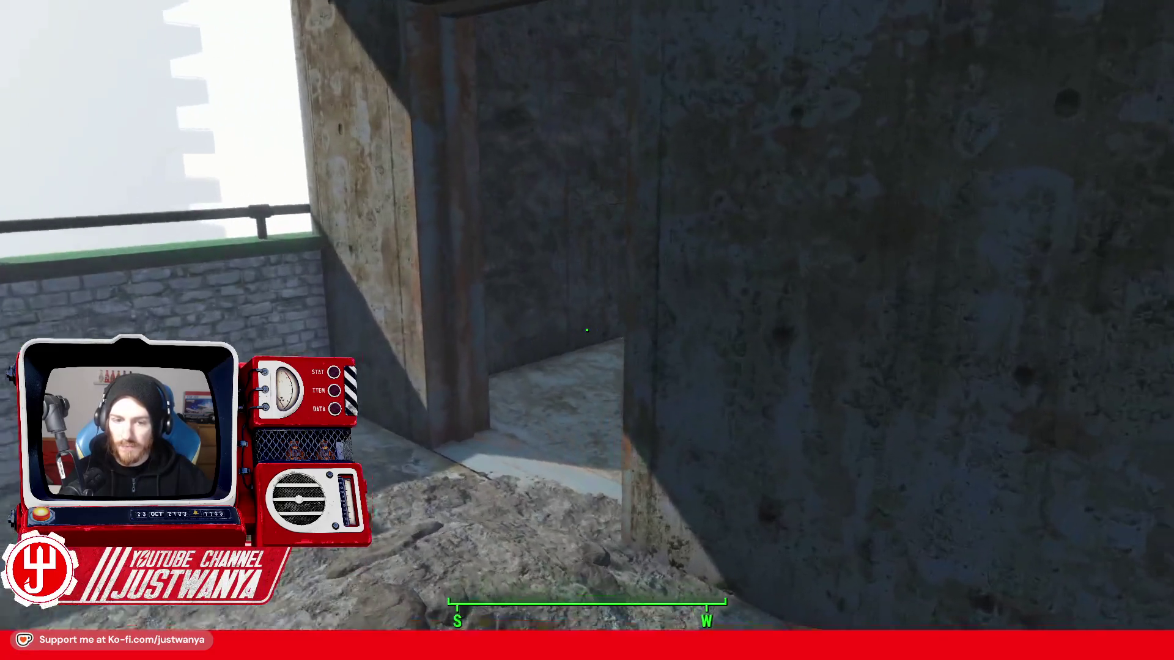
{"action": "key", "text": "w"}
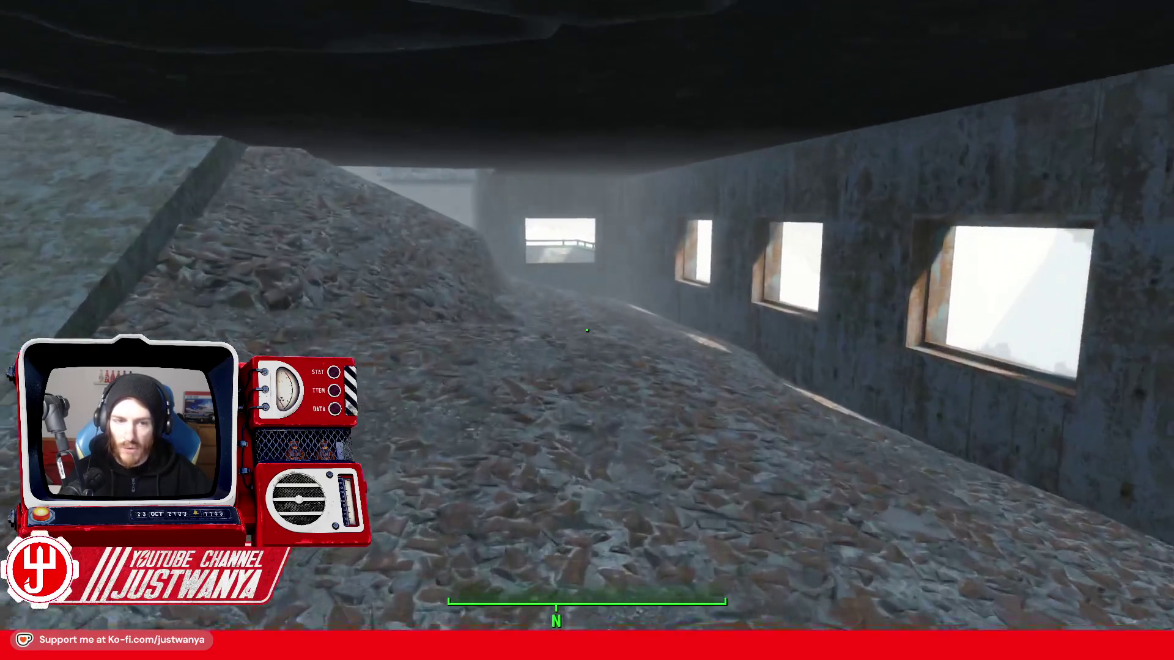
- Climb the rubble slope and explore the interior, balcony, rock arch and brick alcove
{"action": "key", "text": "w"}
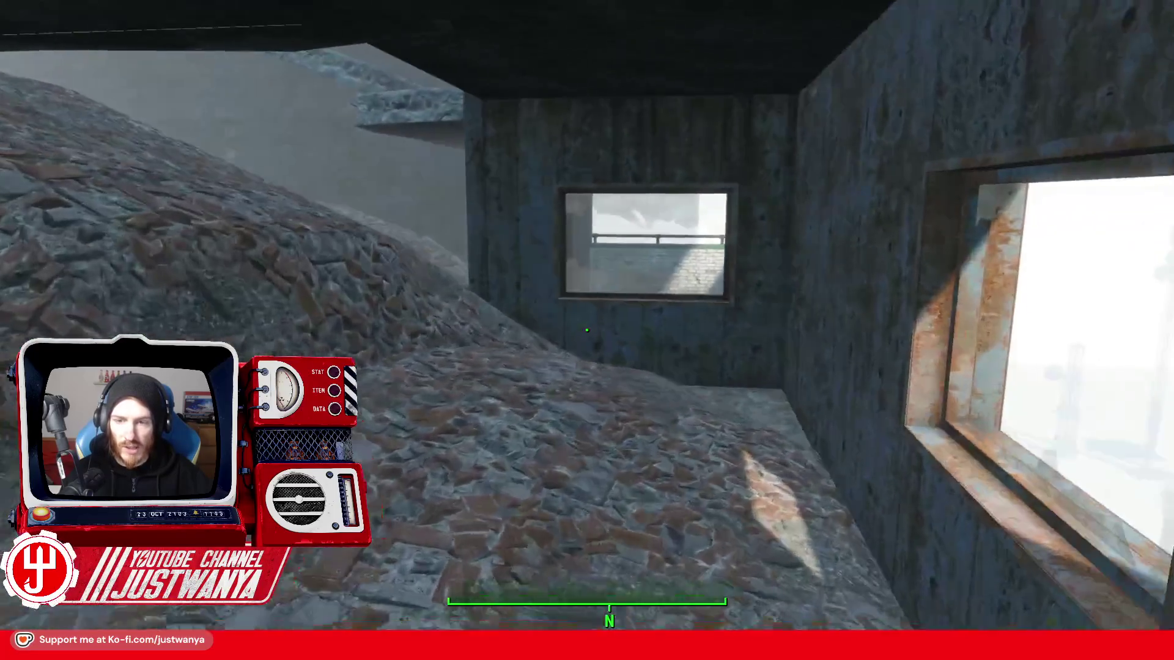
{"action": "key", "text": "w"}
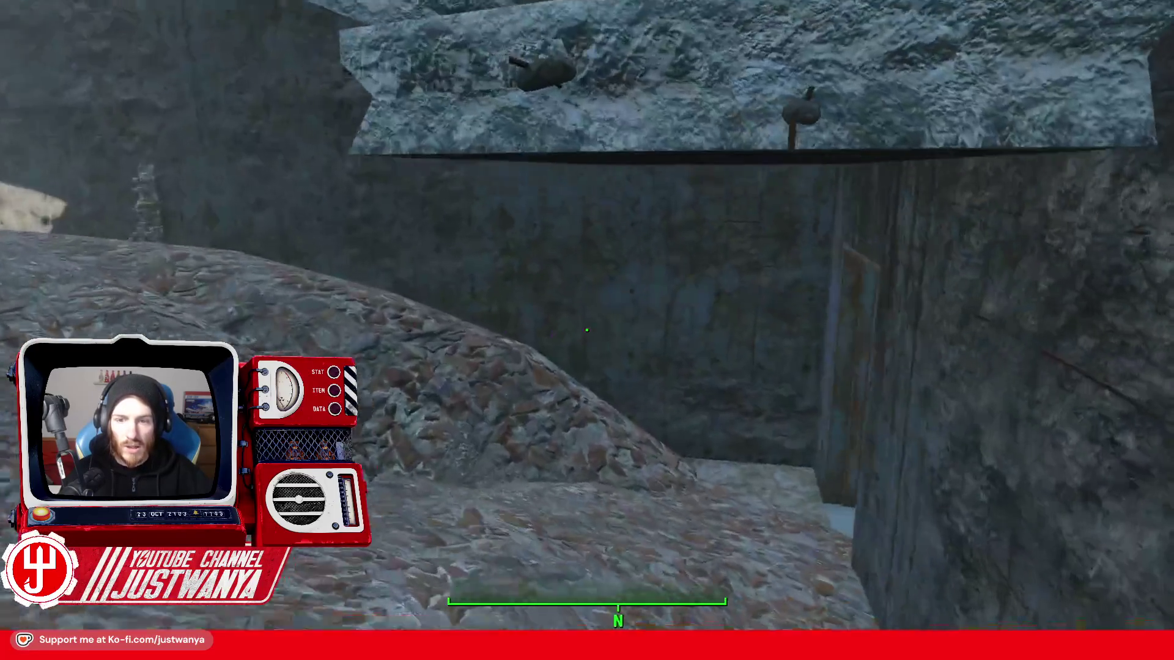
{"action": "key", "text": "w"}
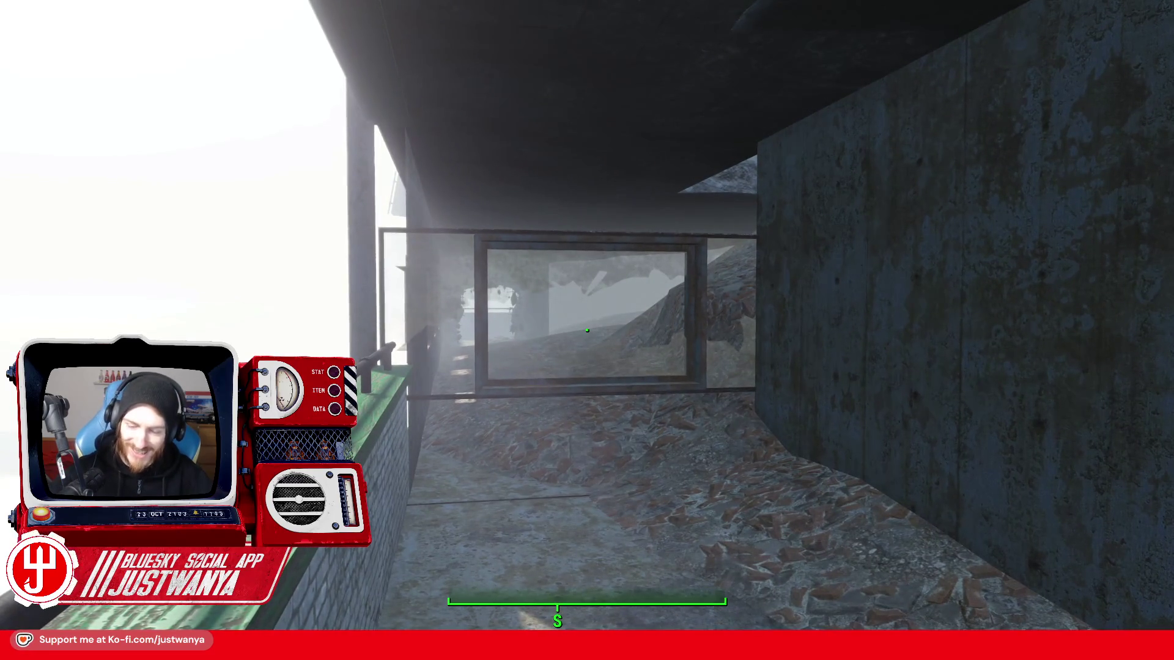
{"action": "key", "text": "w"}
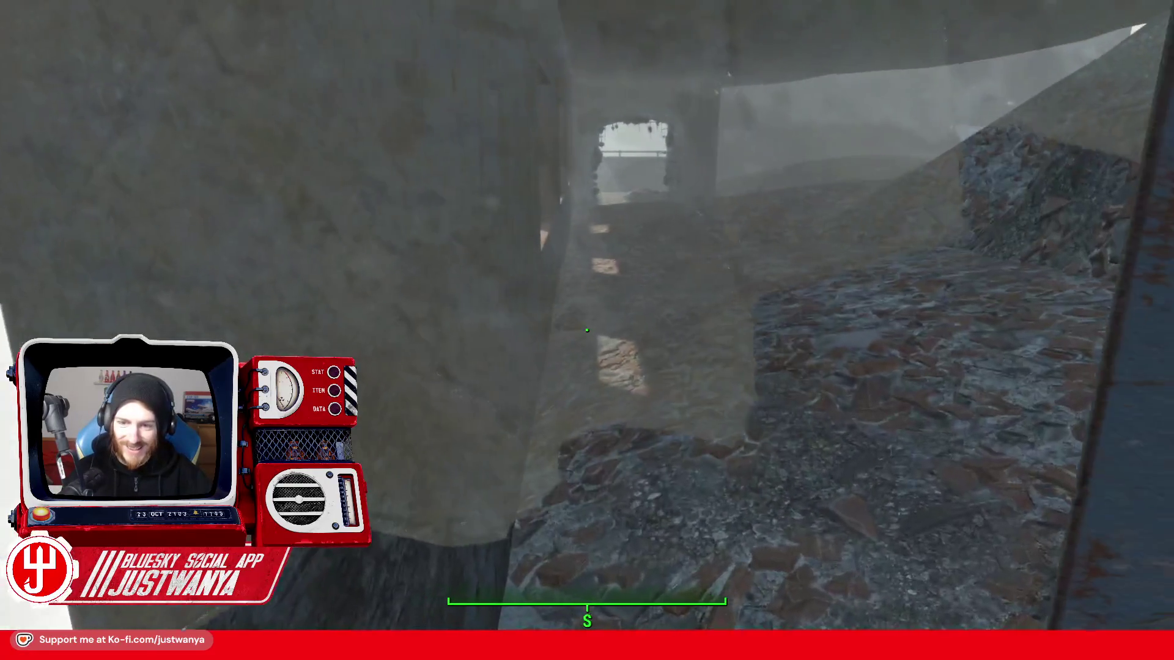
{"action": "key", "text": "w"}
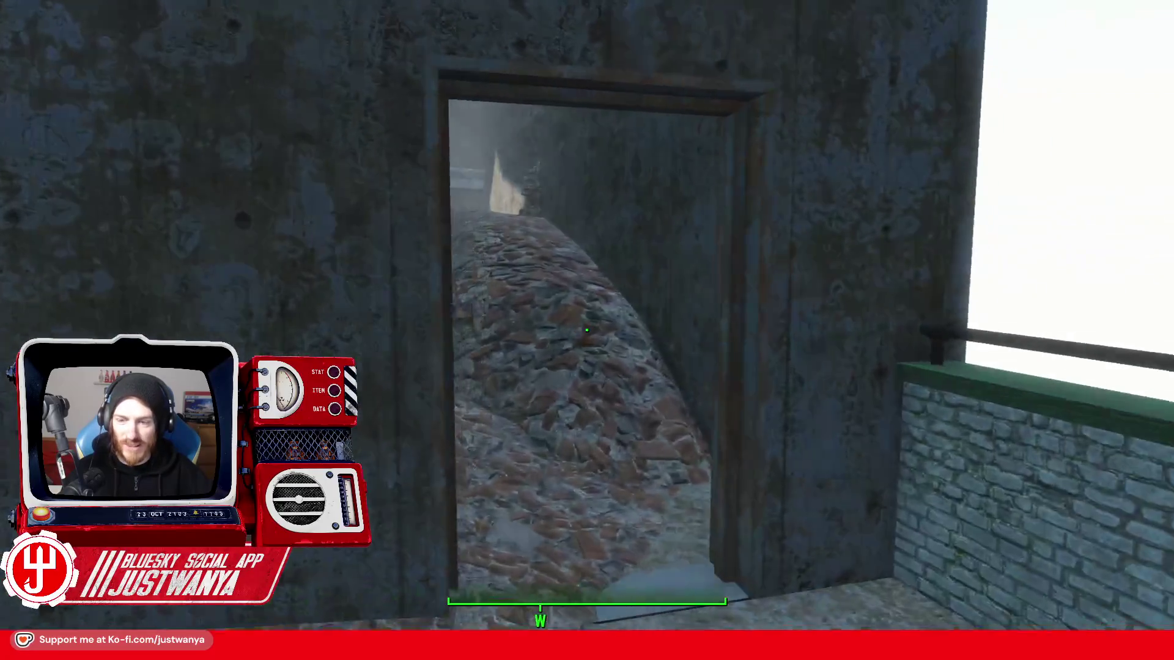
{"action": "key", "text": "w"}
{"action": "key", "text": "w"}
{"action": "key", "text": "w"}
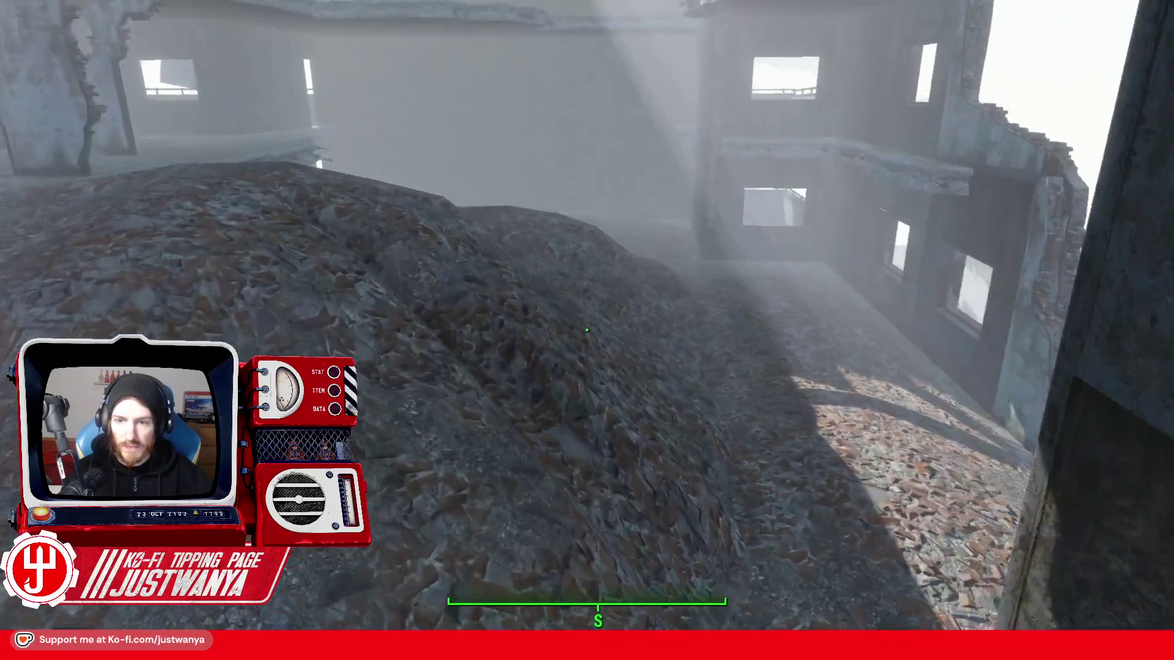
{"action": "key", "text": "w"}
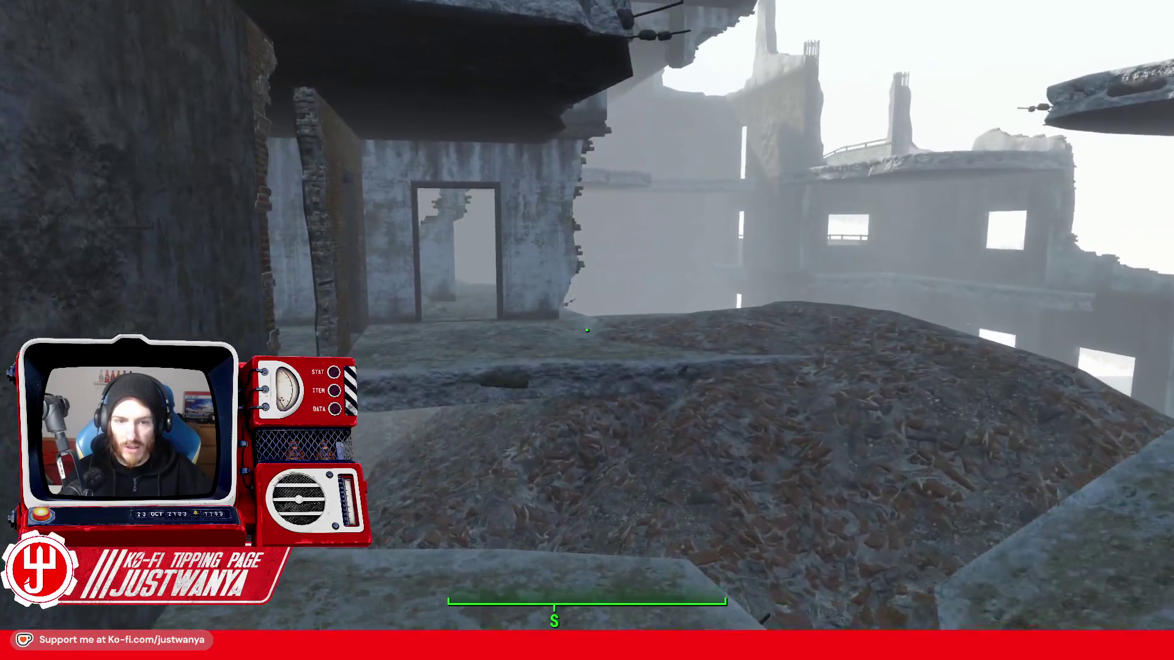
{"action": "key", "text": "w"}
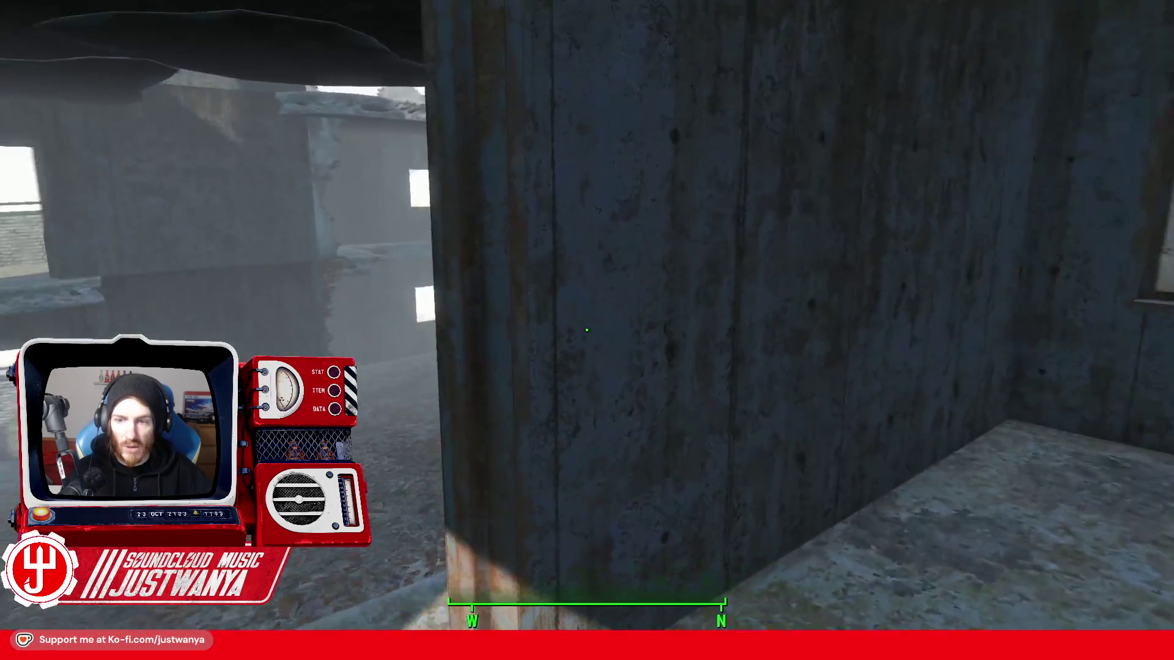
{"action": "key", "text": "w"}
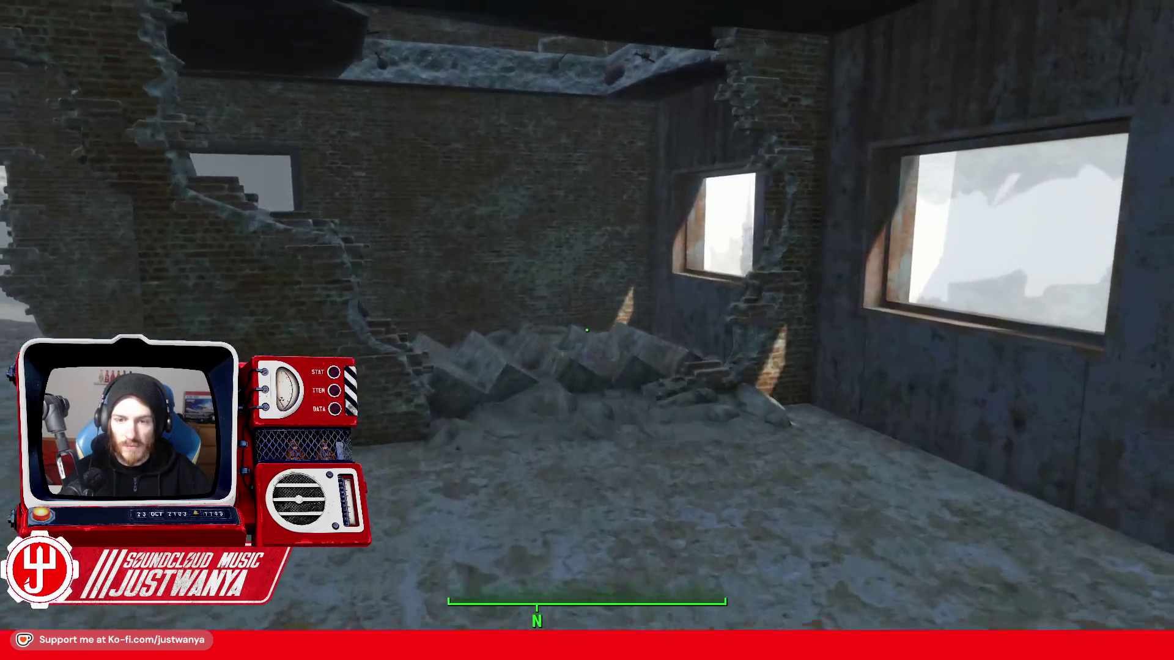
{"action": "key", "text": "w"}
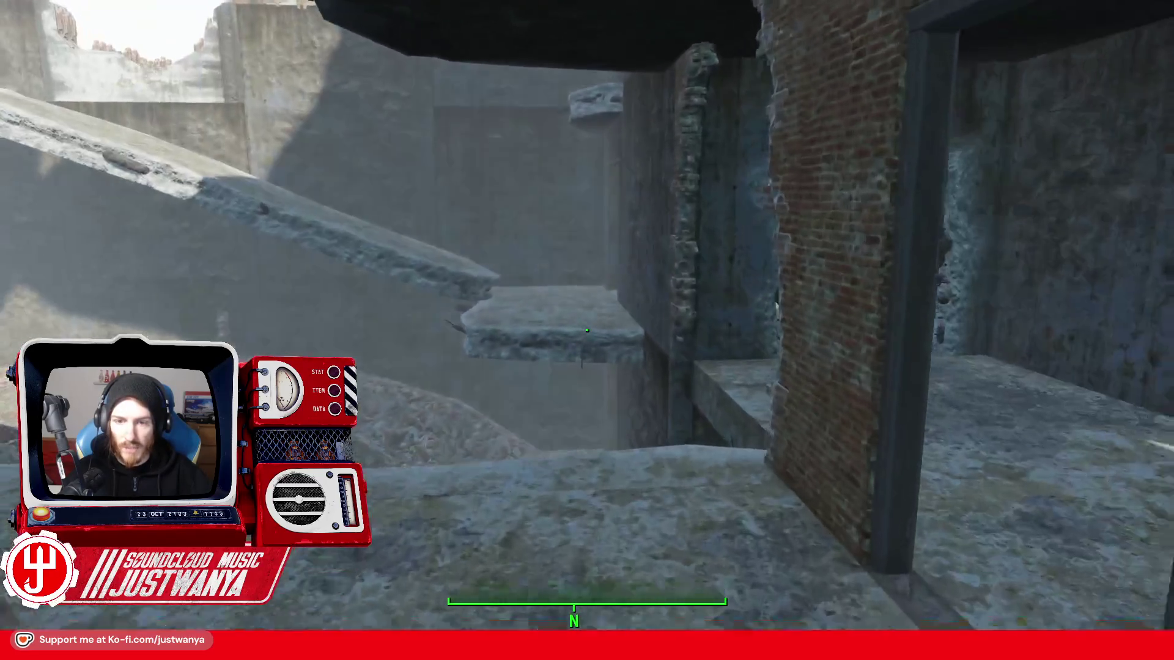
{"action": "key", "text": "w"}
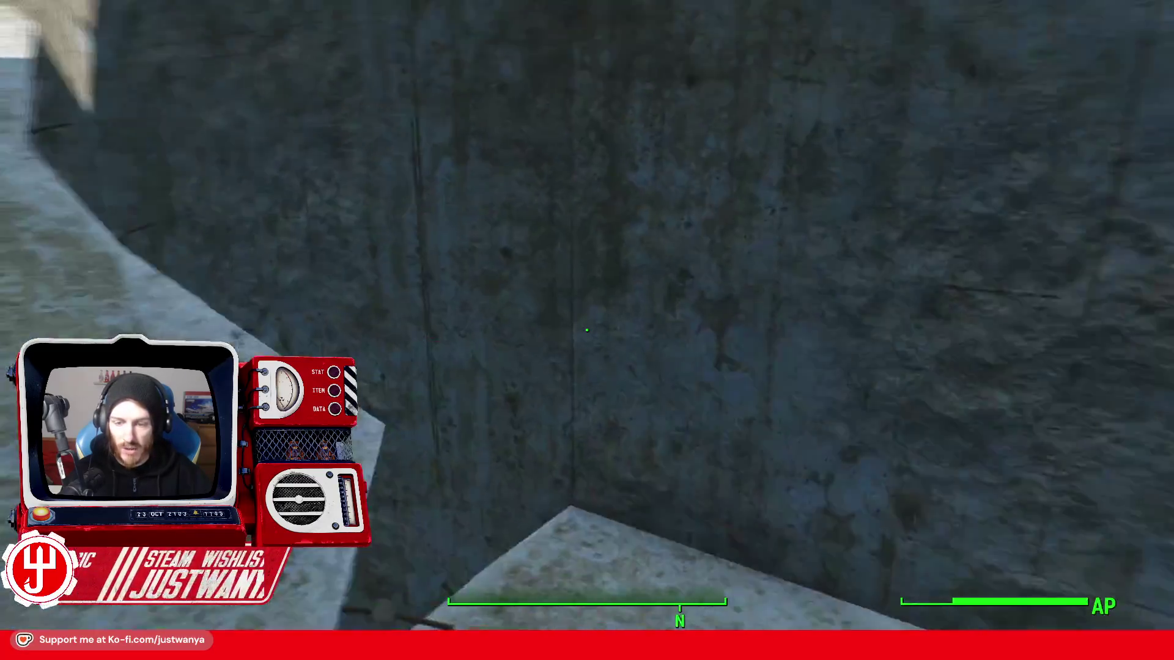
{"action": "key", "text": "w"}
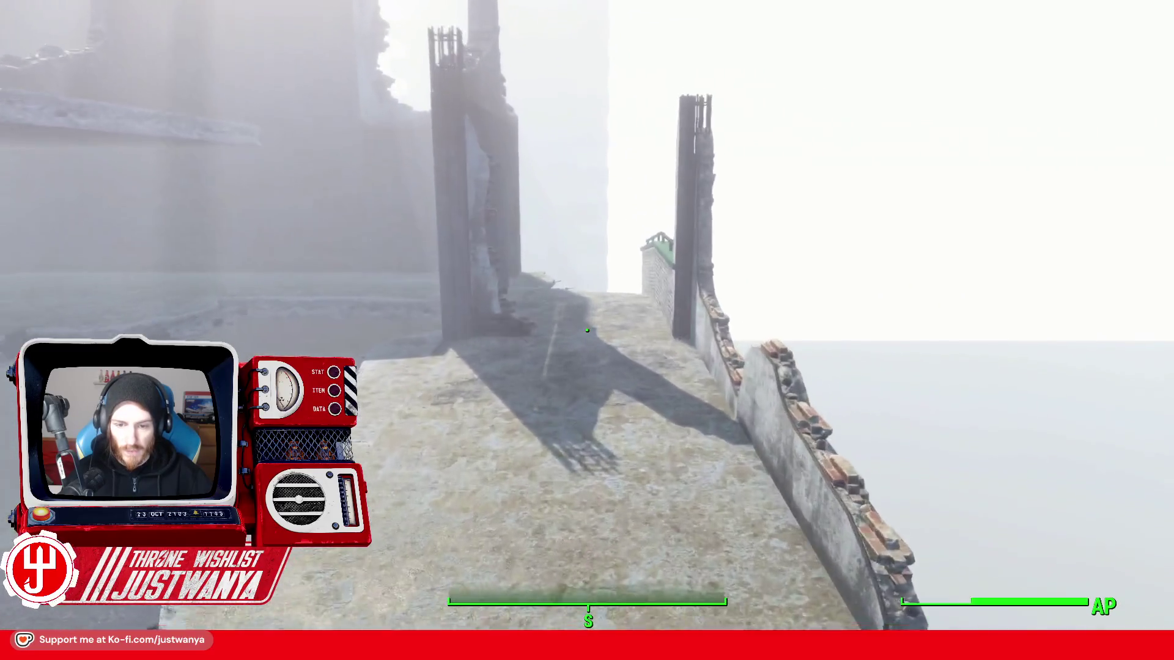
- Cross the rubble into the brick room and balcony, then view the foggy rooftop ledge in third person
{"action": "key", "text": "w"}
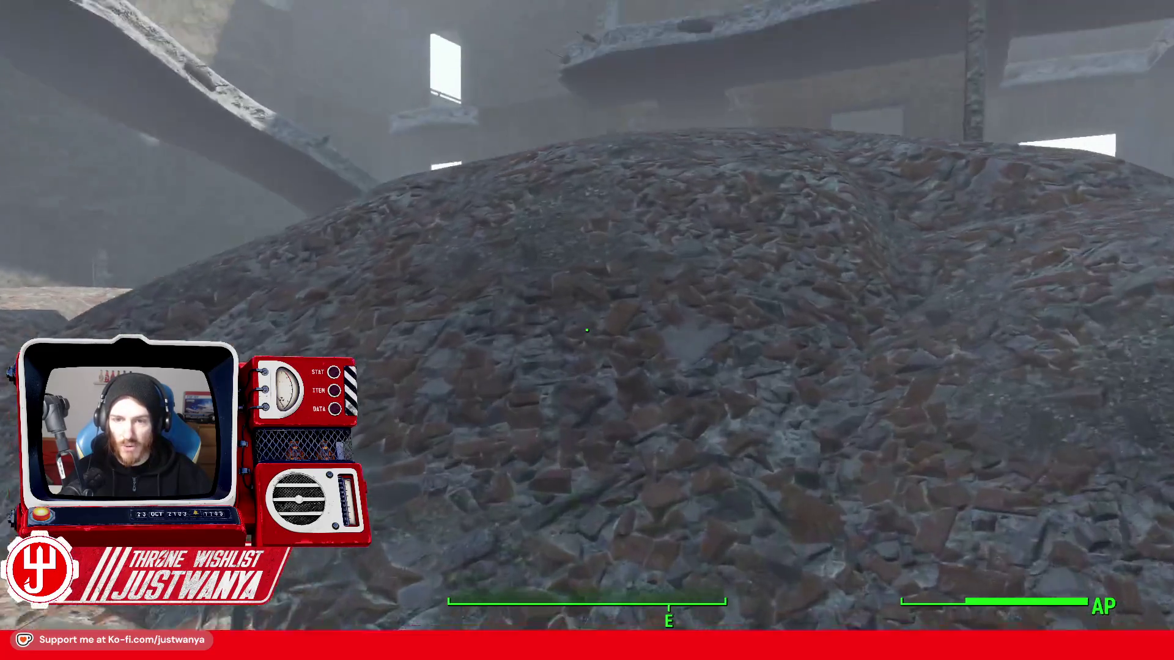
{"action": "key", "text": "w"}
{"action": "key", "text": "w"}
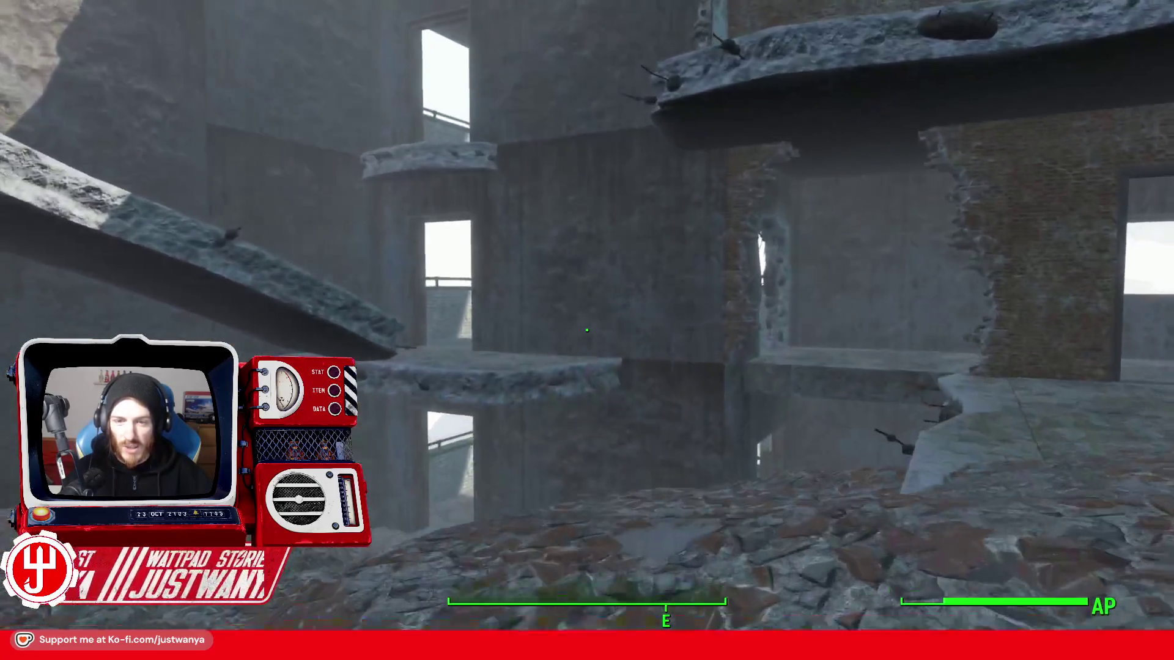
{"action": "key", "text": "w"}
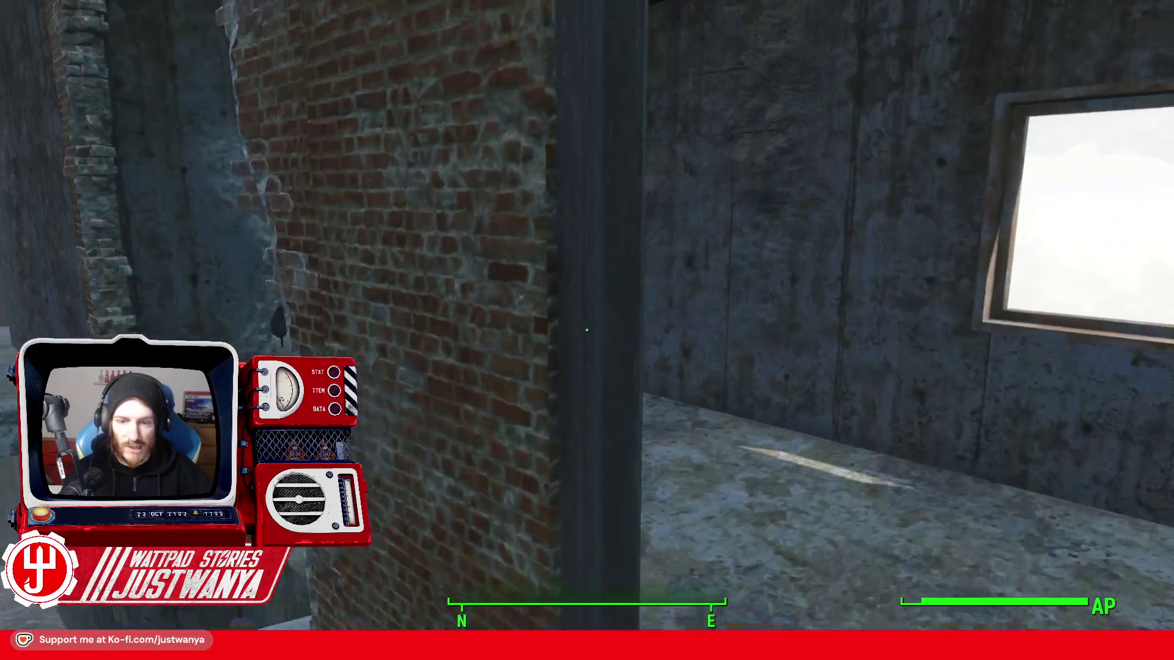
{"action": "key", "text": "w"}
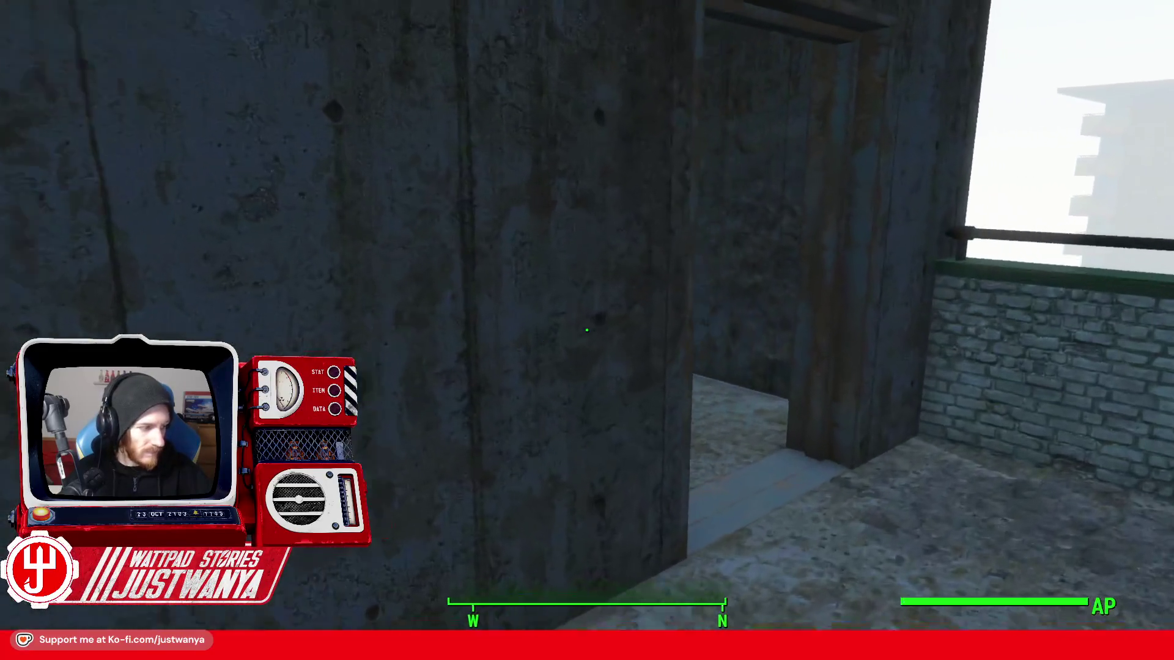
{"action": "key", "text": "w"}
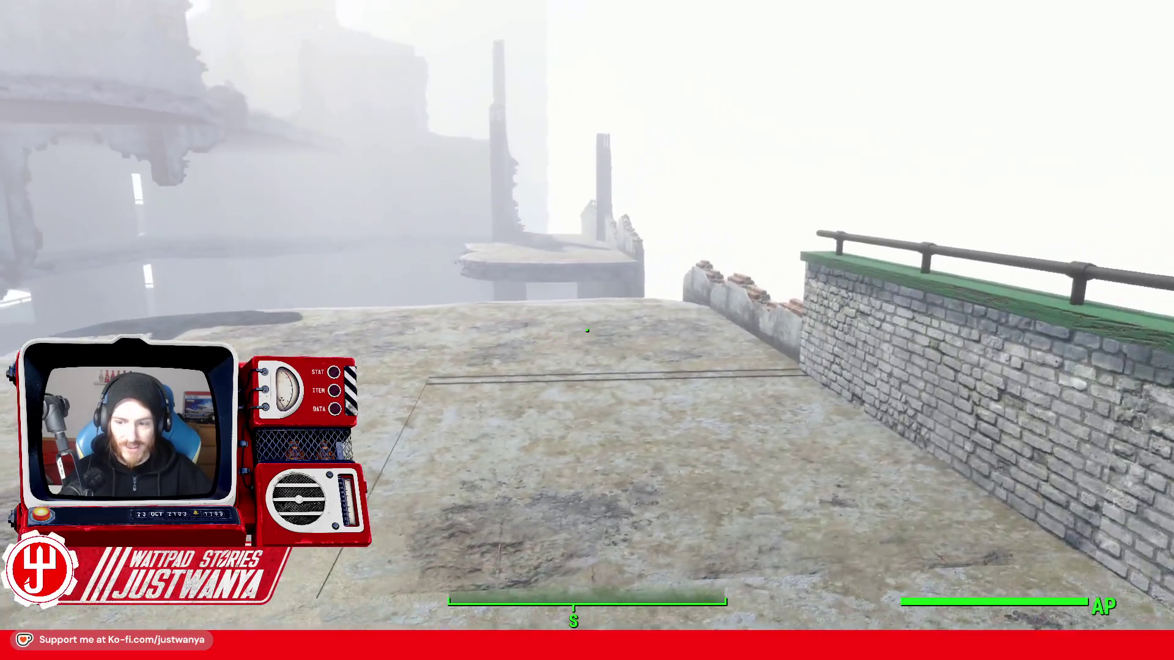
{"action": "key", "text": "w"}
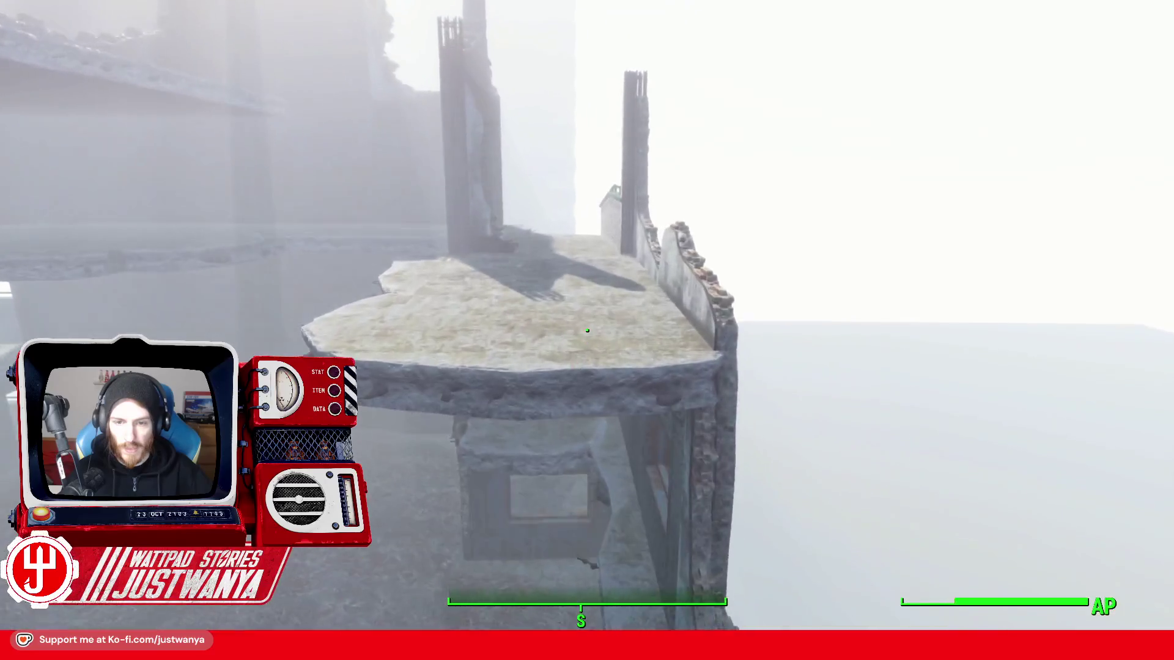
{"action": "key", "text": "w"}
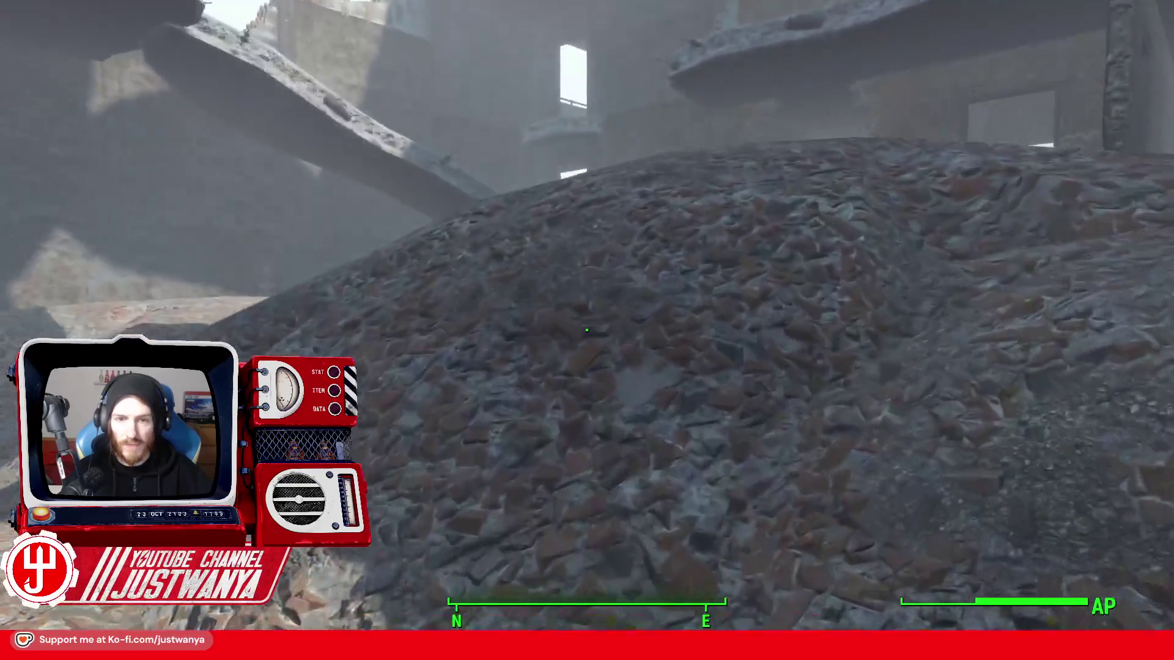
{"action": "key", "text": "w"}
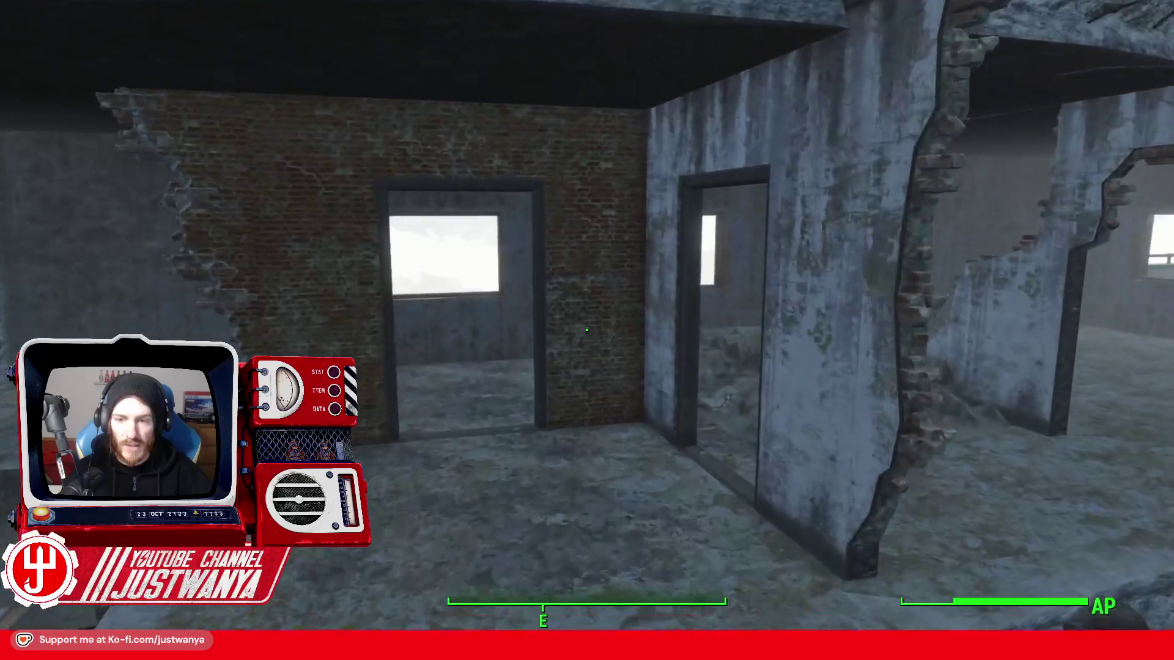
{"action": "key", "text": "w"}
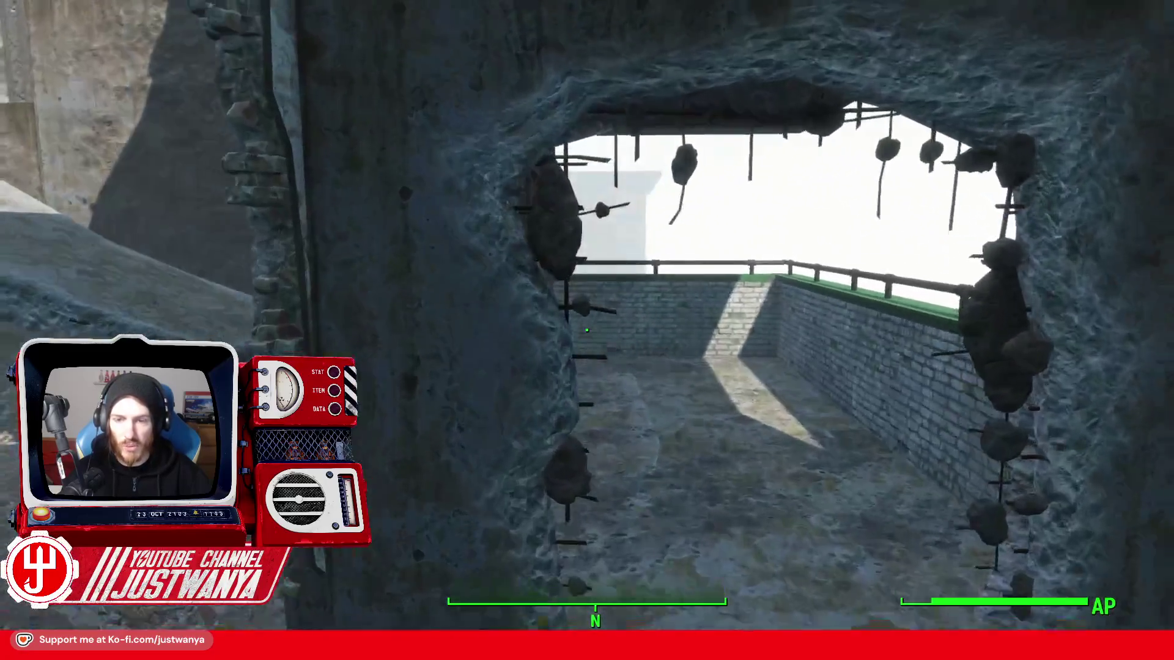
{"action": "key", "text": "w"}
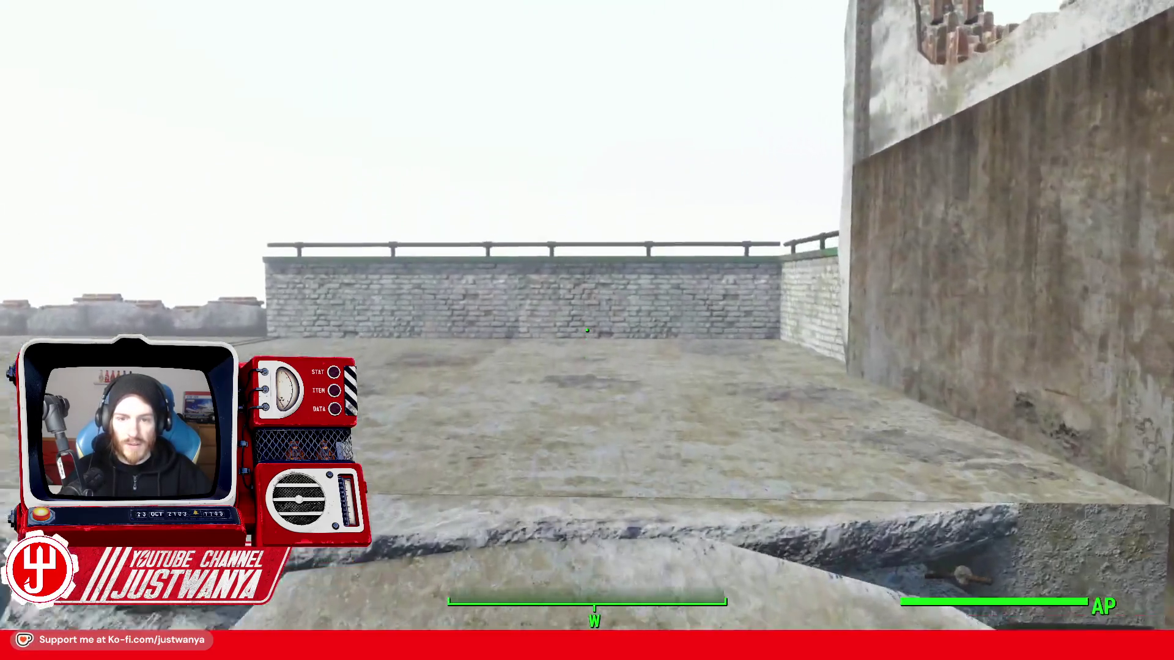
{"action": "mouse_move", "coordinate": [587, 331]}
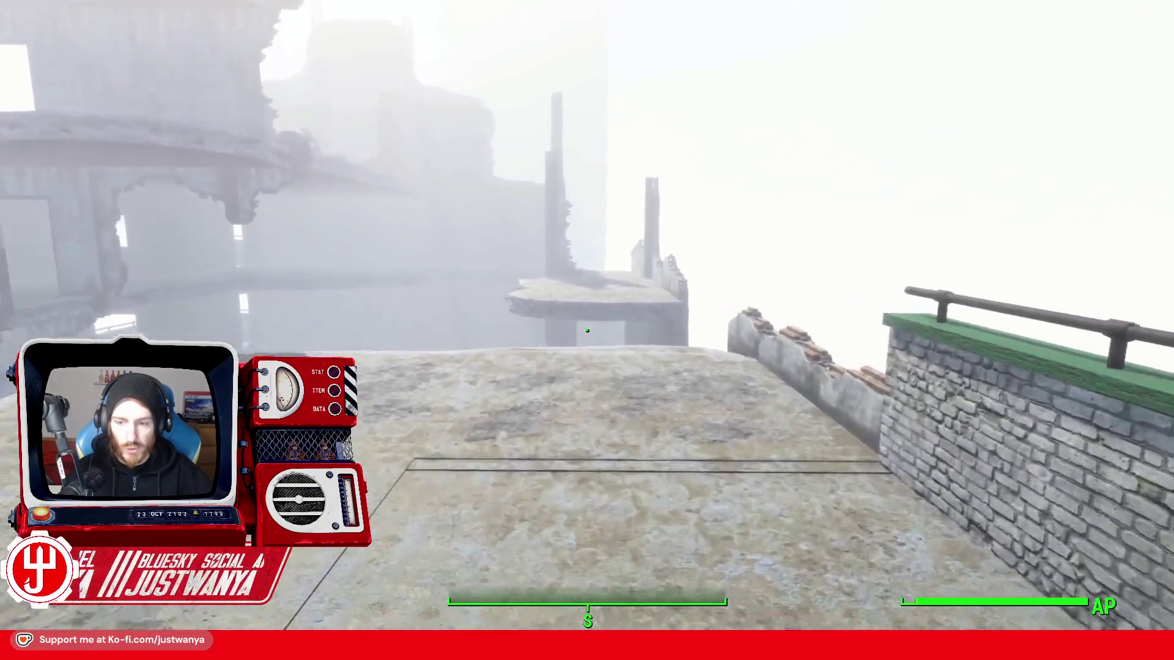
{"action": "key", "text": "w"}
{"action": "key", "text": "w"}
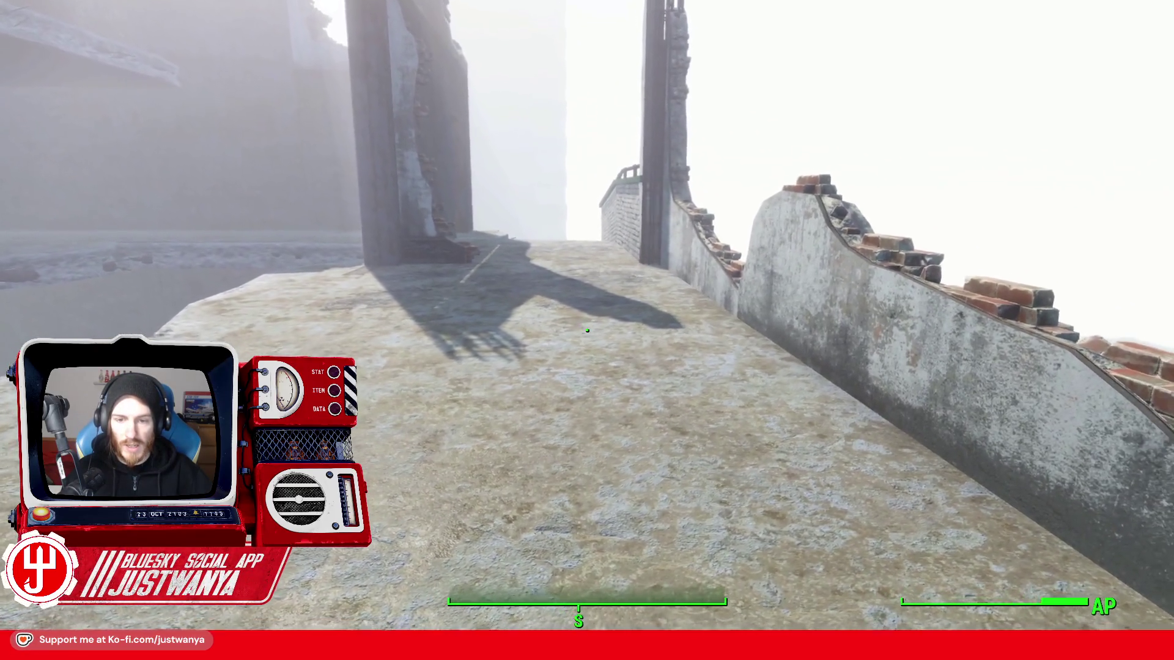
{"action": "key", "text": "v"}
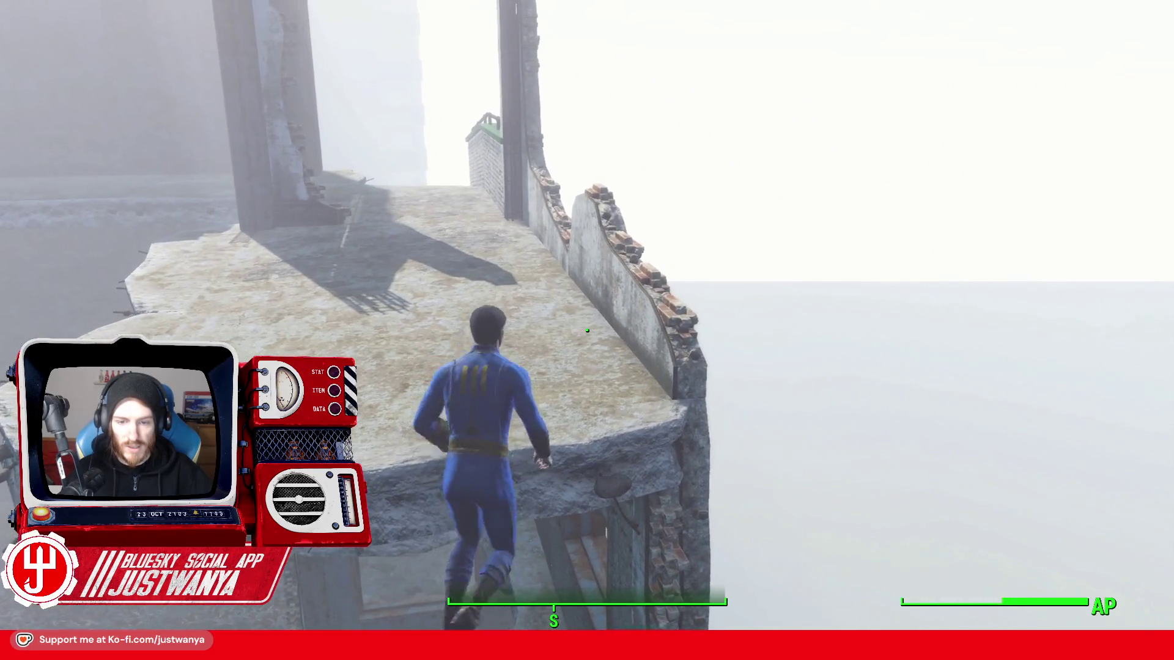
- Run along the rooftop, drop to the lower level, and return to first-person at the ledge
{"action": "key", "text": "w"}
{"action": "key", "text": "w"}
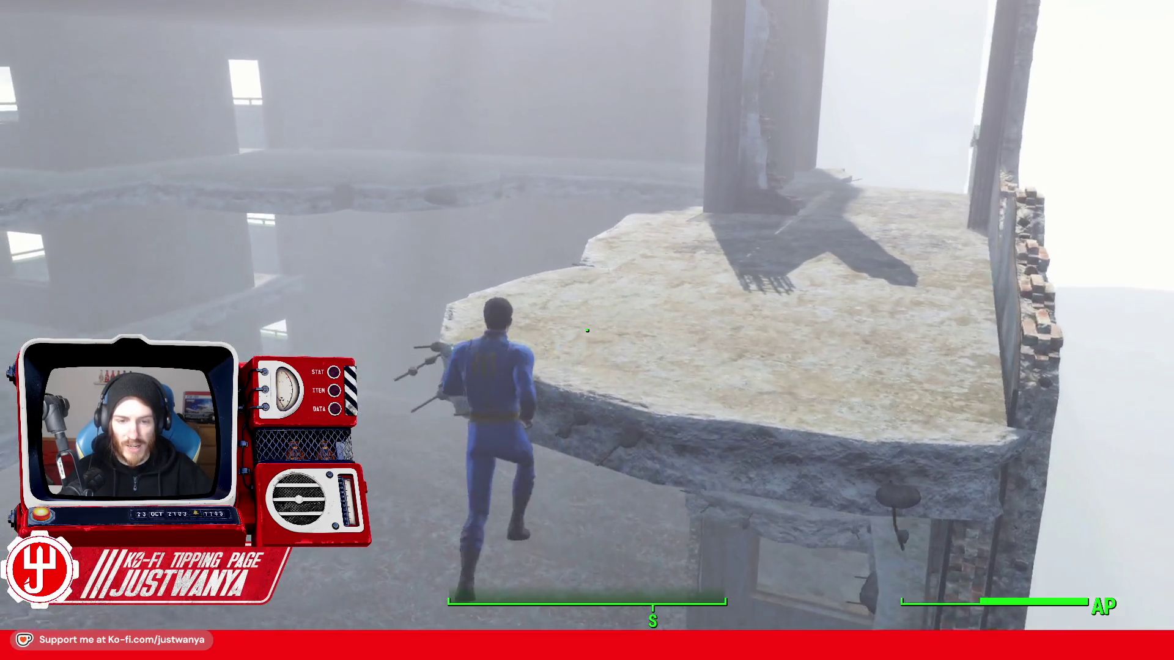
{"action": "key", "text": "w"}
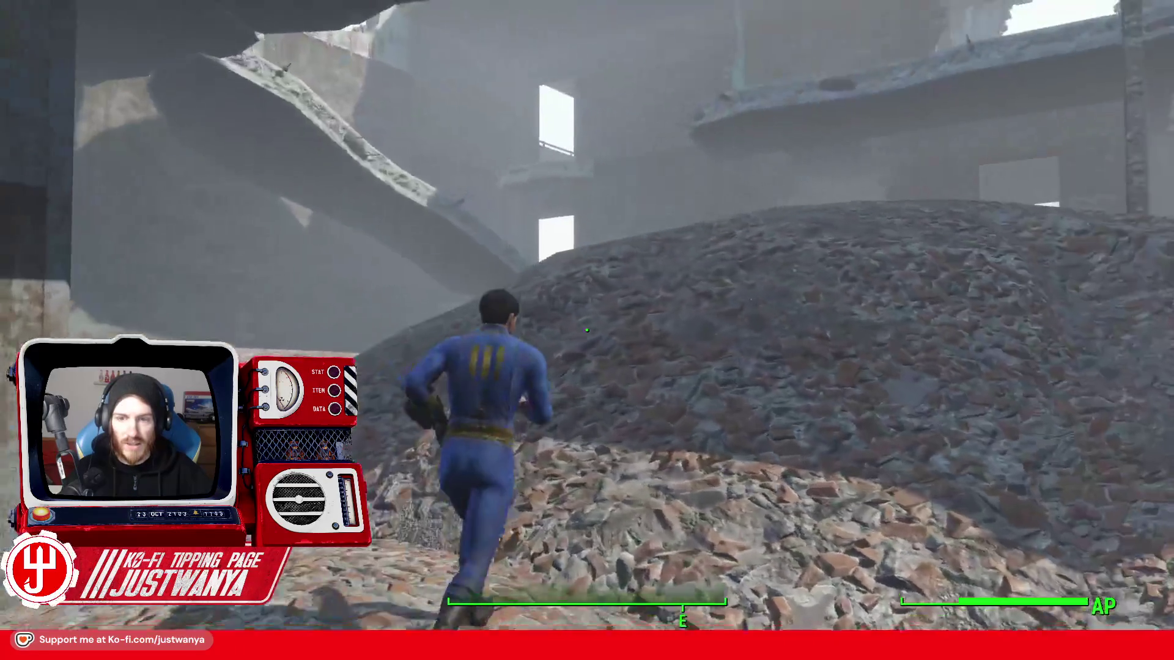
{"action": "key", "text": "w"}
{"action": "key", "text": "v"}
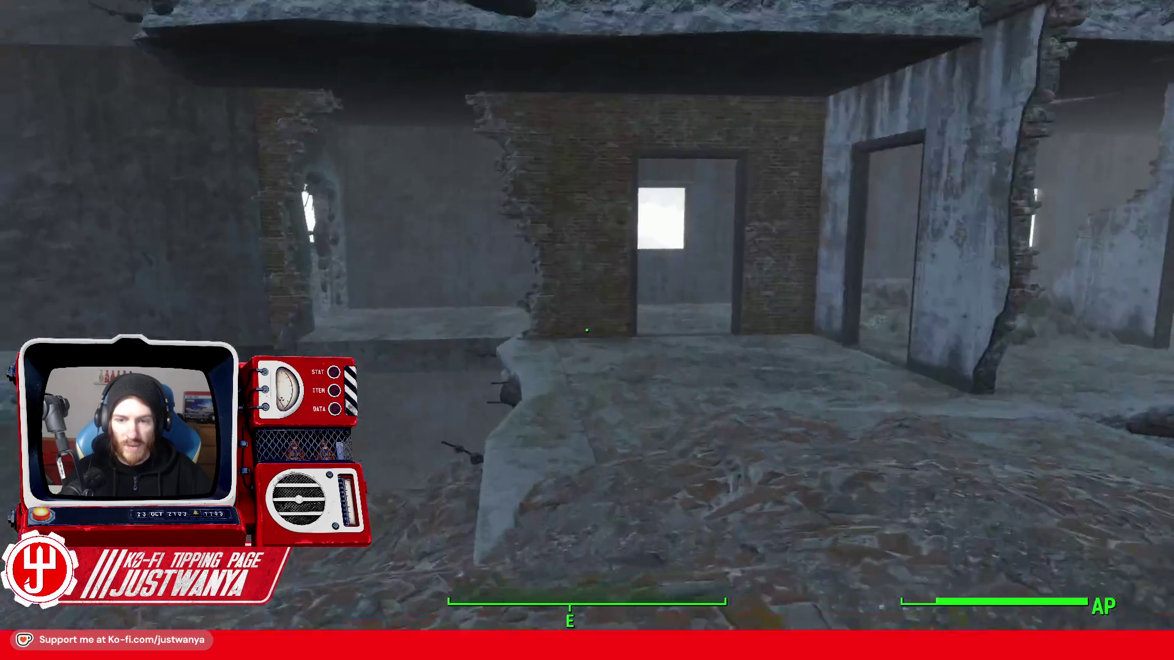
{"action": "key", "text": "w"}
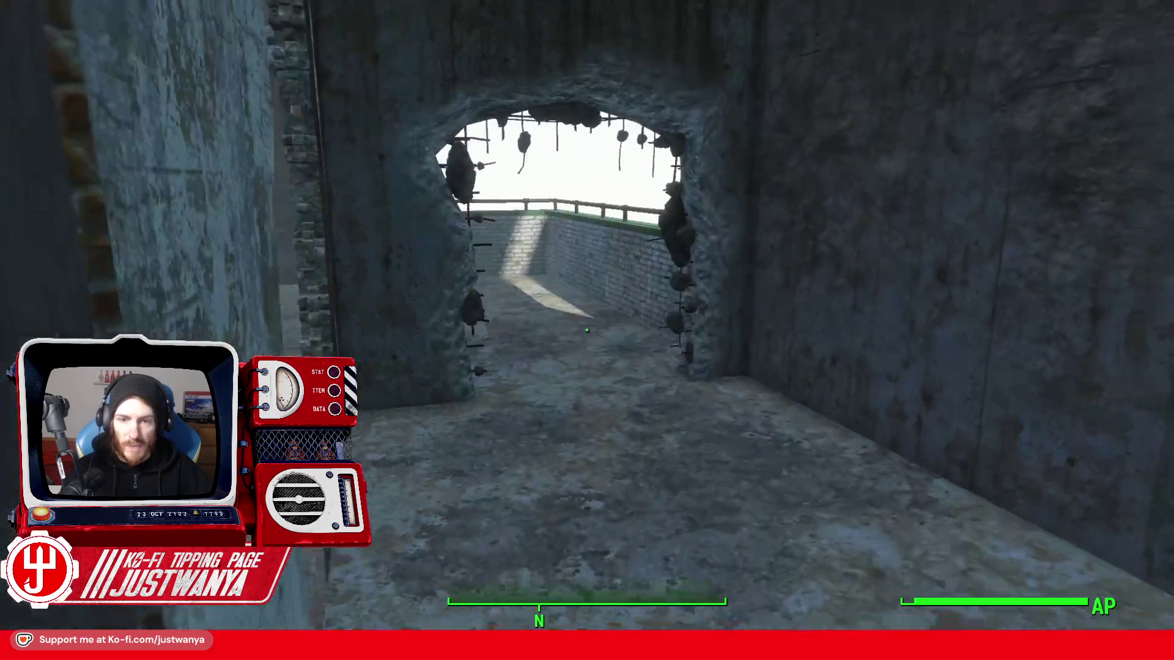
{"action": "key", "text": "w"}
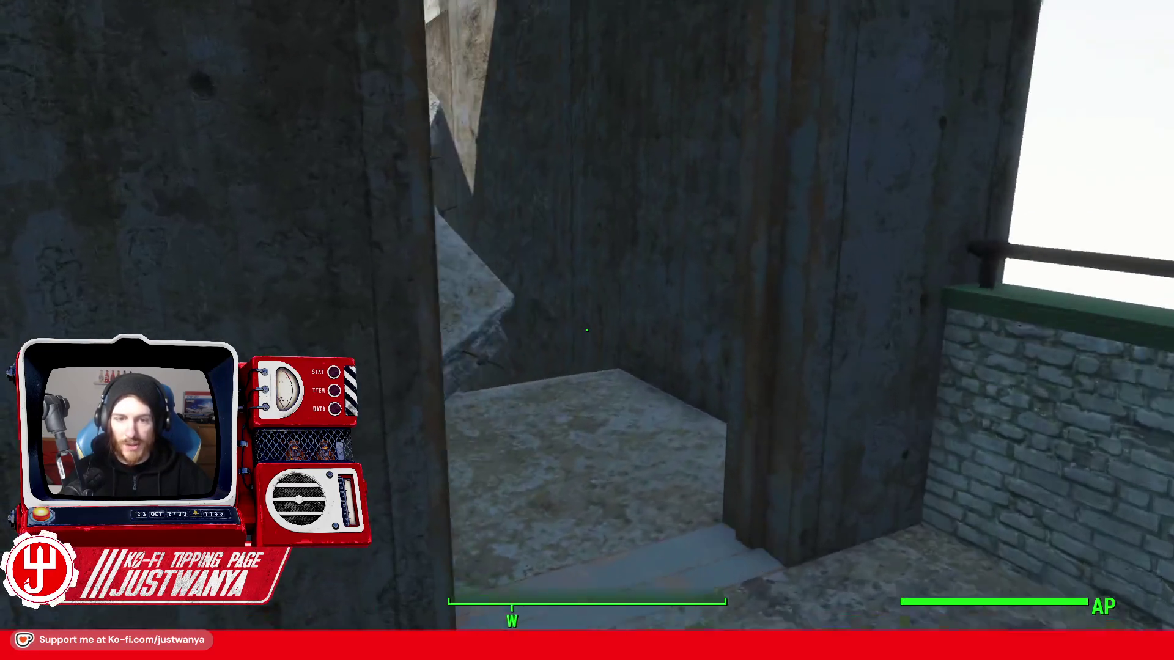
{"action": "key", "text": "w"}
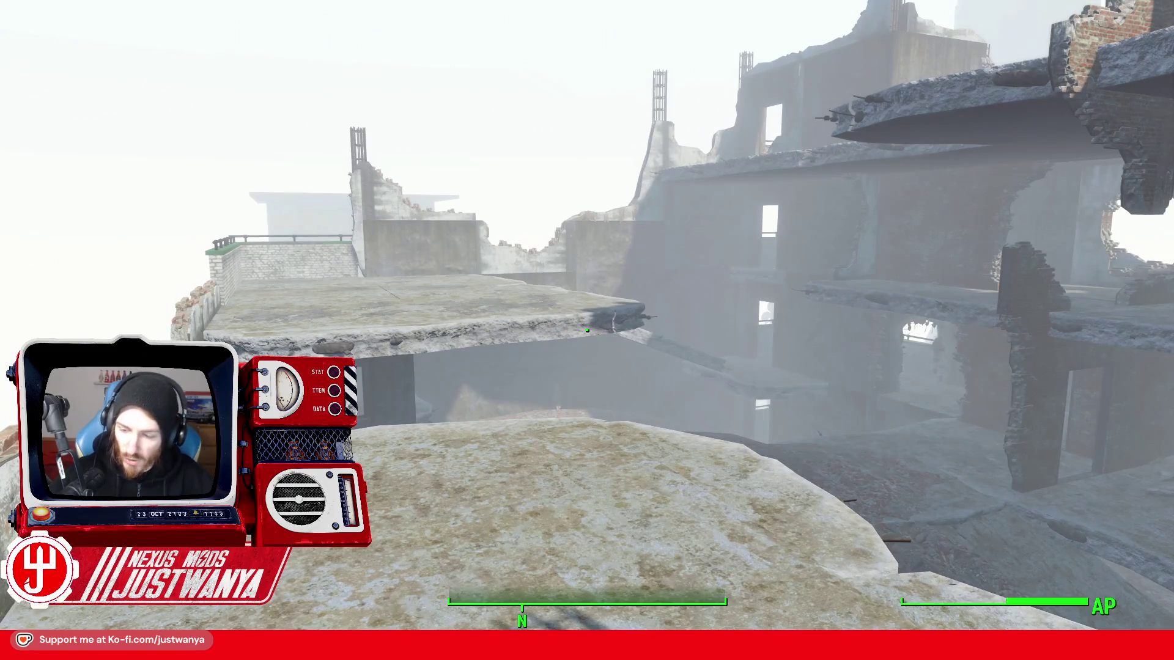
{"action": "key", "text": "w"}
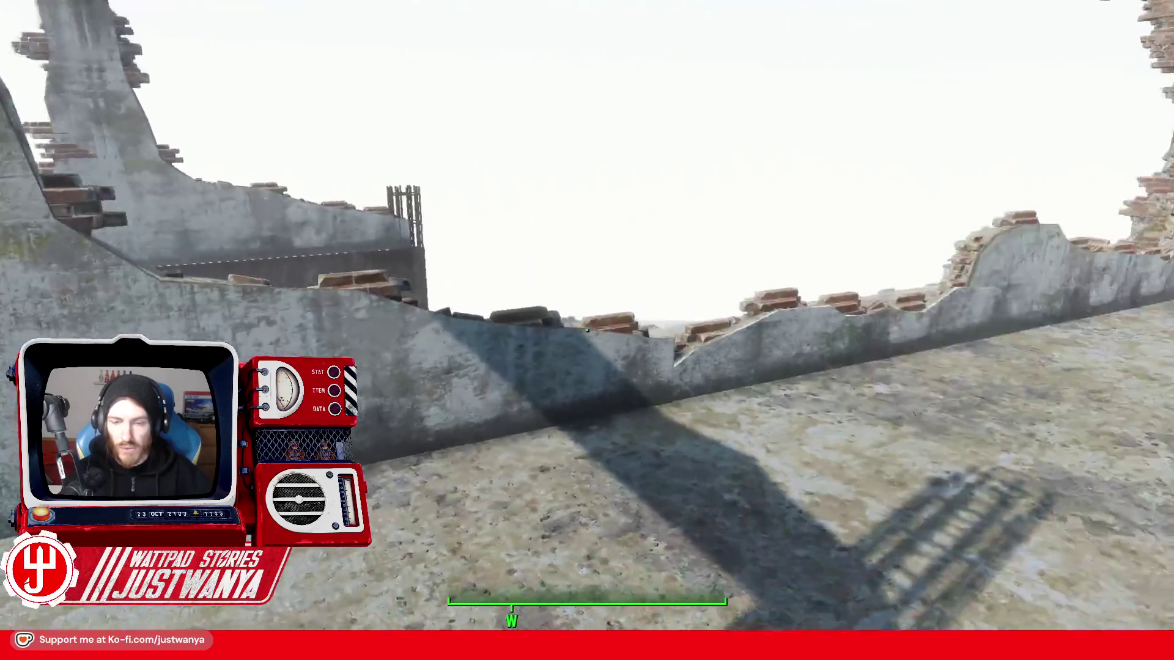
- Walk through the doorway into the courtyard to inspect the concrete wall, ledge and brick wall
{"action": "key", "text": "w"}
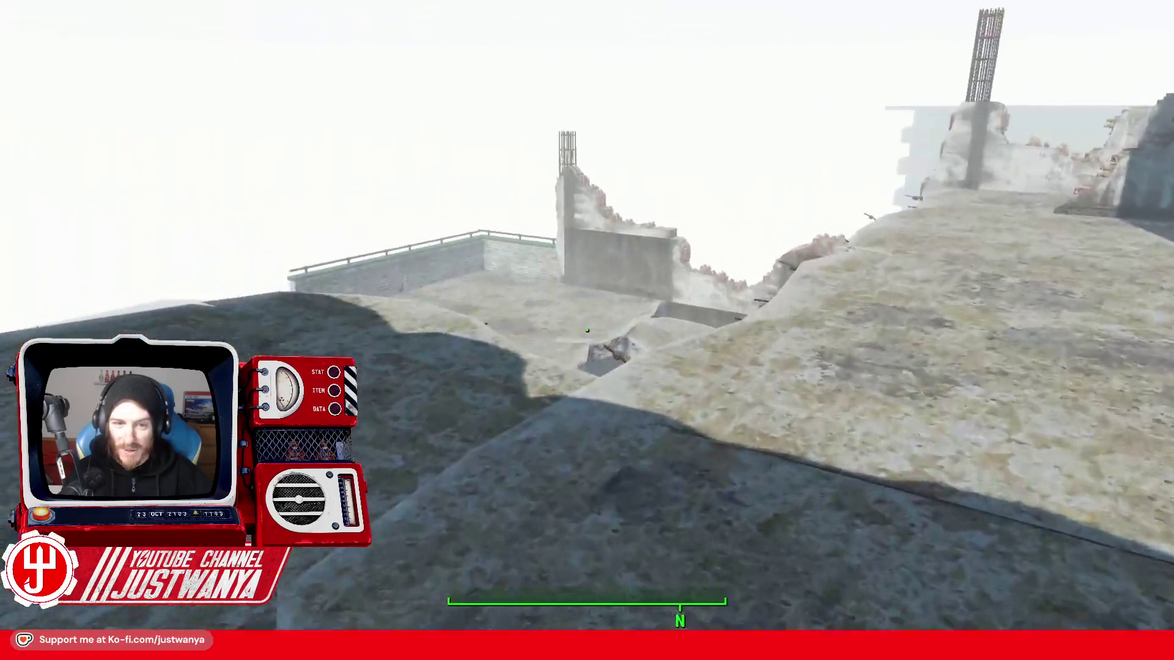
{"action": "key", "text": "w"}
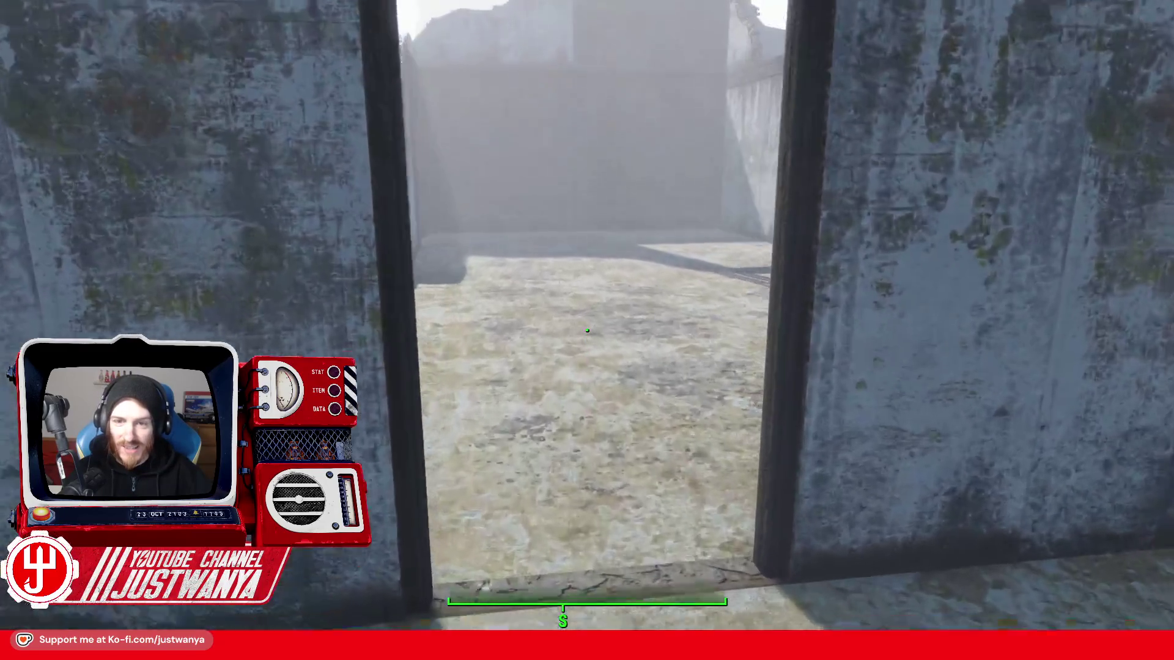
{"action": "key", "text": "w"}
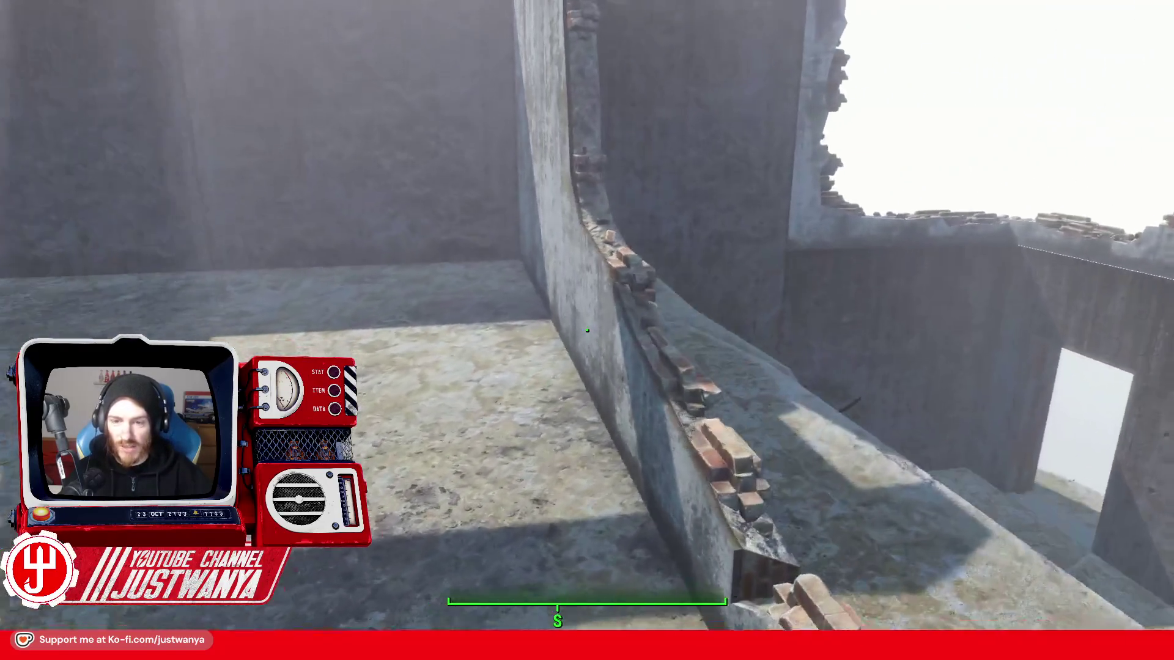
{"action": "key", "text": "w"}
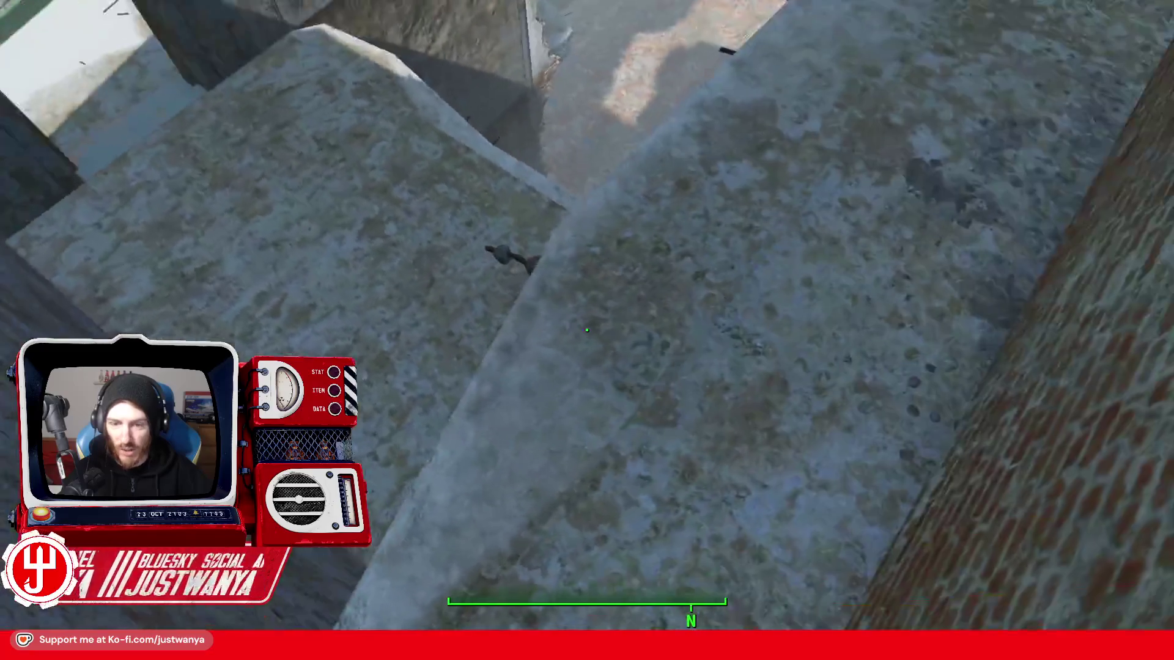
{"action": "key", "text": "w"}
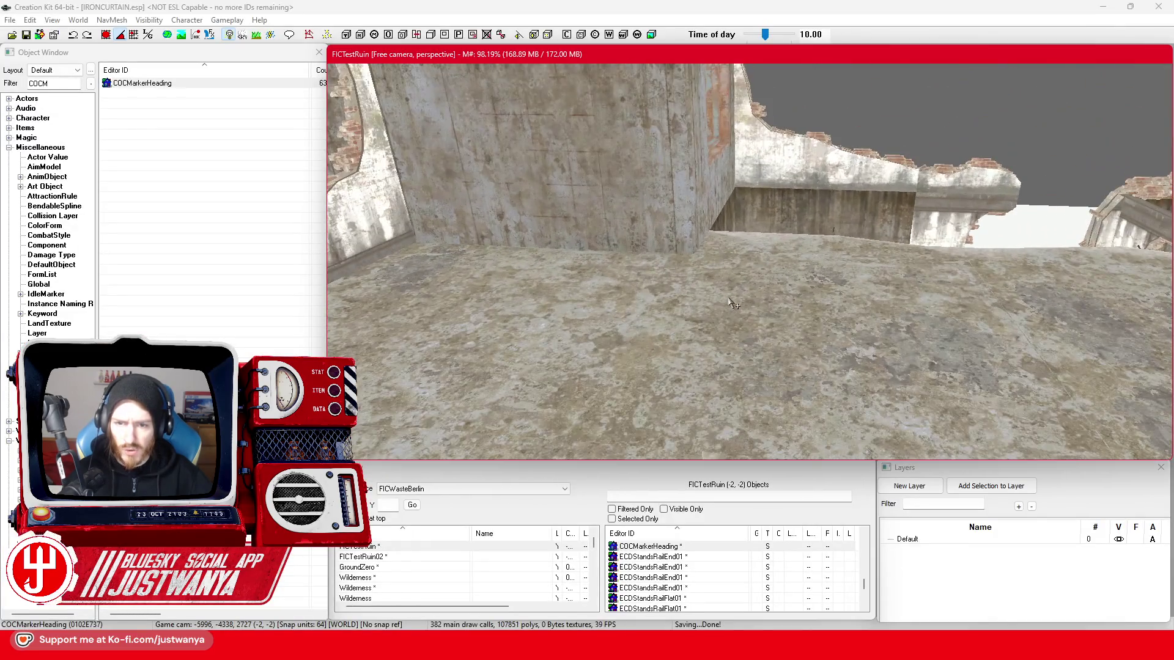
- Select floor slabs and step back to BldConcSmFlrPlat02 in FICTestRuin, centring the view on it
{"action": "left_click", "coordinate": [781, 298]}
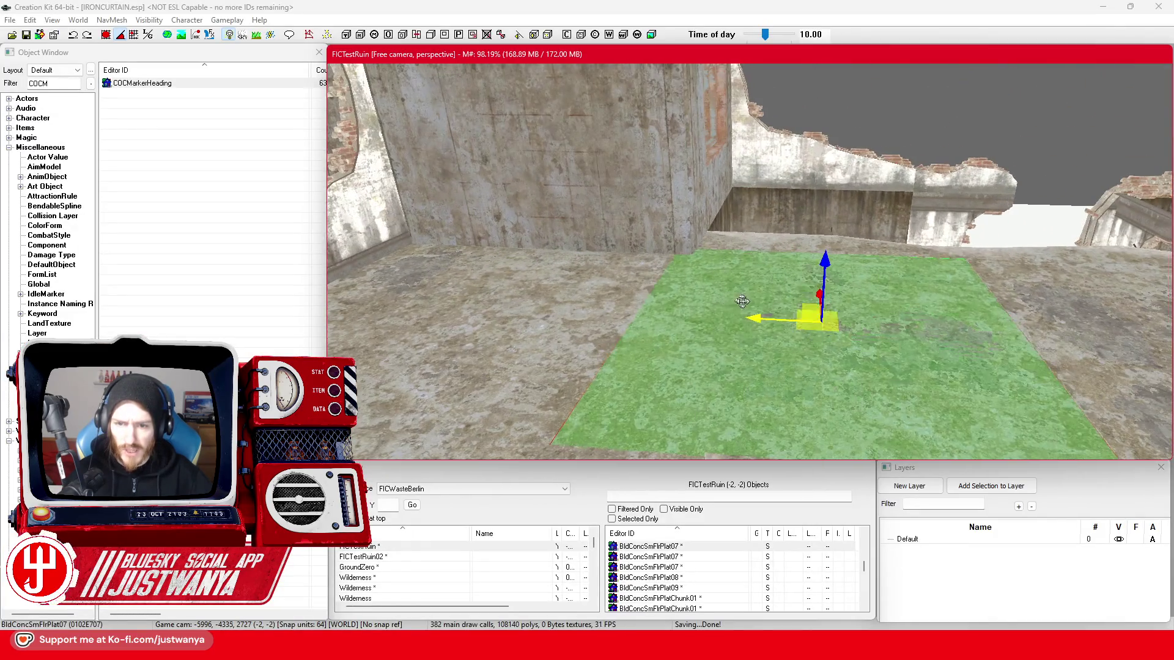
{"action": "left_click", "coordinate": [670, 249]}
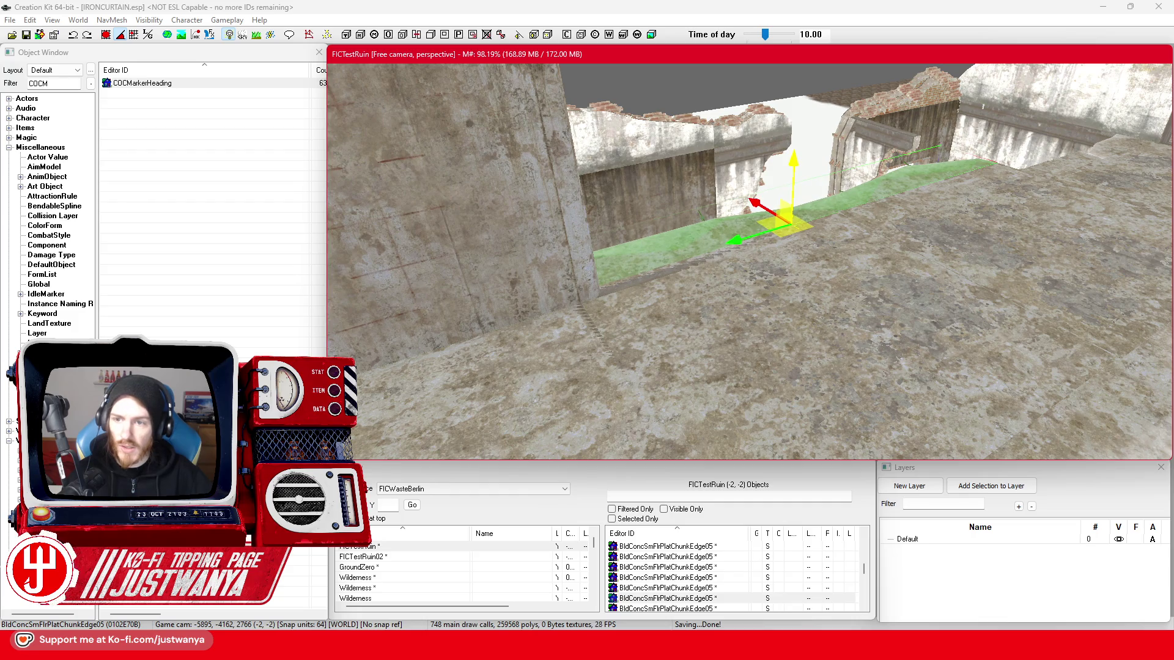
{"action": "scroll", "coordinate": [796, 165], "scroll_direction": "up", "scroll_amount": 2}
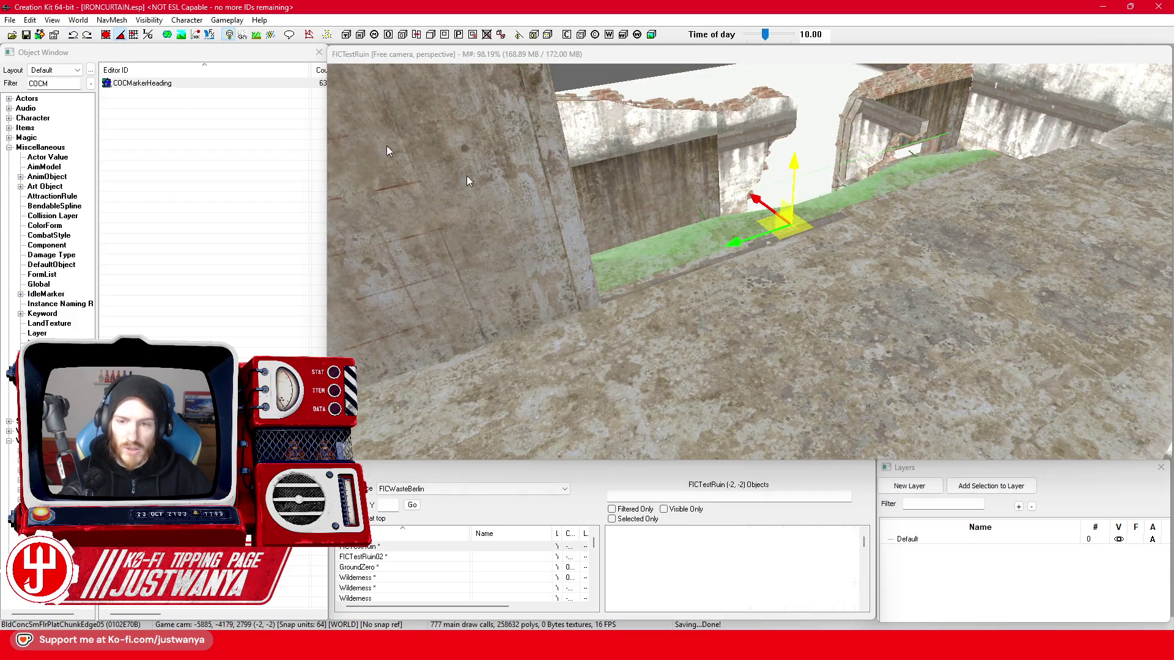
{"action": "key", "text": "ctrl+z"}
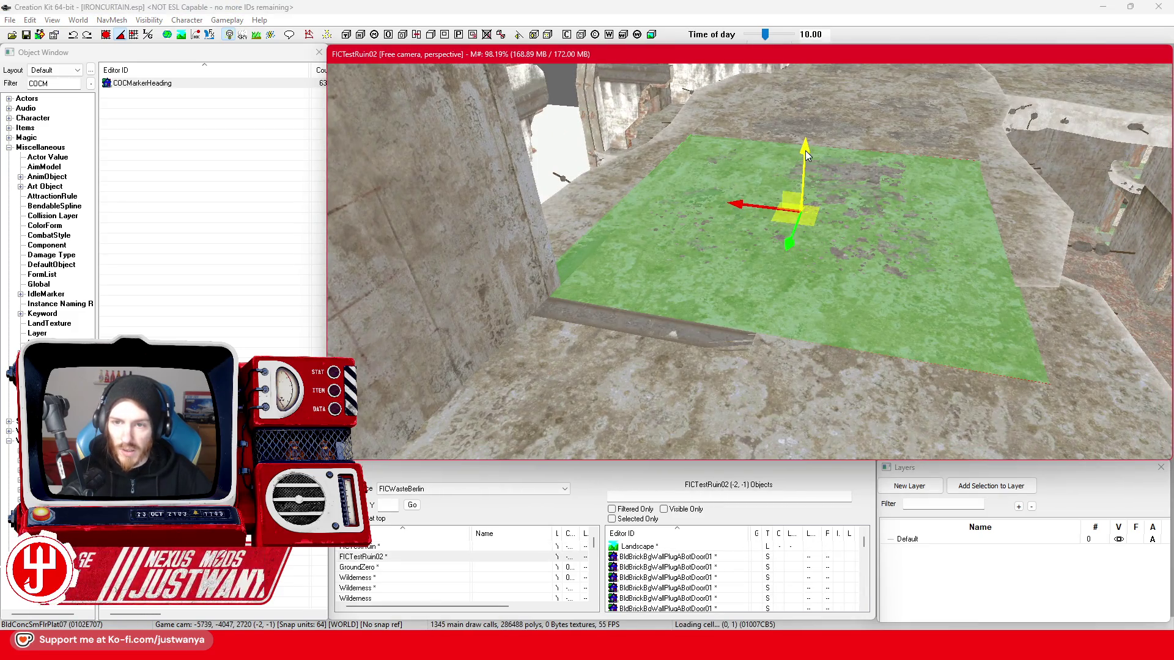
{"action": "key", "text": "ctrl+z"}
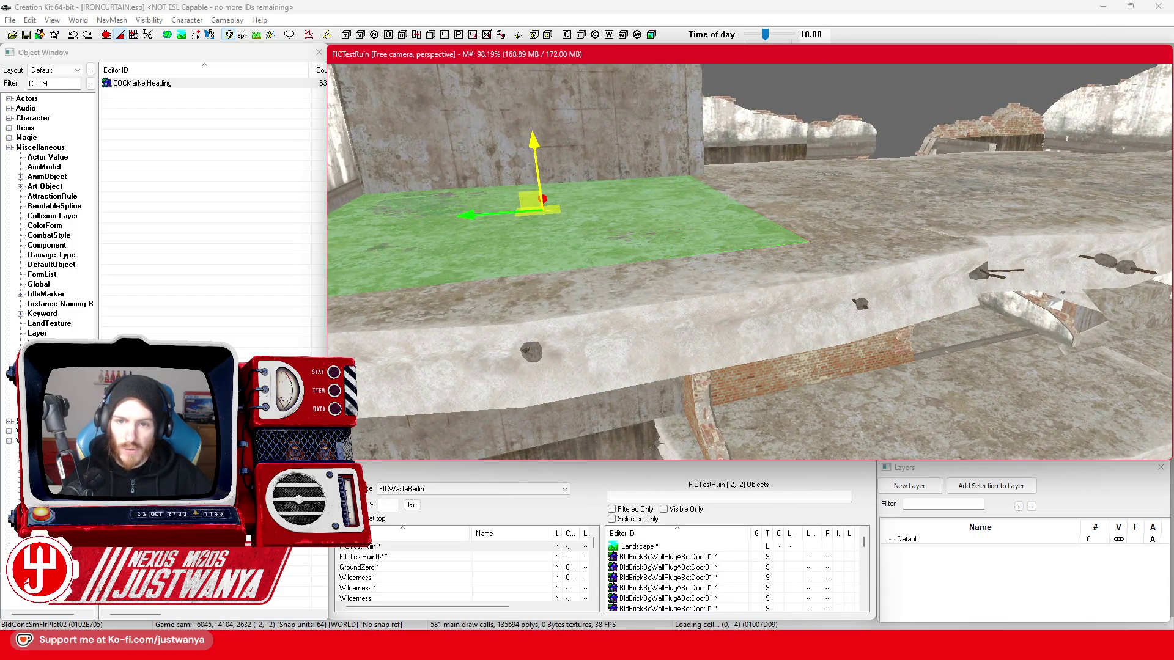
{"action": "key", "text": "ctrl+z"}
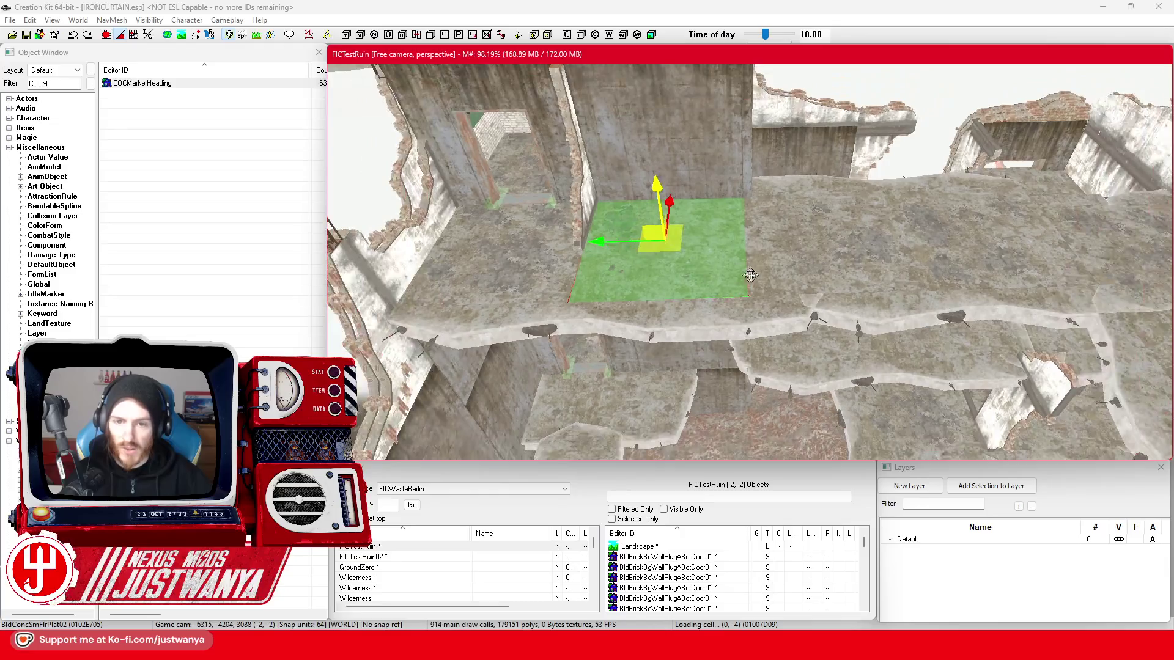
{"action": "scroll", "coordinate": [876, 279], "scroll_direction": "up", "scroll_amount": 10}
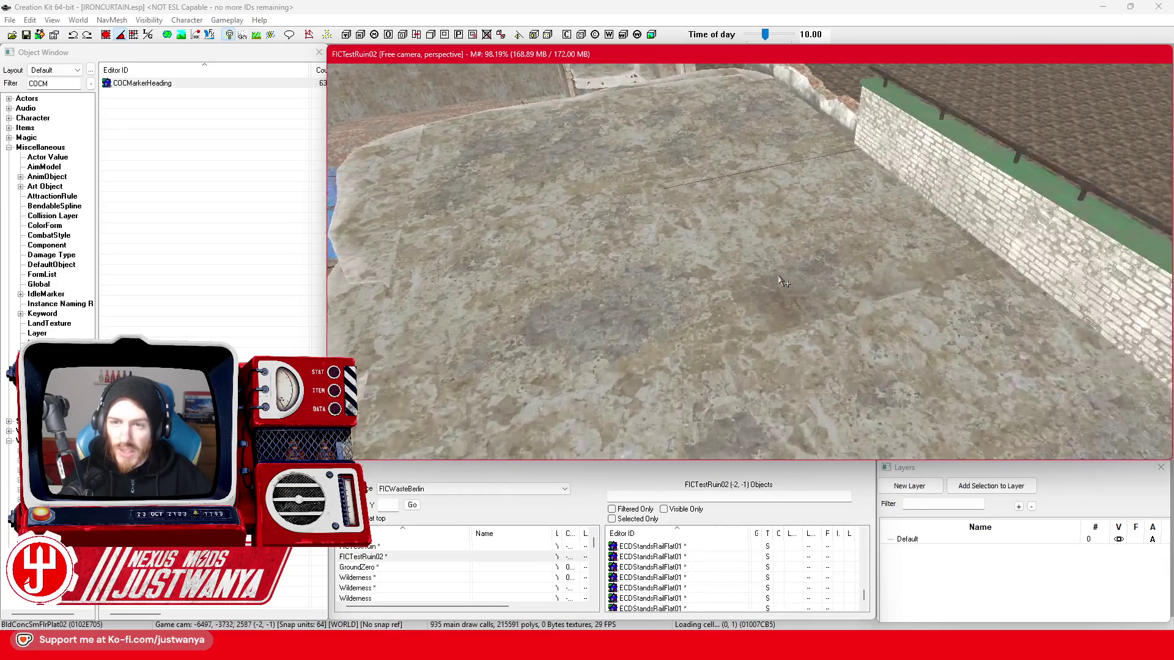
- Orbit around a concrete floor slab, then select its broken edge and the brick wall trim piece
{"action": "left_click", "coordinate": [784, 281]}
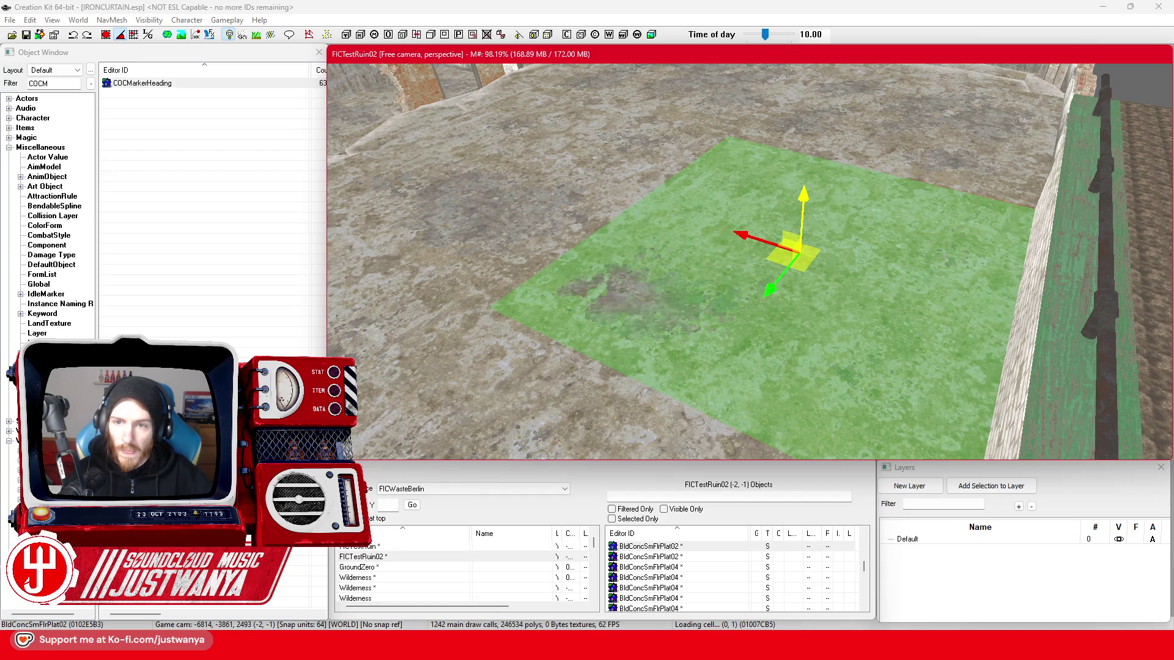
{"action": "mouse_move", "coordinate": [511, 204]}
{"action": "left_mouse_down"}
{"action": "mouse_move", "coordinate": [581, 196]}
{"action": "mouse_move", "coordinate": [567, 226]}
{"action": "mouse_move", "coordinate": [649, 291]}
{"action": "mouse_move", "coordinate": [756, 297]}
{"action": "left_mouse_up"}
{"action": "scroll", "coordinate": [756, 297], "scroll_direction": "up", "scroll_amount": 10}
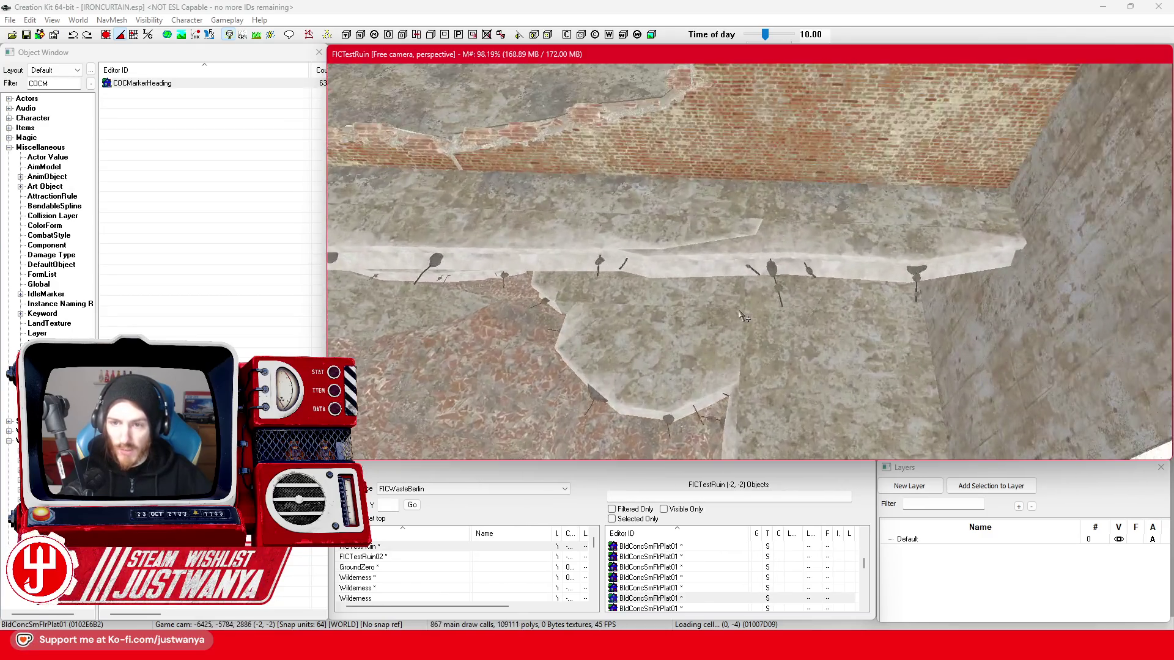
{"action": "left_click", "coordinate": [810, 265]}
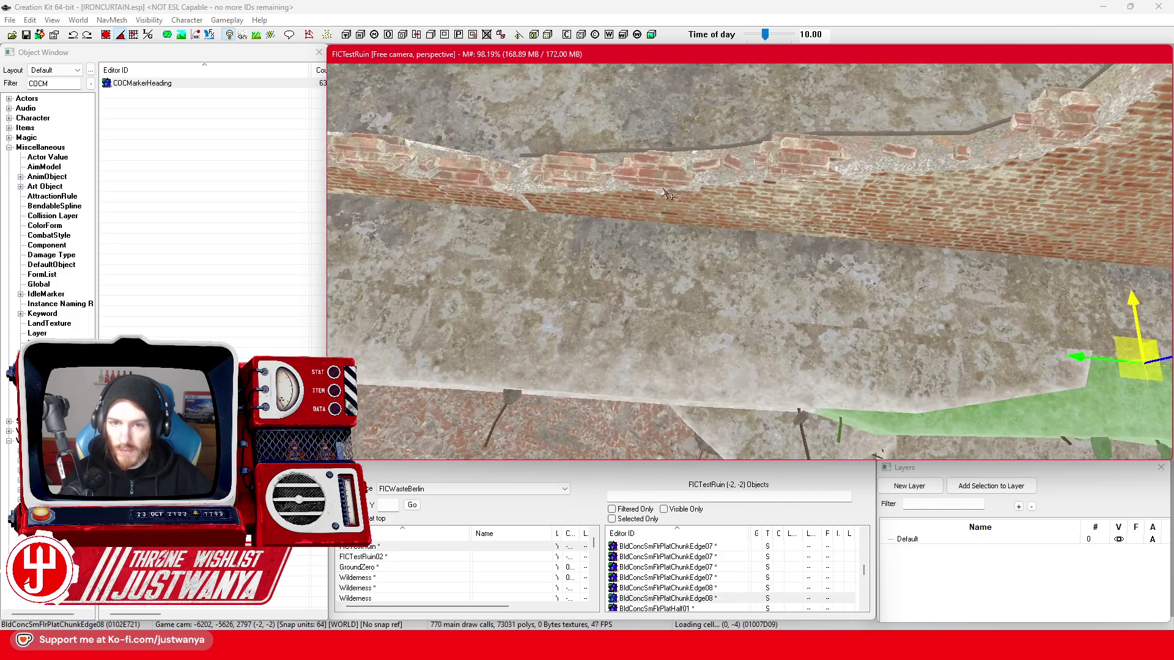
{"action": "left_click", "coordinate": [680, 214]}
- Snap the BldgShellBrickWall01 panel against the column and rotate it to face into the room
{"action": "left_click_drag", "start_coordinate": [682, 315], "coordinate": [728, 264]}
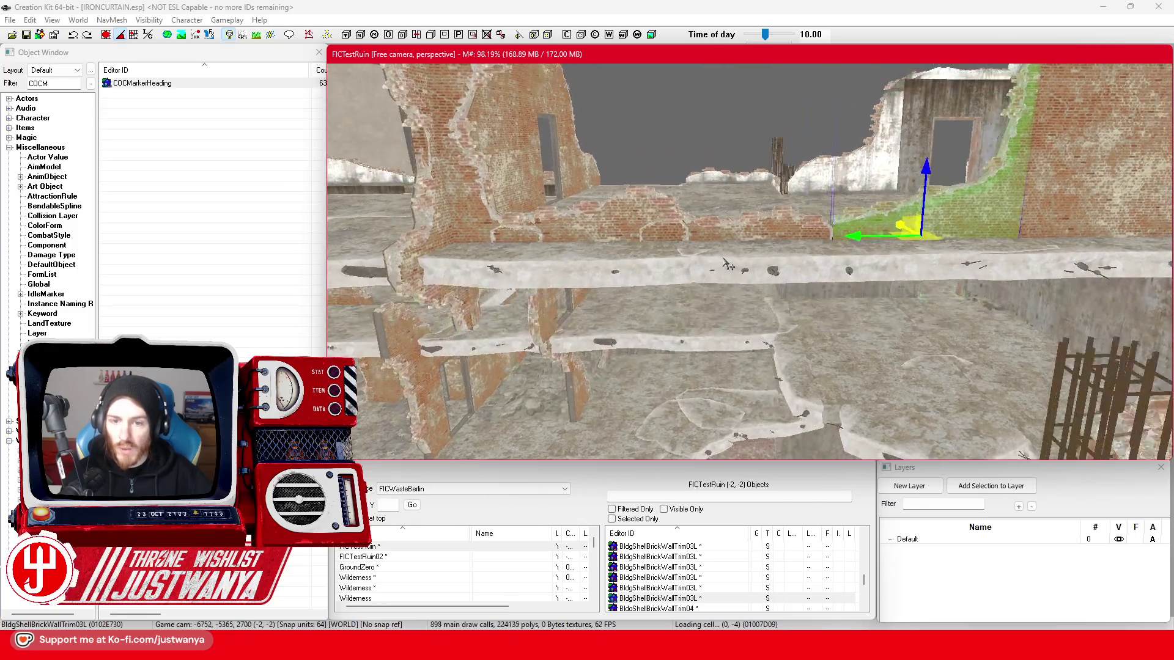
{"action": "scroll", "coordinate": [726, 263], "scroll_direction": "up", "scroll_amount": 5}
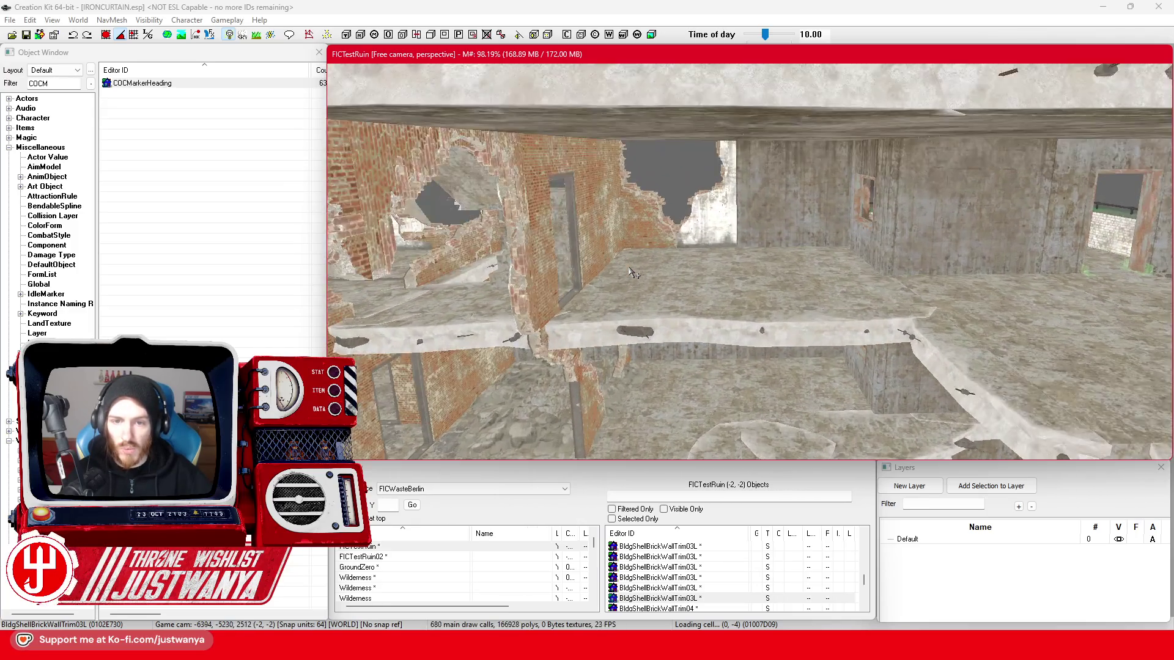
{"action": "scroll", "coordinate": [633, 274], "scroll_direction": "up", "scroll_amount": 5}
{"action": "left_click", "coordinate": [633, 273]}
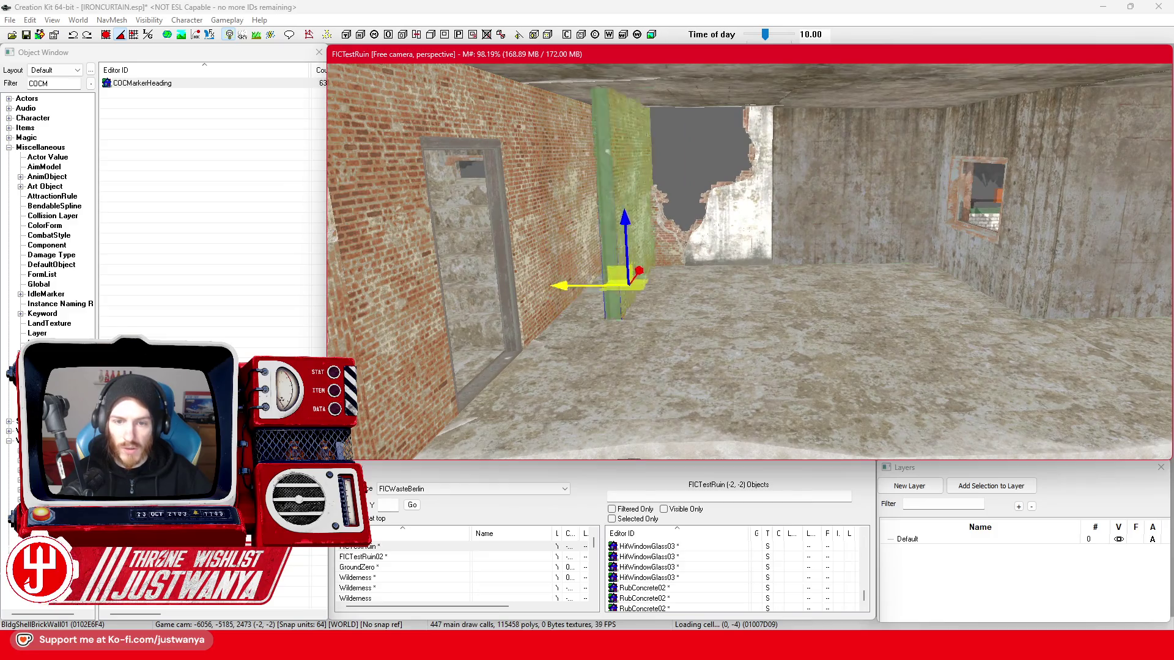
{"action": "key", "text": "ctrl+z"}
{"action": "key", "text": "3"}
{"action": "left_click", "coordinate": [109, 35]}
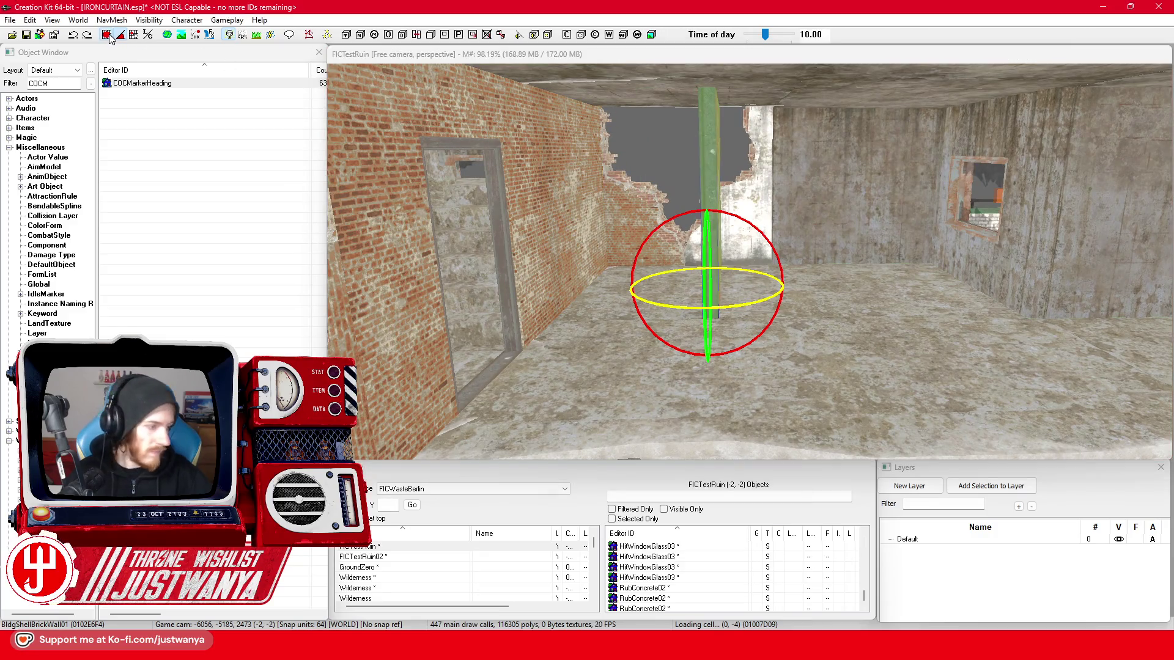
{"action": "mouse_move", "coordinate": [684, 310]}
{"action": "left_mouse_down"}
{"action": "mouse_move", "coordinate": [697, 310]}
{"action": "mouse_move", "coordinate": [637, 318]}
{"action": "left_mouse_up"}
{"action": "key", "text": "1"}
{"action": "scroll", "coordinate": [676, 315], "scroll_direction": "up", "scroll_amount": 3}
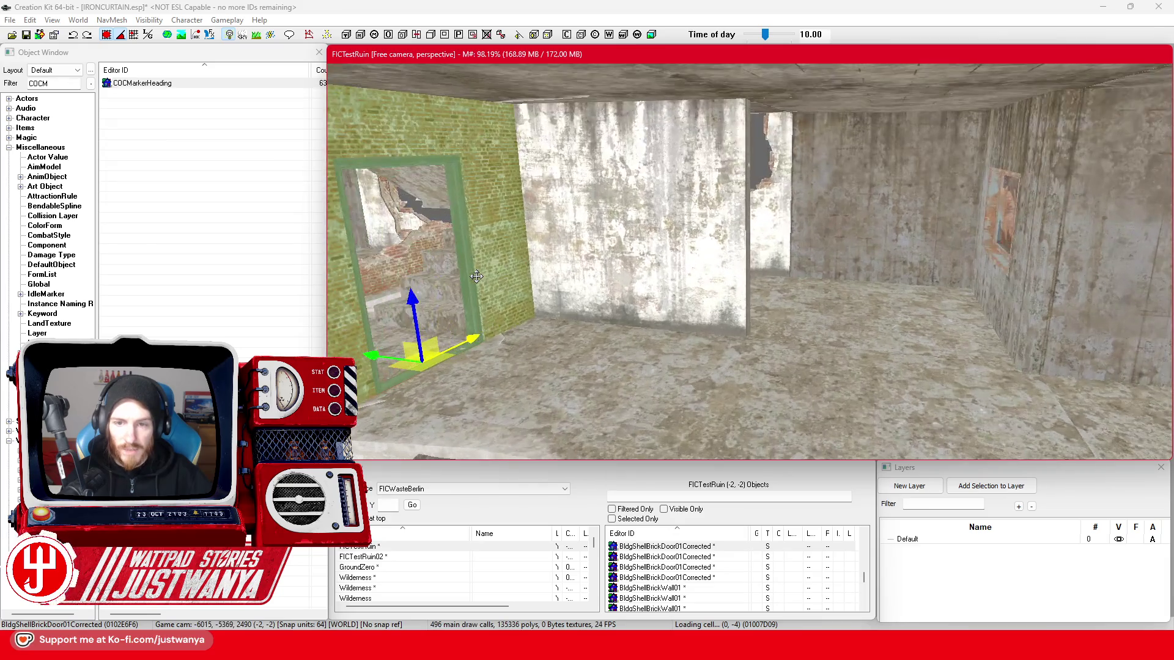
- Duplicate the wall panel to the right, and place the brick door wall beside it
{"action": "key", "text": "ctrl+d"}
{"action": "left_click_drag", "start_coordinate": [684, 321], "coordinate": [880, 342]}
{"action": "left_click_drag", "start_coordinate": [807, 340], "coordinate": [593, 339]}
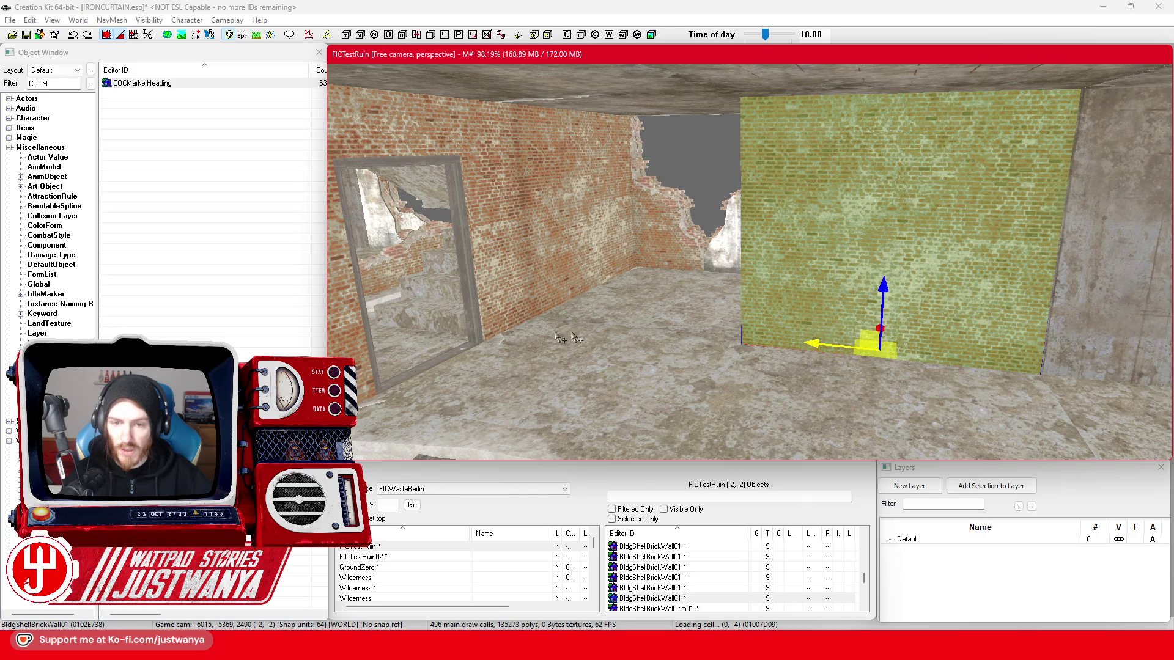
{"action": "left_click", "coordinate": [495, 311]}
{"action": "mouse_move", "coordinate": [415, 365]}
{"action": "left_mouse_down"}
{"action": "mouse_move", "coordinate": [537, 367]}
{"action": "mouse_move", "coordinate": [596, 391]}
{"action": "mouse_move", "coordinate": [623, 384]}
{"action": "mouse_move", "coordinate": [675, 316]}
{"action": "mouse_move", "coordinate": [573, 321]}
{"action": "left_mouse_up"}
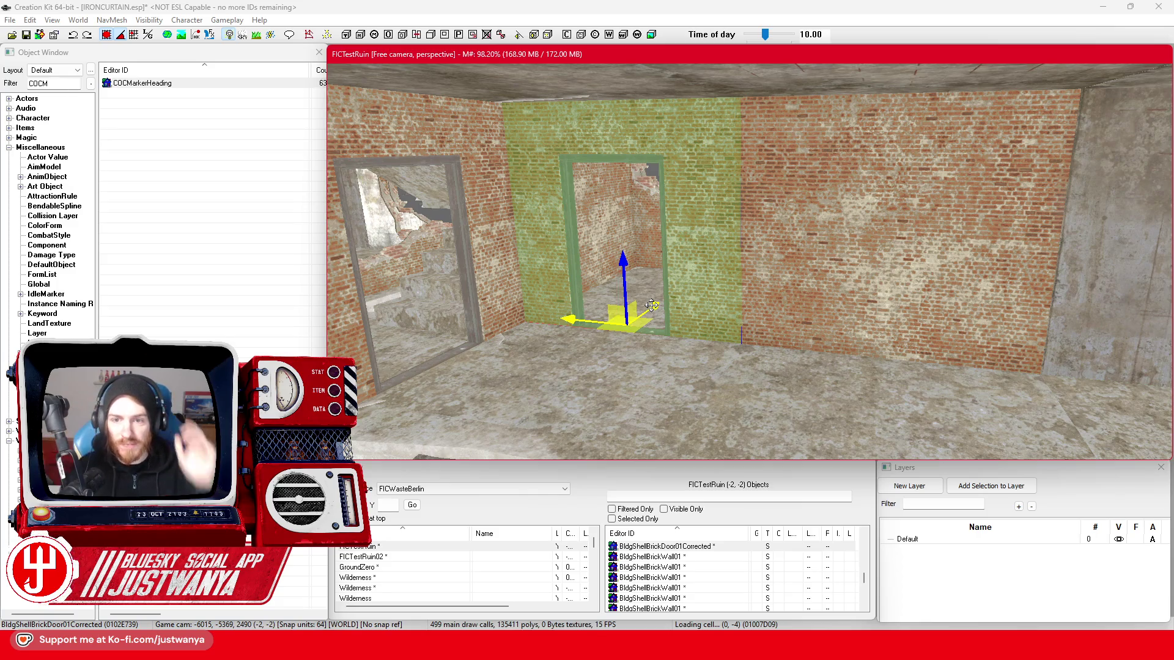
{"action": "mouse_move", "coordinate": [646, 234]}
{"action": "left_mouse_down"}
{"action": "mouse_move", "coordinate": [767, 344]}
{"action": "mouse_move", "coordinate": [598, 343]}
{"action": "mouse_move", "coordinate": [572, 318]}
{"action": "left_mouse_up"}
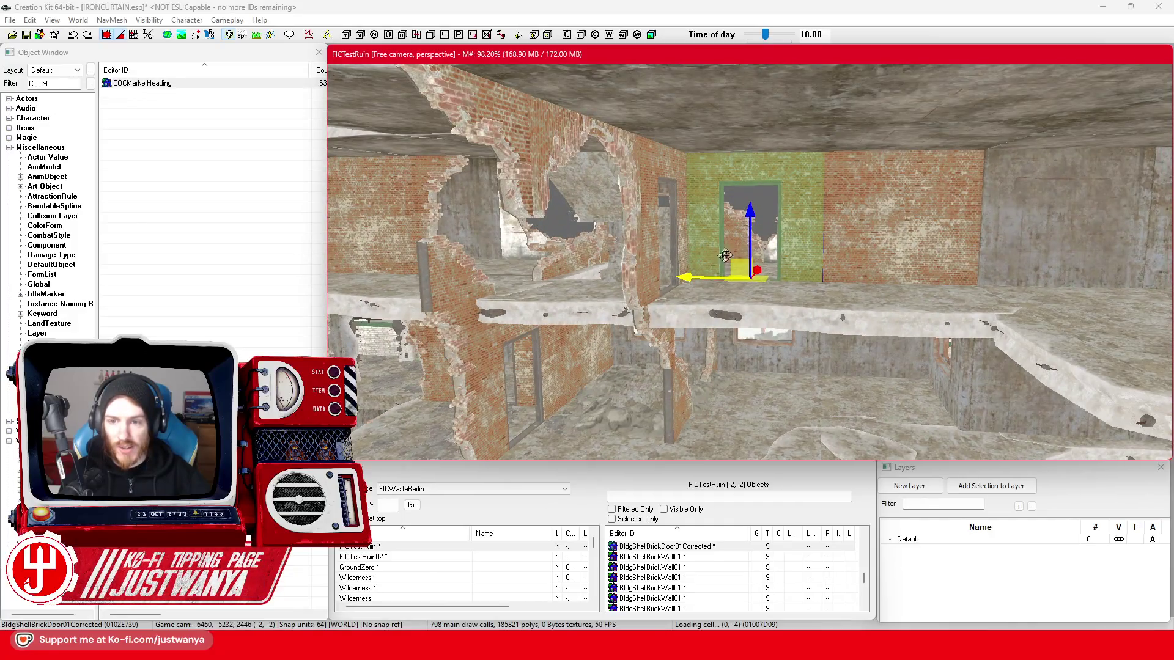
- Cycle the single brick wall's model through trim variants until it becomes a low bottom brick trim piece
{"action": "left_click", "coordinate": [872, 232], "text": "ctrl"}
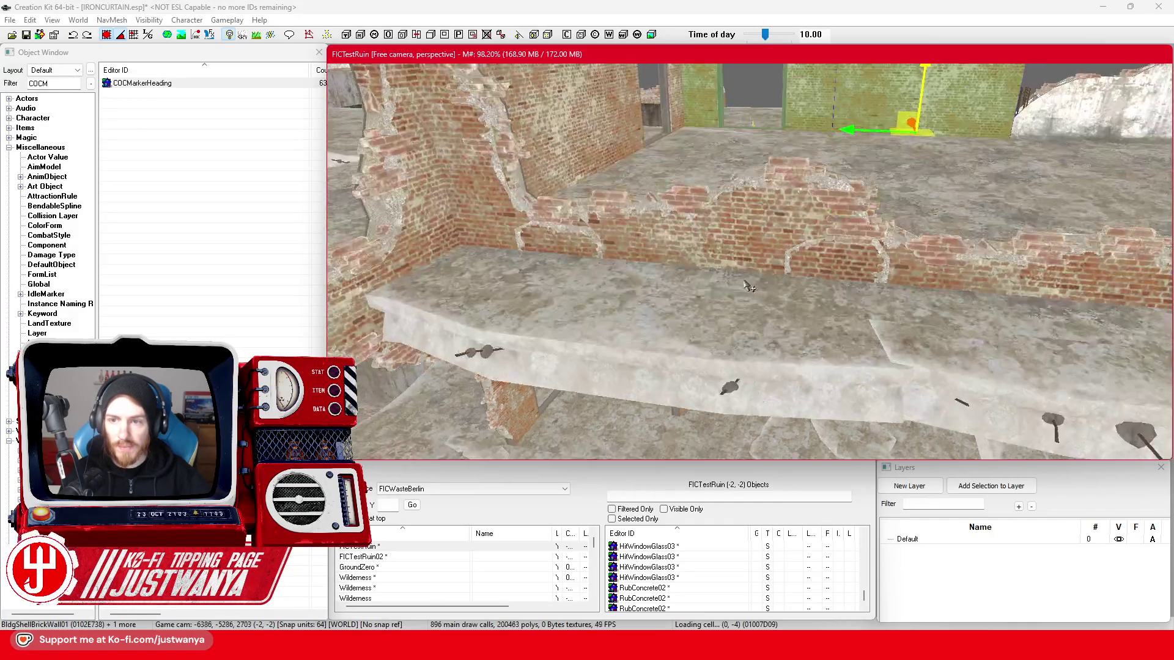
{"action": "left_click", "coordinate": [767, 168]}
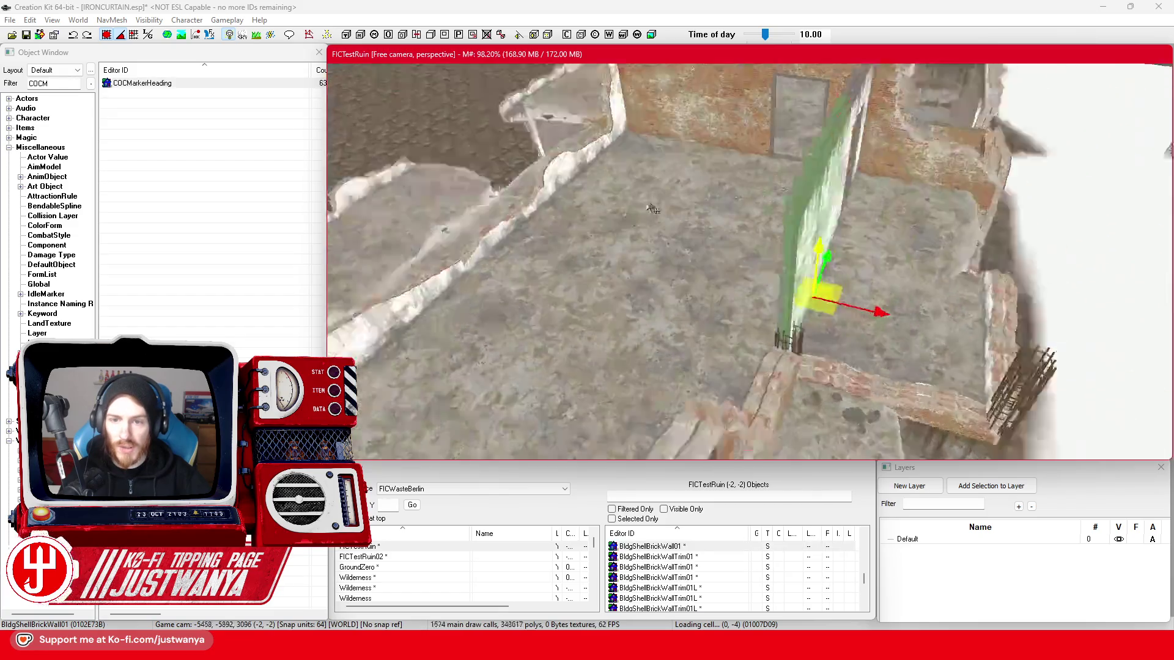
{"action": "key", "text": "shift"}
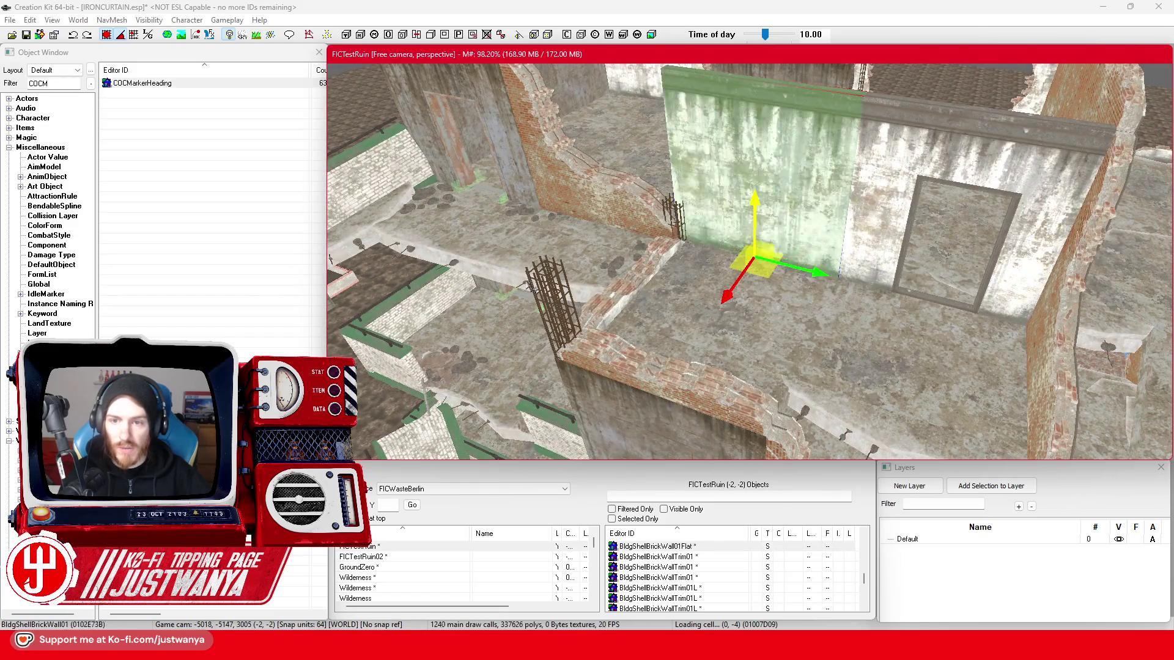
{"action": "key", "text": "q"}
{"action": "key", "text": "q"}
{"action": "key", "text": "q"}
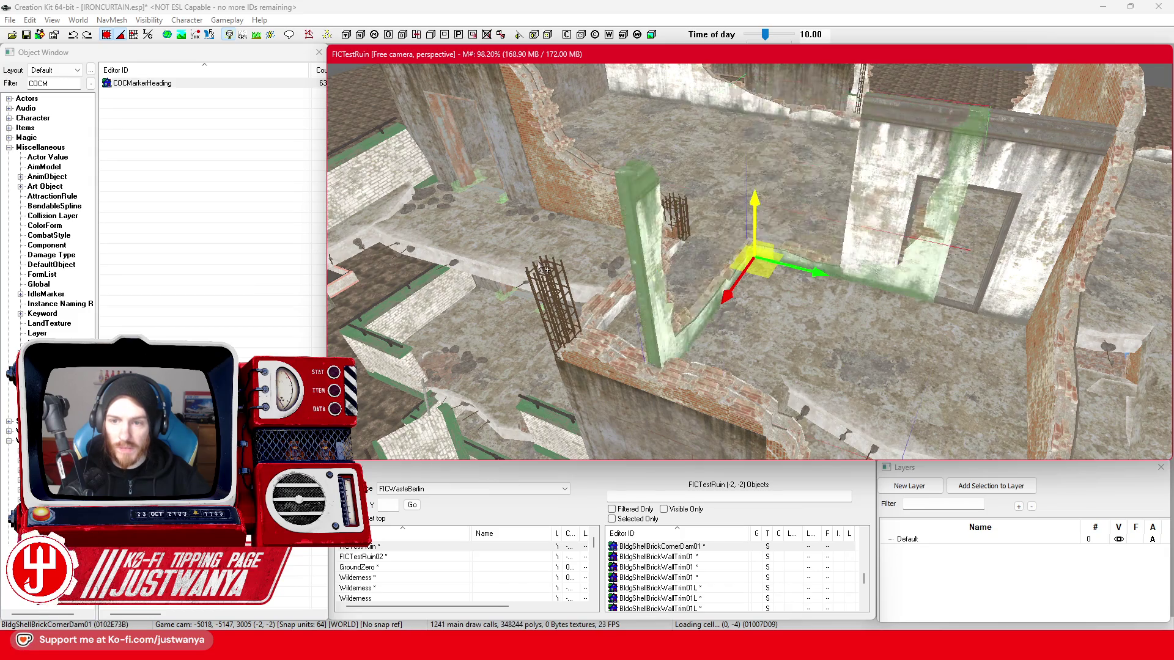
{"action": "key", "text": "q"}
{"action": "key", "text": "q"}
{"action": "key", "text": "q"}
{"action": "key", "text": "q"}
{"action": "key", "text": "q"}
{"action": "key", "text": "q"}
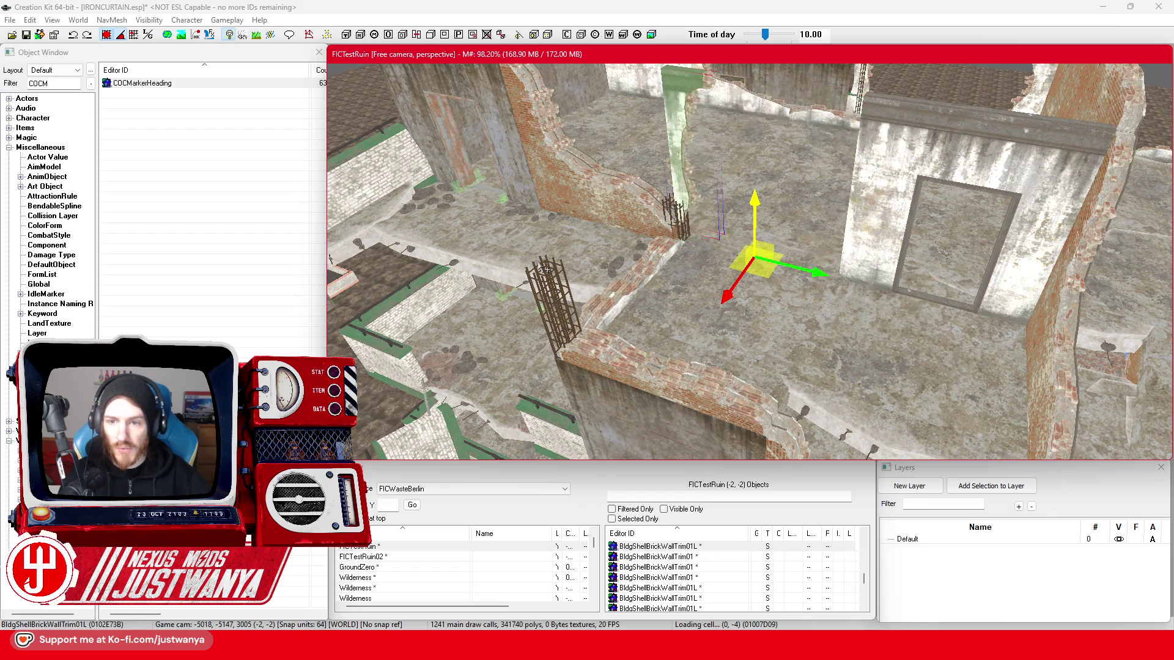
{"action": "key", "text": "q"}
{"action": "key", "text": "q"}
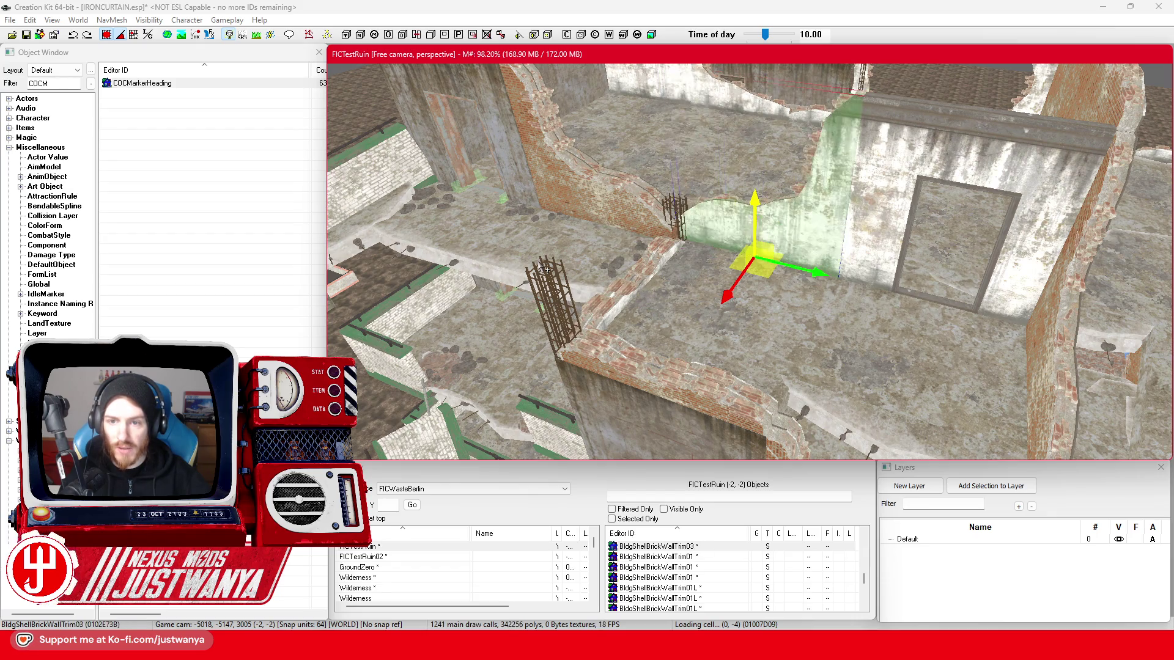
{"action": "key", "text": "q"}
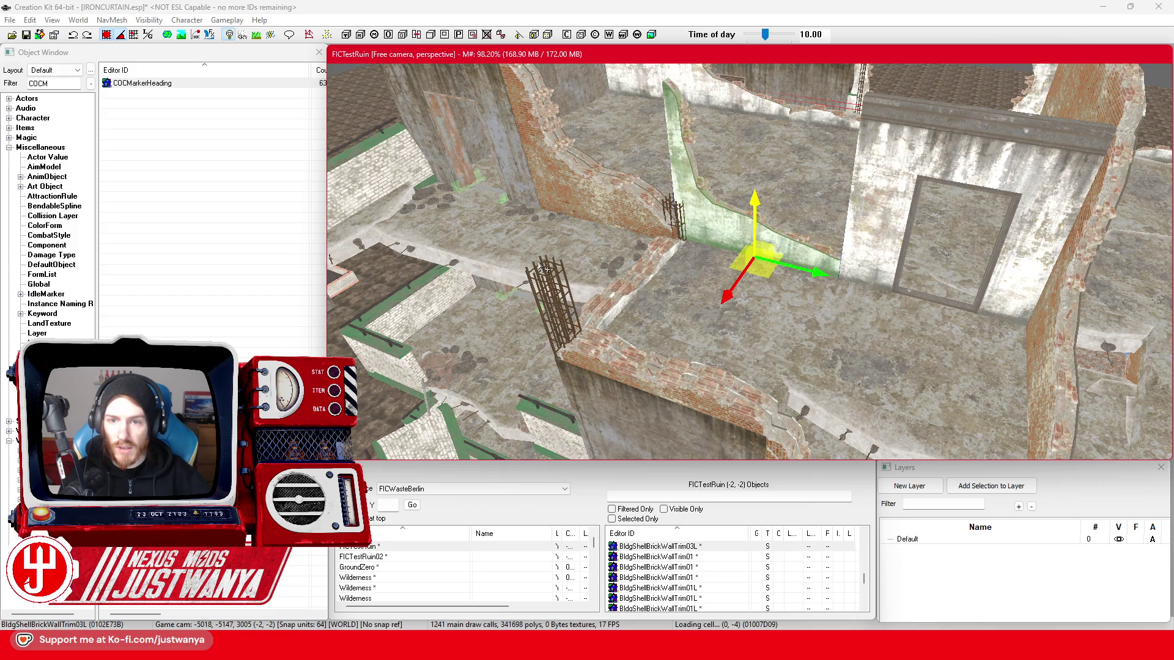
{"action": "key", "text": "q"}
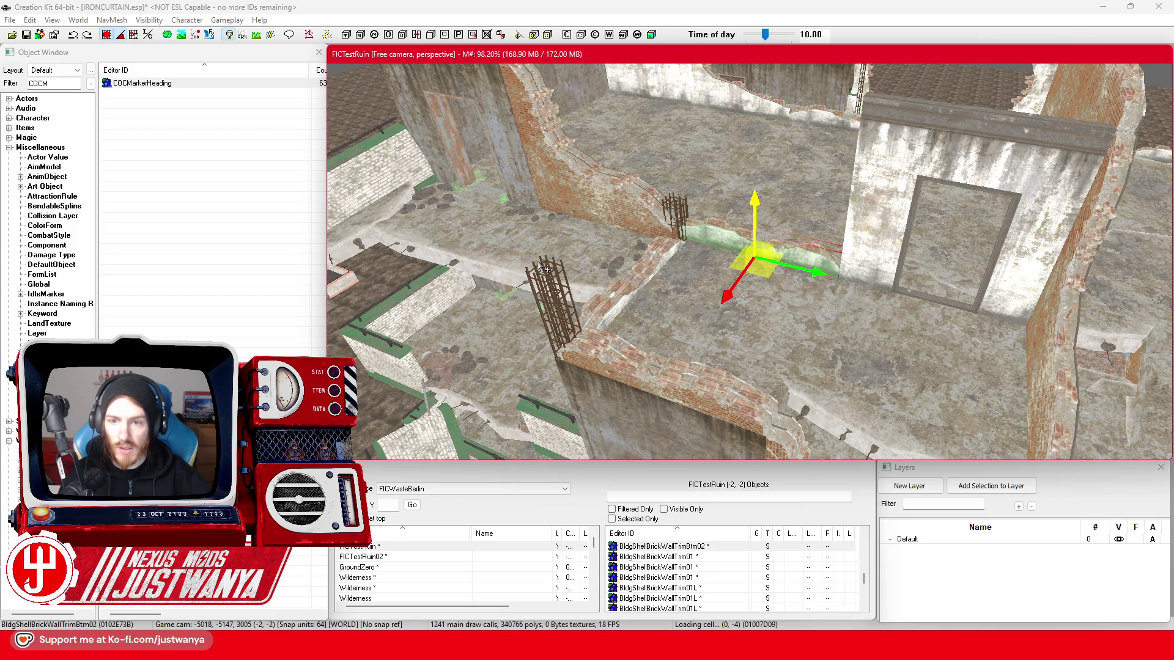
{"action": "key", "text": "q"}
{"action": "key", "text": "q"}
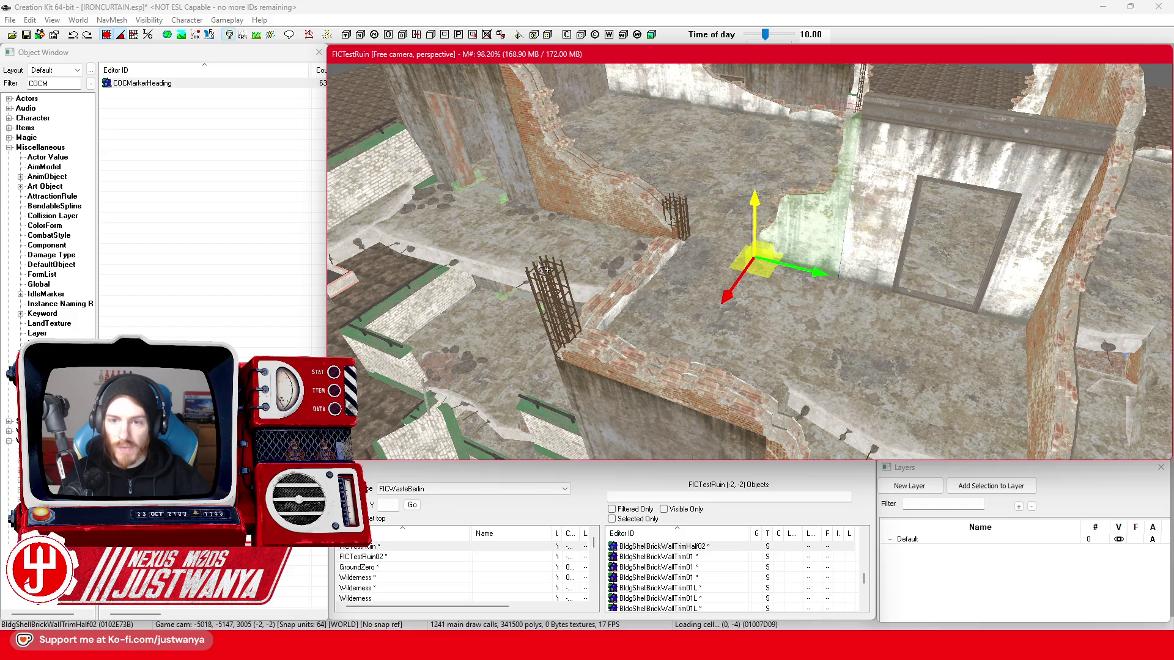
{"action": "mouse_move", "coordinate": [546, 269]}
{"action": "left_mouse_down"}
{"action": "mouse_move", "coordinate": [558, 279]}
{"action": "mouse_move", "coordinate": [617, 256]}
{"action": "mouse_move", "coordinate": [752, 245]}
{"action": "left_mouse_up"}
{"action": "key", "text": "q"}
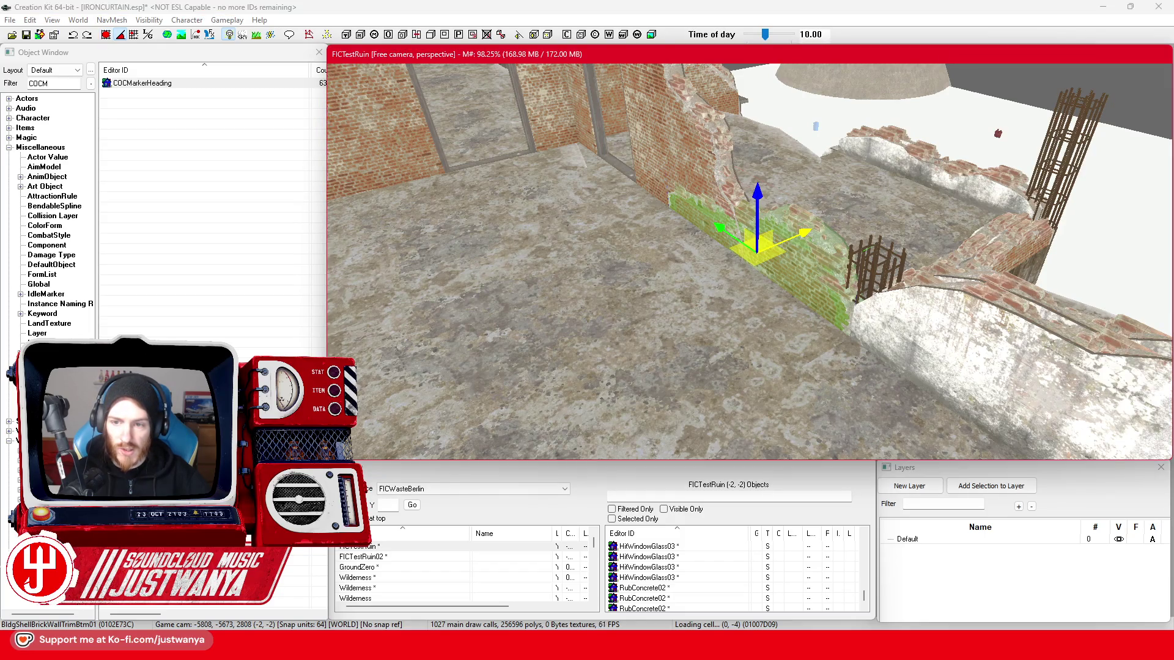
- Rotate the brick door wall upright, move it across the room, and orbit around it to check the fit
{"action": "mouse_move", "coordinate": [780, 212]}
{"action": "left_mouse_down"}
{"action": "mouse_move", "coordinate": [691, 304]}
{"action": "mouse_move", "coordinate": [742, 357]}
{"action": "mouse_move", "coordinate": [692, 319]}
{"action": "left_mouse_up"}
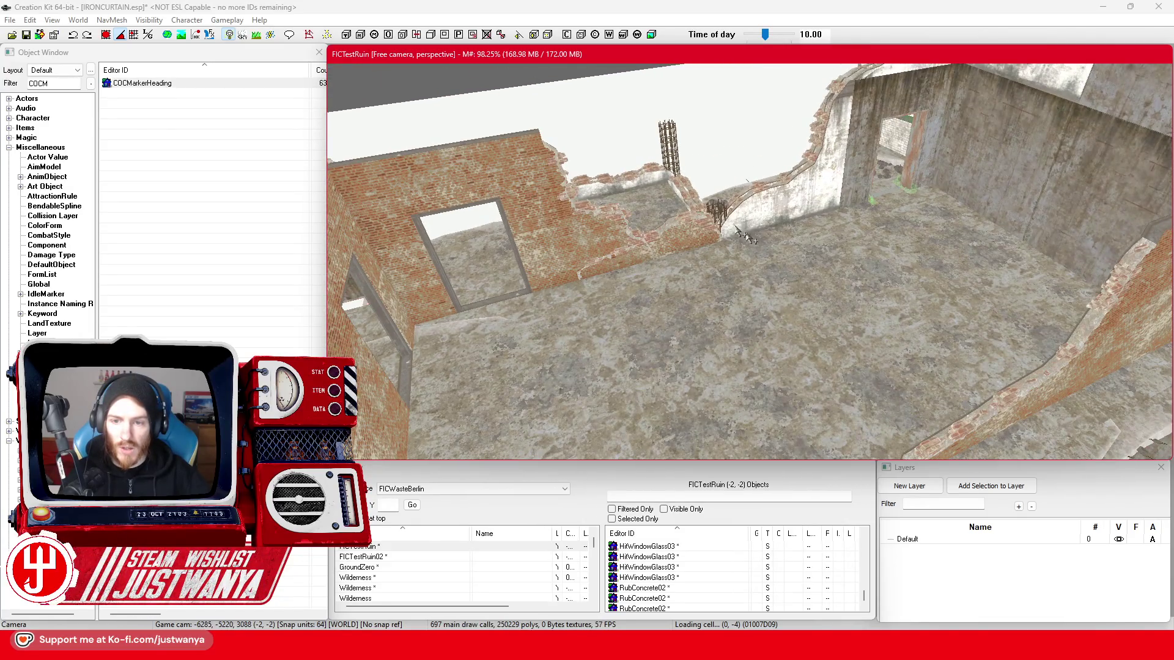
{"action": "left_click", "coordinate": [795, 208]}
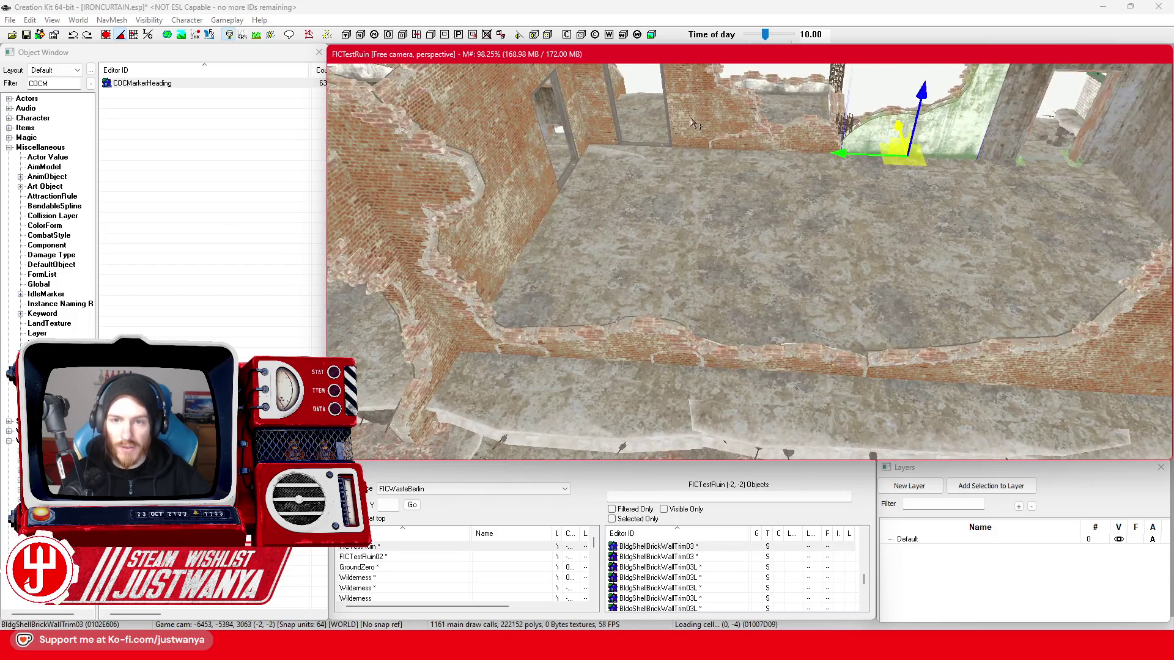
{"action": "left_click", "coordinate": [666, 143]}
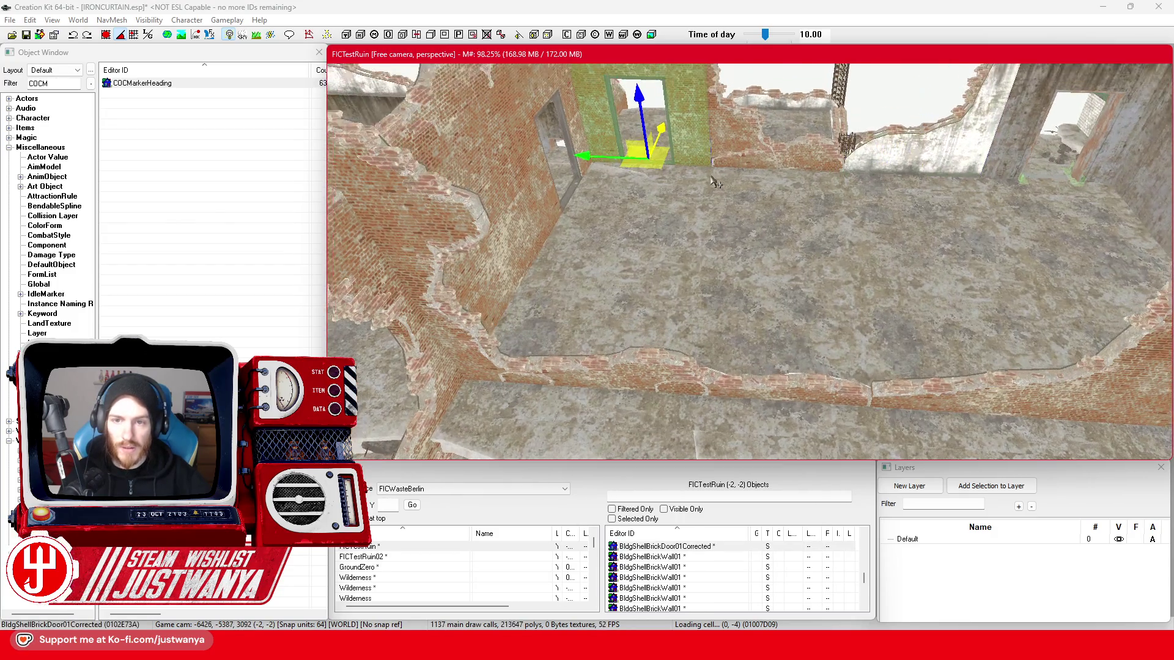
{"action": "key", "text": "e"}
{"action": "mouse_move", "coordinate": [673, 152]}
{"action": "left_mouse_down"}
{"action": "mouse_move", "coordinate": [603, 335]}
{"action": "mouse_move", "coordinate": [495, 301]}
{"action": "left_mouse_up"}
{"action": "key", "text": "w"}
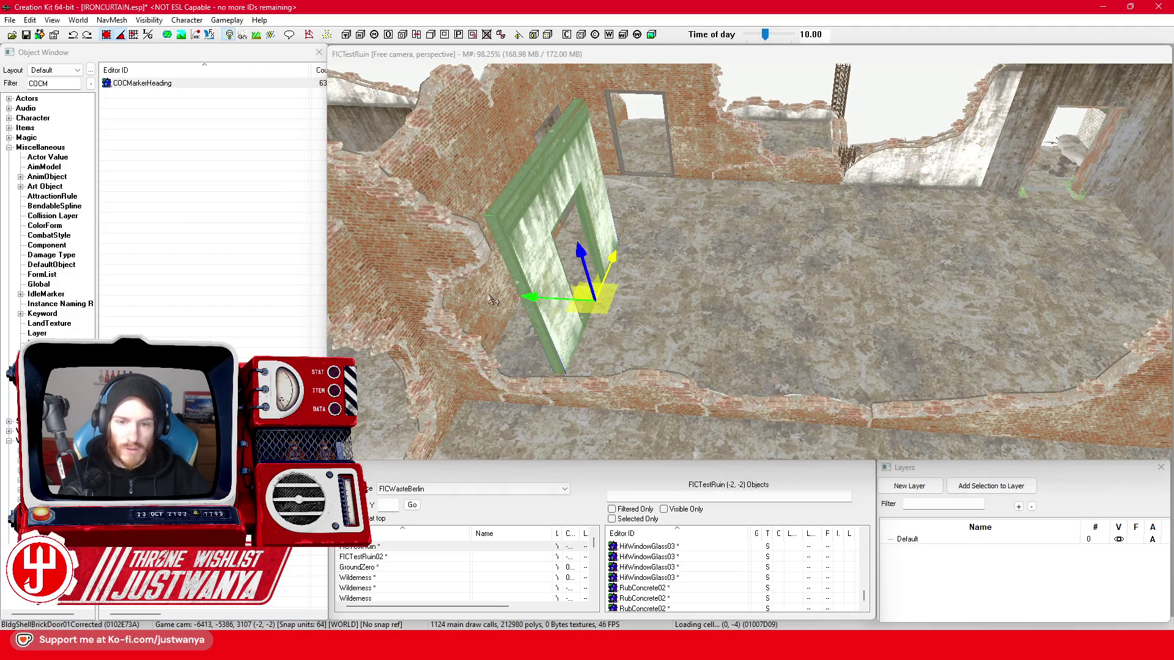
{"action": "scroll", "coordinate": [494, 301], "scroll_direction": "down", "scroll_amount": 3}
{"action": "mouse_move", "coordinate": [642, 319]}
{"action": "left_mouse_down"}
{"action": "mouse_move", "coordinate": [891, 327]}
{"action": "mouse_move", "coordinate": [865, 328]}
{"action": "left_mouse_up"}
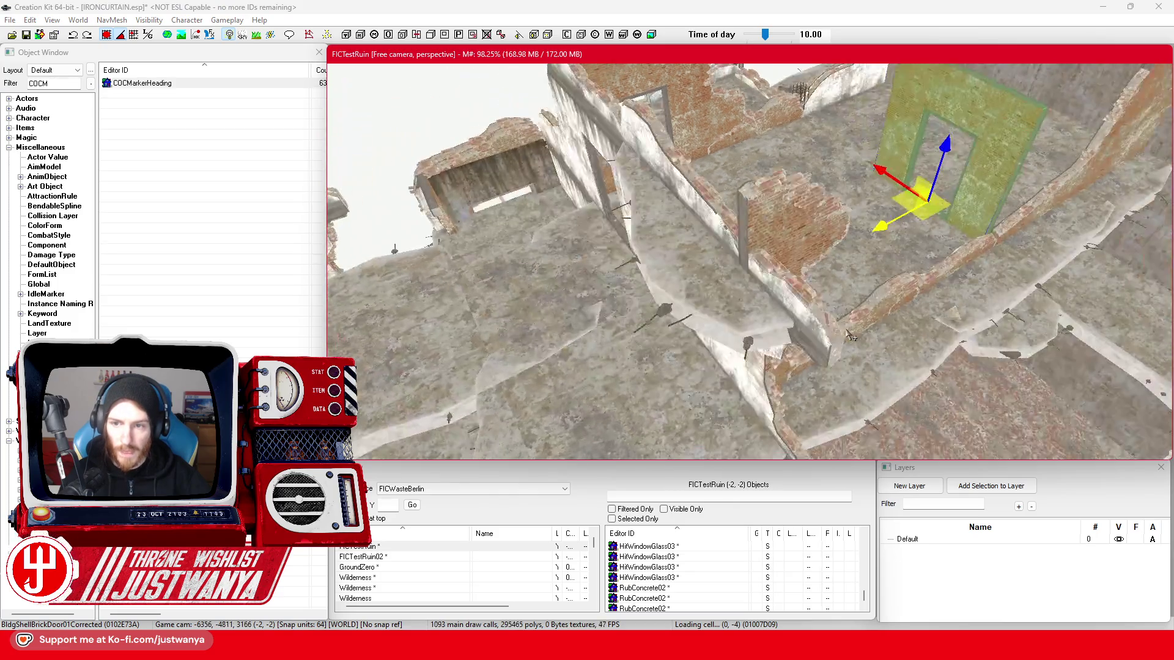
{"action": "key", "text": "f"}
{"action": "mouse_move", "coordinate": [673, 263]}
{"action": "left_mouse_down"}
{"action": "mouse_move", "coordinate": [808, 252]}
{"action": "mouse_move", "coordinate": [713, 259]}
{"action": "mouse_move", "coordinate": [729, 266]}
{"action": "left_mouse_up"}
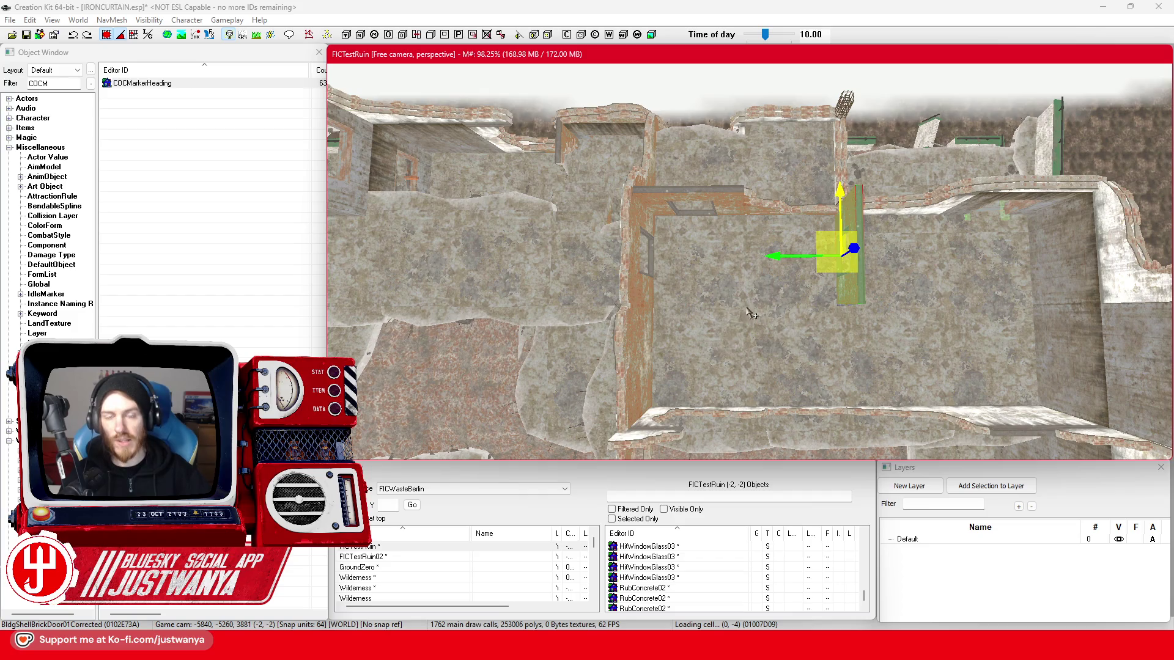
- Swap the damaged corner trim piece for a different broken brick variant
{"action": "mouse_move", "coordinate": [849, 377]}
{"action": "left_mouse_down"}
{"action": "mouse_move", "coordinate": [743, 349]}
{"action": "mouse_move", "coordinate": [795, 391]}
{"action": "mouse_move", "coordinate": [763, 422]}
{"action": "left_mouse_up"}
{"action": "scroll", "coordinate": [763, 422], "scroll_direction": "up", "scroll_amount": 3}
{"action": "left_click_drag", "start_coordinate": [685, 344], "coordinate": [673, 397]}
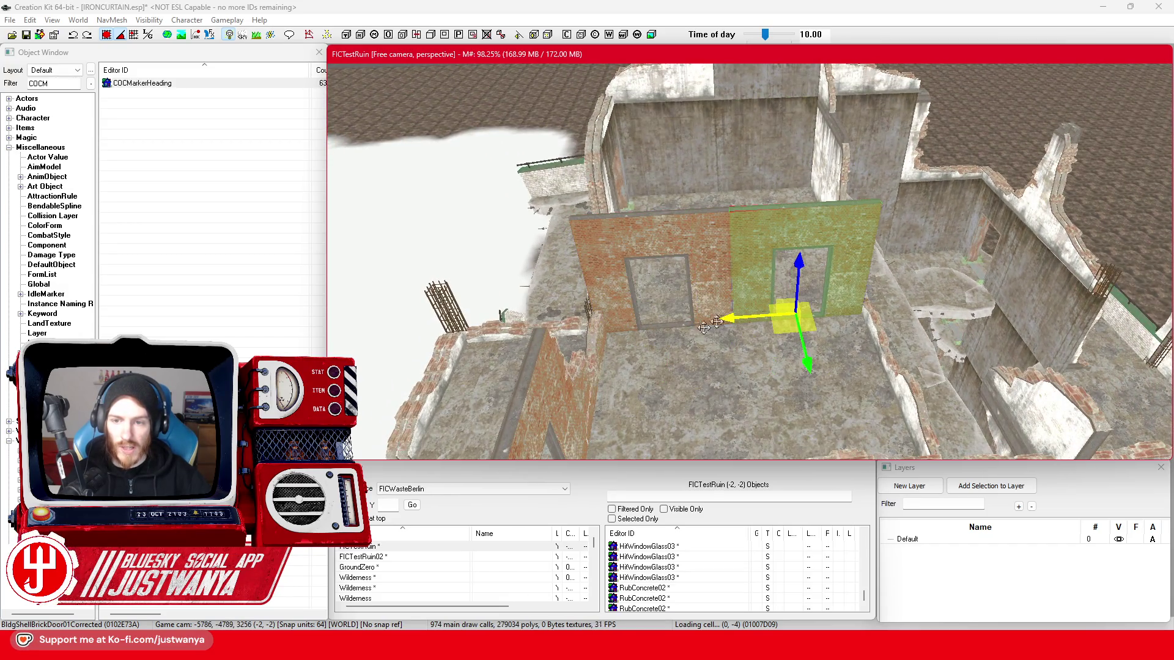
{"action": "left_click", "coordinate": [685, 287]}
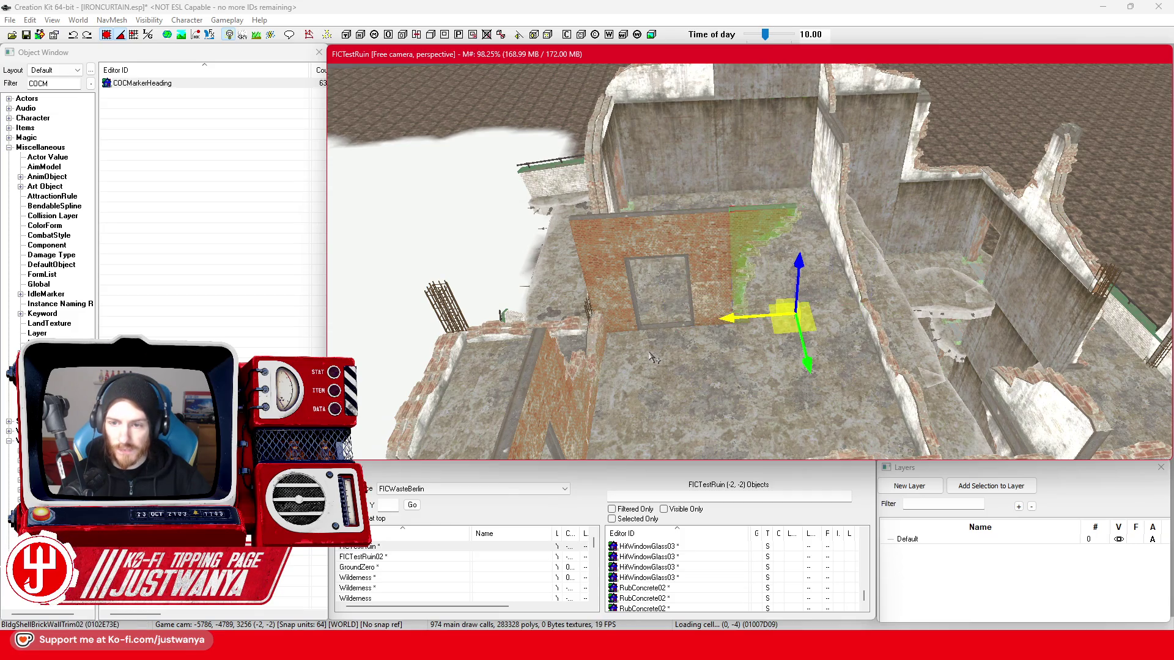
{"action": "key", "text": "period"}
- Cycle the brick door wall through a plain wall to a low broken edge strip
{"action": "left_click", "coordinate": [654, 296]}
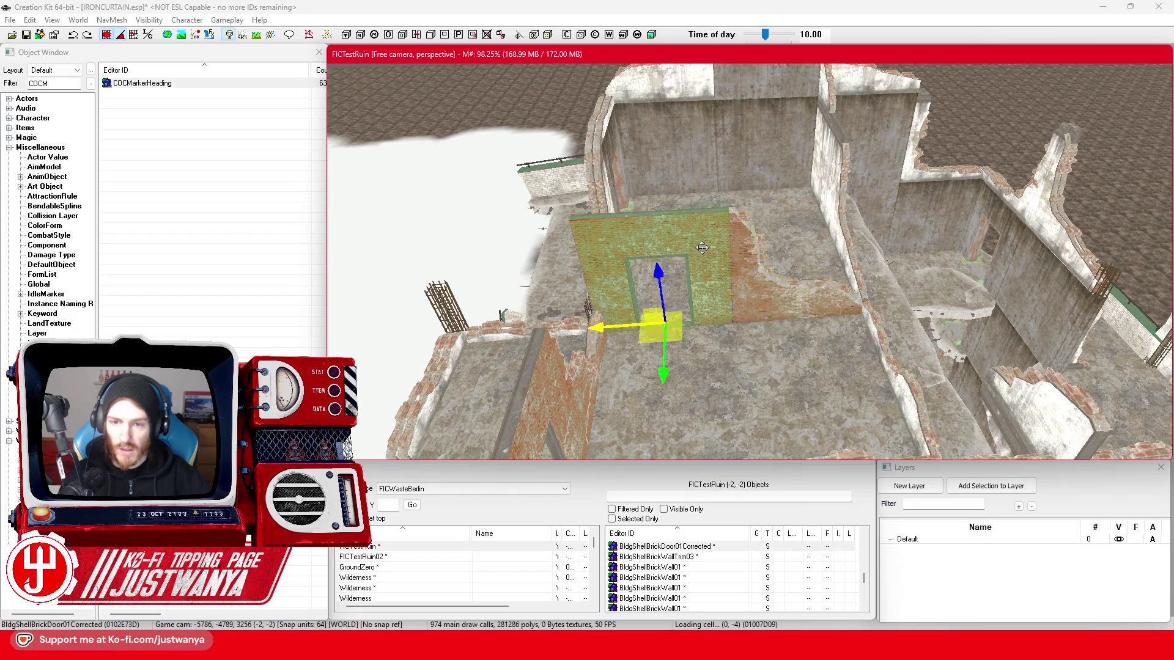
{"action": "scroll", "coordinate": [685, 275], "scroll_direction": "up", "scroll_amount": 4}
{"action": "key", "text": "period"}
{"action": "key", "text": "period"}
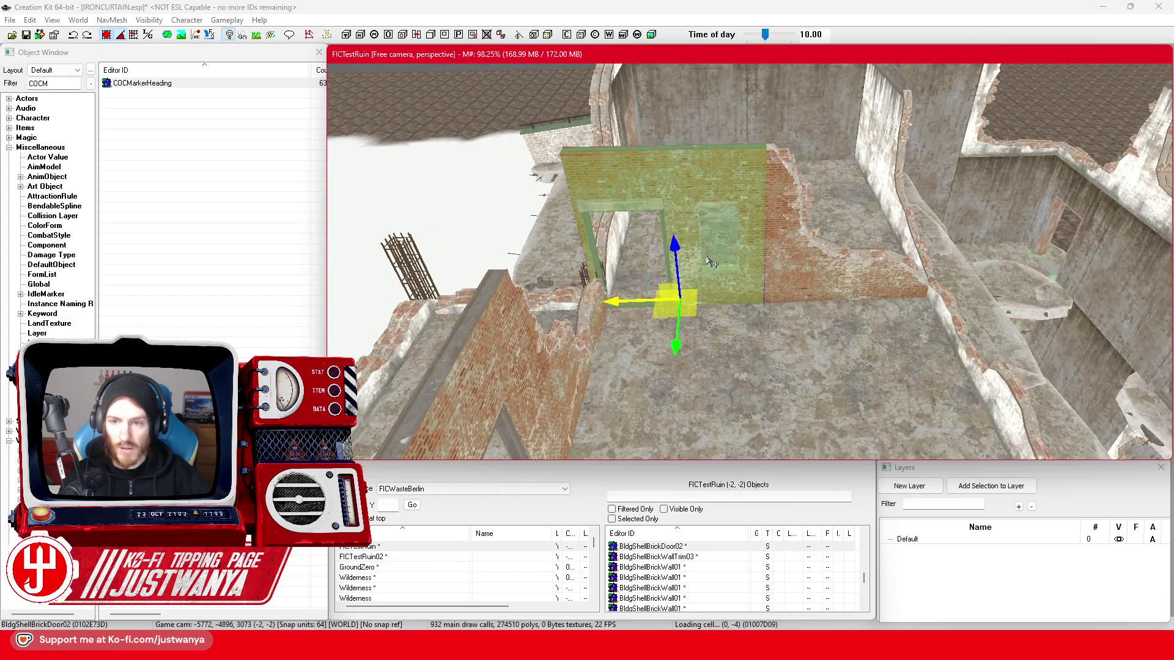
{"action": "key", "text": "period"}
{"action": "key", "text": "period"}
{"action": "key", "text": "period"}
{"action": "key", "text": "period"}
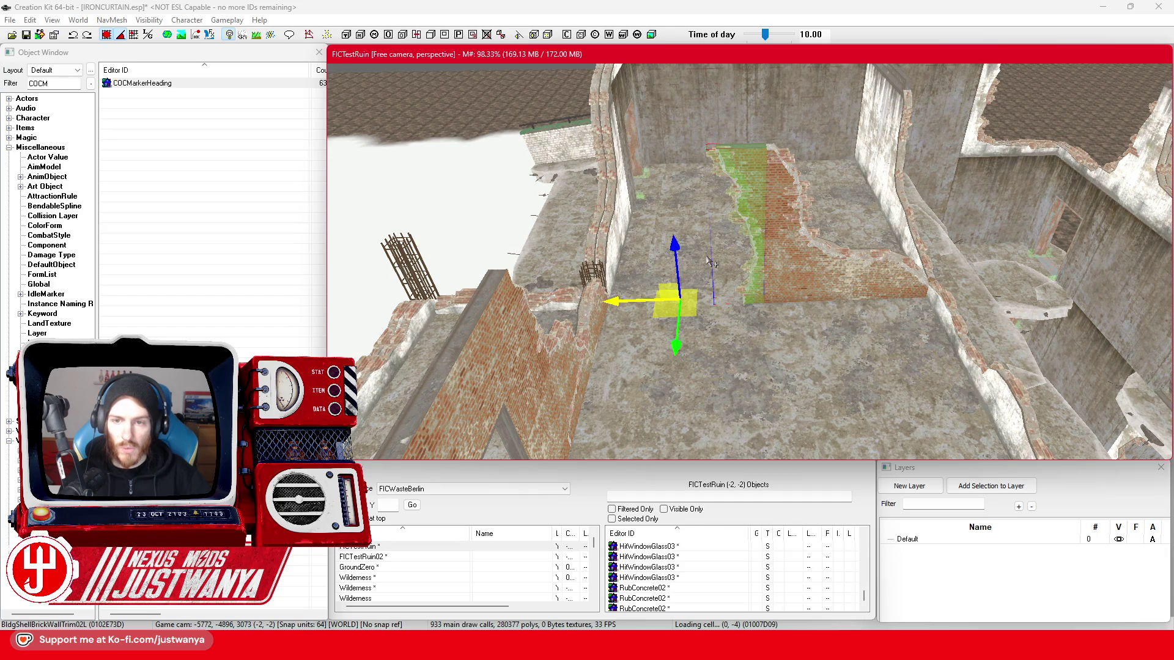
- Delete one brick wall piece and cycle another to the half-height BldgShellBrickWallTrimHalf04L trim
{"action": "key", "text": "period"}
{"action": "key", "text": "period"}
{"action": "key", "text": "period"}
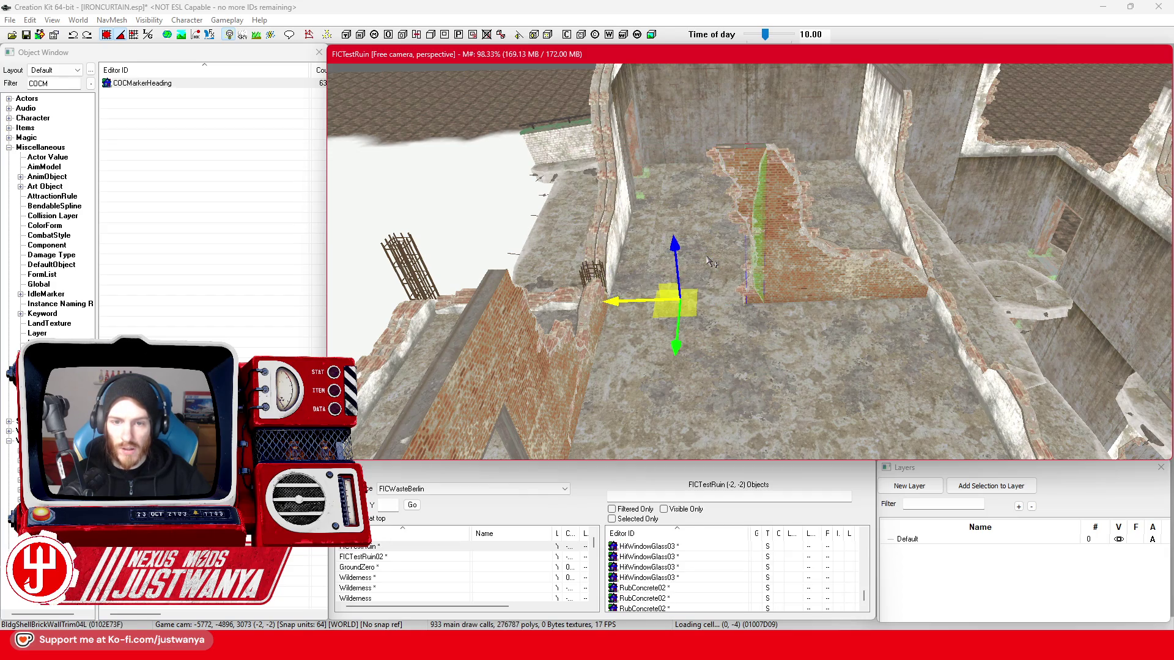
{"action": "key", "text": "Delete"}
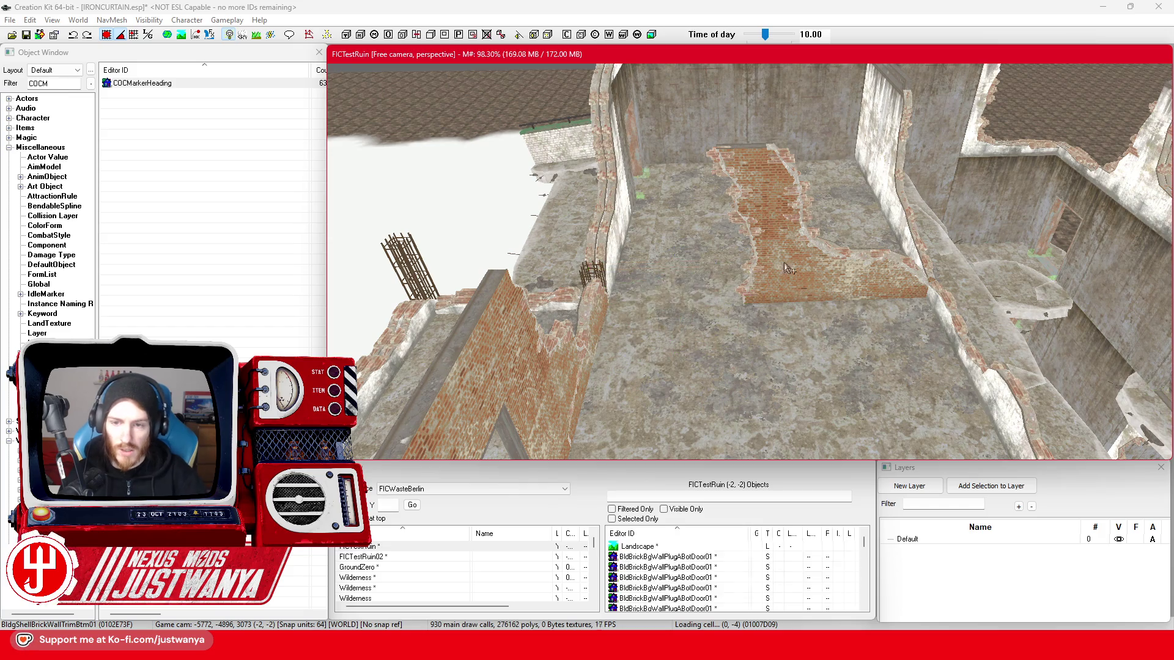
{"action": "left_click", "coordinate": [758, 306]}
{"action": "key", "text": "period"}
{"action": "key", "text": "period"}
{"action": "key", "text": "period"}
{"action": "key", "text": "period"}
{"action": "key", "text": "period"}
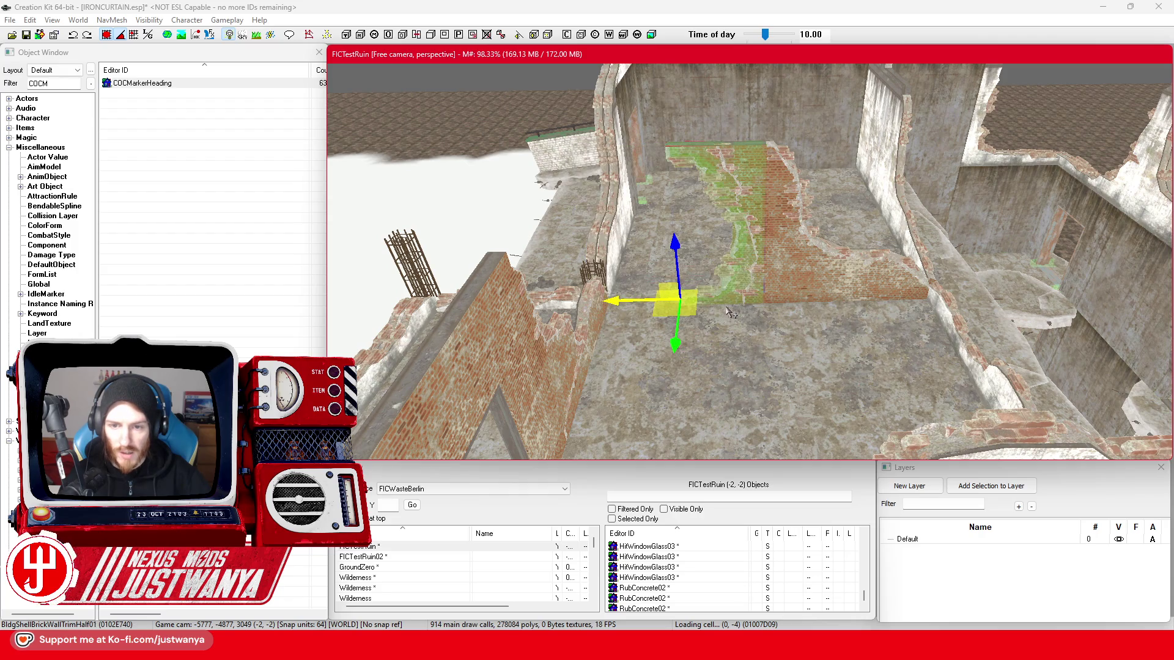
{"action": "key", "text": "period"}
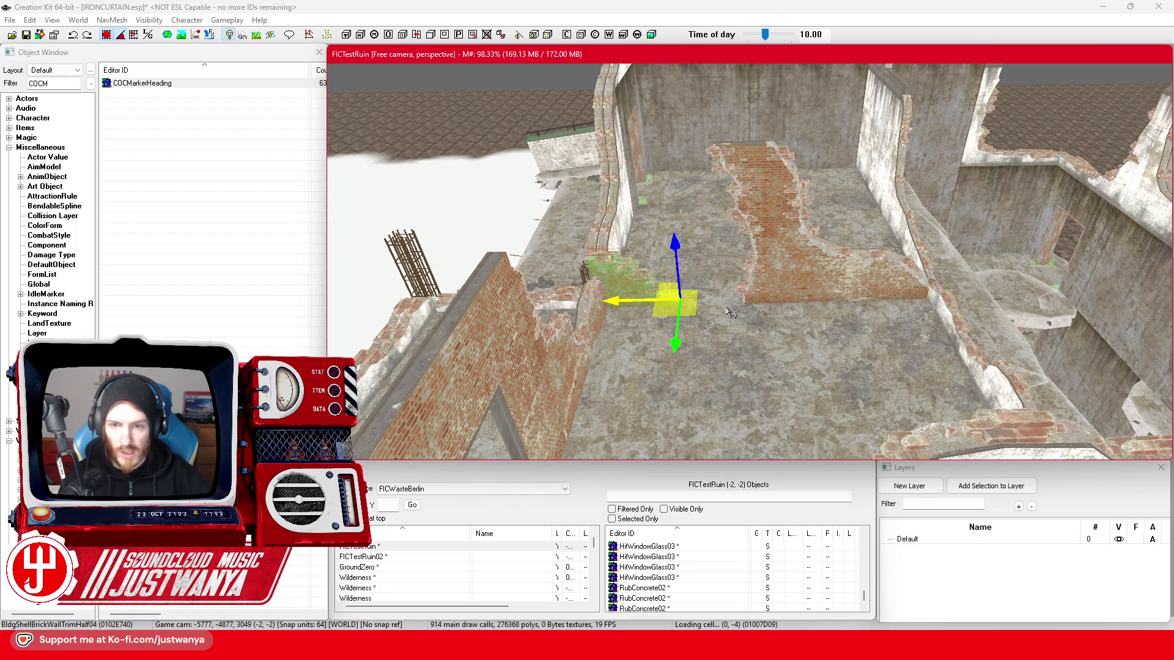
- Save the IRONCURTAIN.esp plugin and look down on the reworked wall
{"action": "scroll", "coordinate": [732, 313], "scroll_direction": "up", "scroll_amount": 5}
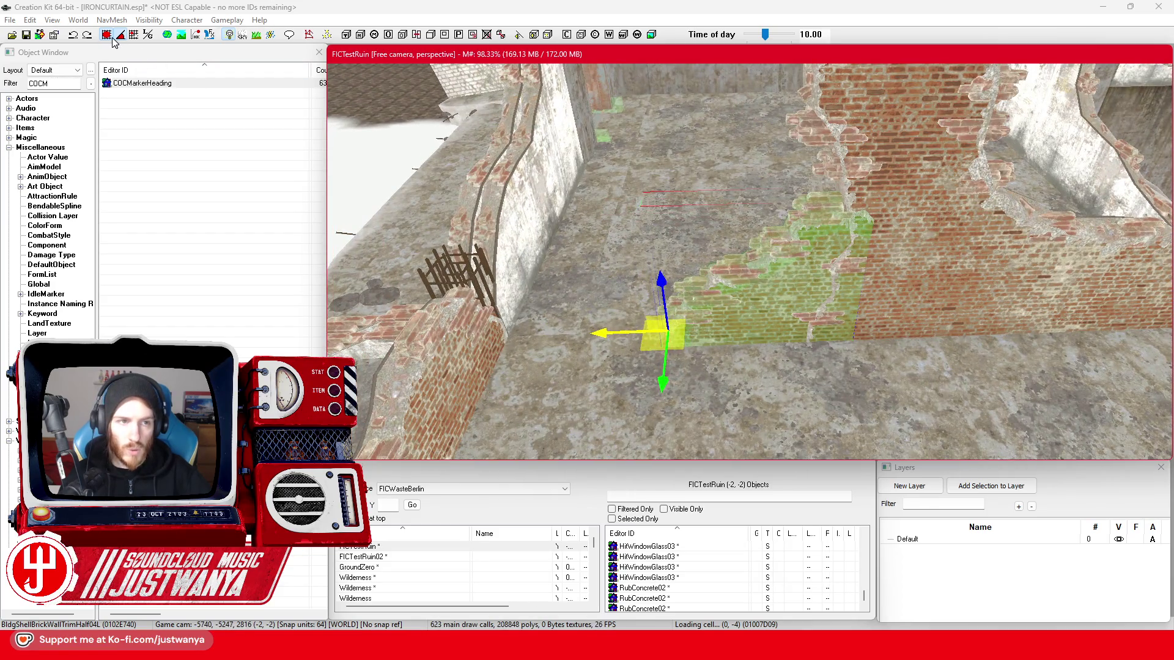
{"action": "left_click", "coordinate": [113, 42]}
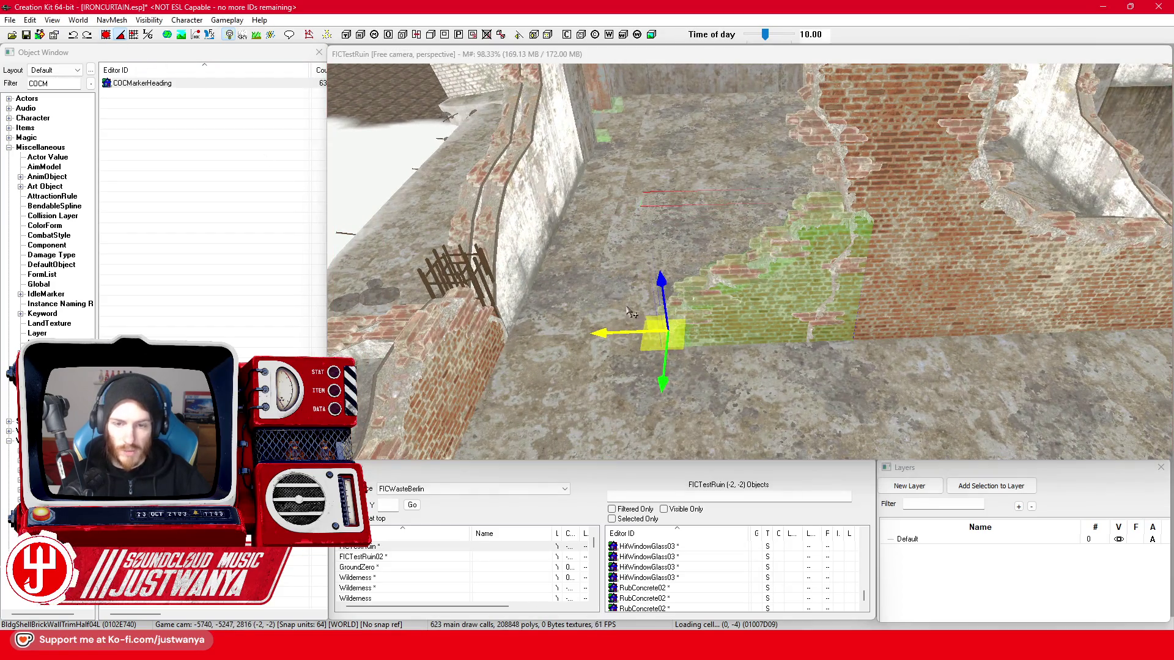
{"action": "left_click", "coordinate": [624, 334]}
{"action": "scroll", "coordinate": [698, 315], "scroll_direction": "up", "scroll_amount": 2}
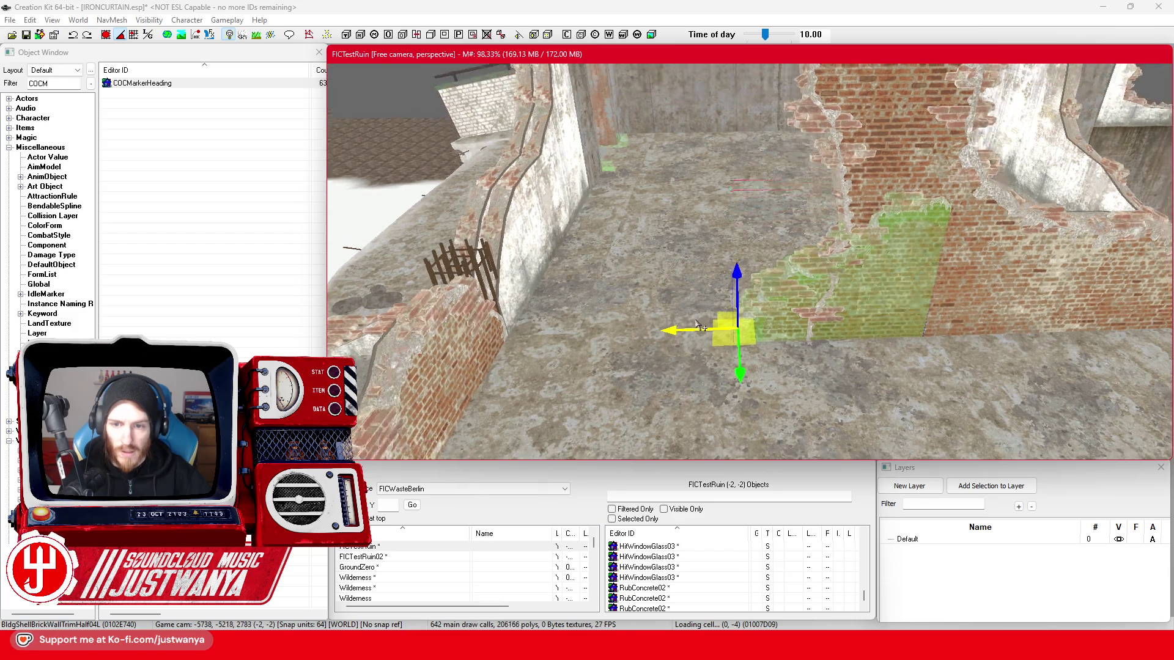
{"action": "mouse_move", "coordinate": [697, 315]}
{"action": "left_mouse_down"}
{"action": "mouse_move", "coordinate": [739, 287]}
{"action": "mouse_move", "coordinate": [471, 299]}
{"action": "mouse_move", "coordinate": [655, 308]}
{"action": "mouse_move", "coordinate": [579, 314]}
{"action": "mouse_move", "coordinate": [554, 315]}
{"action": "mouse_move", "coordinate": [733, 286]}
{"action": "left_mouse_up"}
- Save the FICTestRuin plugin, then select the two neighbouring floor ledge chunks
{"action": "left_click", "coordinate": [26, 34]}
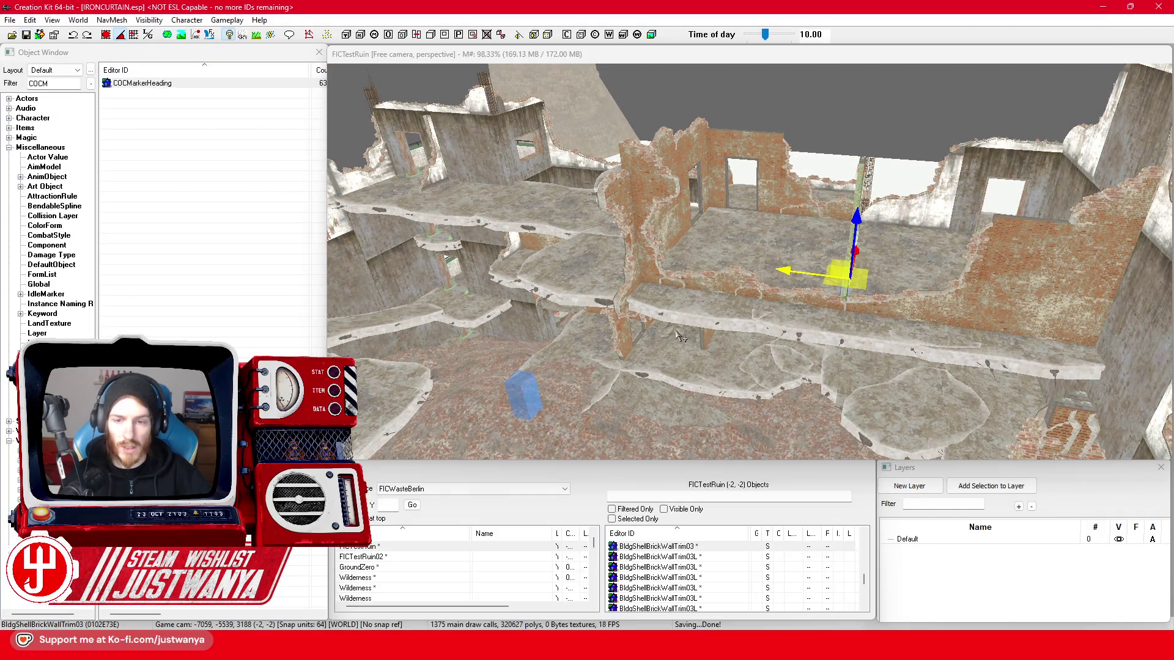
{"action": "left_click", "coordinate": [680, 336]}
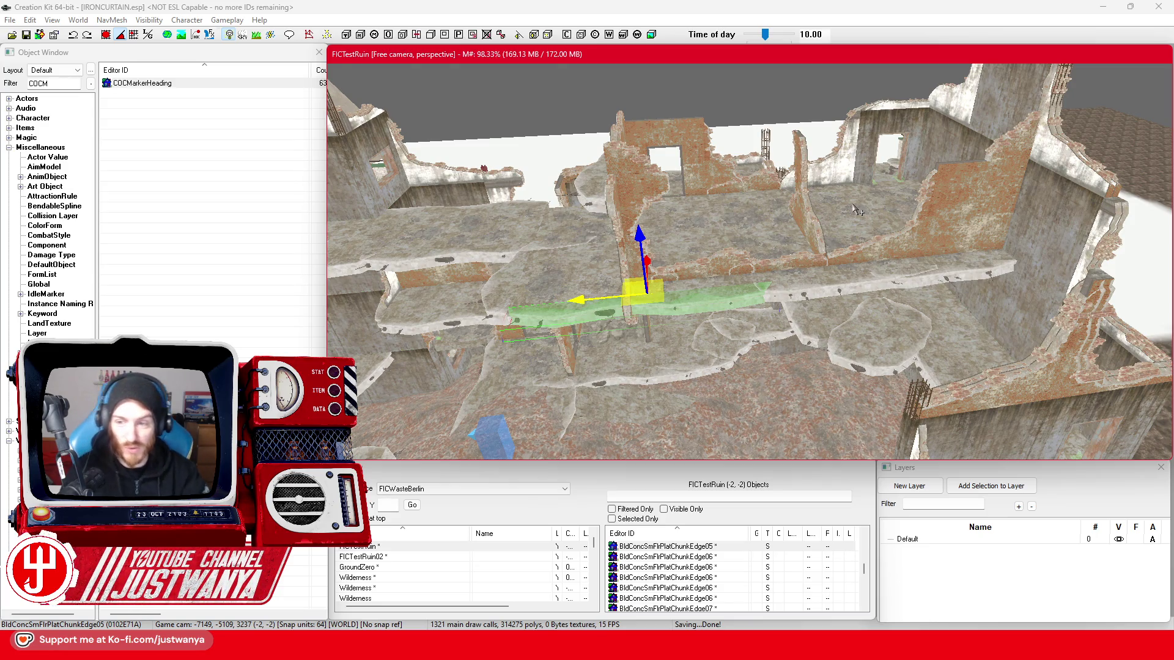
{"action": "left_click", "coordinate": [862, 269]}
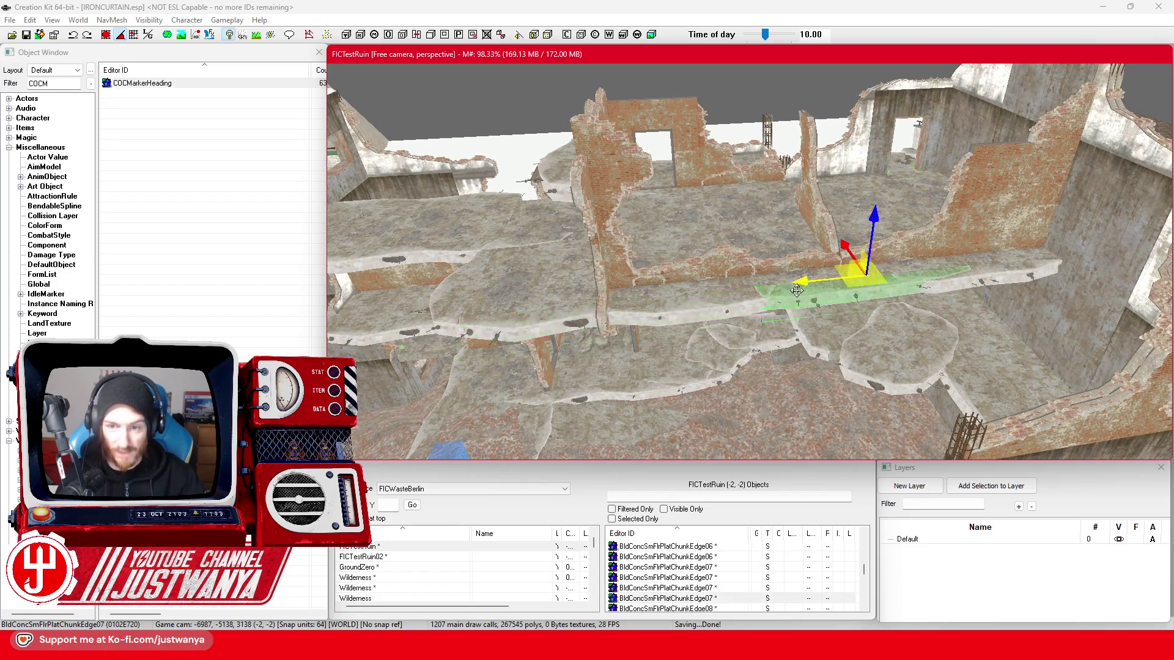
- Inspect the floor platform piece and the brick door frame from a new angle
{"action": "left_click", "coordinate": [691, 318]}
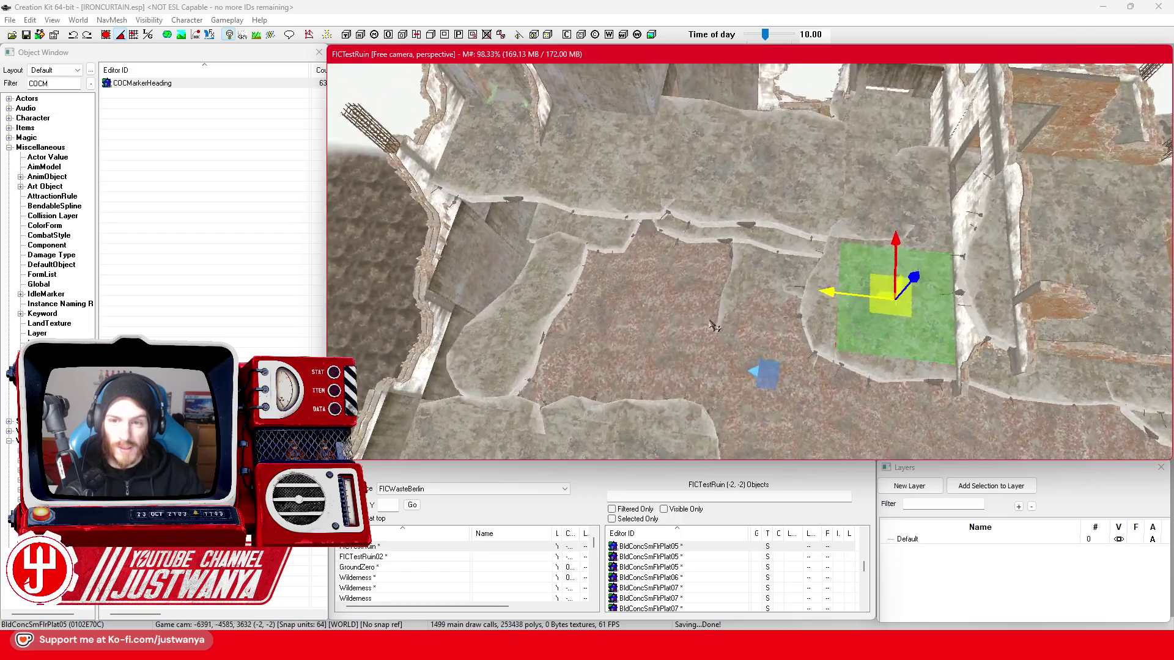
{"action": "left_click_drag", "start_coordinate": [712, 325], "coordinate": [798, 298]}
{"action": "left_click", "coordinate": [768, 250]}
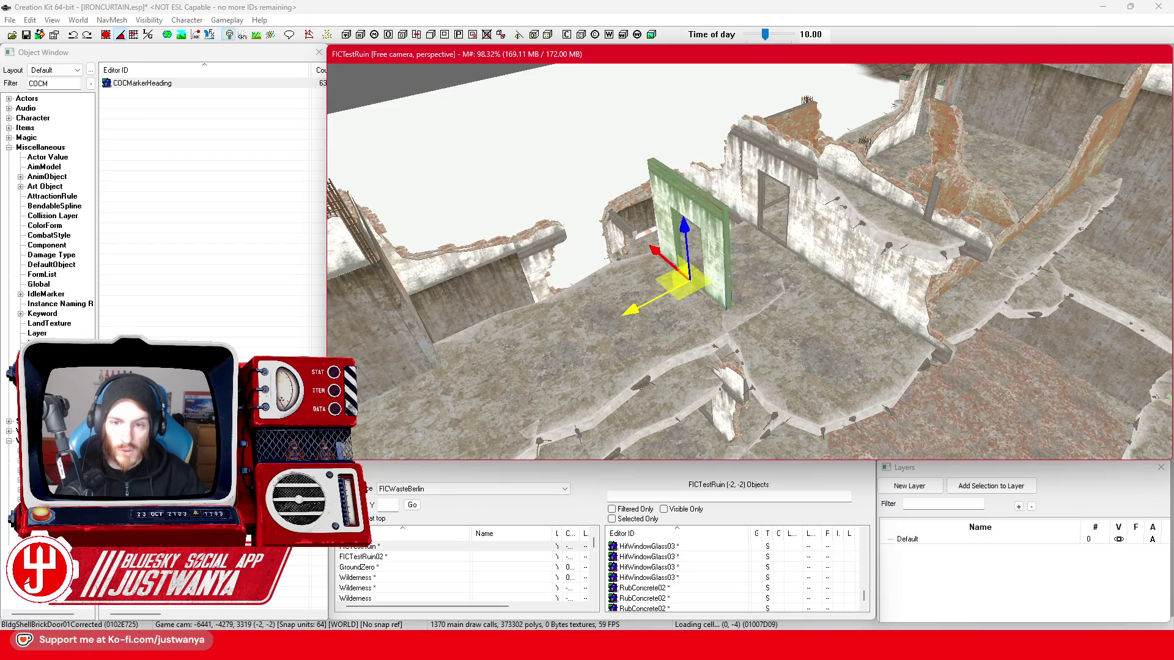
{"action": "scroll", "coordinate": [774, 243], "scroll_direction": "up", "scroll_amount": 5}
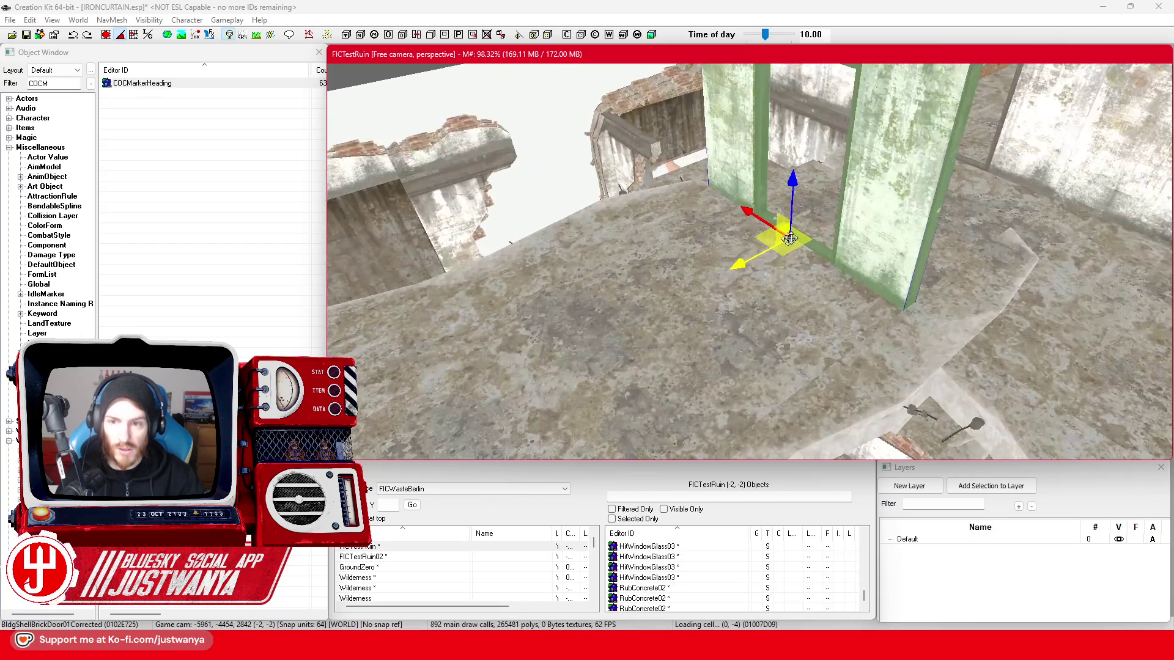
- Check the brick door frame's placement from several angles around it
{"action": "left_click", "coordinate": [105, 35]}
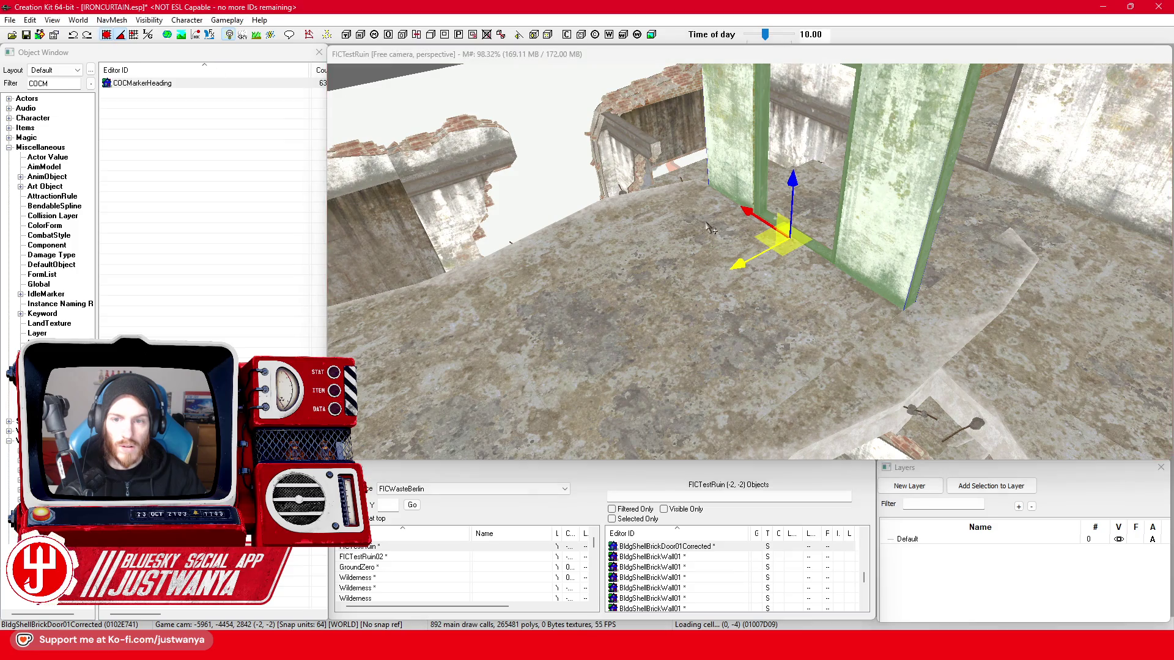
{"action": "key", "text": "shift"}
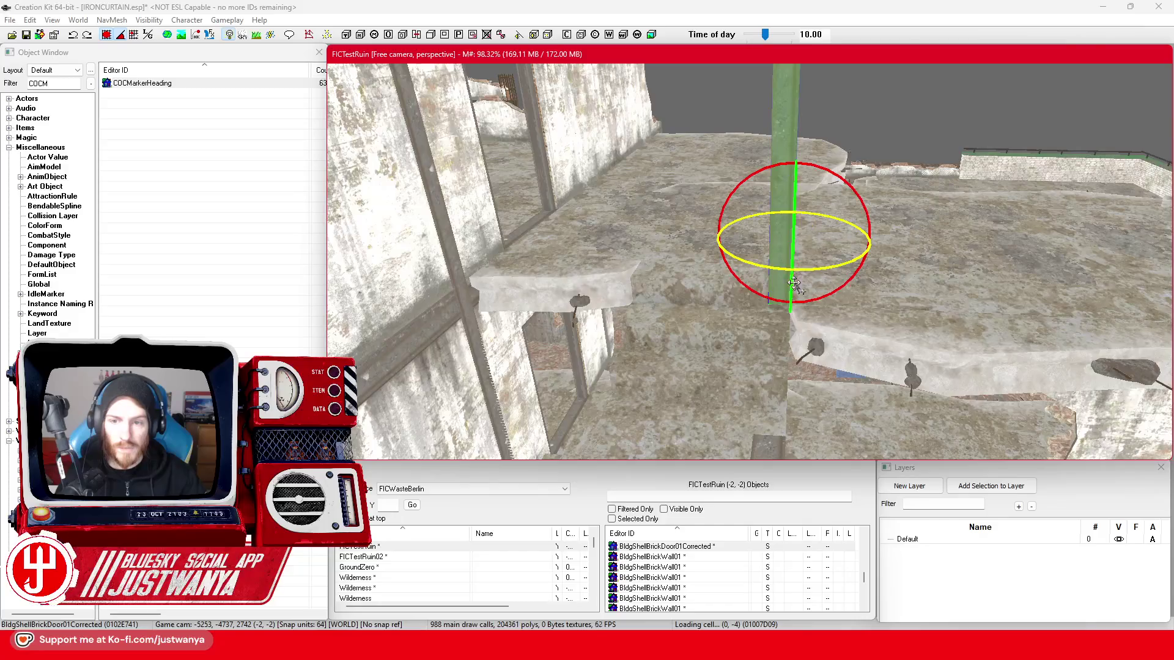
{"action": "key", "text": "1"}
{"action": "key", "text": "shift"}
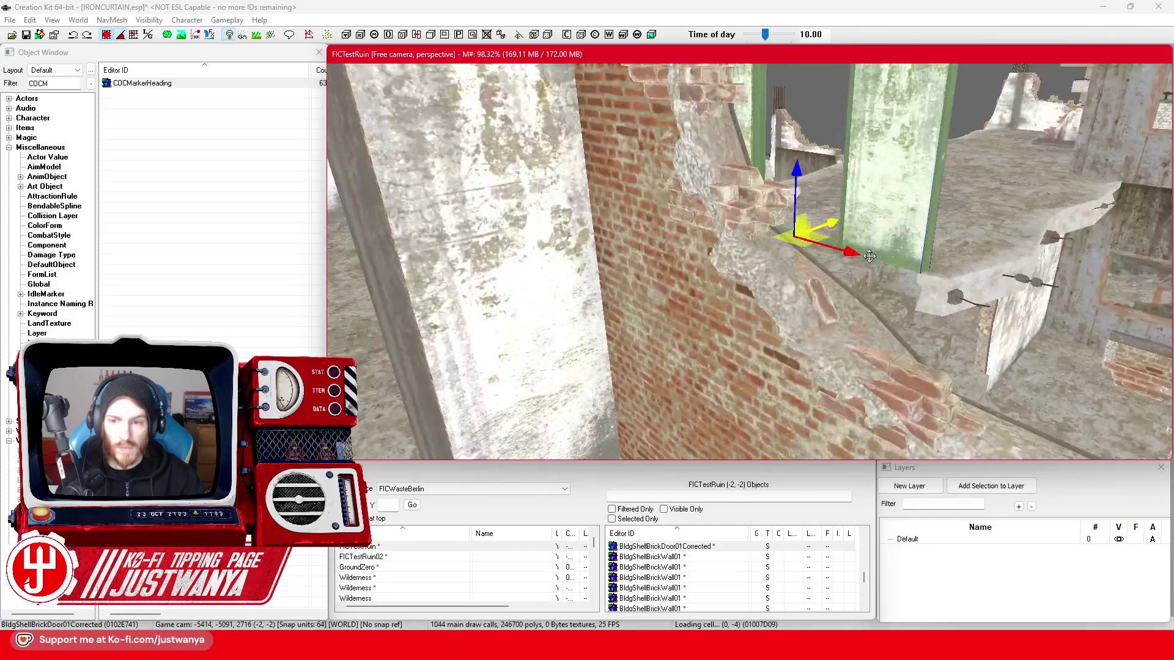
{"action": "key", "text": "shift"}
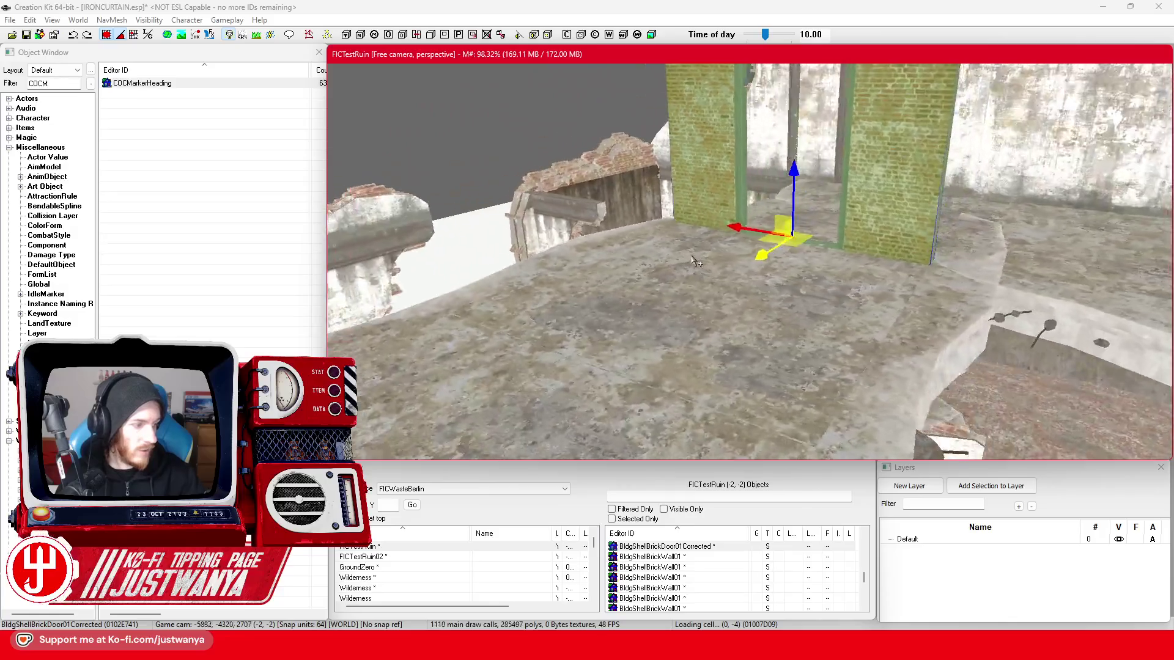
{"action": "key", "text": "shift"}
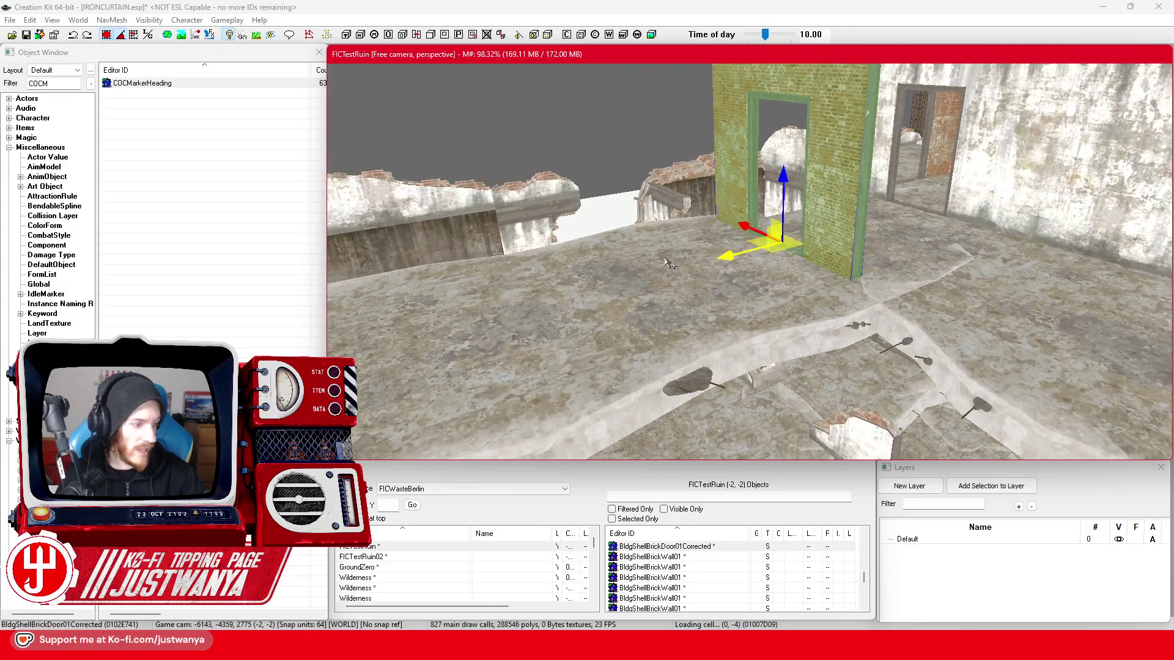
{"action": "key", "text": "shift"}
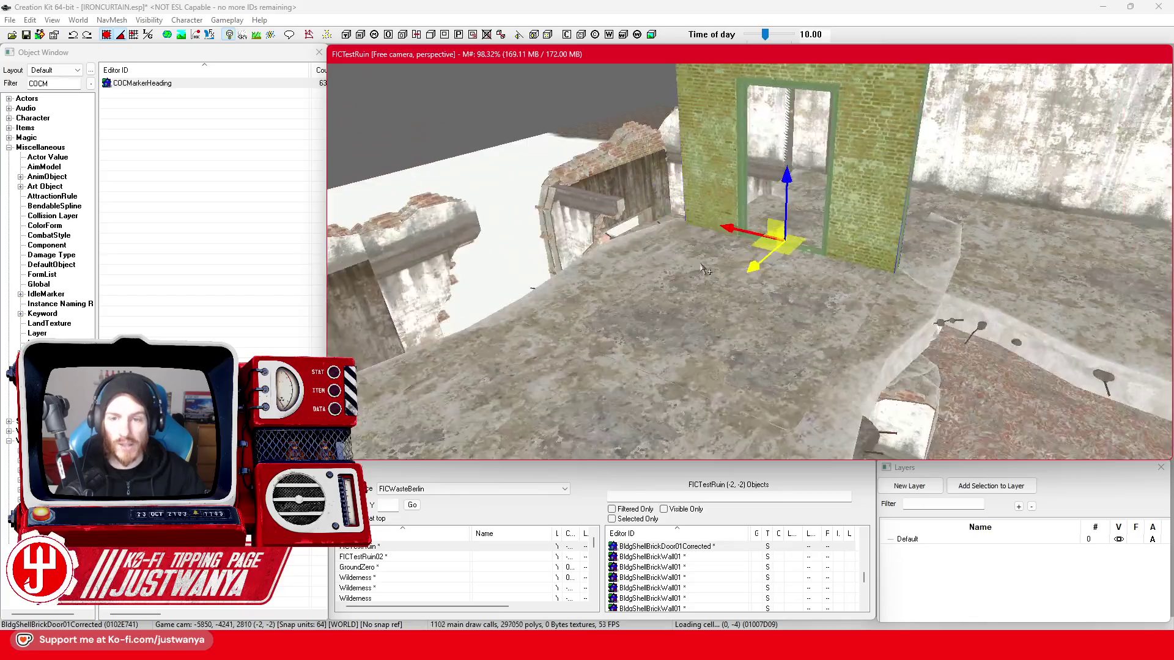
{"action": "key", "text": "shift"}
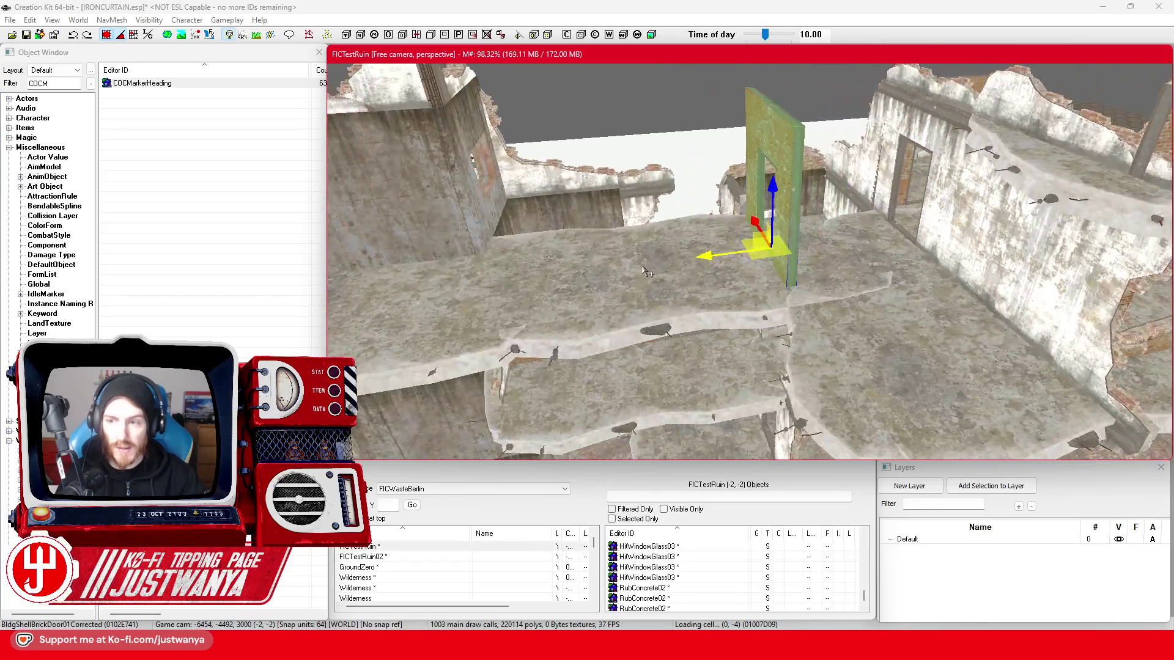
{"action": "key", "text": "shift"}
- Move the right half-height wall trim down and left beside the brick doorway wall
{"action": "left_click", "coordinate": [1038, 174]}
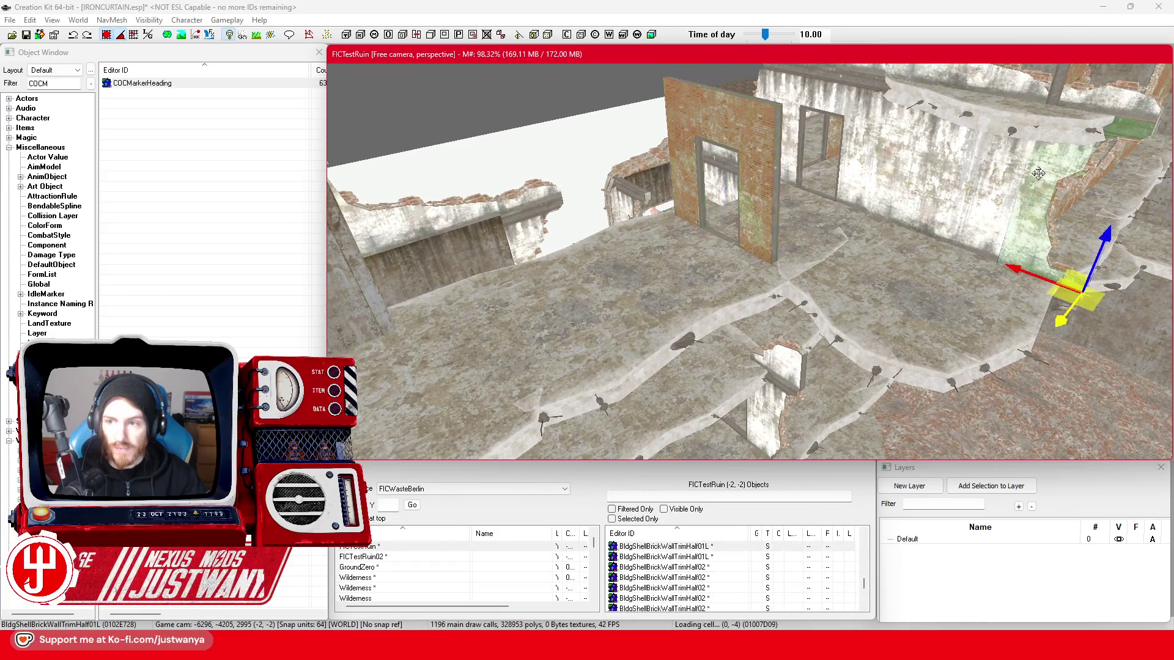
{"action": "left_click_drag", "start_coordinate": [1055, 329], "coordinate": [988, 416]}
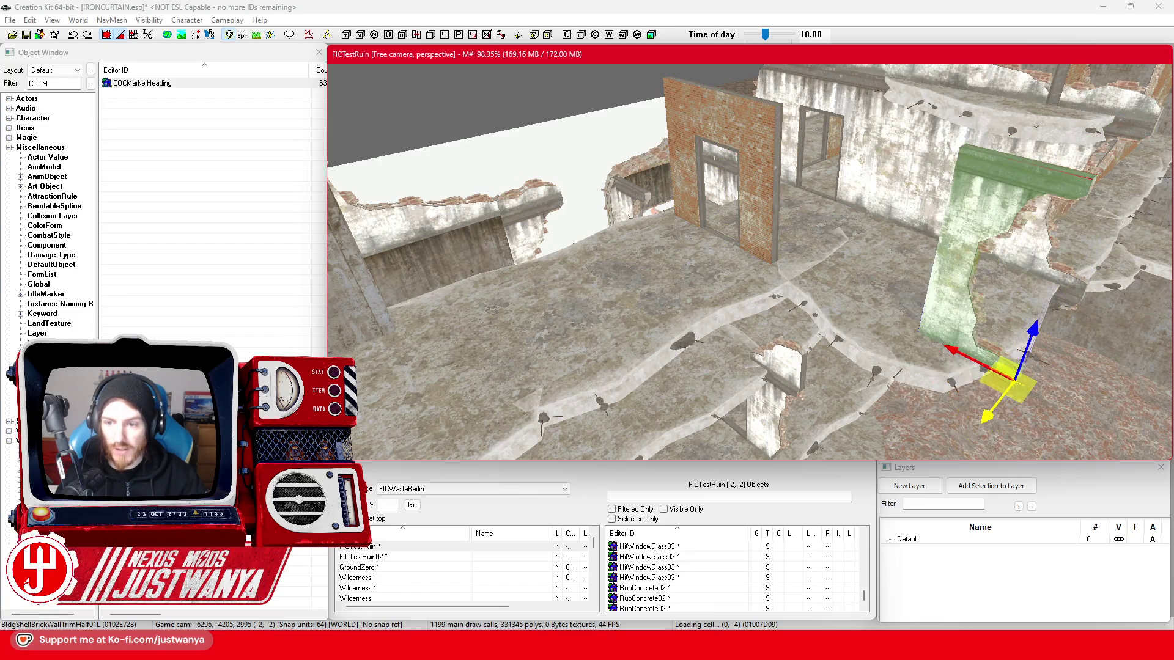
{"action": "left_click_drag", "start_coordinate": [967, 358], "coordinate": [791, 272]}
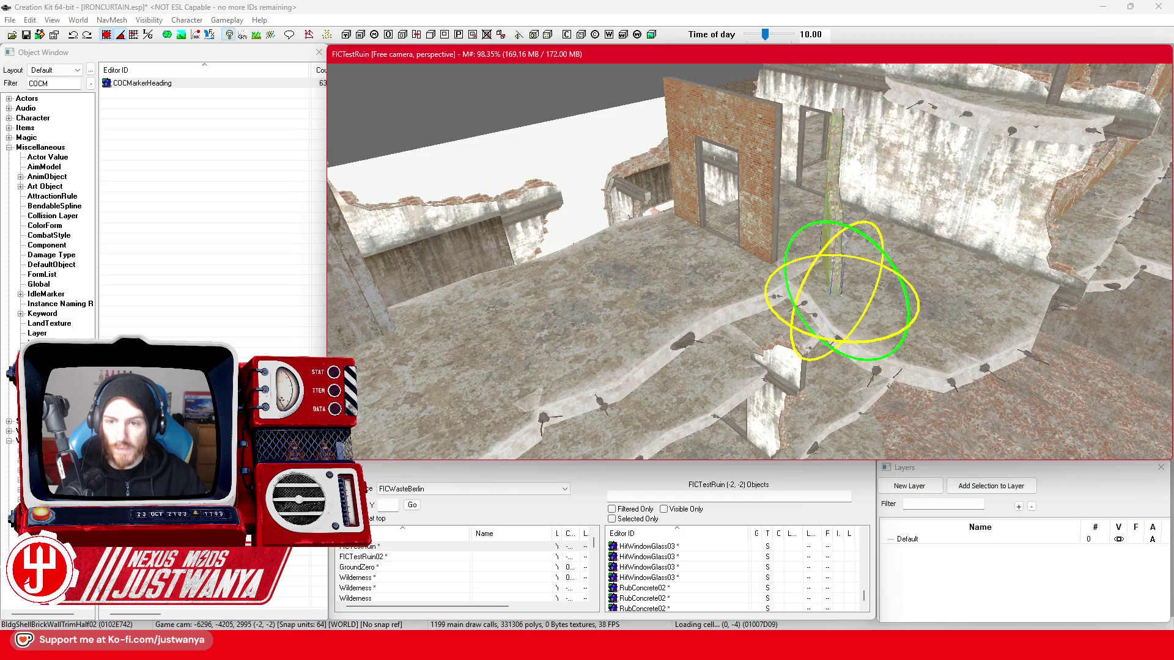
{"action": "key", "text": "shift"}
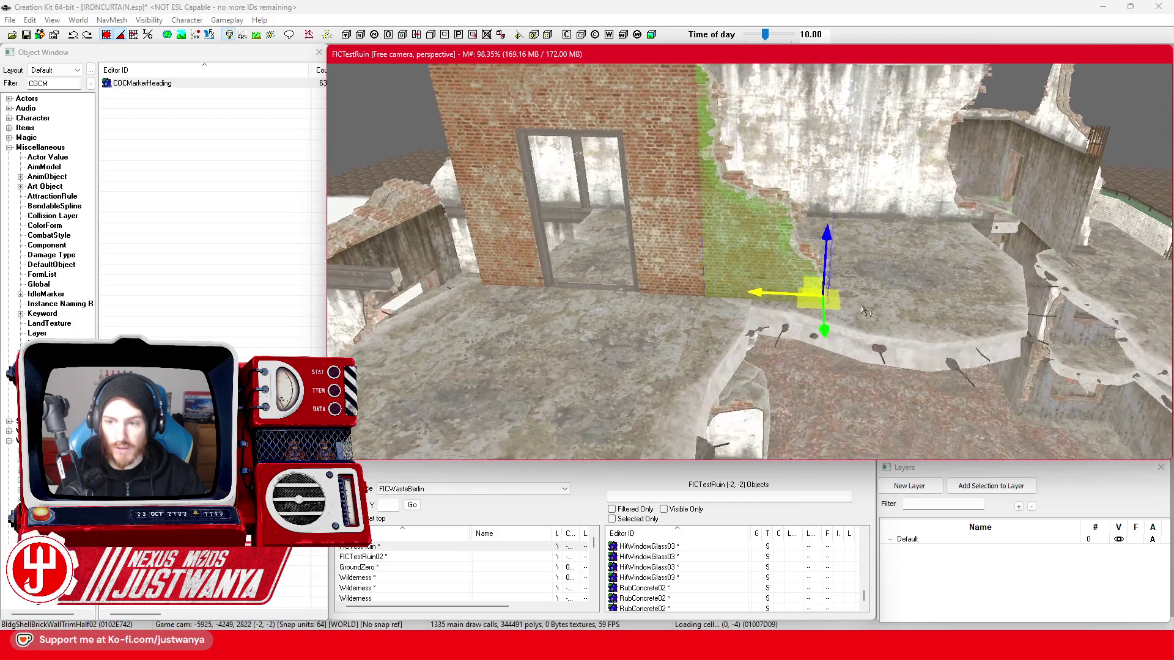
{"action": "key", "text": "shift"}
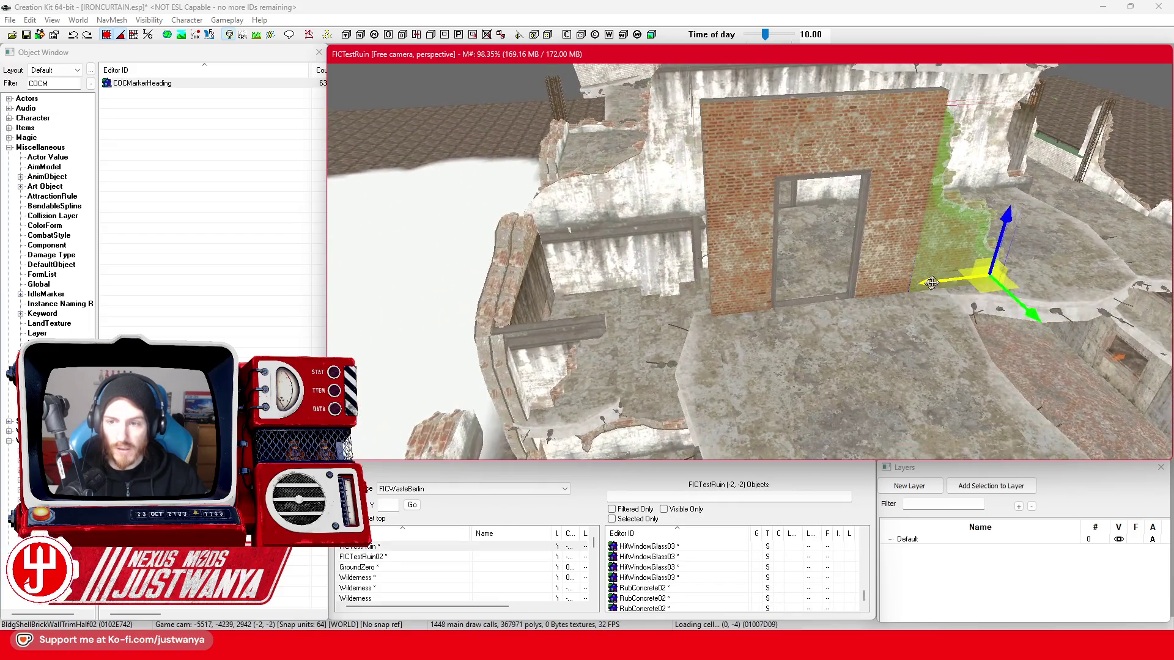
- Slide the trim along the brick wall's left edge to the right
{"action": "left_click", "coordinate": [660, 339]}
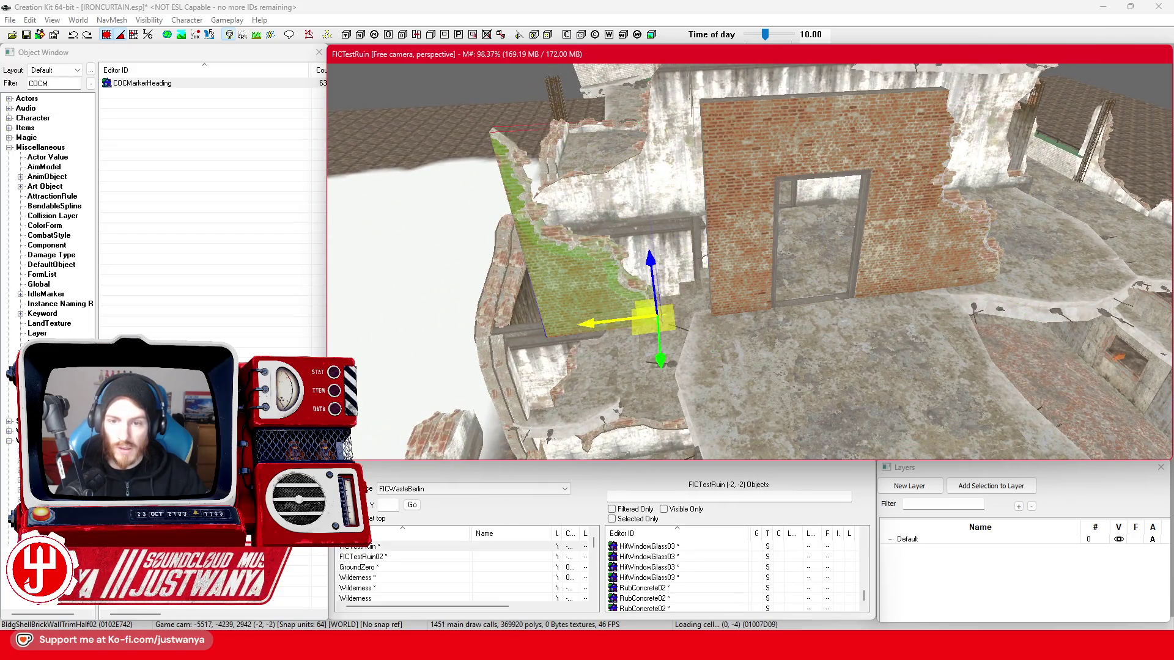
{"action": "left_click", "coordinate": [659, 339]}
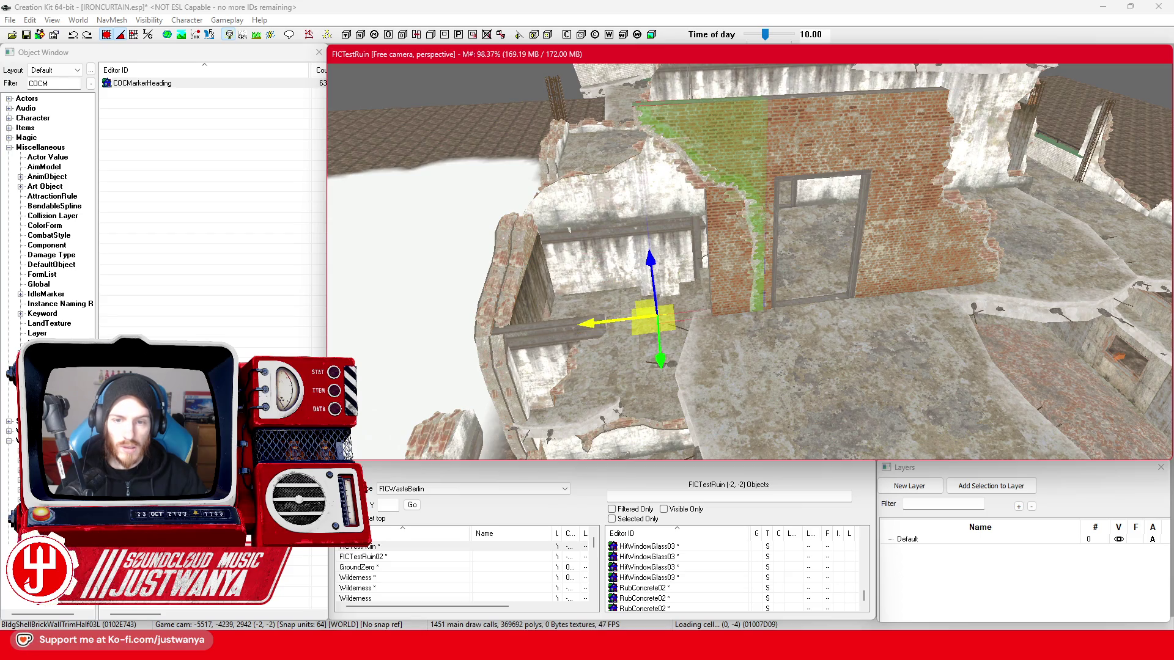
{"action": "key", "text": "shift"}
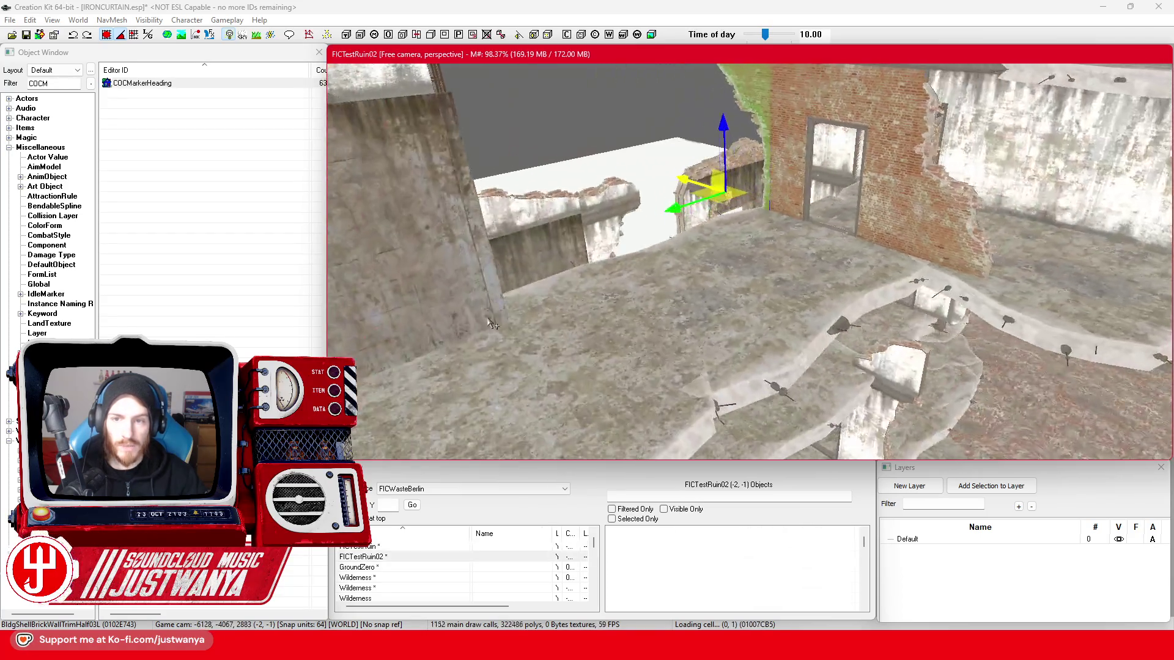
{"action": "key", "text": "shift"}
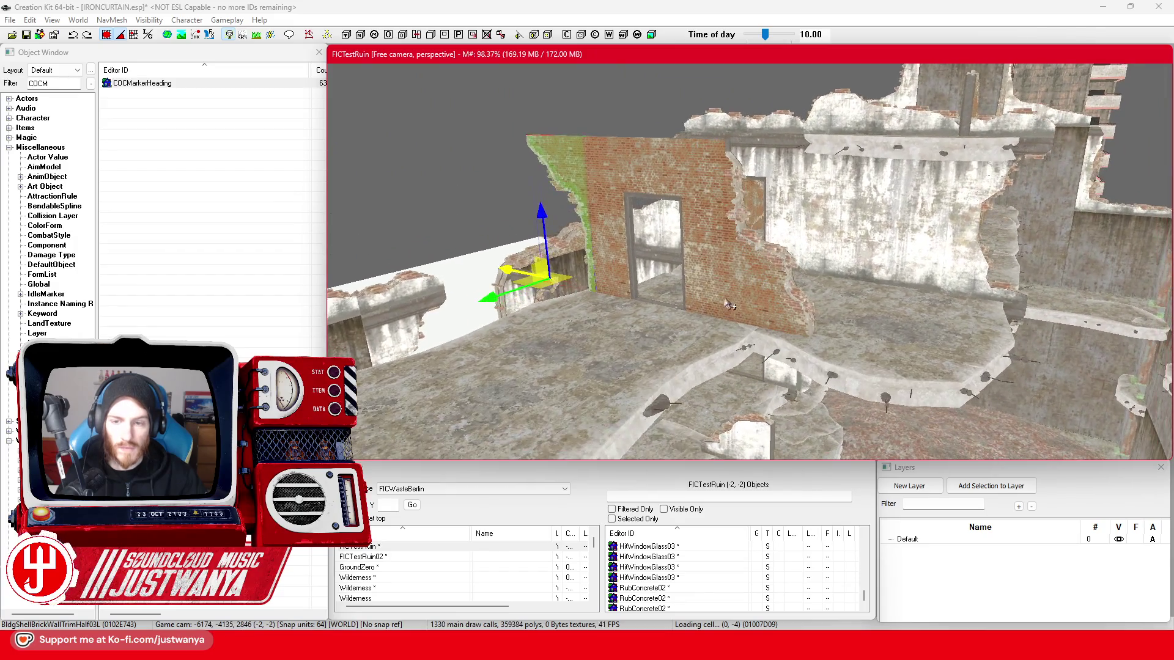
{"action": "key", "text": "shift"}
{"action": "key", "text": "shift"}
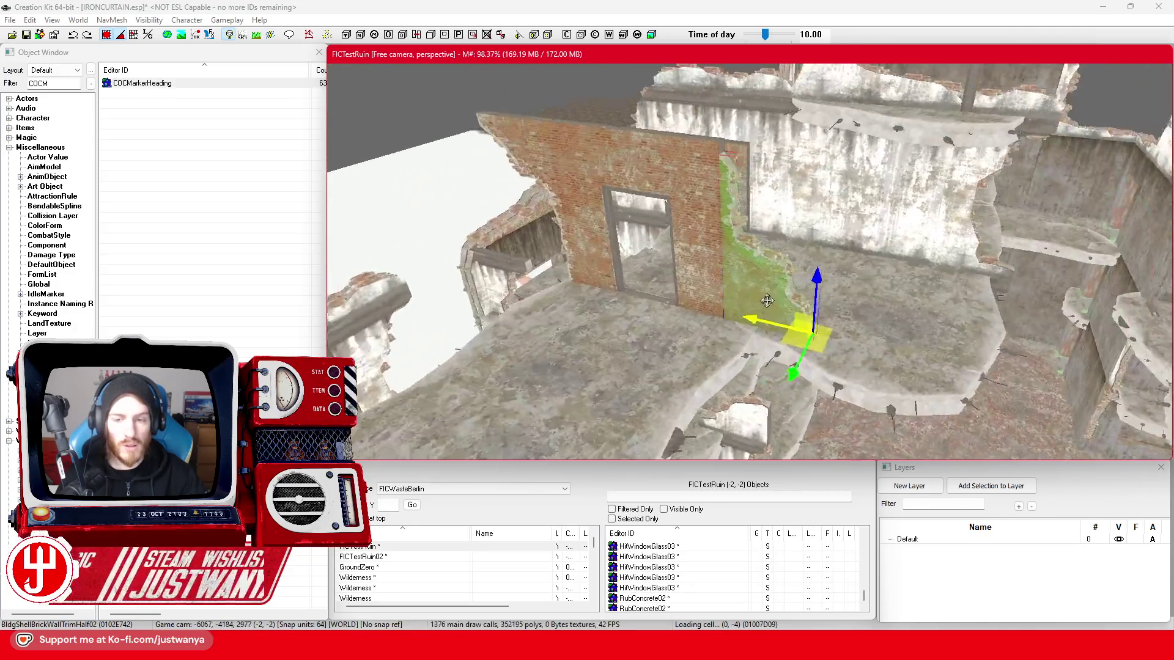
{"action": "key", "text": "shift"}
{"action": "left_click_drag", "start_coordinate": [699, 300], "coordinate": [944, 313]}
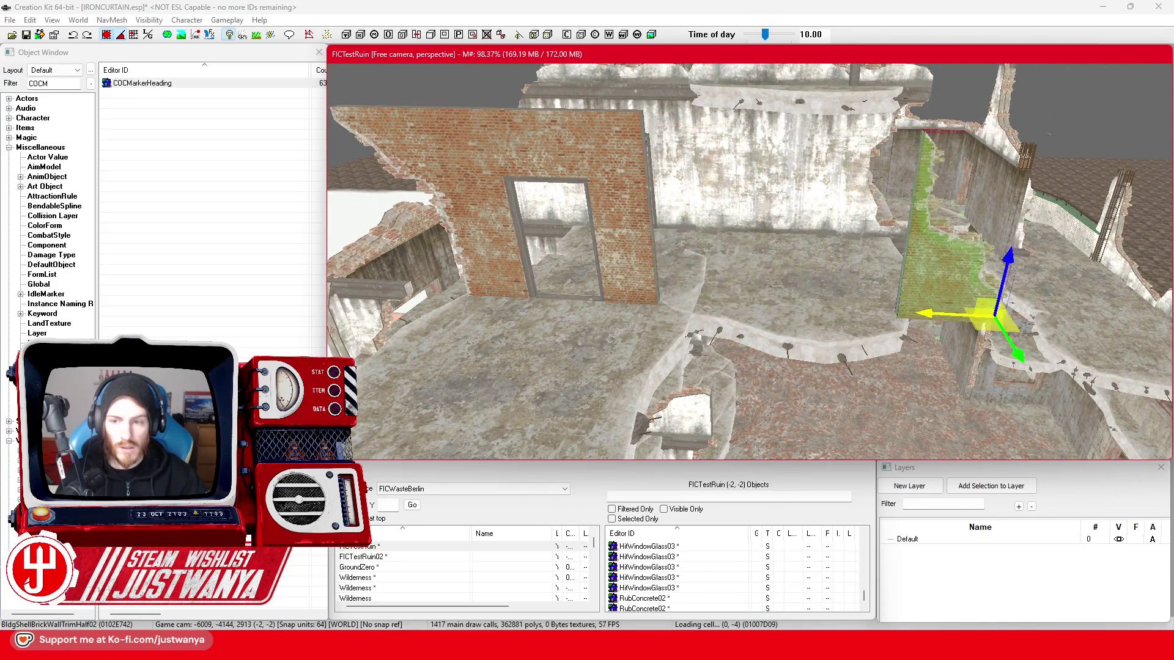
- Select the damaged right trim piece and view it from beneath the floor slab
{"action": "left_click", "coordinate": [650, 268]}
{"action": "left_click", "coordinate": [591, 294]}
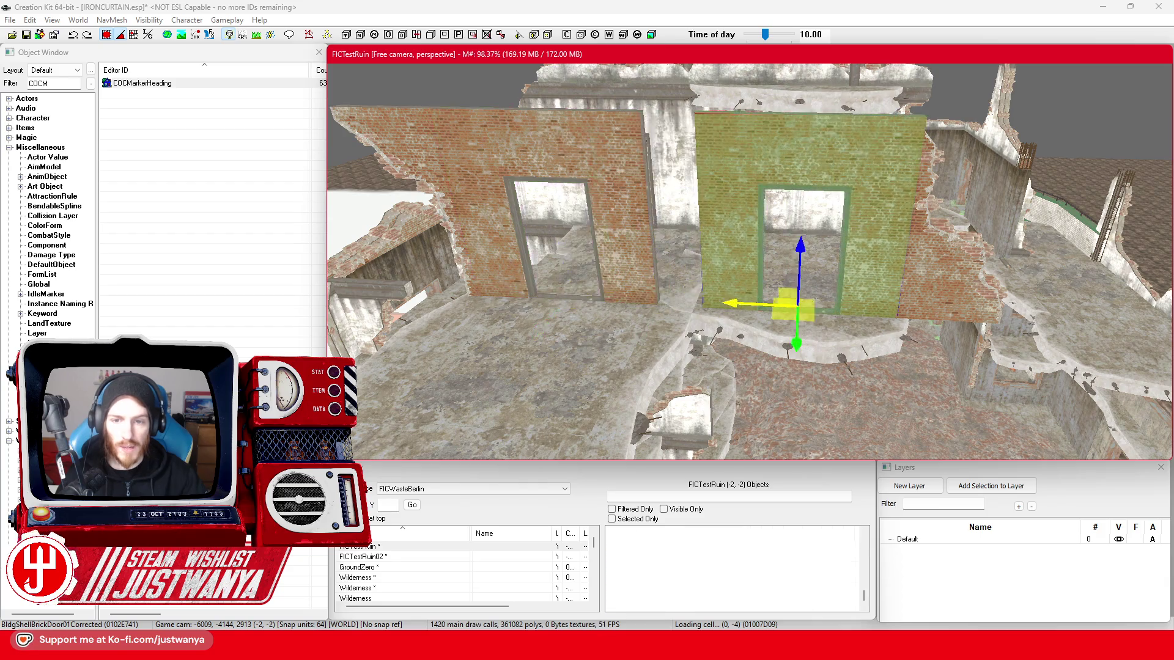
{"action": "key", "text": "ctrl+z"}
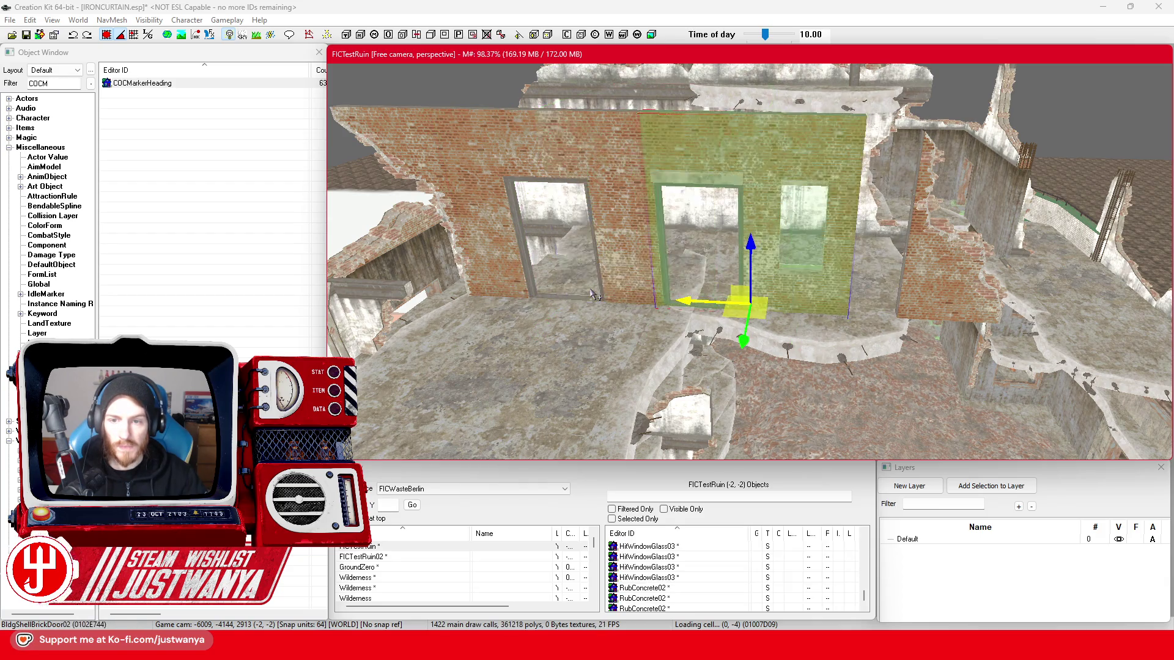
{"action": "left_click", "coordinate": [942, 288]}
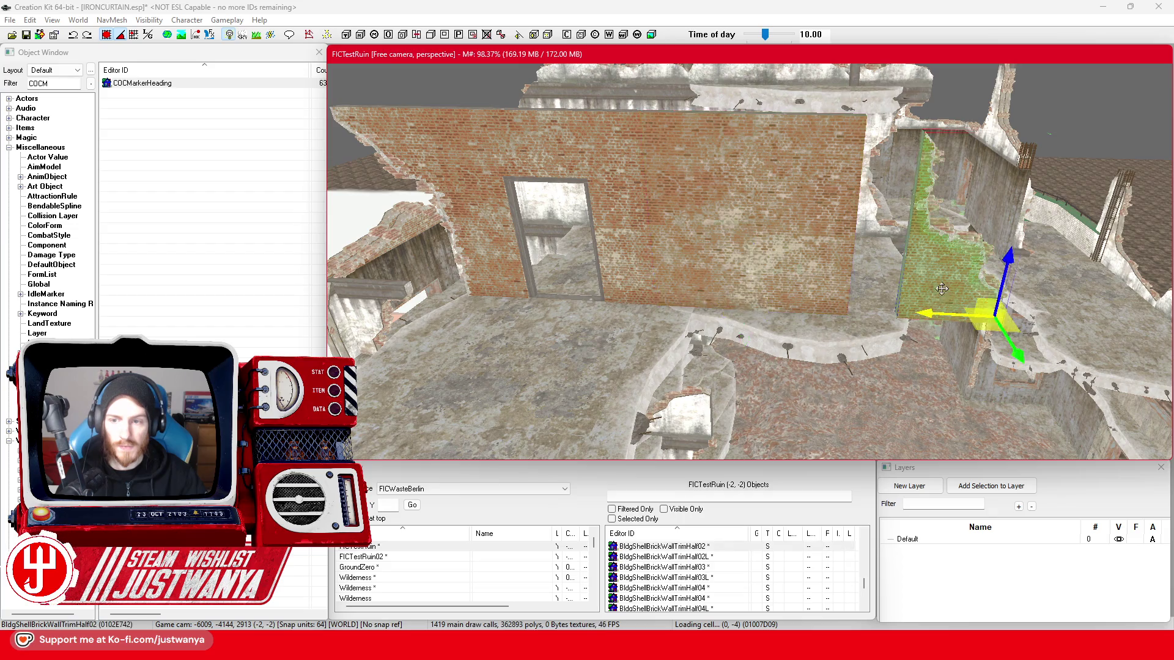
{"action": "key", "text": "shift"}
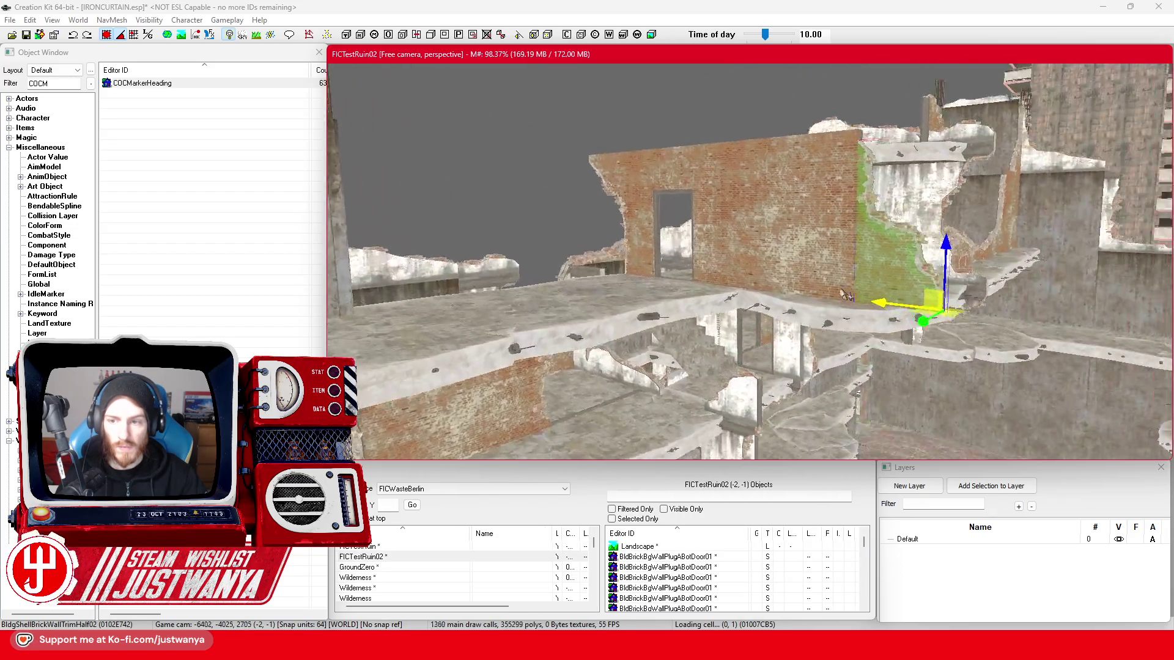
{"action": "key", "text": "shift"}
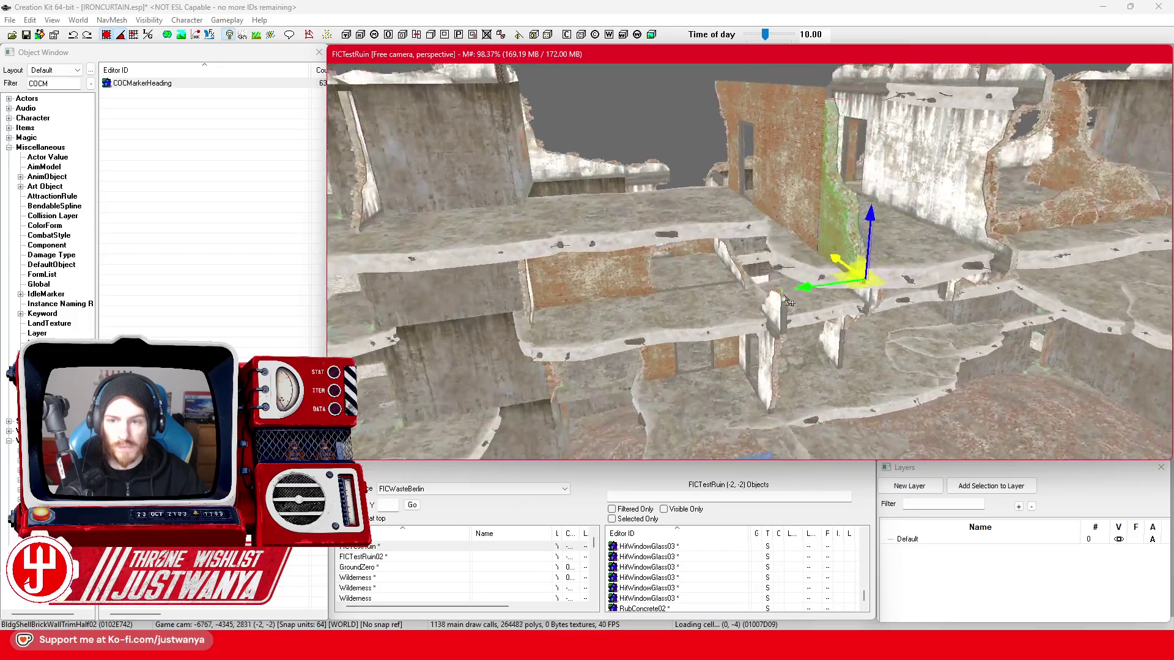
{"action": "key", "text": "shift"}
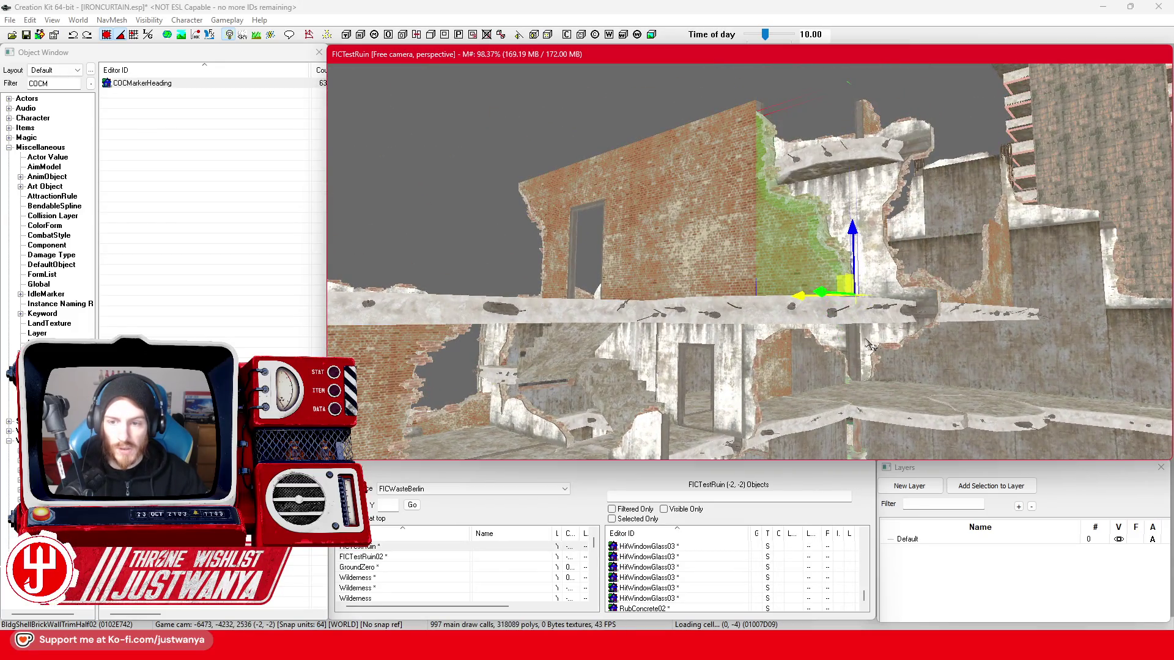
{"action": "key", "text": "shift"}
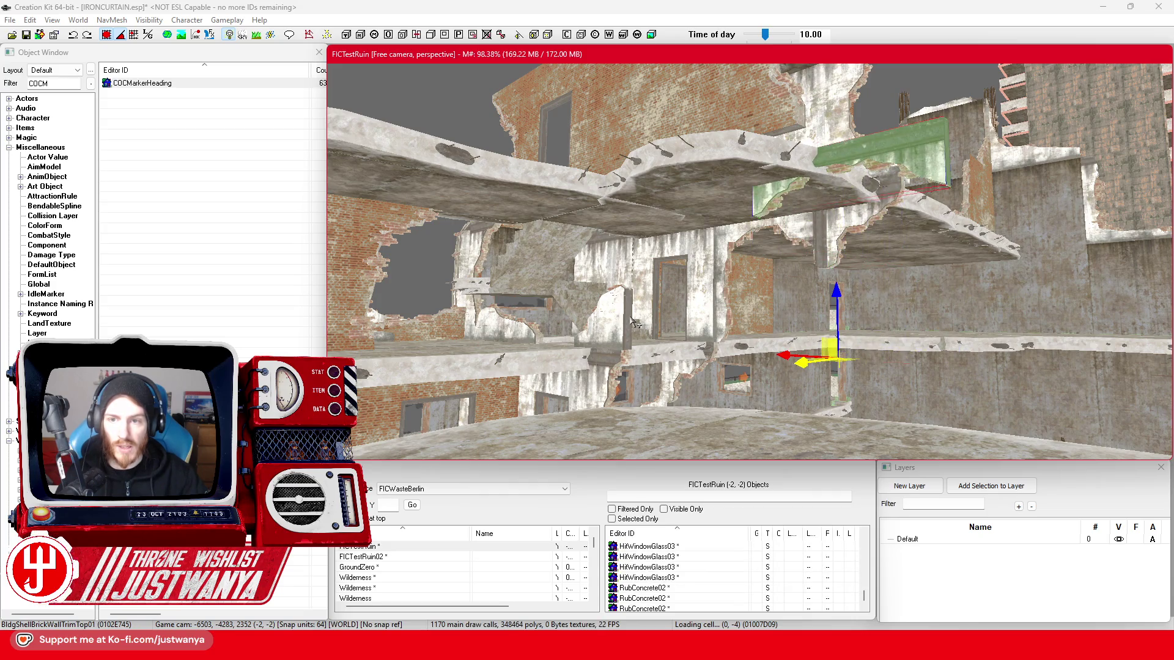
- Rotate the BldgShellBrickWallTrimHalf04 piece vertical at the end of the concrete floor ledge
{"action": "key", "text": "shift"}
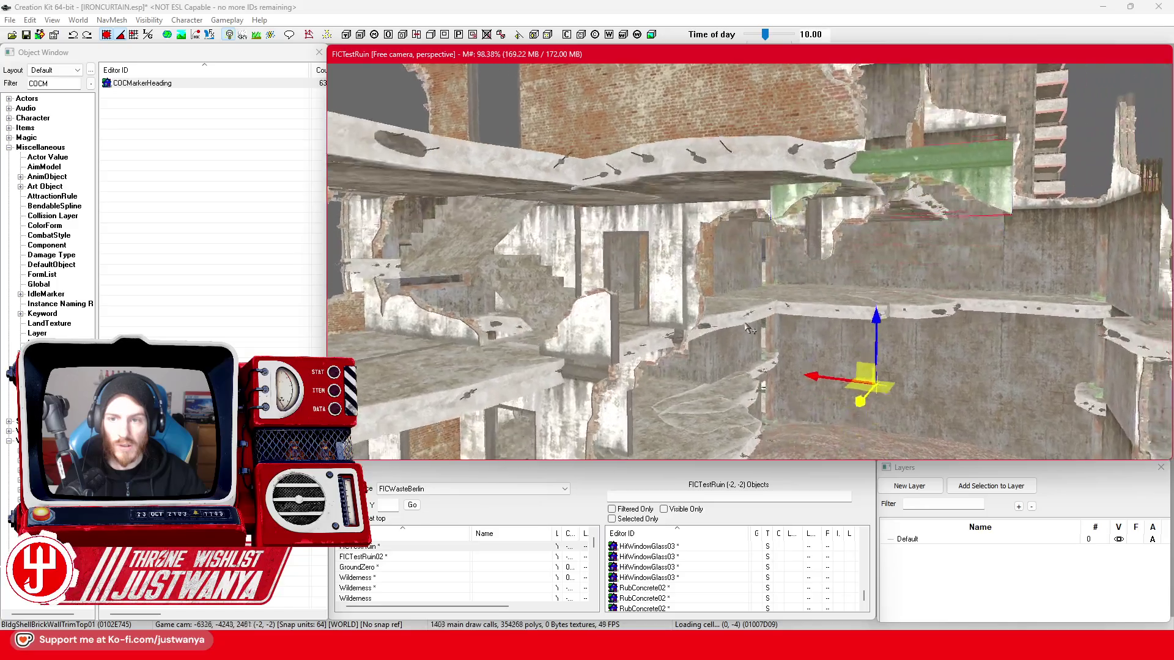
{"action": "key", "text": "shift"}
{"action": "key", "text": "e"}
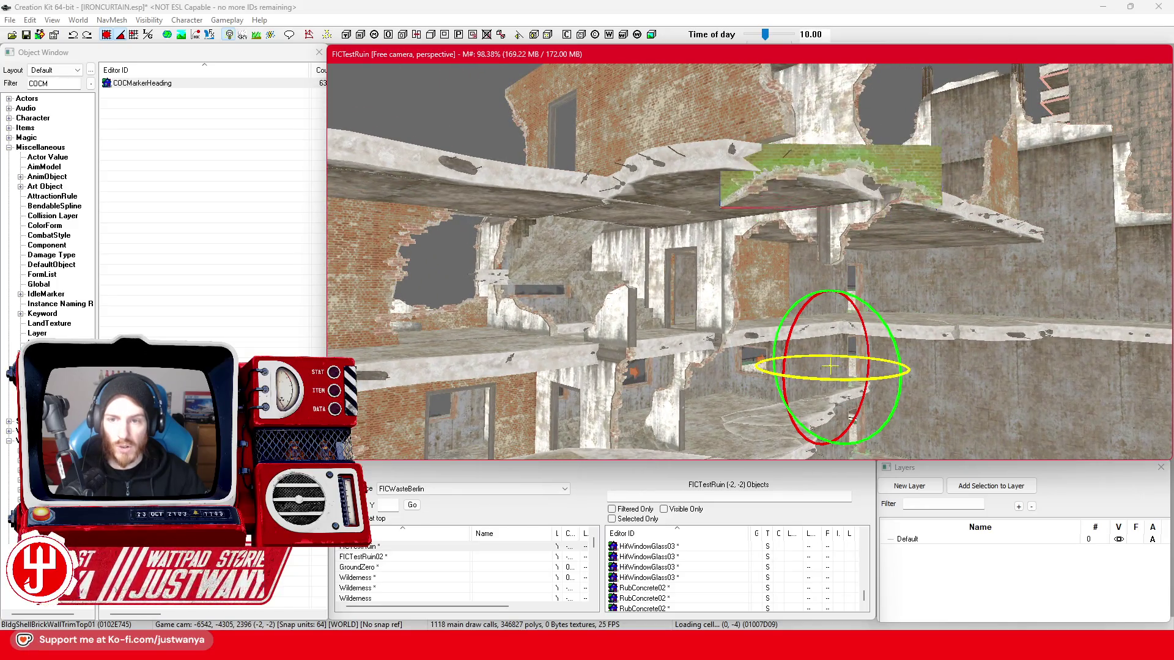
{"action": "key", "text": "w"}
{"action": "key", "text": "shift"}
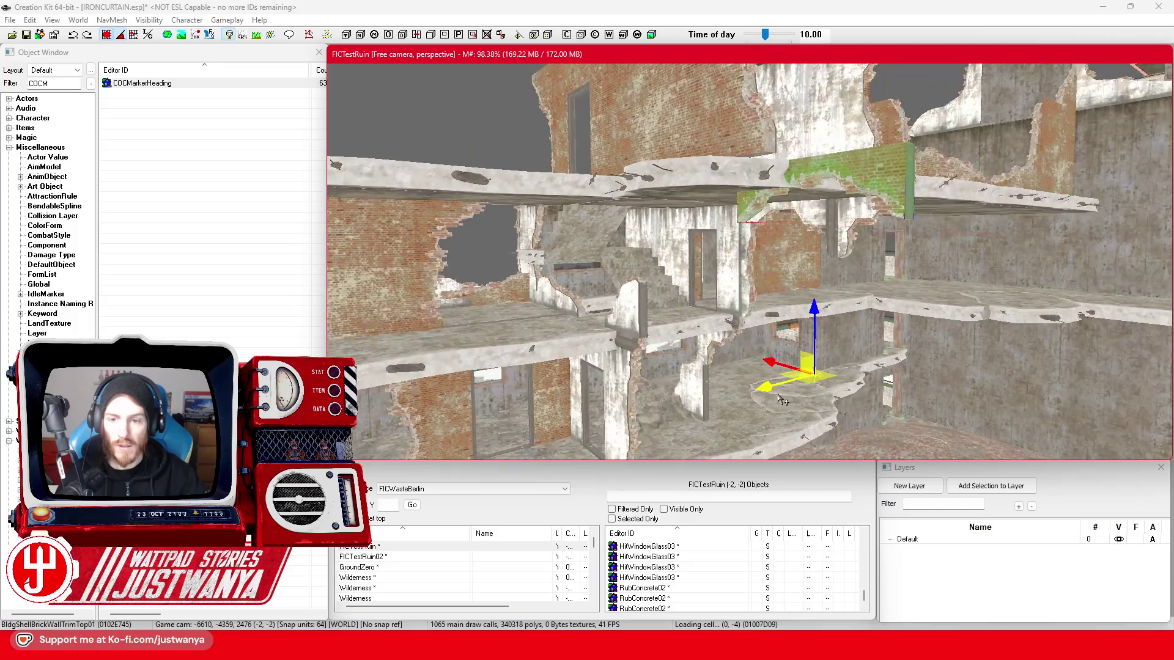
{"action": "scroll", "coordinate": [782, 400], "scroll_direction": "up", "scroll_amount": 3}
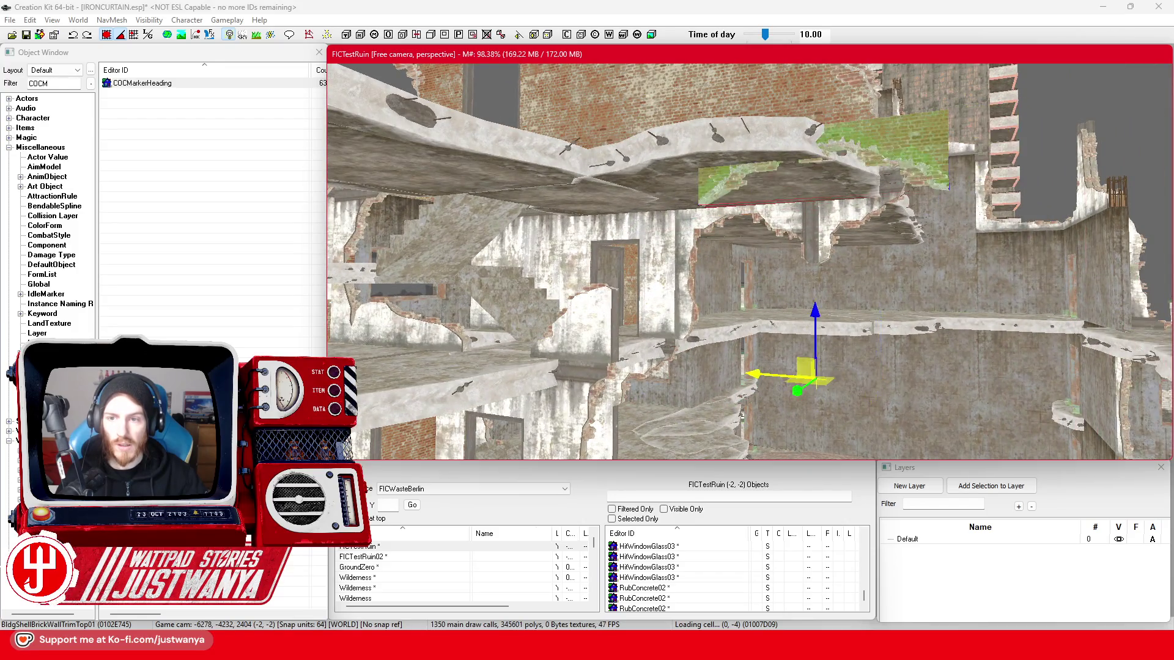
{"action": "key", "text": "shift"}
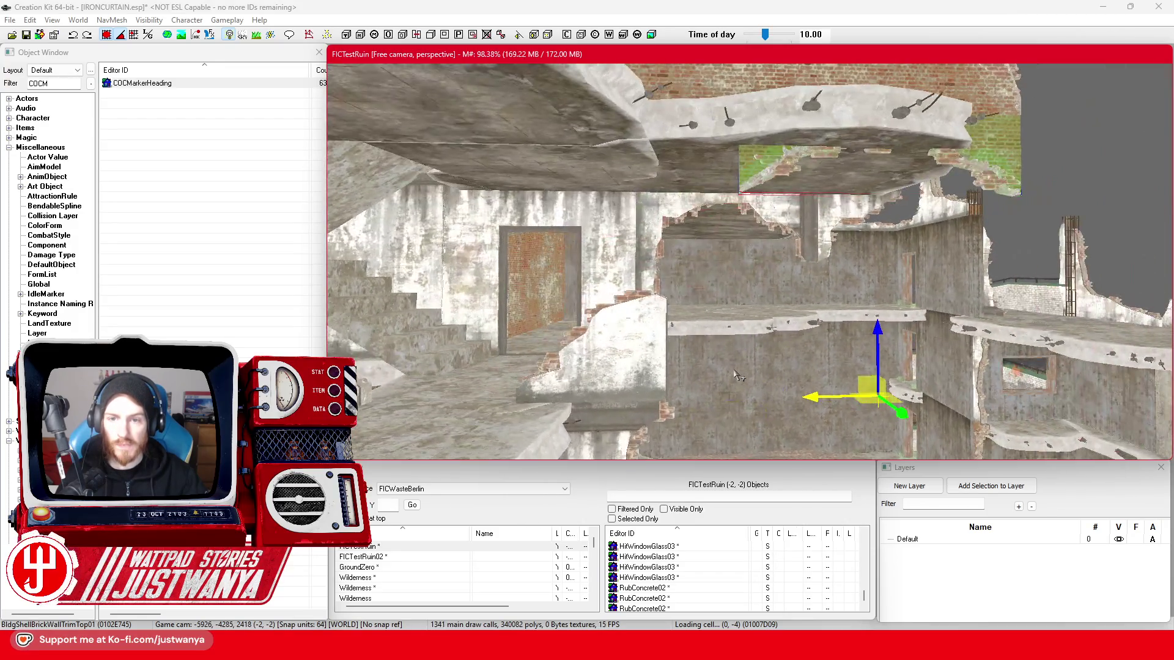
{"action": "key", "text": "shift"}
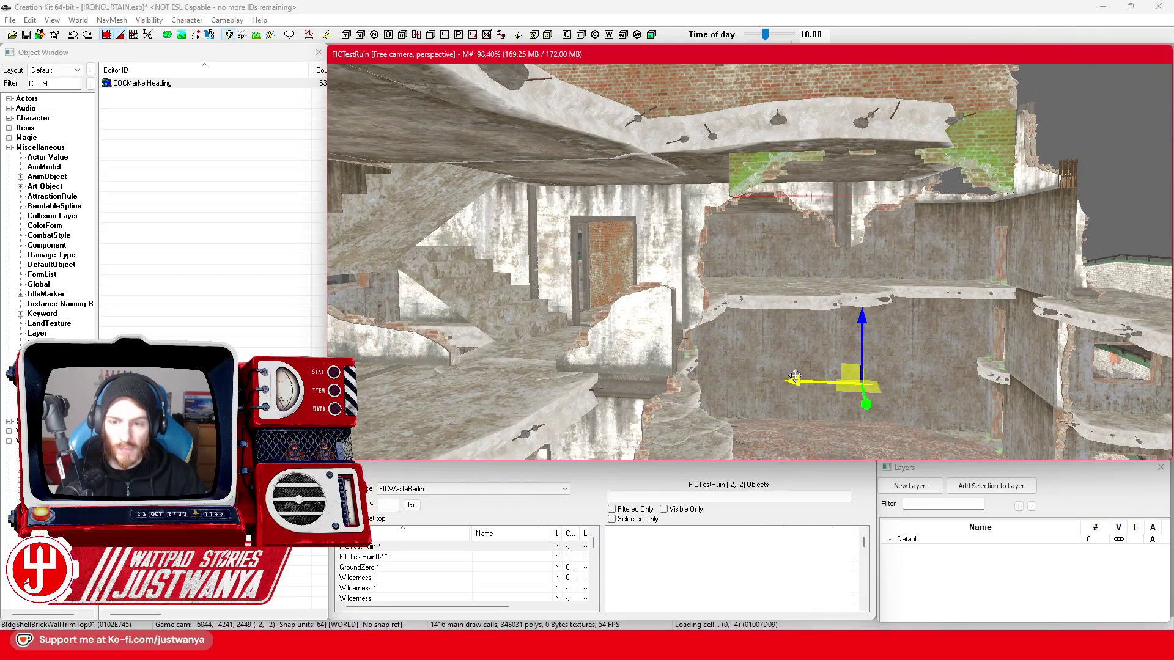
{"action": "left_click", "coordinate": [730, 372]}
{"action": "mouse_move", "coordinate": [702, 342]}
{"action": "left_mouse_down"}
{"action": "mouse_move", "coordinate": [632, 340]}
{"action": "mouse_move", "coordinate": [713, 304]}
{"action": "mouse_move", "coordinate": [573, 322]}
{"action": "mouse_move", "coordinate": [694, 325]}
{"action": "mouse_move", "coordinate": [729, 302]}
{"action": "mouse_move", "coordinate": [751, 328]}
{"action": "mouse_move", "coordinate": [802, 308]}
{"action": "mouse_move", "coordinate": [740, 315]}
{"action": "mouse_move", "coordinate": [851, 318]}
{"action": "mouse_move", "coordinate": [778, 317]}
{"action": "mouse_move", "coordinate": [801, 330]}
{"action": "left_mouse_up"}
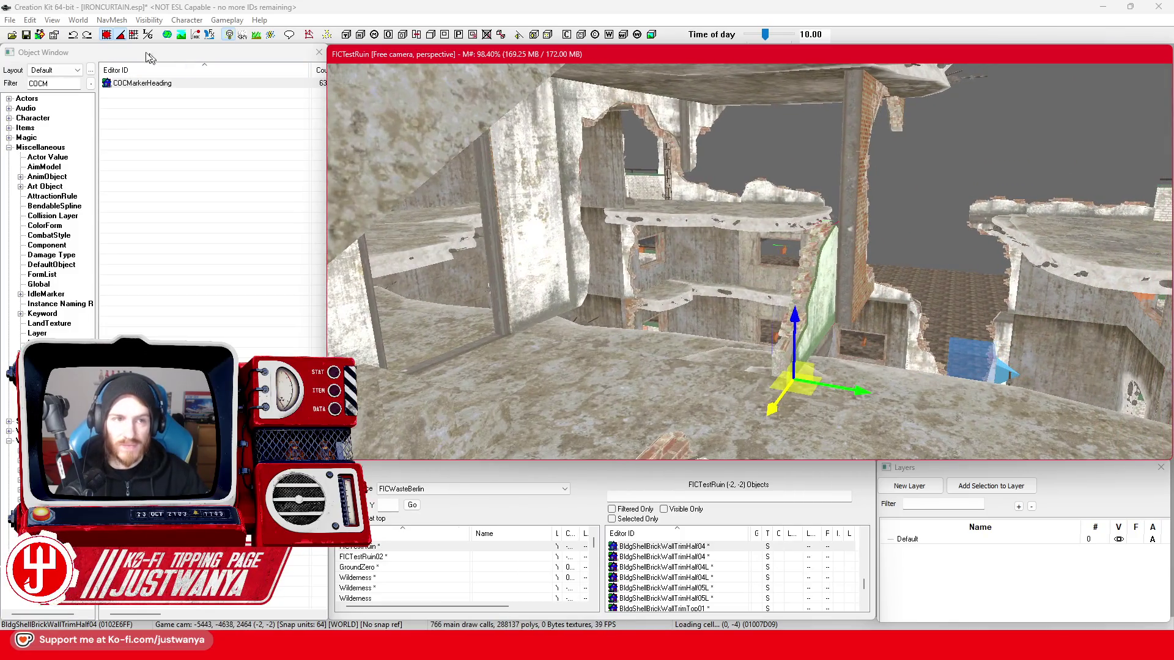
{"action": "left_click", "coordinate": [107, 36]}
{"action": "mouse_move", "coordinate": [858, 393]}
{"action": "left_mouse_down"}
{"action": "mouse_move", "coordinate": [844, 361]}
{"action": "mouse_move", "coordinate": [763, 290]}
{"action": "left_mouse_up"}
{"action": "scroll", "coordinate": [696, 296], "scroll_direction": "up", "scroll_amount": 5}
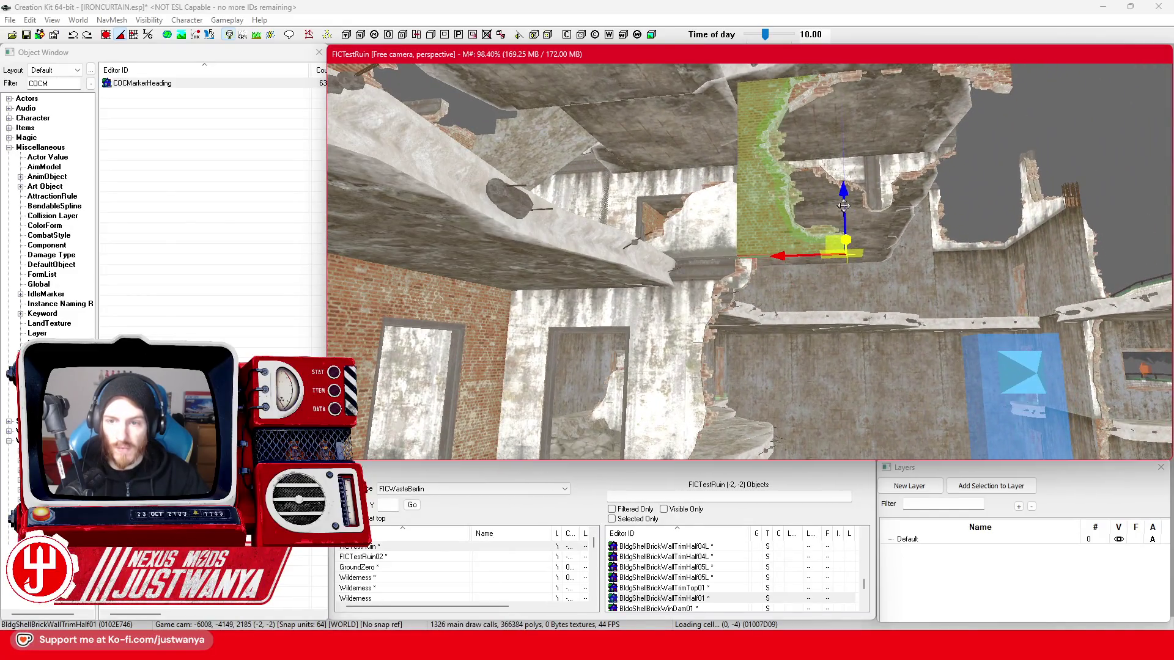
{"action": "key", "text": "ctrl+d"}
{"action": "left_click_drag", "start_coordinate": [844, 206], "coordinate": [683, 263]}
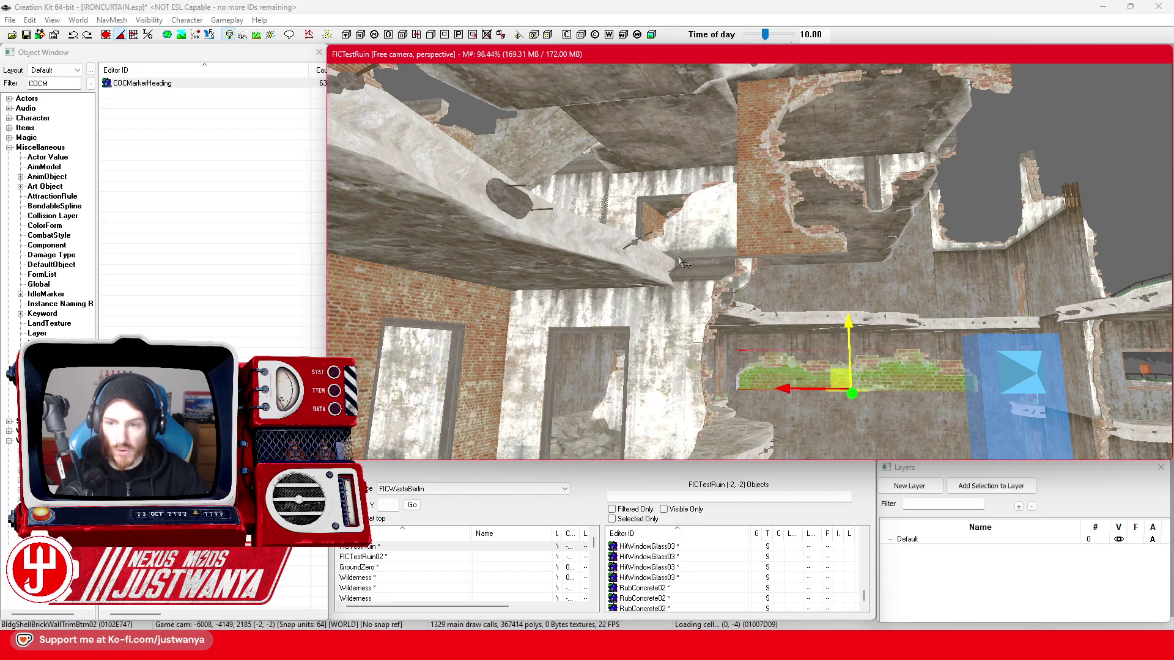
{"action": "left_click_drag", "start_coordinate": [856, 366], "coordinate": [856, 403]}
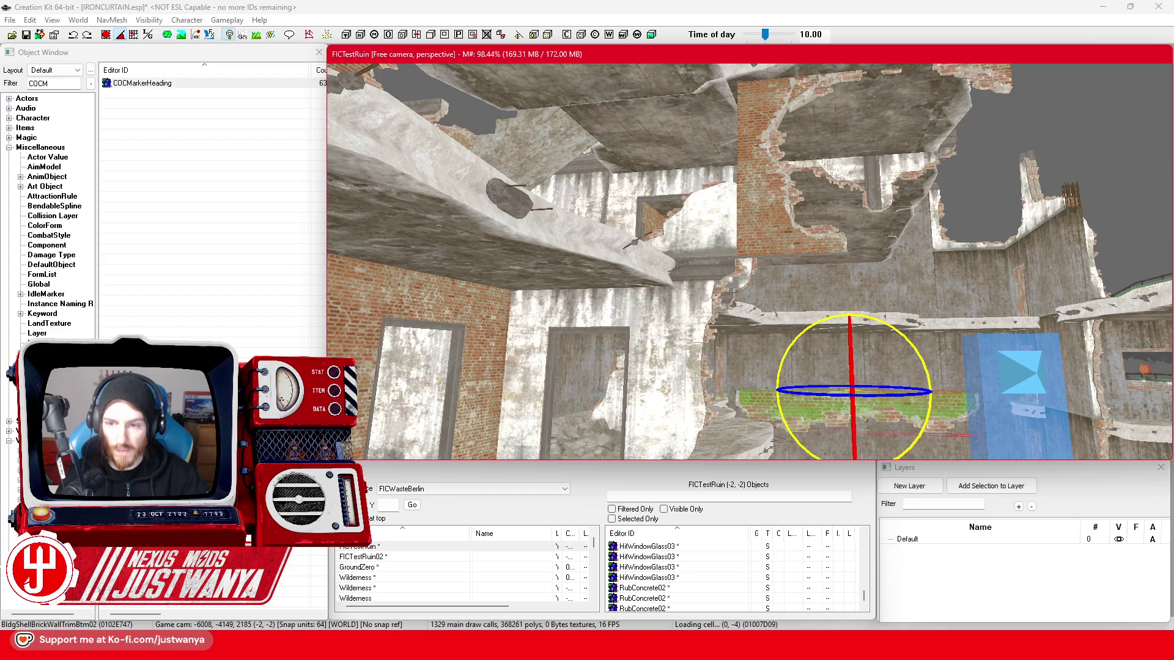
{"action": "left_click_drag", "start_coordinate": [853, 360], "coordinate": [850, 274]}
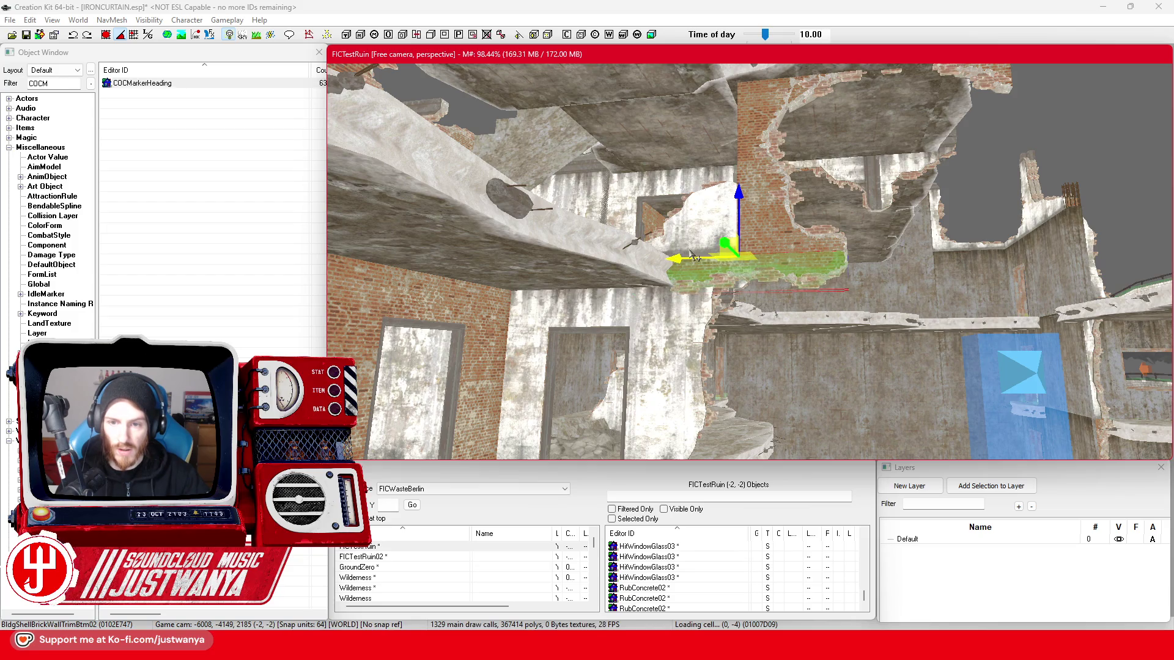
{"action": "key", "text": "s"}
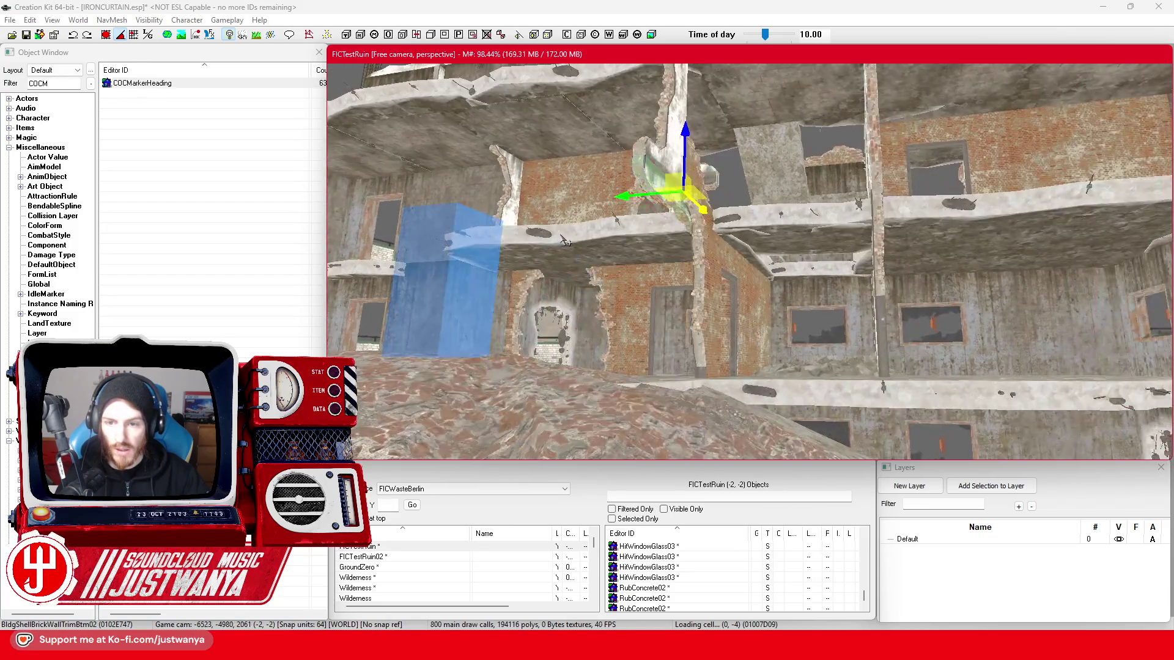
{"action": "key", "text": "w"}
{"action": "key", "text": "w"}
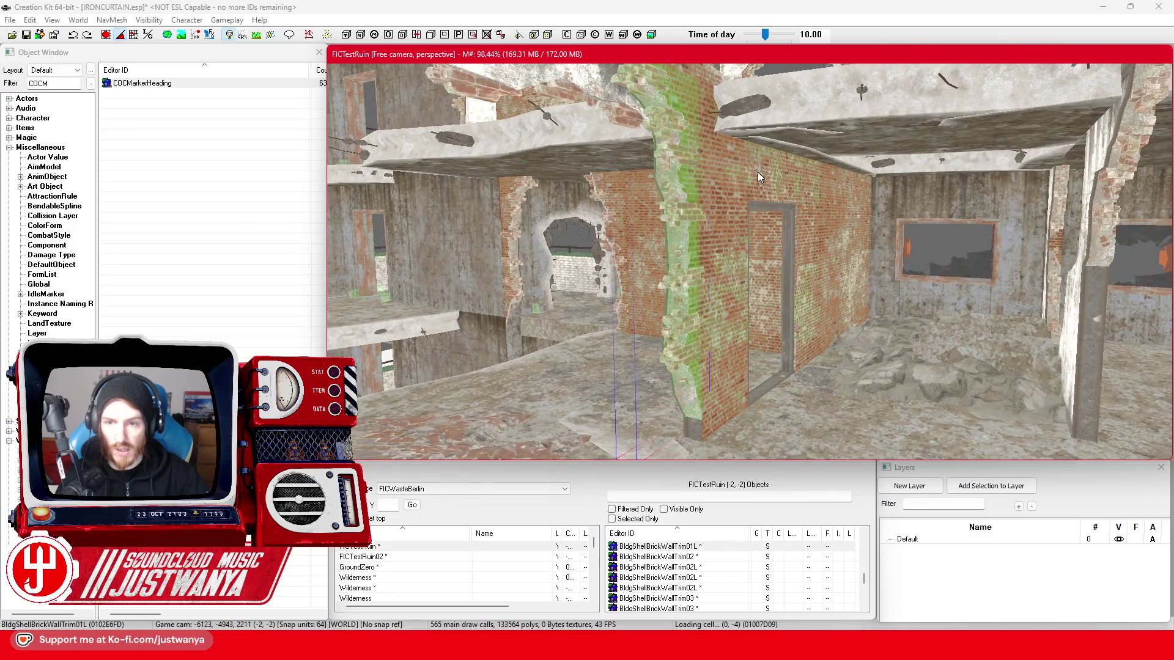
{"action": "left_click_drag", "start_coordinate": [784, 328], "coordinate": [766, 328]}
{"action": "key", "text": "s"}
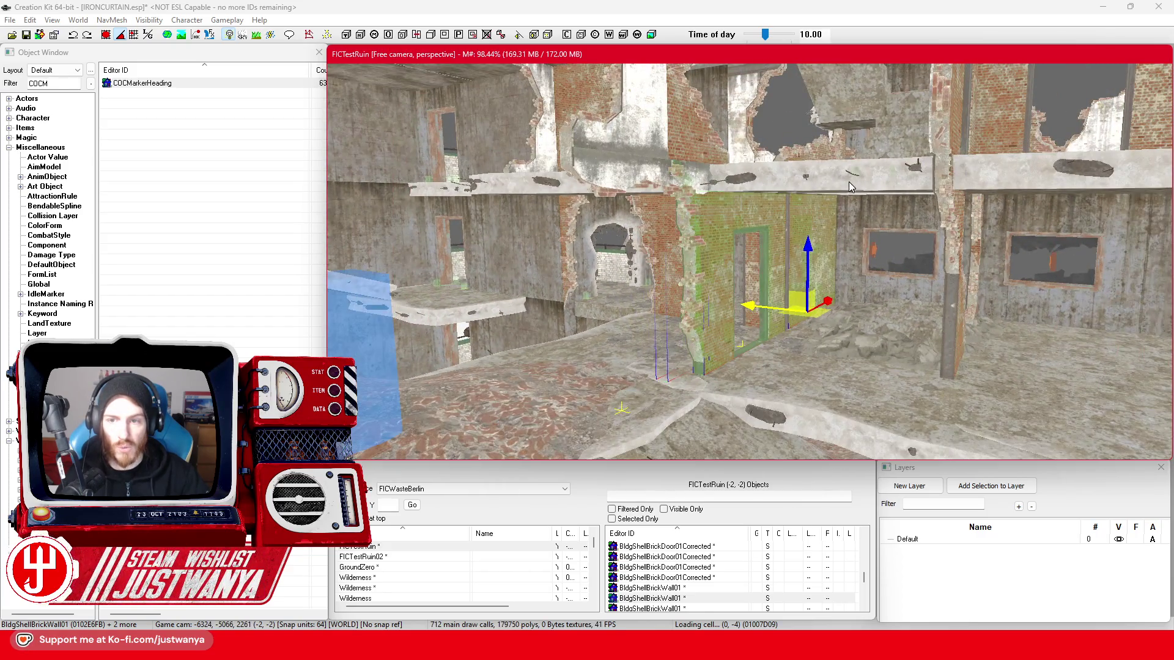
{"action": "key", "text": "w"}
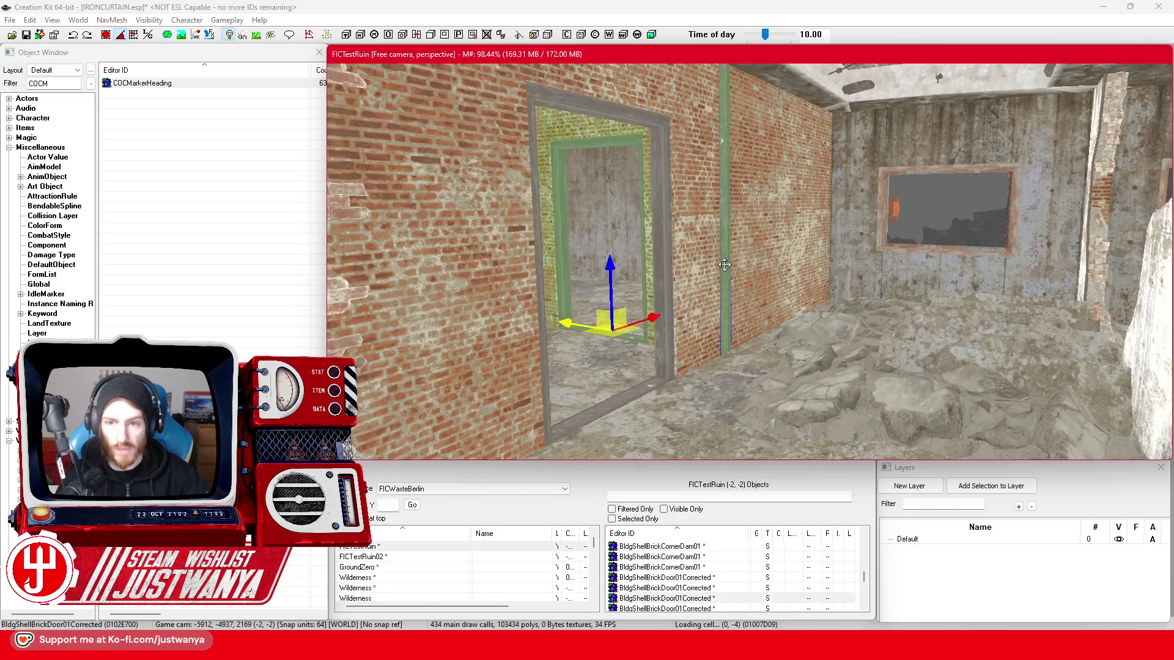
{"action": "key", "text": "shift"}
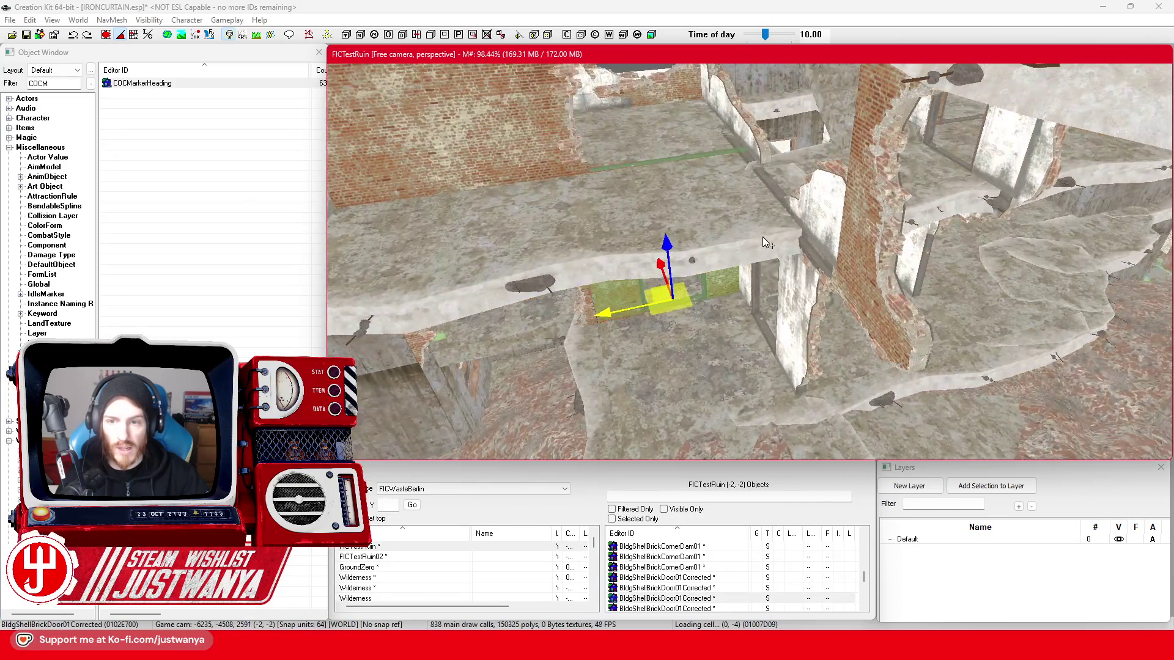
{"action": "left_click", "coordinate": [768, 243]}
{"action": "key", "text": "w"}
{"action": "key", "text": "shift"}
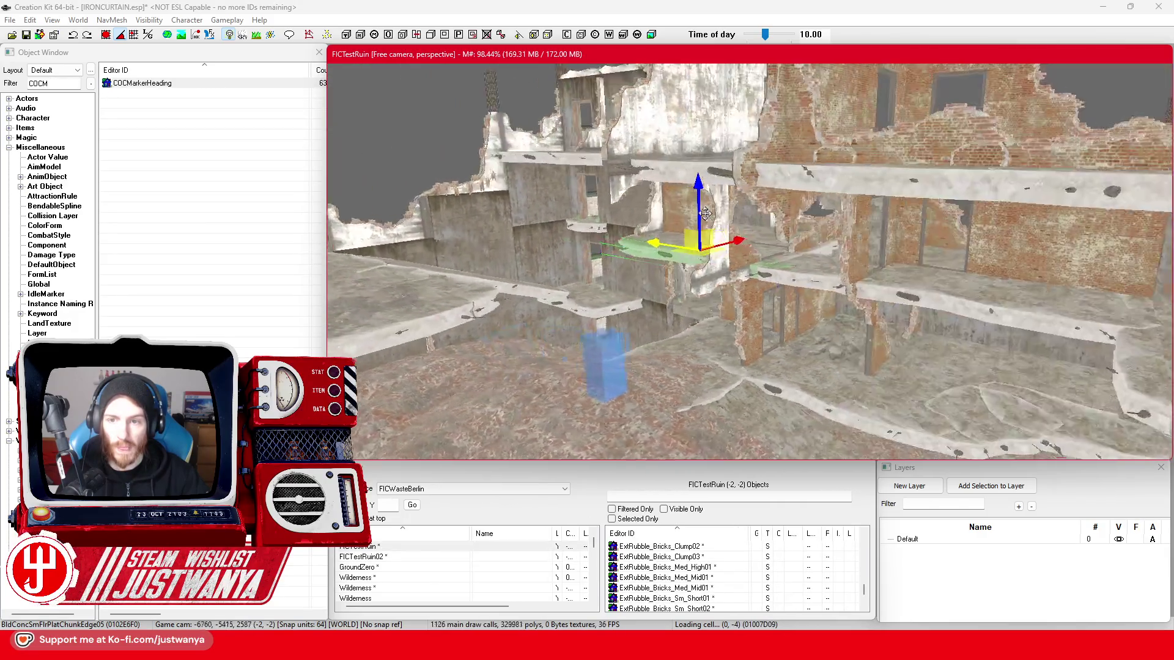
{"action": "key", "text": "shift"}
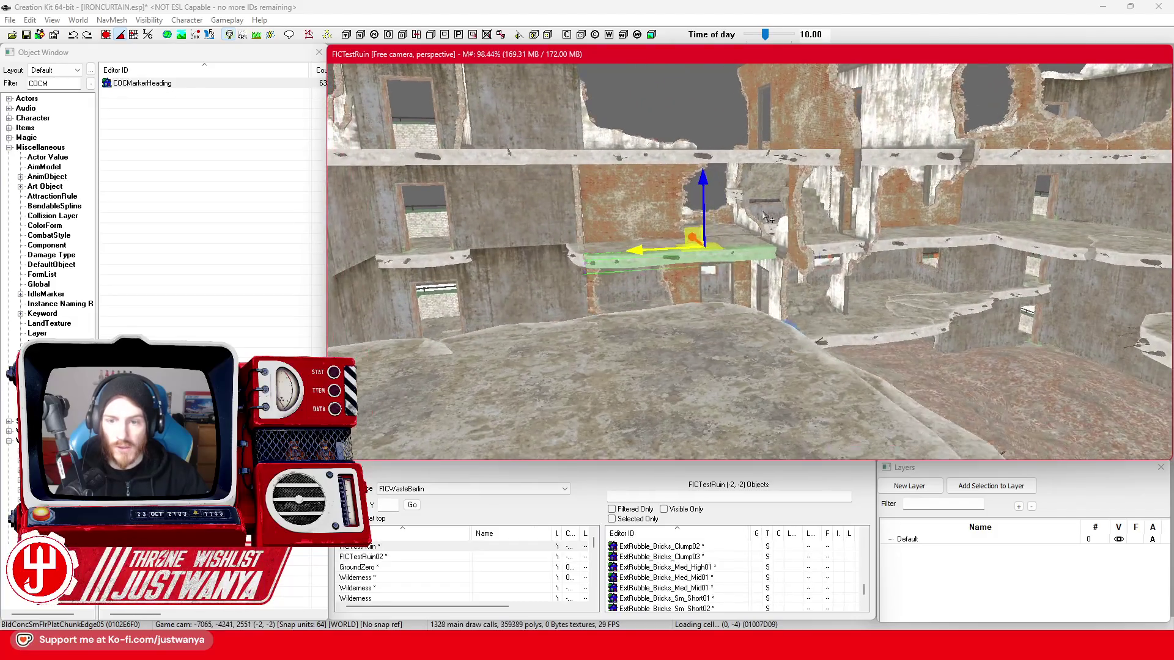
{"action": "left_click", "coordinate": [672, 341]}
{"action": "key", "text": "shift"}
{"action": "key", "text": "shift"}
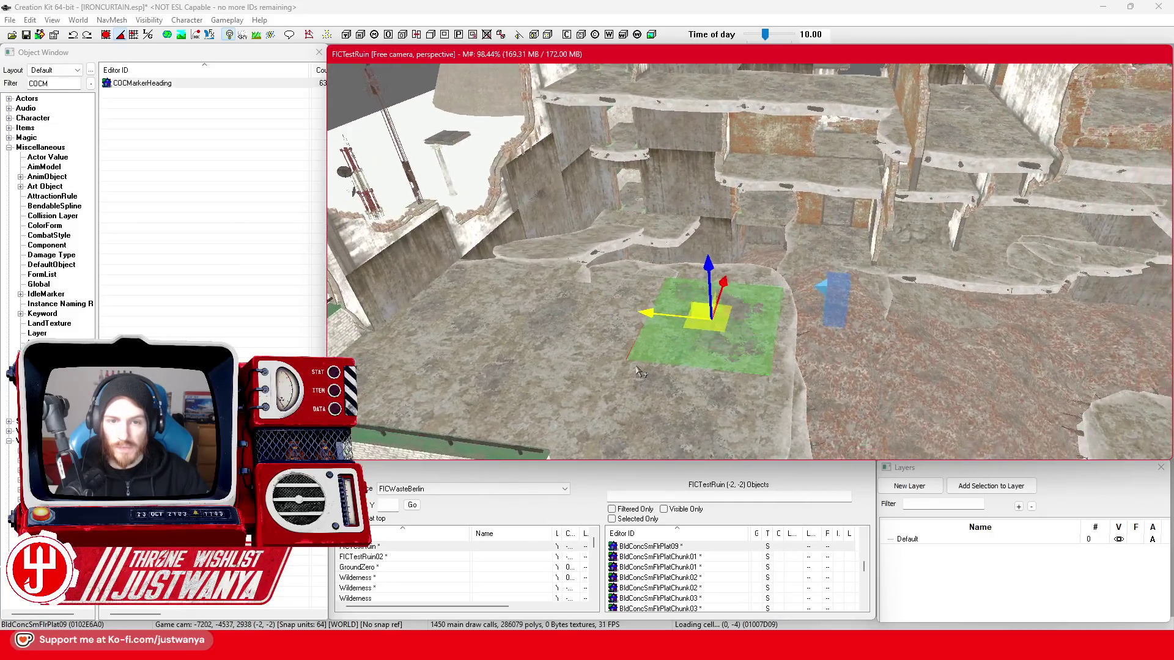
{"action": "key", "text": "shift"}
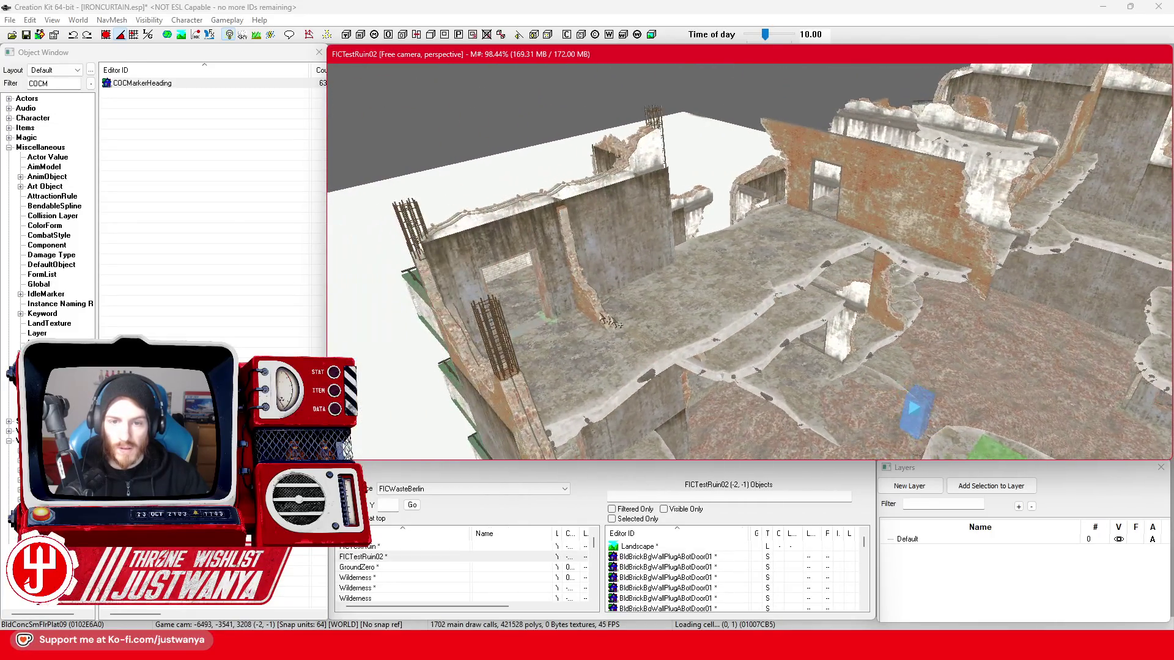
{"action": "key", "text": "shift"}
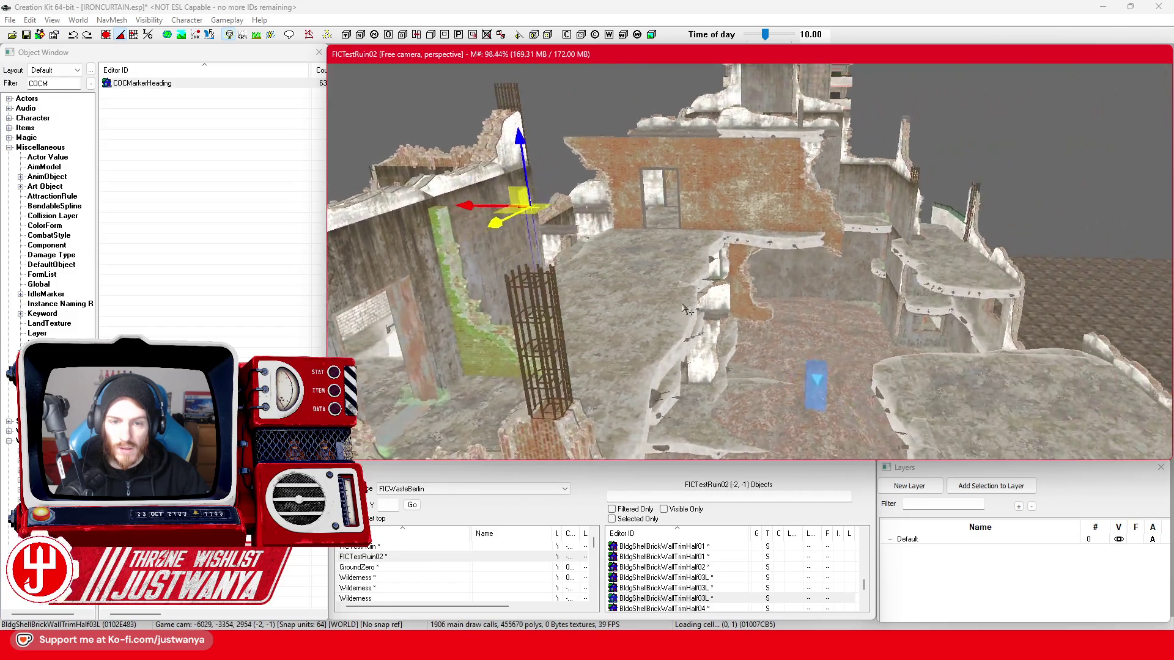
{"action": "key", "text": "shift"}
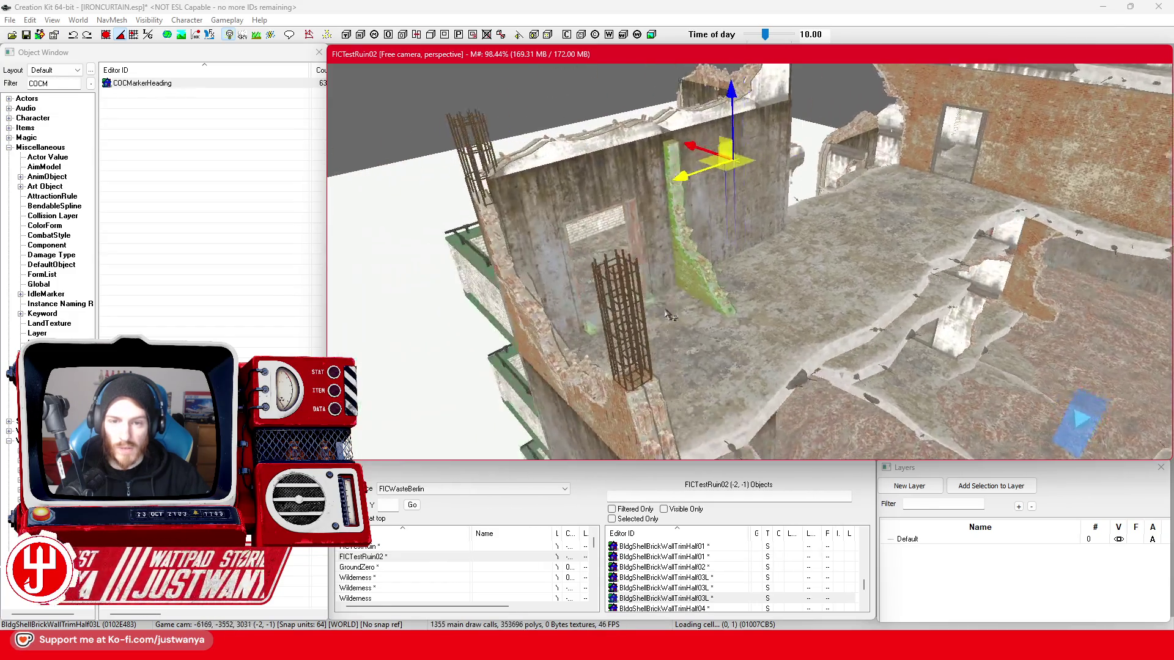
{"action": "key", "text": "shift"}
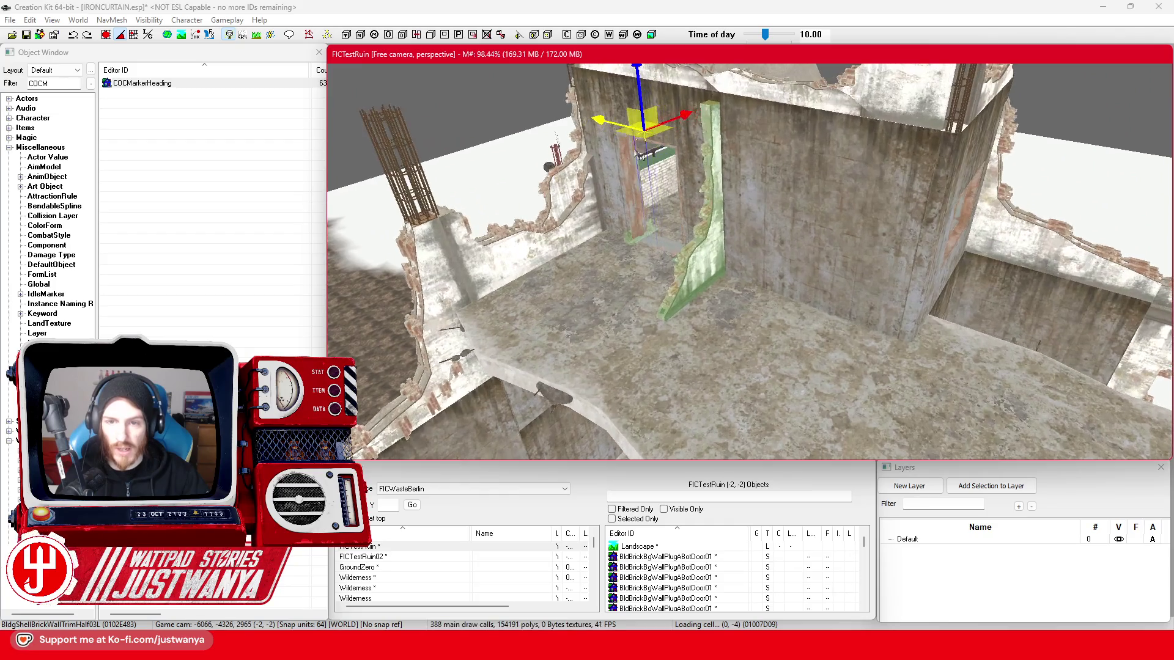
{"action": "left_click_drag", "start_coordinate": [598, 122], "coordinate": [762, 160]}
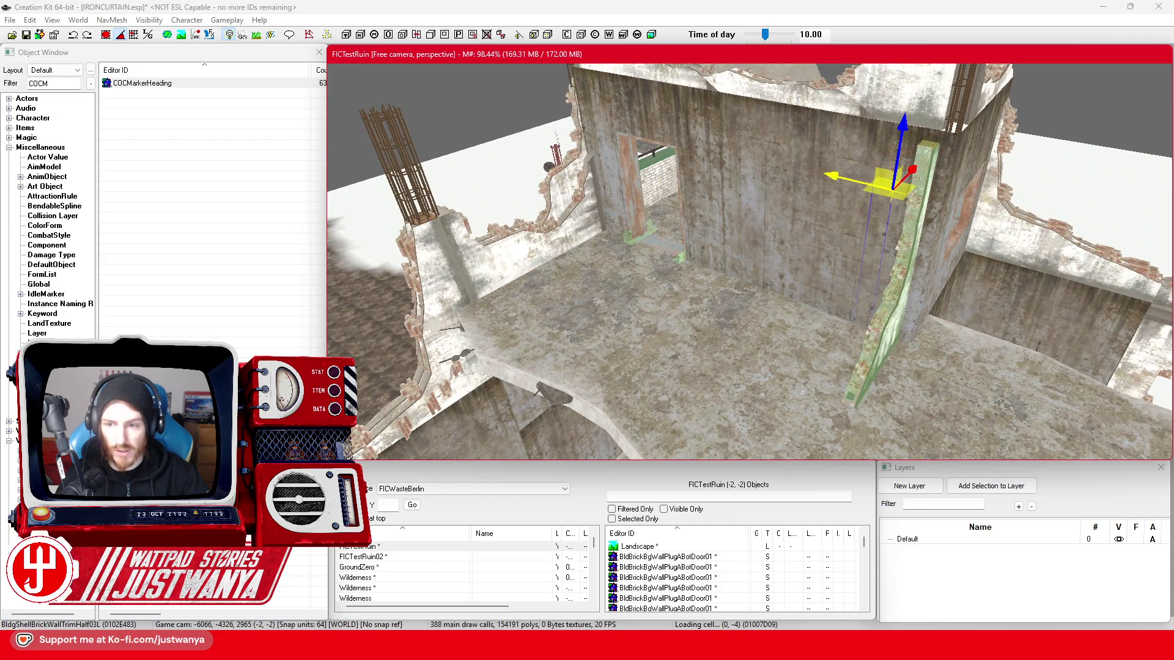
{"action": "key", "text": "shift"}
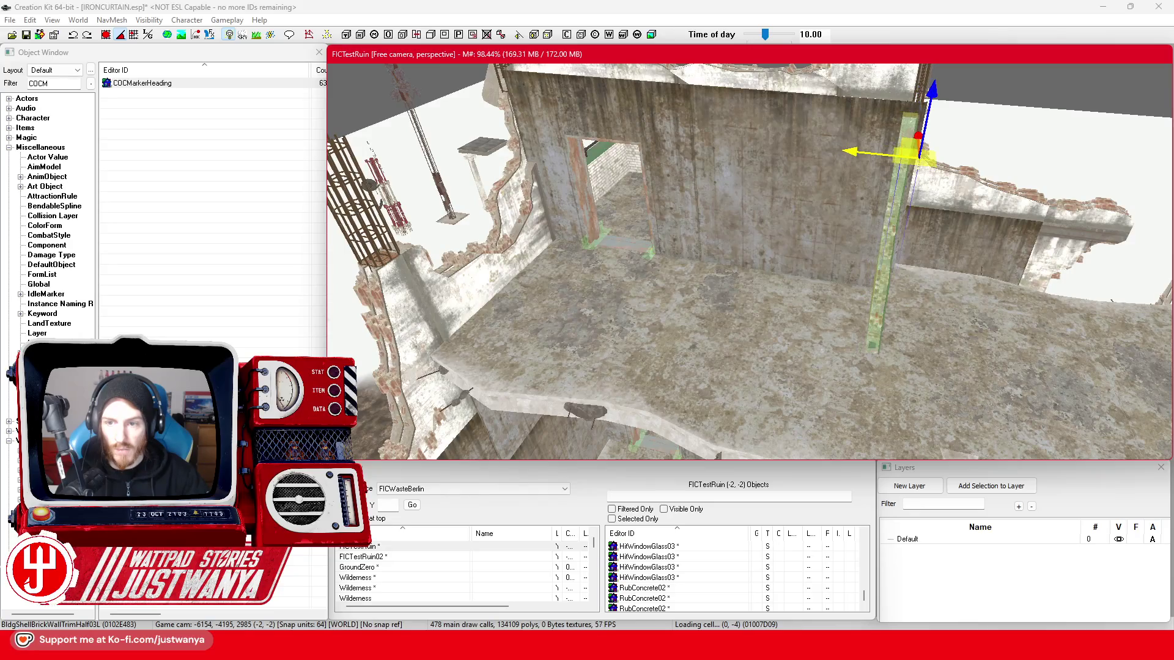
{"action": "key", "text": "shift"}
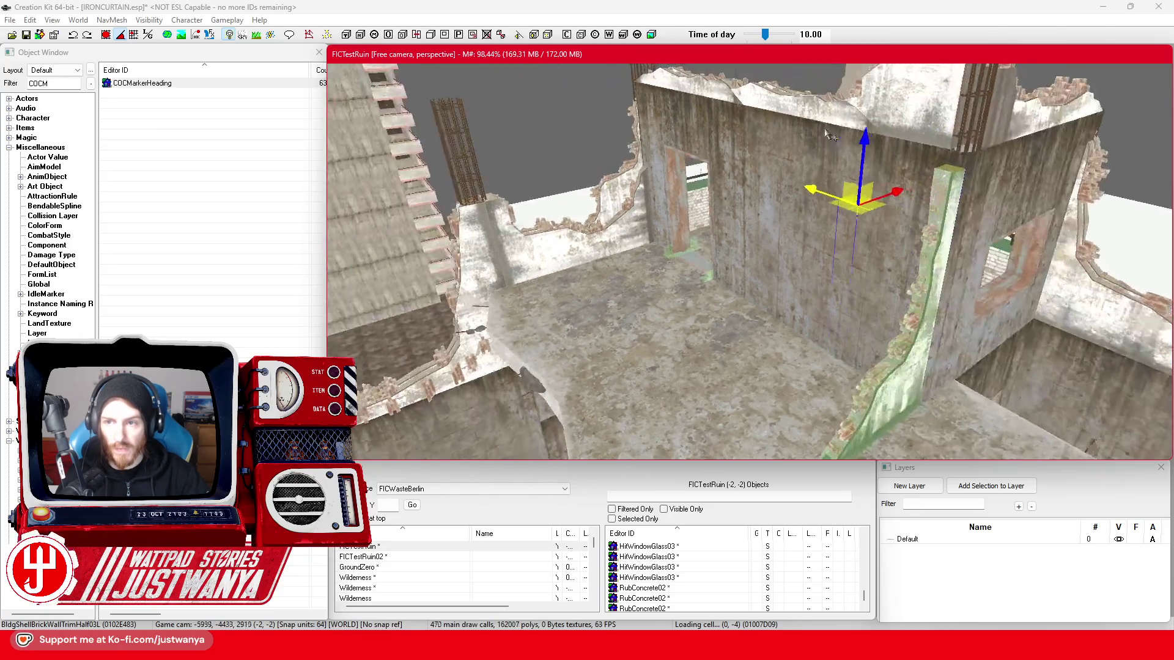
{"action": "key", "text": "shift"}
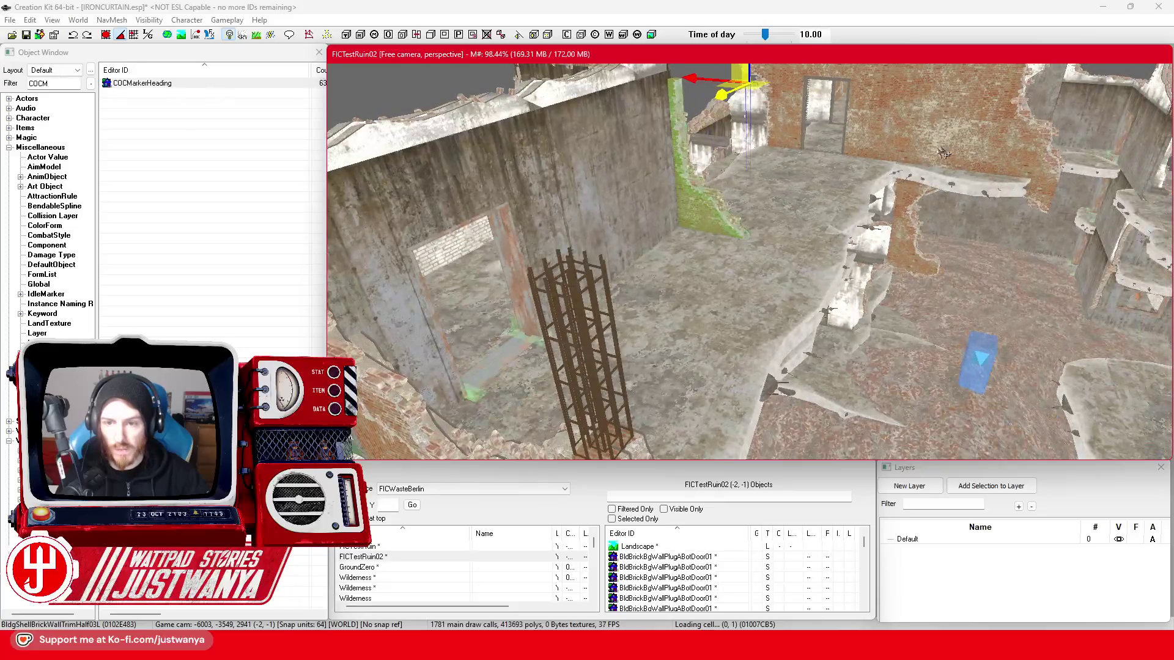
{"action": "key", "text": "shift"}
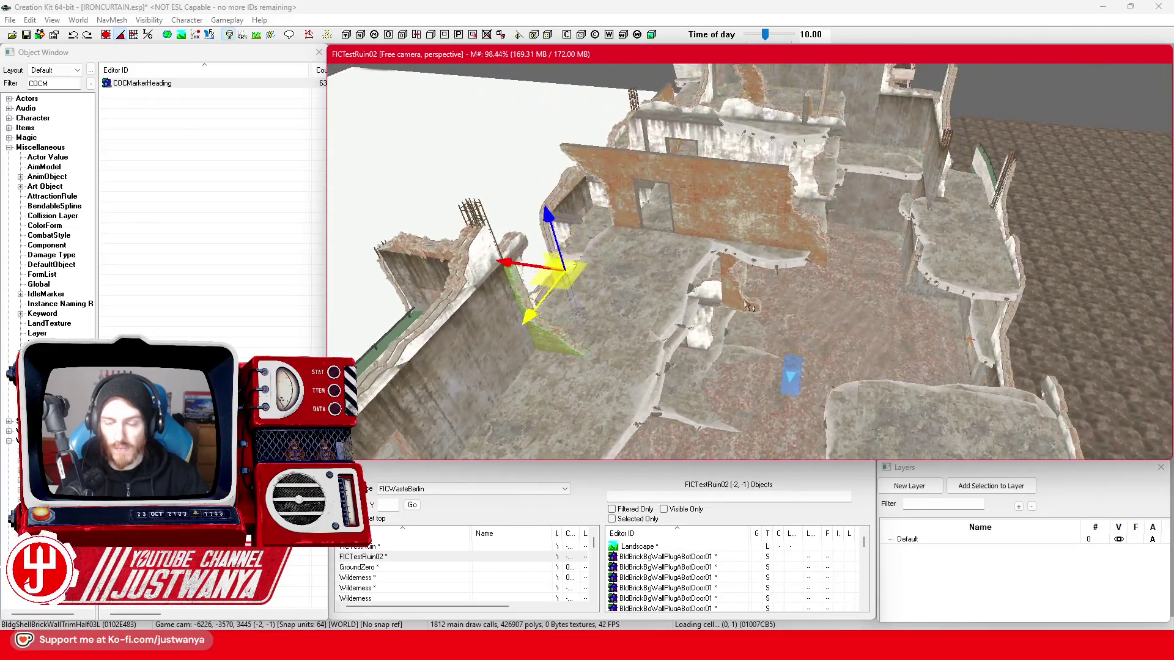
{"action": "scroll", "coordinate": [605, 271], "scroll_direction": "up", "scroll_amount": 3}
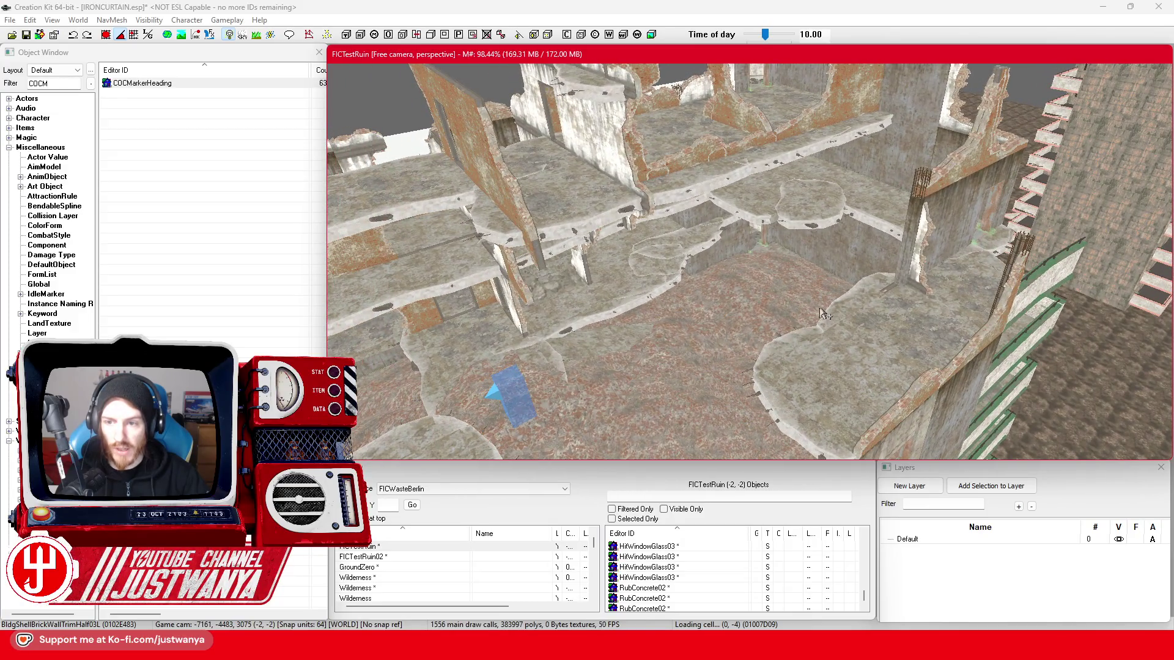
- Lower the green BldgShellBrickWallTrim03L piece from the upper ledge to near the floor
{"action": "key", "text": "shift"}
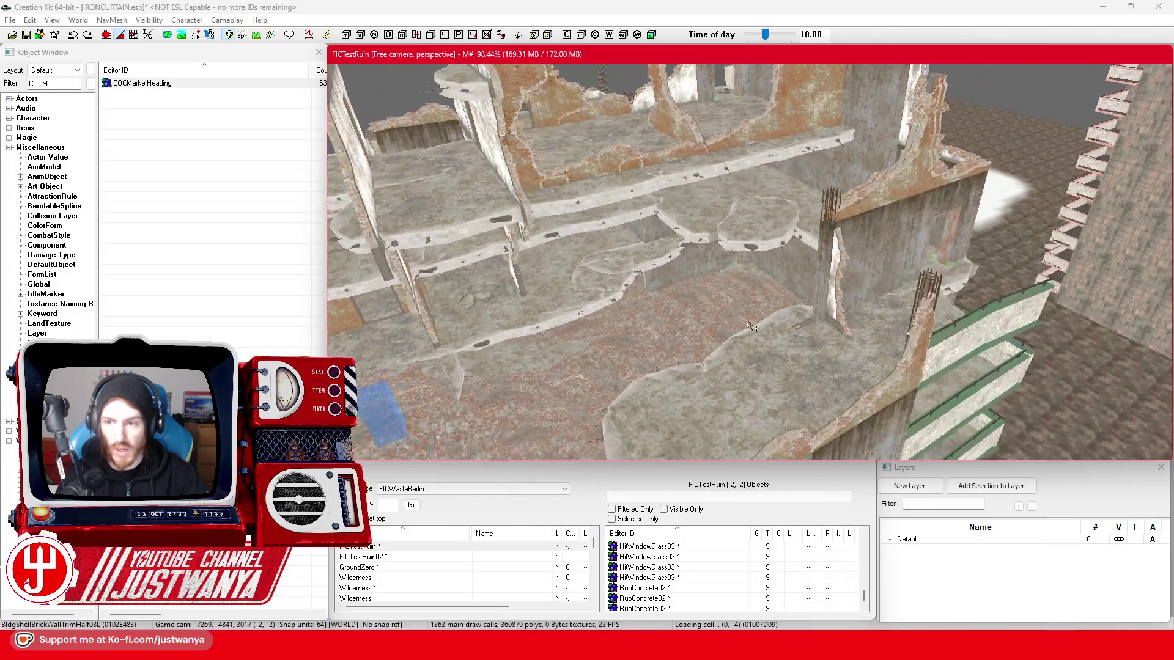
{"action": "key", "text": "shift"}
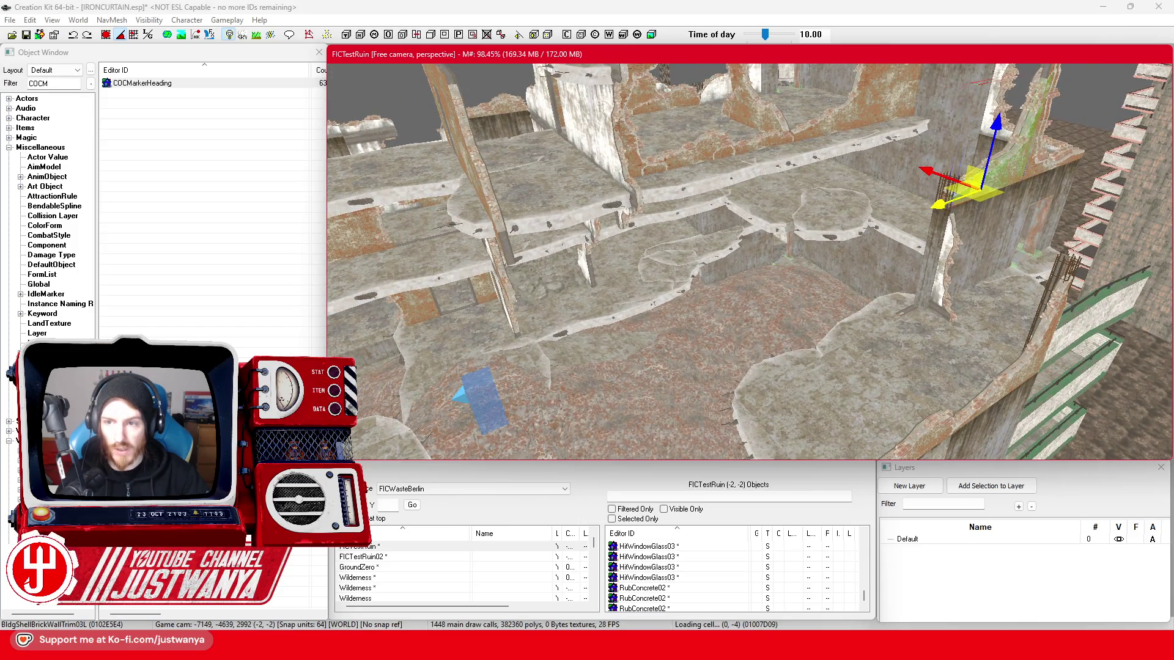
{"action": "scroll", "coordinate": [785, 232], "scroll_direction": "up", "scroll_amount": 3}
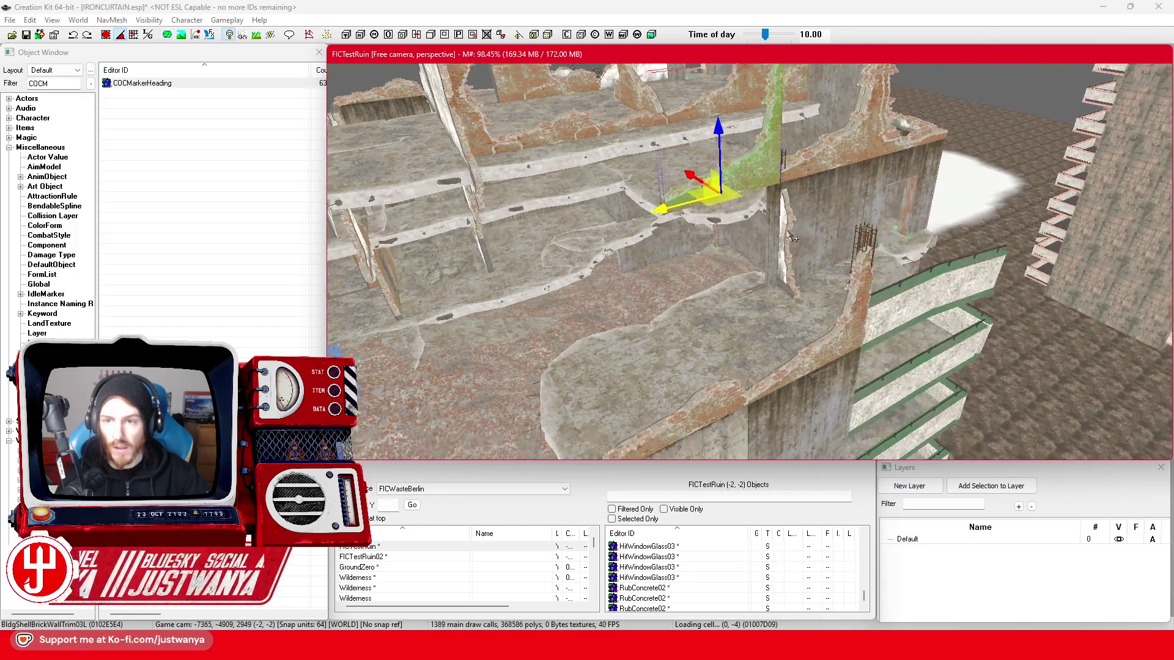
{"action": "left_click_drag", "start_coordinate": [698, 99], "coordinate": [706, 278]}
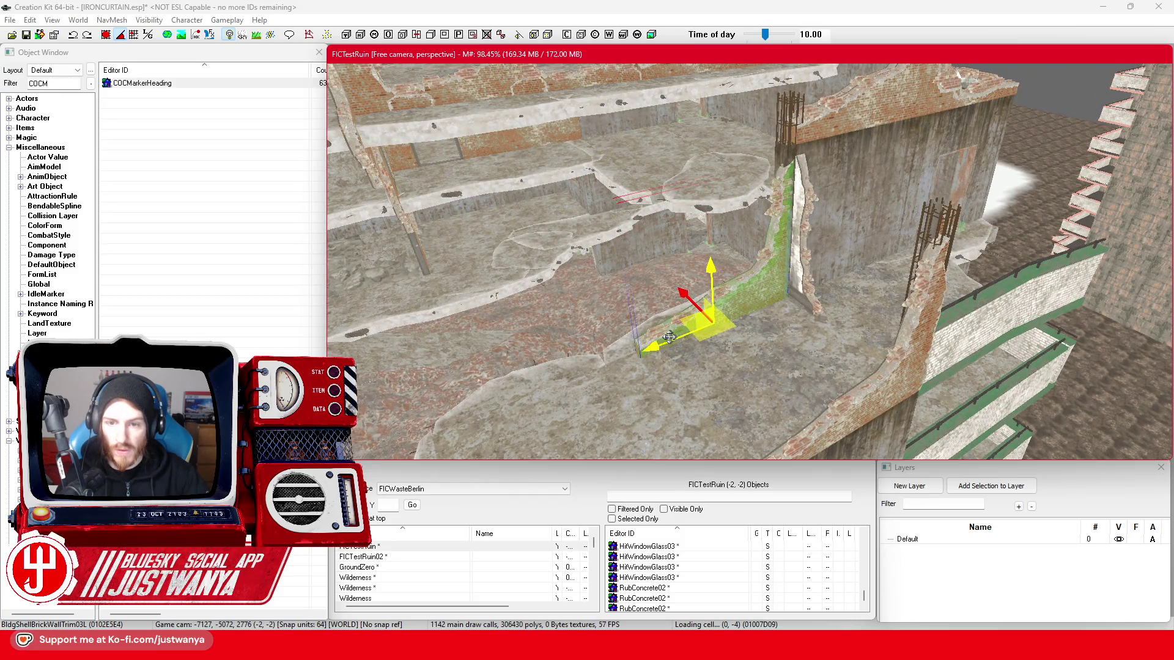
{"action": "key", "text": "f"}
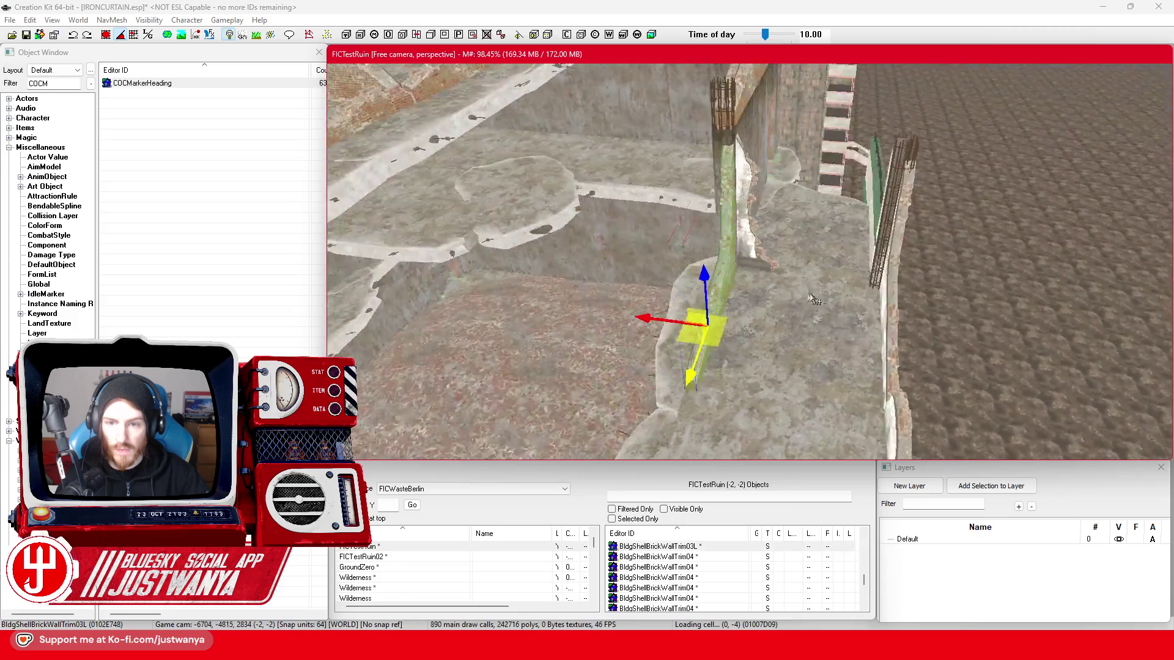
- Slide the trim piece left along the ledge against the broken wall
{"action": "left_click_drag", "start_coordinate": [753, 352], "coordinate": [734, 353]}
{"action": "key", "text": "shift"}
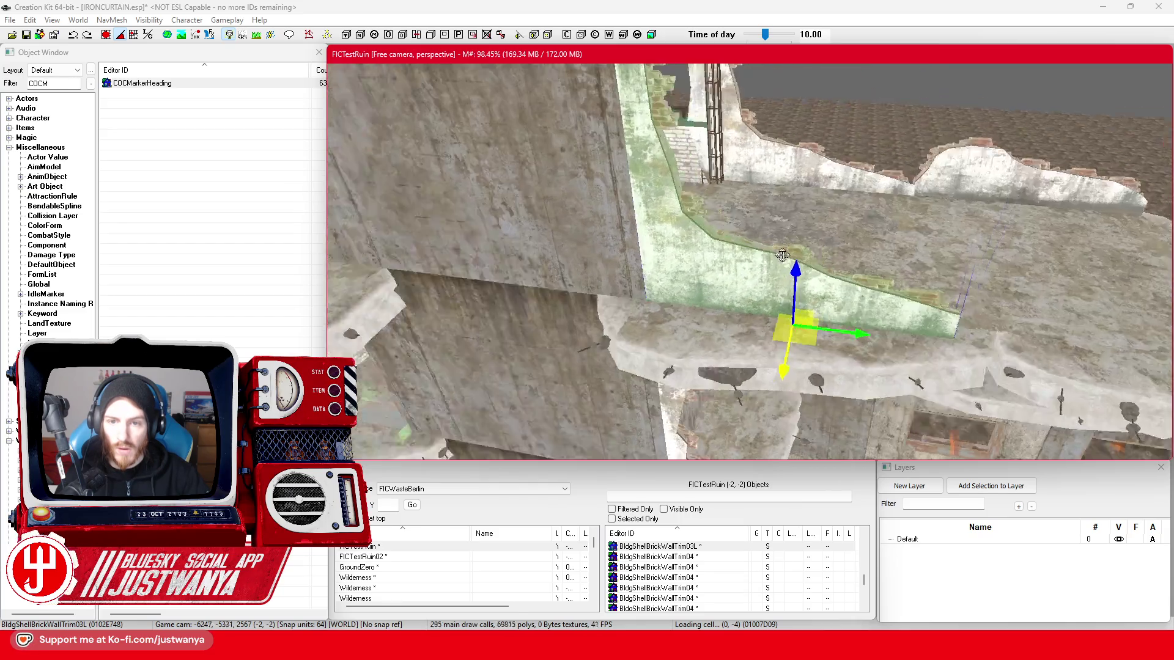
{"action": "left_click_drag", "start_coordinate": [859, 317], "coordinate": [856, 316]}
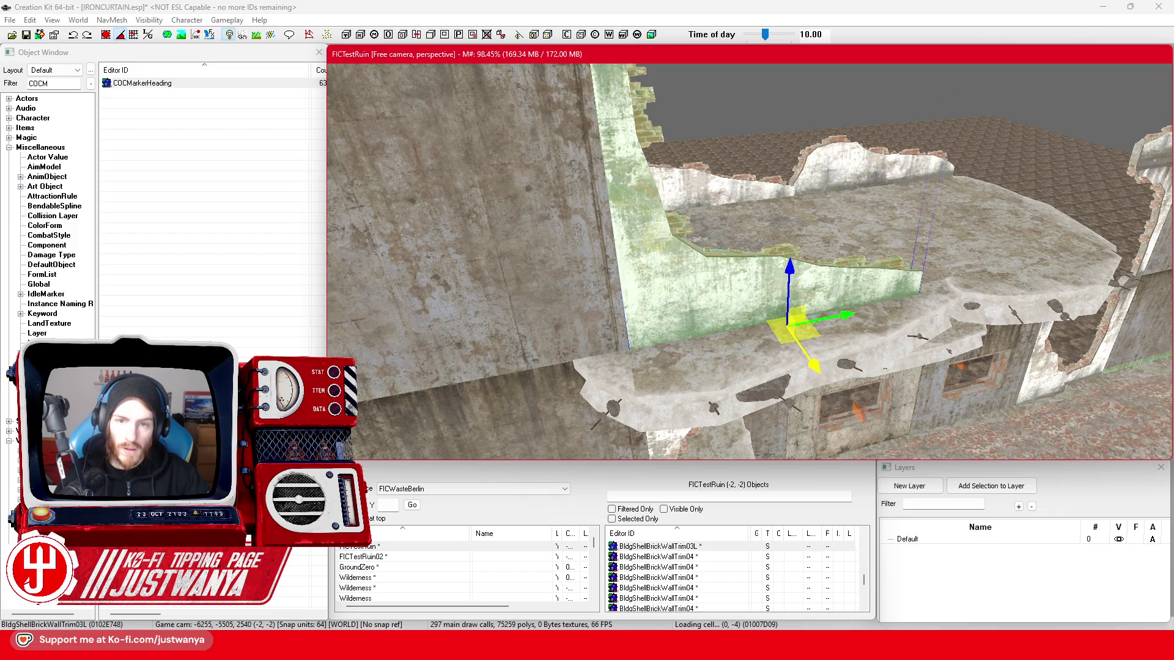
{"action": "left_click_drag", "start_coordinate": [847, 319], "coordinate": [838, 313]}
{"action": "mouse_move", "coordinate": [719, 322]}
{"action": "left_mouse_down"}
{"action": "mouse_move", "coordinate": [841, 387]}
{"action": "mouse_move", "coordinate": [763, 370]}
{"action": "mouse_move", "coordinate": [869, 391]}
{"action": "left_mouse_up"}
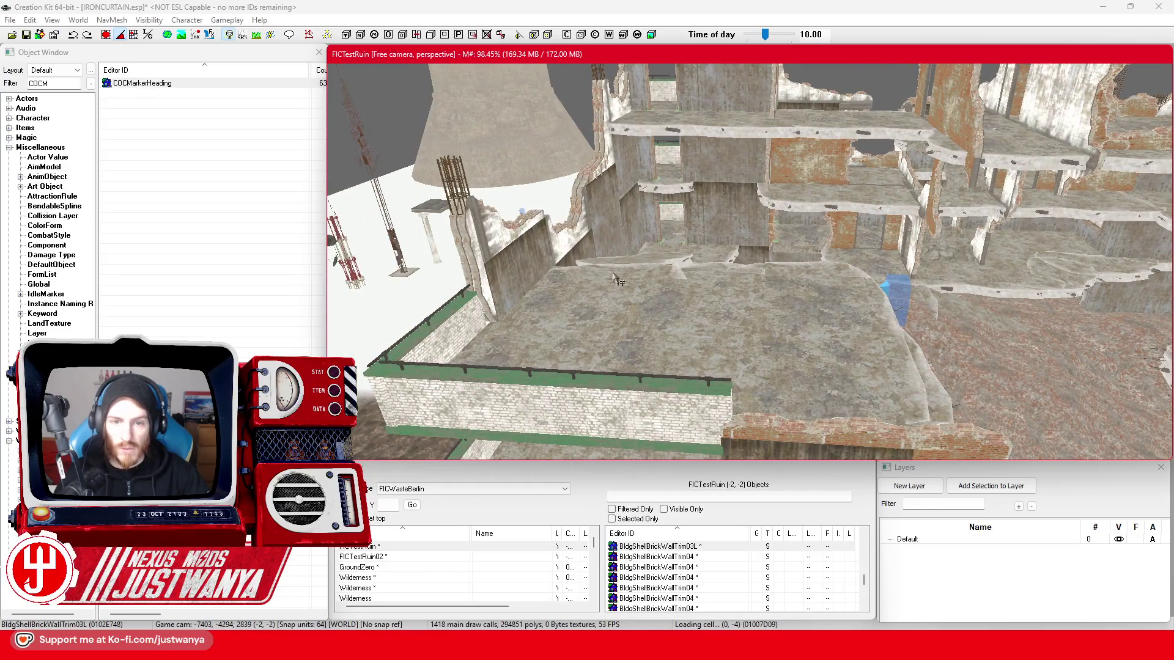
- Select the ruined wall piece and cycle its variants to BldgShellBrickWallHole01
{"action": "left_click", "coordinate": [514, 247]}
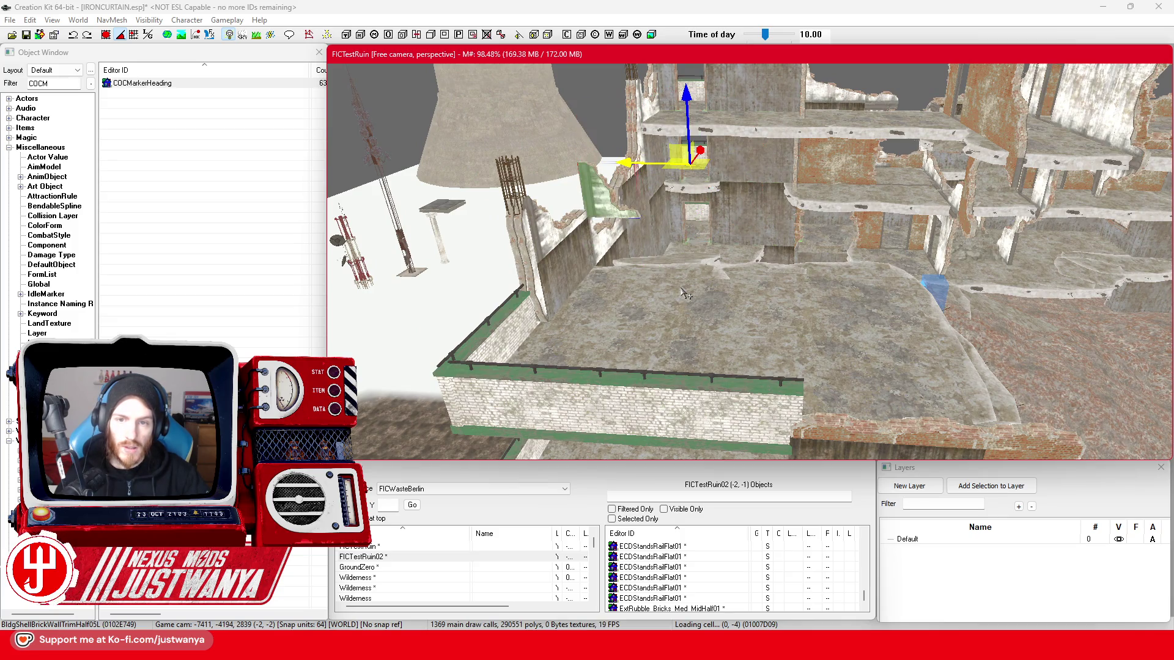
{"action": "key", "text": "ctrl+v"}
{"action": "key", "text": "ctrl+z"}
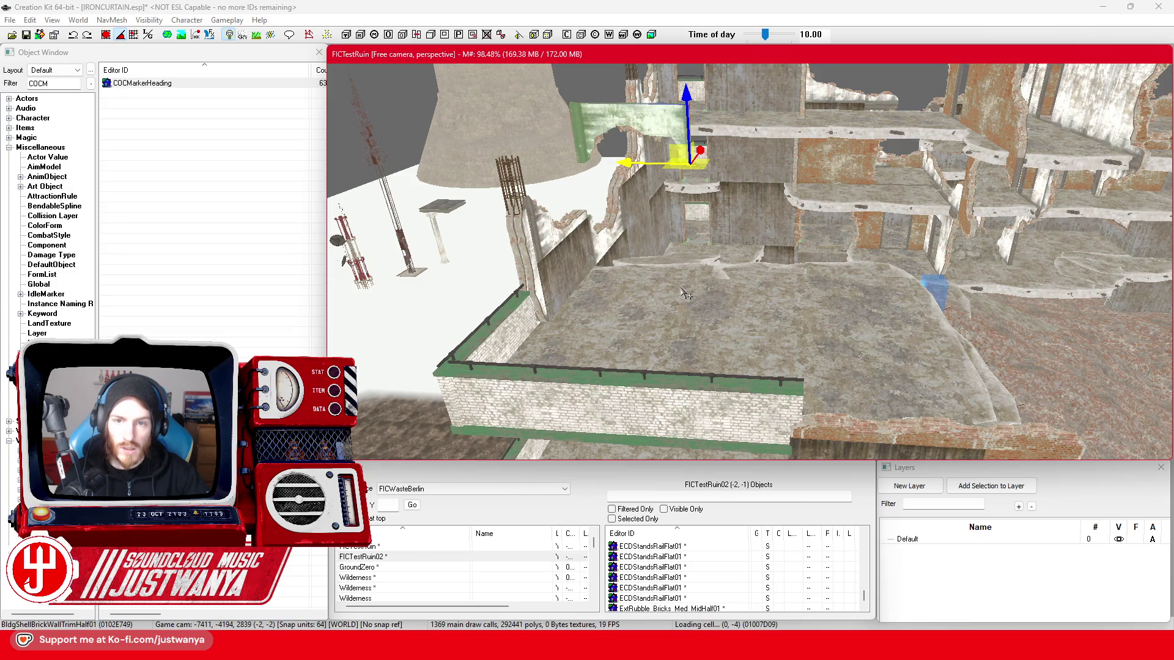
{"action": "key", "text": "ctrl+z"}
{"action": "key", "text": "ctrl+z"}
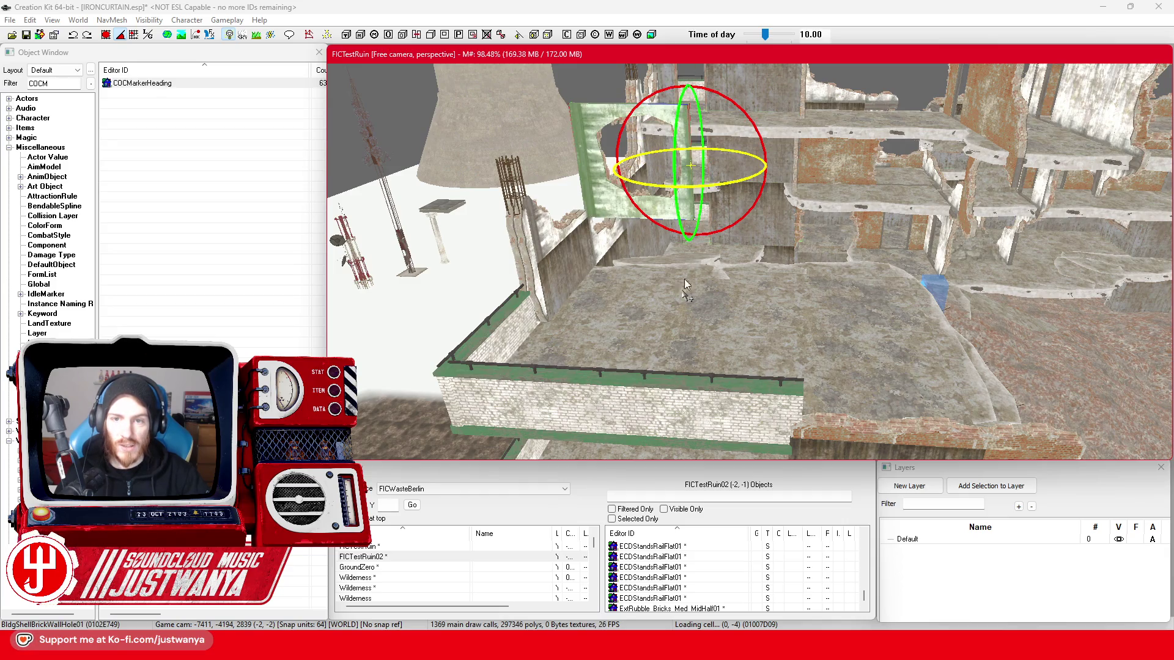
- Rotate the wall piece, drop it to the floor and slide it left into line
{"action": "mouse_move", "coordinate": [663, 93]}
{"action": "left_mouse_down"}
{"action": "mouse_move", "coordinate": [690, 93]}
{"action": "mouse_move", "coordinate": [688, 200]}
{"action": "left_mouse_up"}
{"action": "left_click", "coordinate": [105, 35]}
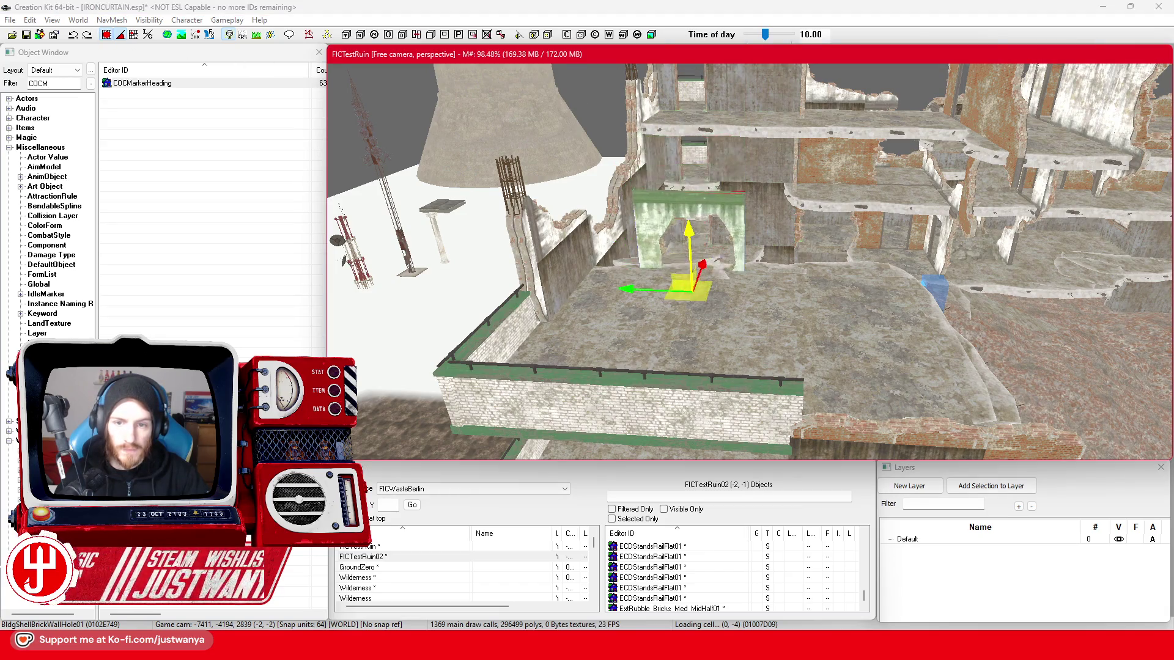
{"action": "scroll", "coordinate": [689, 200], "scroll_direction": "up", "scroll_amount": 5}
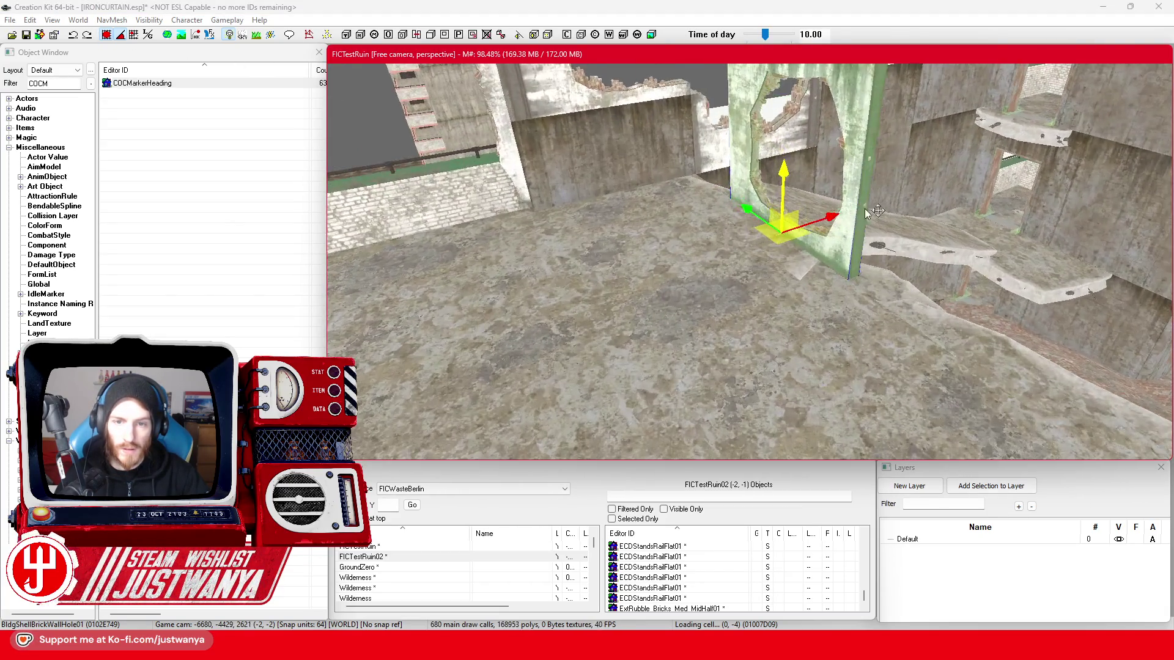
{"action": "left_click_drag", "start_coordinate": [846, 212], "coordinate": [654, 275]}
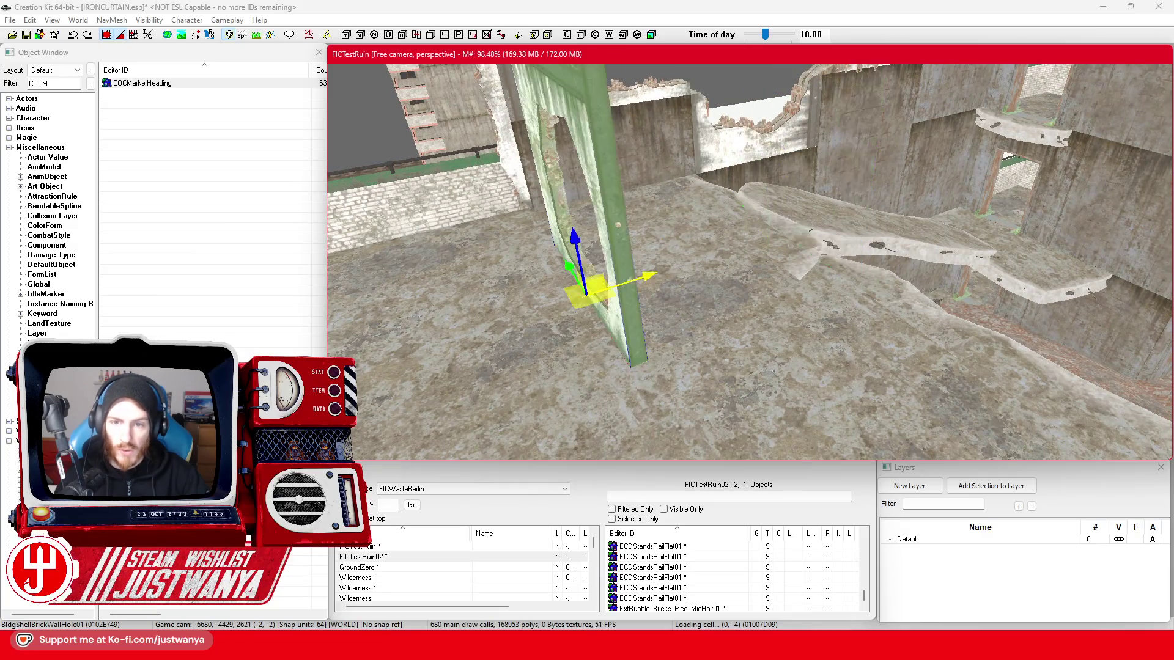
{"action": "key", "text": "shift"}
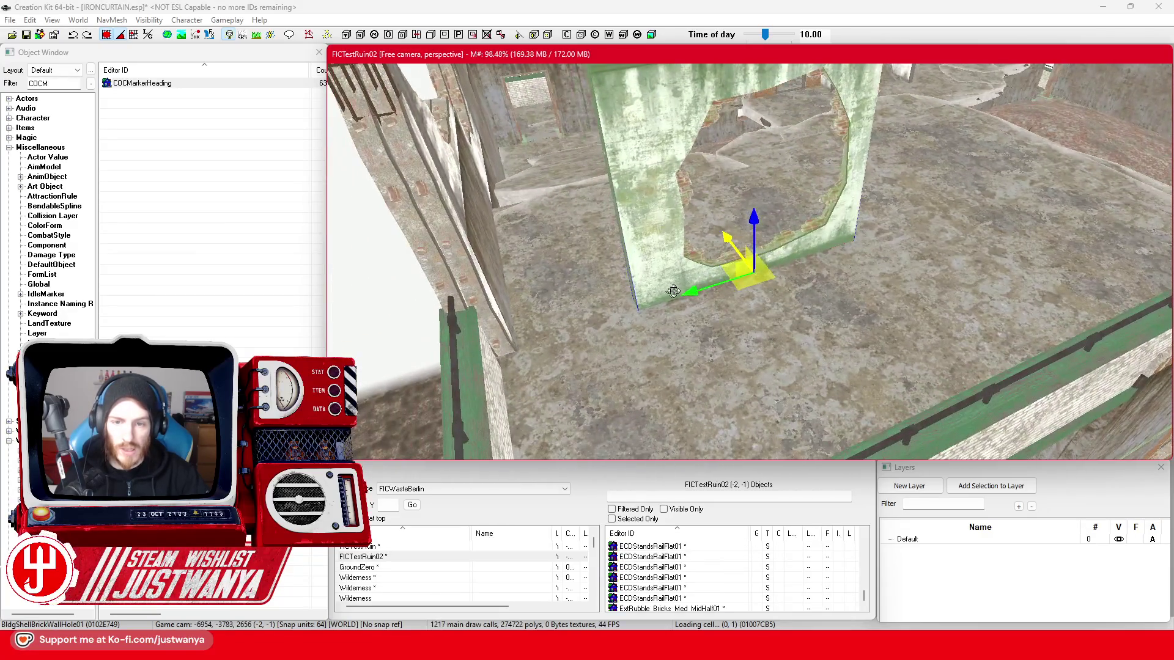
{"action": "left_click_drag", "start_coordinate": [603, 298], "coordinate": [544, 320]}
{"action": "key", "text": "shift"}
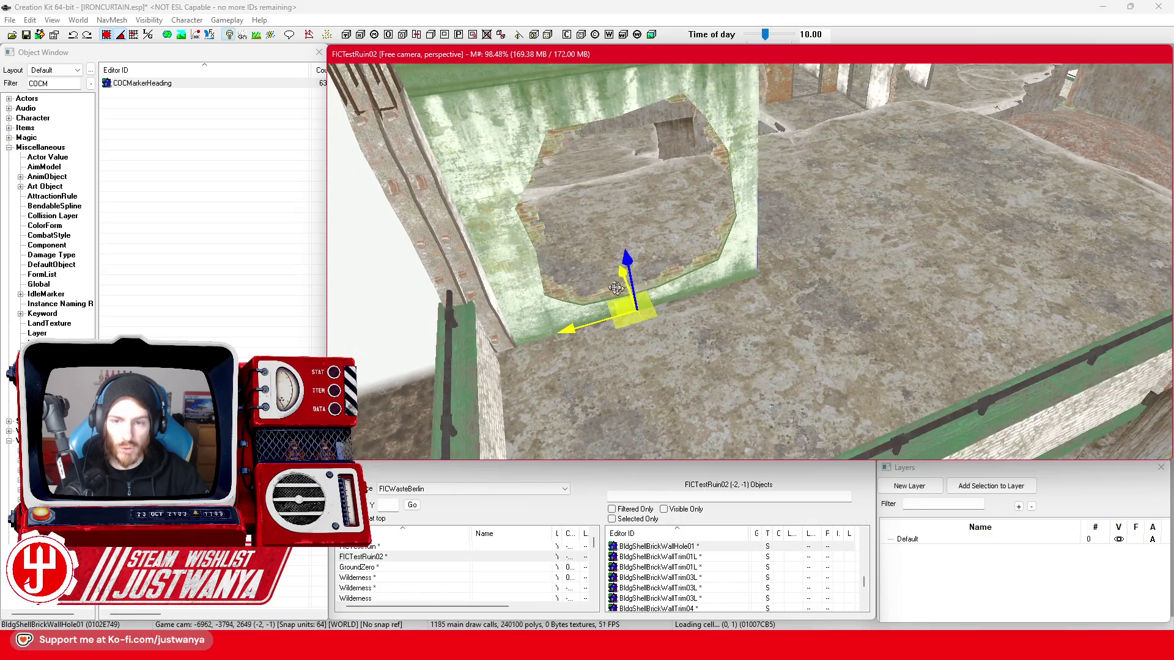
{"action": "key", "text": "shift"}
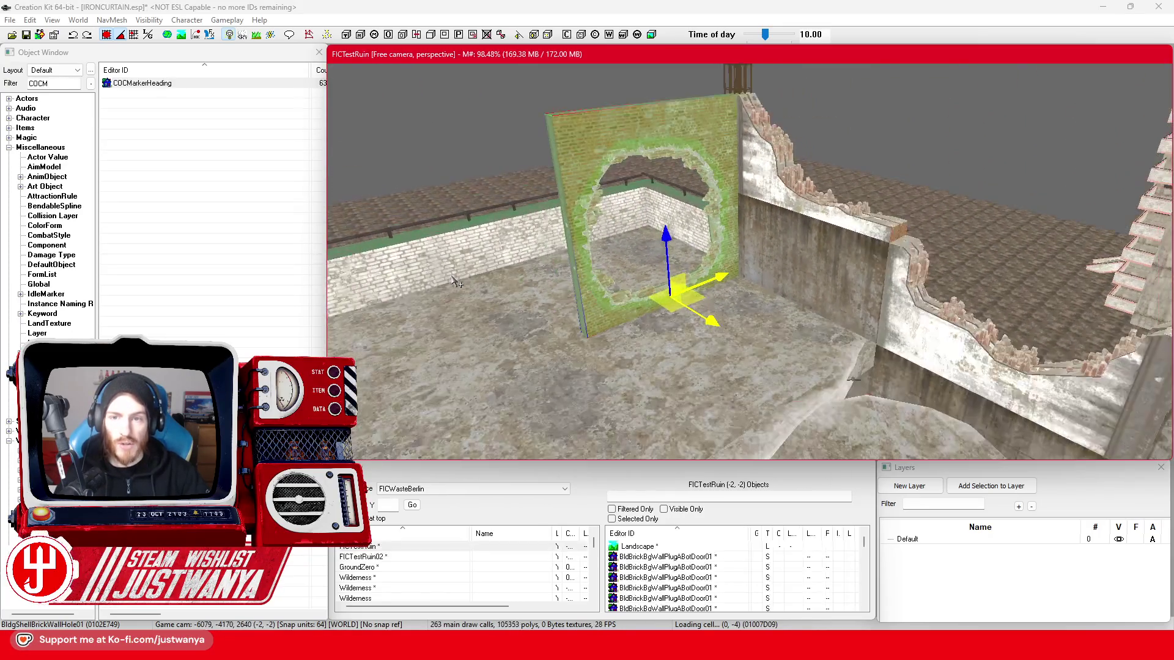
{"action": "key", "text": "shift"}
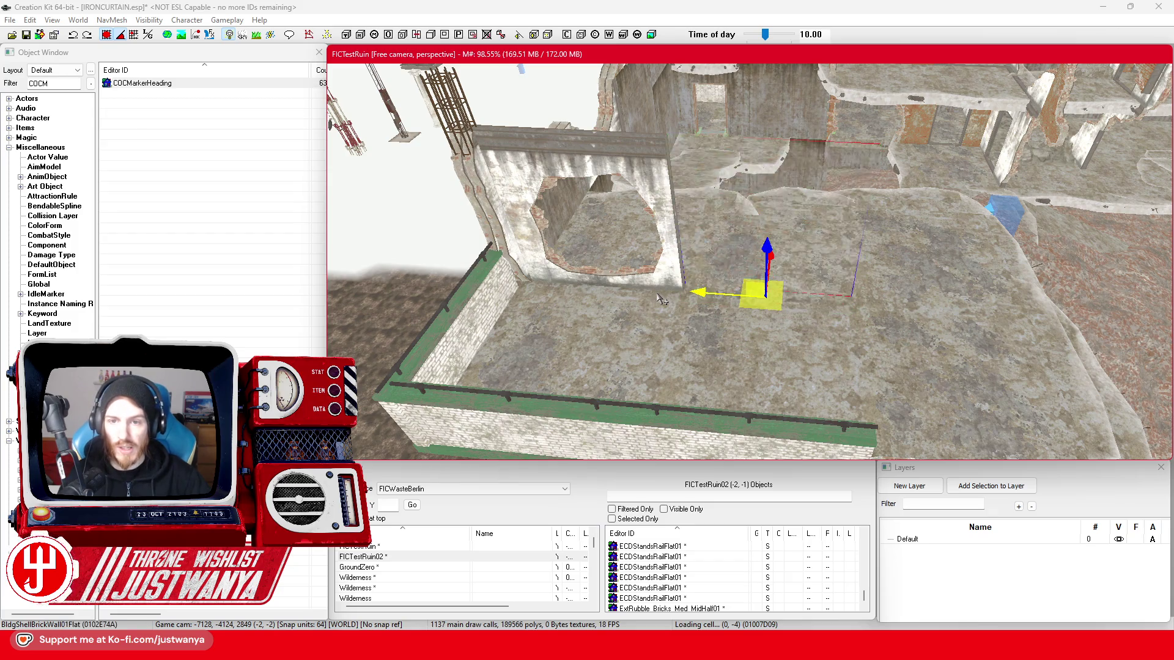
{"action": "key", "text": "shift"}
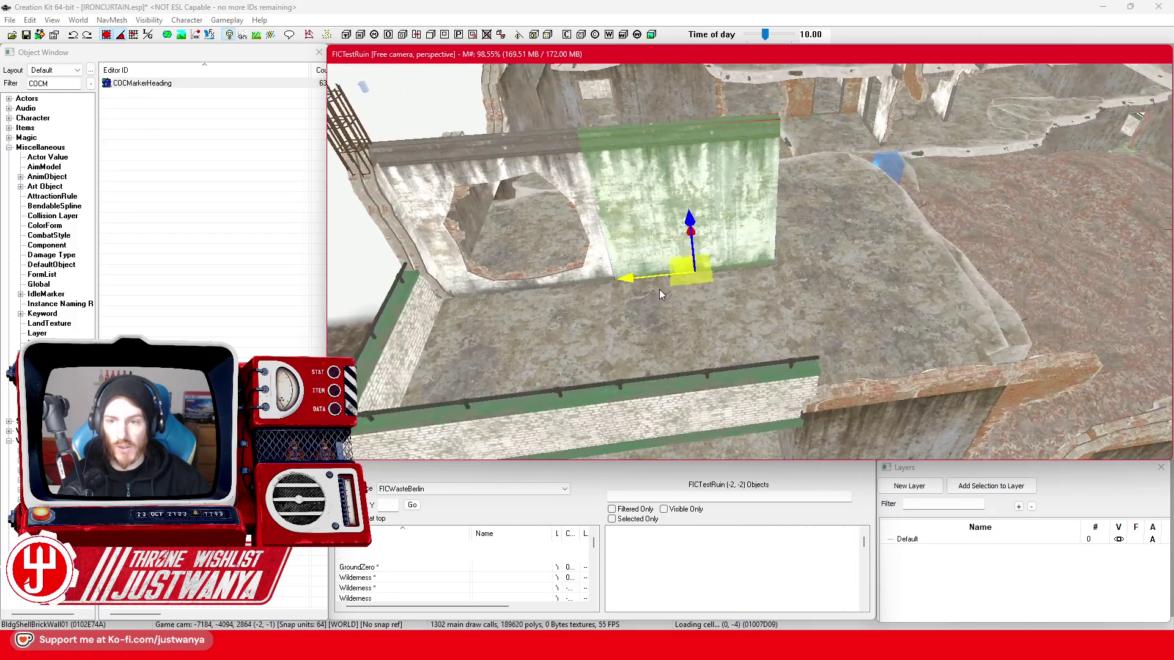
{"action": "key", "text": "shift"}
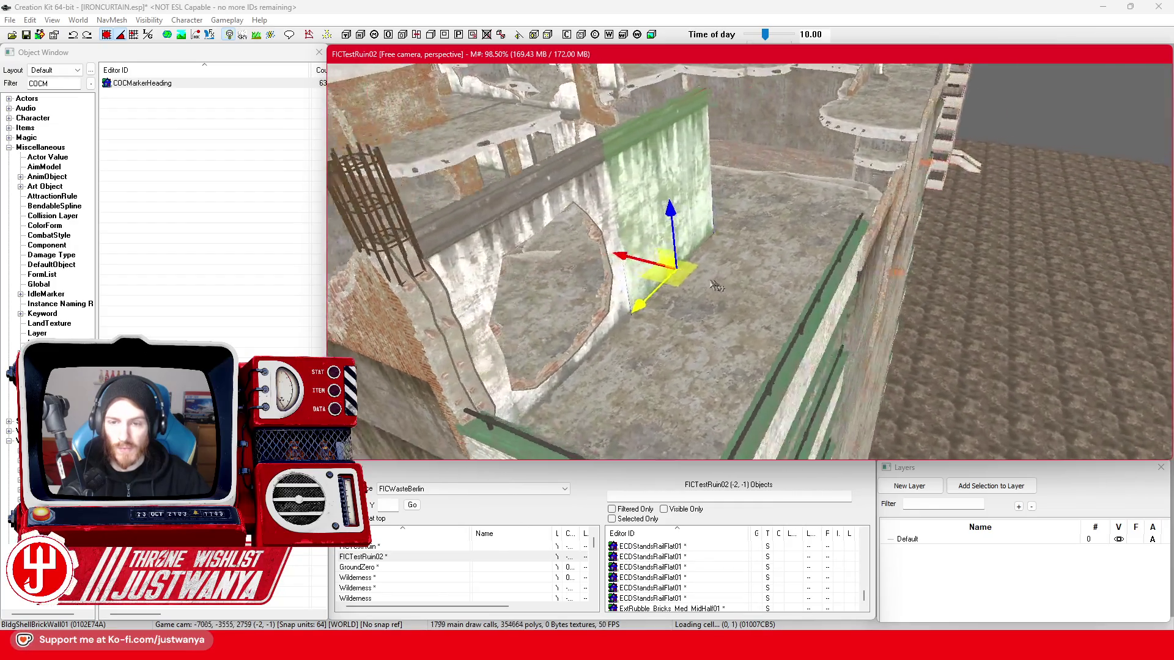
{"action": "key", "text": "shift"}
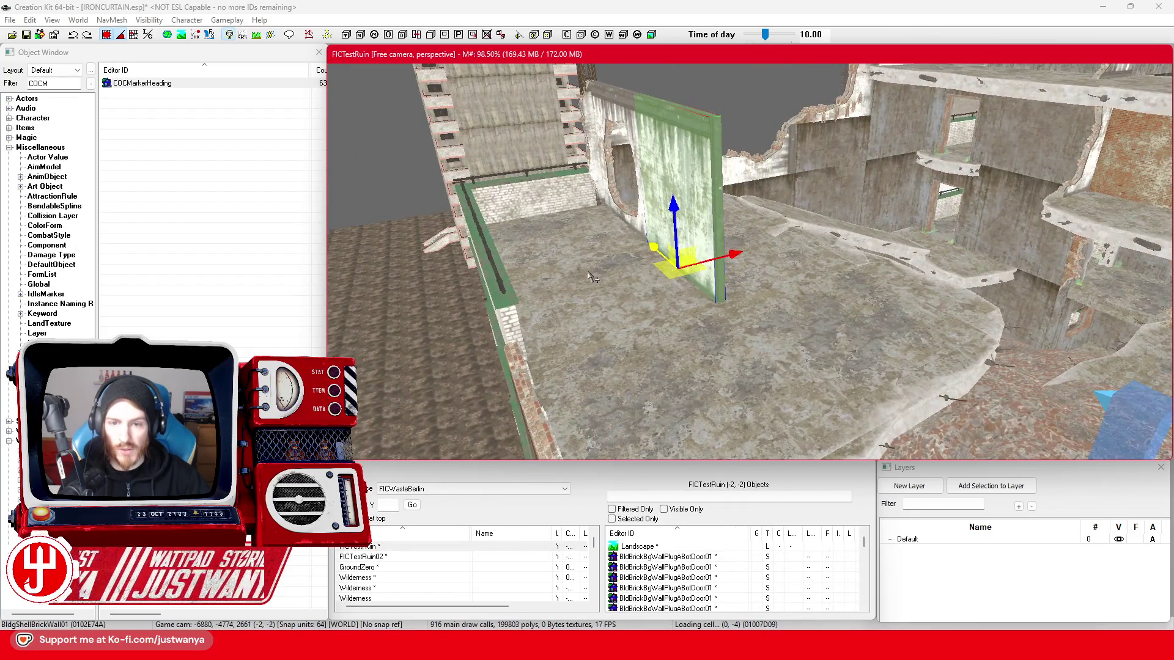
{"action": "key", "text": "shift"}
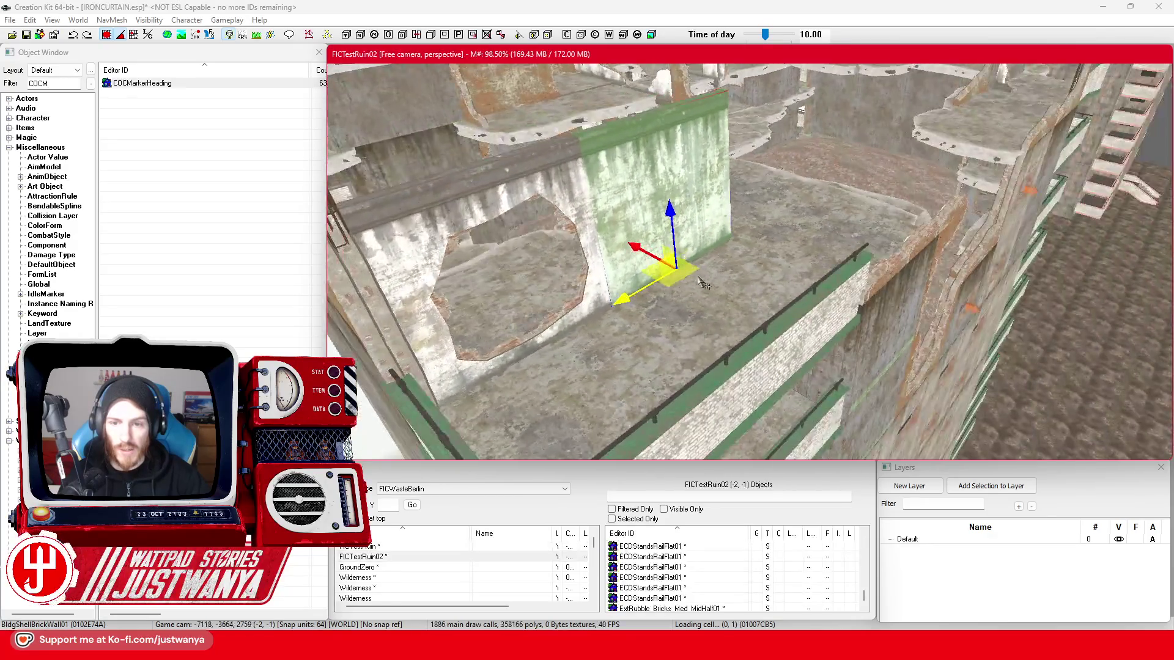
{"action": "key", "text": "shift"}
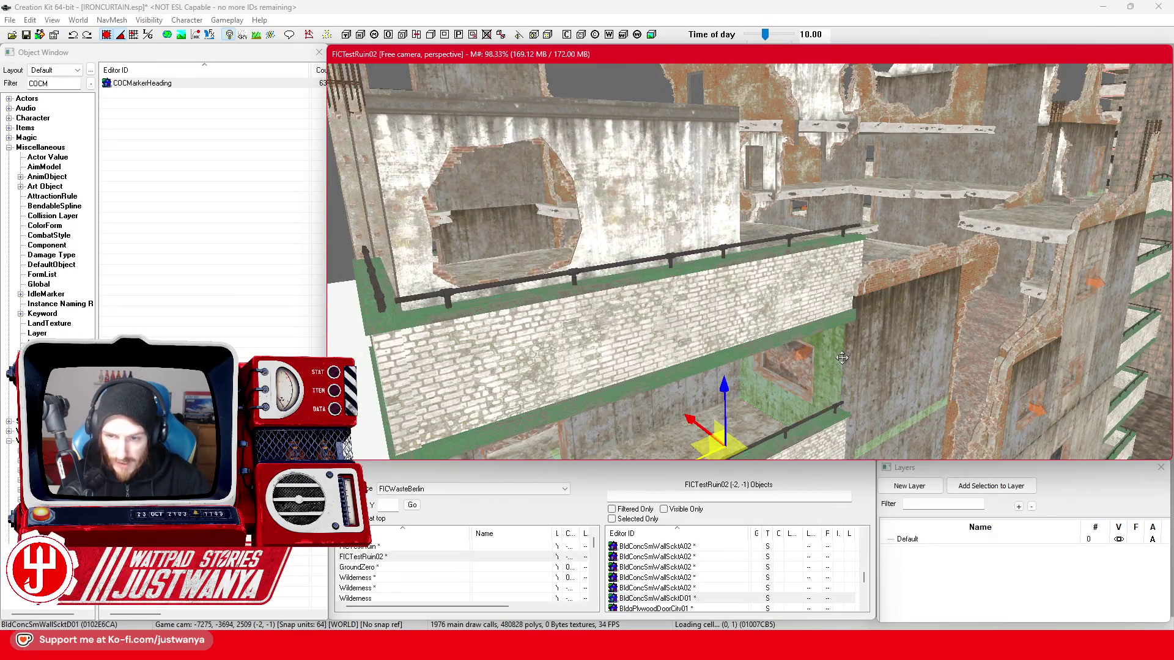
{"action": "key", "text": "shift"}
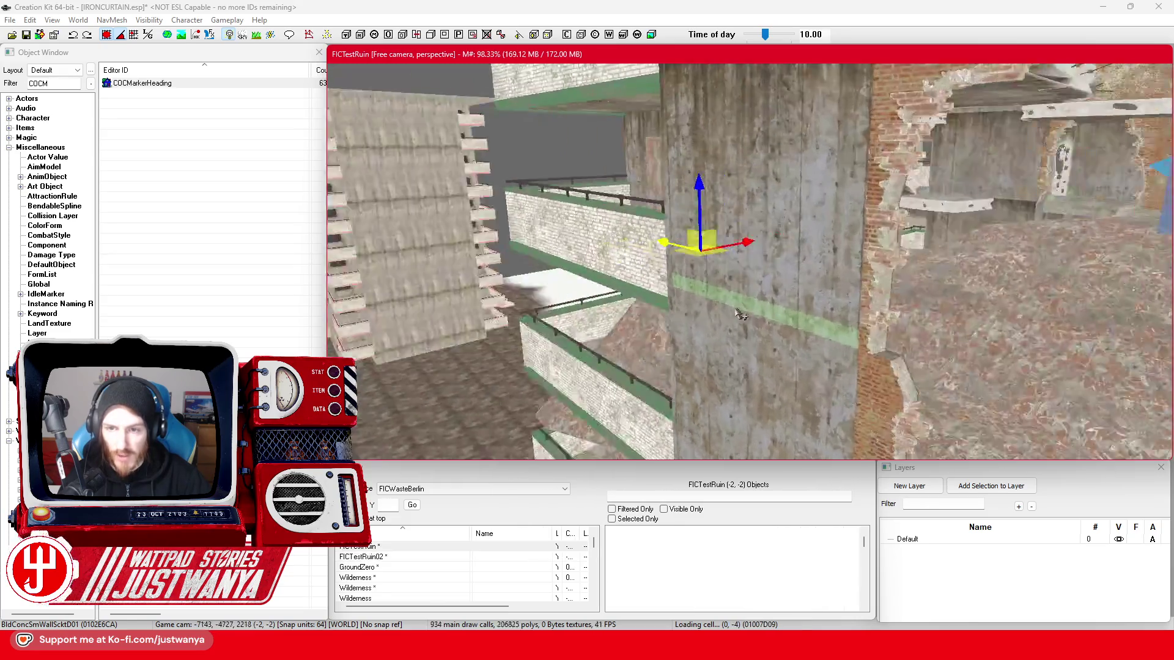
{"action": "key", "text": "shift"}
- Stand BldgShellBrickWallTrimBtm02 upright and slide it right against the wall corner by the window
{"action": "left_click", "coordinate": [656, 236], "text": "ctrl"}
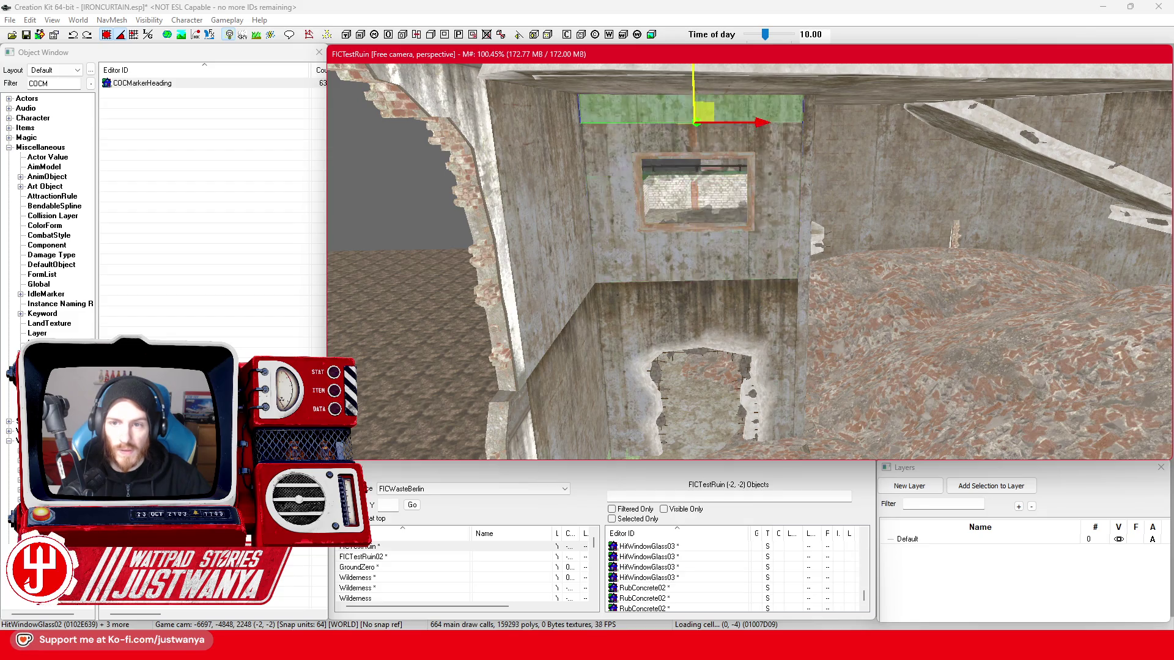
{"action": "key", "text": "shift"}
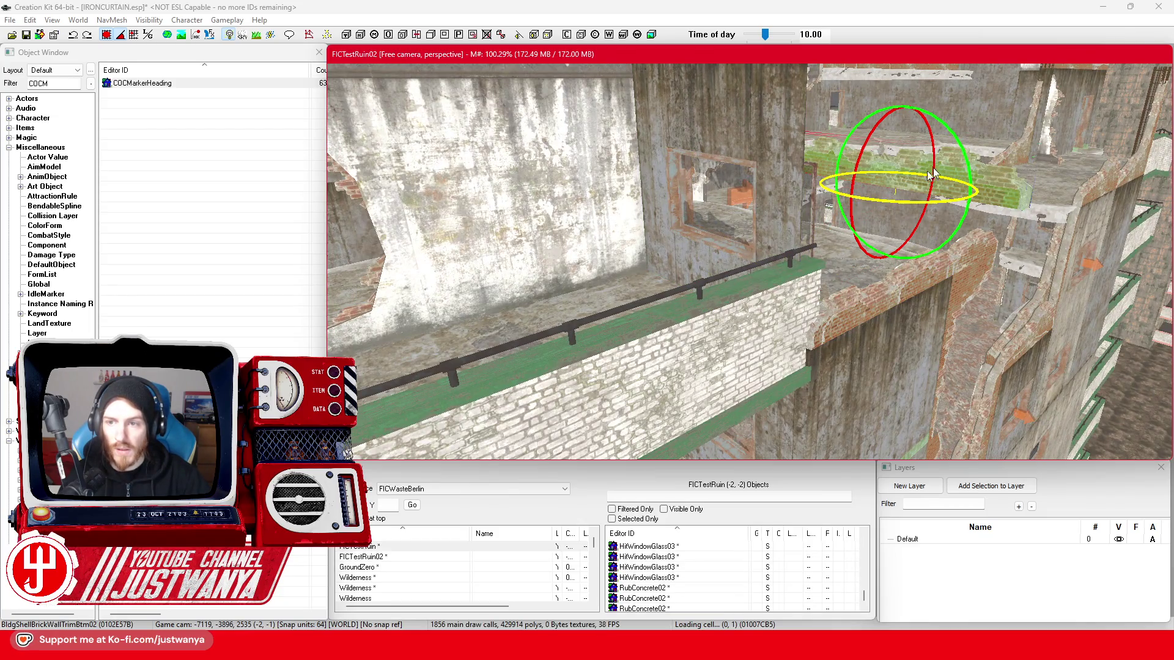
{"action": "left_click_drag", "start_coordinate": [964, 159], "coordinate": [954, 208]}
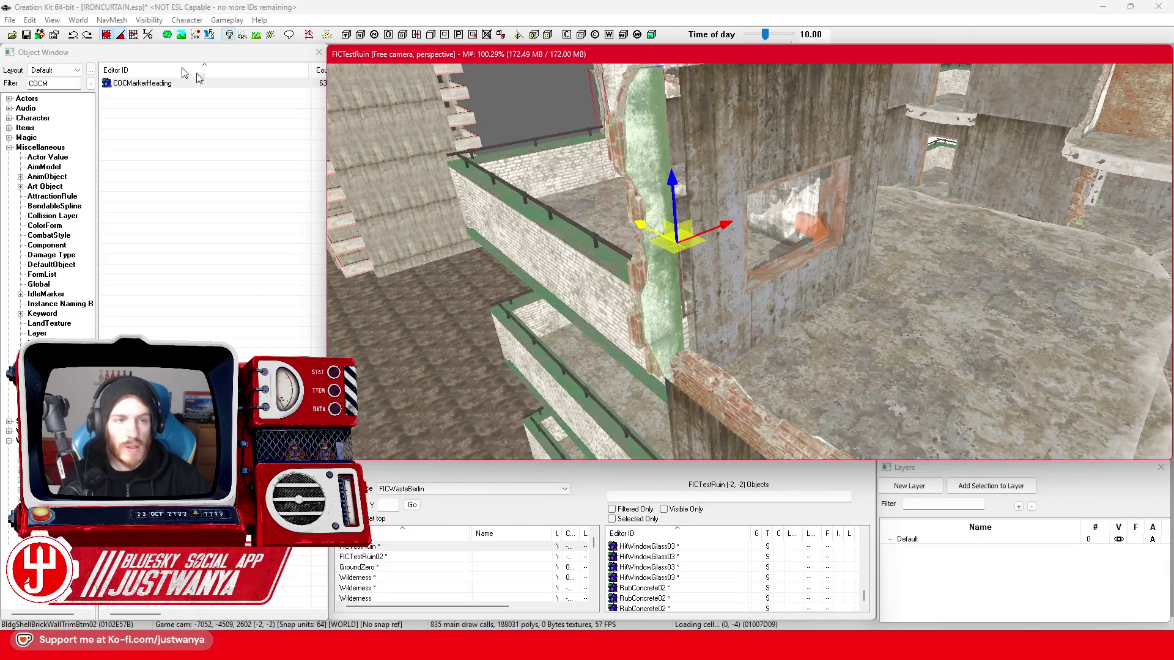
{"action": "left_click_drag", "start_coordinate": [723, 229], "coordinate": [751, 216]}
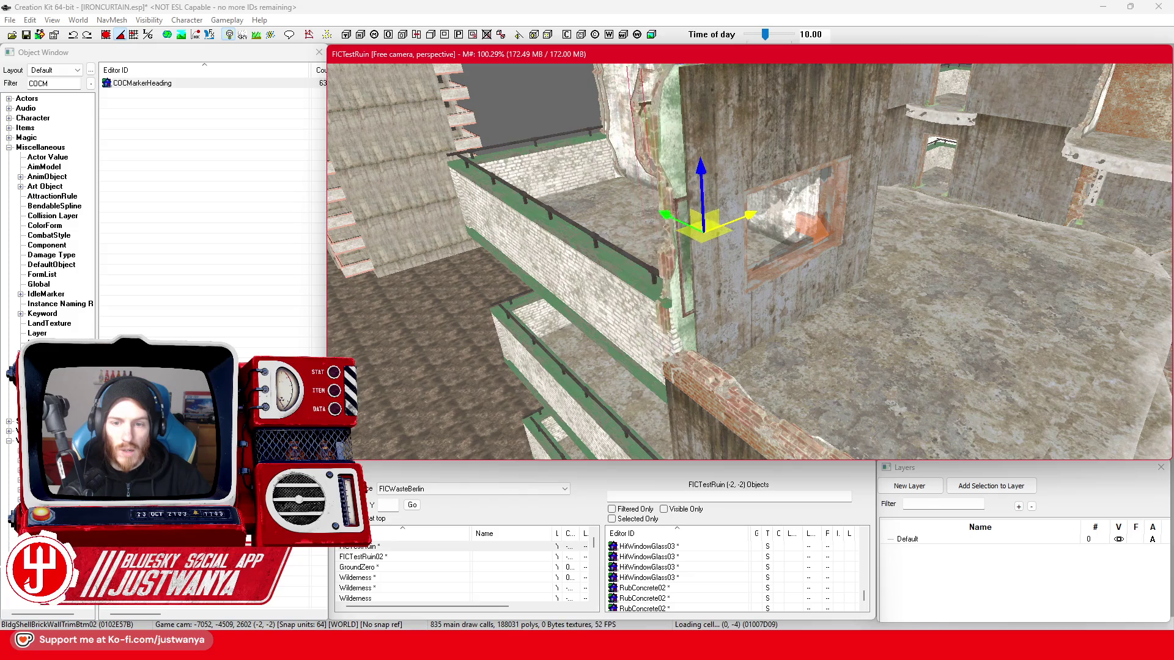
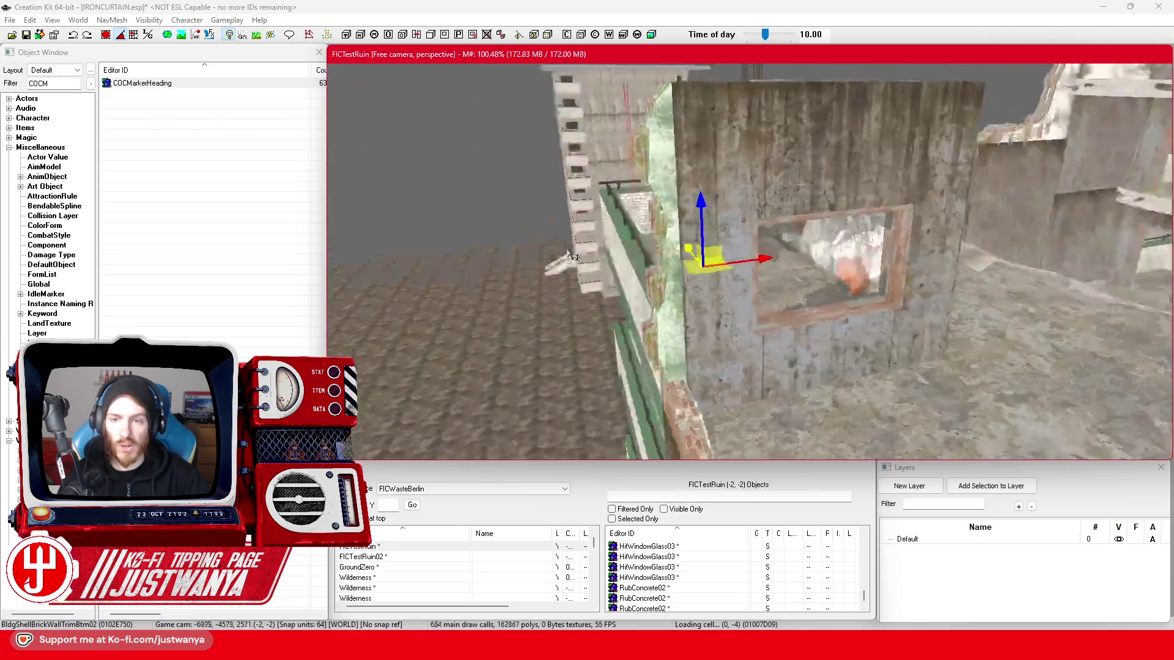
- Lift the green wall-trim piece up onto the top of the brick wall
{"action": "mouse_move", "coordinate": [675, 330]}
{"action": "left_mouse_down"}
{"action": "mouse_move", "coordinate": [676, 214]}
{"action": "mouse_move", "coordinate": [666, 235]}
{"action": "mouse_move", "coordinate": [648, 161]}
{"action": "left_mouse_up"}
{"action": "key", "text": "e"}
{"action": "mouse_move", "coordinate": [673, 227]}
{"action": "left_mouse_down"}
{"action": "mouse_move", "coordinate": [670, 168]}
{"action": "mouse_move", "coordinate": [882, 152]}
{"action": "left_mouse_up"}
{"action": "mouse_move", "coordinate": [731, 153]}
{"action": "left_mouse_down"}
{"action": "mouse_move", "coordinate": [793, 183]}
{"action": "mouse_move", "coordinate": [759, 182]}
{"action": "mouse_move", "coordinate": [879, 164]}
{"action": "mouse_move", "coordinate": [1033, 169]}
{"action": "mouse_move", "coordinate": [1000, 152]}
{"action": "left_mouse_up"}
{"action": "scroll", "coordinate": [754, 267], "scroll_direction": "down", "scroll_amount": 3}
{"action": "left_click_drag", "start_coordinate": [755, 267], "coordinate": [972, 400]}
- Check the brick wall from several angles and select the trim piece on its top
{"action": "left_click", "coordinate": [973, 400]}
{"action": "left_click", "coordinate": [801, 152]}
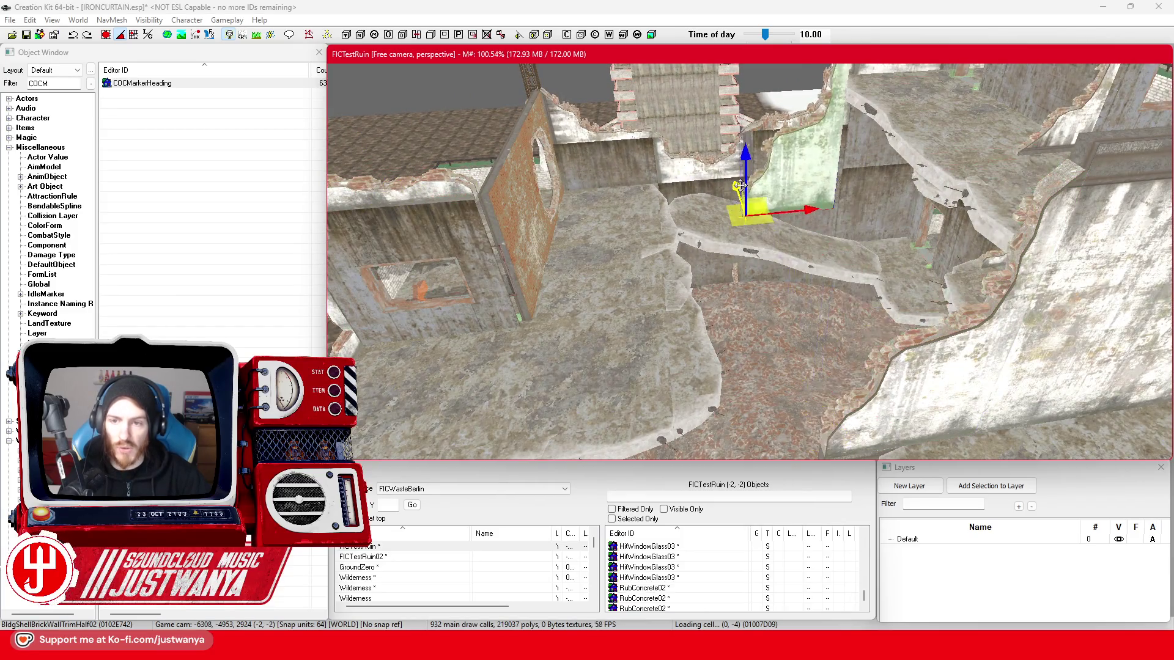
{"action": "left_click_drag", "start_coordinate": [749, 212], "coordinate": [75, 40]}
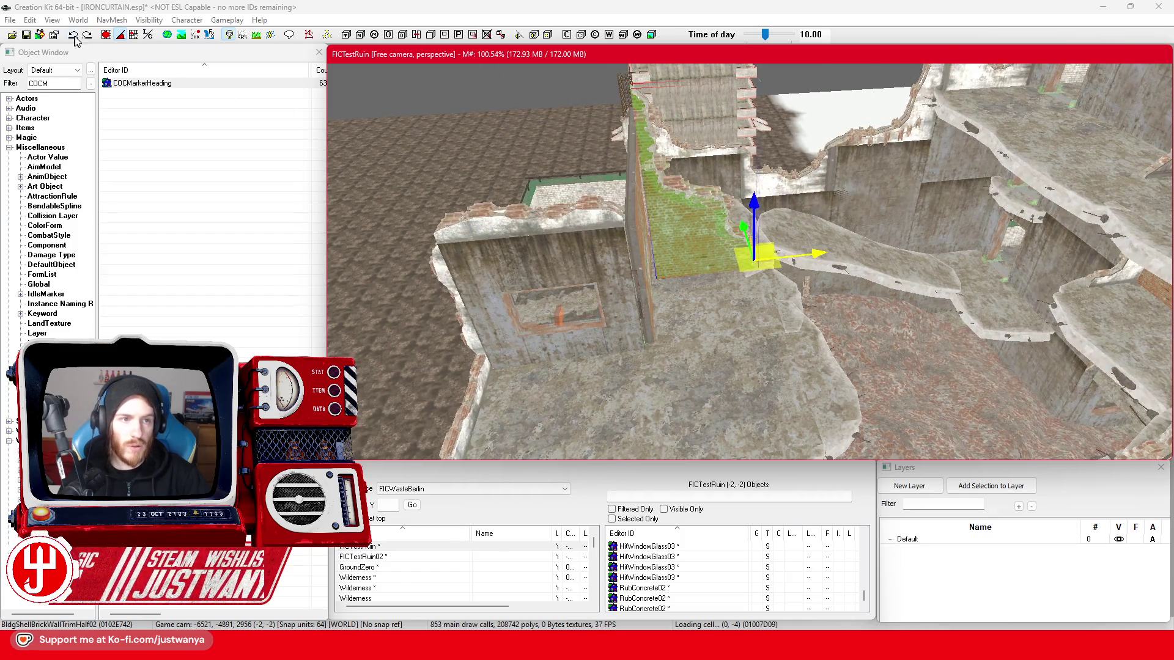
{"action": "left_click", "coordinate": [105, 37]}
{"action": "mouse_move", "coordinate": [429, 147]}
{"action": "left_mouse_down"}
{"action": "mouse_move", "coordinate": [856, 162]}
{"action": "mouse_move", "coordinate": [508, 286]}
{"action": "mouse_move", "coordinate": [813, 242]}
{"action": "left_mouse_up"}
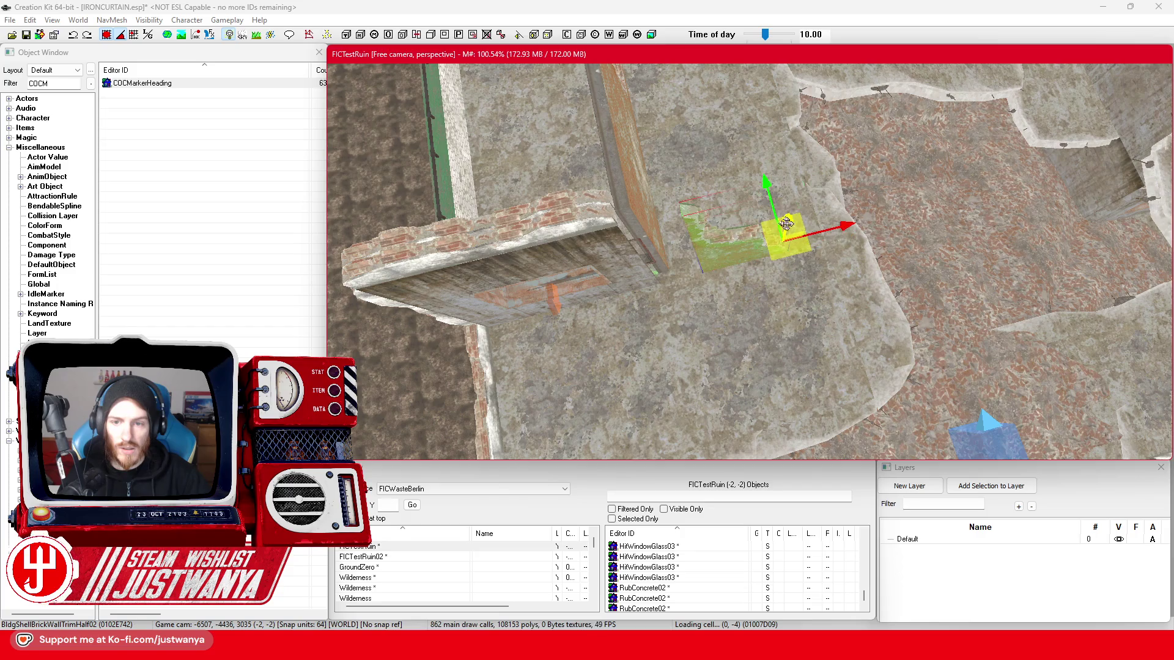
{"action": "mouse_move", "coordinate": [647, 239]}
{"action": "left_mouse_down"}
{"action": "mouse_move", "coordinate": [563, 181]}
{"action": "mouse_move", "coordinate": [470, 183]}
{"action": "left_mouse_up"}
{"action": "mouse_move", "coordinate": [775, 271]}
{"action": "left_mouse_down"}
{"action": "mouse_move", "coordinate": [739, 288]}
{"action": "mouse_move", "coordinate": [757, 264]}
{"action": "mouse_move", "coordinate": [704, 220]}
{"action": "left_mouse_up"}
{"action": "left_click", "coordinate": [651, 178]}
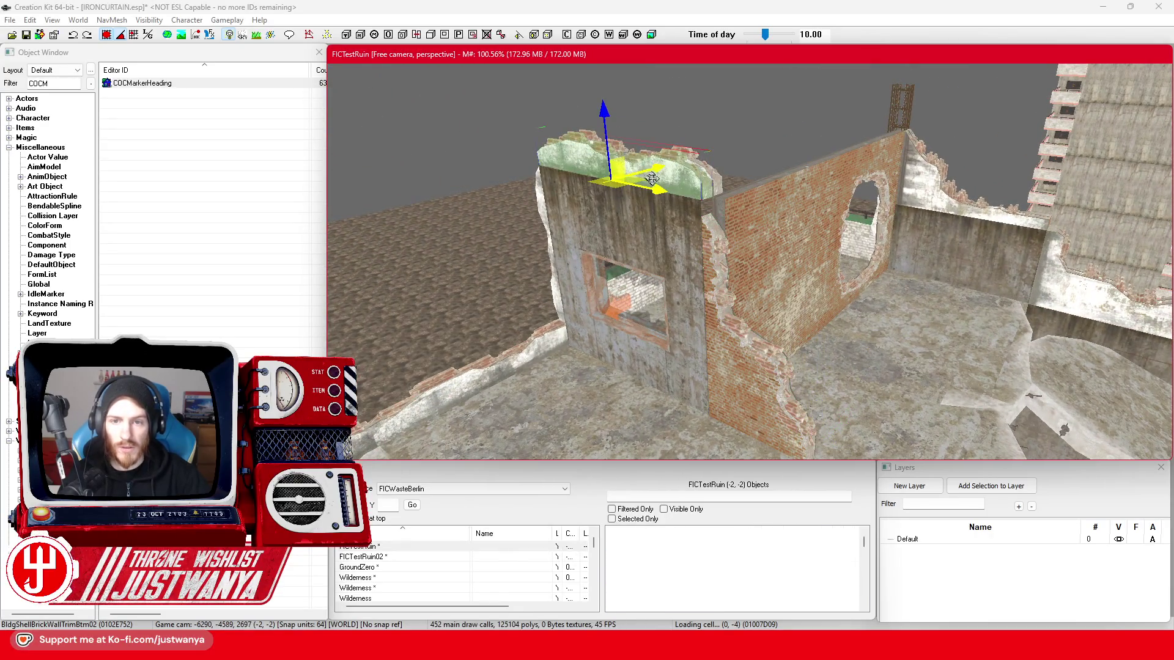
- Rotate the trim piece so it stands upright along the broken wall edge
{"action": "key", "text": "e"}
{"action": "left_click_drag", "start_coordinate": [764, 208], "coordinate": [755, 210]}
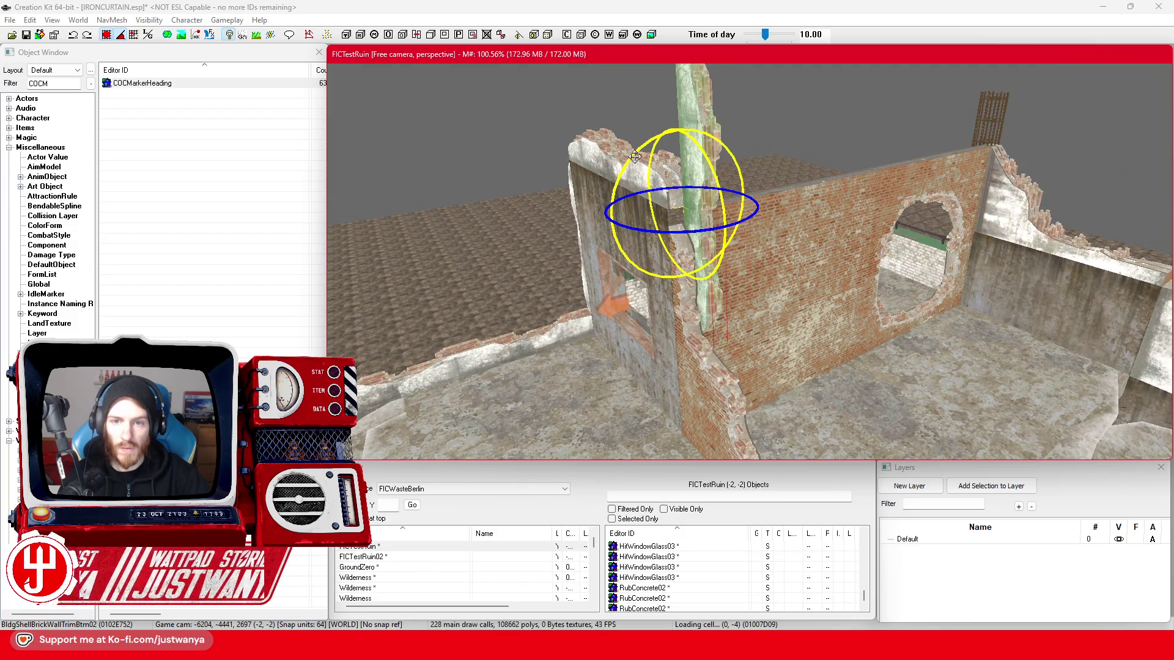
{"action": "left_click_drag", "start_coordinate": [652, 162], "coordinate": [678, 190]}
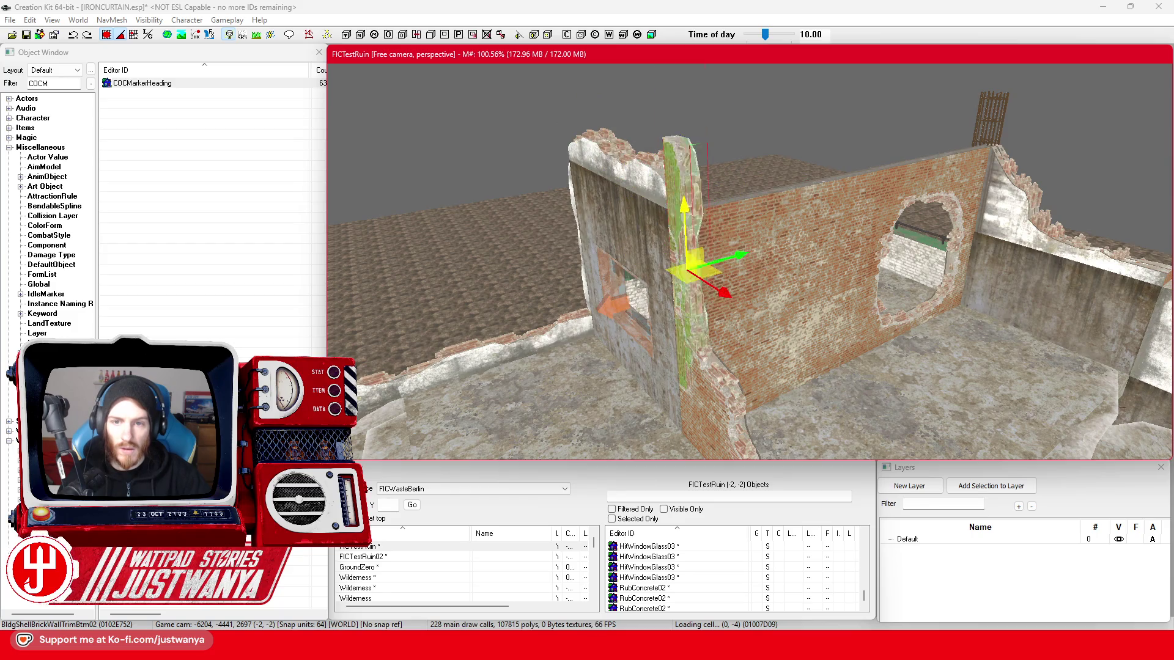
{"action": "left_click", "coordinate": [134, 36]}
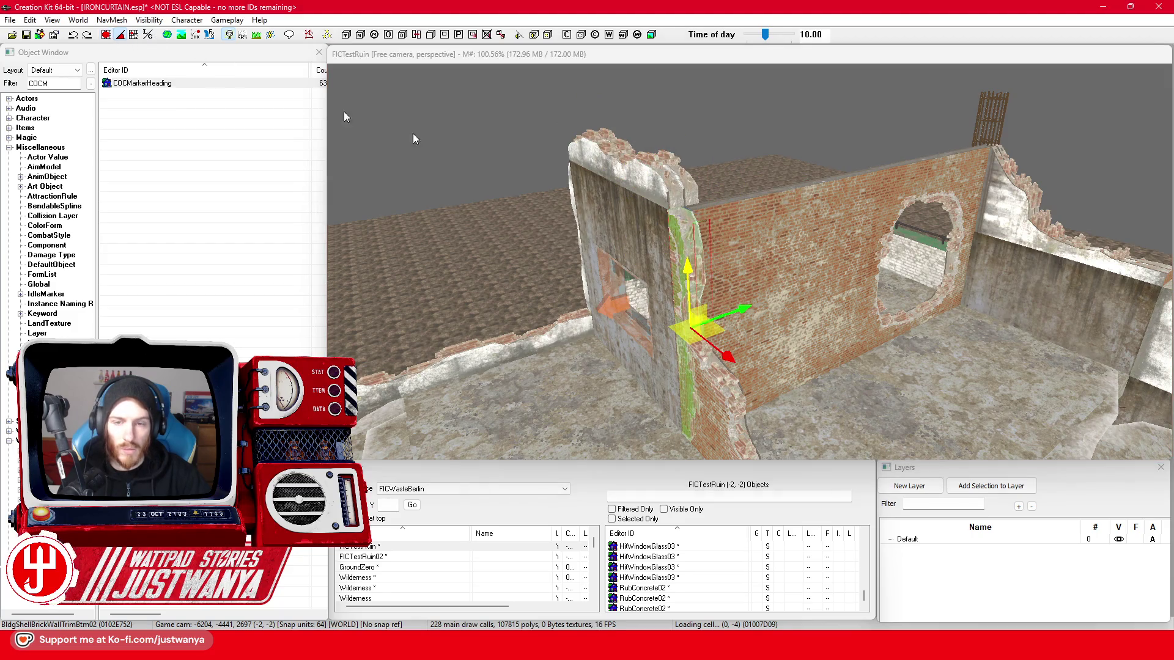
{"action": "left_click", "coordinate": [687, 267]}
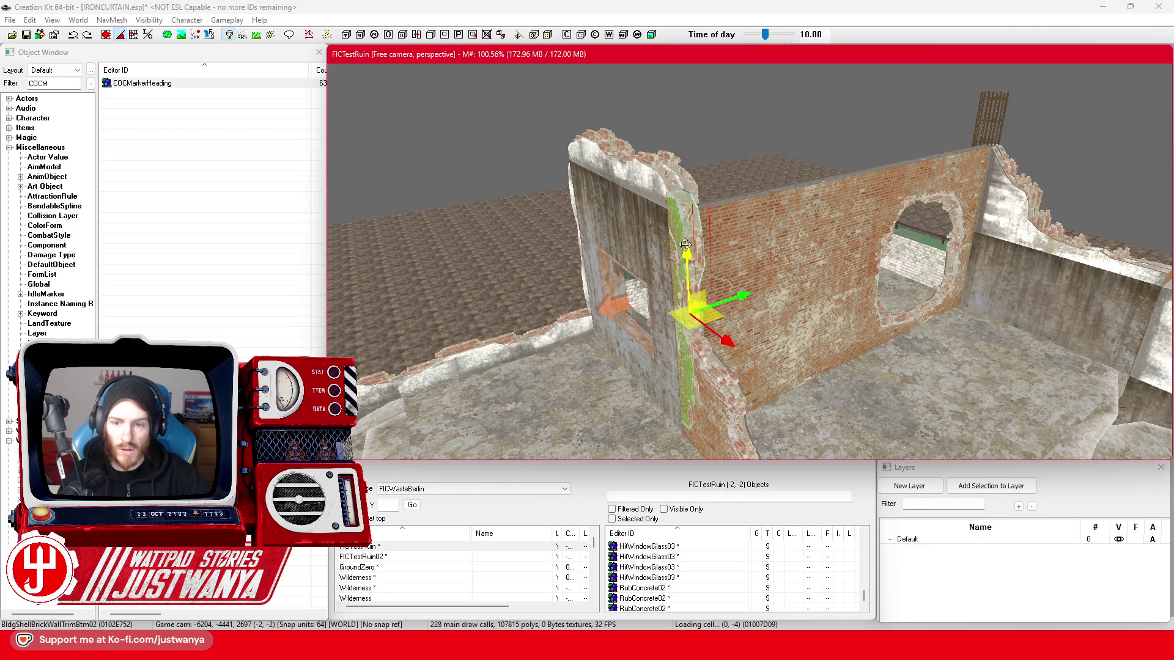
- Select the large brick wall and orbit around it to check the seam
{"action": "key", "text": "shift"}
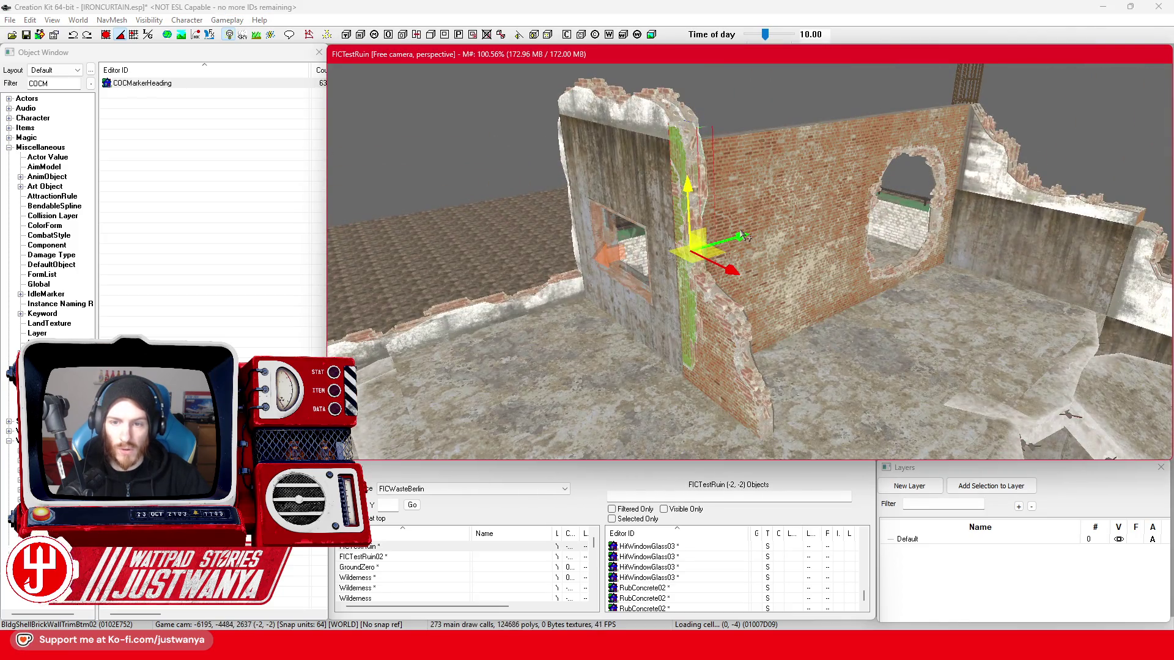
{"action": "left_click", "coordinate": [753, 226]}
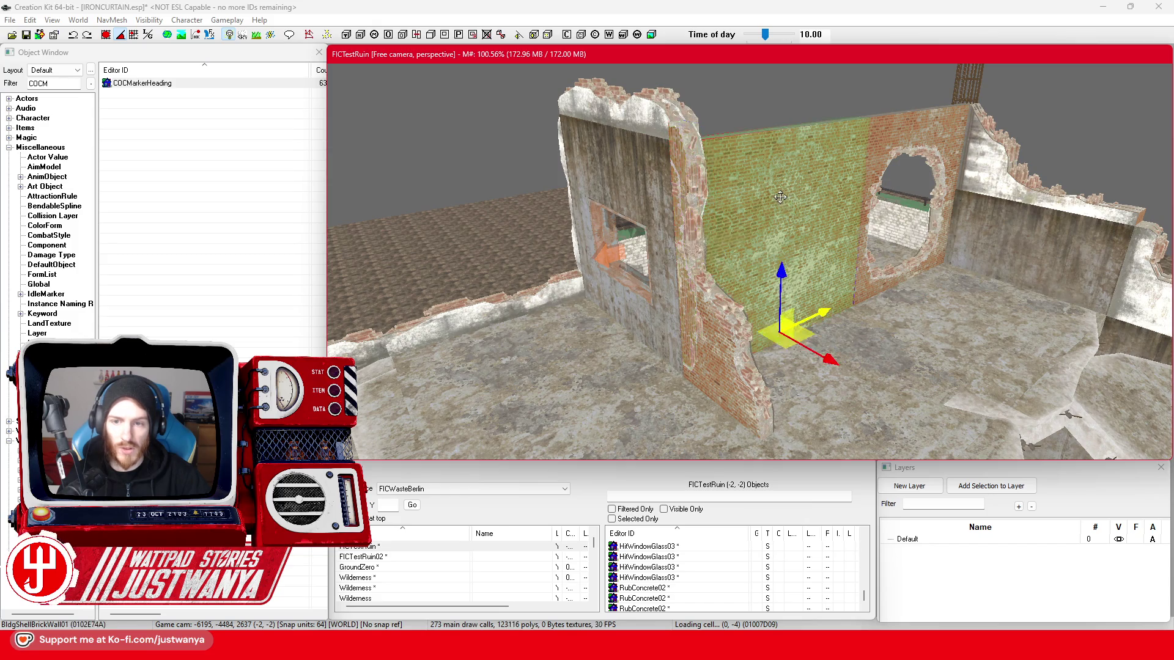
{"action": "key", "text": "shift"}
{"action": "key", "text": "shift"}
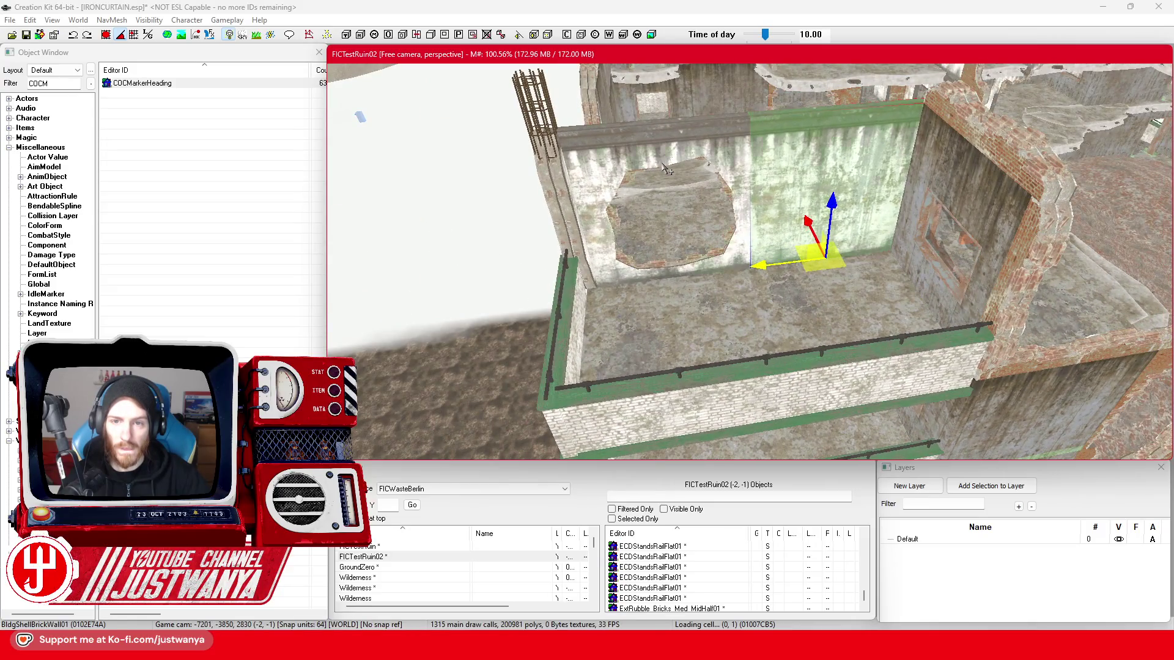
- In FICTestRuin02, select the bottom wall-trim piece and adjust it with the rotate and move gizmos
{"action": "left_click", "coordinate": [667, 168]}
{"action": "key", "text": "shift"}
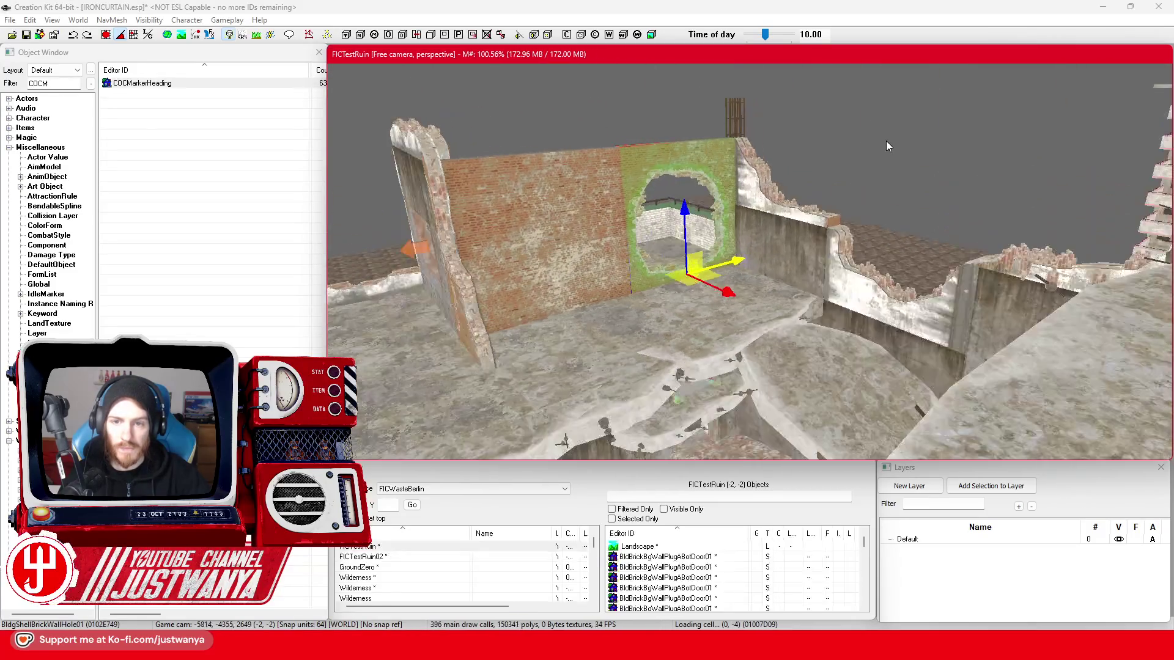
{"action": "key", "text": "shift"}
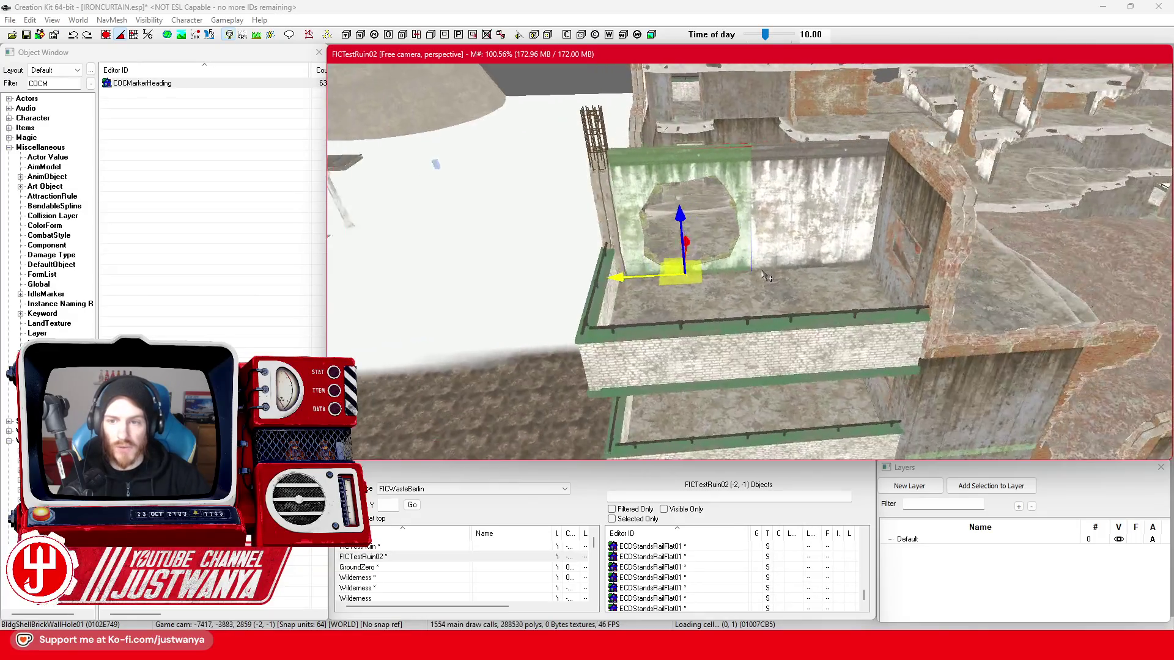
{"action": "key", "text": "shift"}
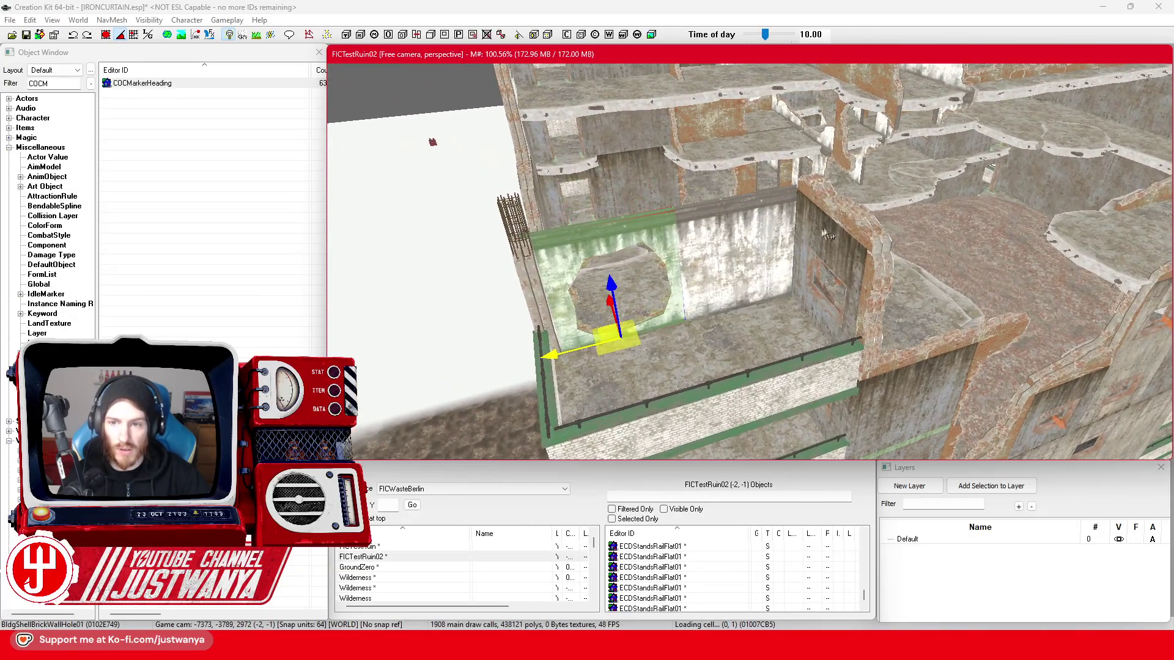
{"action": "left_click", "coordinate": [840, 214]}
{"action": "key", "text": "e"}
{"action": "key", "text": "w"}
{"action": "key", "text": "shift"}
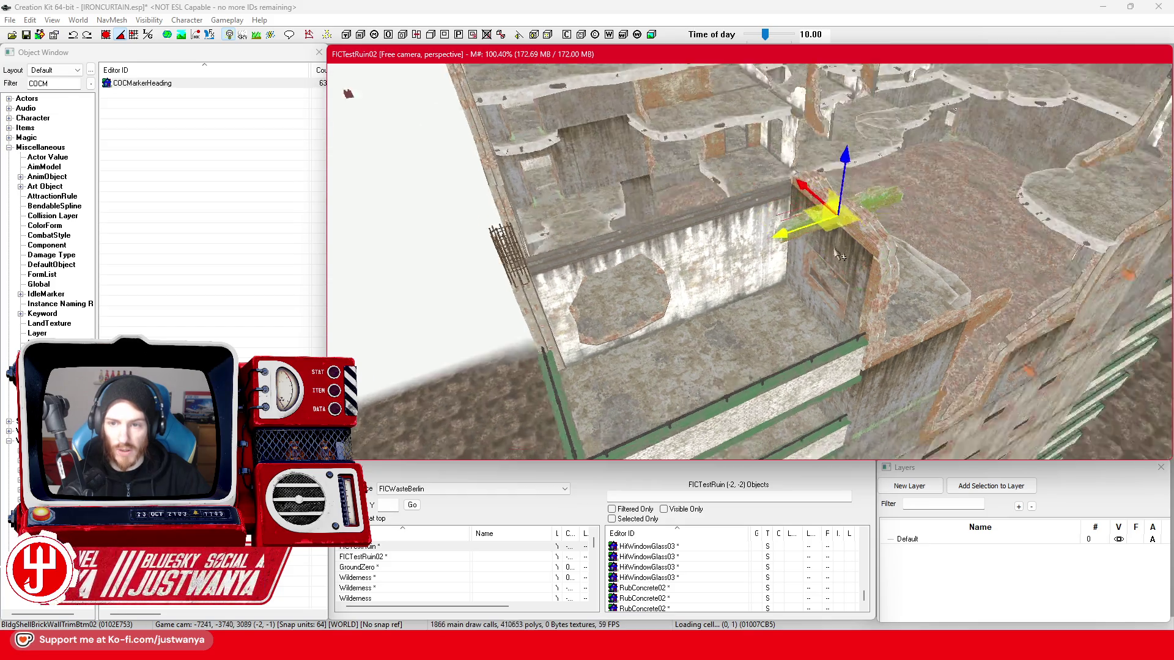
{"action": "left_click", "coordinate": [106, 35]}
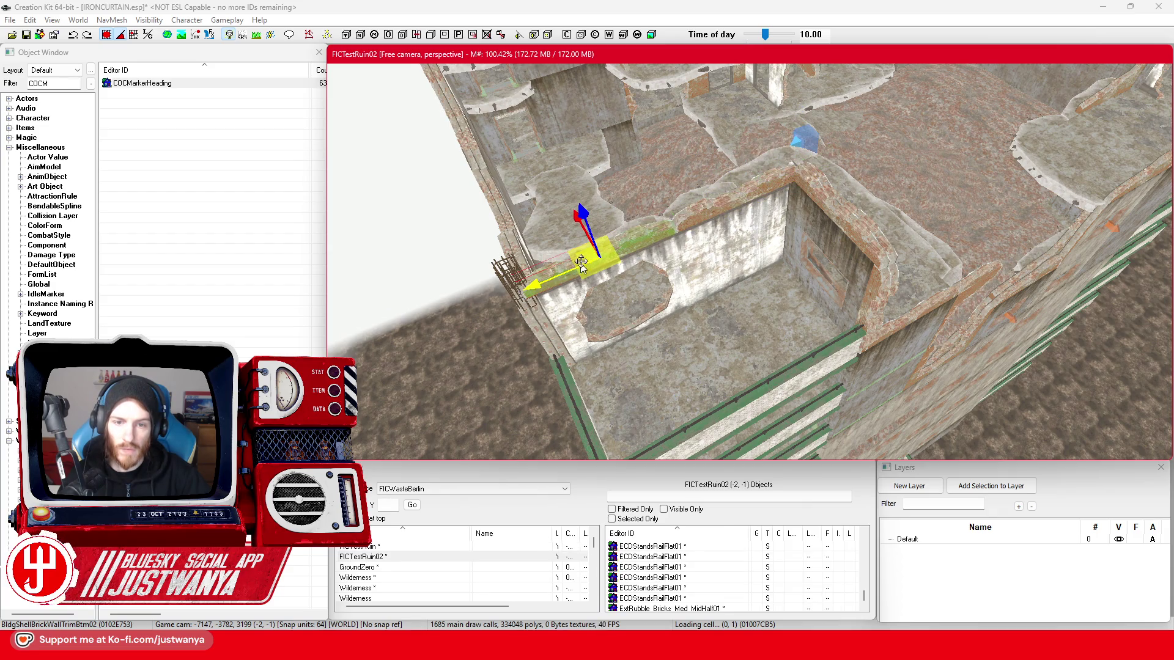
{"action": "key", "text": "shift"}
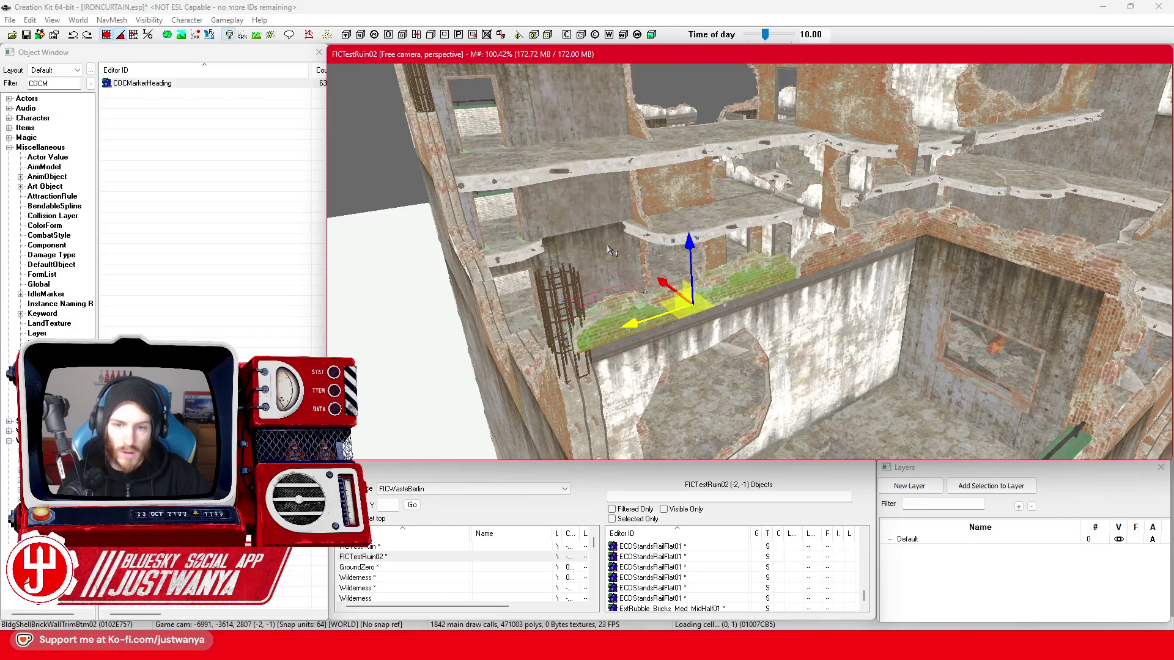
- Rotate two selected brick trim pieces, check the holed wall, and save IRONCURTAIN.esp
{"action": "left_click", "coordinate": [820, 245]}
{"action": "key", "text": "shift"}
{"action": "key", "text": "shift"}
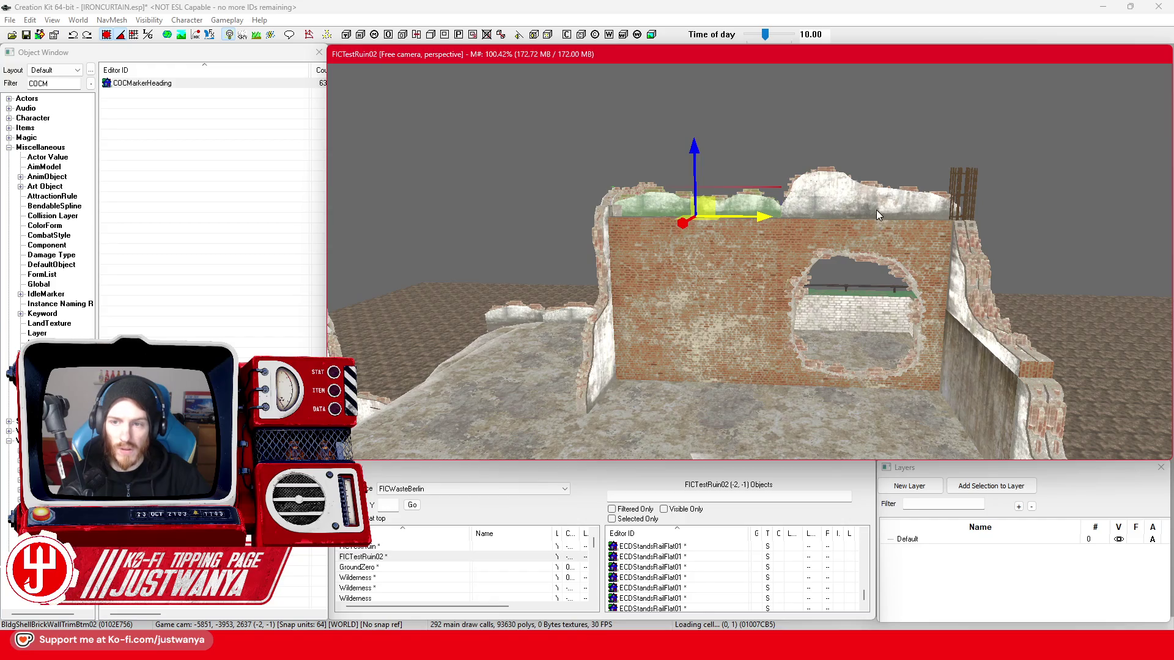
{"action": "left_click", "coordinate": [877, 214], "text": "ctrl"}
{"action": "key", "text": "2"}
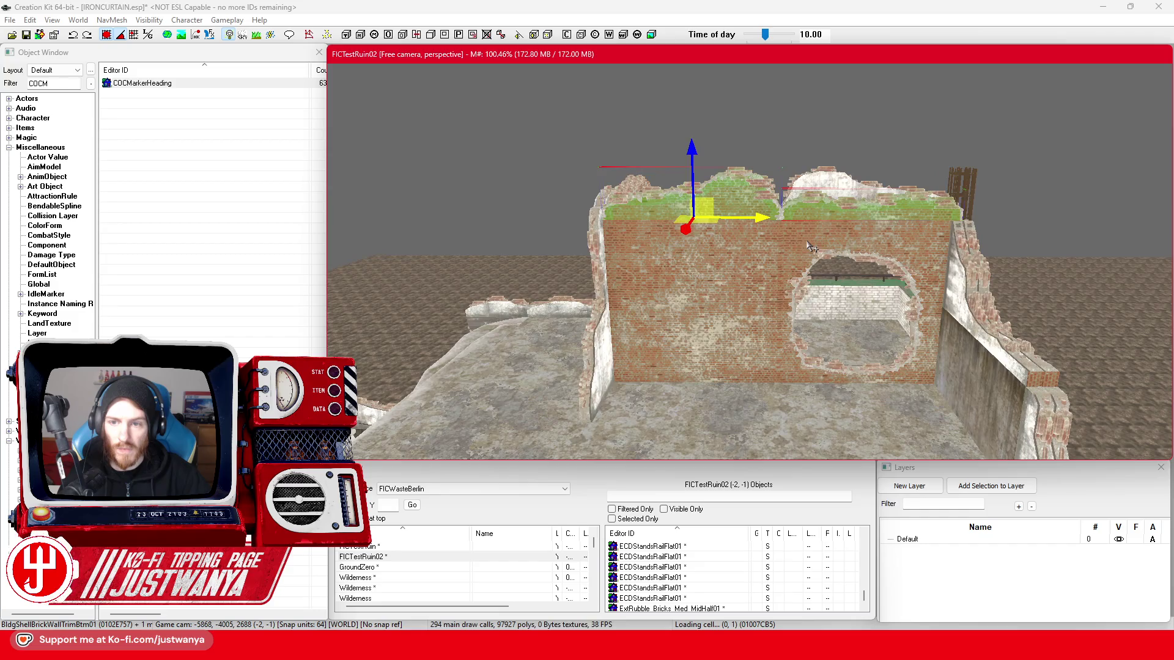
{"action": "left_click", "coordinate": [806, 240]}
{"action": "key", "text": "shift"}
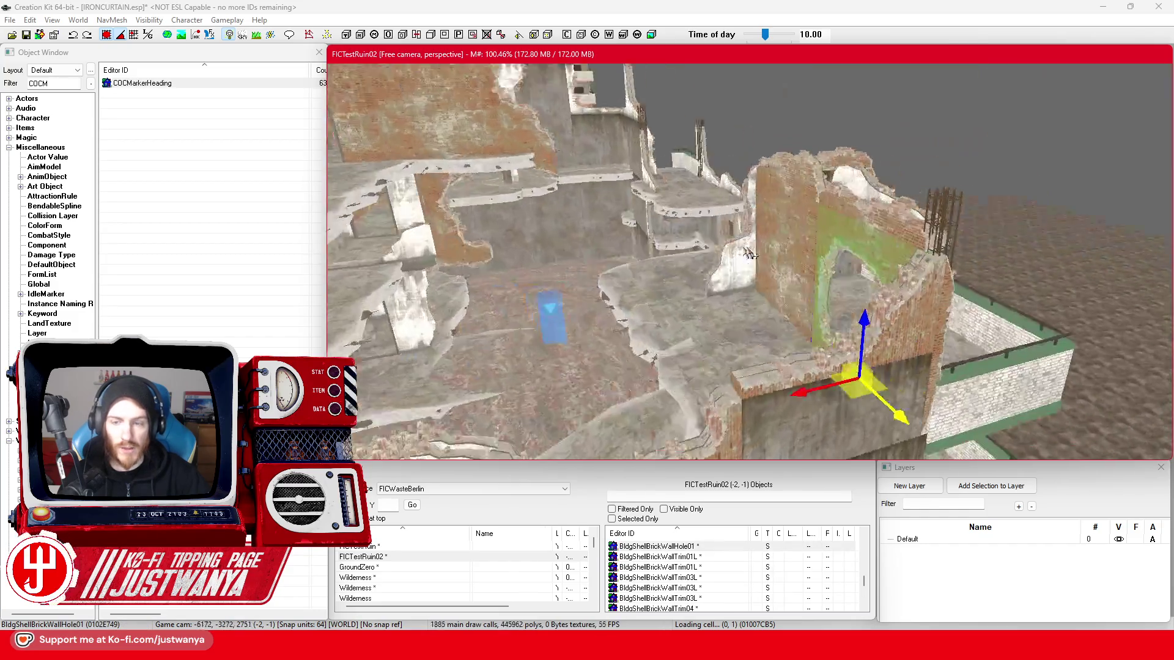
{"action": "key", "text": "shift"}
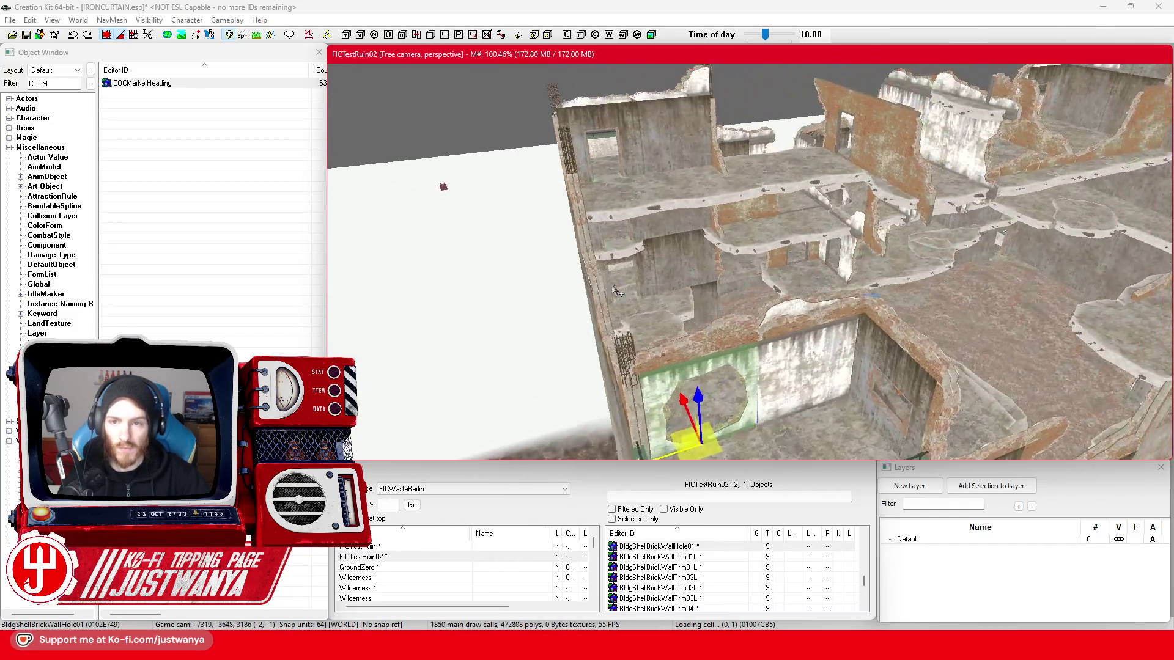
{"action": "key", "text": "shift"}
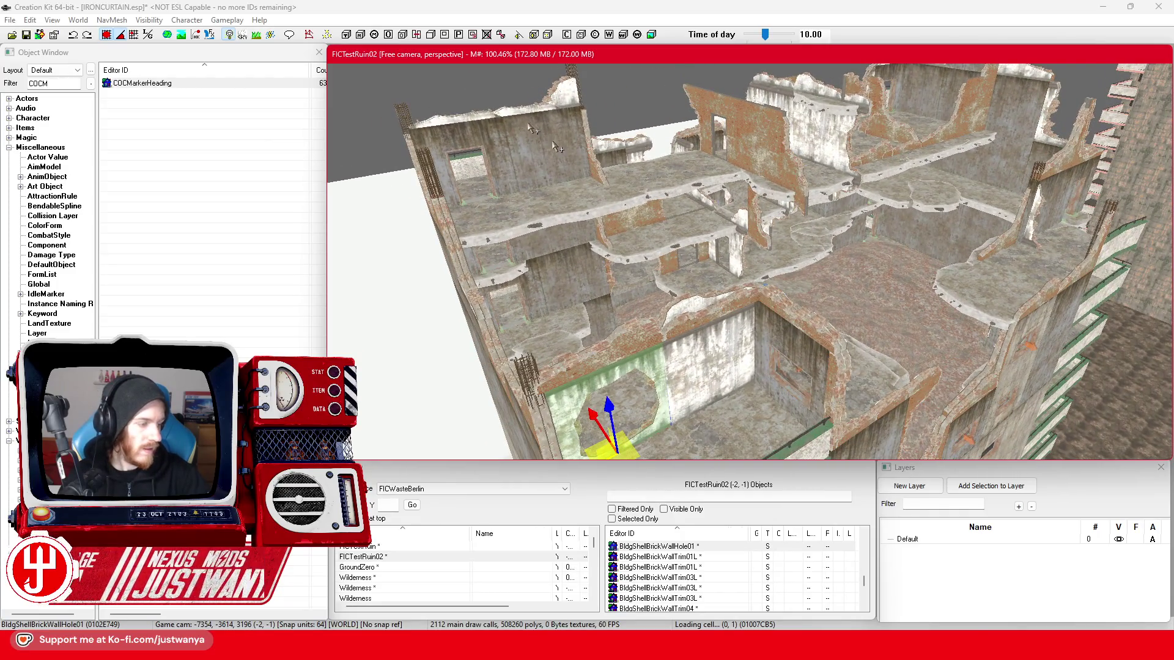
{"action": "left_click", "coordinate": [25, 33]}
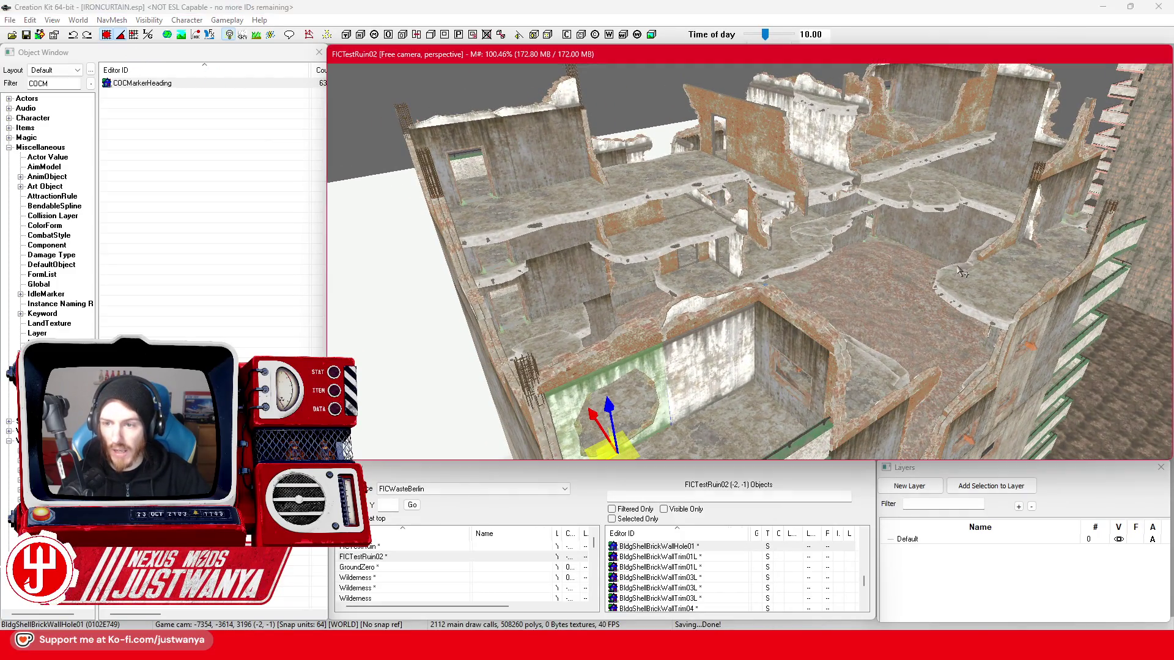
{"action": "scroll", "coordinate": [872, 259], "scroll_direction": "up", "scroll_amount": 10}
- Slide the trim piece along the top of the window-hole brick wall
{"action": "key", "text": "f"}
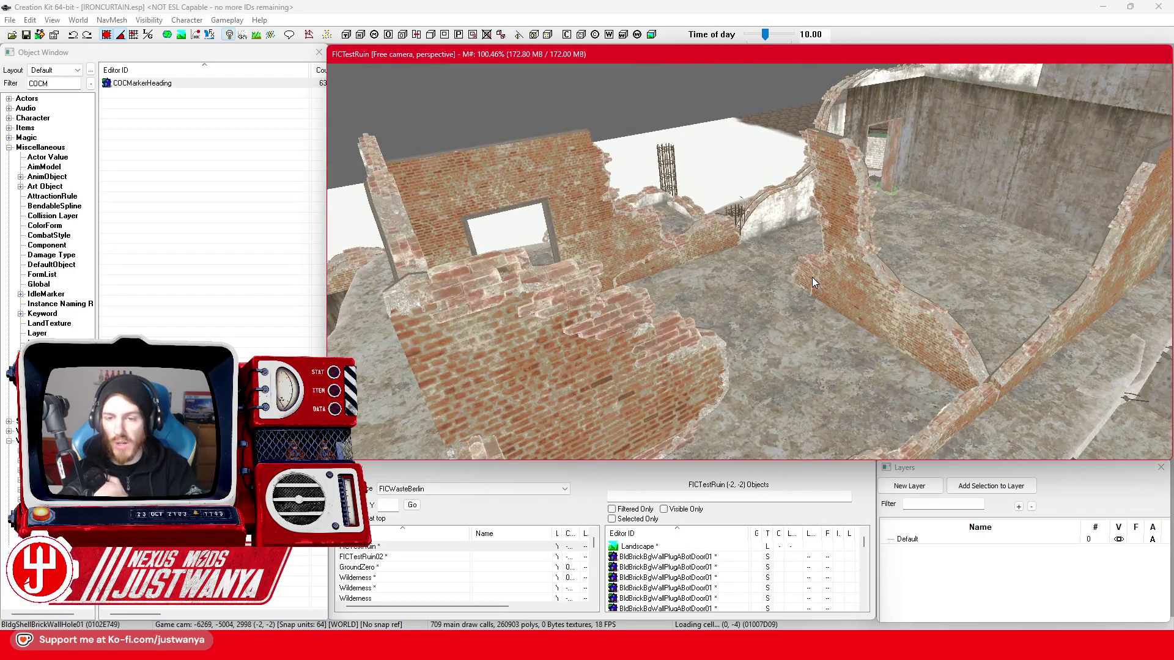
{"action": "scroll", "coordinate": [813, 269], "scroll_direction": "down", "scroll_amount": 3}
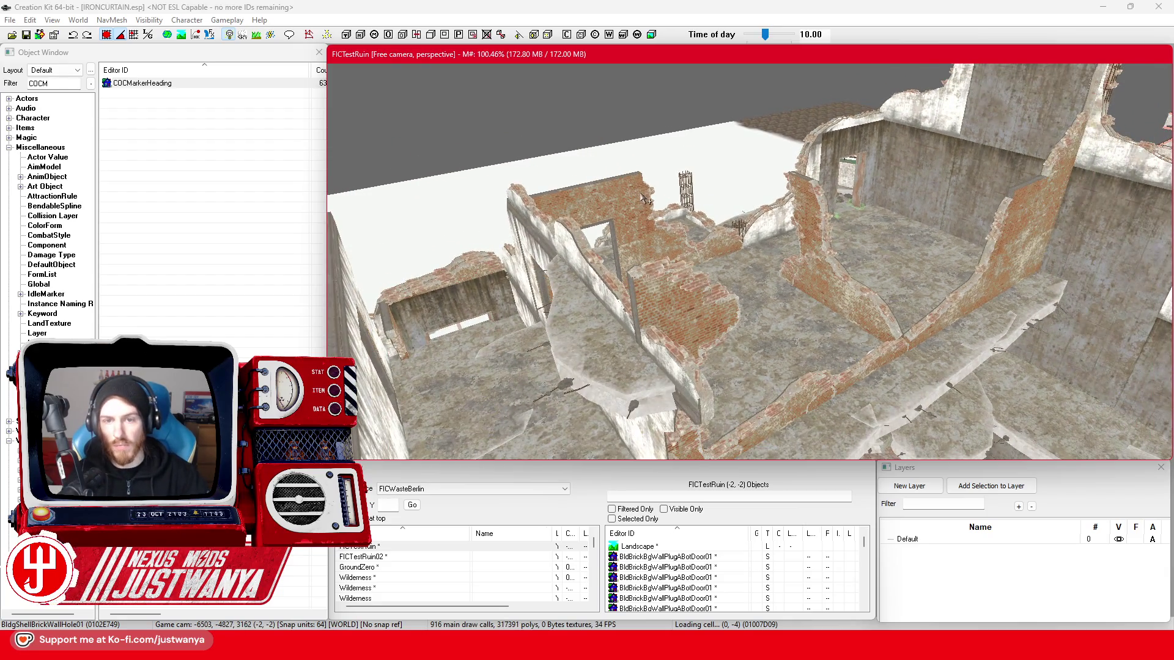
{"action": "mouse_move", "coordinate": [759, 250]}
{"action": "left_mouse_down"}
{"action": "mouse_move", "coordinate": [724, 254]}
{"action": "mouse_move", "coordinate": [642, 174]}
{"action": "left_mouse_up"}
{"action": "left_click", "coordinate": [636, 166]}
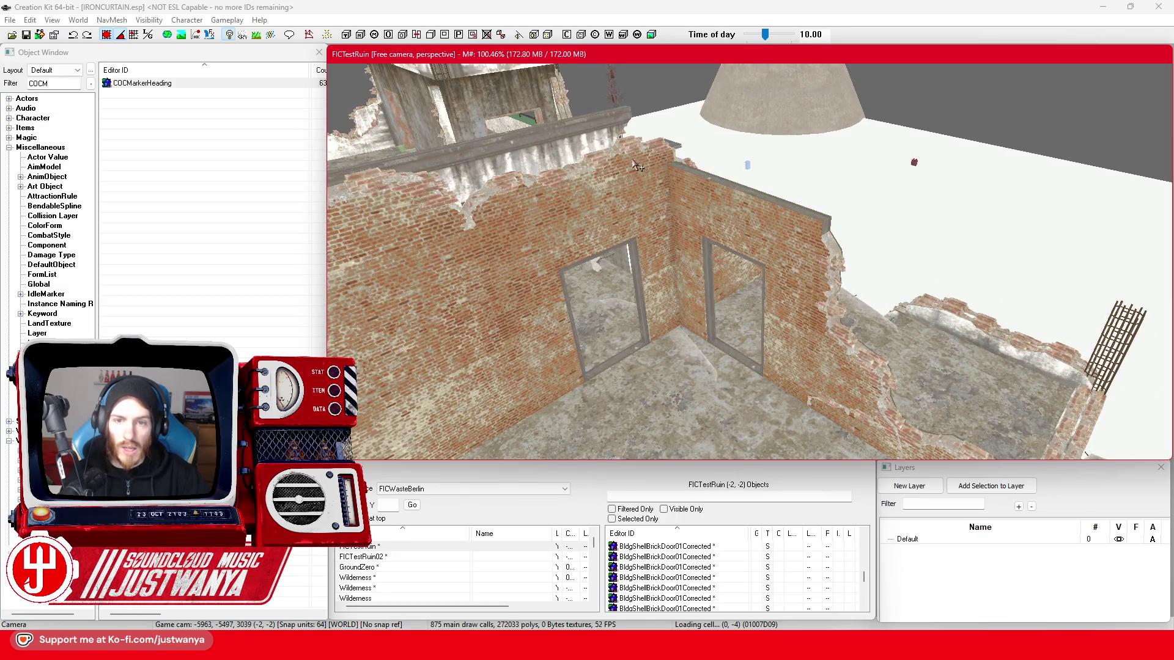
{"action": "key", "text": "e"}
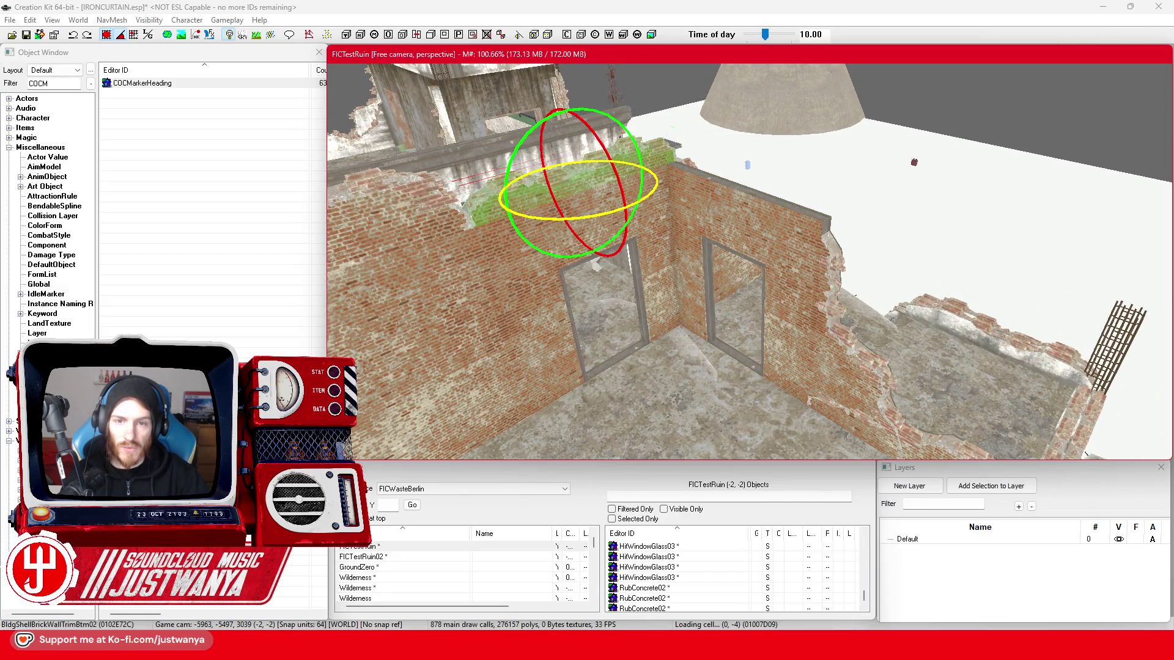
{"action": "left_click_drag", "start_coordinate": [613, 177], "coordinate": [701, 150]}
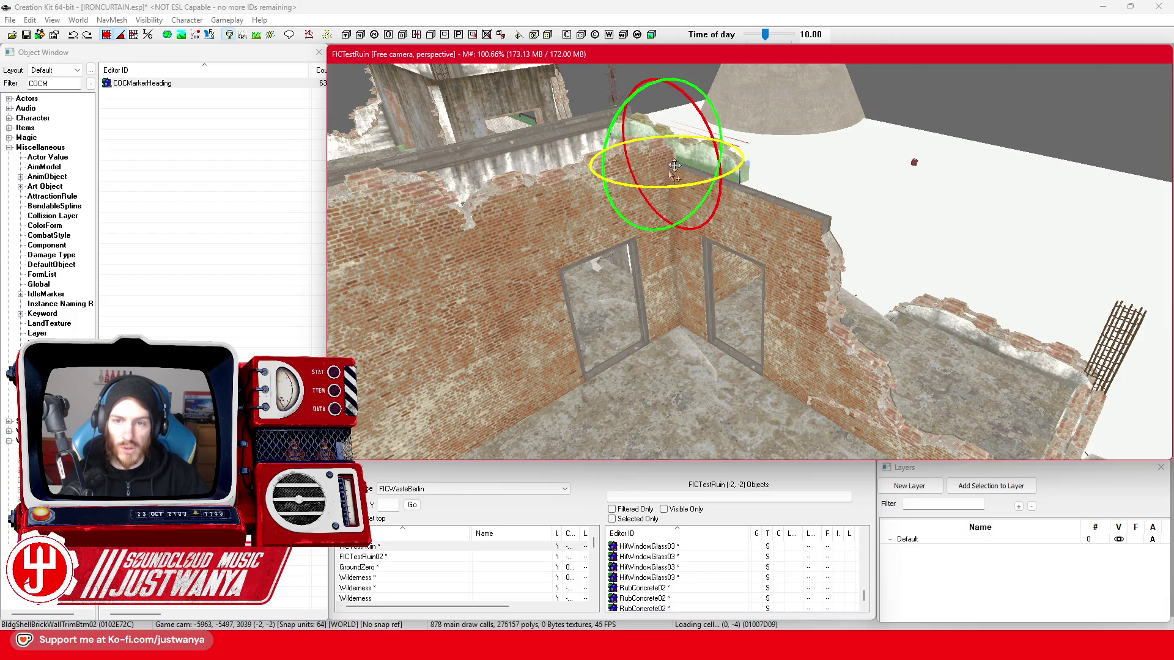
{"action": "mouse_move", "coordinate": [668, 156]}
{"action": "left_mouse_down"}
{"action": "mouse_move", "coordinate": [871, 204]}
{"action": "mouse_move", "coordinate": [706, 191]}
{"action": "left_mouse_up"}
- Inspect the door wall, thin trim piece and floor chunk edge piece
{"action": "left_click", "coordinate": [673, 193]}
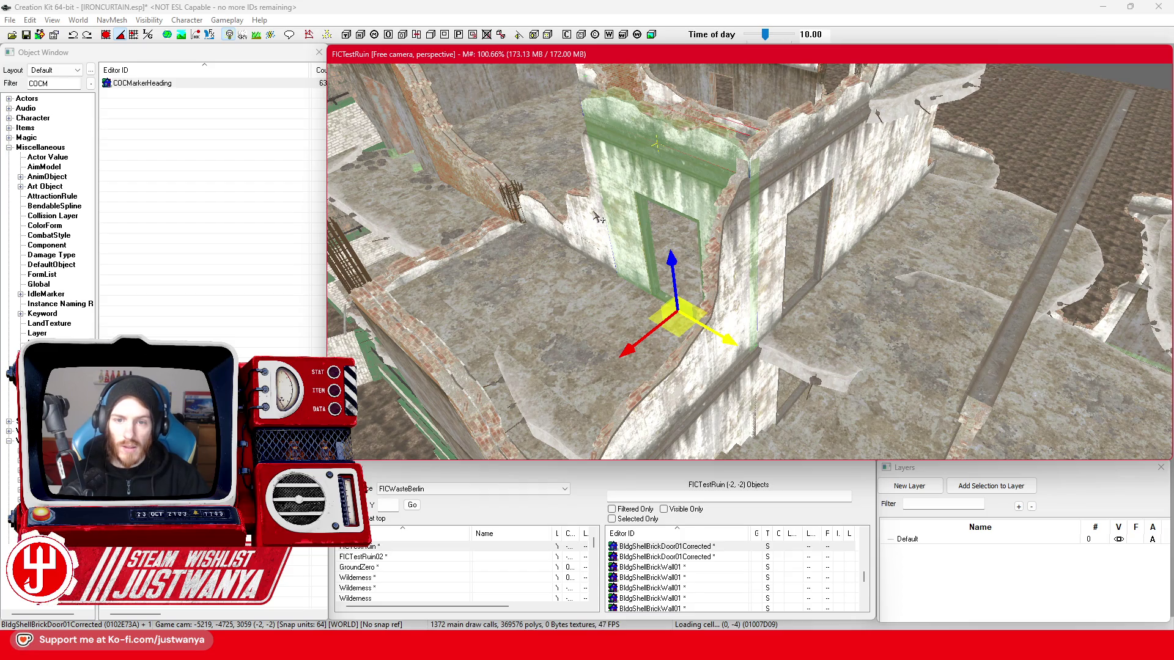
{"action": "mouse_move", "coordinate": [593, 211]}
{"action": "left_mouse_down"}
{"action": "mouse_move", "coordinate": [597, 260]}
{"action": "mouse_move", "coordinate": [811, 288]}
{"action": "mouse_move", "coordinate": [788, 297]}
{"action": "mouse_move", "coordinate": [741, 268]}
{"action": "left_mouse_up"}
{"action": "left_click", "coordinate": [787, 297]}
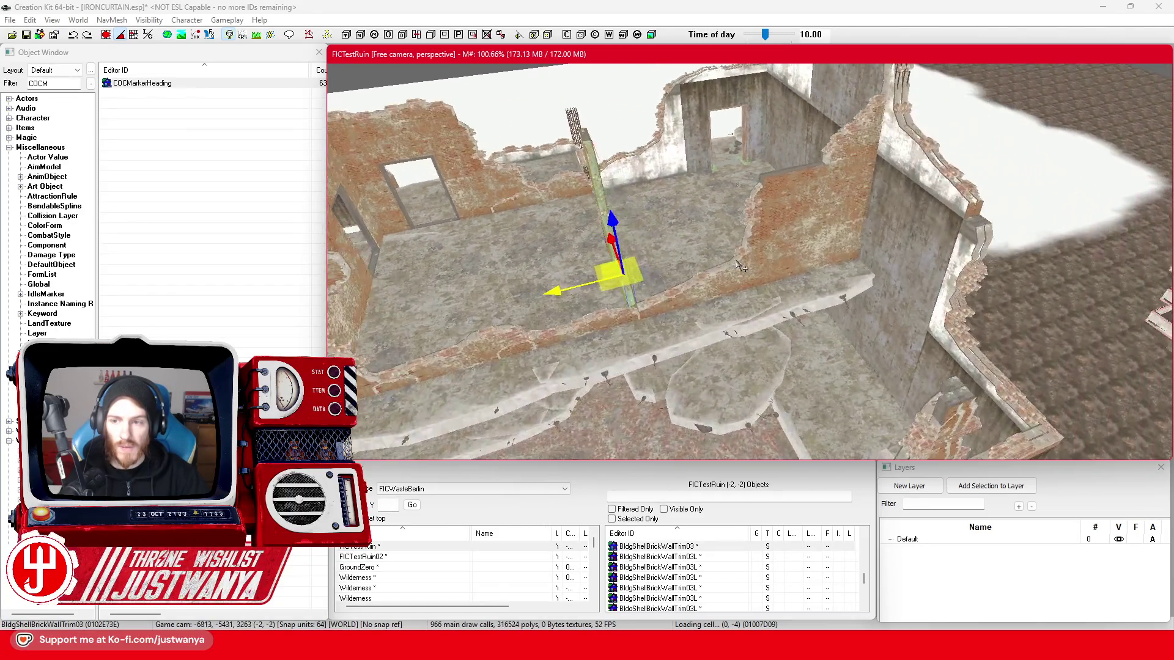
{"action": "left_click_drag", "start_coordinate": [800, 211], "coordinate": [880, 231]}
{"action": "mouse_move", "coordinate": [653, 218]}
{"action": "left_mouse_down"}
{"action": "mouse_move", "coordinate": [784, 179]}
{"action": "mouse_move", "coordinate": [751, 199]}
{"action": "mouse_move", "coordinate": [664, 188]}
{"action": "left_mouse_up"}
{"action": "left_click", "coordinate": [767, 354]}
{"action": "mouse_move", "coordinate": [768, 355]}
{"action": "left_mouse_down"}
{"action": "mouse_move", "coordinate": [789, 365]}
{"action": "mouse_move", "coordinate": [766, 324]}
{"action": "mouse_move", "coordinate": [692, 321]}
{"action": "mouse_move", "coordinate": [795, 291]}
{"action": "left_mouse_up"}
- Swap the bottom trim from BldgShellBrickWallTrimHalf01 to the shorter BldgShellBrickWallTrimHalf02
{"action": "left_click", "coordinate": [765, 321]}
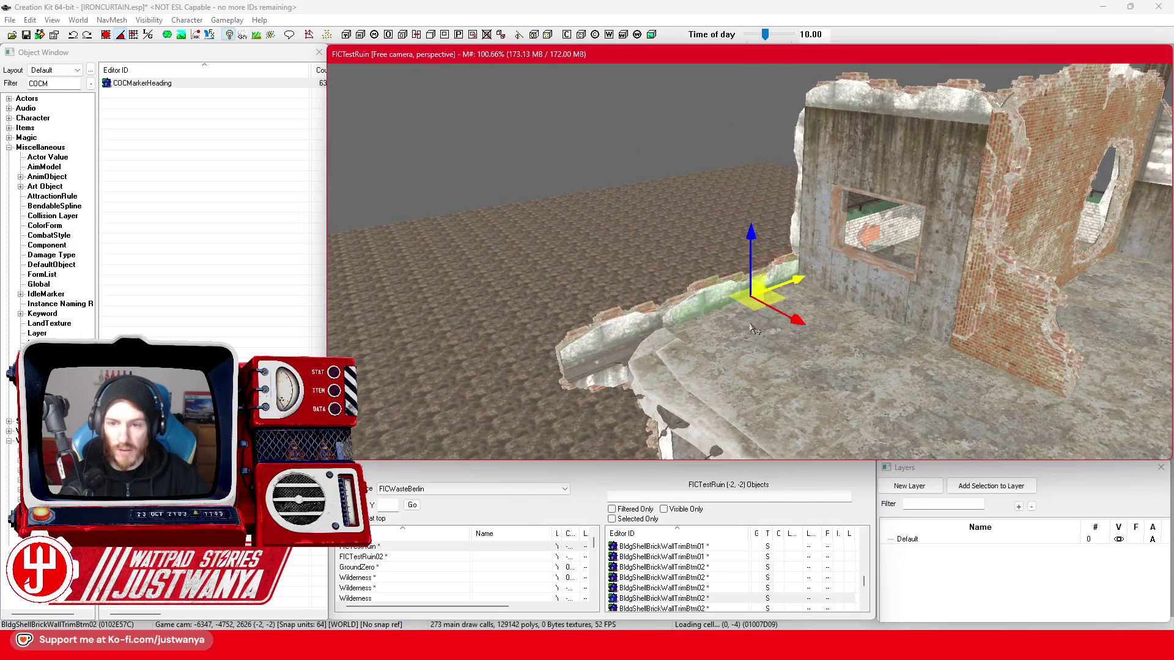
{"action": "key", "text": "ctrl+z"}
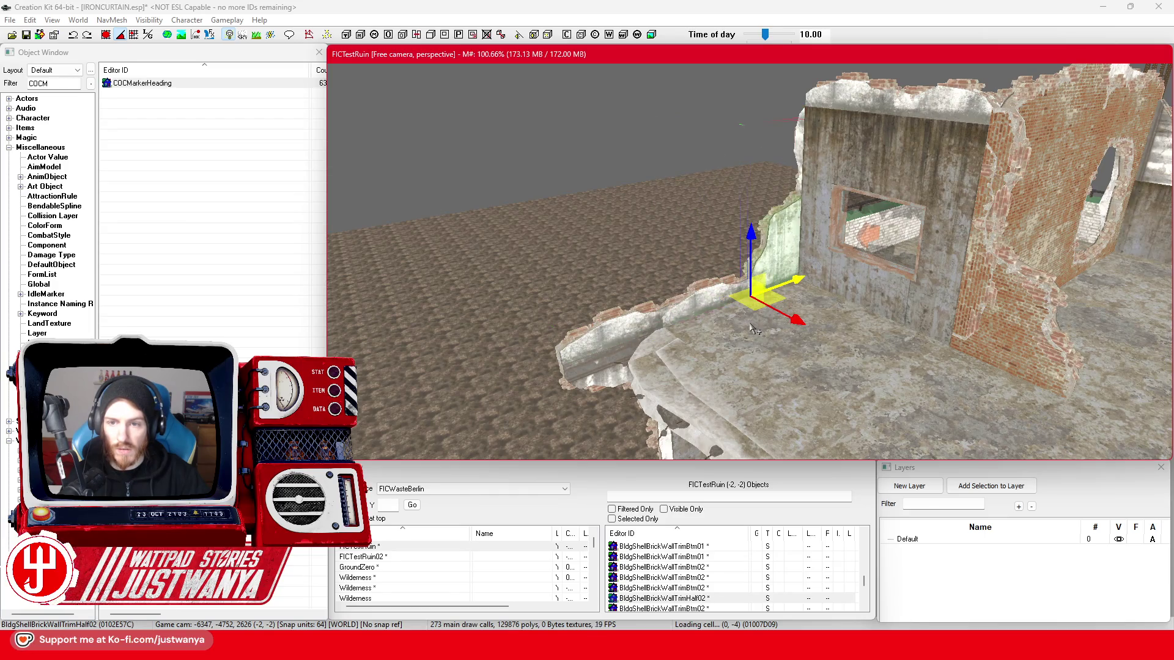
{"action": "mouse_move", "coordinate": [751, 326]}
{"action": "left_mouse_down"}
{"action": "mouse_move", "coordinate": [736, 325]}
{"action": "mouse_move", "coordinate": [832, 335]}
{"action": "mouse_move", "coordinate": [740, 373]}
{"action": "mouse_move", "coordinate": [835, 294]}
{"action": "left_mouse_up"}
{"action": "left_click", "coordinate": [760, 296]}
{"action": "left_click_drag", "start_coordinate": [760, 296], "coordinate": [711, 199]}
{"action": "left_click_drag", "start_coordinate": [773, 243], "coordinate": [722, 279]}
{"action": "left_click", "coordinate": [722, 280]}
{"action": "scroll", "coordinate": [724, 281], "scroll_direction": "up", "scroll_amount": 2}
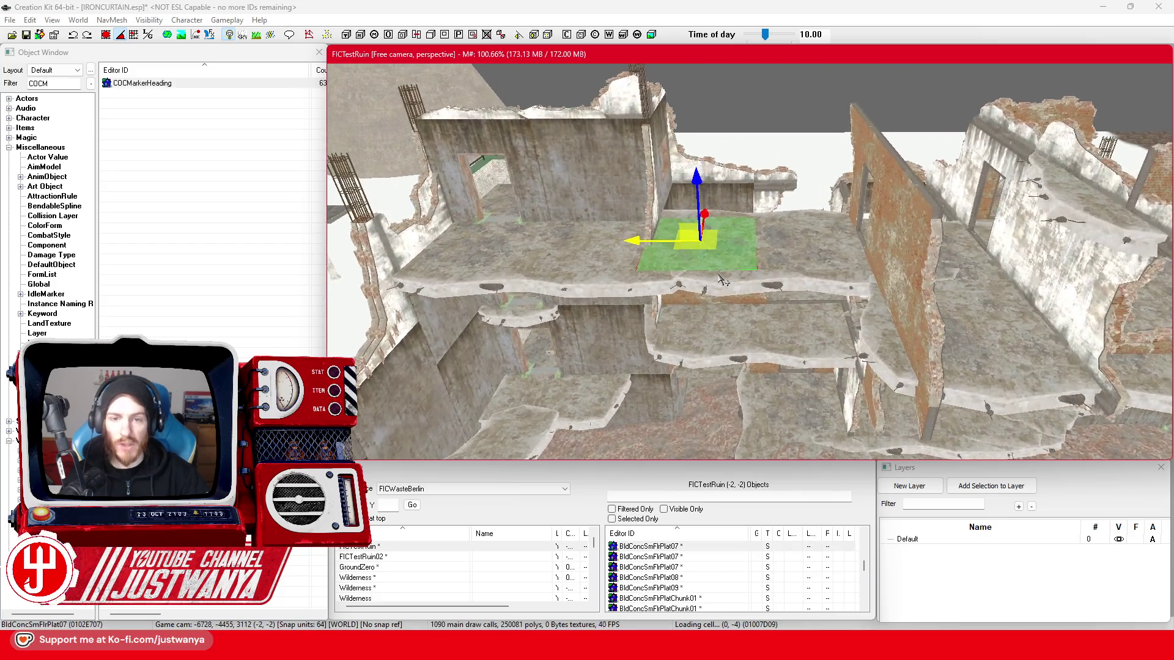
{"action": "left_click_drag", "start_coordinate": [555, 247], "coordinate": [556, 240]}
{"action": "scroll", "coordinate": [553, 234], "scroll_direction": "up", "scroll_amount": 3}
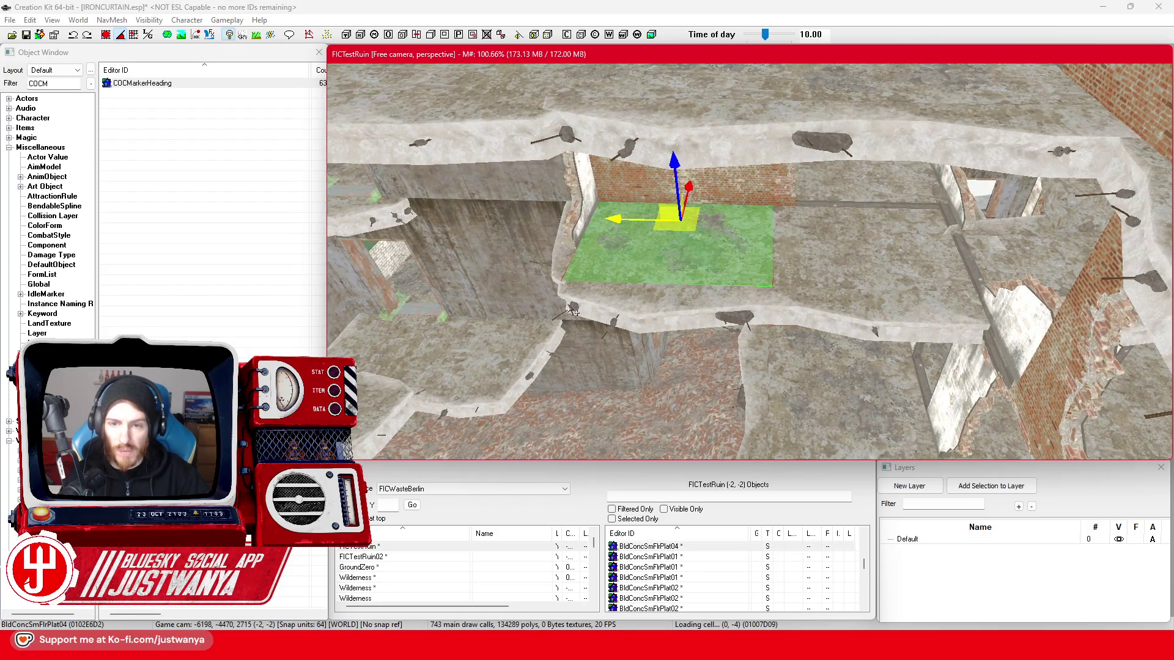
{"action": "left_click", "coordinate": [868, 247]}
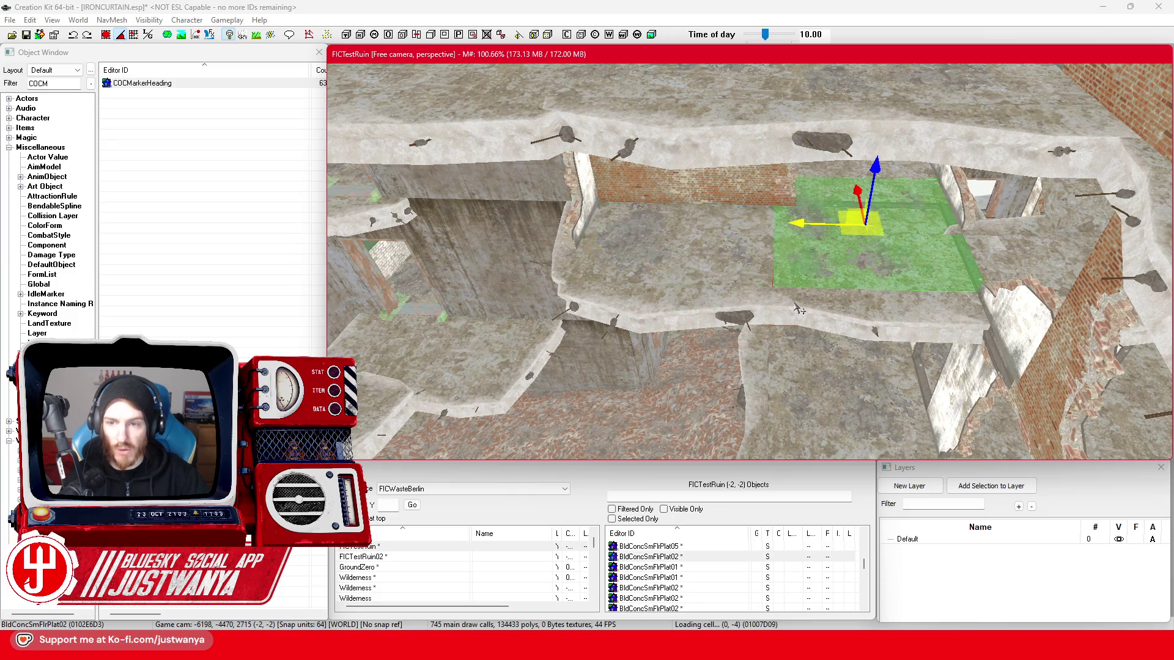
{"action": "left_click_drag", "start_coordinate": [839, 304], "coordinate": [728, 300]}
{"action": "left_click", "coordinate": [837, 217]}
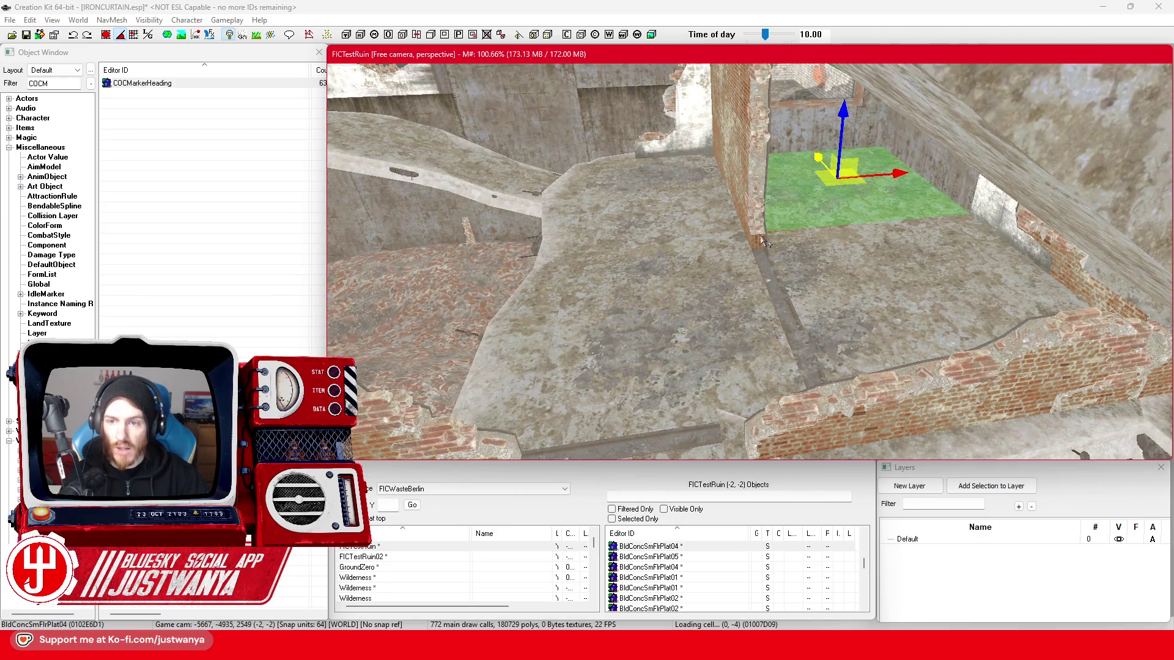
{"action": "left_click", "coordinate": [764, 243]}
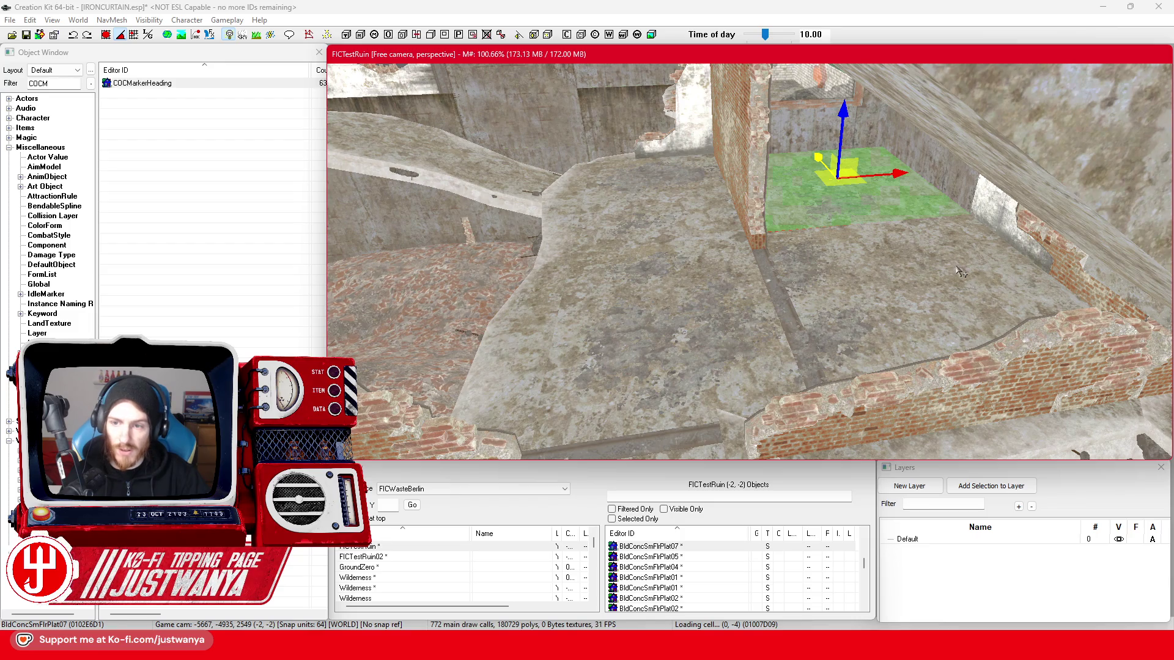
{"action": "left_click_drag", "start_coordinate": [781, 302], "coordinate": [837, 298]}
{"action": "left_click", "coordinate": [589, 283]}
{"action": "mouse_move", "coordinate": [589, 283]}
{"action": "left_mouse_down"}
{"action": "mouse_move", "coordinate": [804, 299]}
{"action": "mouse_move", "coordinate": [722, 282]}
{"action": "left_mouse_up"}
{"action": "left_click", "coordinate": [720, 281]}
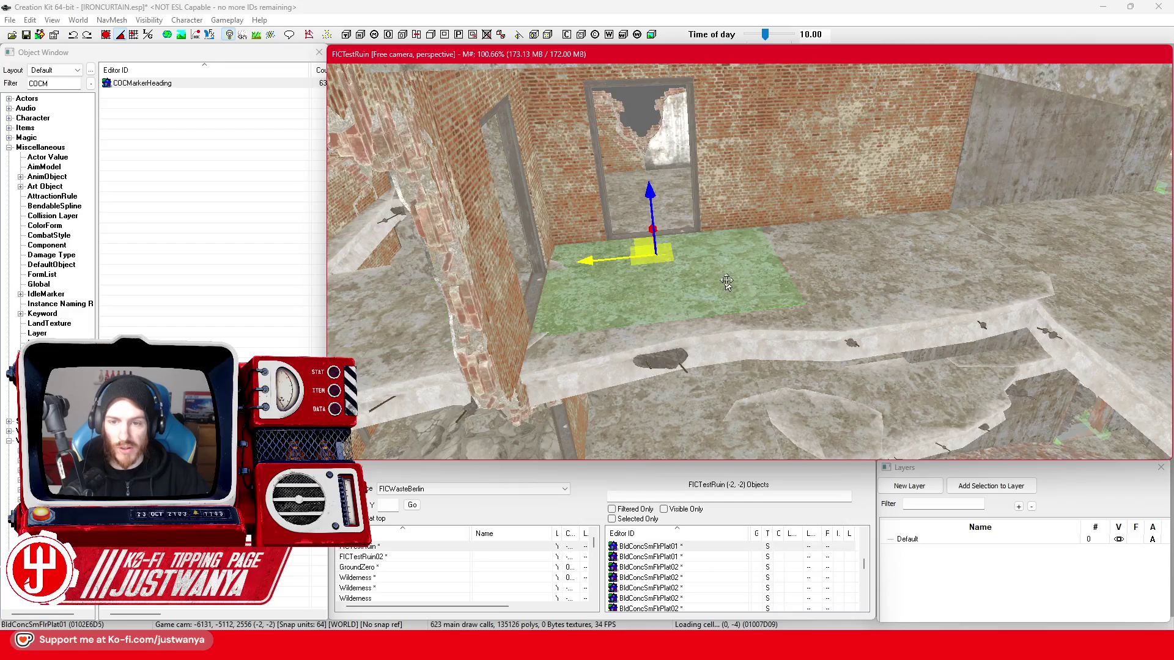
{"action": "left_click", "coordinate": [842, 277]}
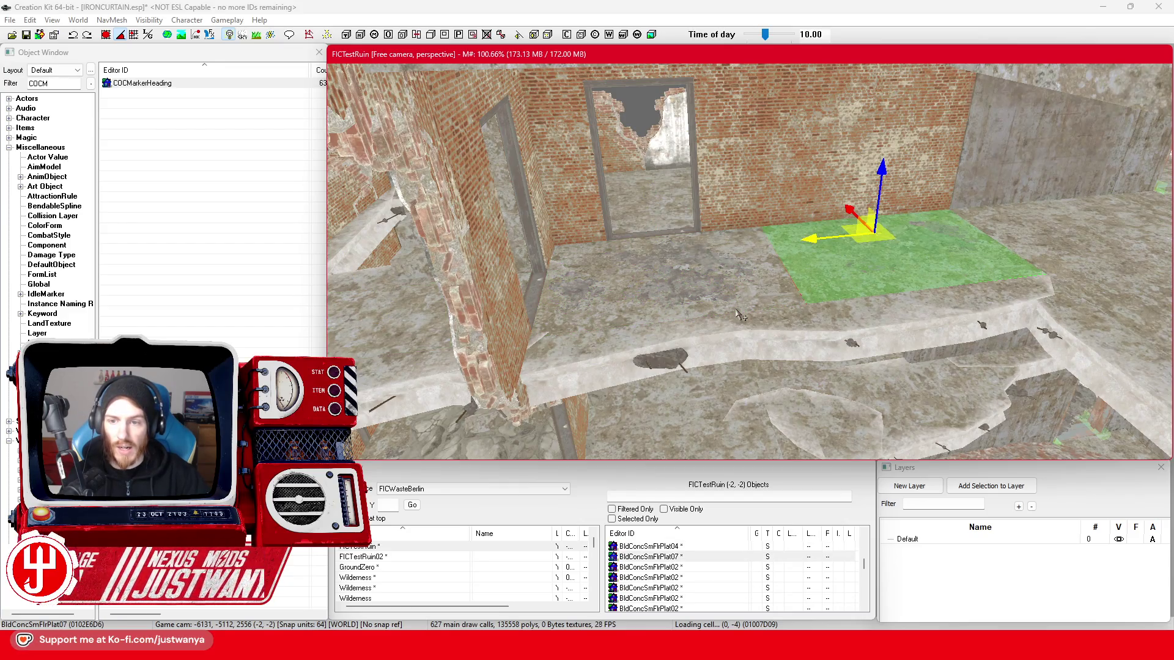
{"action": "left_click", "coordinate": [674, 210]}
{"action": "mouse_move", "coordinate": [674, 211]}
{"action": "left_mouse_down"}
{"action": "mouse_move", "coordinate": [864, 236]}
{"action": "mouse_move", "coordinate": [879, 262]}
{"action": "mouse_move", "coordinate": [847, 266]}
{"action": "mouse_move", "coordinate": [843, 247]}
{"action": "left_mouse_up"}
{"action": "left_click", "coordinate": [844, 247]}
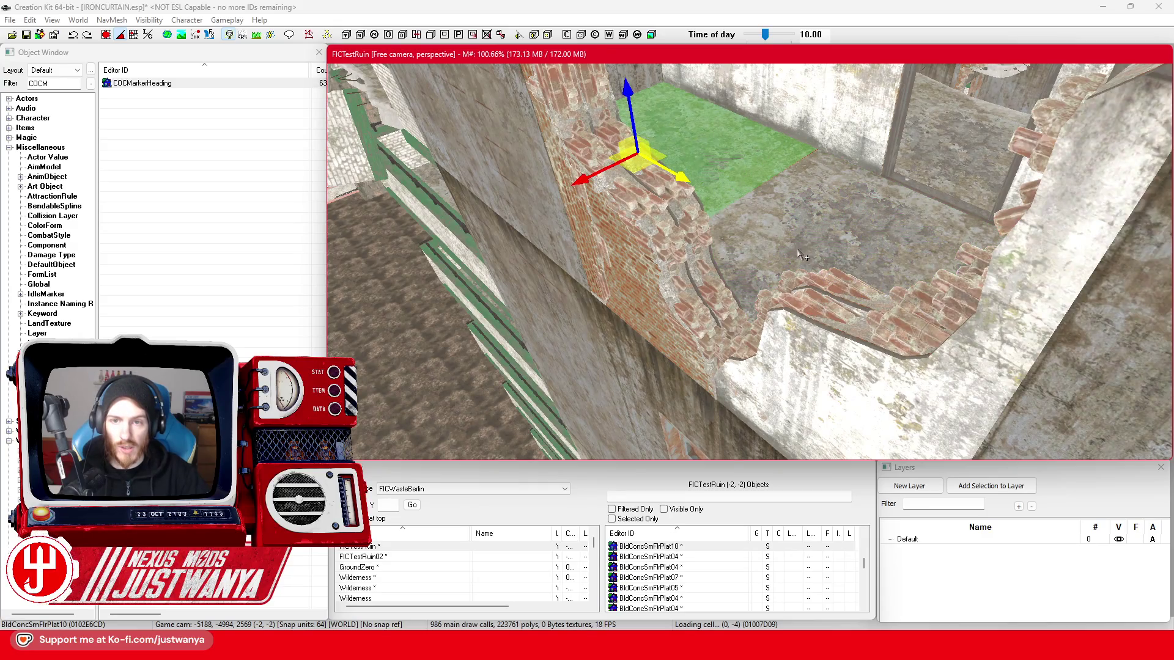
{"action": "left_click_drag", "start_coordinate": [798, 252], "coordinate": [905, 263]}
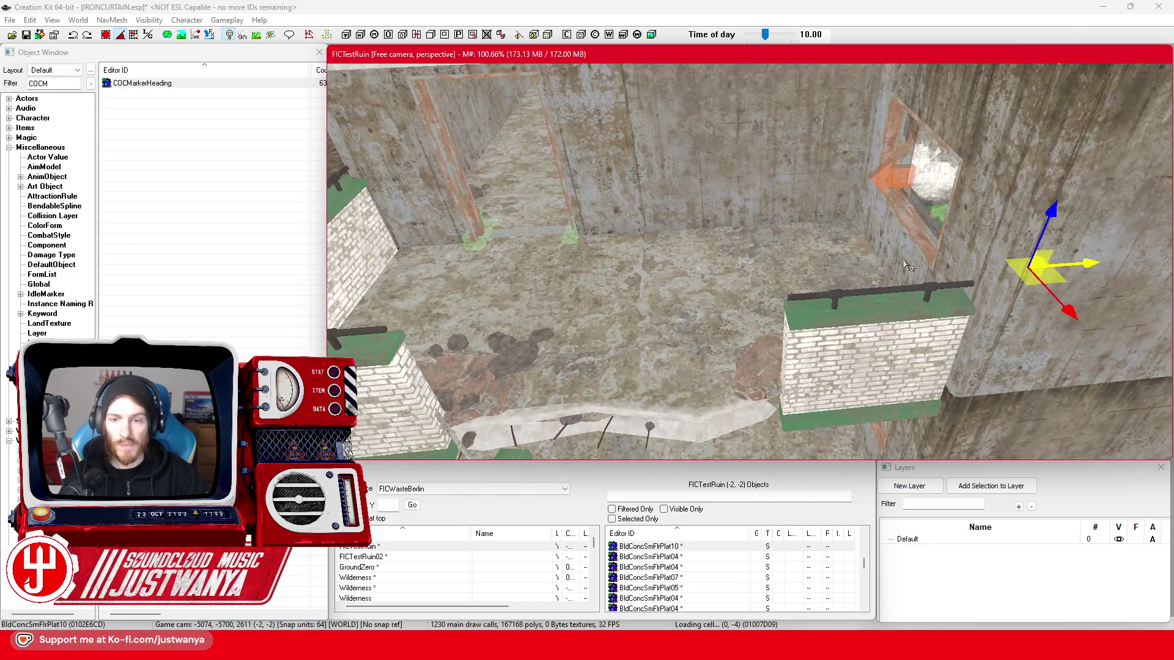
{"action": "left_click", "coordinate": [613, 280]}
{"action": "left_click_drag", "start_coordinate": [613, 280], "coordinate": [632, 279]}
{"action": "left_click", "coordinate": [632, 279]}
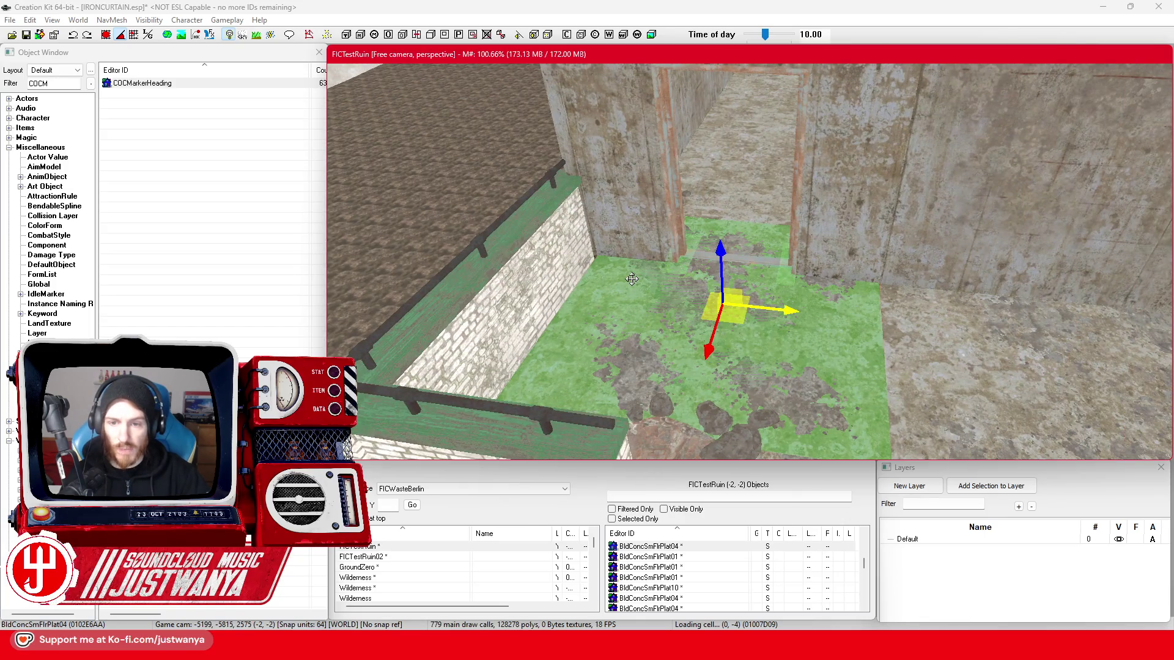
{"action": "left_click_drag", "start_coordinate": [758, 196], "coordinate": [685, 233]}
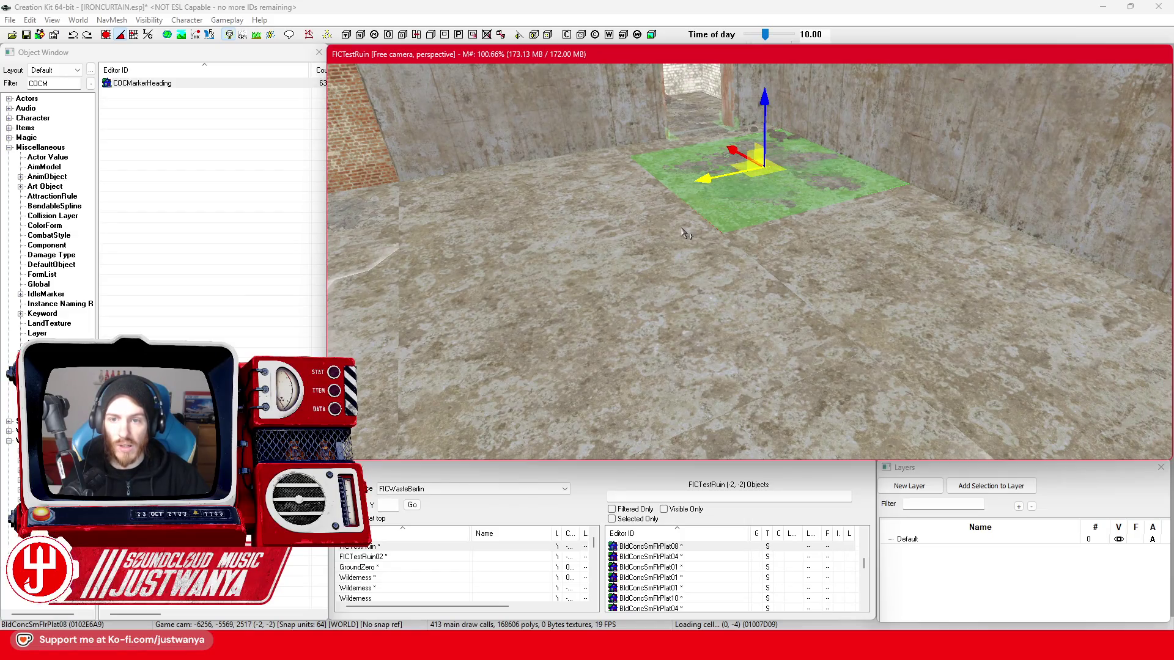
{"action": "left_click", "coordinate": [588, 254]}
{"action": "key", "text": "c"}
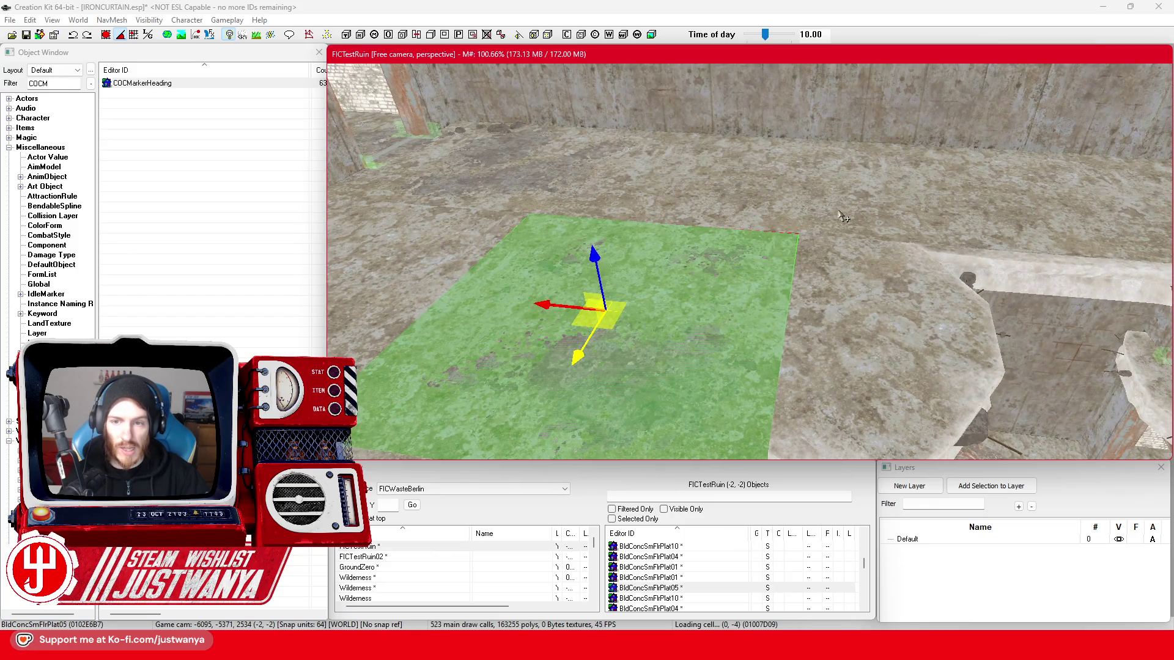
{"action": "left_click", "coordinate": [833, 214]}
{"action": "scroll", "coordinate": [715, 282], "scroll_direction": "up", "scroll_amount": 3}
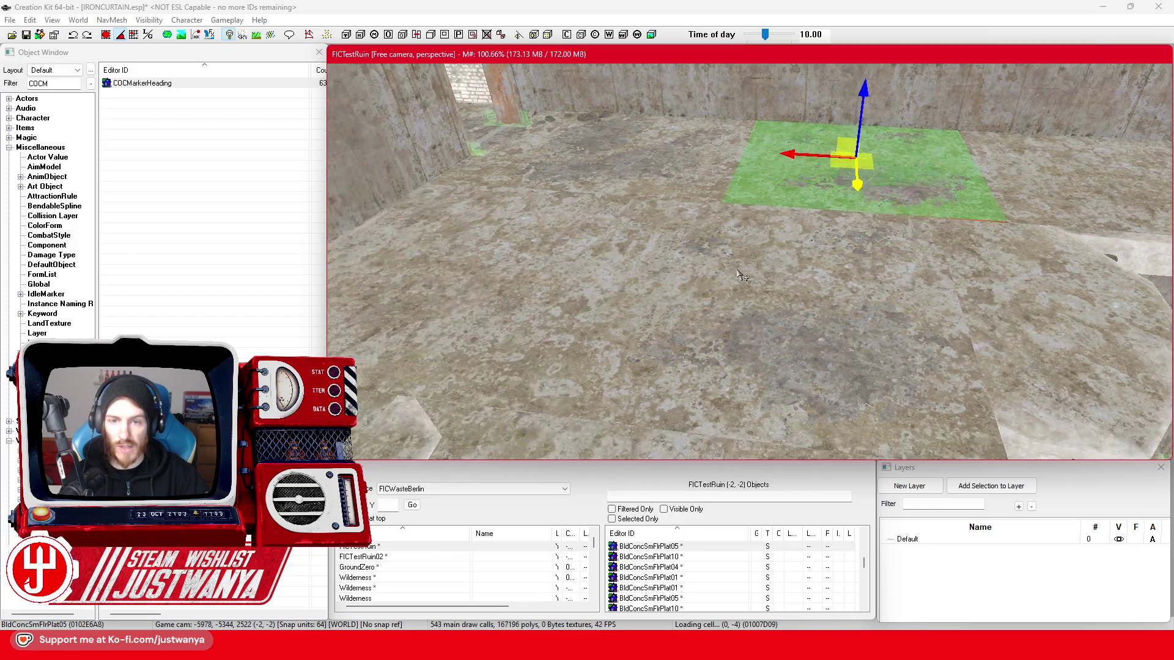
{"action": "scroll", "coordinate": [728, 277], "scroll_direction": "up", "scroll_amount": 3}
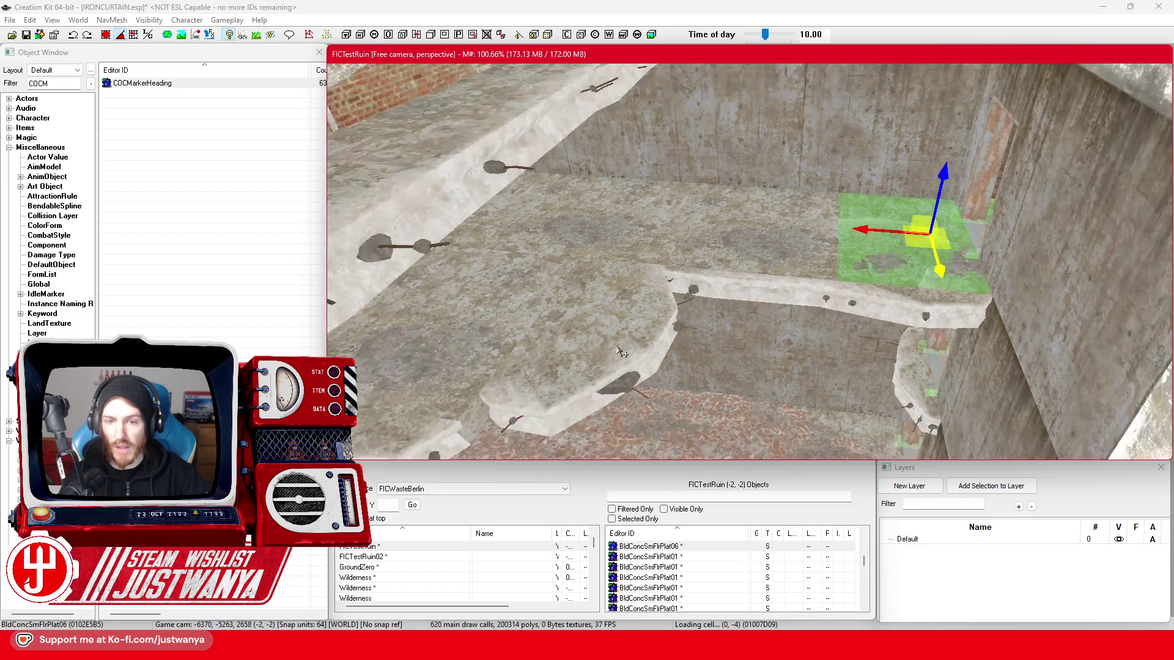
{"action": "scroll", "coordinate": [655, 336], "scroll_direction": "up", "scroll_amount": 5}
{"action": "left_click", "coordinate": [770, 243]}
{"action": "scroll", "coordinate": [770, 243], "scroll_direction": "down", "scroll_amount": 5}
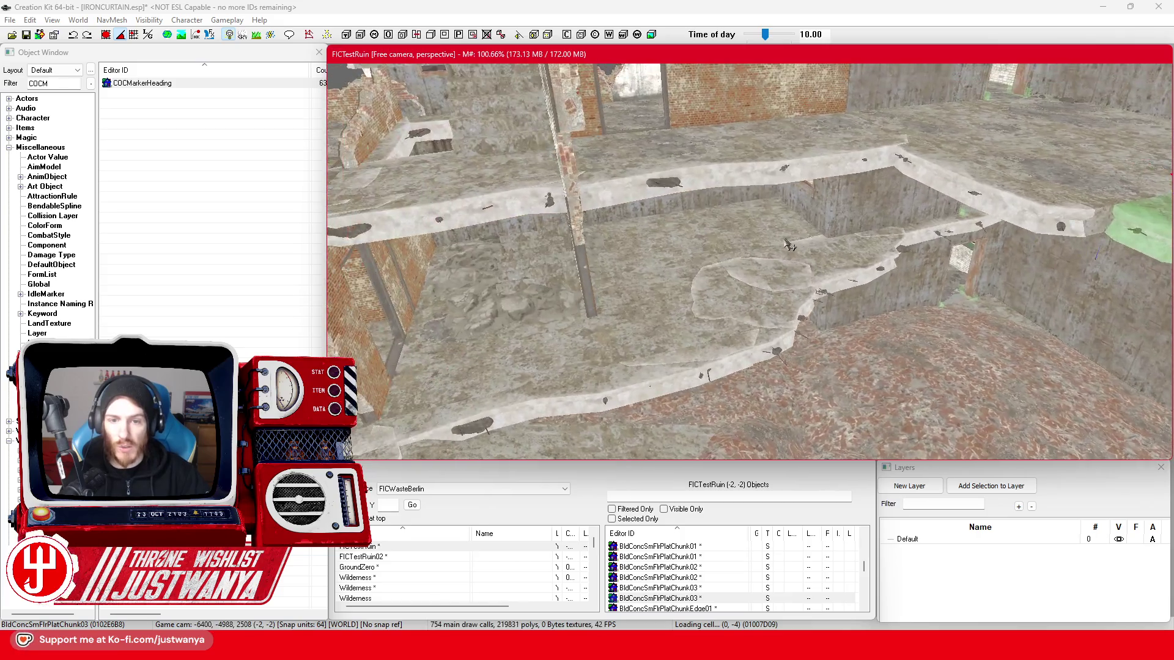
{"action": "scroll", "coordinate": [789, 244], "scroll_direction": "up", "scroll_amount": 3}
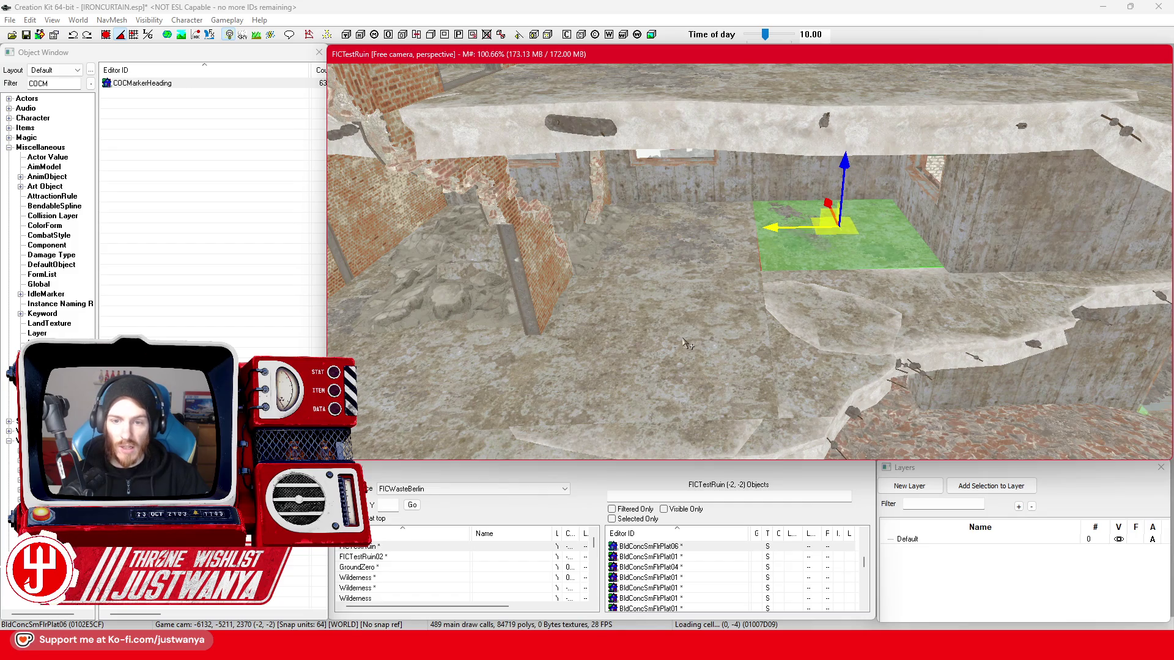
{"action": "left_click", "coordinate": [686, 342]}
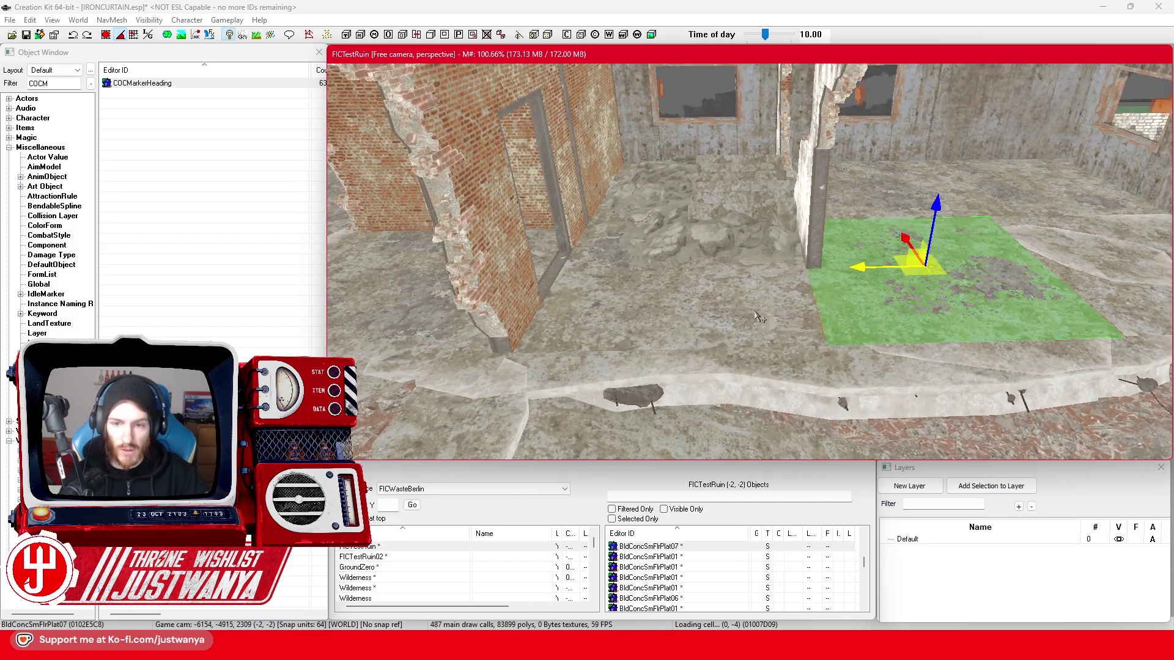
{"action": "left_click", "coordinate": [819, 316]}
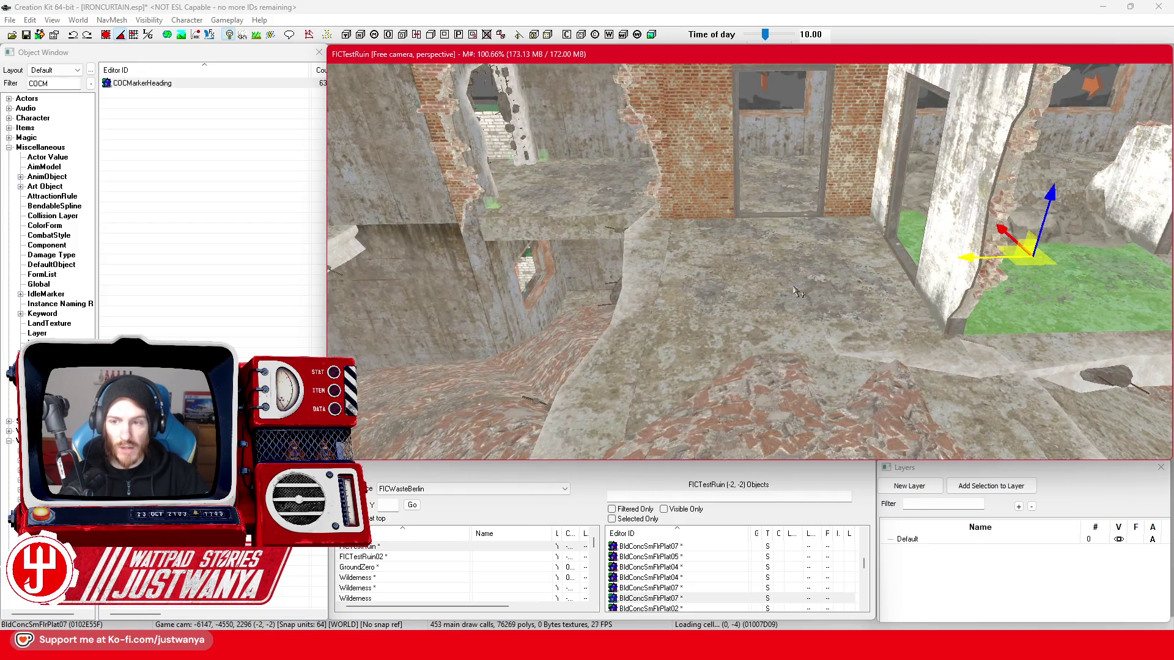
{"action": "key", "text": "w"}
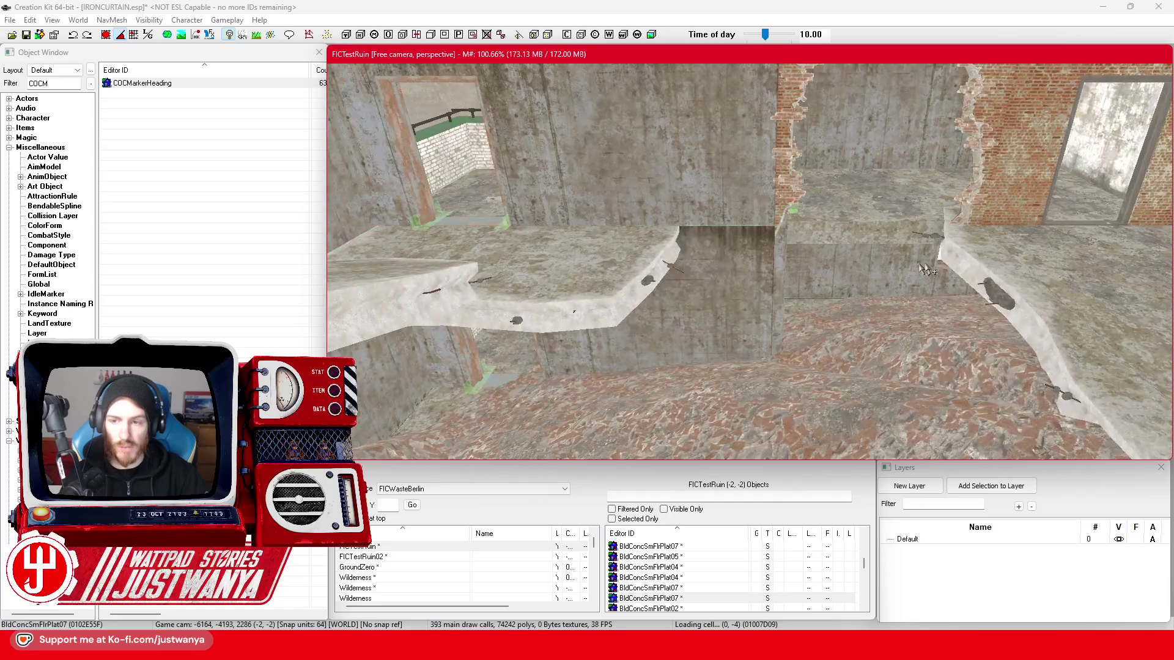
{"action": "left_click", "coordinate": [985, 287]}
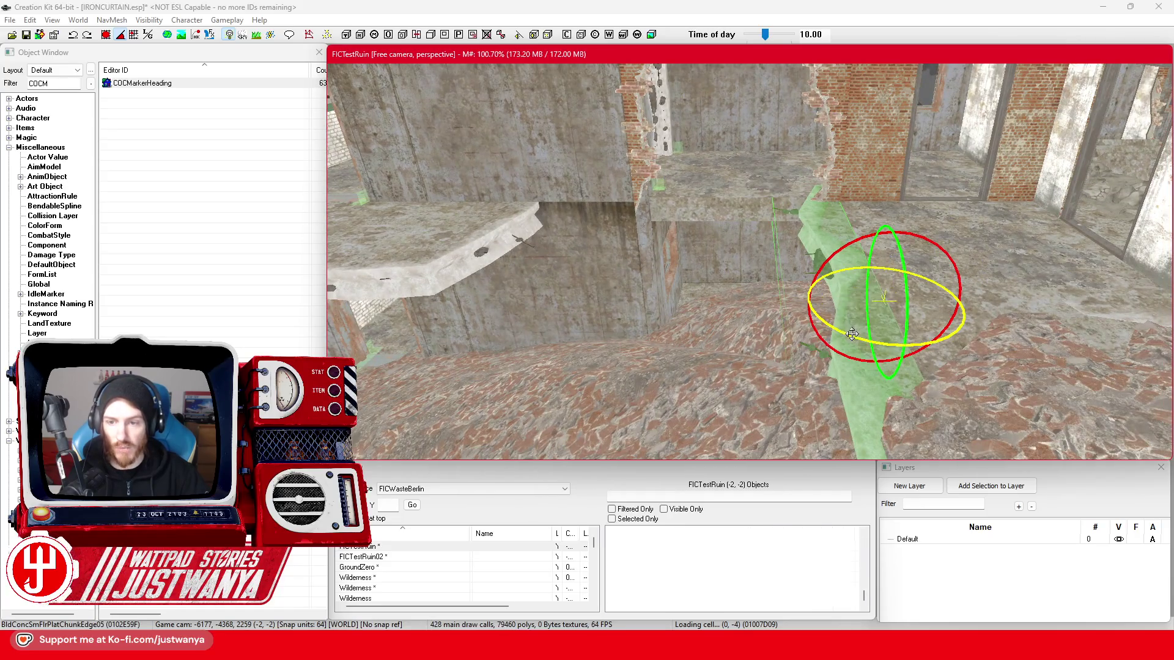
{"action": "left_click_drag", "start_coordinate": [852, 334], "coordinate": [892, 343]}
{"action": "key", "text": "shift"}
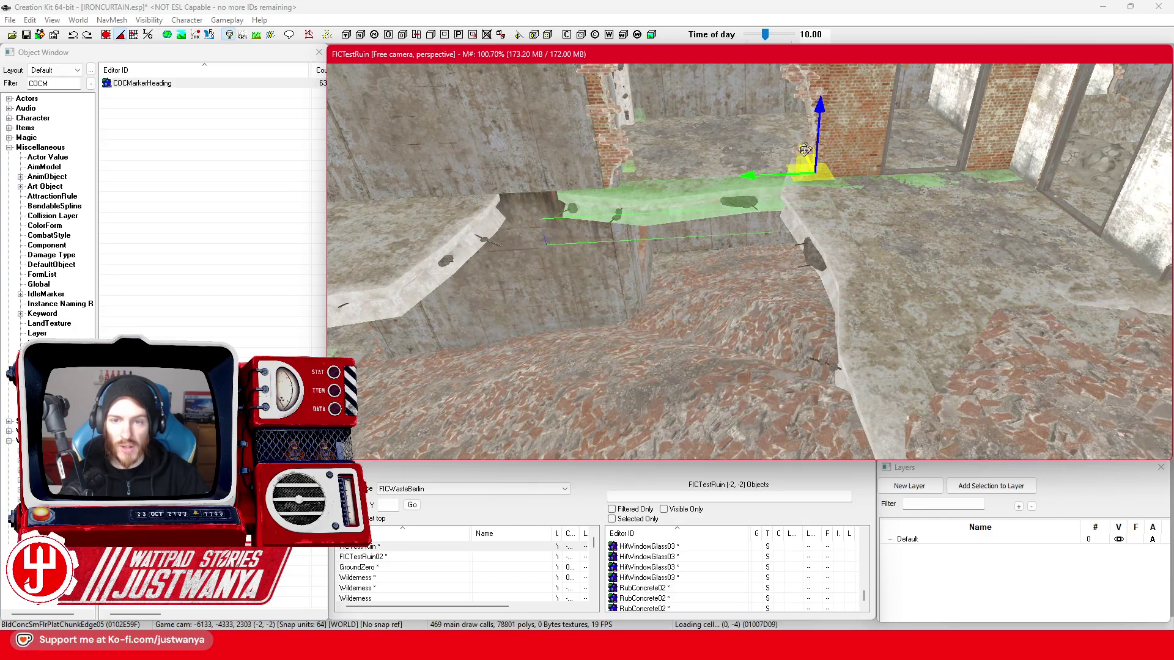
{"action": "scroll", "coordinate": [815, 153], "scroll_direction": "up", "scroll_amount": 5}
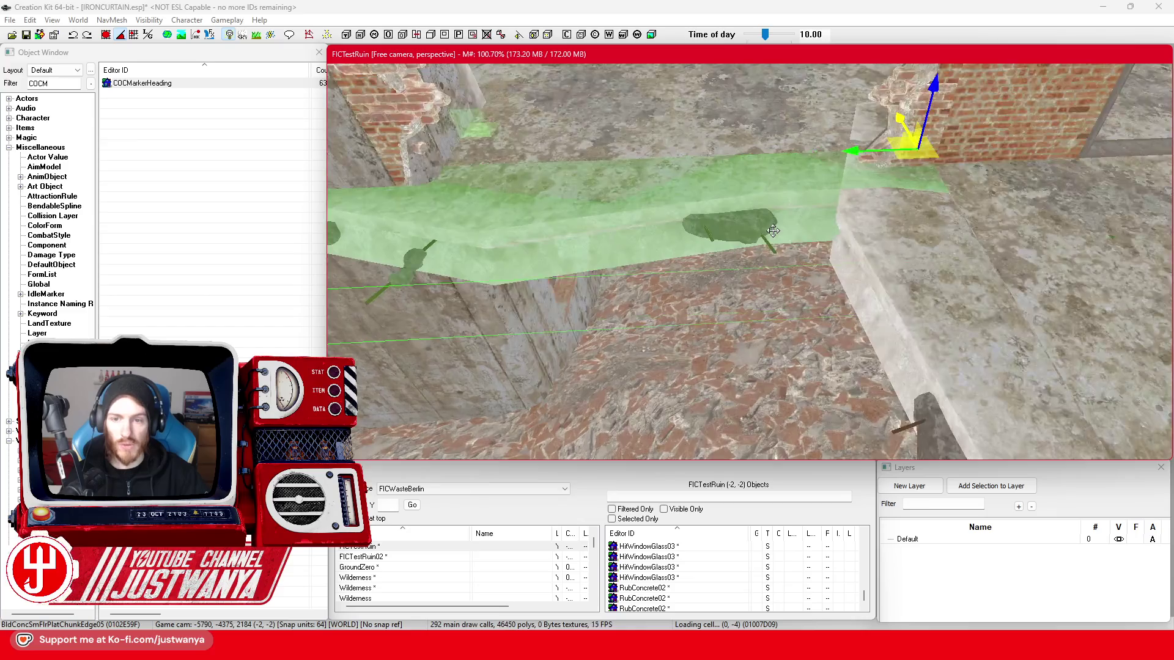
{"action": "key", "text": "shift"}
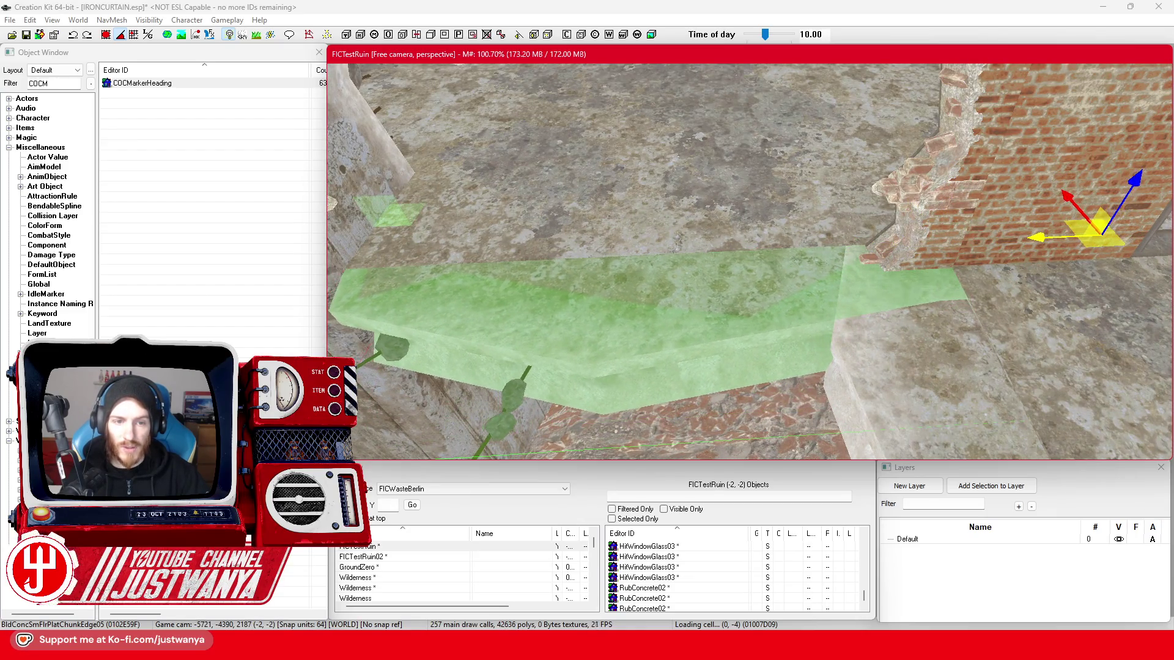
{"action": "key", "text": "shift"}
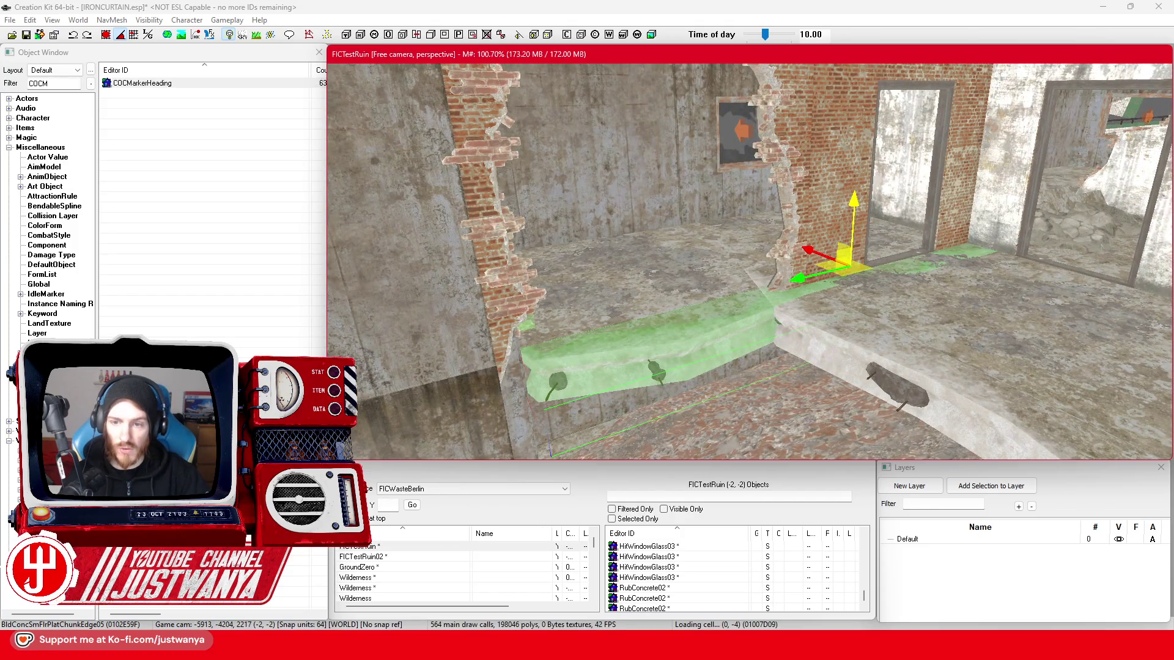
{"action": "key", "text": "shift"}
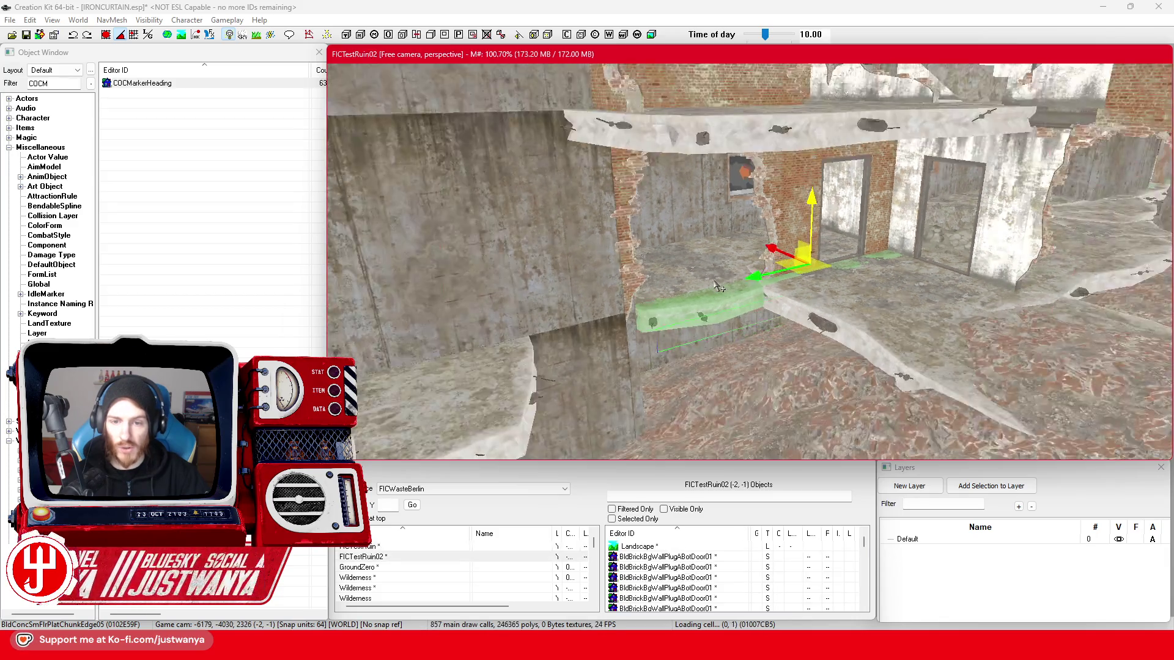
{"action": "key", "text": "shift"}
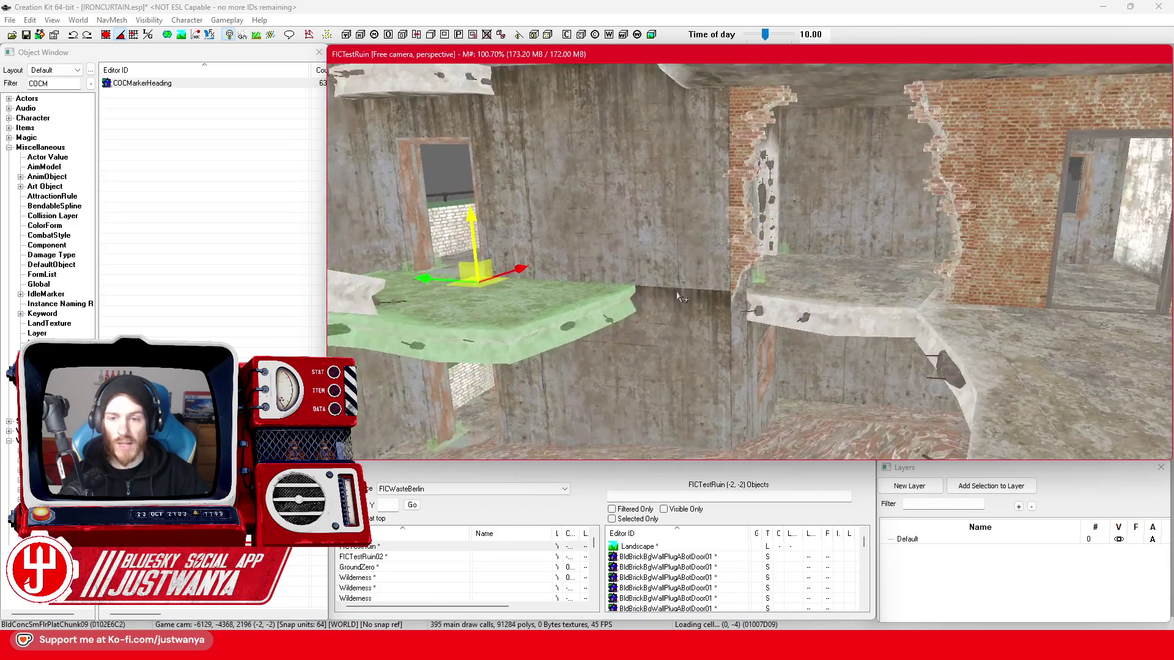
{"action": "key", "text": "shift"}
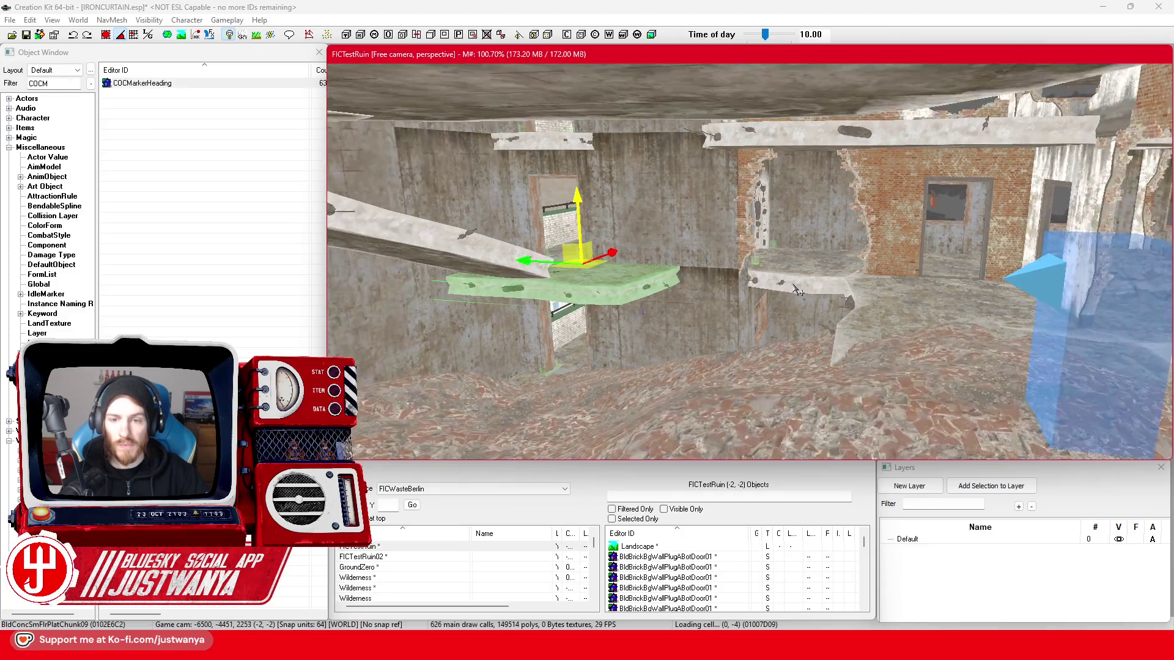
{"action": "key", "text": "shift"}
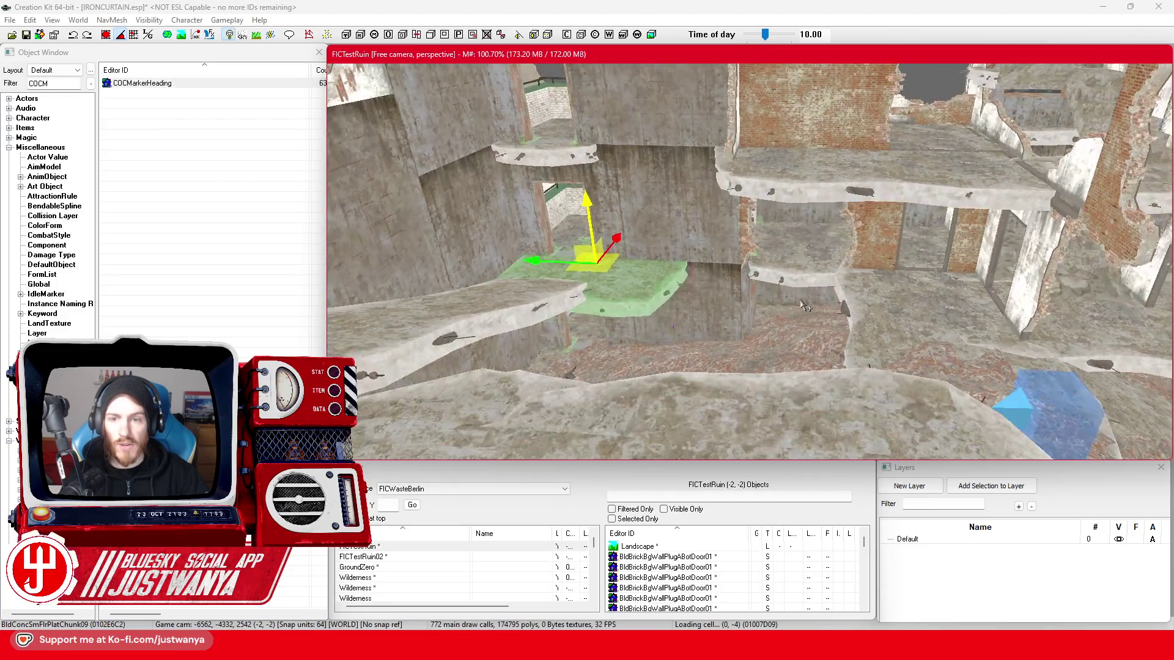
{"action": "key", "text": "shift"}
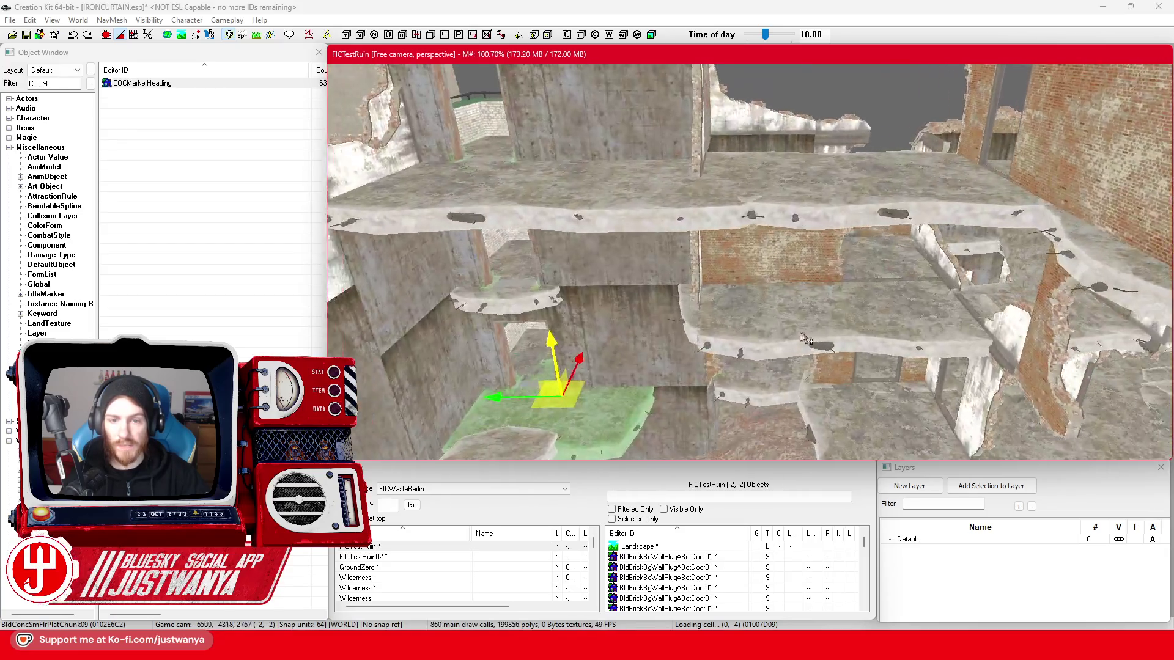
{"action": "key", "text": "shift"}
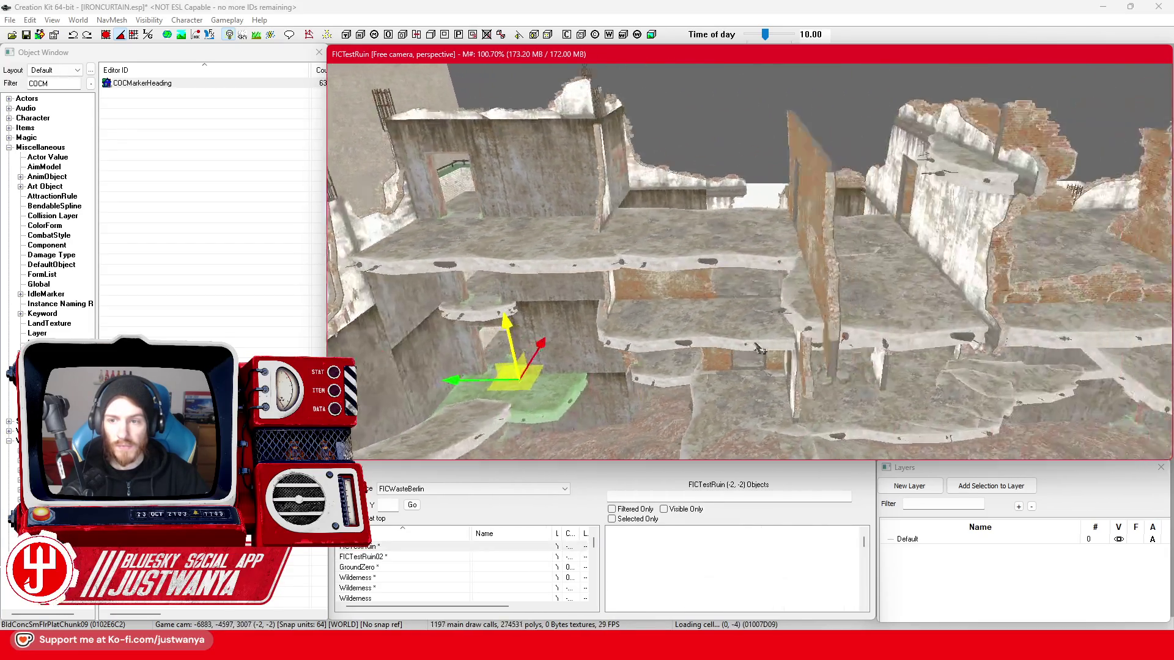
{"action": "key", "text": "shift"}
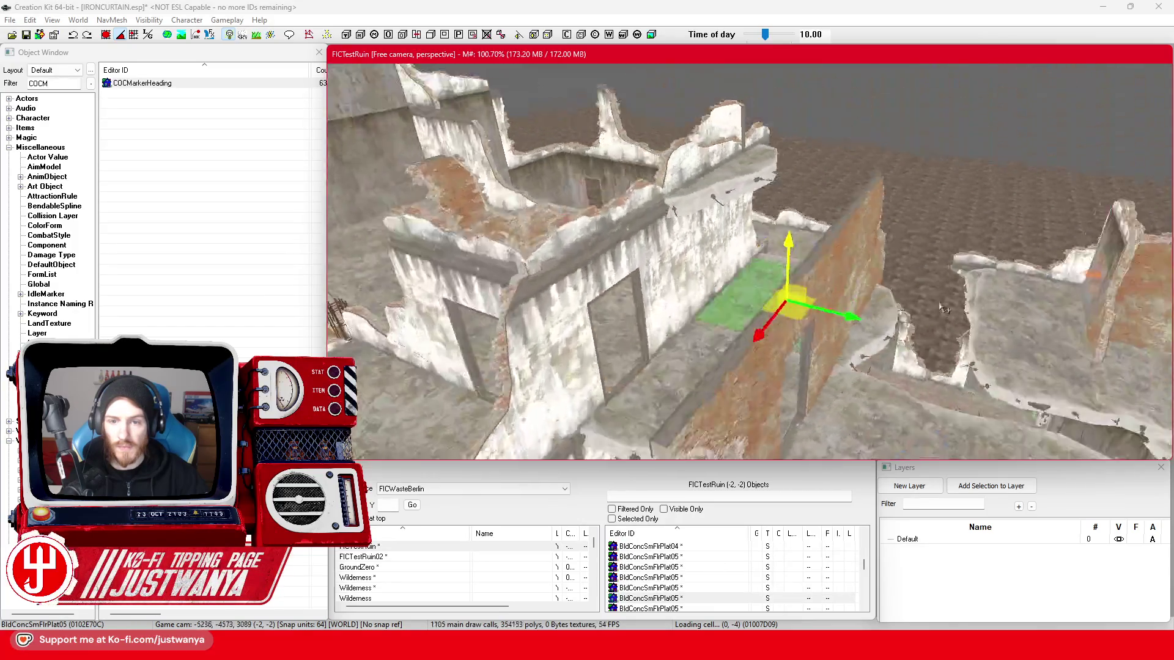
{"action": "key", "text": "shift"}
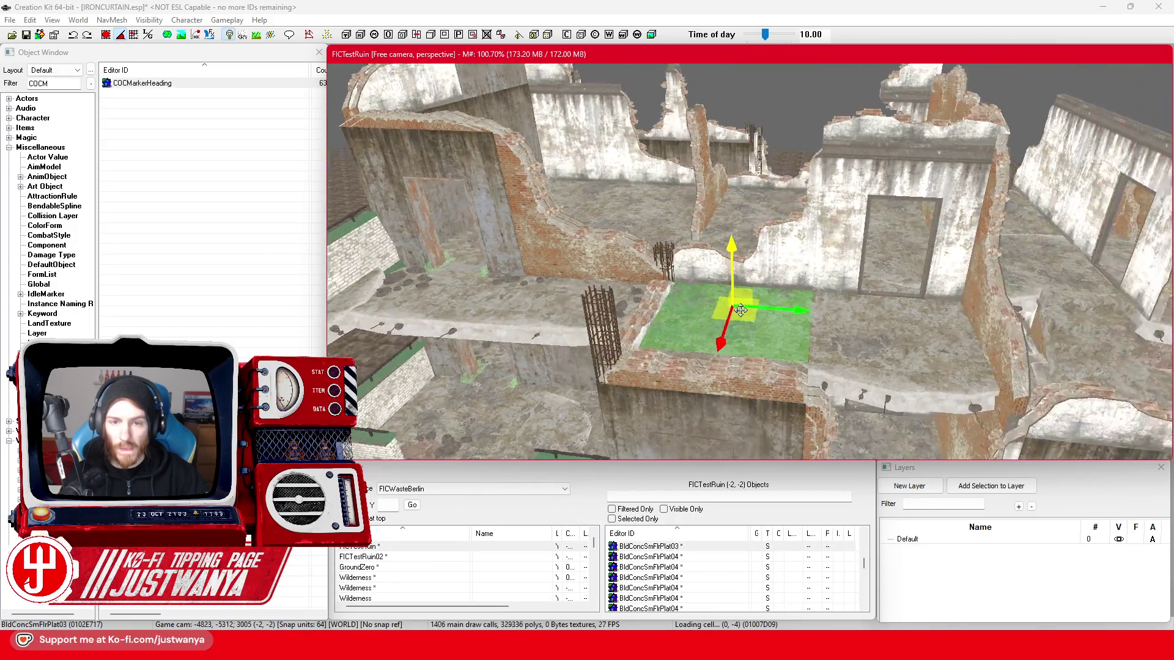
{"action": "key", "text": "shift"}
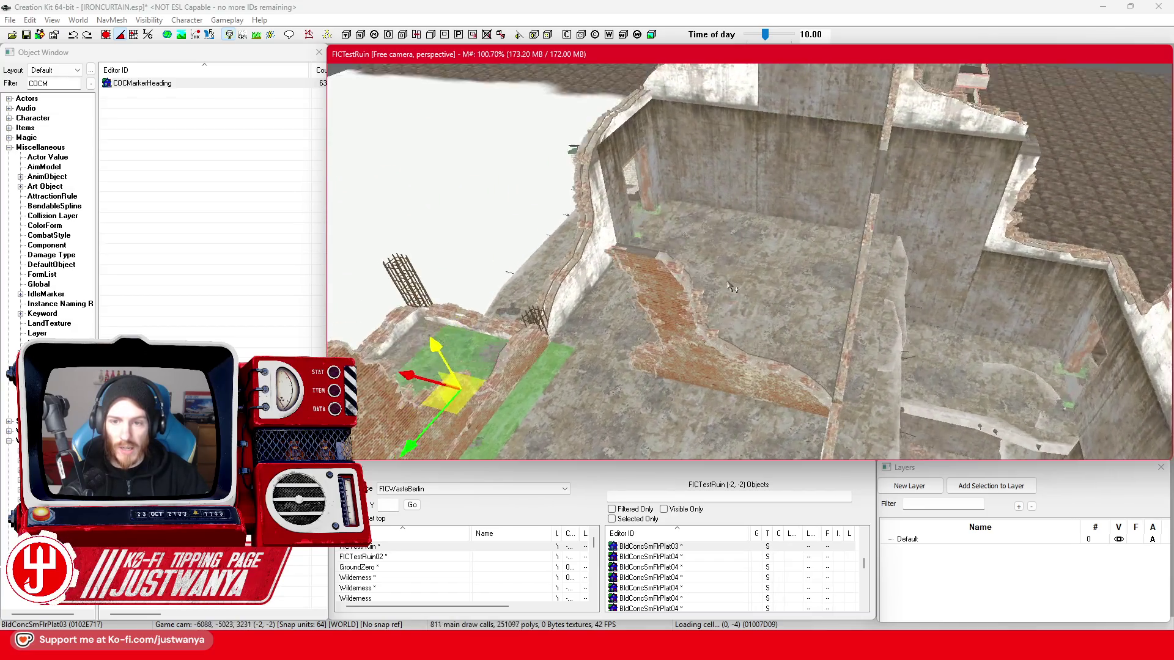
{"action": "key", "text": "shift"}
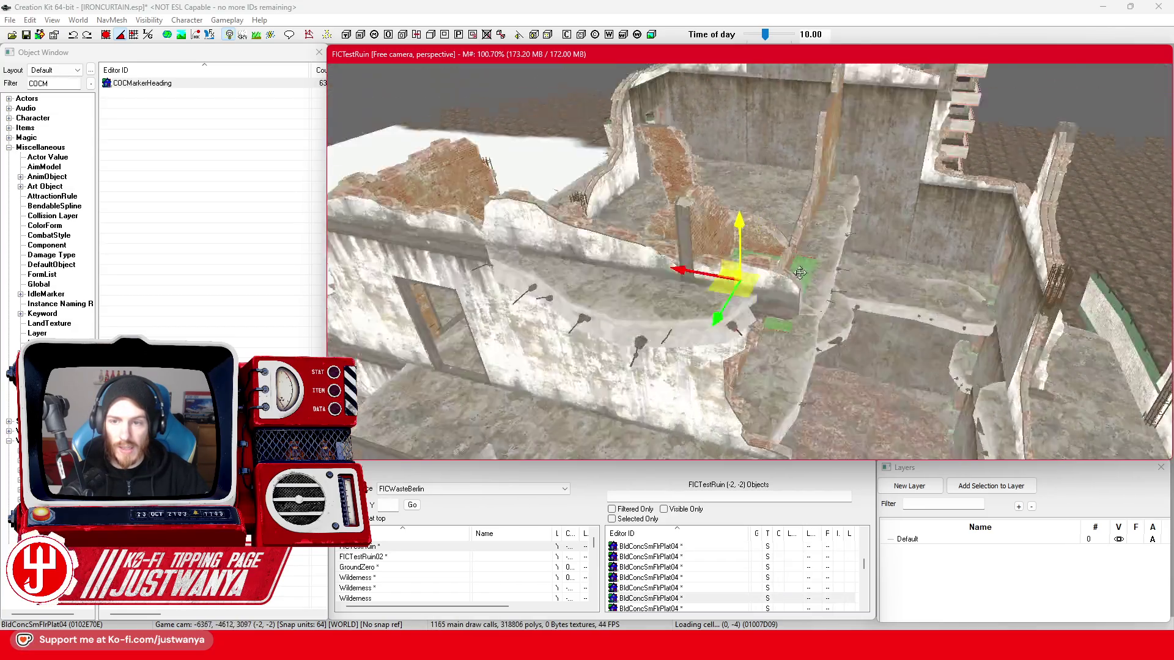
{"action": "key", "text": "shift"}
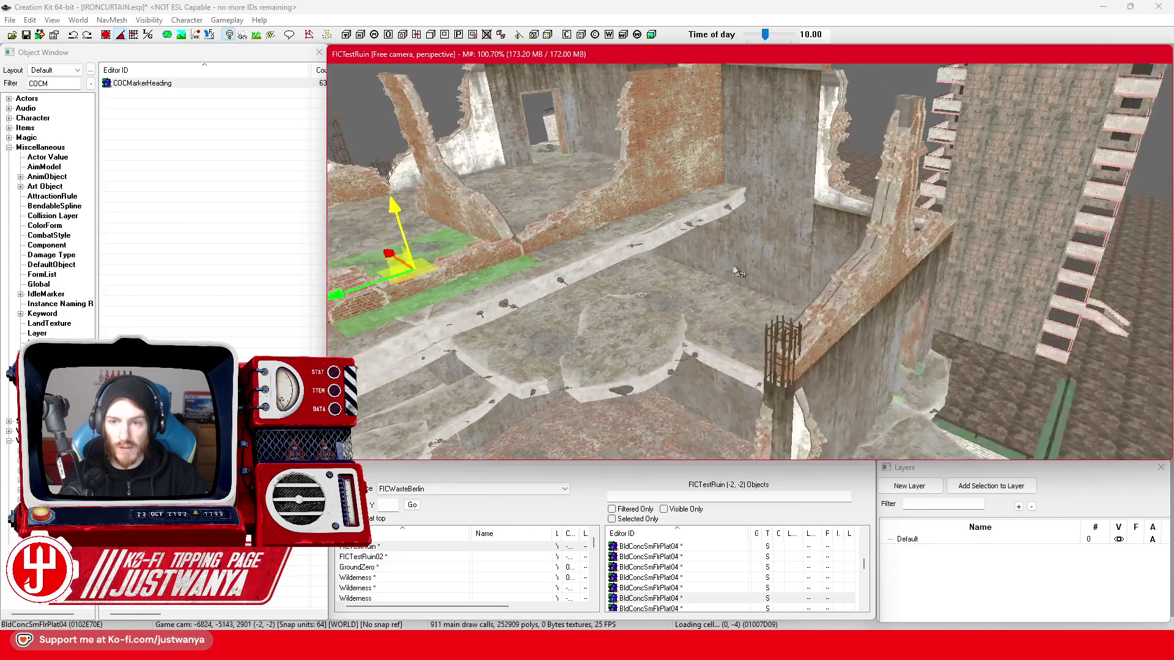
{"action": "key", "text": "shift"}
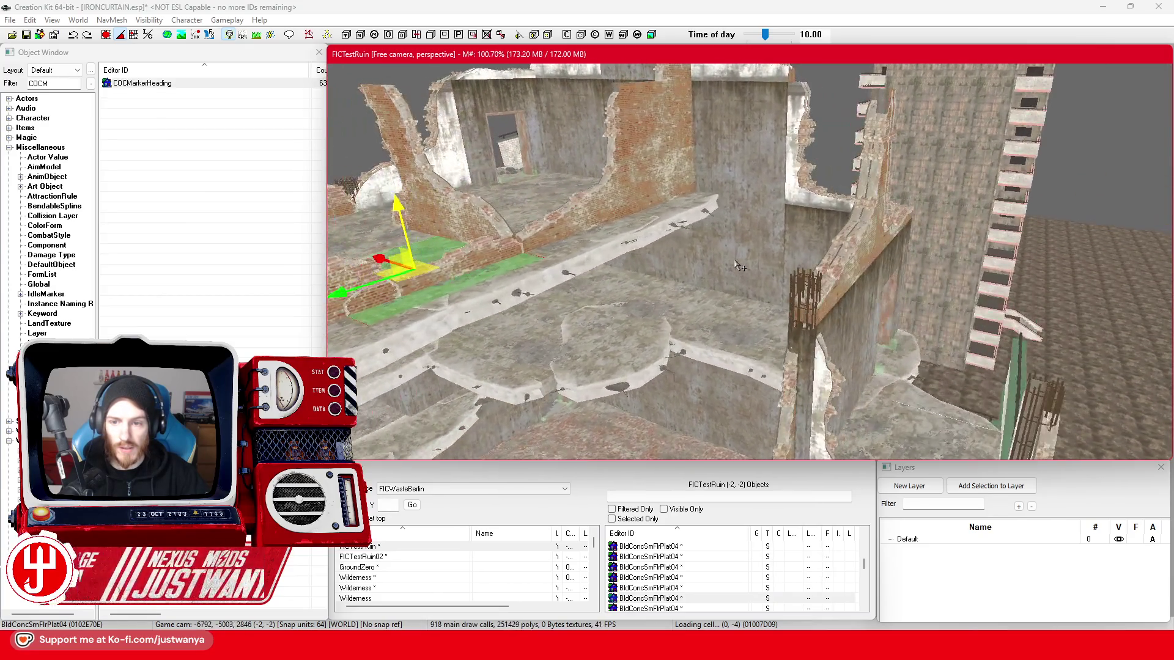
{"action": "key", "text": "shift"}
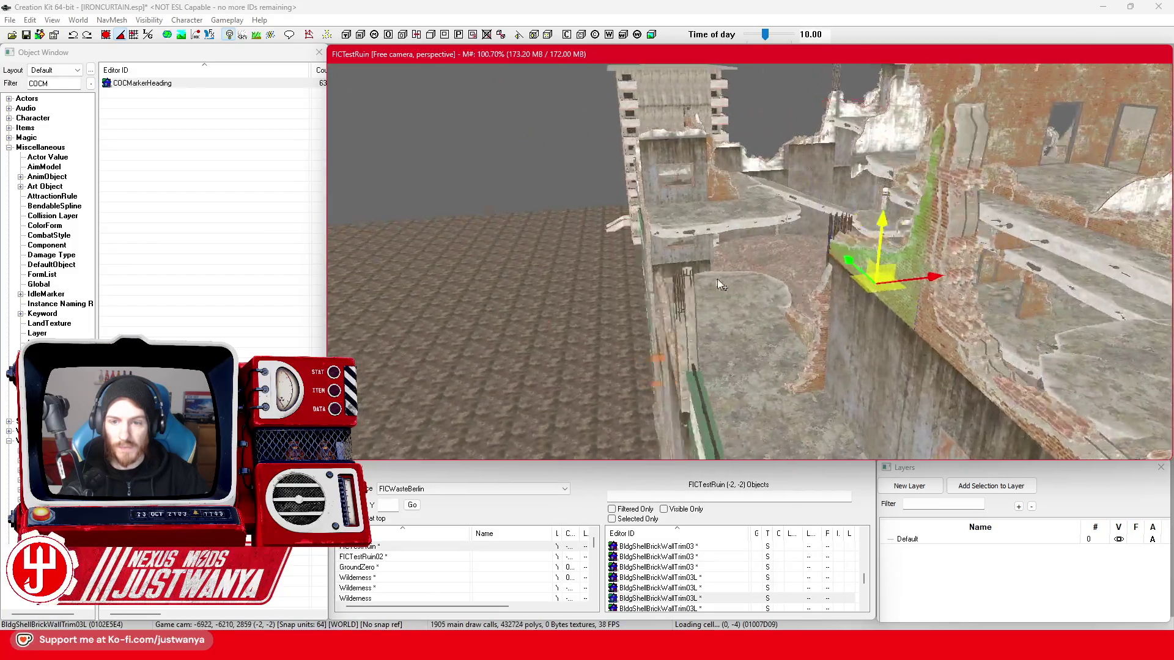
{"action": "key", "text": "shift"}
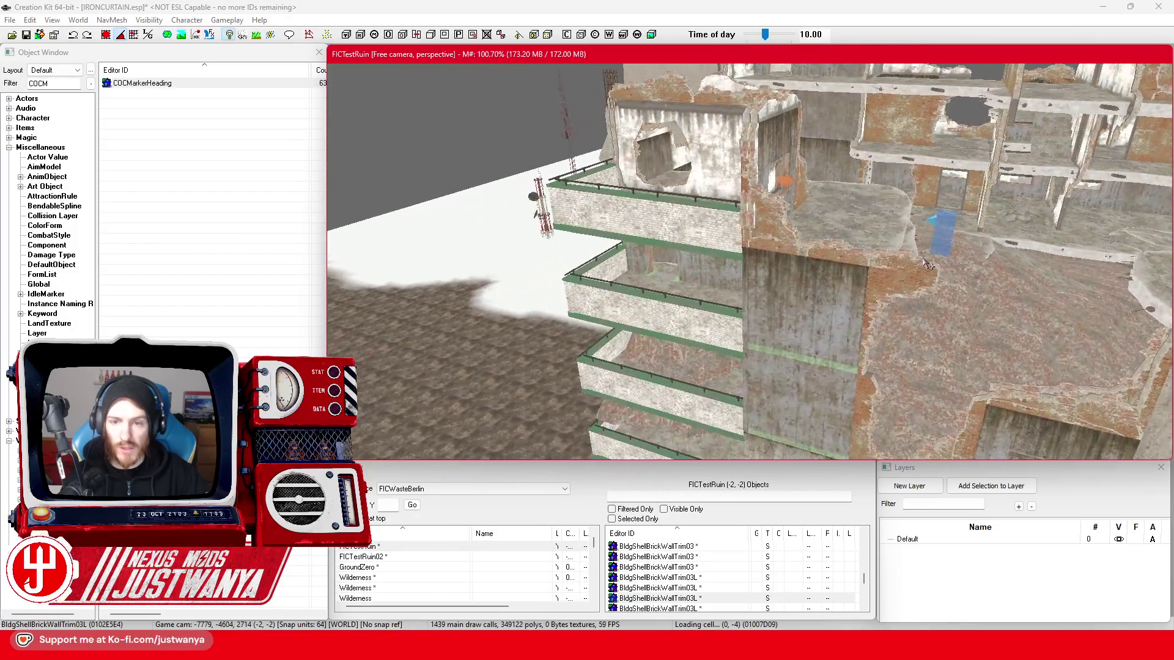
{"action": "scroll", "coordinate": [628, 320], "scroll_direction": "up", "scroll_amount": 5}
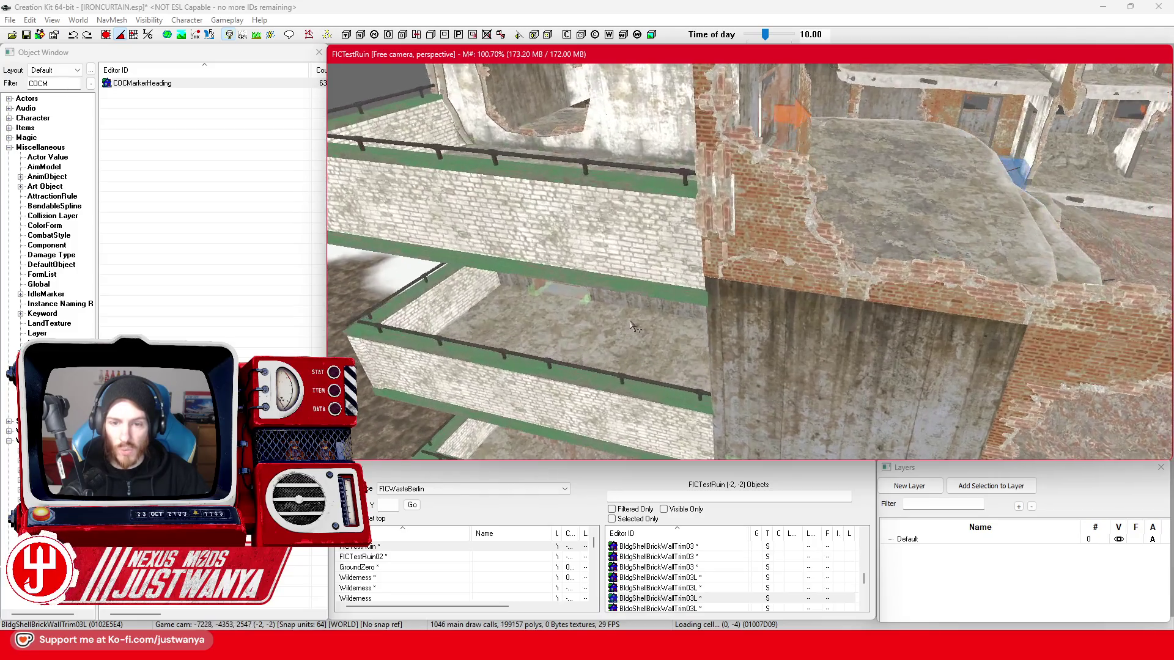
{"action": "key", "text": "shift"}
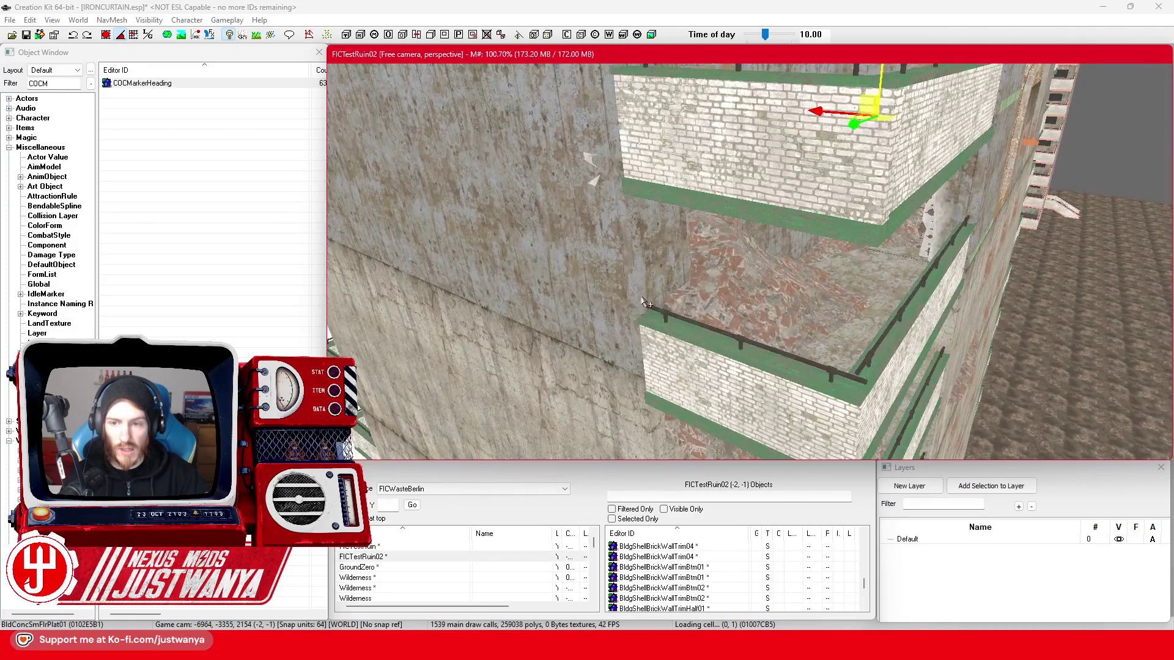
- Fly into the FICTestRuin interior and select the wall piece beside the window
{"action": "key", "text": "shift"}
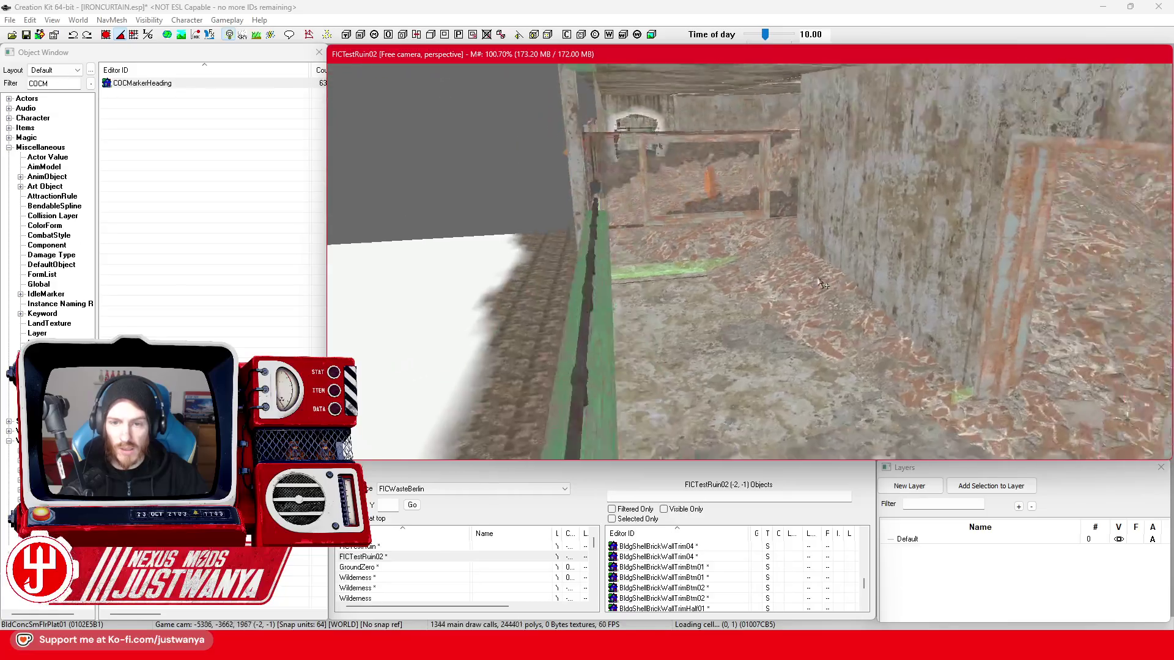
{"action": "key", "text": "shift"}
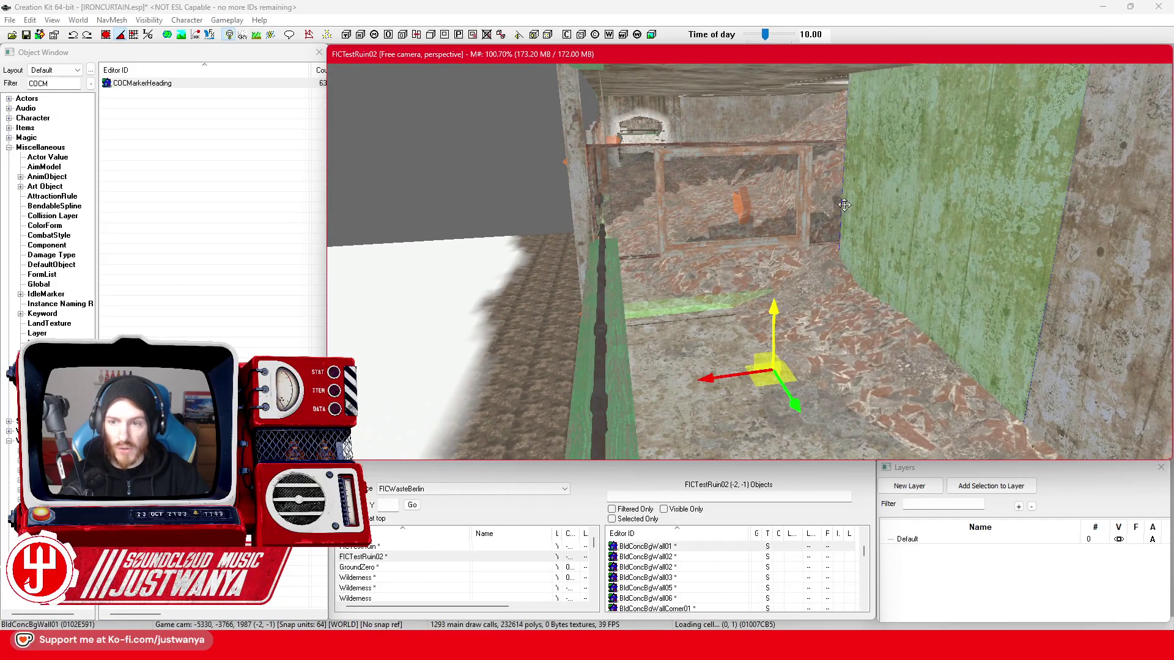
{"action": "key", "text": "shift"}
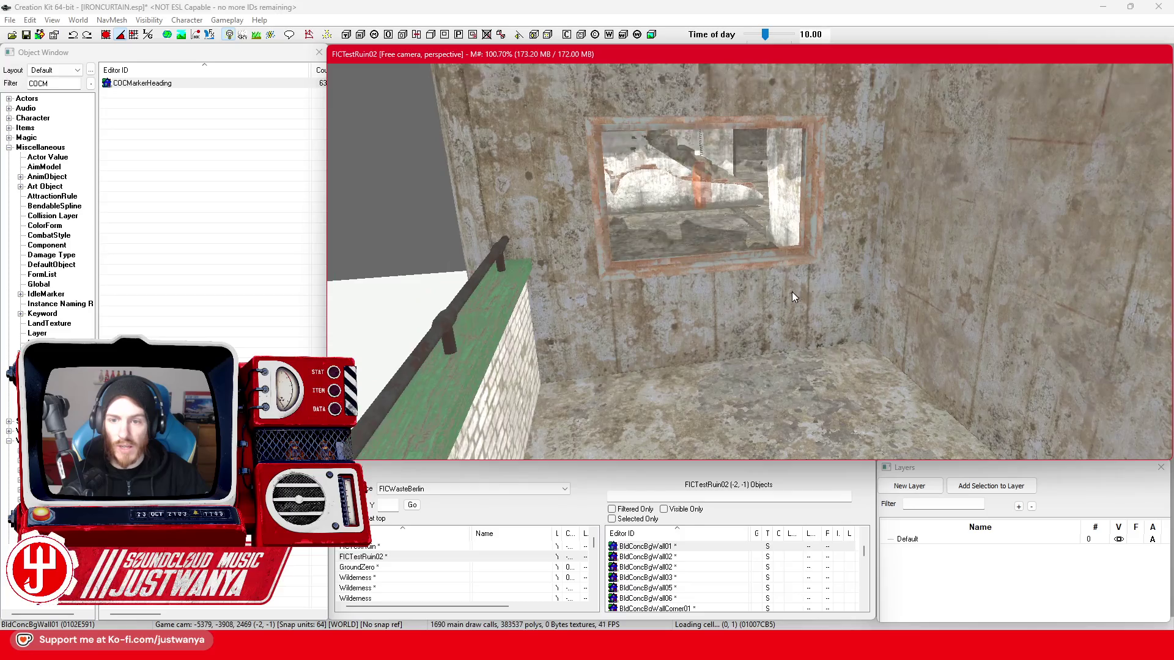
{"action": "left_click", "coordinate": [792, 292]}
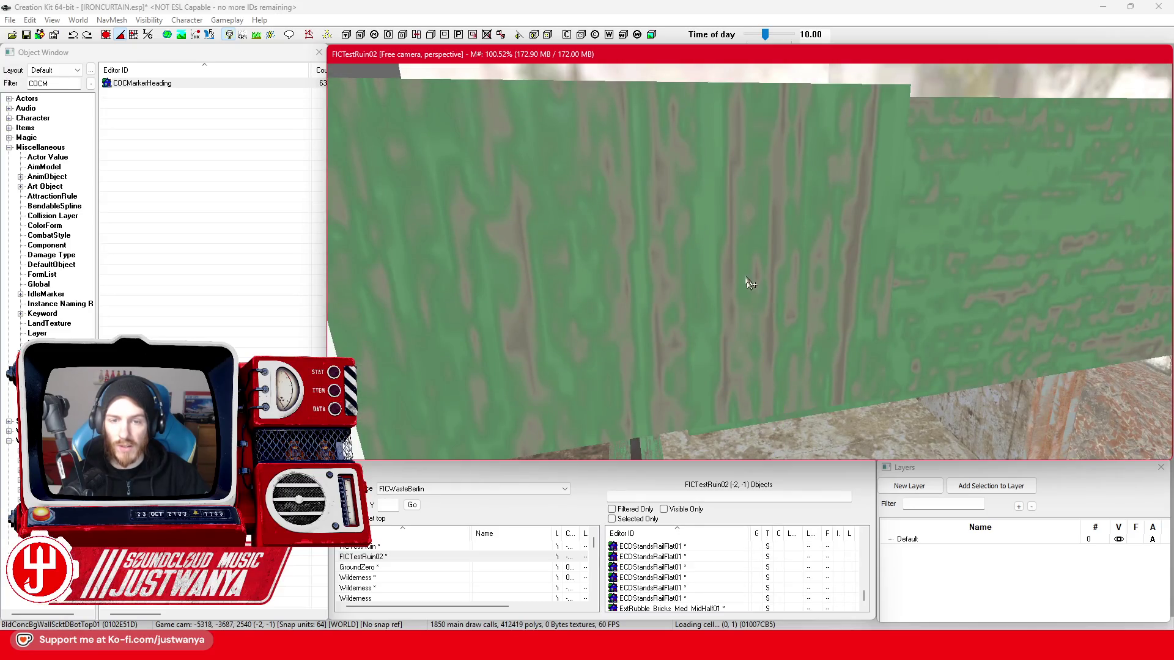
{"action": "scroll", "coordinate": [753, 289], "scroll_direction": "down", "scroll_amount": 5}
{"action": "scroll", "coordinate": [743, 232], "scroll_direction": "up", "scroll_amount": 6}
{"action": "scroll", "coordinate": [733, 173], "scroll_direction": "down", "scroll_amount": 5}
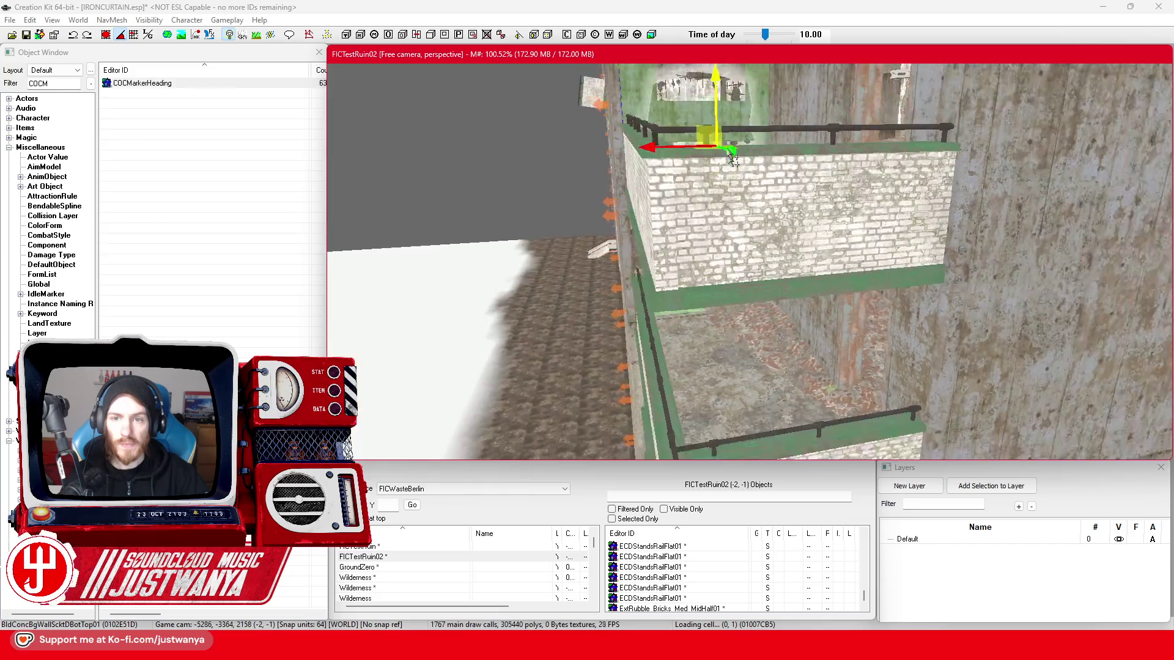
{"action": "key", "text": "shift"}
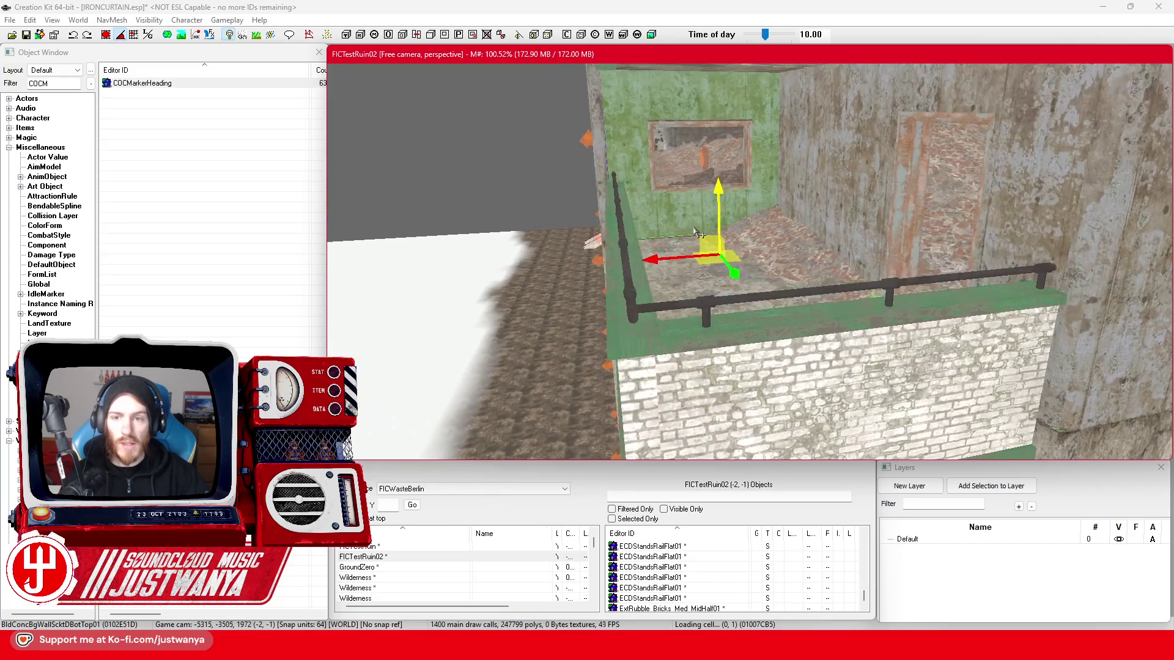
{"action": "scroll", "coordinate": [694, 233], "scroll_direction": "up", "scroll_amount": 2}
{"action": "left_click", "coordinate": [105, 35]}
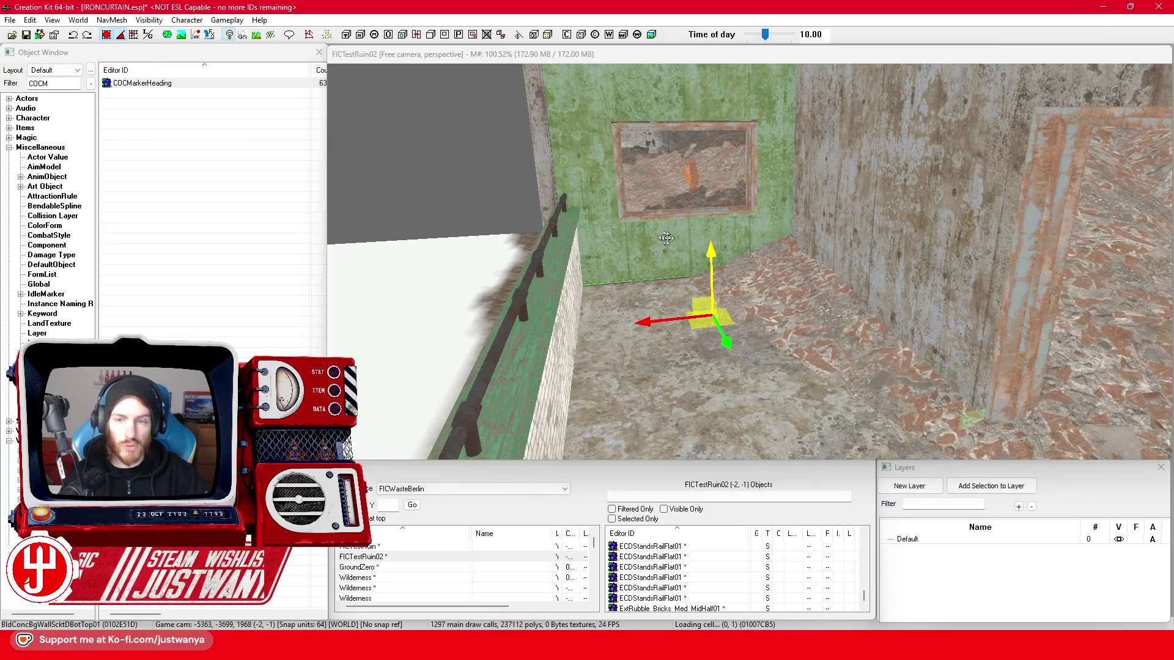
{"action": "left_click", "coordinate": [710, 258]}
- Orbit around the room to inspect the balcony floor, ledge and broken floor hole
{"action": "key", "text": "shift"}
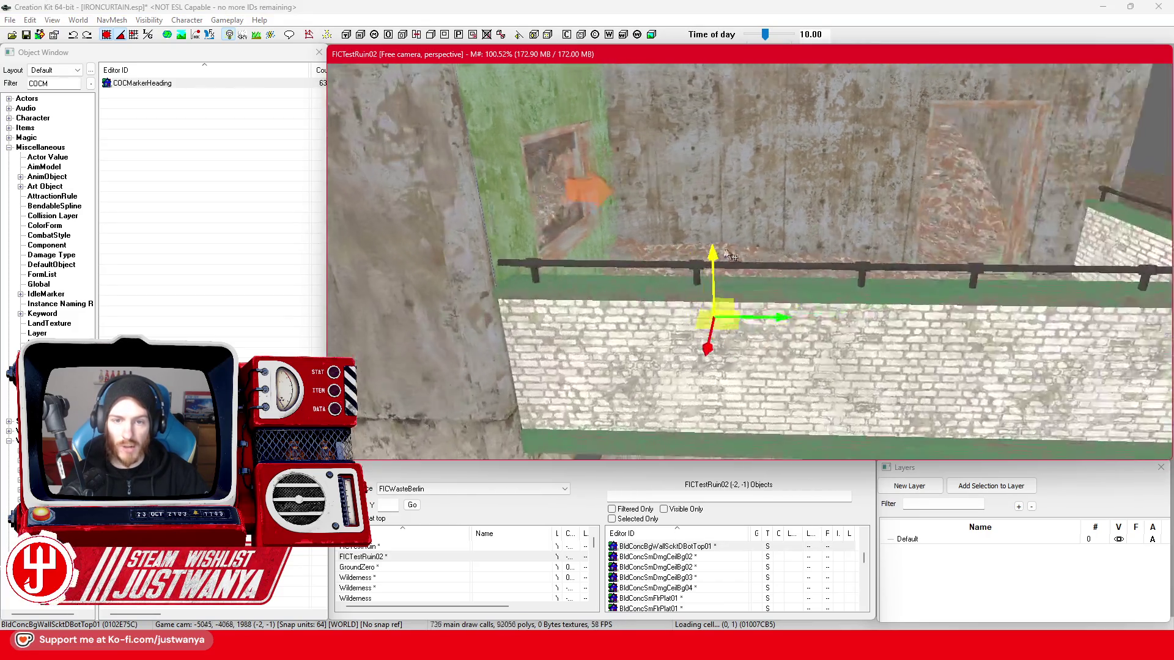
{"action": "key", "text": "shift"}
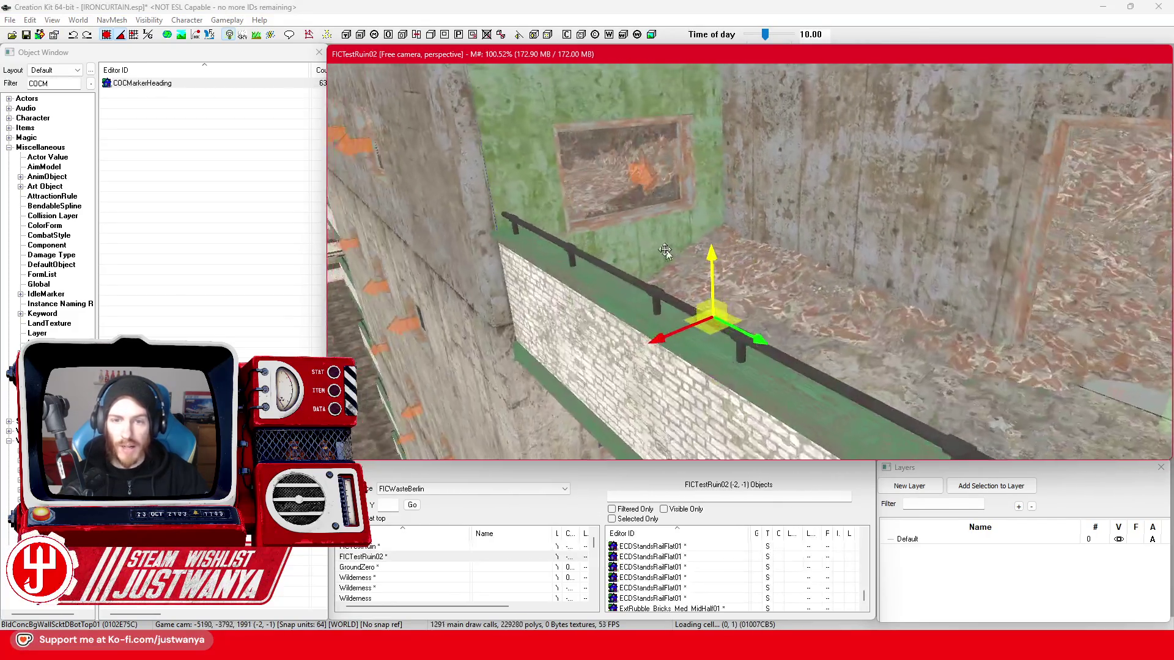
{"action": "key", "text": "shift"}
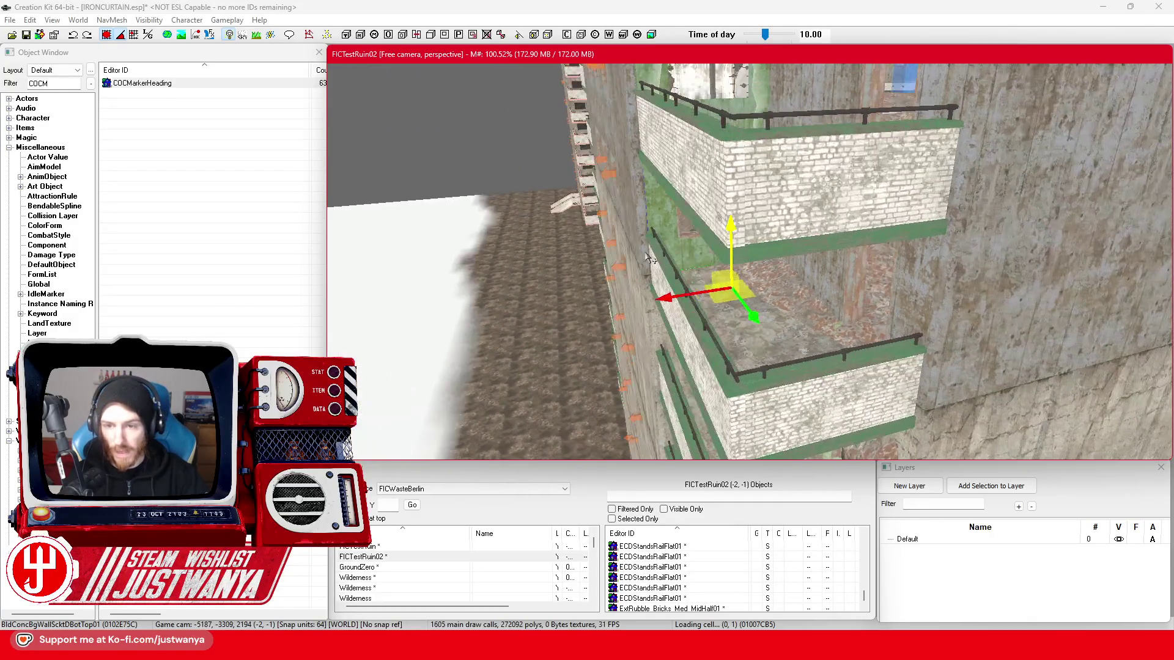
{"action": "key", "text": "shift"}
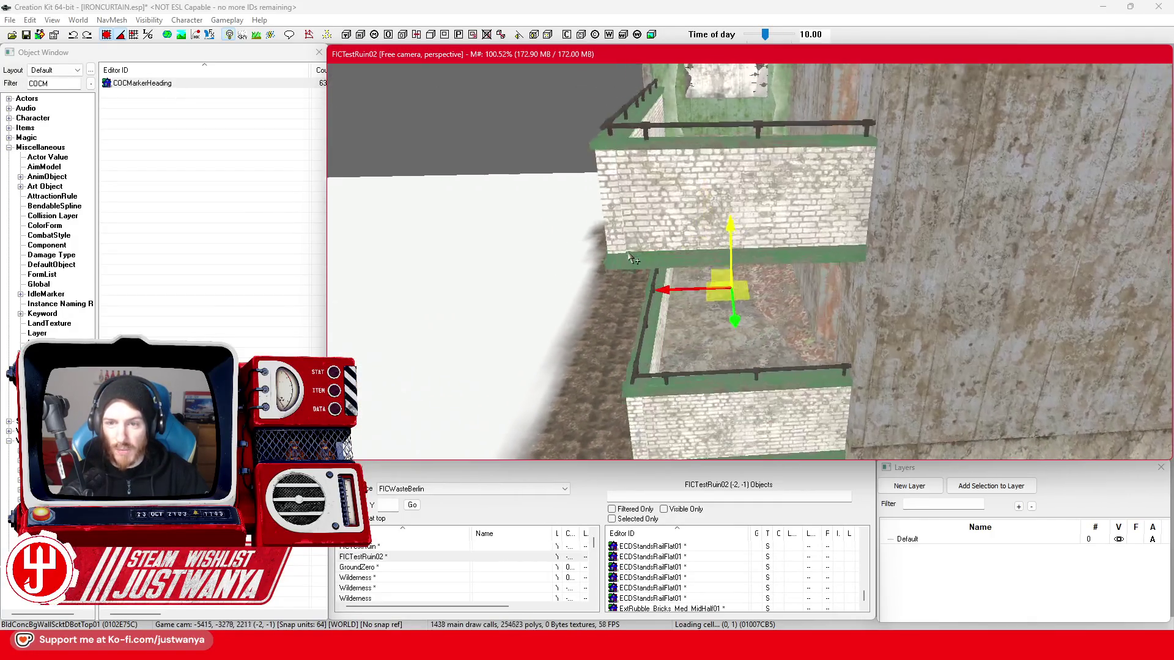
{"action": "key", "text": "shift"}
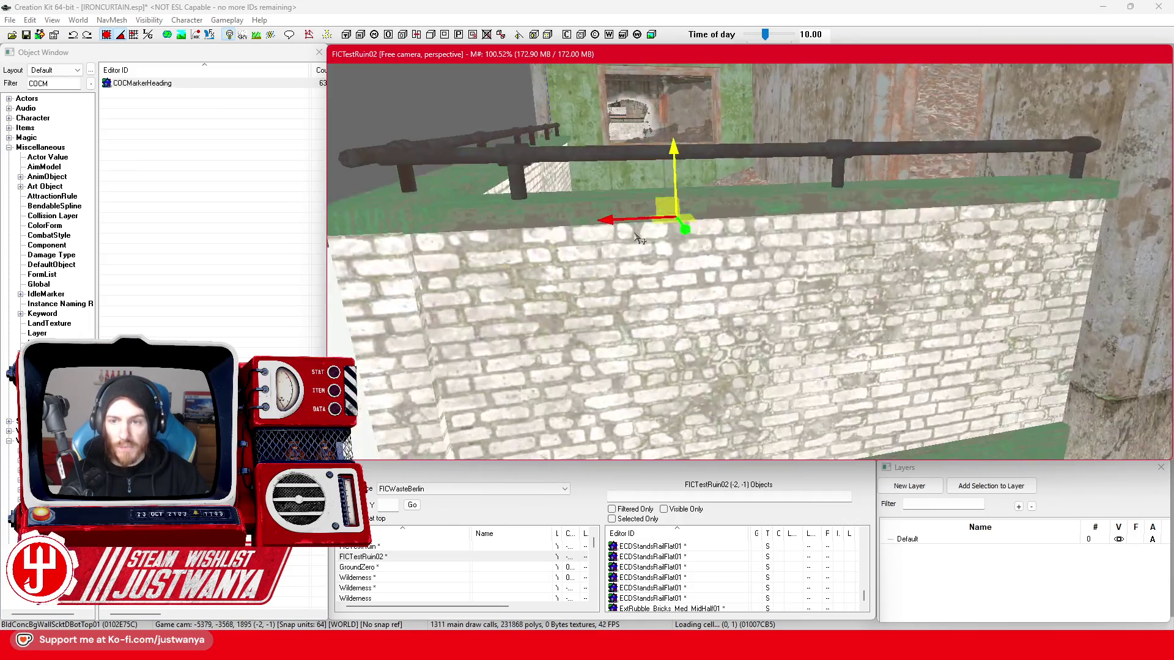
{"action": "key", "text": "shift"}
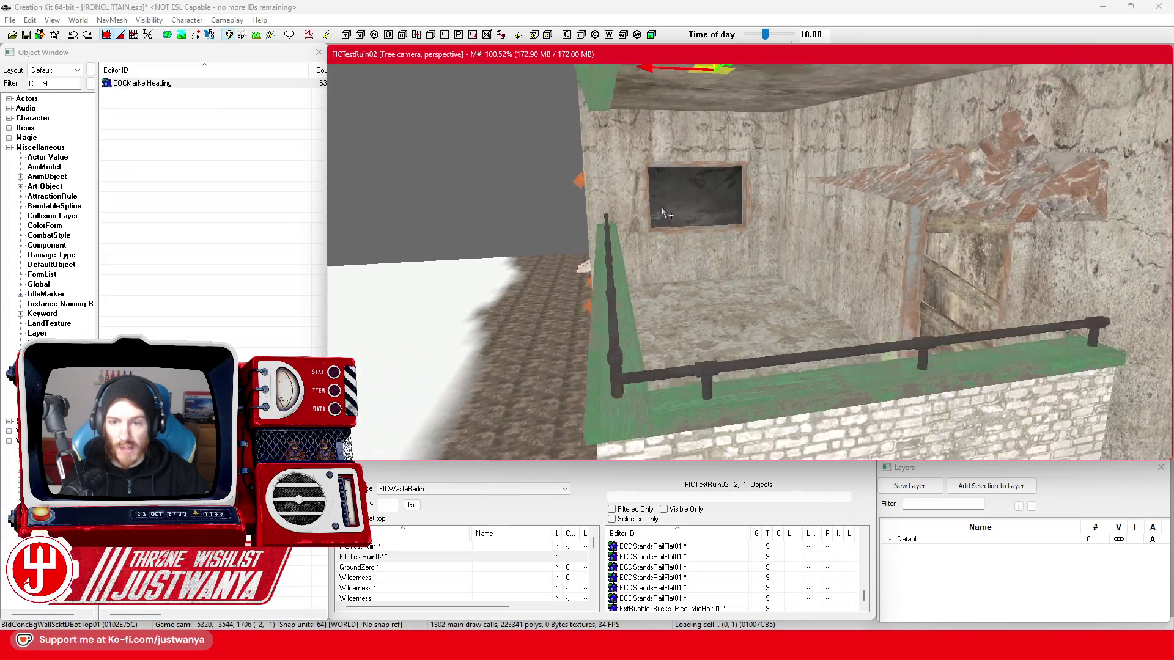
{"action": "key", "text": "shift"}
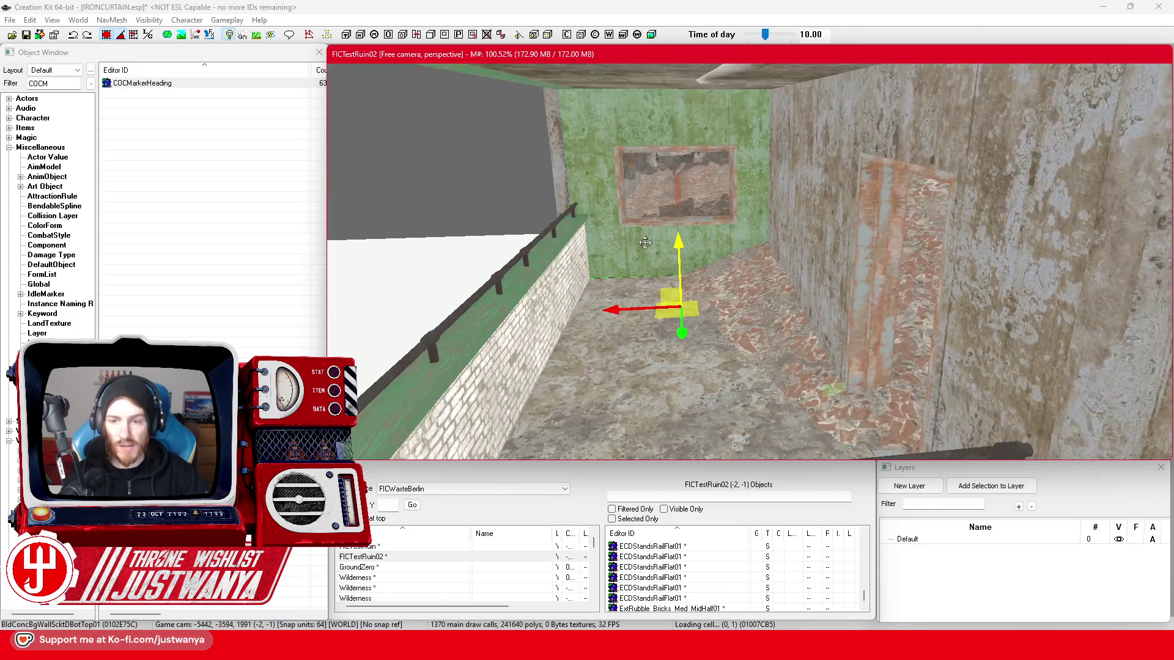
{"action": "key", "text": "shift"}
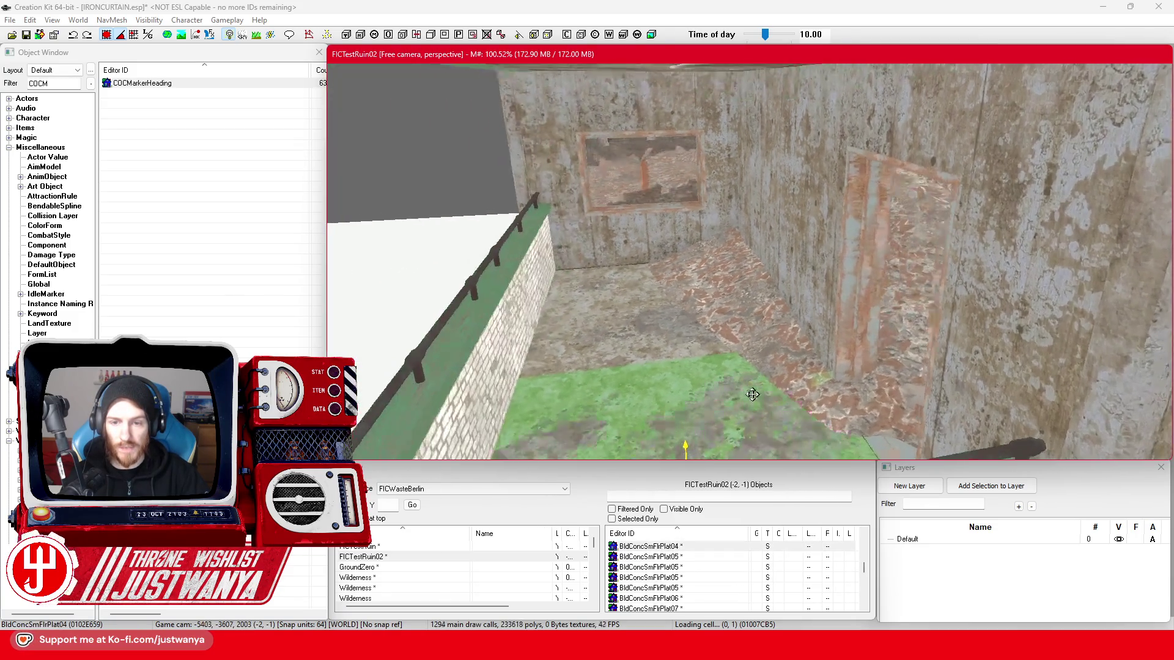
{"action": "key", "text": "shift"}
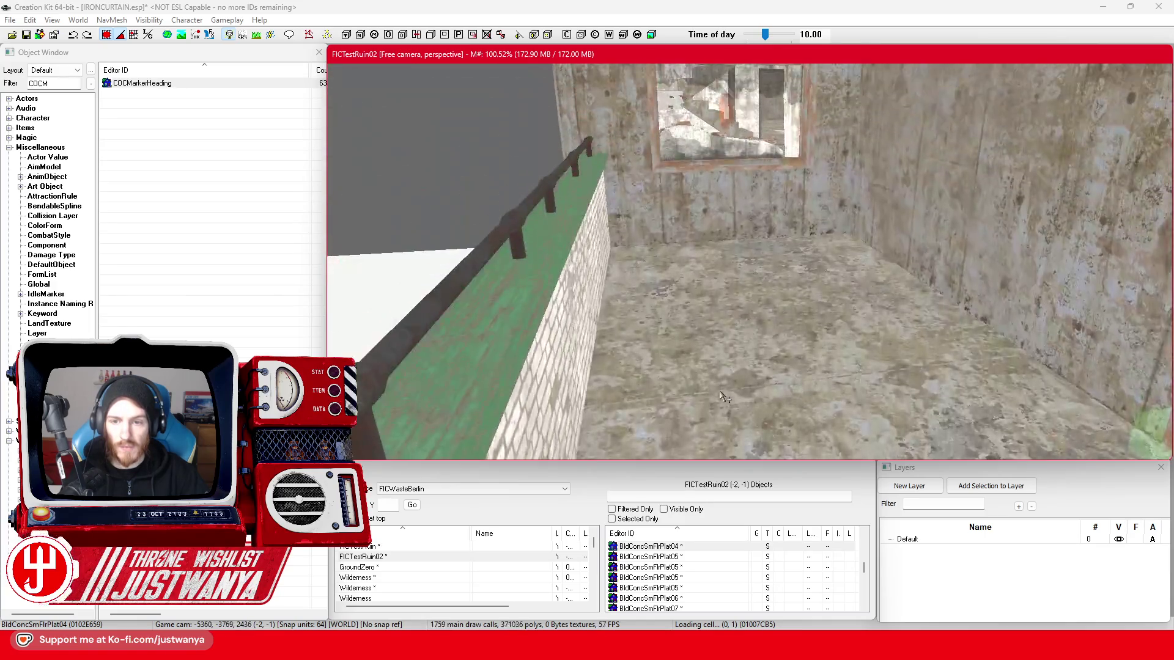
{"action": "key", "text": "shift"}
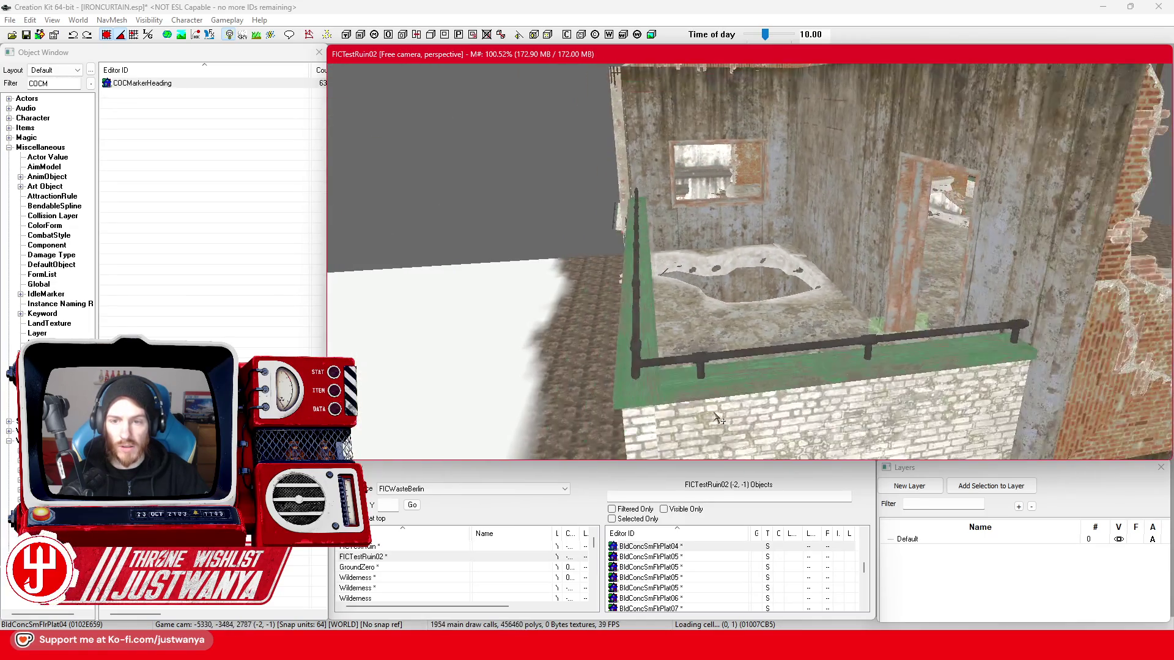
{"action": "key", "text": "shift"}
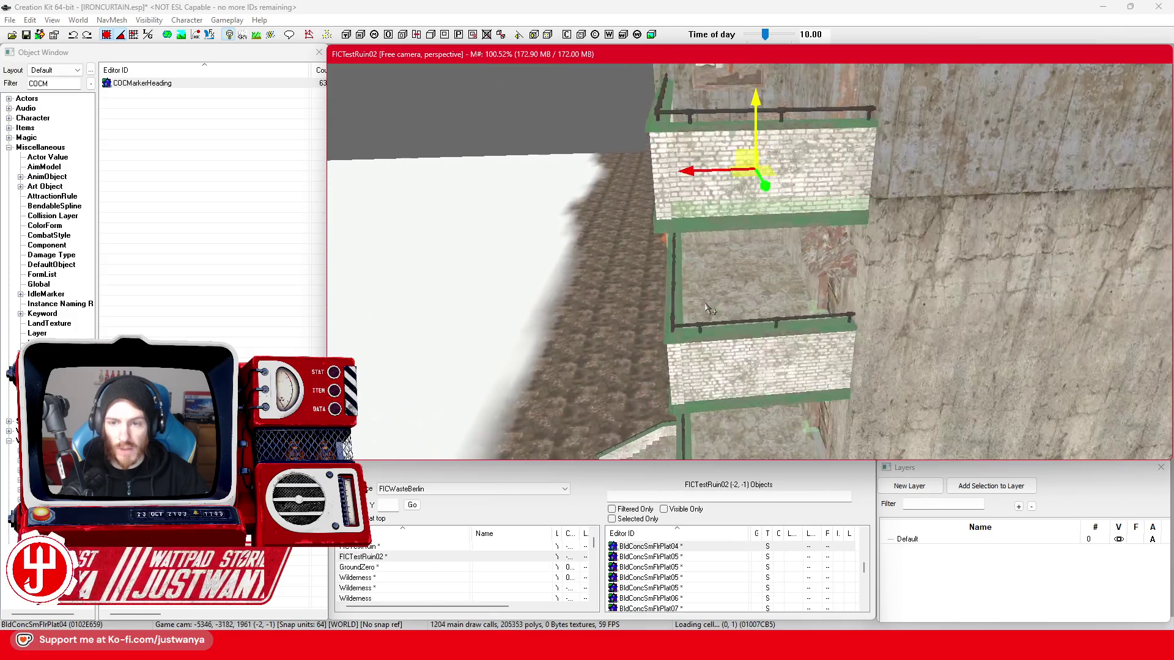
{"action": "key", "text": "shift"}
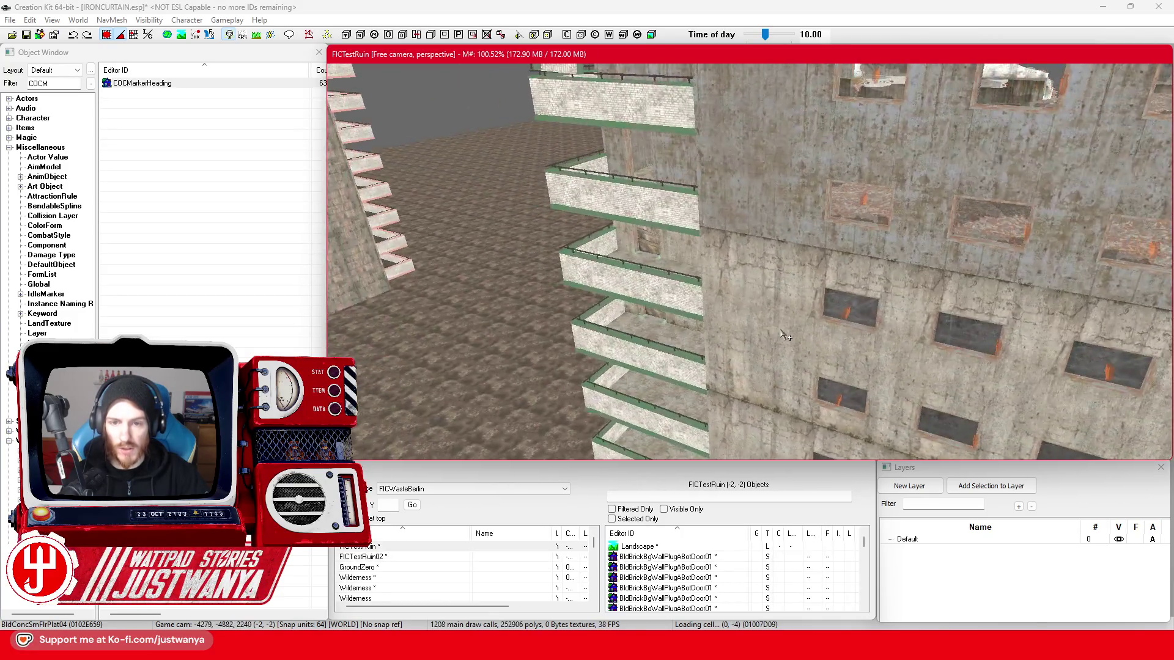
{"action": "key", "text": "shift"}
- Select the balcony railing, focus on the floor damage decal and shift it up-left
{"action": "left_click", "coordinate": [782, 327]}
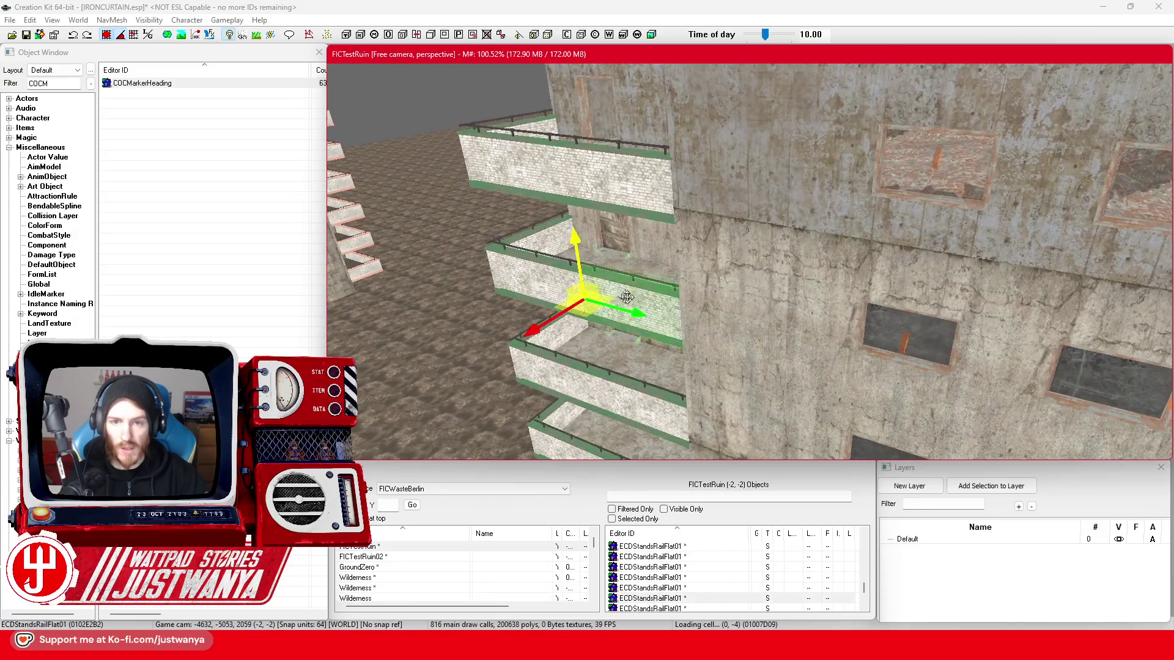
{"action": "key", "text": "shift"}
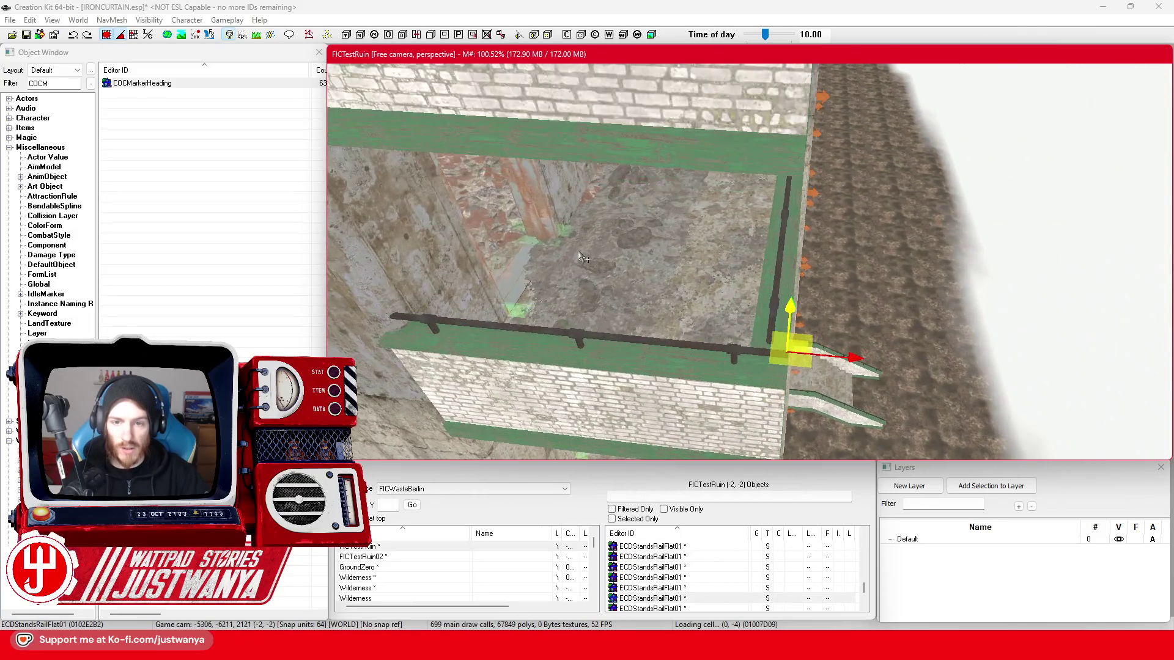
{"action": "key", "text": "shift"}
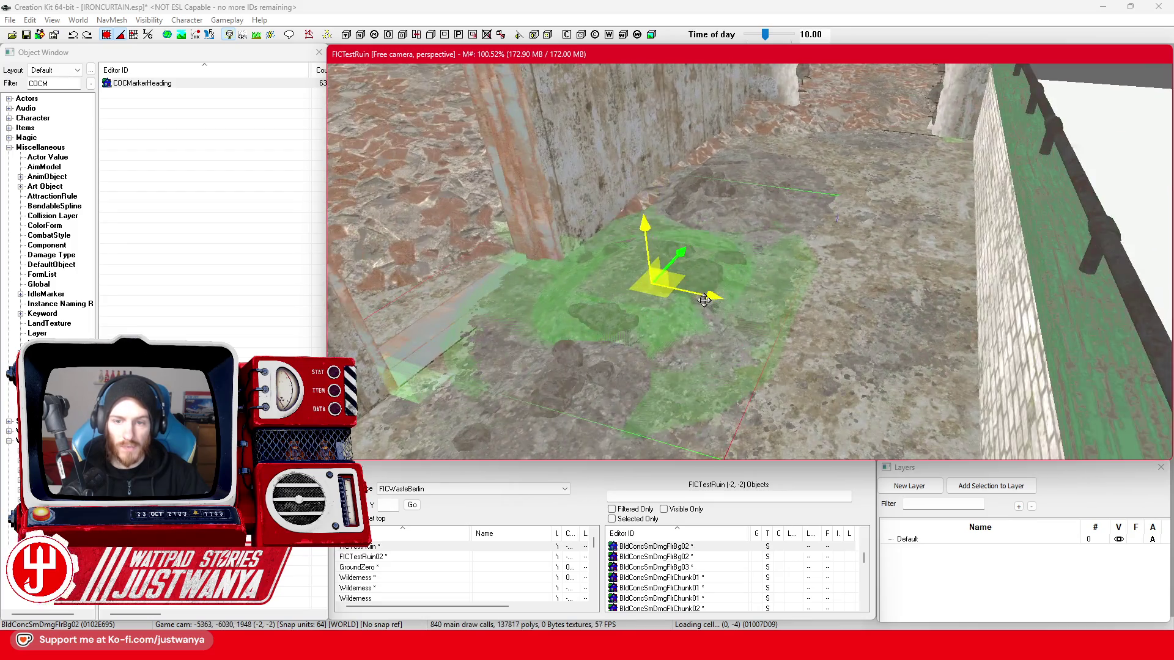
{"action": "mouse_move", "coordinate": [705, 301]}
{"action": "left_mouse_down"}
{"action": "mouse_move", "coordinate": [693, 285]}
{"action": "mouse_move", "coordinate": [615, 264]}
{"action": "left_mouse_up"}
- Nudge the first floor damage decal to the right
{"action": "left_click", "coordinate": [119, 38]}
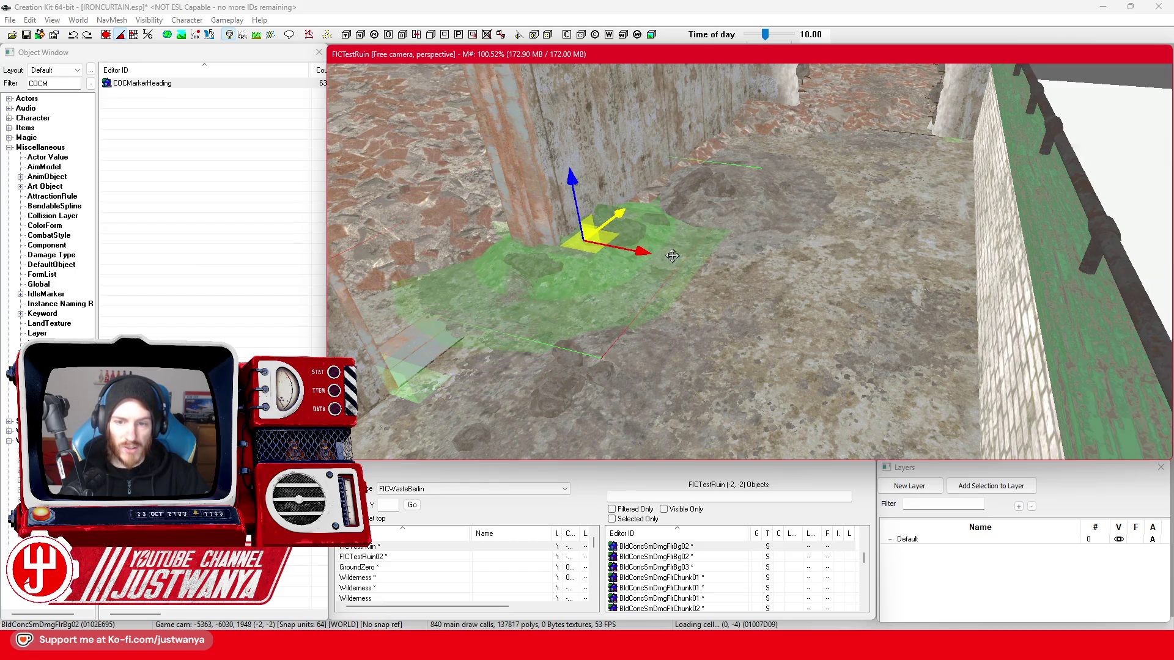
{"action": "key", "text": "shift"}
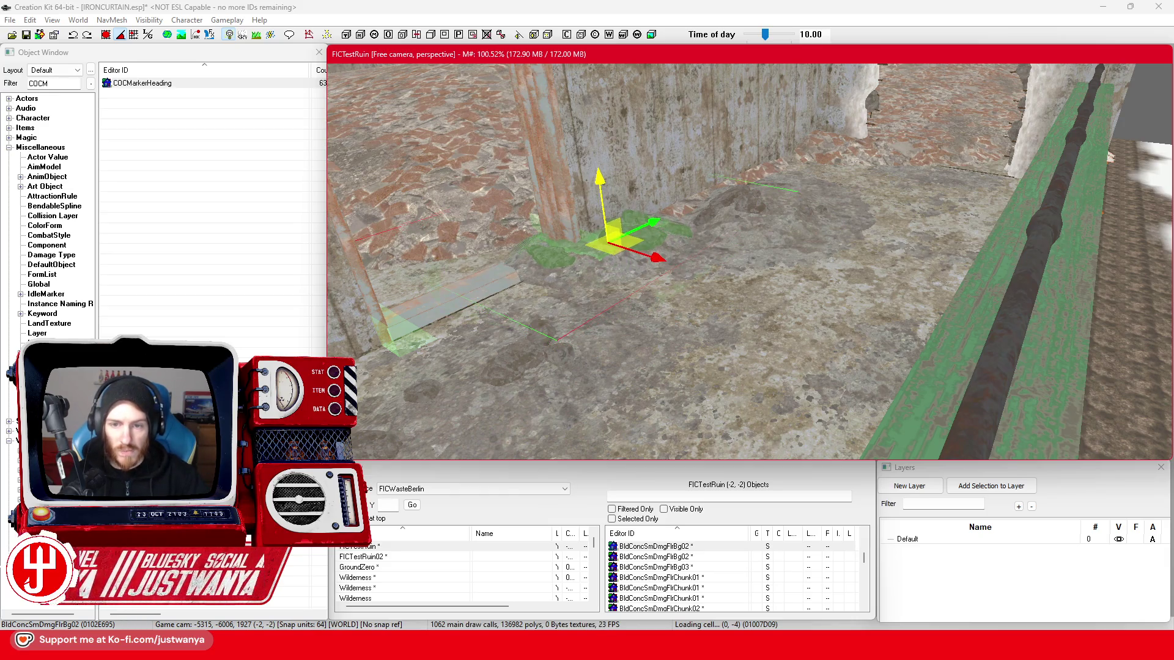
{"action": "key", "text": "shift"}
{"action": "scroll", "coordinate": [703, 221], "scroll_direction": "down", "scroll_amount": 5}
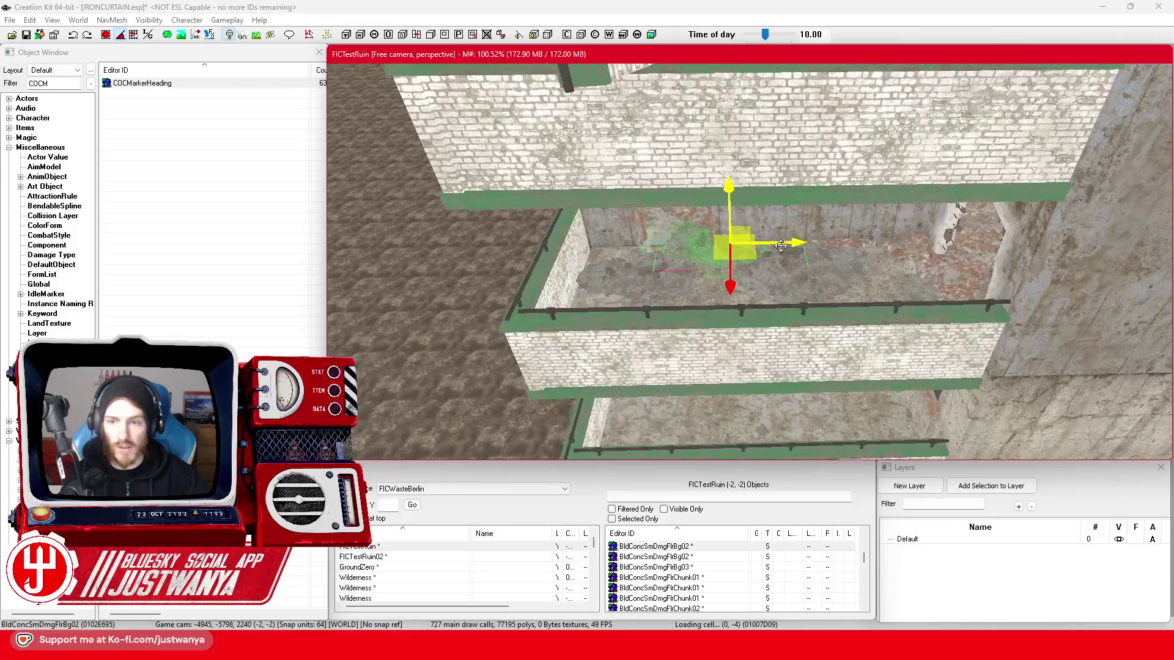
{"action": "scroll", "coordinate": [461, 173], "scroll_direction": "up", "scroll_amount": 5}
{"action": "mouse_move", "coordinate": [543, 244]}
{"action": "left_mouse_down"}
{"action": "mouse_move", "coordinate": [1016, 231]}
{"action": "mouse_move", "coordinate": [676, 248]}
{"action": "mouse_move", "coordinate": [686, 251]}
{"action": "left_mouse_up"}
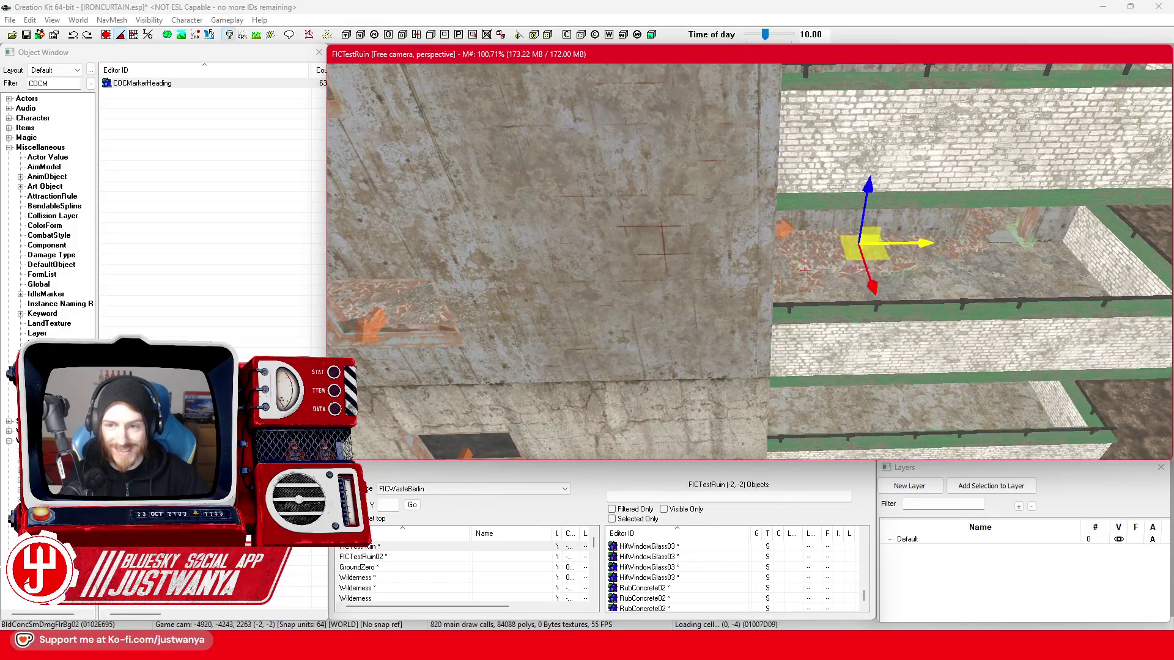
{"action": "scroll", "coordinate": [795, 252], "scroll_direction": "up", "scroll_amount": 4}
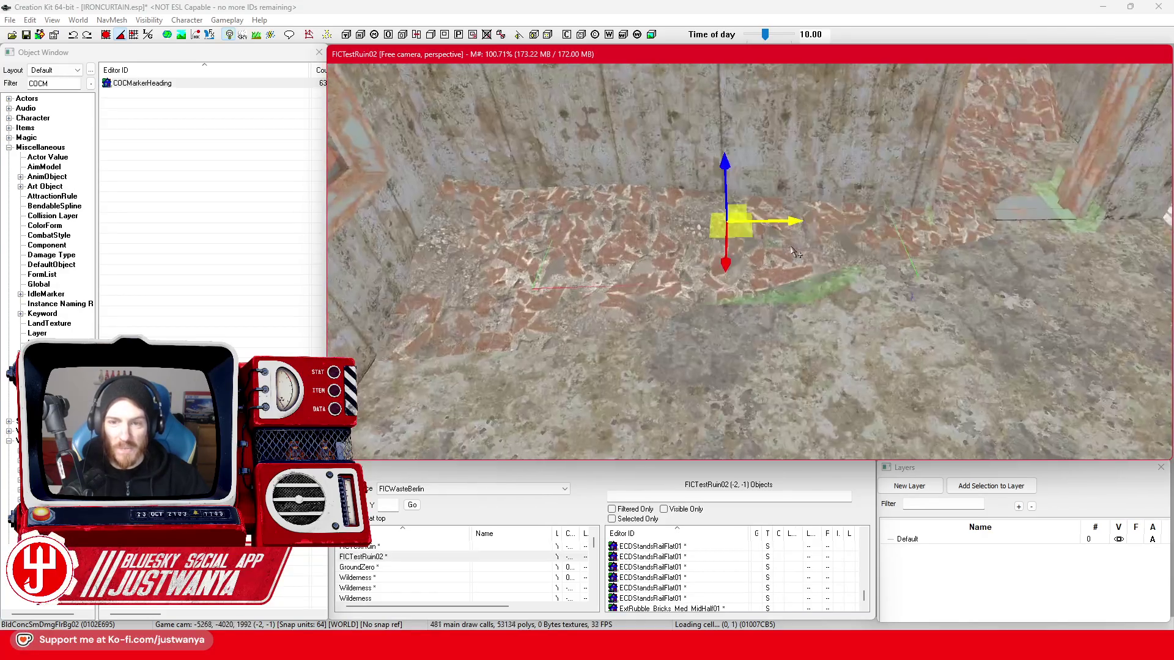
{"action": "scroll", "coordinate": [795, 252], "scroll_direction": "up", "scroll_amount": 2}
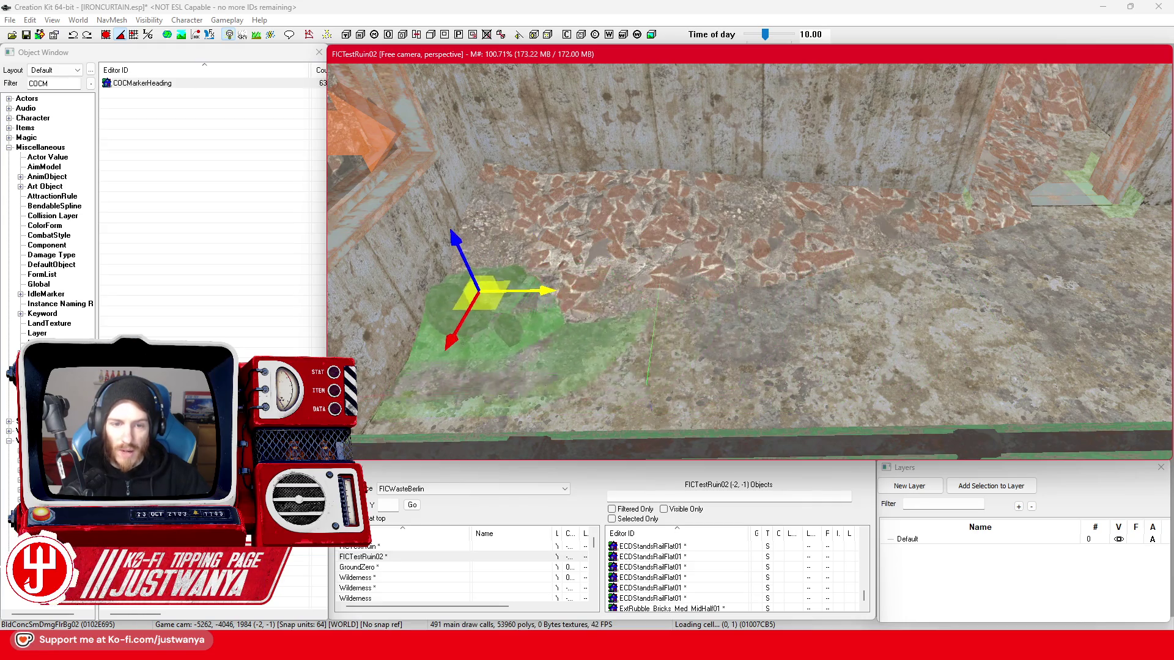
- Select the other floor damage decal in move mode and check its placement by the railing wall
{"action": "left_click", "coordinate": [905, 301]}
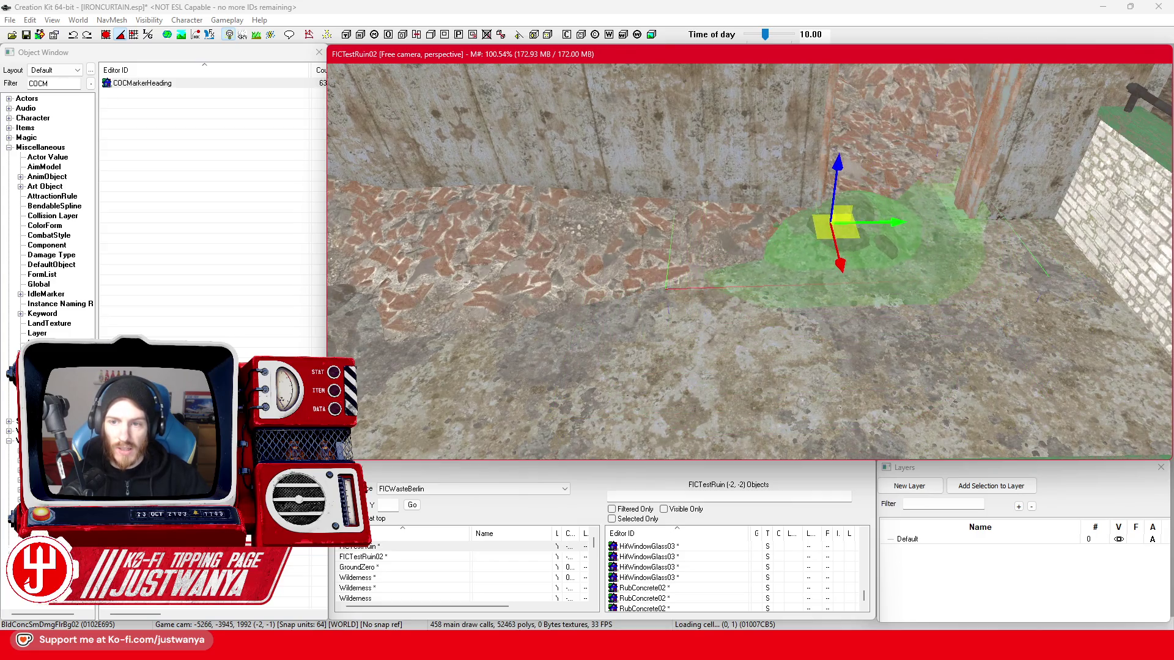
{"action": "scroll", "coordinate": [837, 309], "scroll_direction": "up", "scroll_amount": 3}
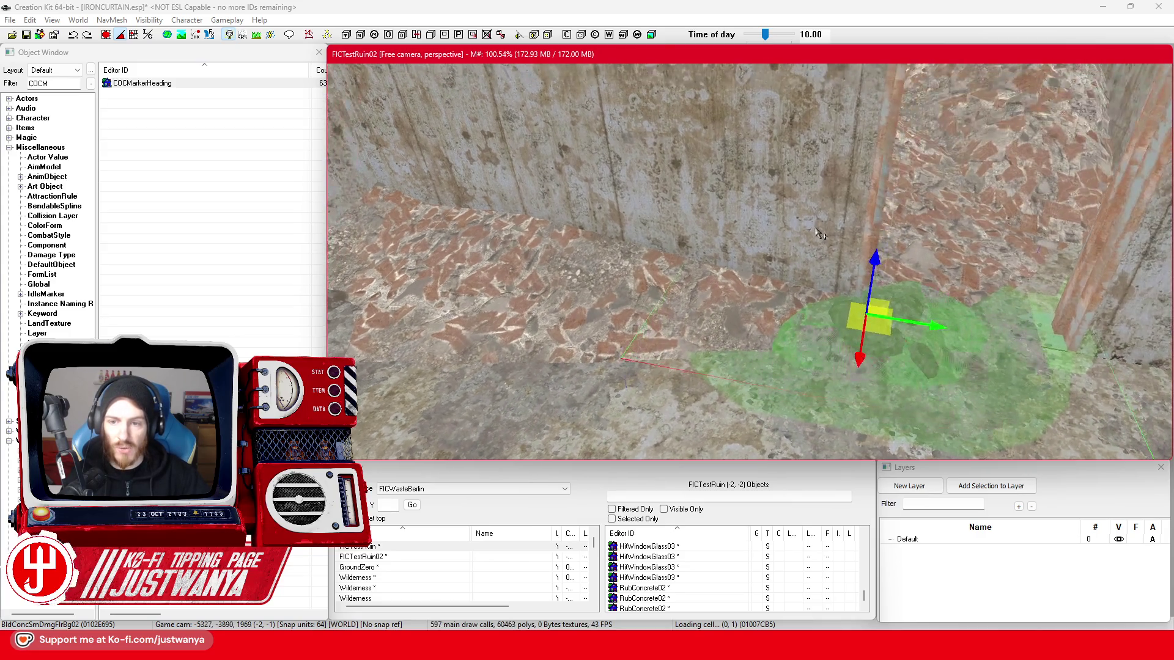
{"action": "key", "text": "w"}
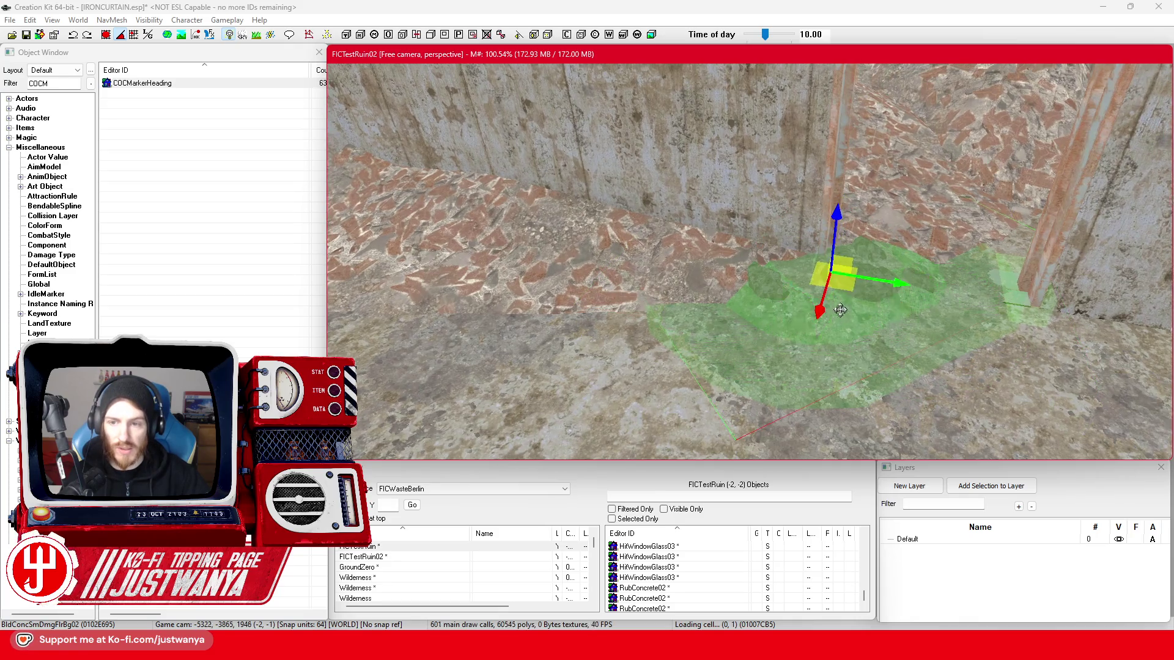
{"action": "scroll", "coordinate": [813, 308], "scroll_direction": "down", "scroll_amount": 5}
{"action": "scroll", "coordinate": [815, 307], "scroll_direction": "up", "scroll_amount": 5}
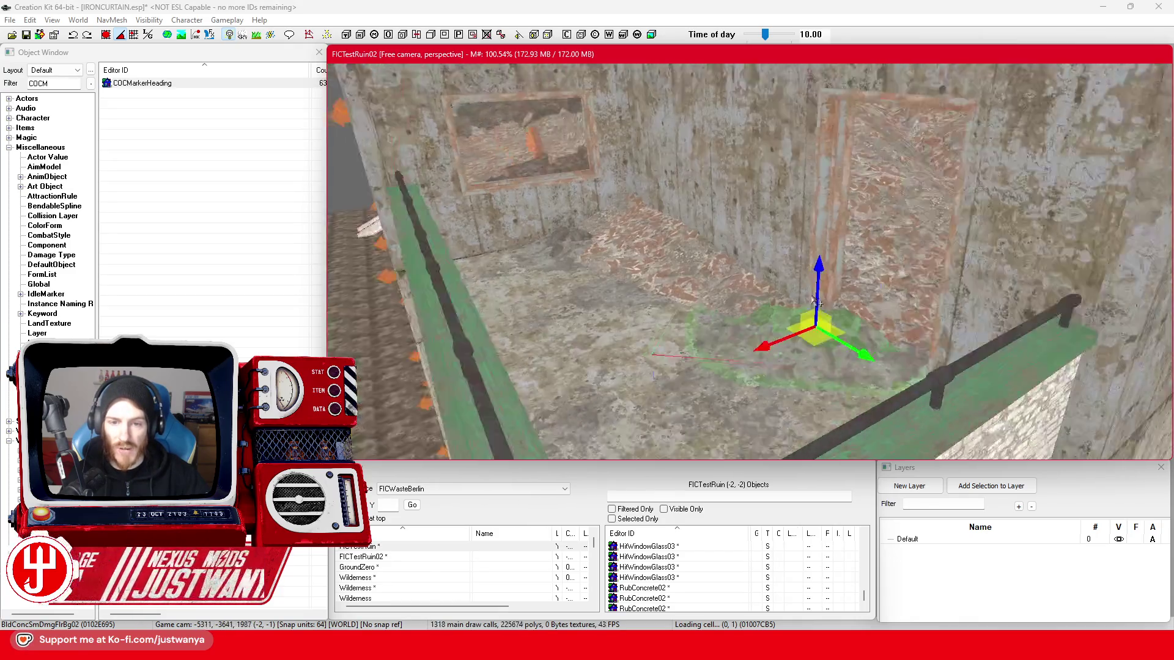
{"action": "scroll", "coordinate": [818, 293], "scroll_direction": "down", "scroll_amount": 5}
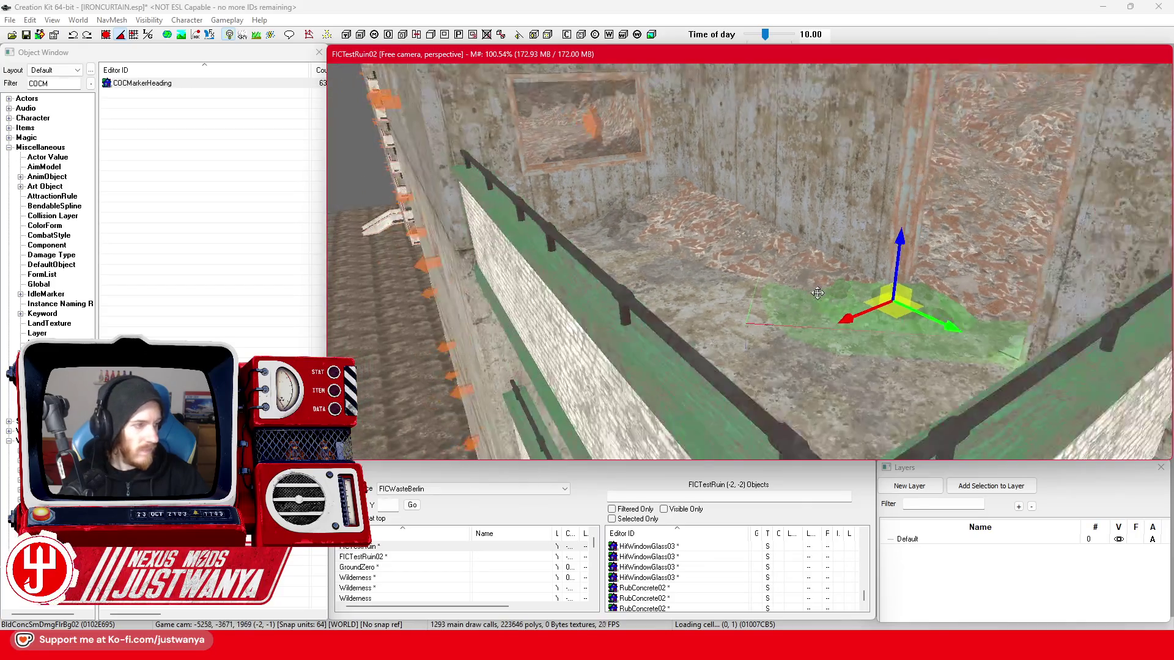
{"action": "scroll", "coordinate": [795, 321], "scroll_direction": "up", "scroll_amount": 5}
{"action": "left_click_drag", "start_coordinate": [789, 287], "coordinate": [796, 332]}
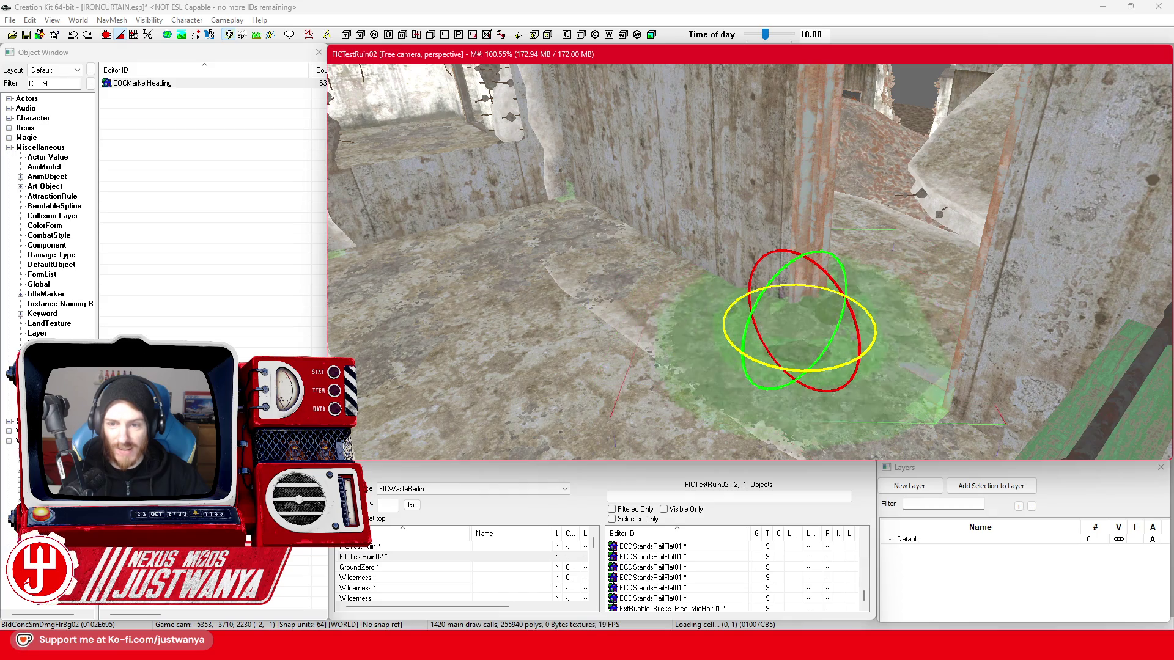
{"action": "scroll", "coordinate": [790, 347], "scroll_direction": "down", "scroll_amount": 5}
{"action": "scroll", "coordinate": [789, 346], "scroll_direction": "up", "scroll_amount": 5}
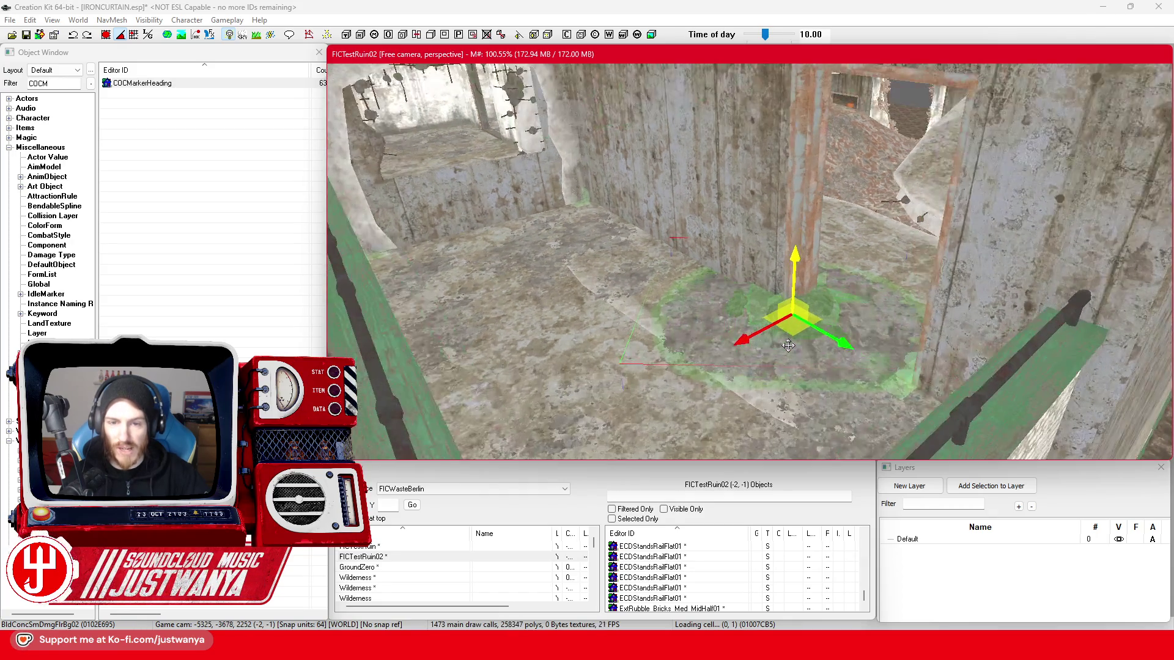
{"action": "mouse_move", "coordinate": [616, 312]}
{"action": "left_mouse_down"}
{"action": "mouse_move", "coordinate": [660, 298]}
{"action": "mouse_move", "coordinate": [670, 279]}
{"action": "mouse_move", "coordinate": [664, 309]}
{"action": "mouse_move", "coordinate": [734, 311]}
{"action": "left_mouse_up"}
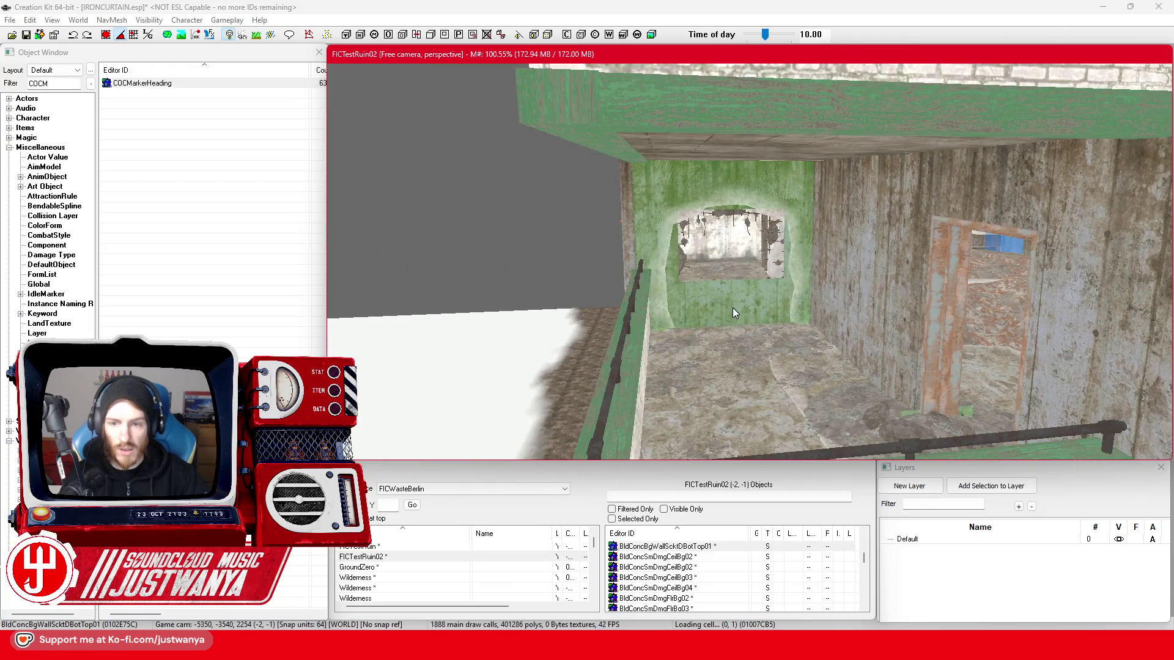
- Select the wall piece beside the brick balcony and view it against the whole building
{"action": "scroll", "coordinate": [733, 307], "scroll_direction": "up", "scroll_amount": 5}
{"action": "scroll", "coordinate": [697, 367], "scroll_direction": "down", "scroll_amount": 5}
{"action": "left_click_drag", "start_coordinate": [697, 367], "coordinate": [816, 366]}
{"action": "left_click", "coordinate": [818, 366]}
{"action": "scroll", "coordinate": [818, 367], "scroll_direction": "up", "scroll_amount": 3}
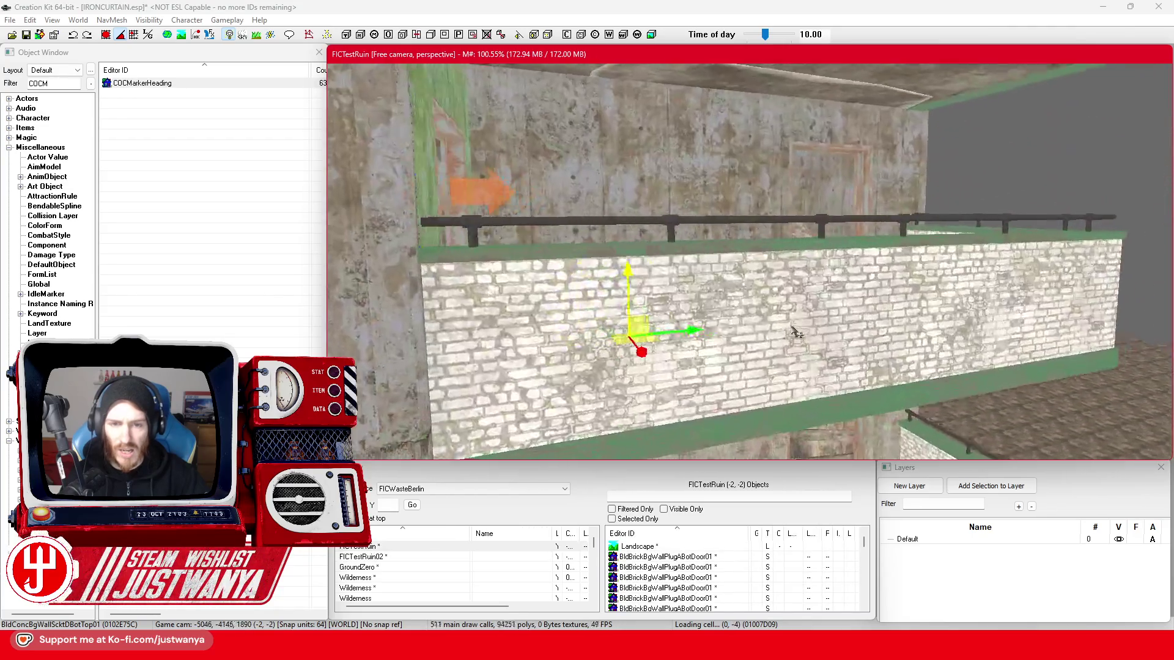
{"action": "scroll", "coordinate": [584, 224], "scroll_direction": "down", "scroll_amount": 5}
{"action": "mouse_move", "coordinate": [584, 224]}
{"action": "left_mouse_down"}
{"action": "mouse_move", "coordinate": [601, 336]}
{"action": "mouse_move", "coordinate": [590, 275]}
{"action": "left_mouse_up"}
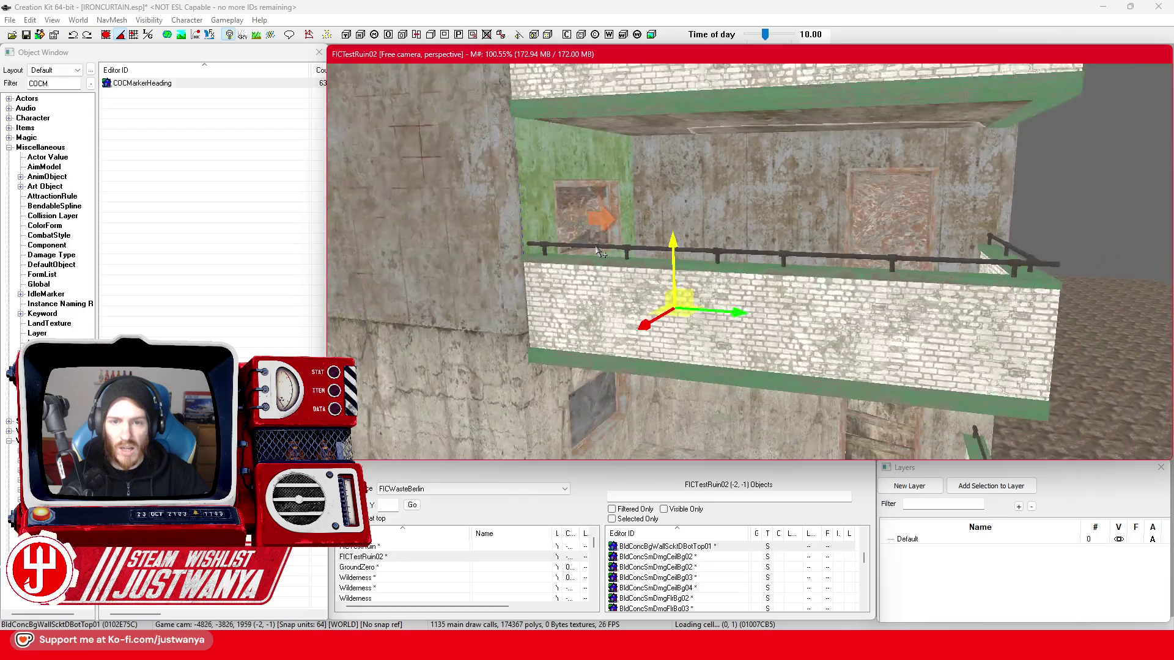
{"action": "scroll", "coordinate": [596, 306], "scroll_direction": "up", "scroll_amount": 5}
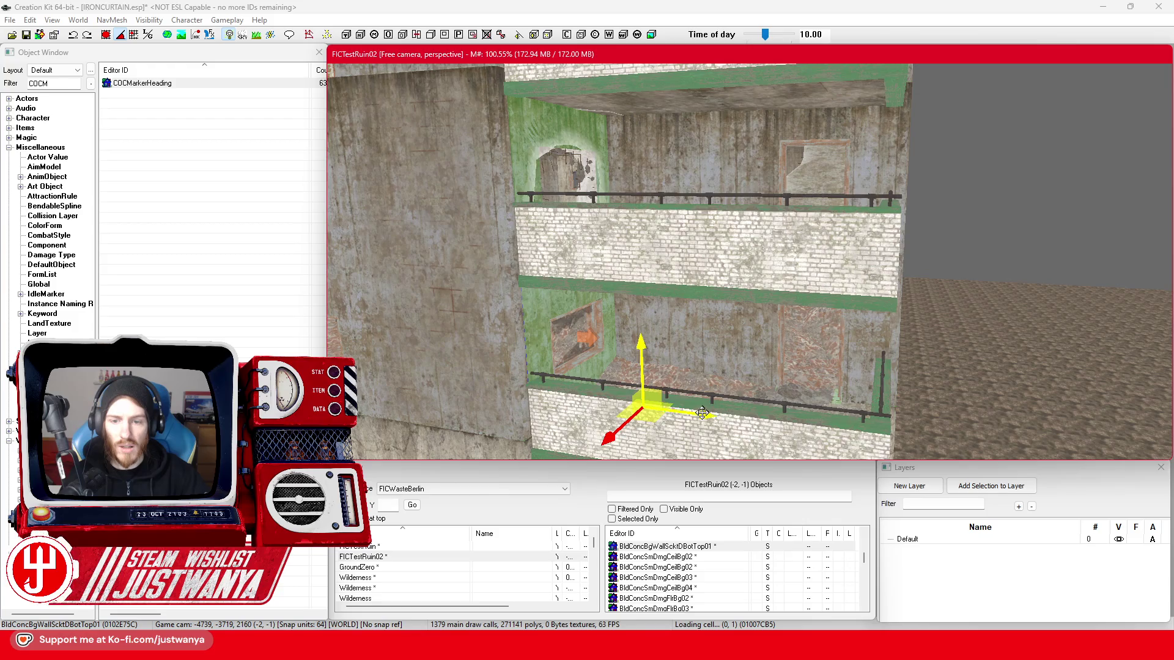
{"action": "scroll", "coordinate": [757, 422], "scroll_direction": "down", "scroll_amount": 3}
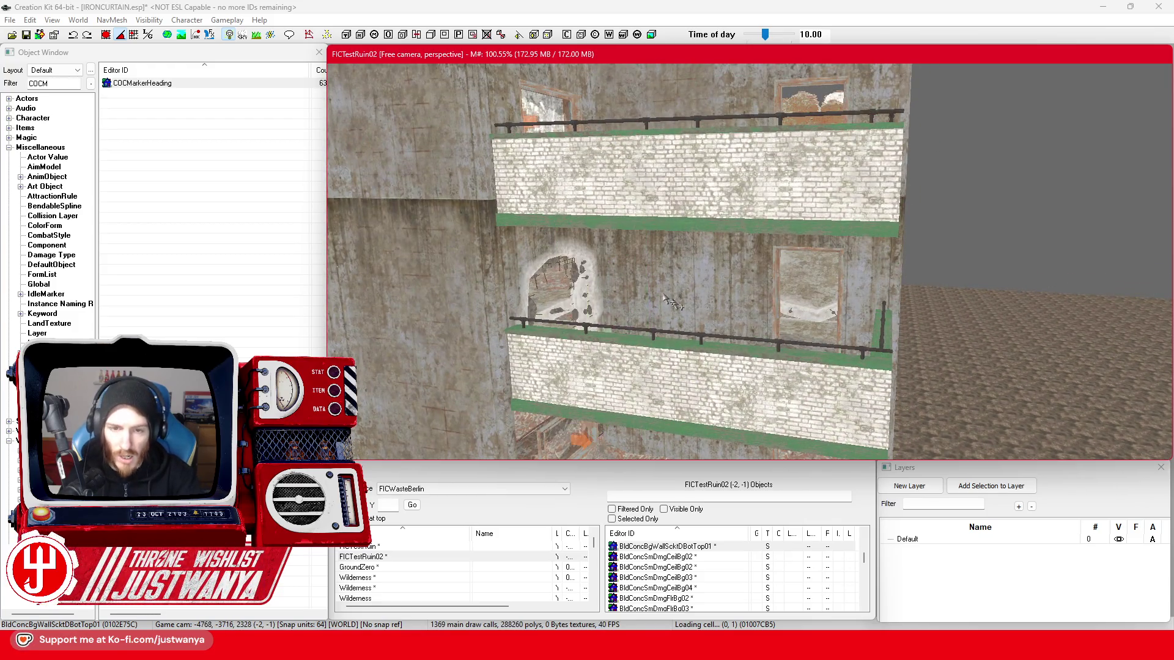
{"action": "left_click_drag", "start_coordinate": [681, 309], "coordinate": [633, 263]}
{"action": "scroll", "coordinate": [573, 220], "scroll_direction": "down", "scroll_amount": 8}
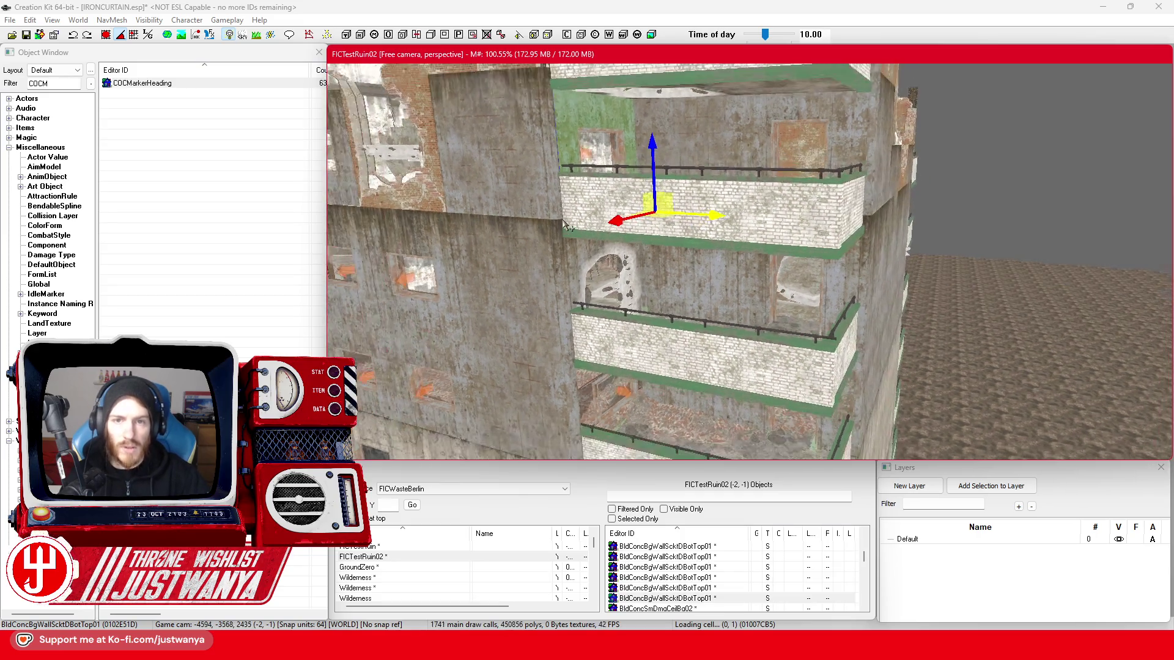
{"action": "scroll", "coordinate": [566, 270], "scroll_direction": "up", "scroll_amount": 3}
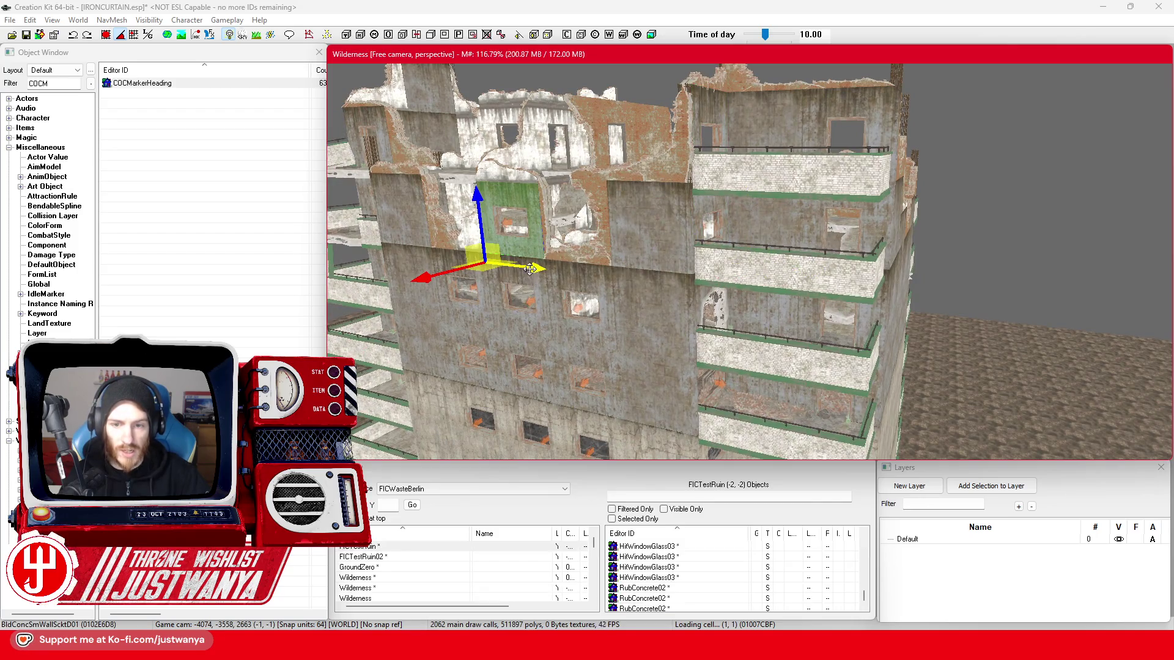
- Lower the wall section down the facade along its vertical axis and focus on it
{"action": "key", "text": "w"}
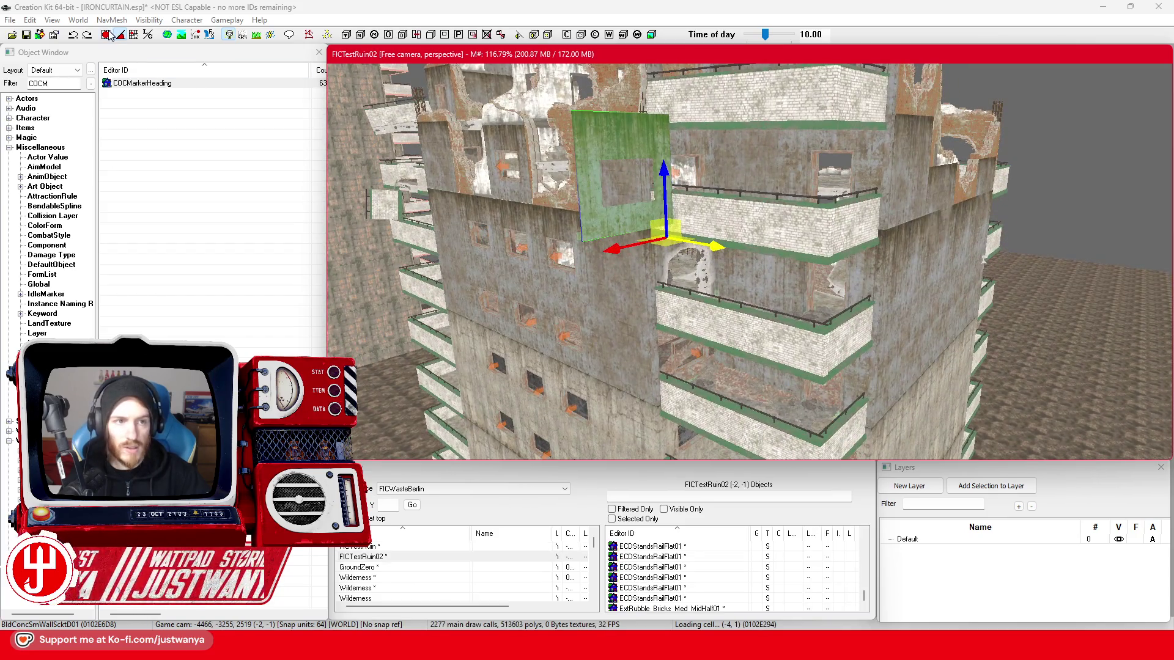
{"action": "left_click", "coordinate": [108, 35]}
{"action": "left_click_drag", "start_coordinate": [665, 182], "coordinate": [667, 379]}
{"action": "key", "text": "f"}
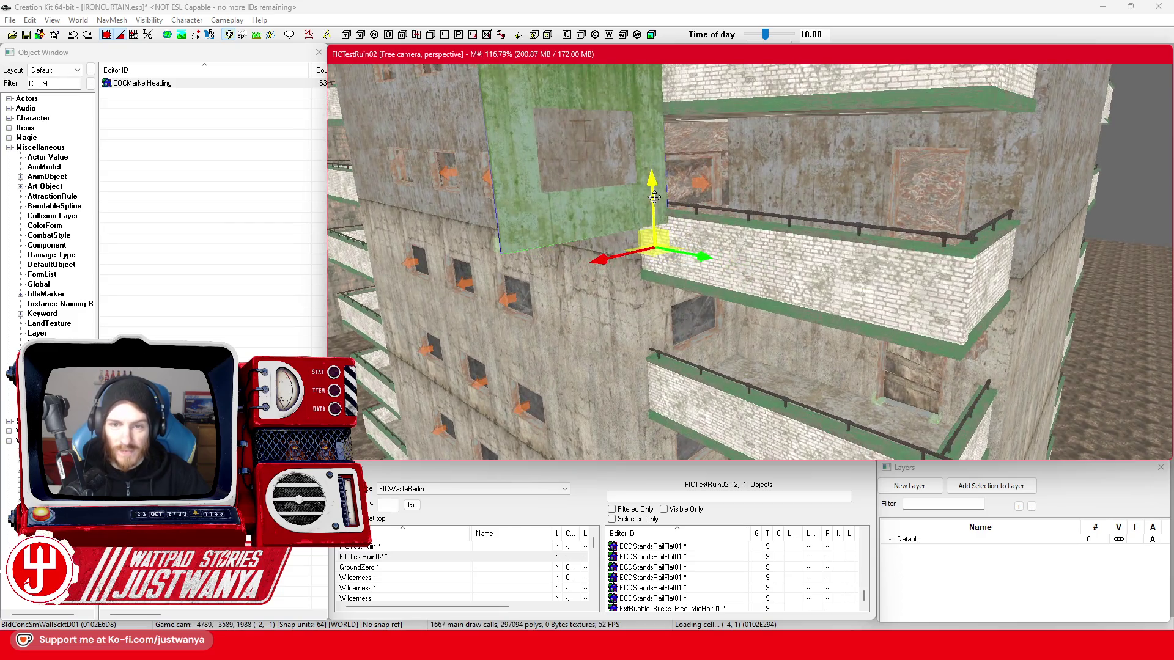
{"action": "mouse_move", "coordinate": [655, 196]}
{"action": "left_mouse_down"}
{"action": "mouse_move", "coordinate": [660, 312]}
{"action": "mouse_move", "coordinate": [685, 303]}
{"action": "mouse_move", "coordinate": [726, 253]}
{"action": "left_mouse_up"}
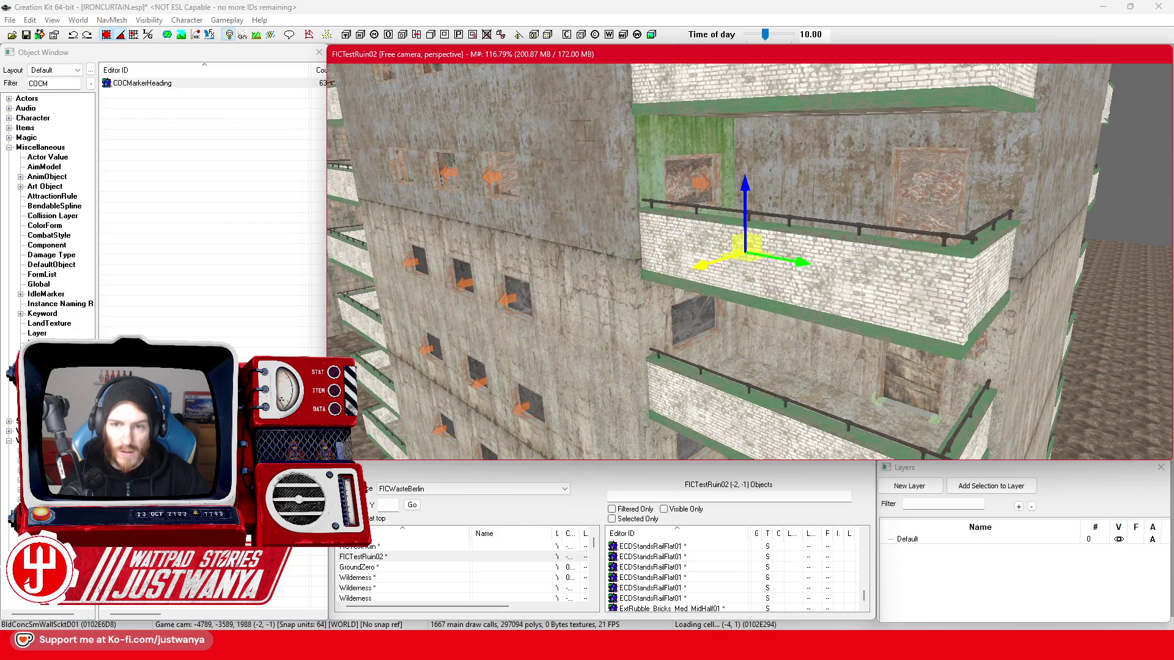
{"action": "key", "text": "f"}
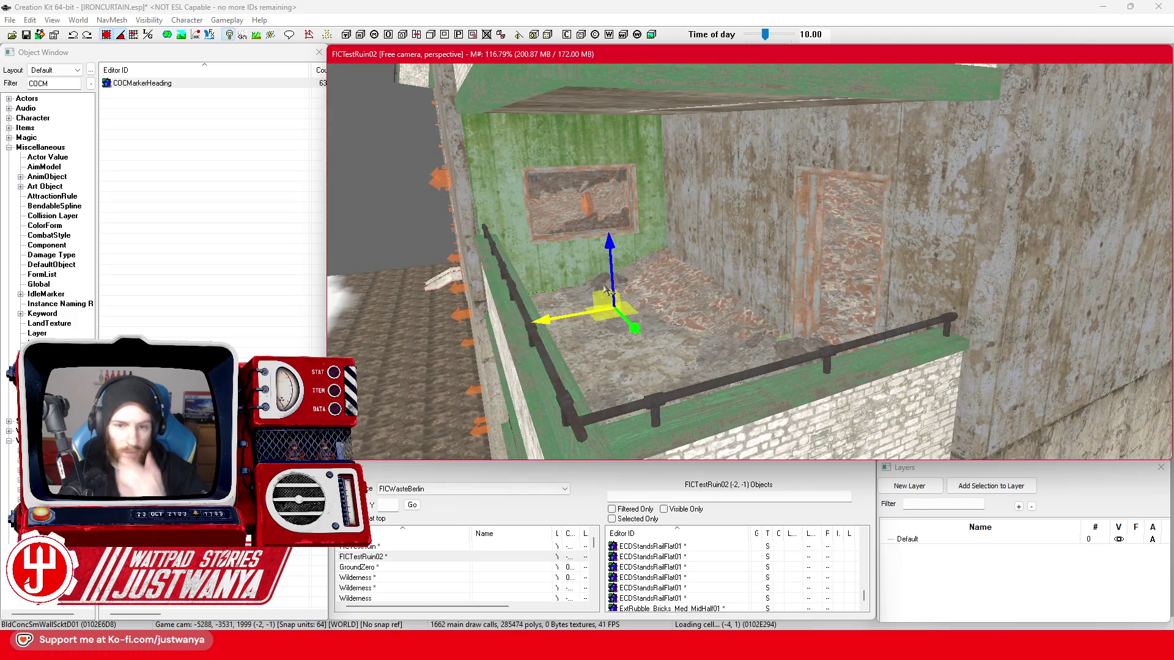
{"action": "scroll", "coordinate": [604, 284], "scroll_direction": "up", "scroll_amount": 3}
{"action": "left_click_drag", "start_coordinate": [604, 284], "coordinate": [562, 289]}
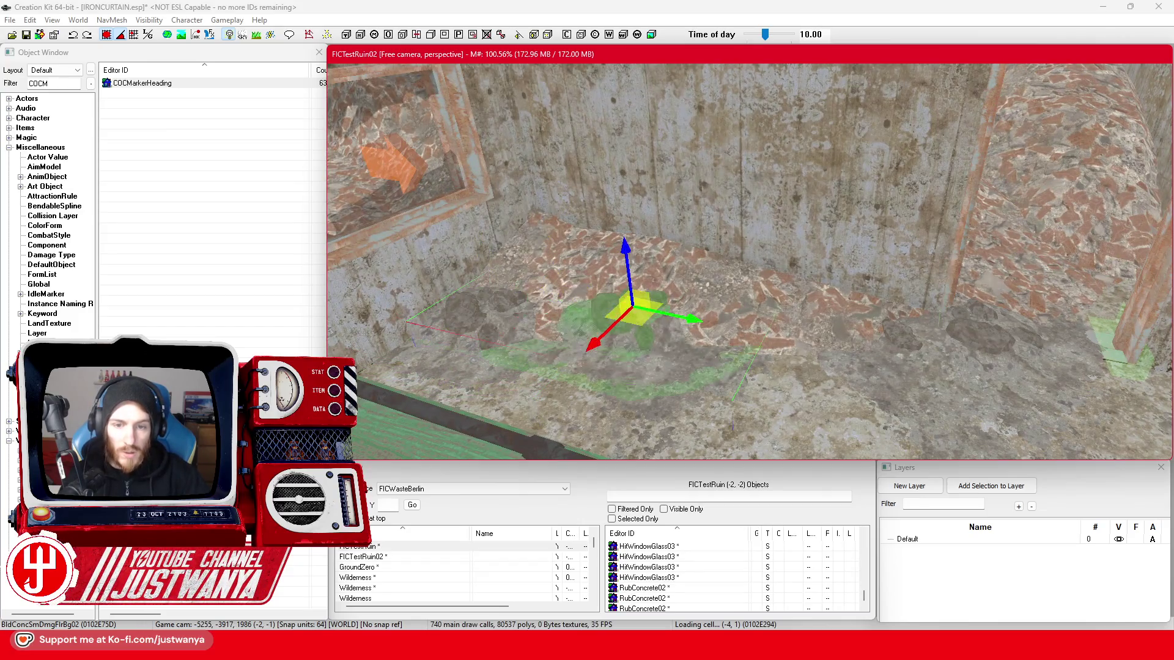
- Select the BldConcSmDmgFlrBg02 floor decal and slide it right across the floor
{"action": "left_click", "coordinate": [189, 95]}
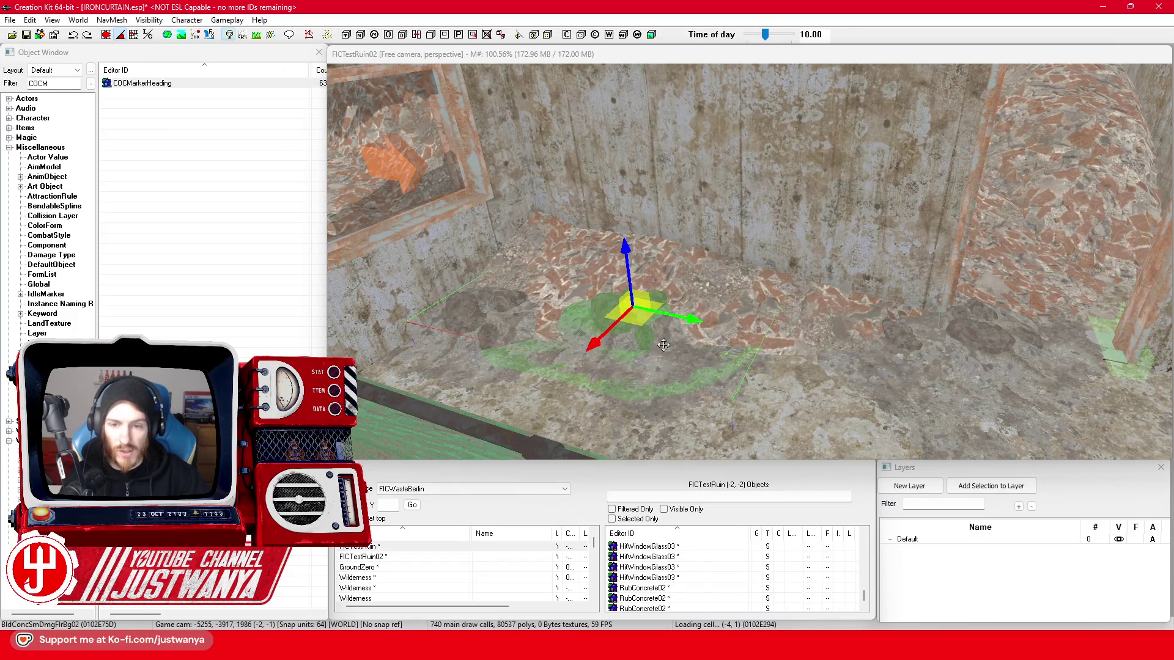
{"action": "left_click", "coordinate": [651, 367]}
{"action": "key", "text": "e"}
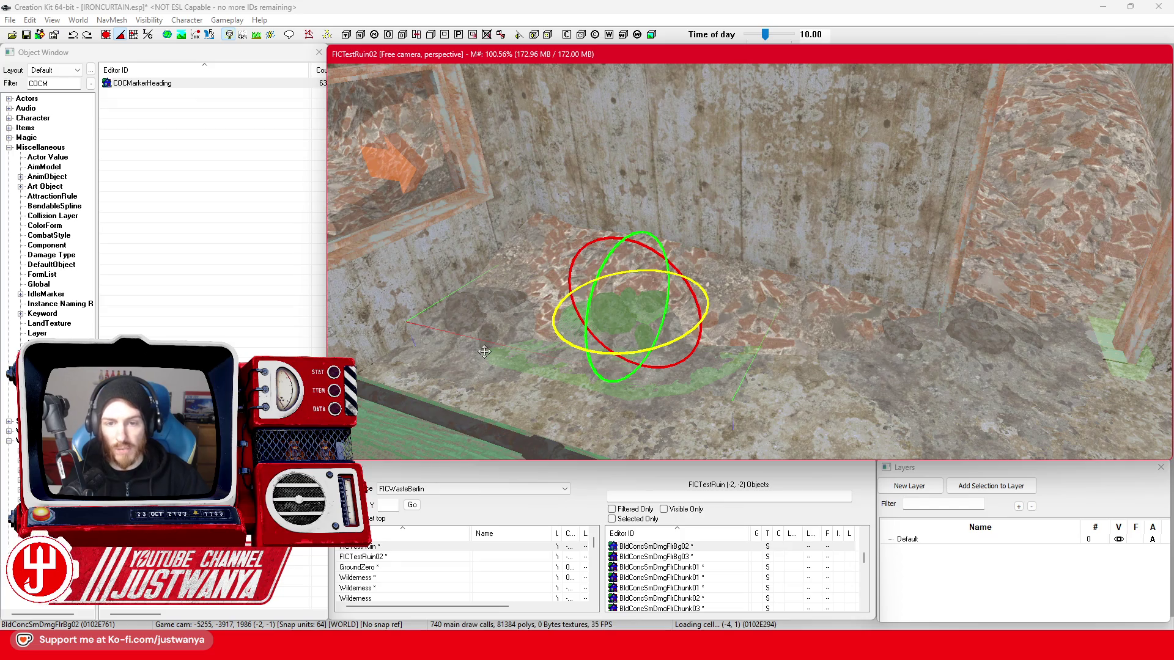
{"action": "mouse_move", "coordinate": [636, 325]}
{"action": "left_mouse_down"}
{"action": "mouse_move", "coordinate": [667, 320]}
{"action": "mouse_move", "coordinate": [654, 325]}
{"action": "left_mouse_up"}
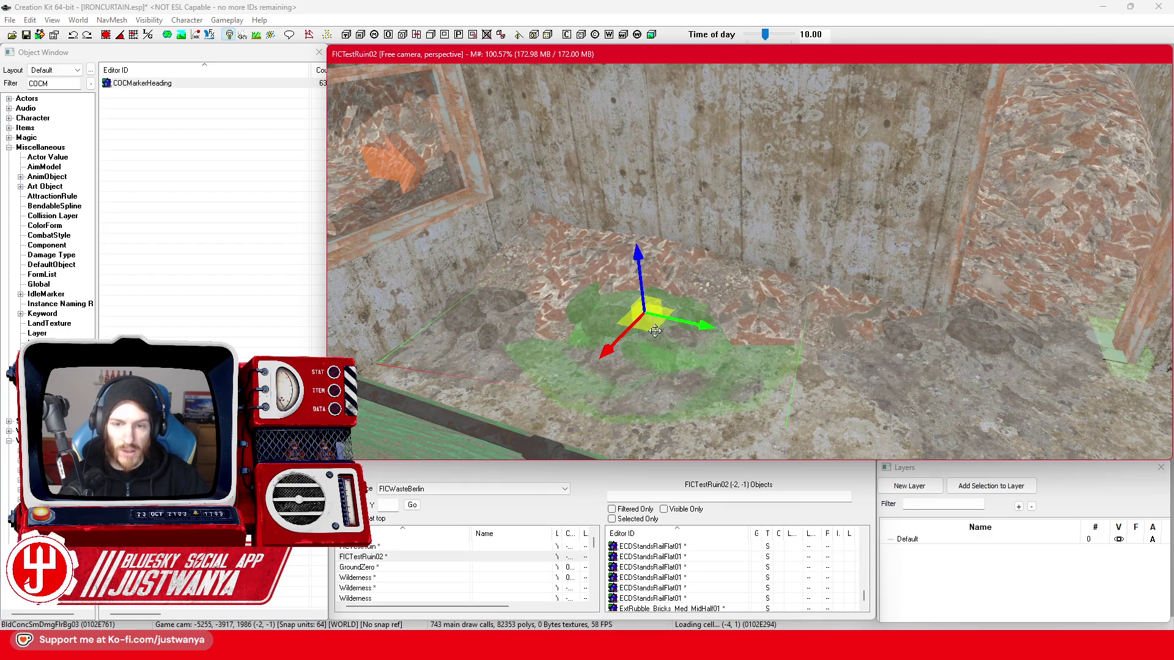
{"action": "left_click_drag", "start_coordinate": [655, 331], "coordinate": [808, 345]}
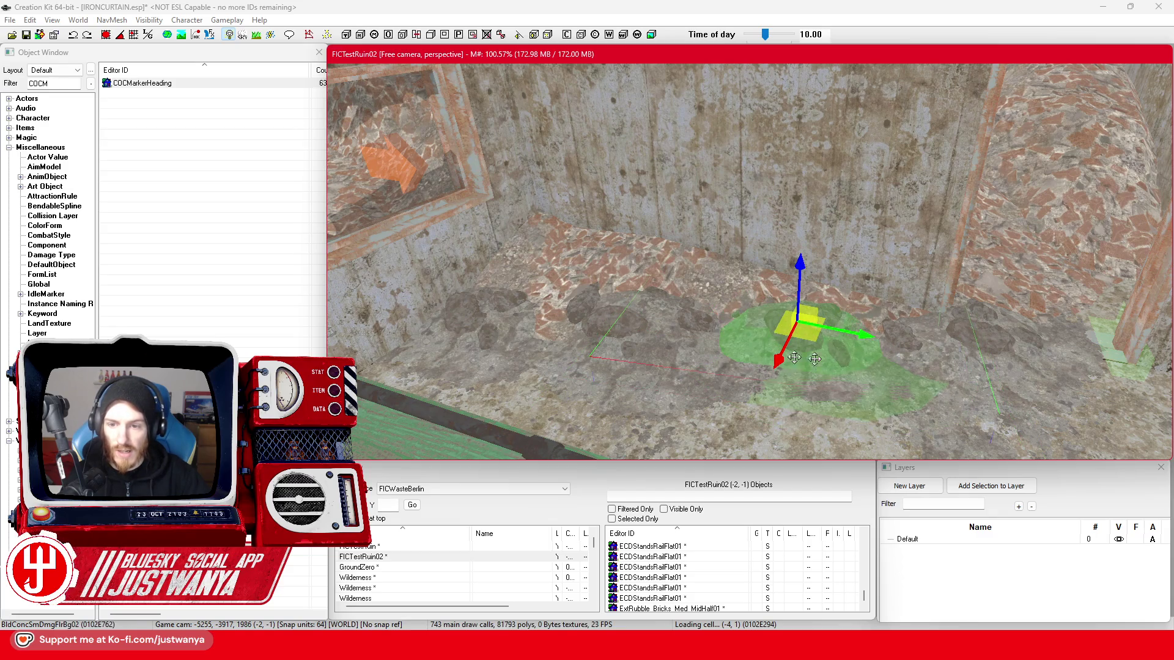
{"action": "key", "text": "w"}
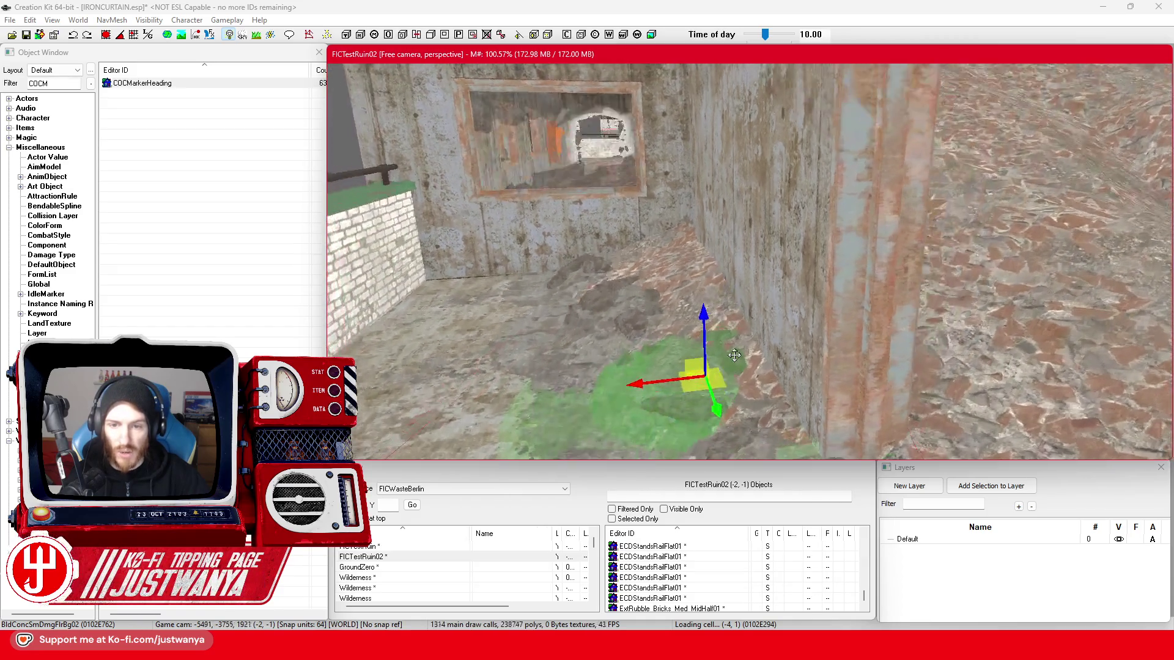
- Select the next floor damage decal and save the plugin
{"action": "left_click", "coordinate": [615, 318]}
{"action": "scroll", "coordinate": [614, 318], "scroll_direction": "down", "scroll_amount": 3}
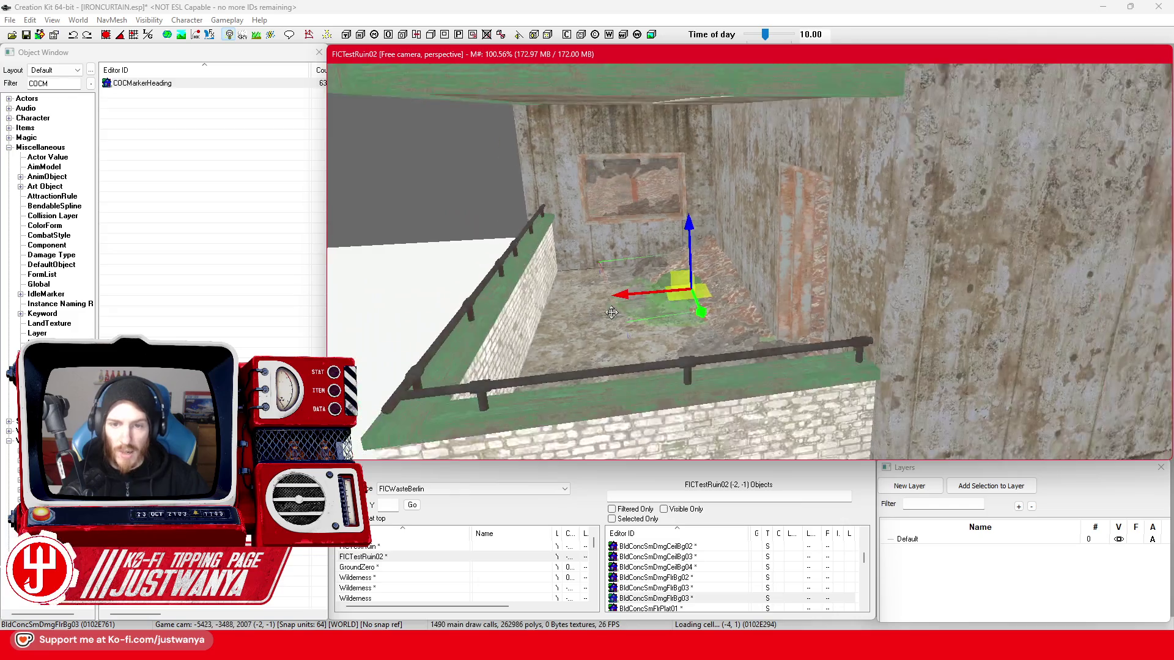
{"action": "key", "text": "shift"}
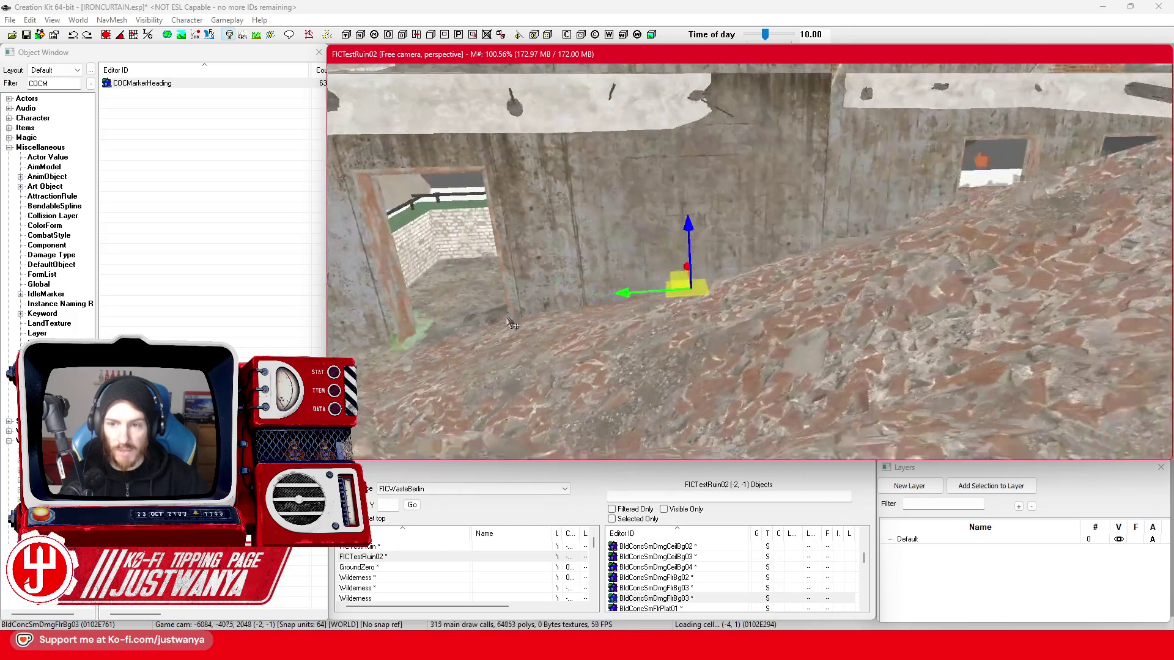
{"action": "scroll", "coordinate": [505, 350], "scroll_direction": "down", "scroll_amount": 2}
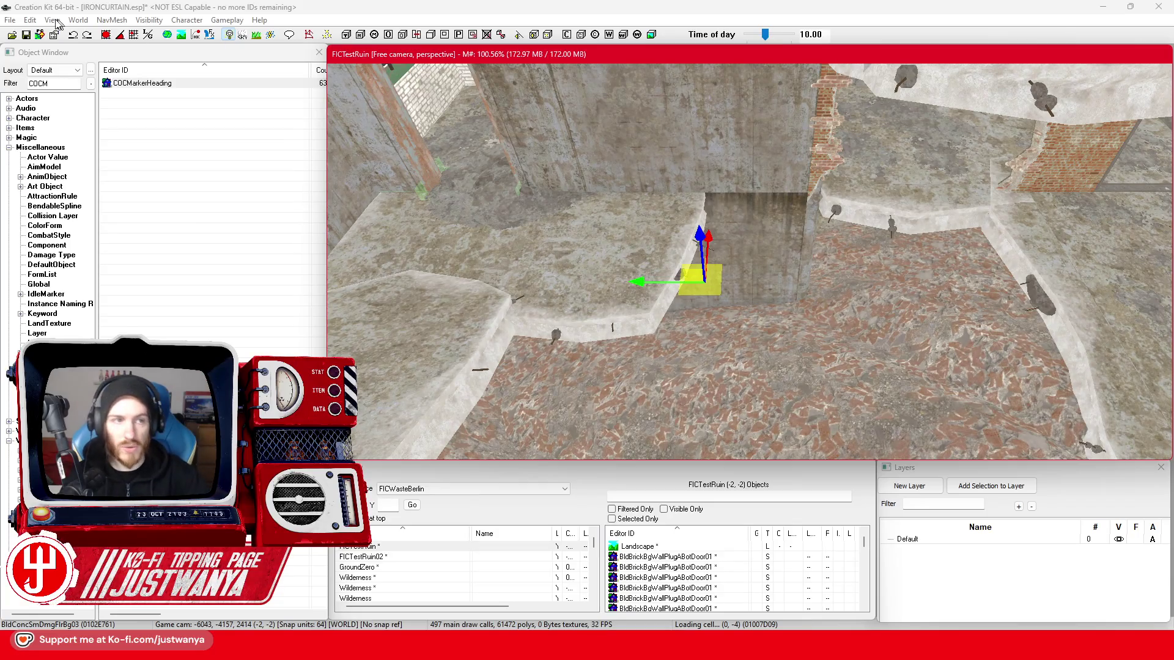
{"action": "left_click", "coordinate": [29, 35]}
- Move the selected decal onto the foreground floor and spin it to a new angle
{"action": "key", "text": "shift"}
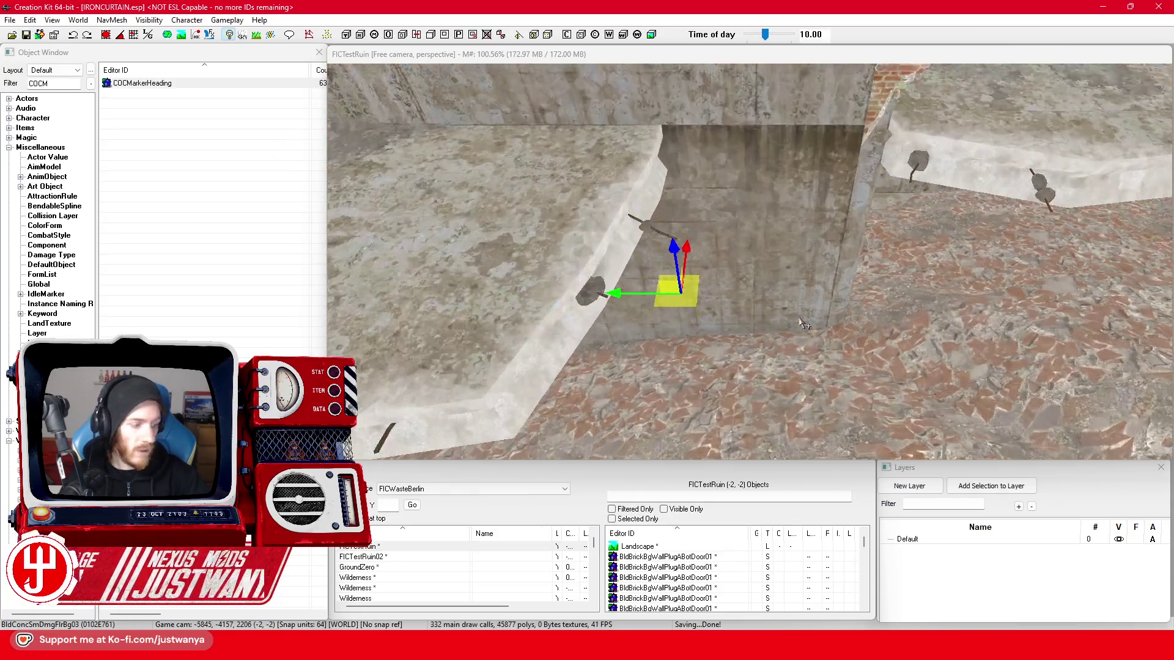
{"action": "key", "text": "shift"}
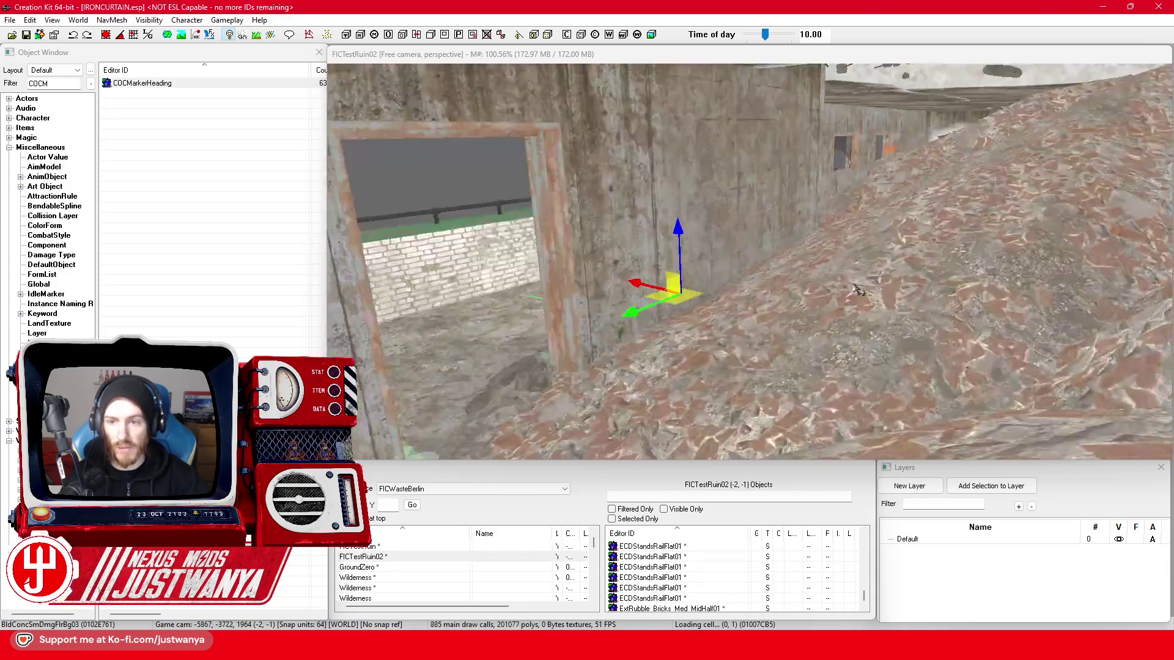
{"action": "key", "text": "shift"}
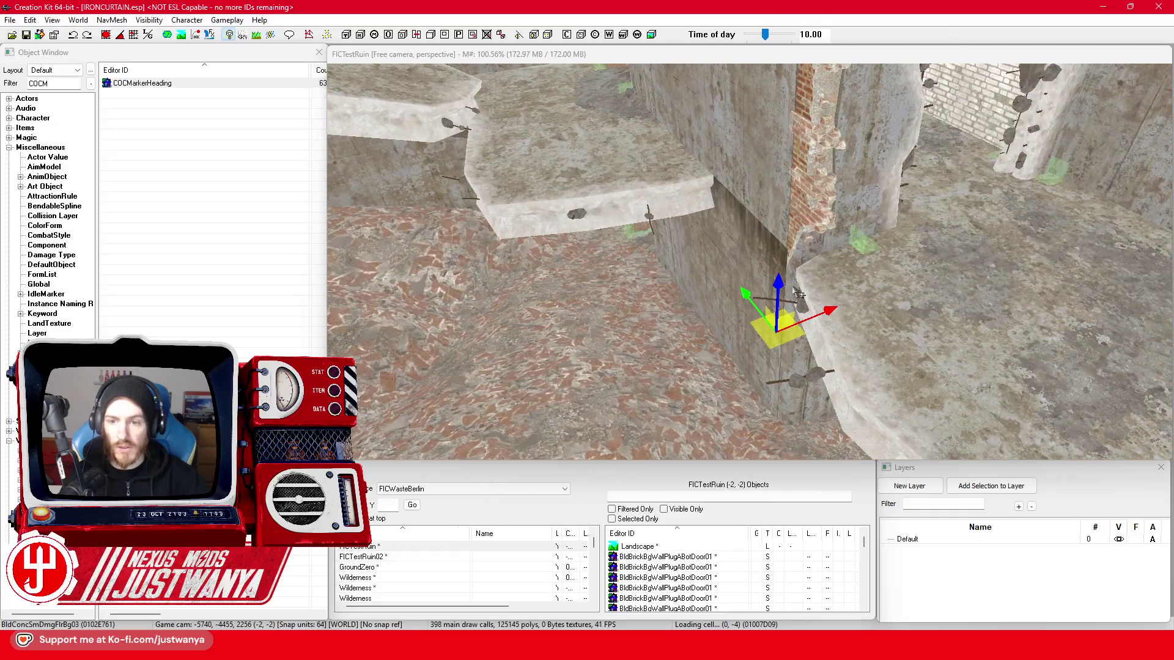
{"action": "key", "text": "shift"}
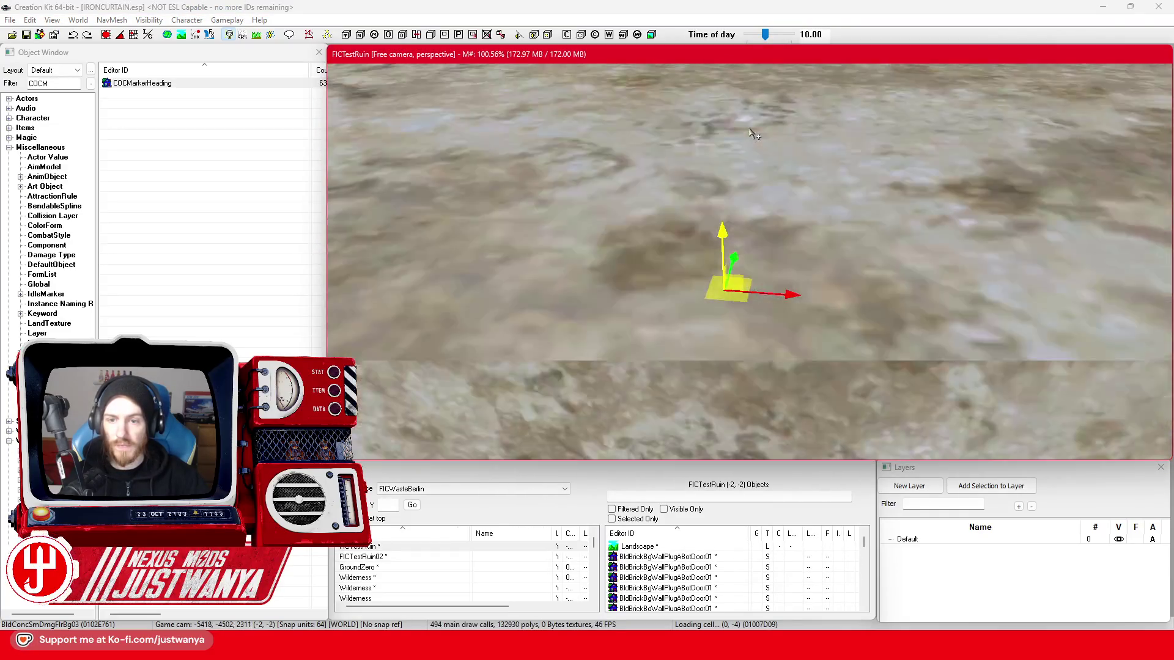
{"action": "key", "text": "shift"}
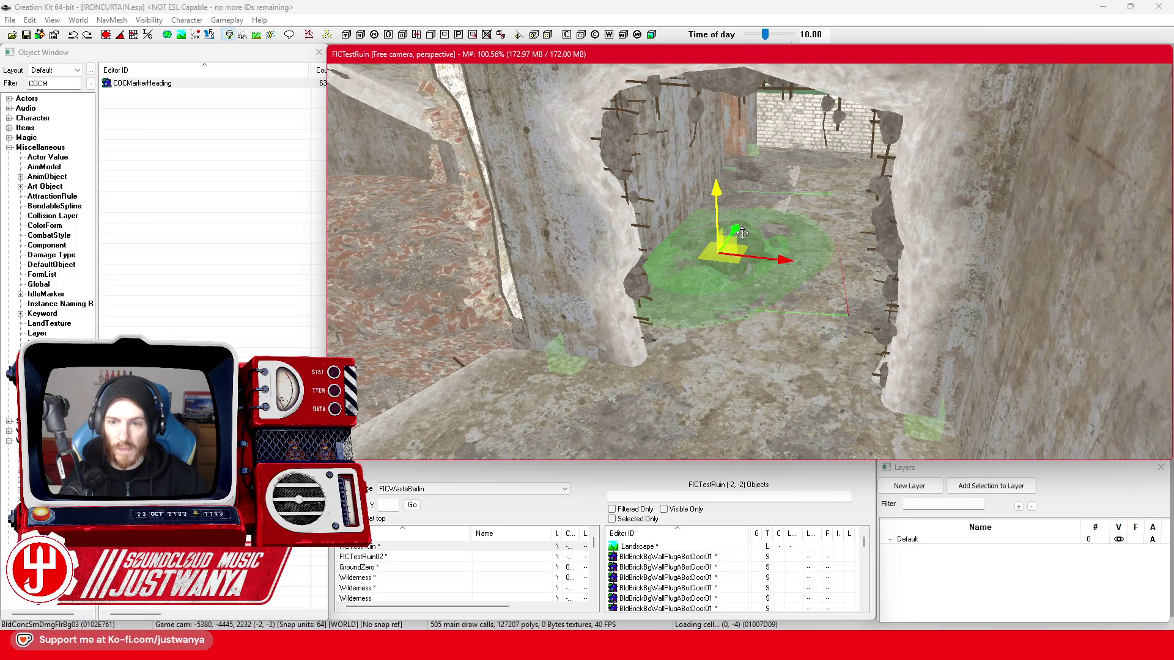
{"action": "left_click_drag", "start_coordinate": [742, 233], "coordinate": [654, 349]}
{"action": "key", "text": "shift"}
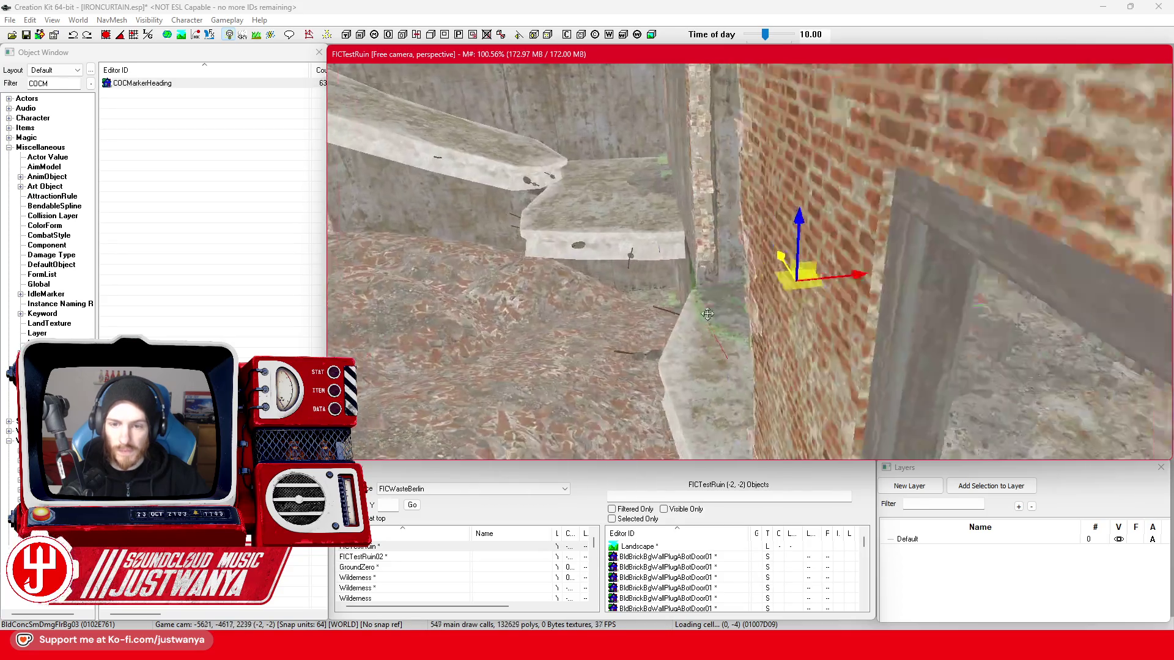
{"action": "key", "text": "e"}
{"action": "left_click_drag", "start_coordinate": [852, 337], "coordinate": [874, 336]}
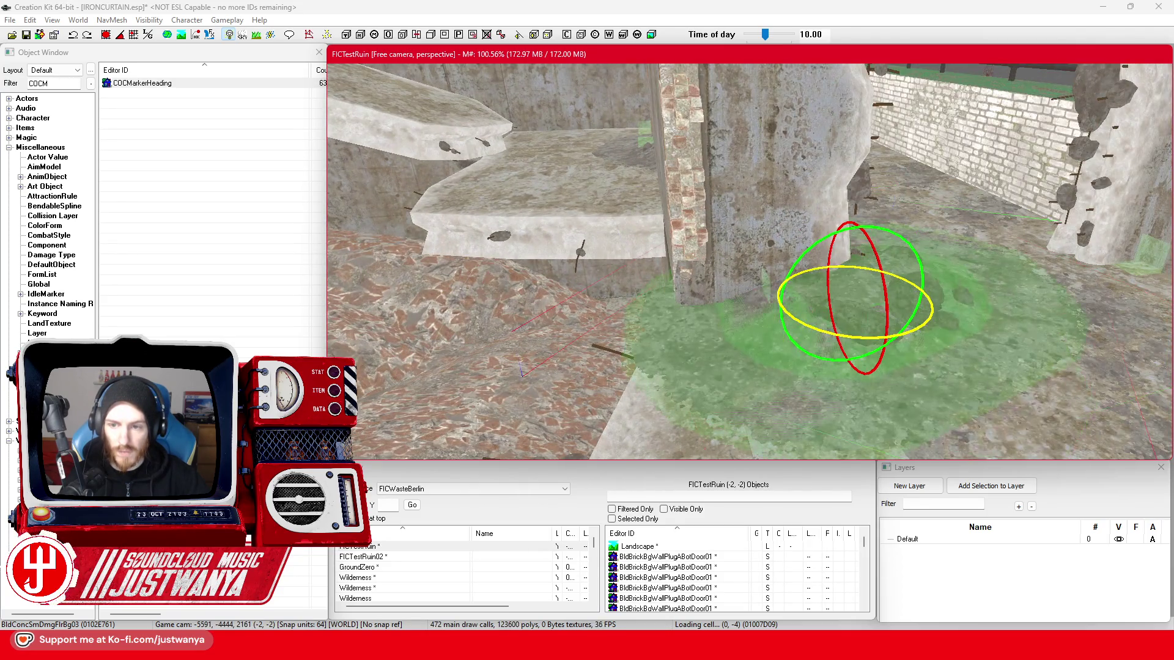
{"action": "left_click_drag", "start_coordinate": [904, 299], "coordinate": [925, 297]}
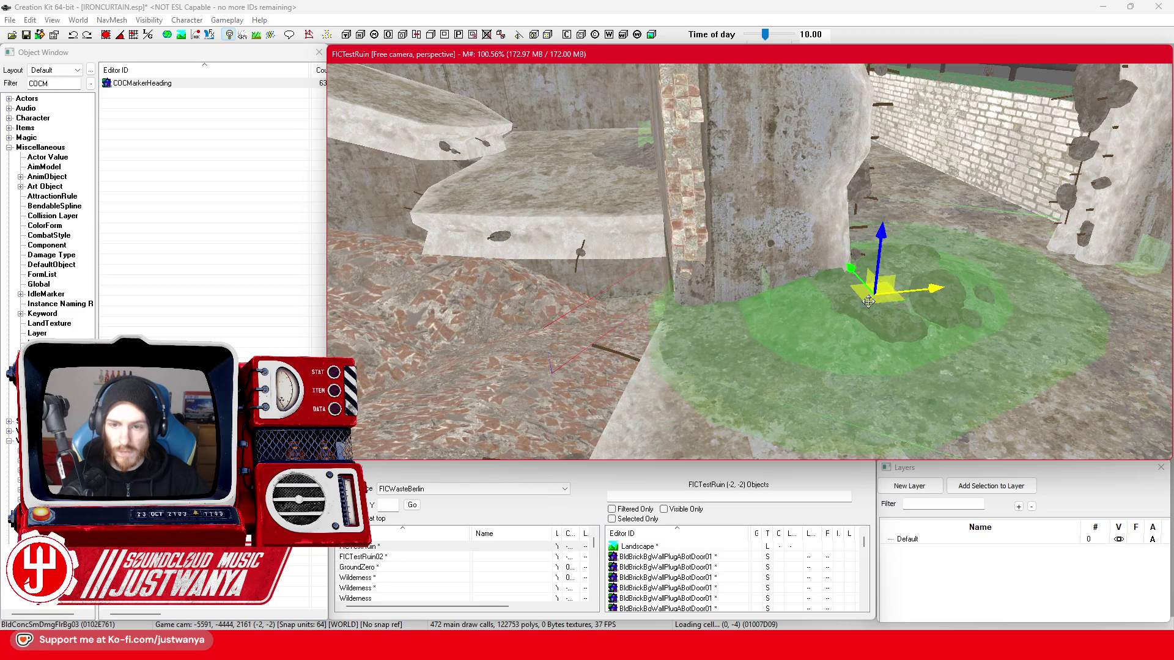
- Move the decal into the doorway, viewing it from close to the floor
{"action": "key", "text": "shift"}
{"action": "key", "text": "shift"}
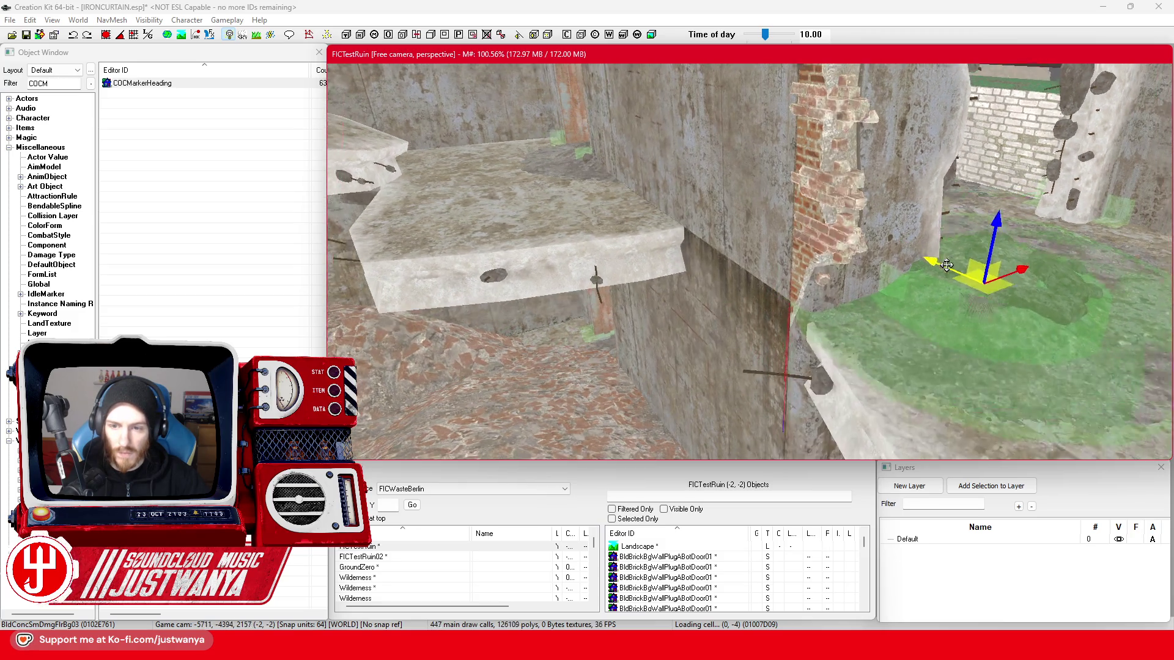
{"action": "key", "text": "shift"}
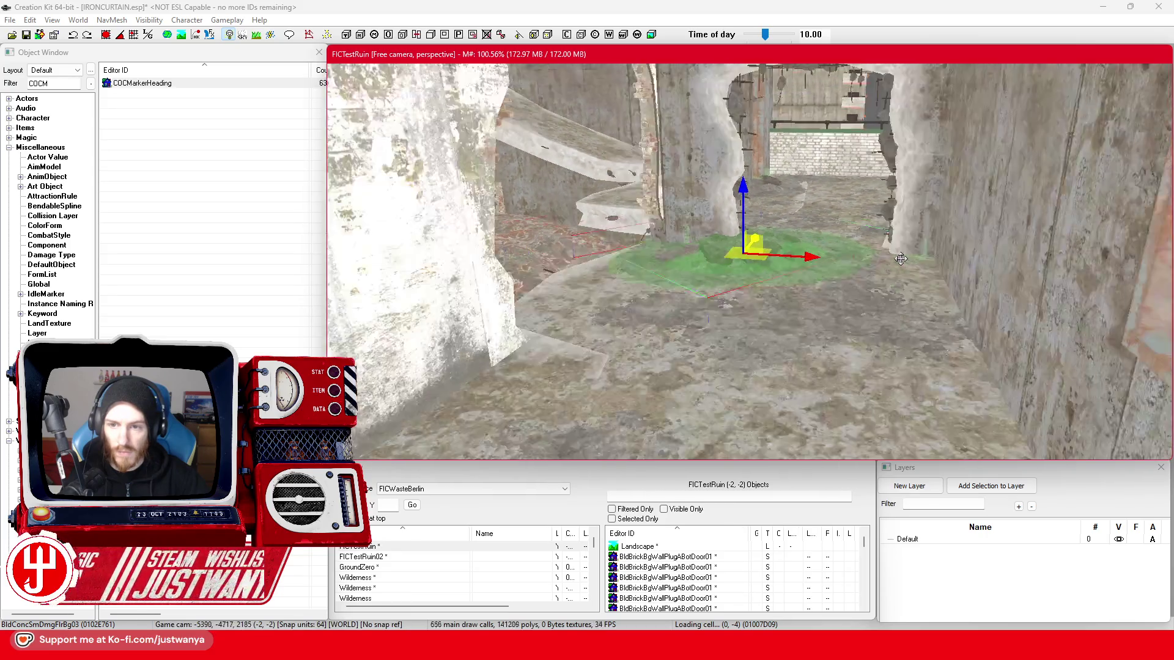
{"action": "key", "text": "shift"}
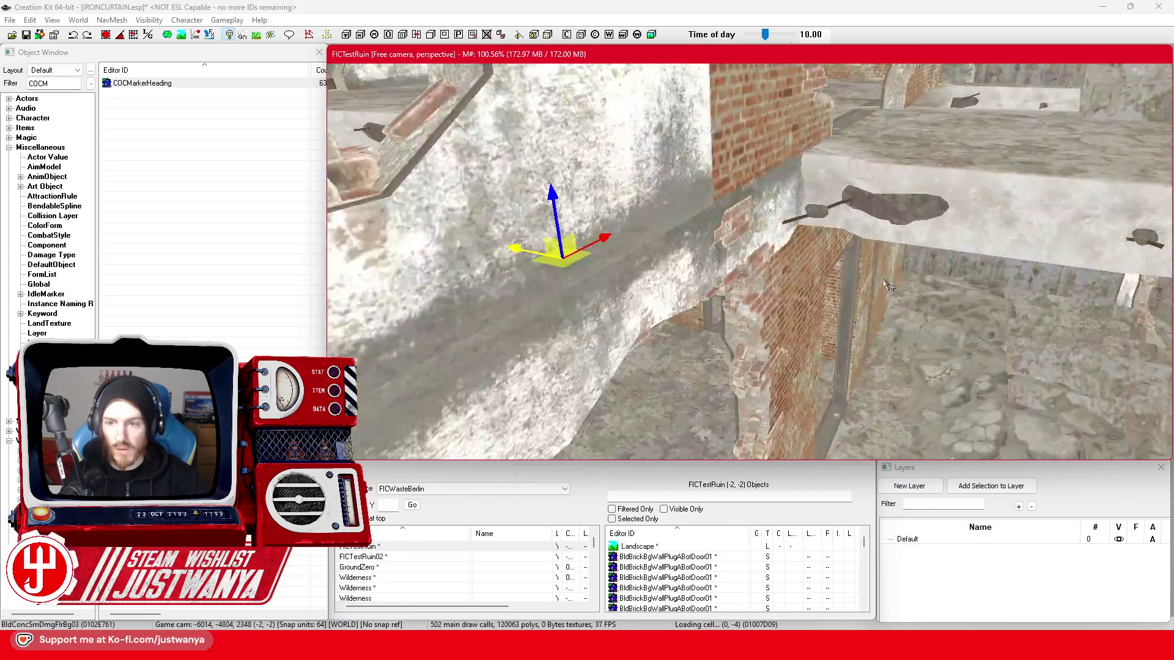
{"action": "left_click_drag", "start_coordinate": [442, 252], "coordinate": [728, 306]}
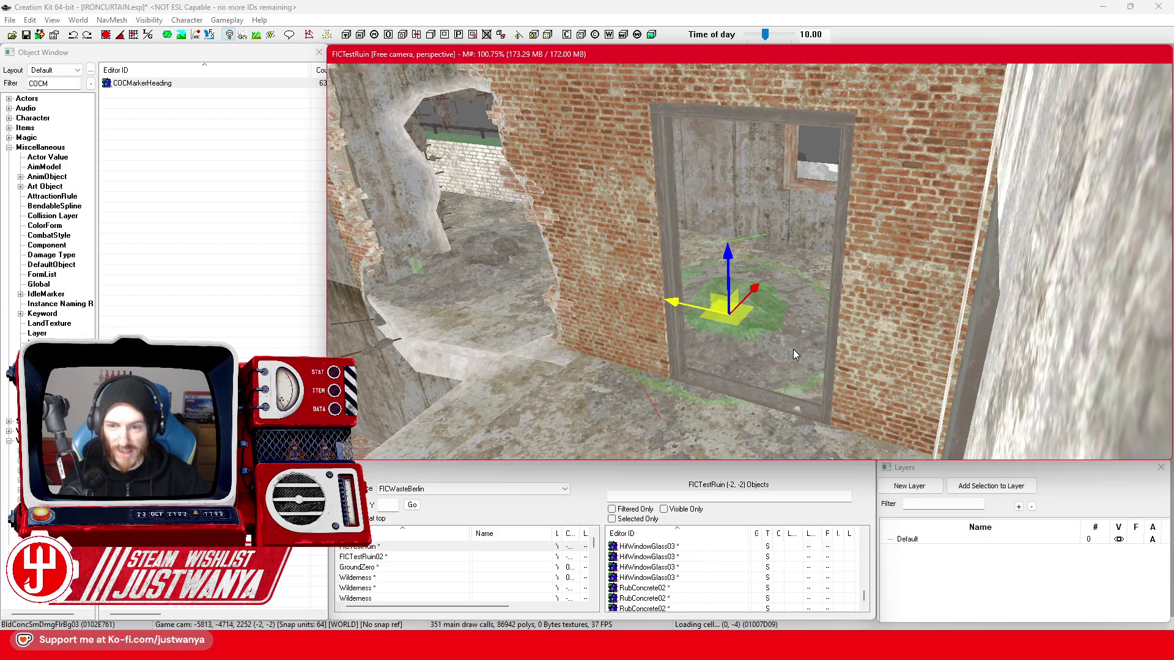
{"action": "key", "text": "shift"}
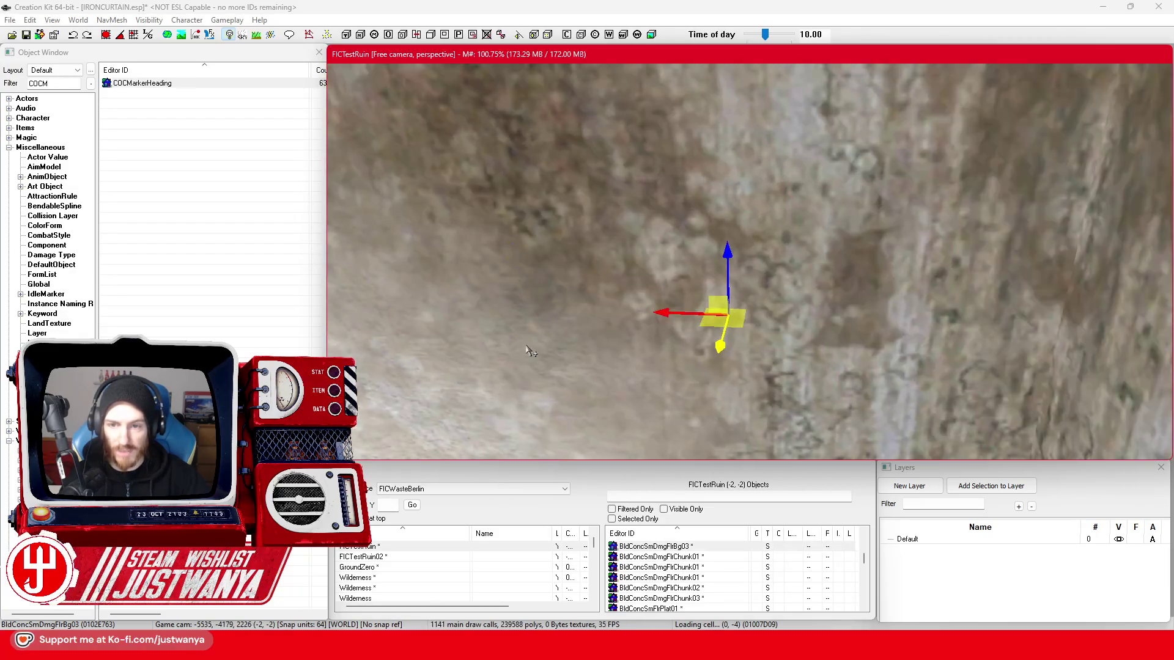
{"action": "scroll", "coordinate": [529, 350], "scroll_direction": "down", "scroll_amount": 5}
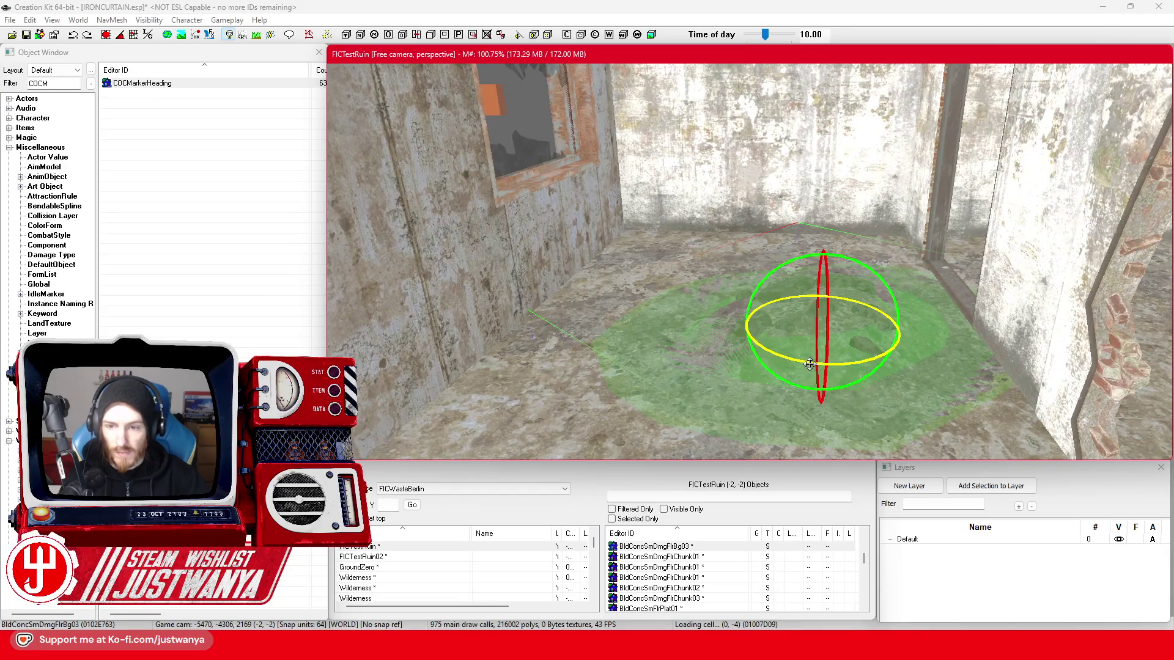
- Bring the BldConcSmDmgFlrBg03 decal off the wall onto the room floor below the window
{"action": "key", "text": "shift"}
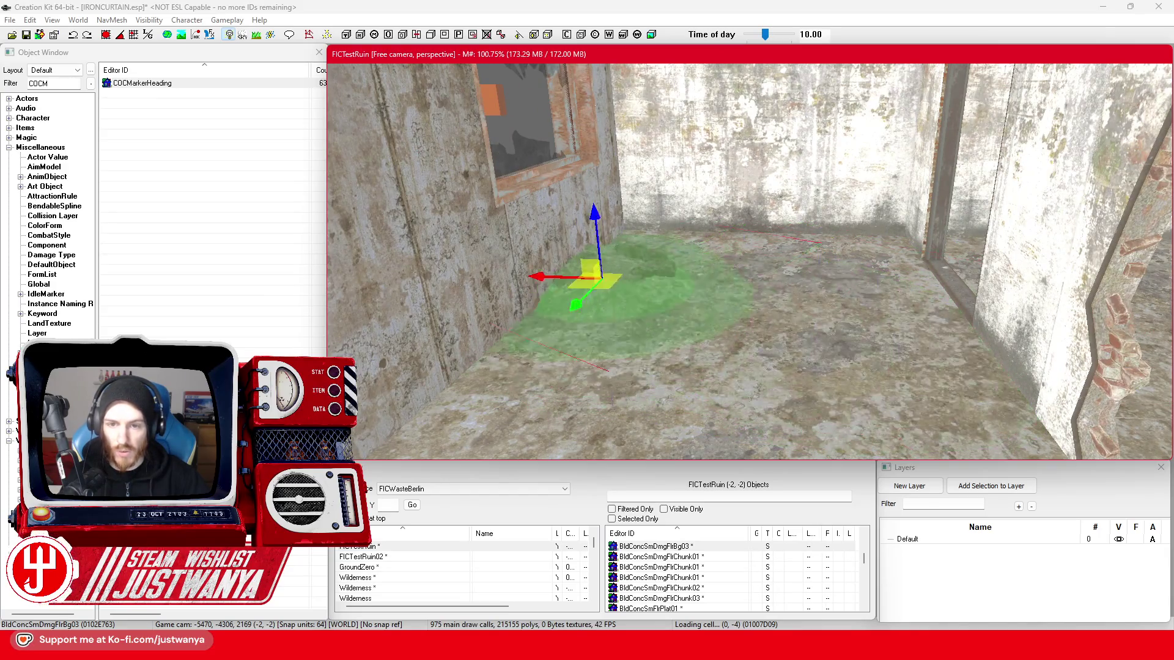
{"action": "key", "text": "shift"}
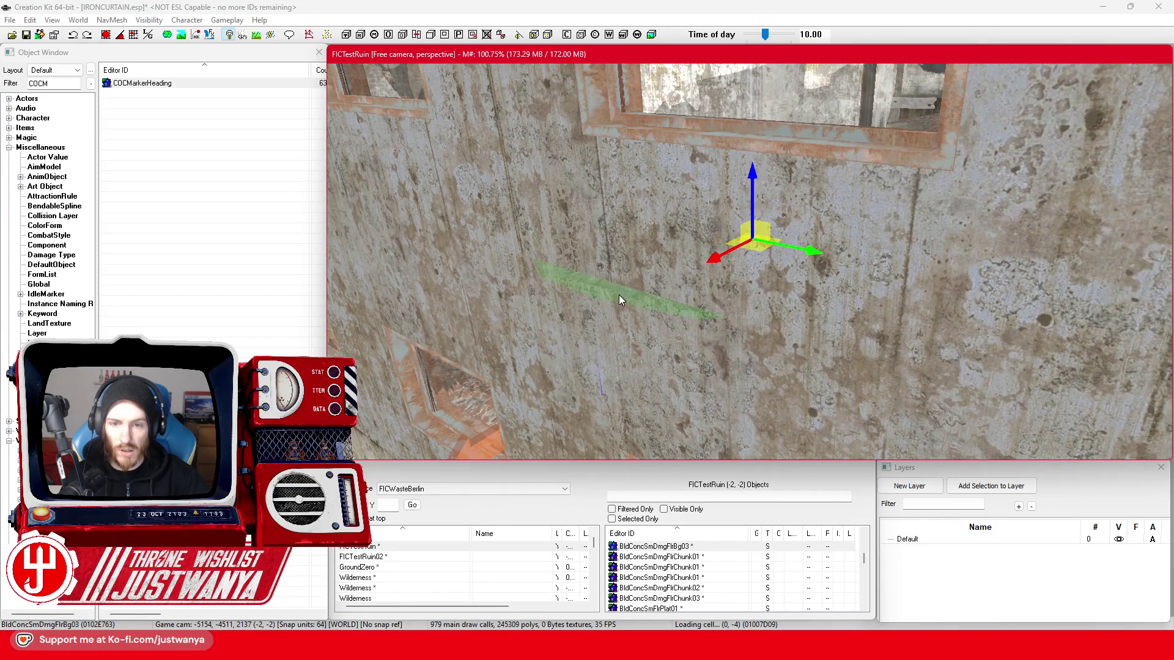
{"action": "key", "text": "shift"}
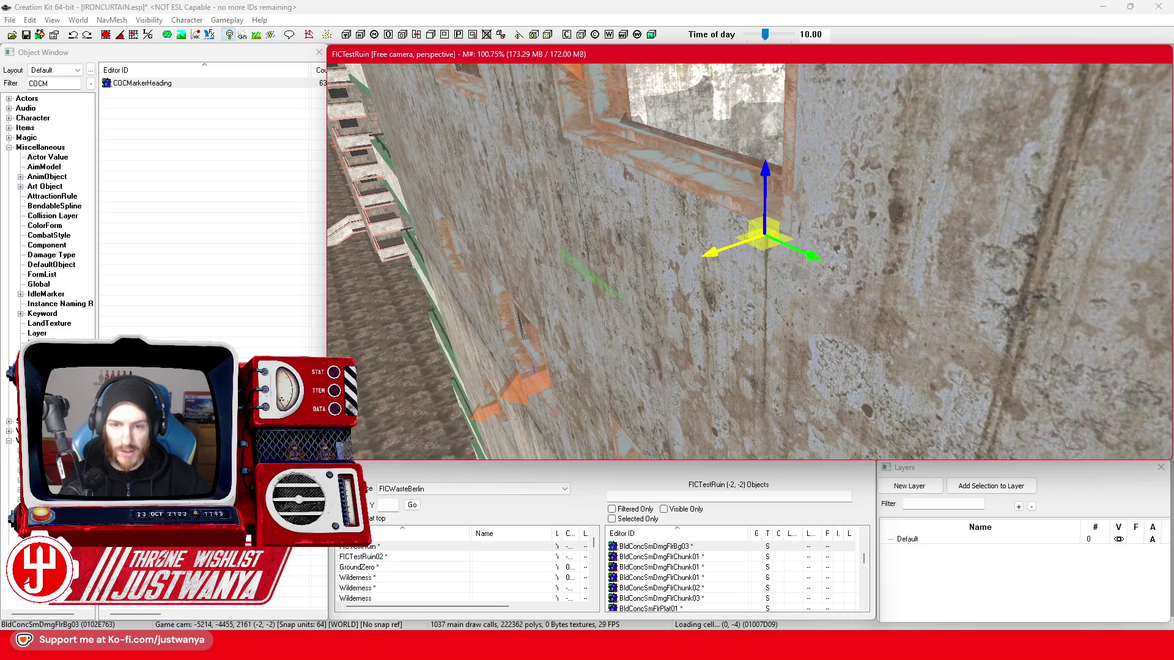
{"action": "key", "text": "shift"}
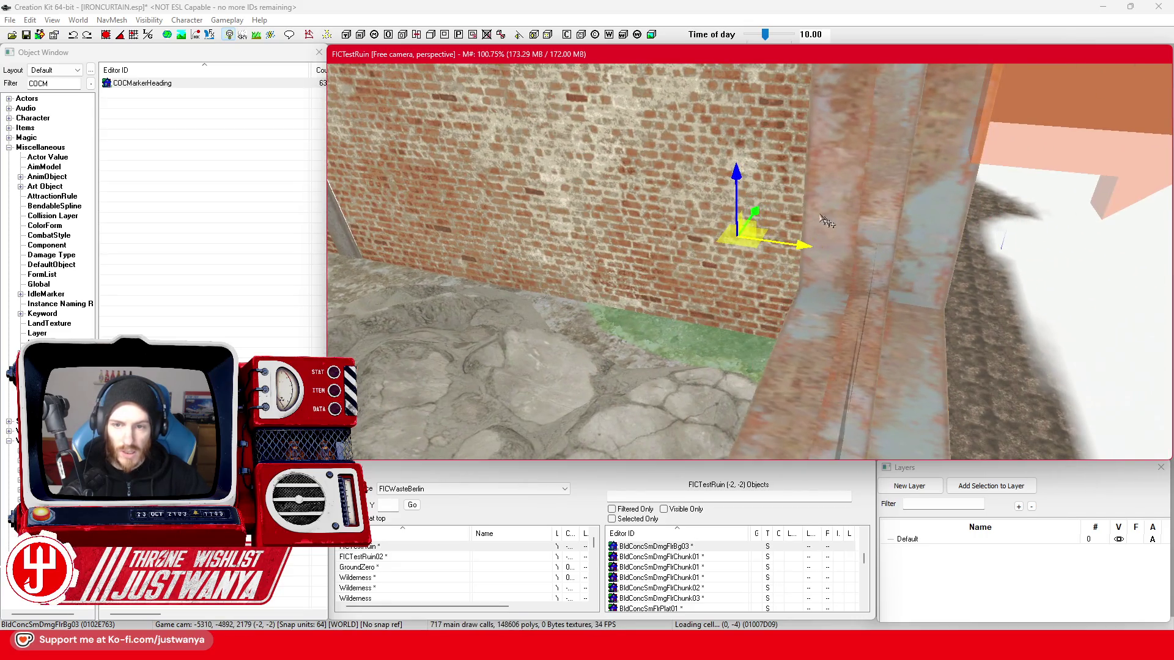
{"action": "left_click_drag", "start_coordinate": [758, 210], "coordinate": [696, 297]}
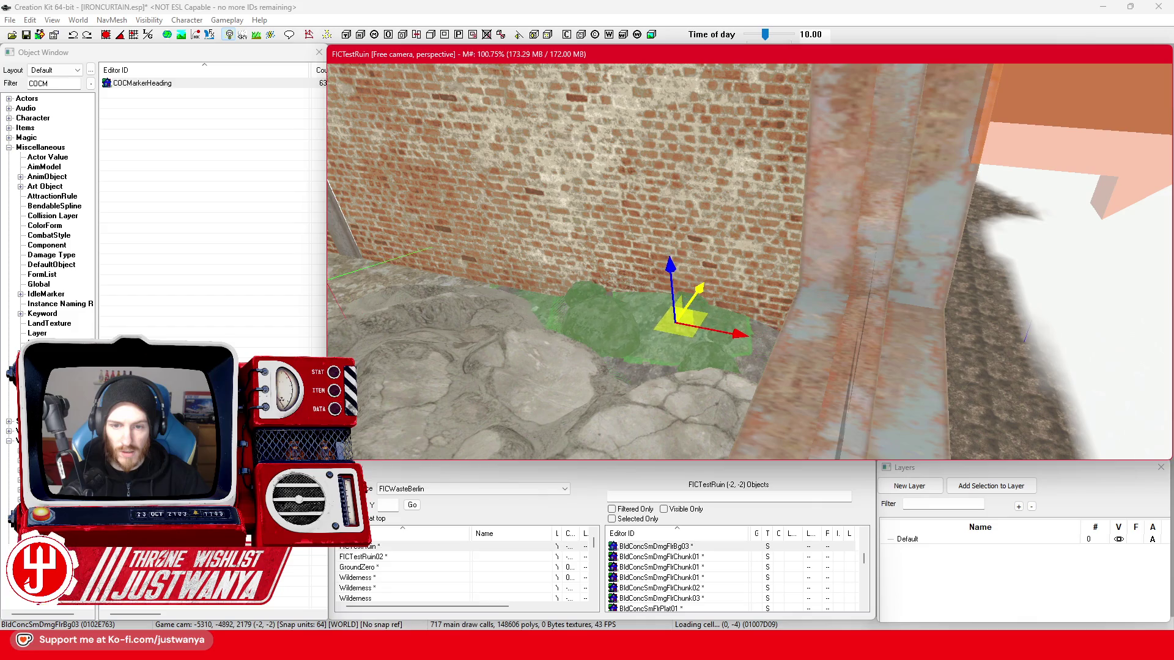
{"action": "key", "text": "shift"}
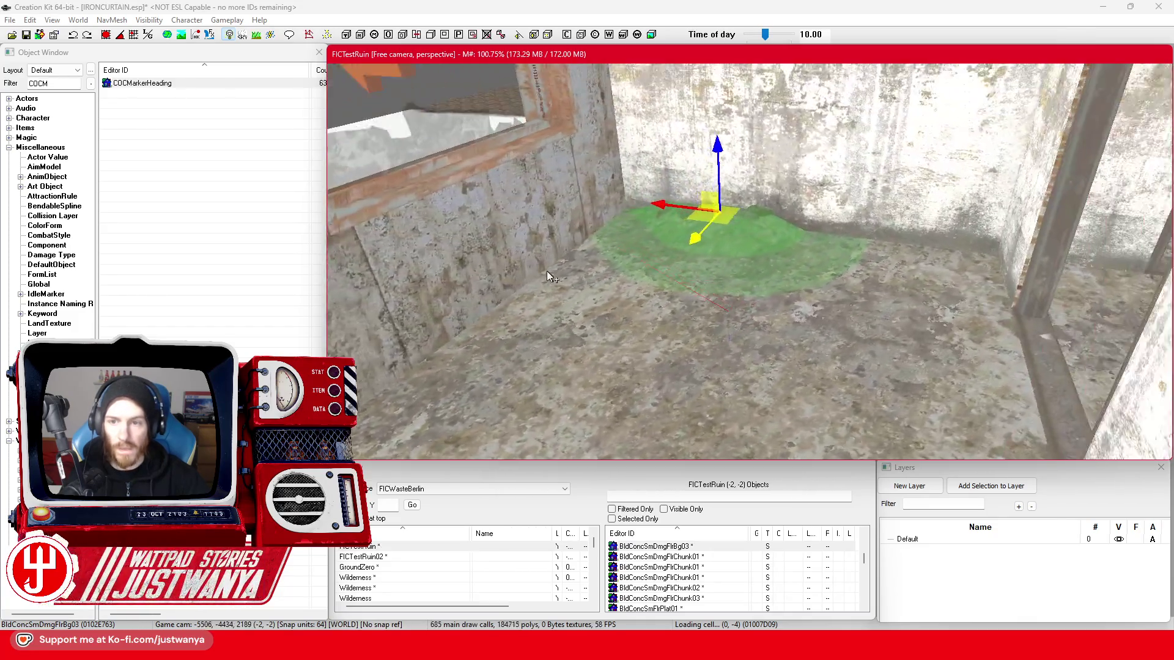
{"action": "key", "text": "shift"}
{"action": "mouse_move", "coordinate": [649, 240]}
{"action": "left_mouse_down"}
{"action": "mouse_move", "coordinate": [593, 273]}
{"action": "mouse_move", "coordinate": [636, 309]}
{"action": "mouse_move", "coordinate": [679, 309]}
{"action": "left_mouse_up"}
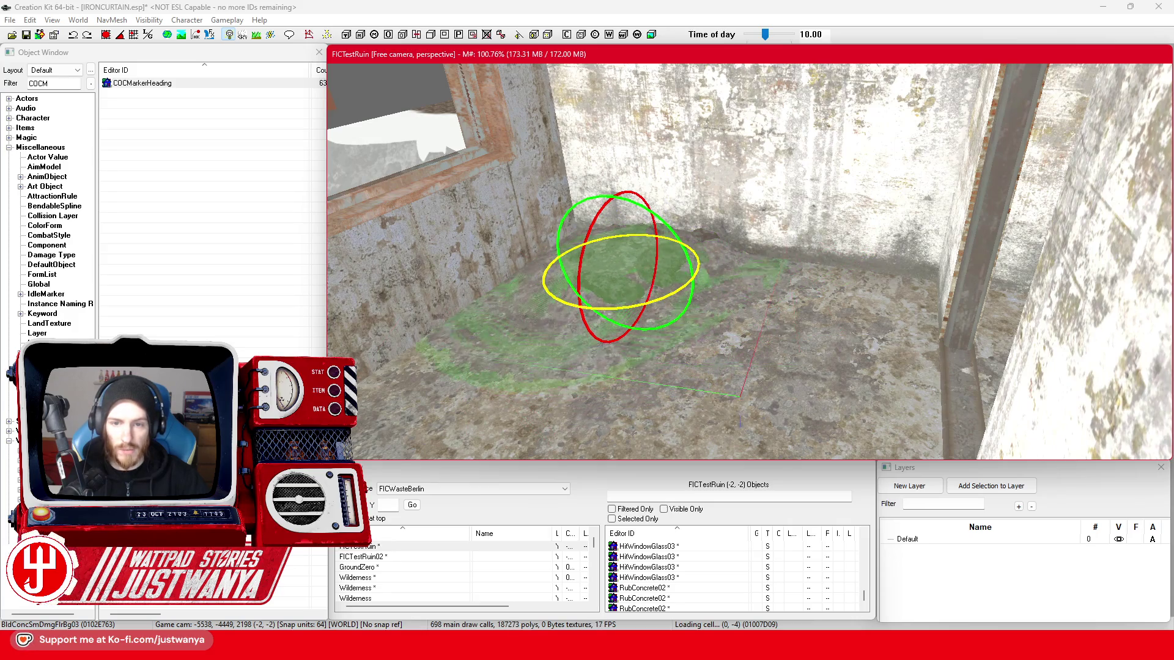
- Turn the BldConcSmDmgFlrBg02 decal to a new orientation and move it further across the floor
{"action": "left_click_drag", "start_coordinate": [577, 306], "coordinate": [486, 305]}
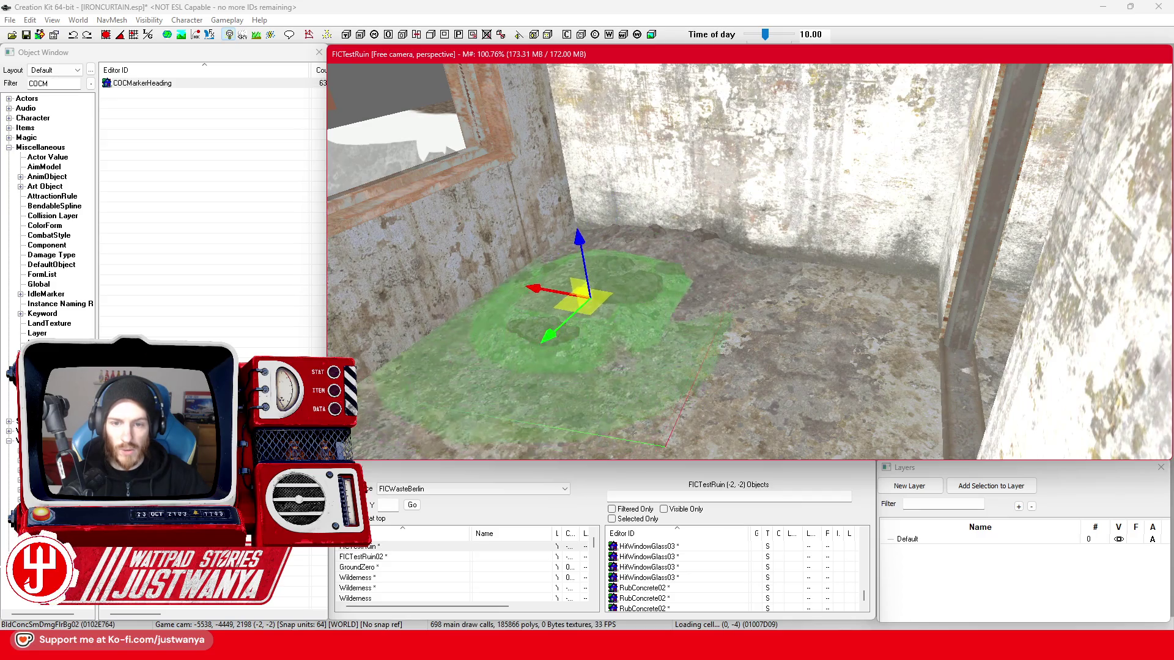
{"action": "scroll", "coordinate": [581, 282], "scroll_direction": "up", "scroll_amount": 2}
{"action": "left_click_drag", "start_coordinate": [582, 282], "coordinate": [630, 276]}
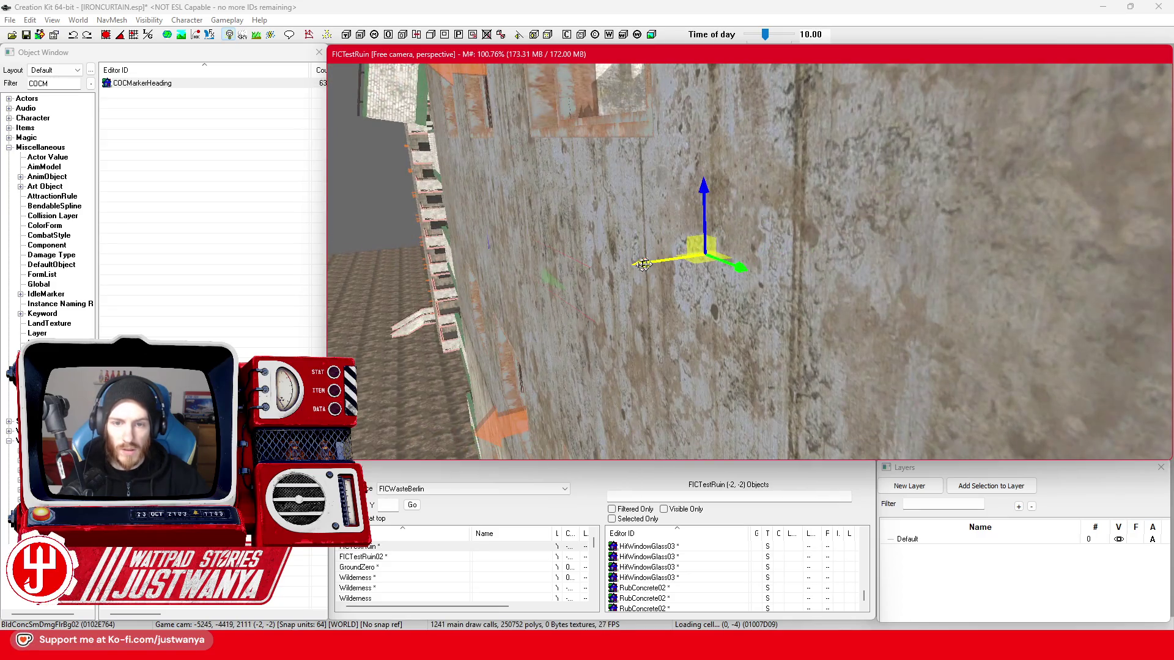
{"action": "mouse_move", "coordinate": [665, 276]}
{"action": "left_mouse_down"}
{"action": "mouse_move", "coordinate": [621, 270]}
{"action": "mouse_move", "coordinate": [708, 294]}
{"action": "mouse_move", "coordinate": [540, 199]}
{"action": "mouse_move", "coordinate": [759, 198]}
{"action": "left_mouse_up"}
{"action": "mouse_move", "coordinate": [837, 225]}
{"action": "left_mouse_down"}
{"action": "mouse_move", "coordinate": [807, 328]}
{"action": "mouse_move", "coordinate": [773, 303]}
{"action": "left_mouse_up"}
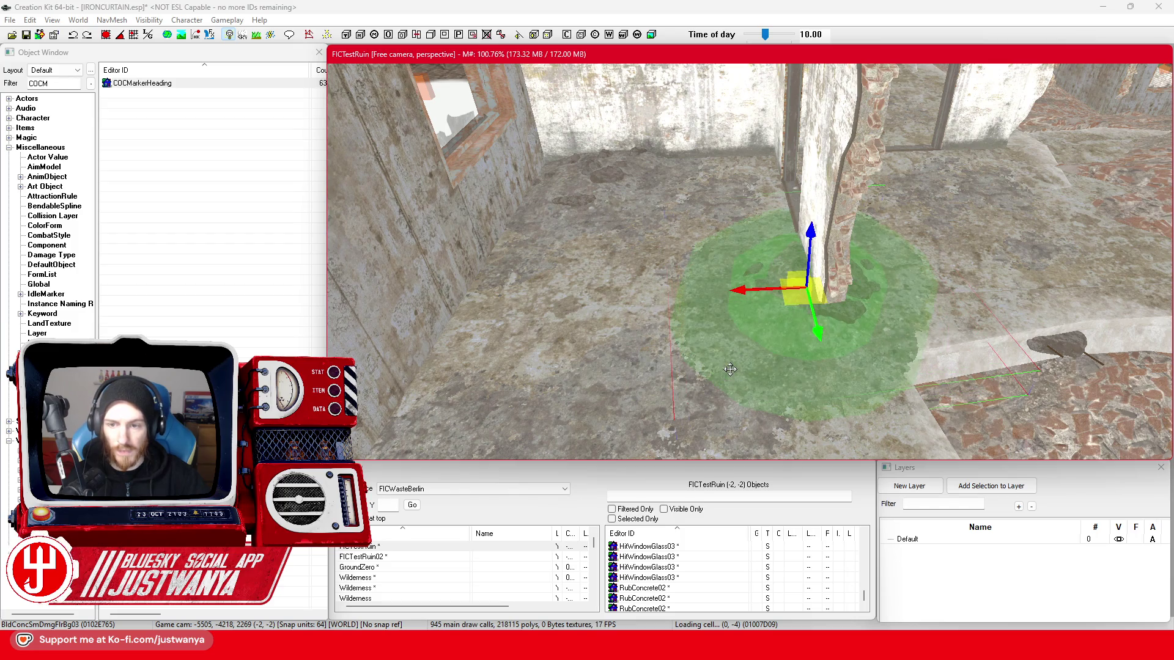
- Bring the decal closer, turning it and nudging it slightly down-left
{"action": "key", "text": "shift"}
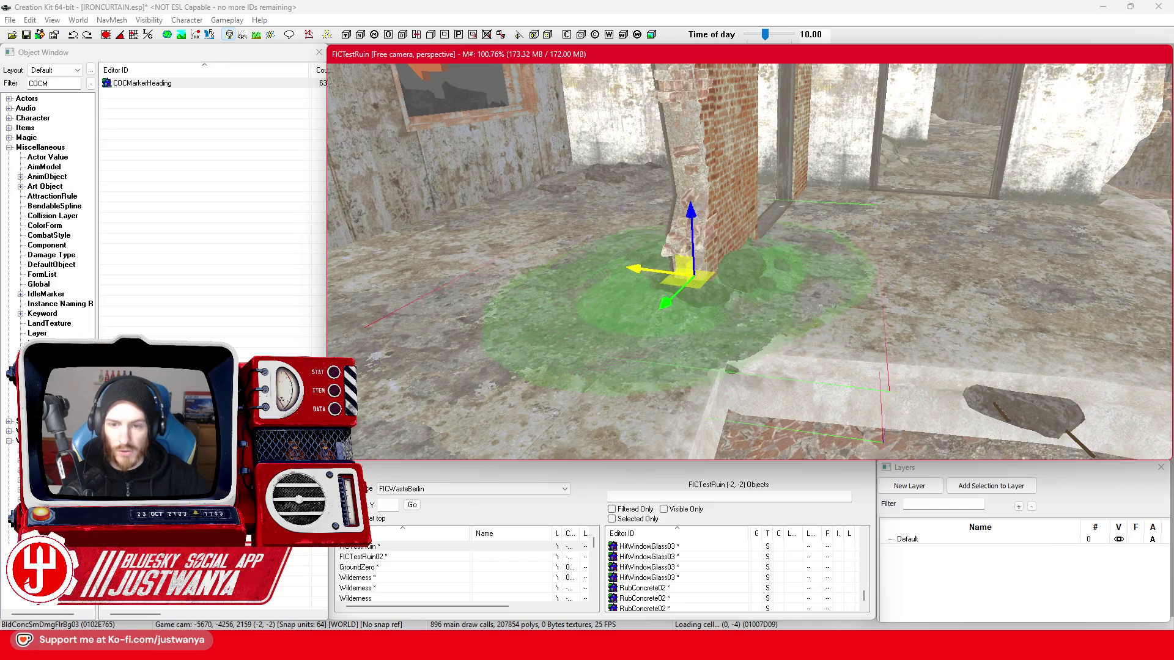
{"action": "key", "text": "shift"}
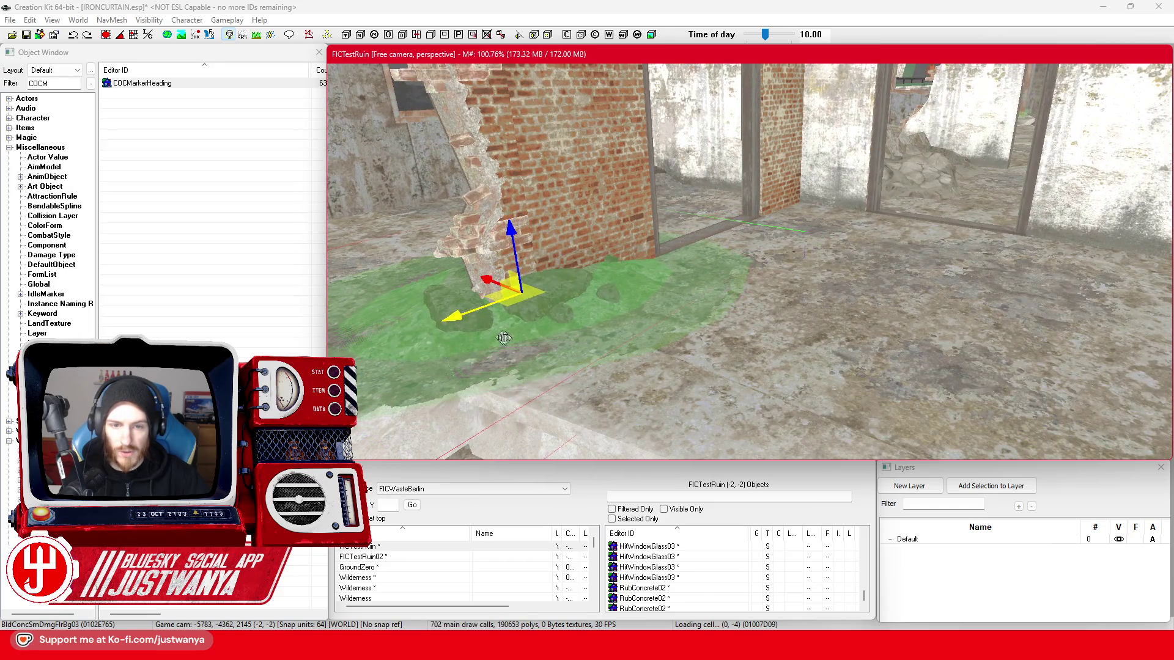
{"action": "key", "text": "shift"}
{"action": "key", "text": "shift"}
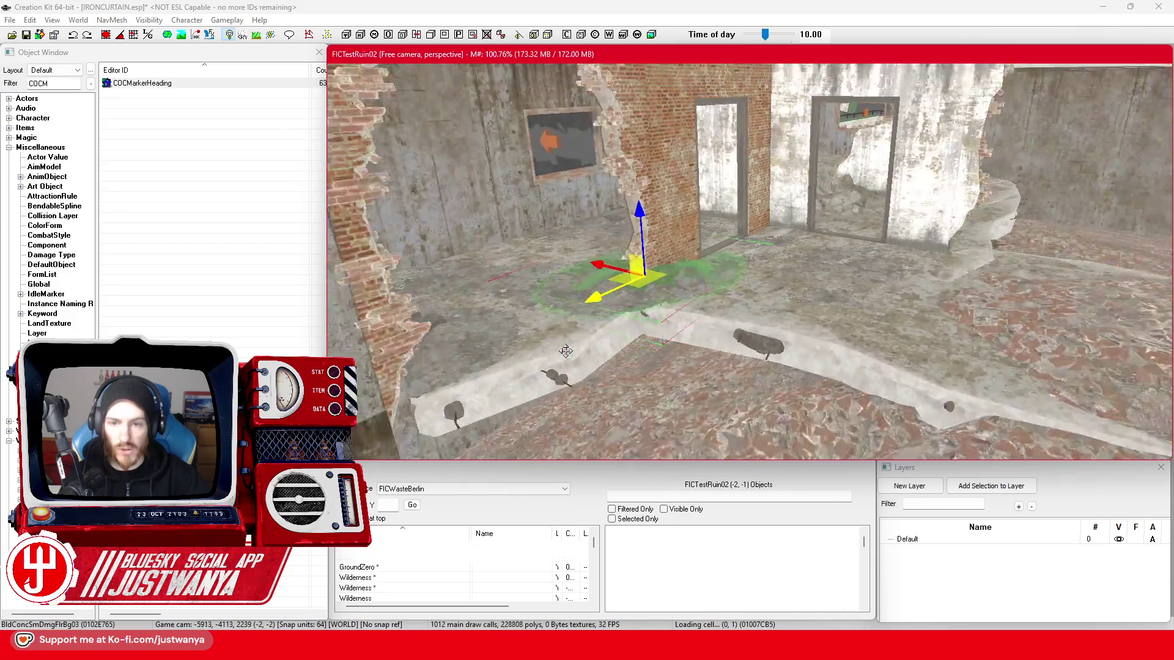
{"action": "key", "text": "shift"}
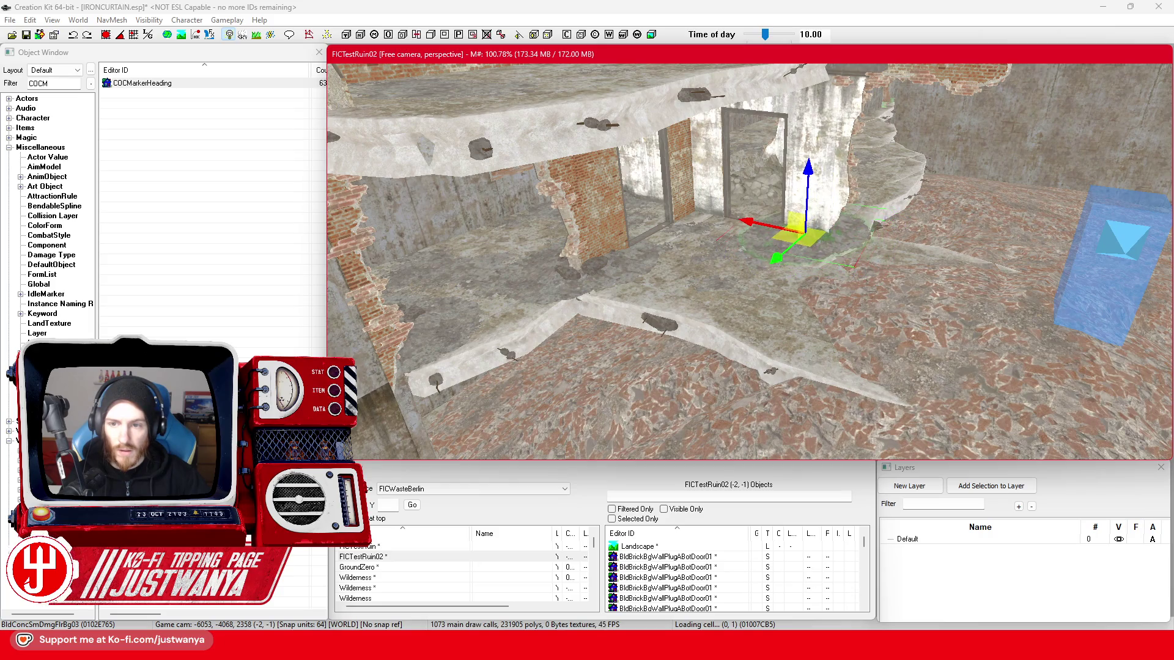
{"action": "key", "text": "shift"}
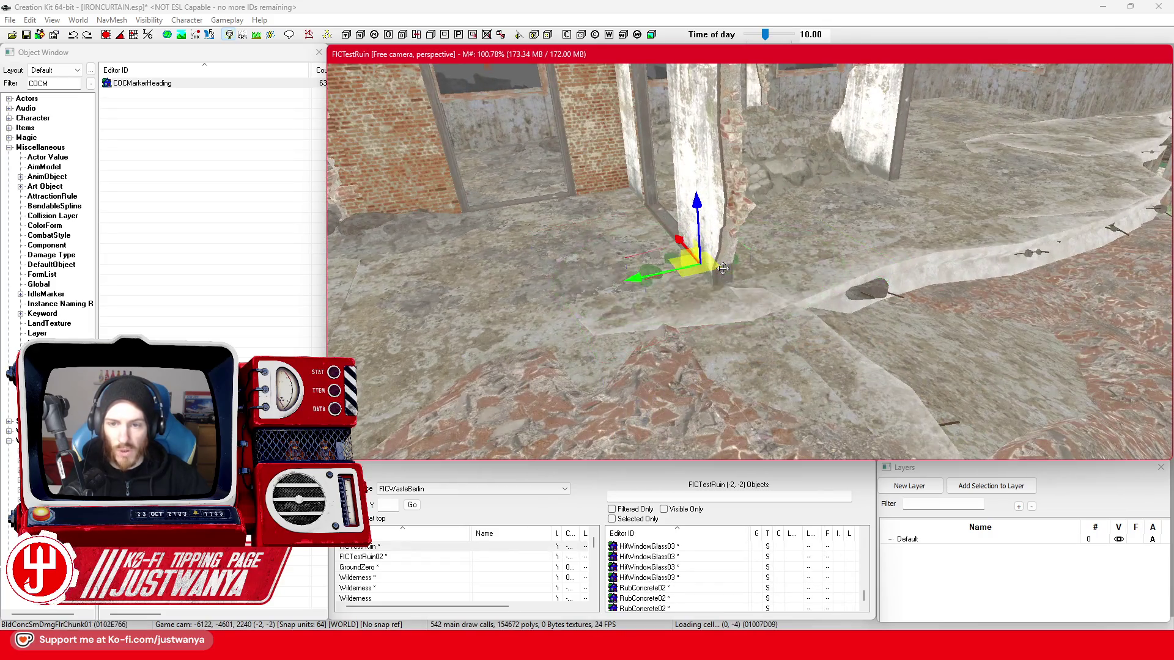
{"action": "key", "text": "shift"}
{"action": "key", "text": "e"}
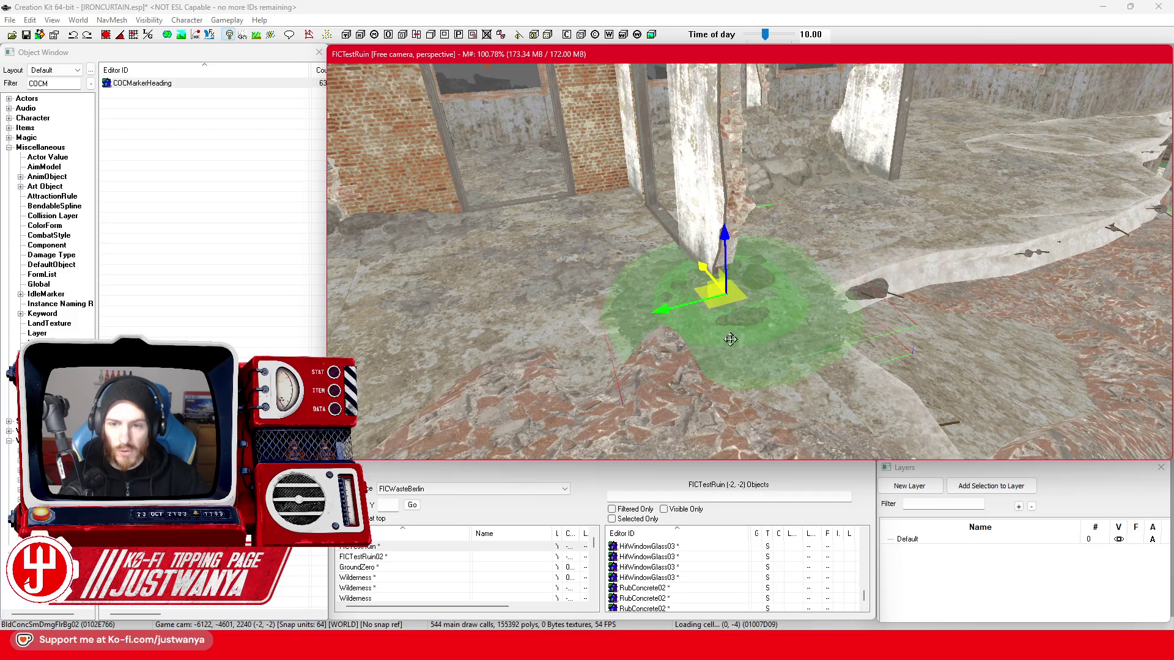
{"action": "key", "text": "shift"}
{"action": "key", "text": "shift"}
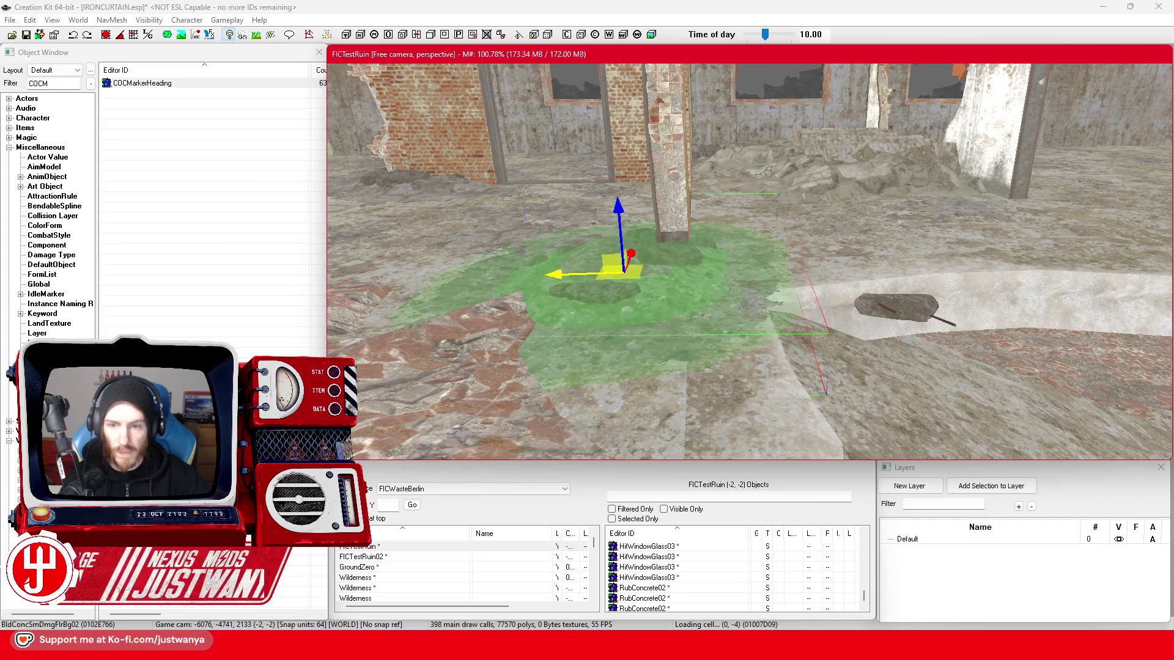
{"action": "mouse_move", "coordinate": [654, 244]}
{"action": "left_mouse_down"}
{"action": "mouse_move", "coordinate": [642, 241]}
{"action": "mouse_move", "coordinate": [630, 265]}
{"action": "mouse_move", "coordinate": [642, 271]}
{"action": "left_mouse_up"}
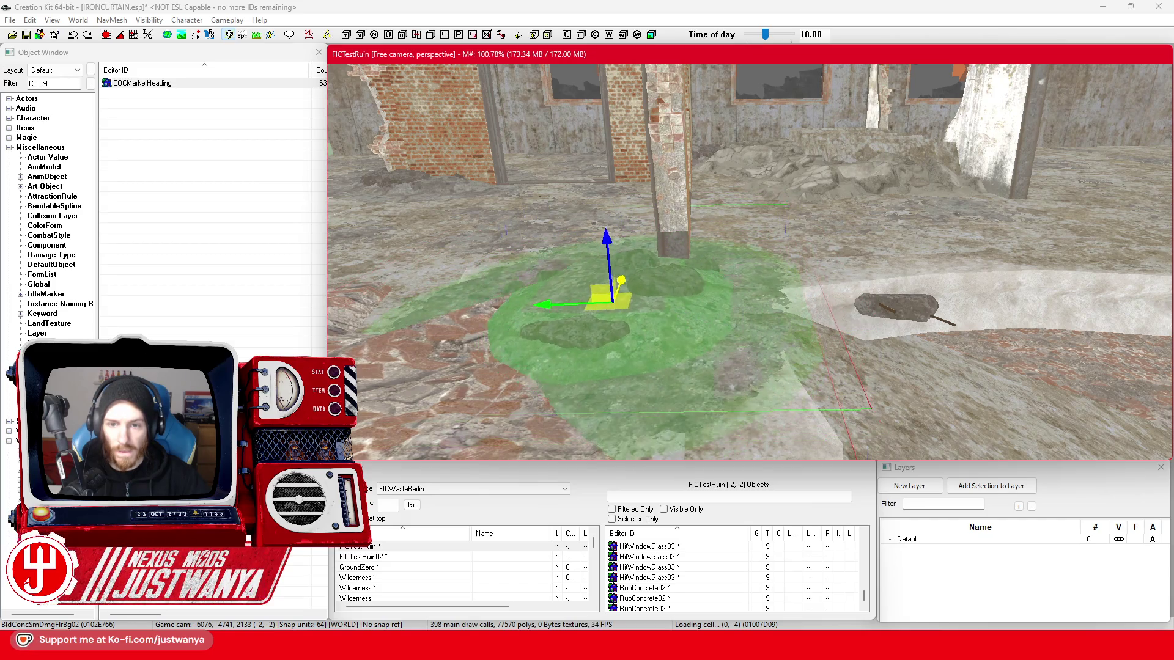
{"action": "left_click_drag", "start_coordinate": [551, 311], "coordinate": [531, 323]}
- Shift the decal to the pillar base and save the plugin
{"action": "key", "text": "shift"}
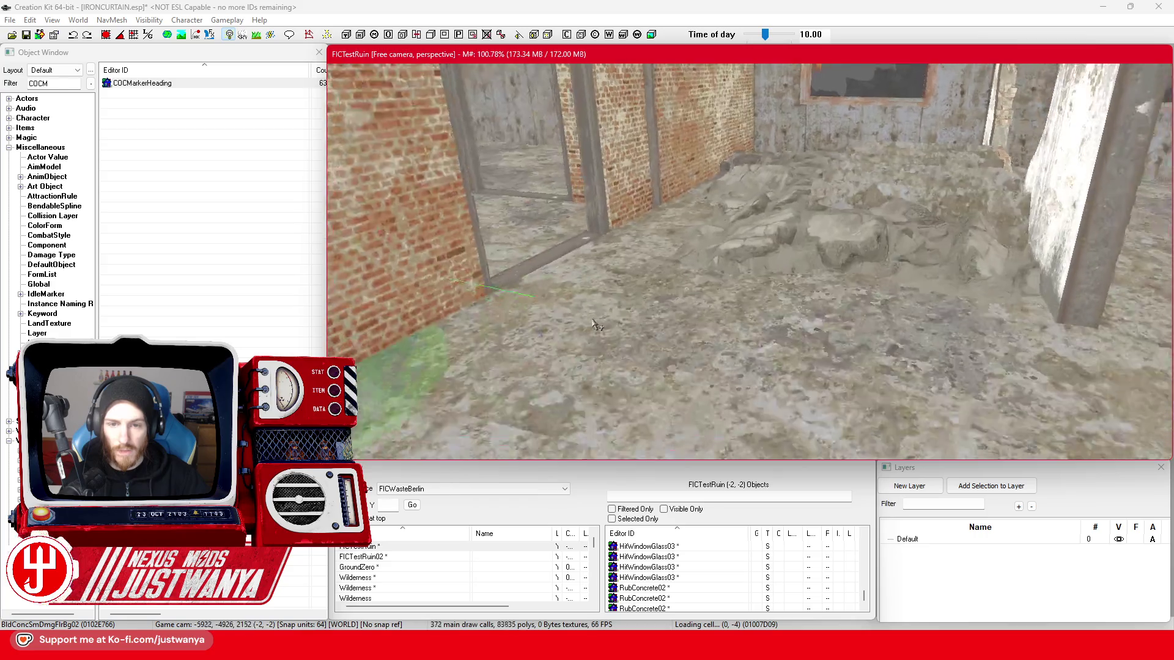
{"action": "key", "text": "shift"}
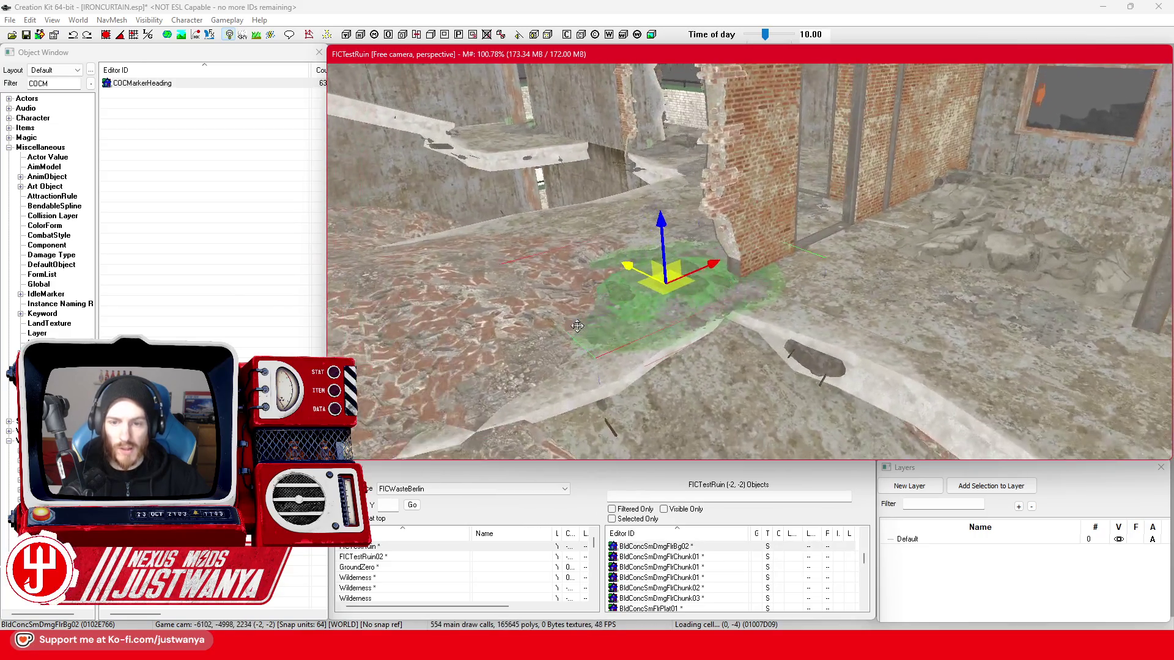
{"action": "left_click_drag", "start_coordinate": [686, 267], "coordinate": [719, 254]}
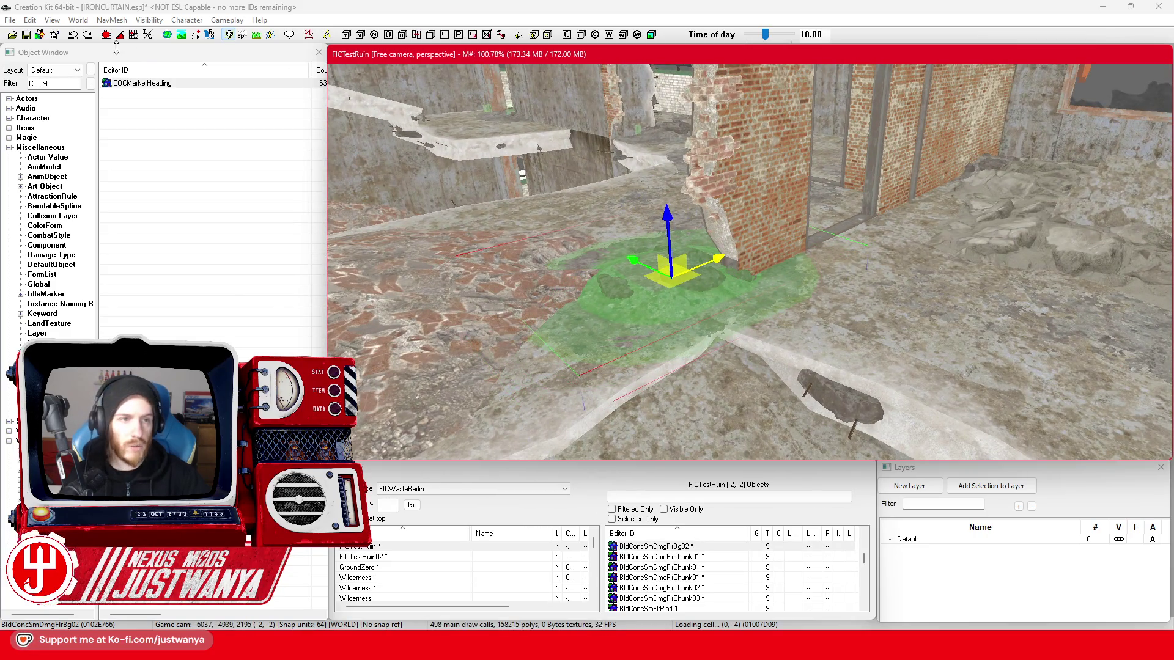
{"action": "left_click", "coordinate": [27, 34]}
{"action": "left_click", "coordinate": [641, 282]}
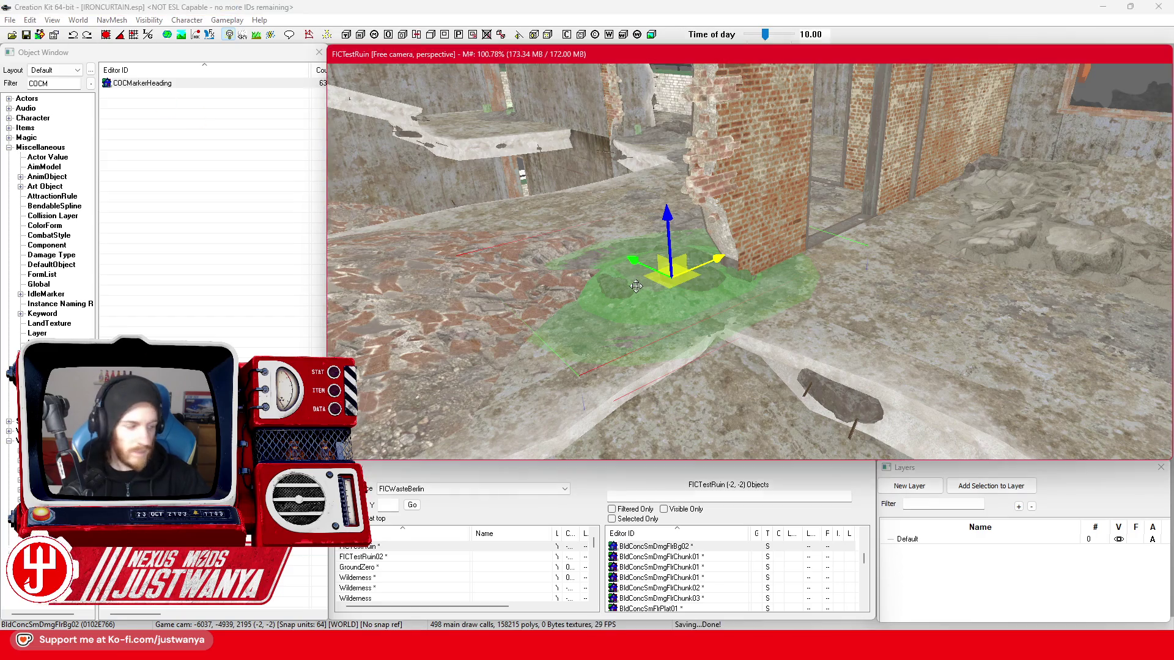
- Undo the last two changes and look around the selected wall piece
{"action": "key", "text": "shift"}
{"action": "key", "text": "shift"}
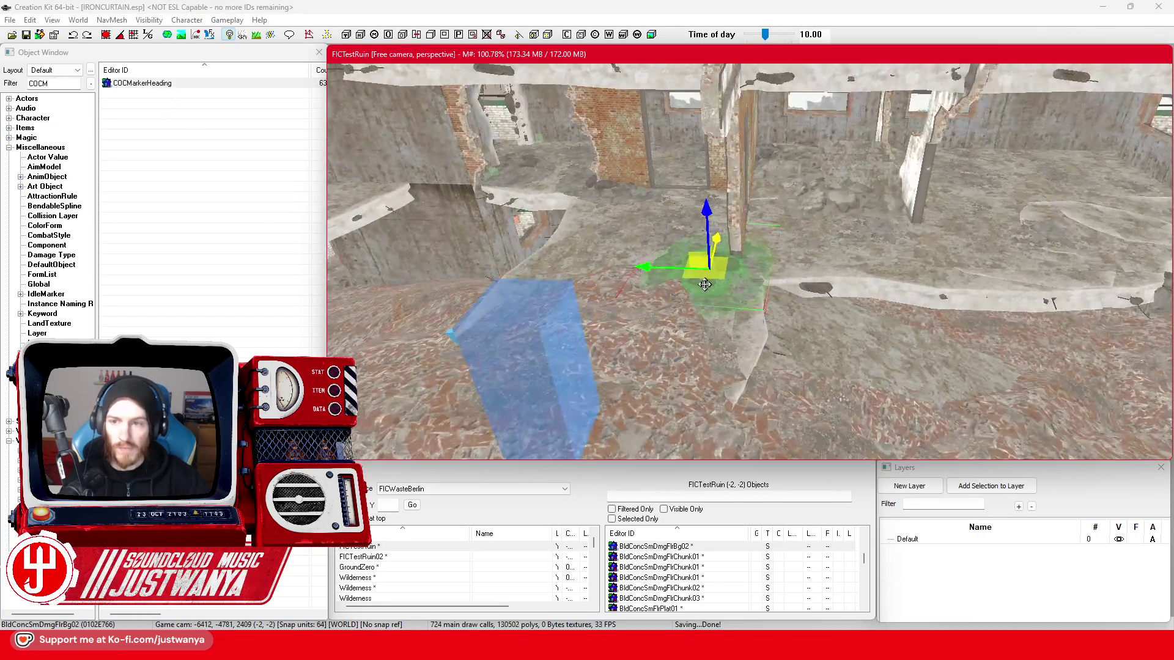
{"action": "key", "text": "shift"}
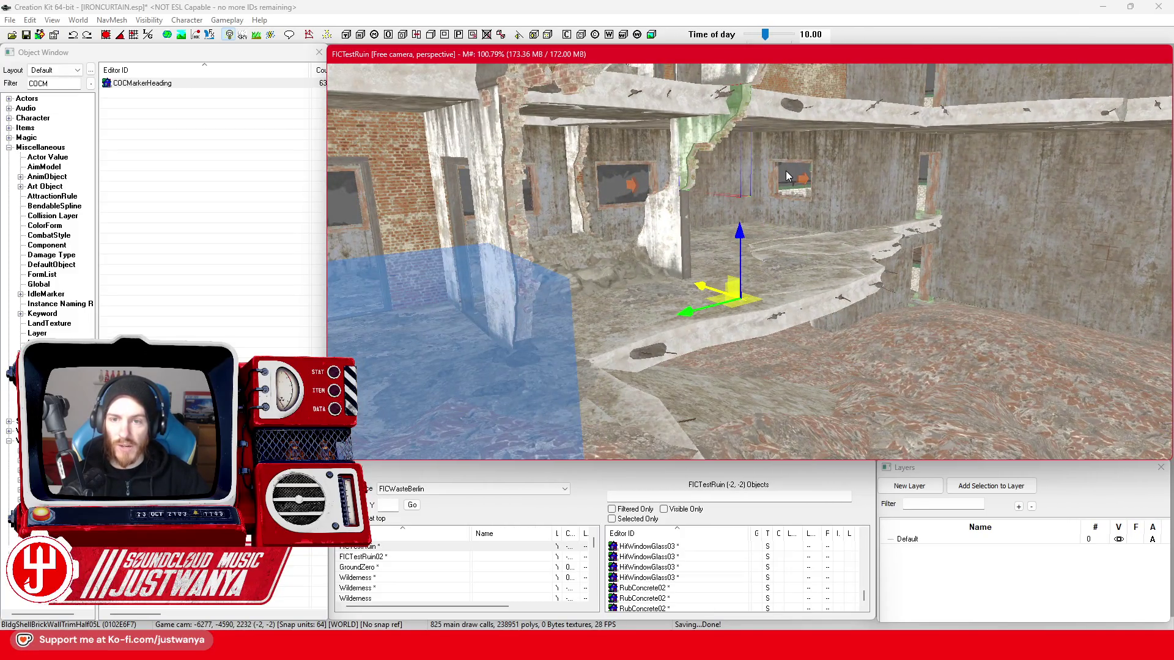
{"action": "key", "text": "ctrl+z"}
{"action": "key", "text": "ctrl+z"}
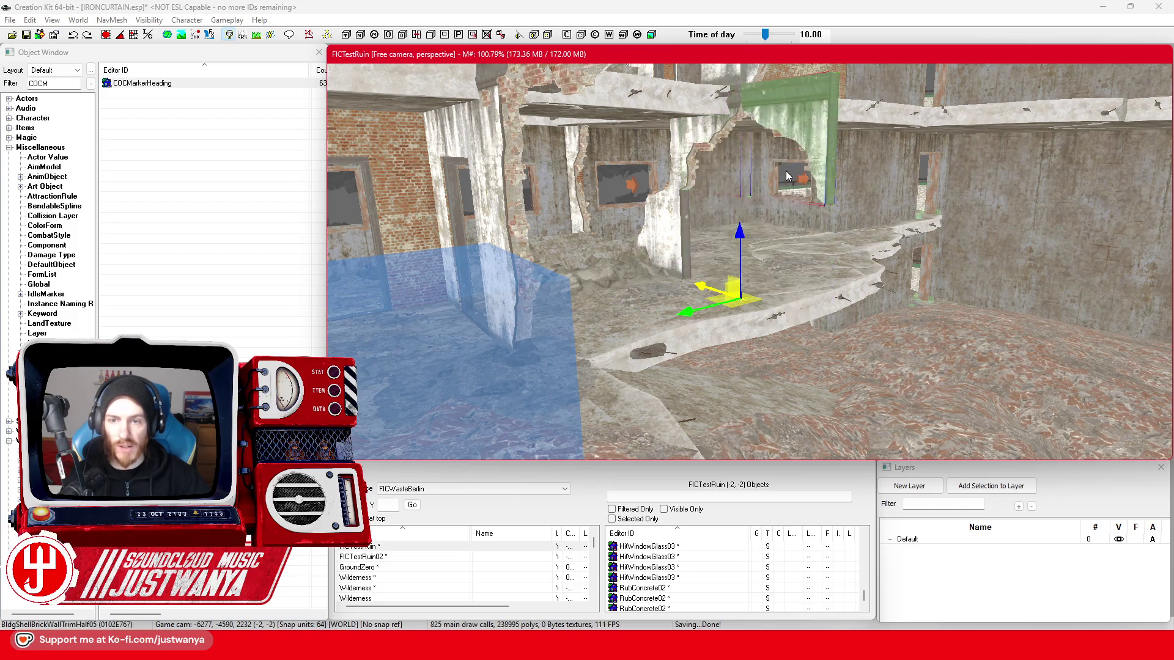
{"action": "key", "text": "ctrl+z"}
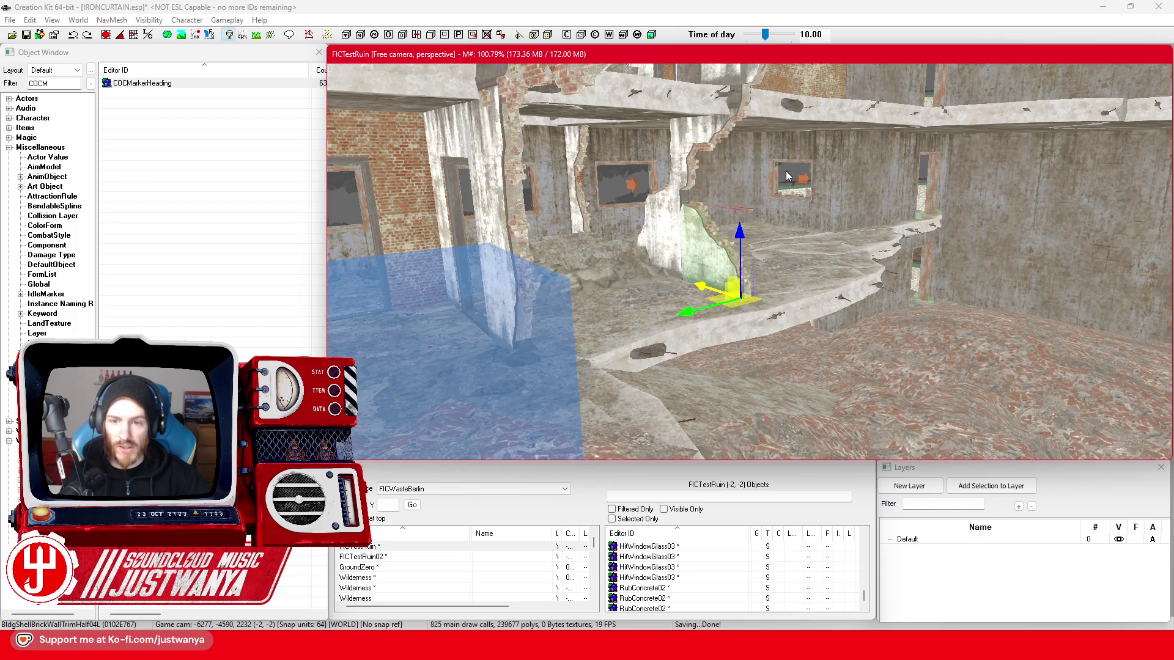
{"action": "scroll", "coordinate": [787, 177], "scroll_direction": "up", "scroll_amount": 5}
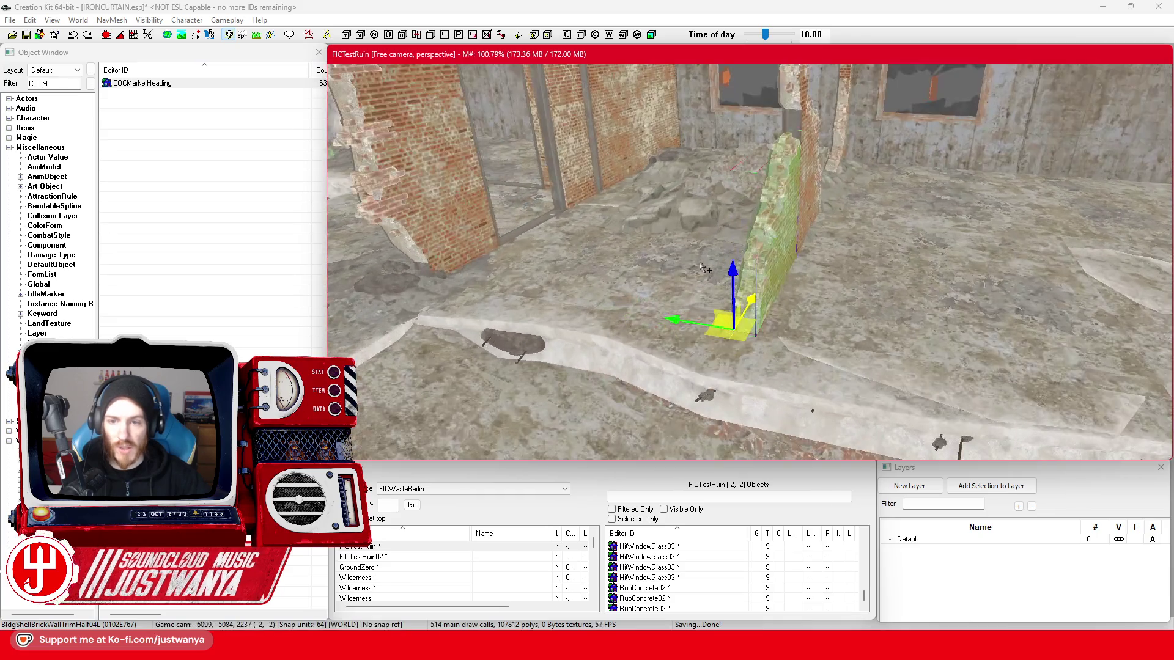
{"action": "left_click_drag", "start_coordinate": [704, 268], "coordinate": [577, 292]}
{"action": "scroll", "coordinate": [442, 314], "scroll_direction": "down", "scroll_amount": 3}
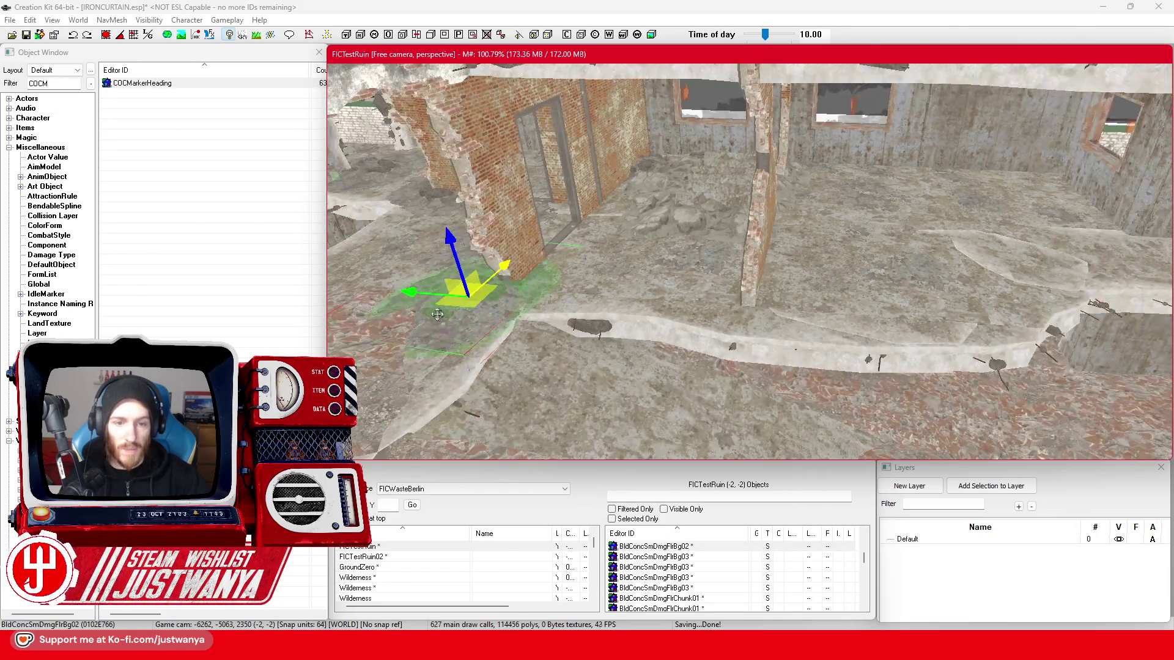
- Slide the floor decal right across the floor so it sits beside the white wall
{"action": "mouse_move", "coordinate": [412, 297]}
{"action": "left_mouse_down"}
{"action": "mouse_move", "coordinate": [644, 331]}
{"action": "mouse_move", "coordinate": [720, 325]}
{"action": "mouse_move", "coordinate": [673, 282]}
{"action": "left_mouse_up"}
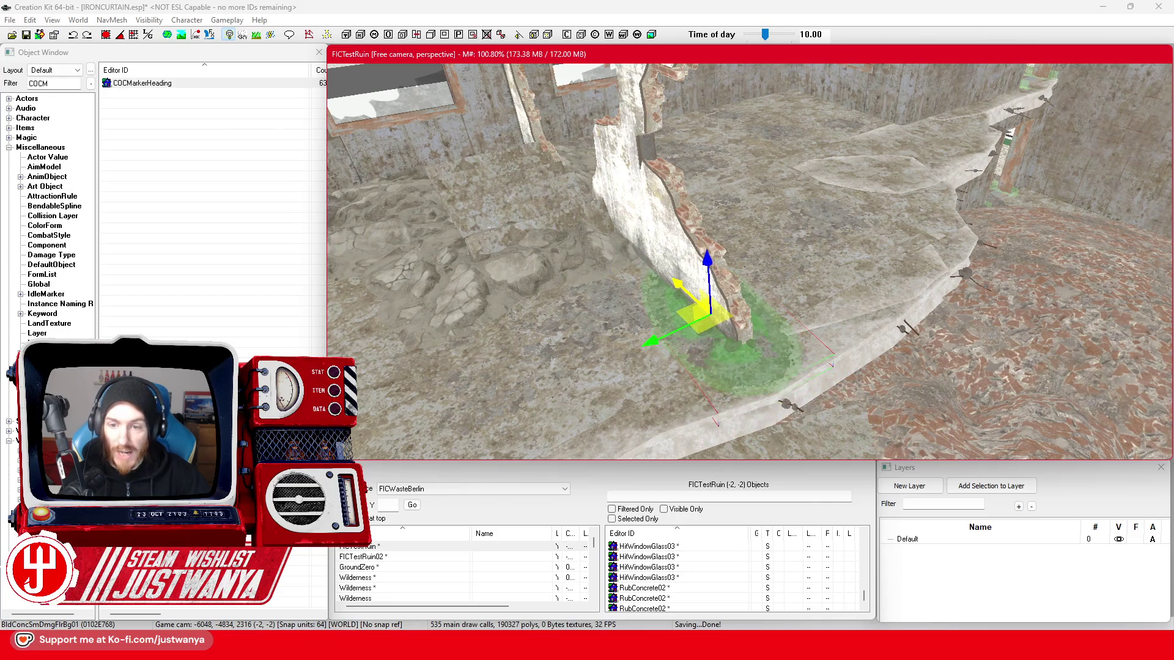
{"action": "scroll", "coordinate": [678, 280], "scroll_direction": "down", "scroll_amount": 3}
{"action": "left_click_drag", "start_coordinate": [673, 282], "coordinate": [652, 285]}
{"action": "key", "text": "c"}
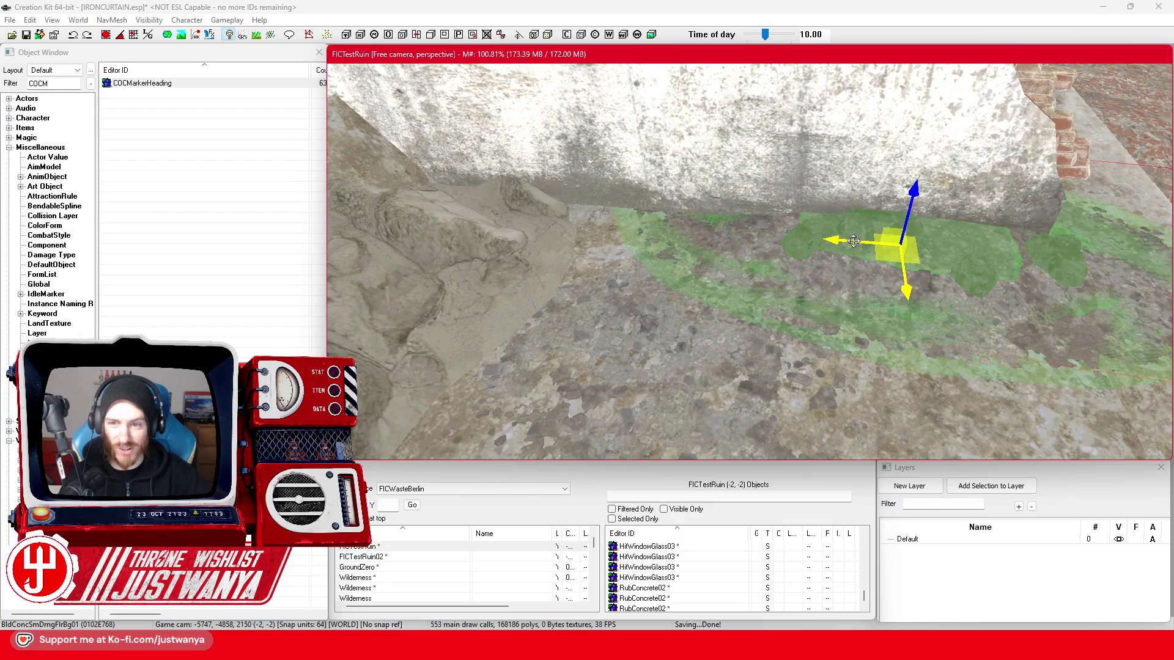
{"action": "mouse_move", "coordinate": [854, 240]}
{"action": "left_mouse_down"}
{"action": "mouse_move", "coordinate": [484, 239]}
{"action": "mouse_move", "coordinate": [600, 244]}
{"action": "mouse_move", "coordinate": [618, 324]}
{"action": "left_mouse_up"}
{"action": "key", "text": "e"}
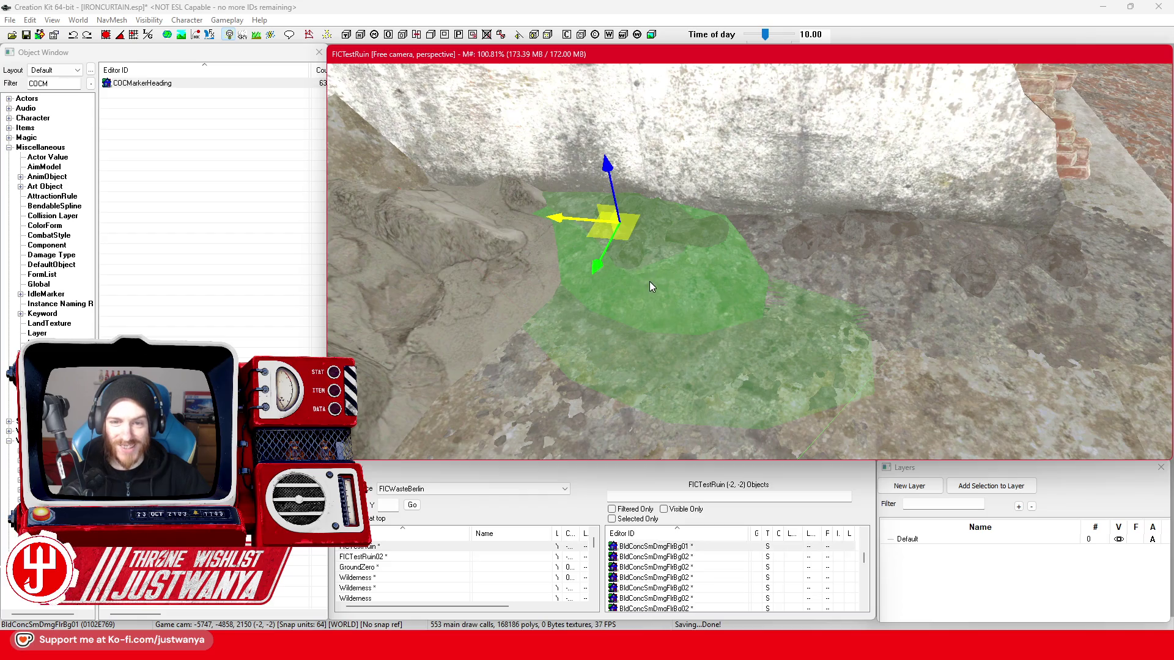
- Move the BldConcSmDmgFlrBg01 decal left to where the two brick wall sections meet
{"action": "key", "text": "shift"}
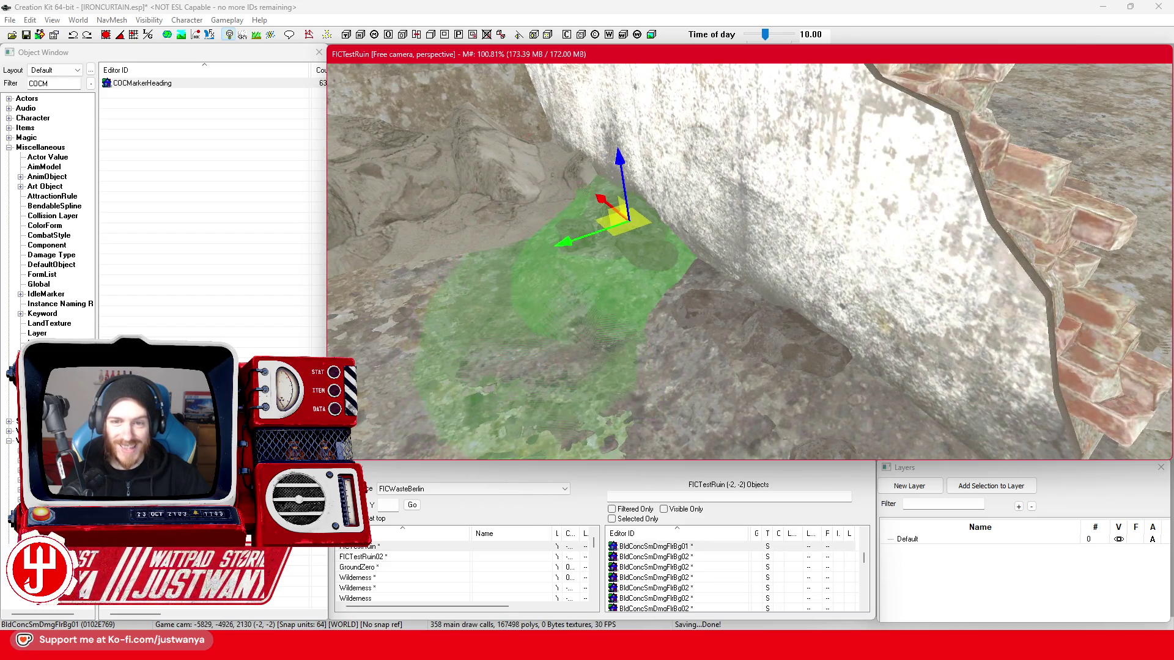
{"action": "key", "text": "shift"}
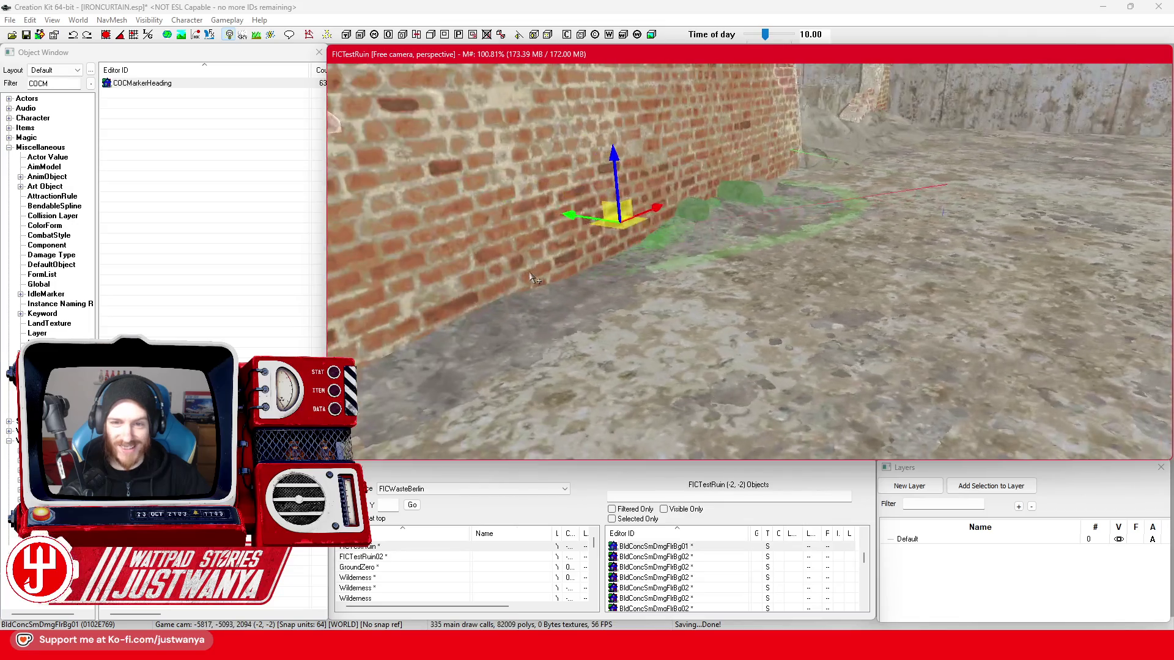
{"action": "scroll", "coordinate": [630, 242], "scroll_direction": "up", "scroll_amount": 3}
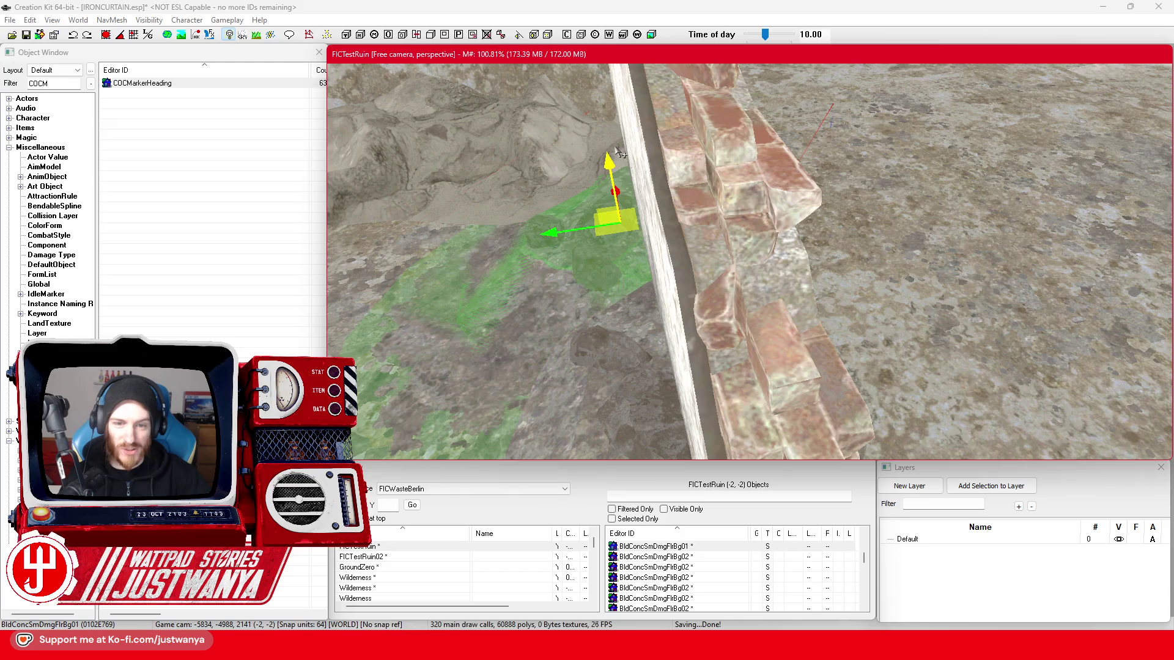
{"action": "key", "text": "shift"}
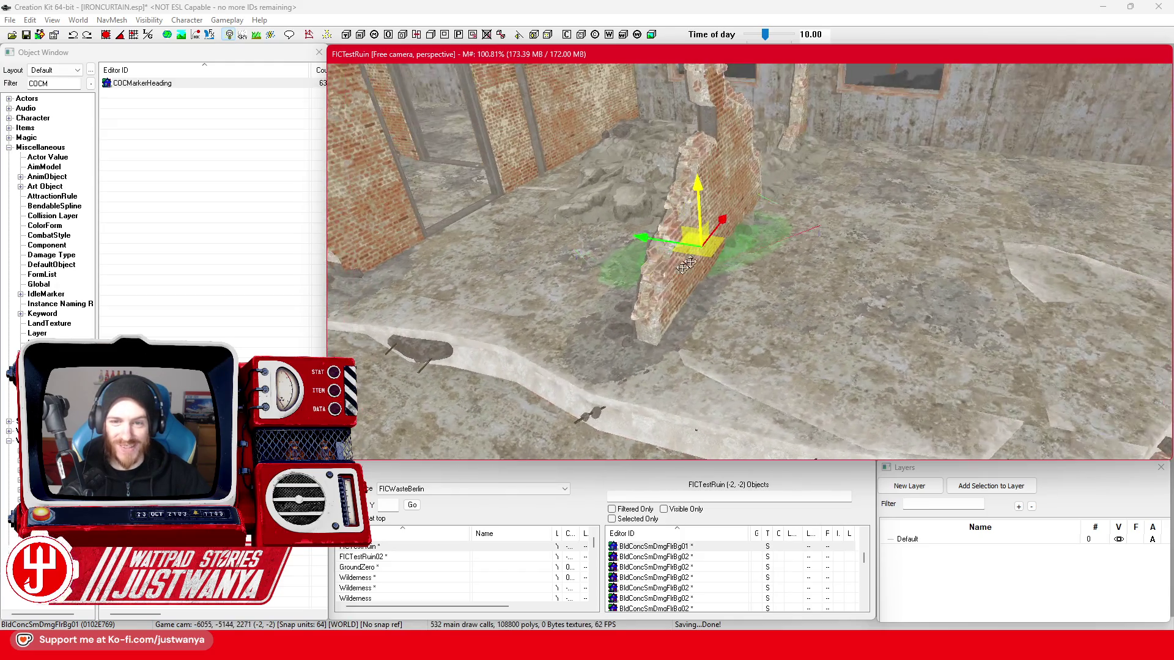
{"action": "key", "text": "shift"}
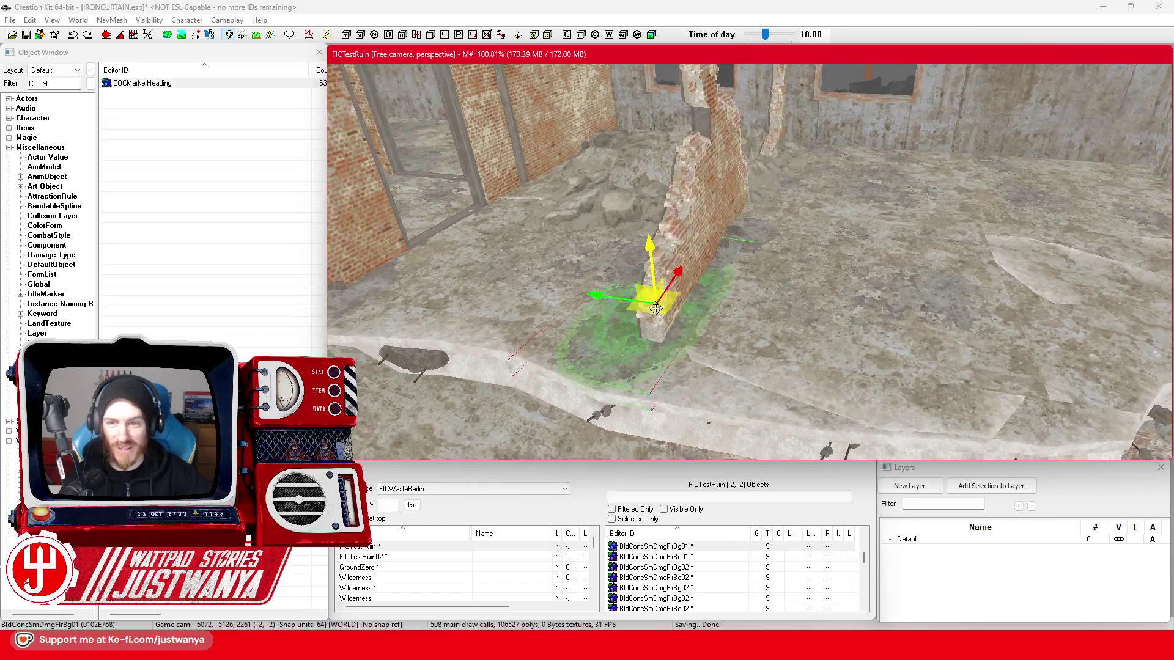
{"action": "key", "text": "shift"}
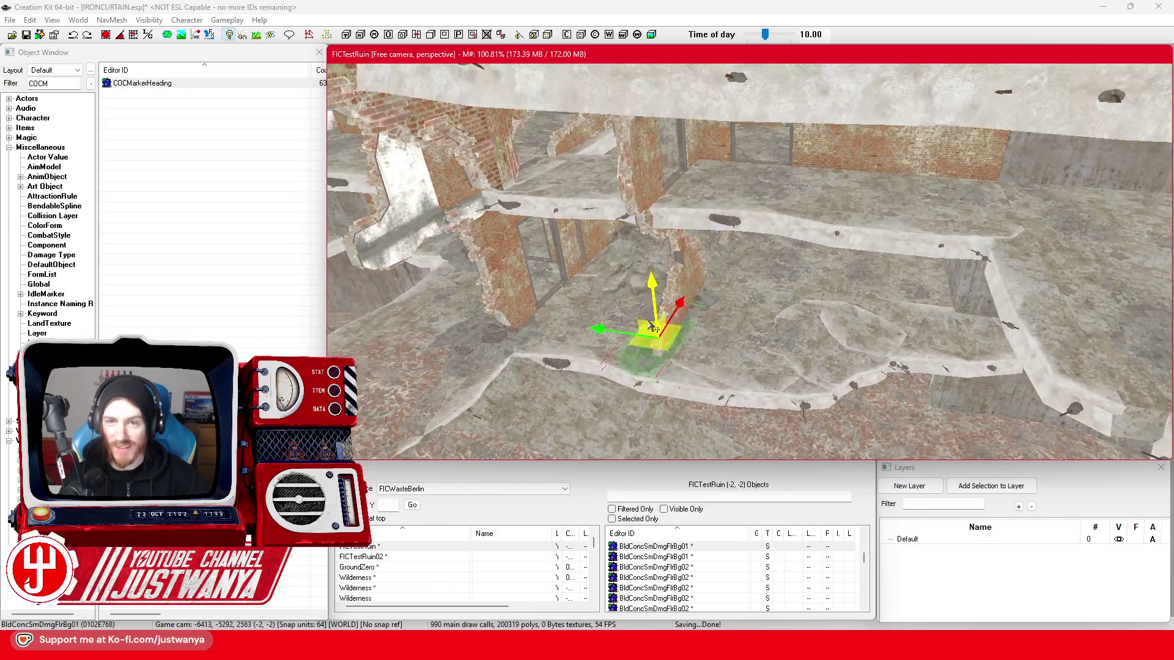
{"action": "key", "text": "shift"}
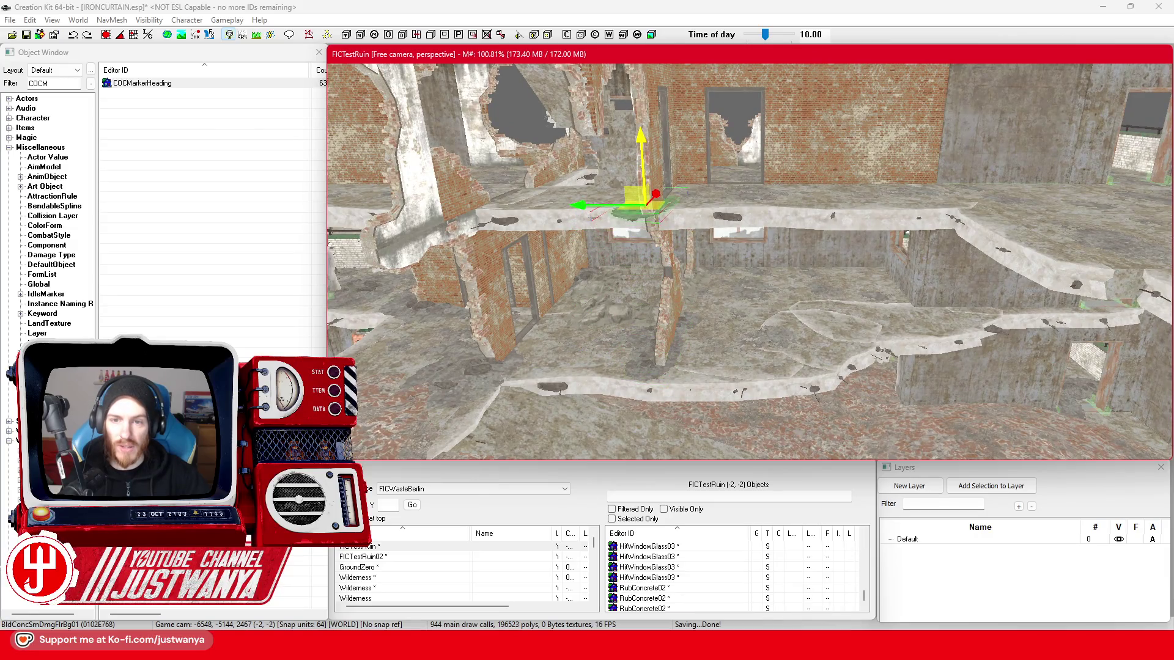
{"action": "key", "text": "shift"}
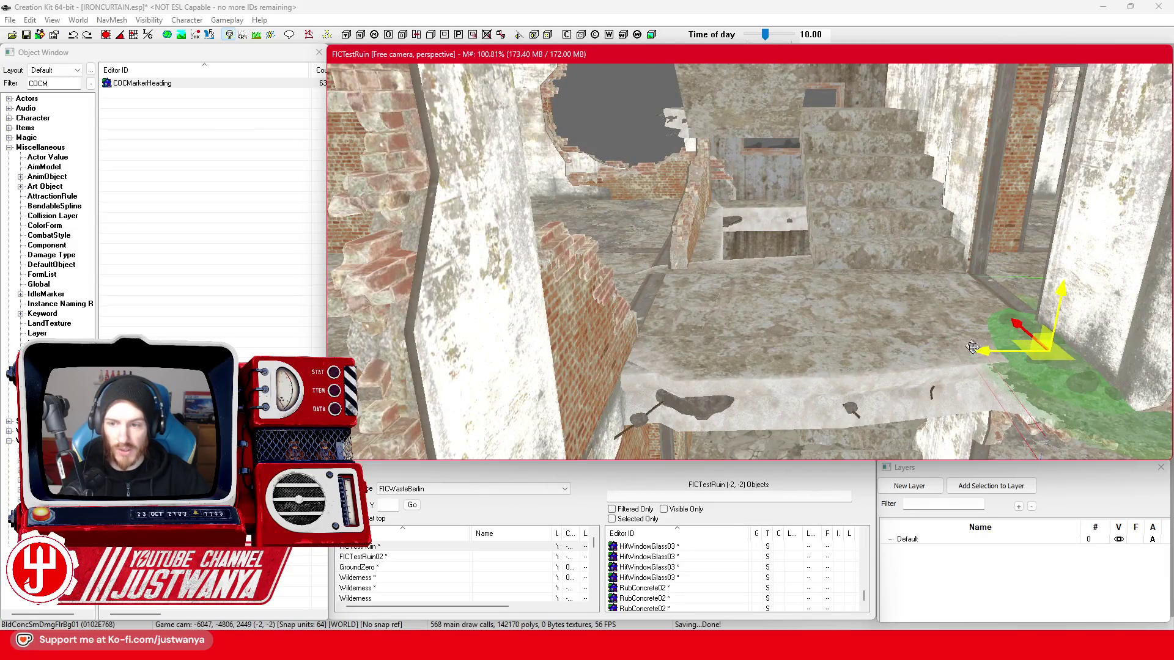
{"action": "left_click_drag", "start_coordinate": [973, 347], "coordinate": [563, 349]}
{"action": "key", "text": "shift"}
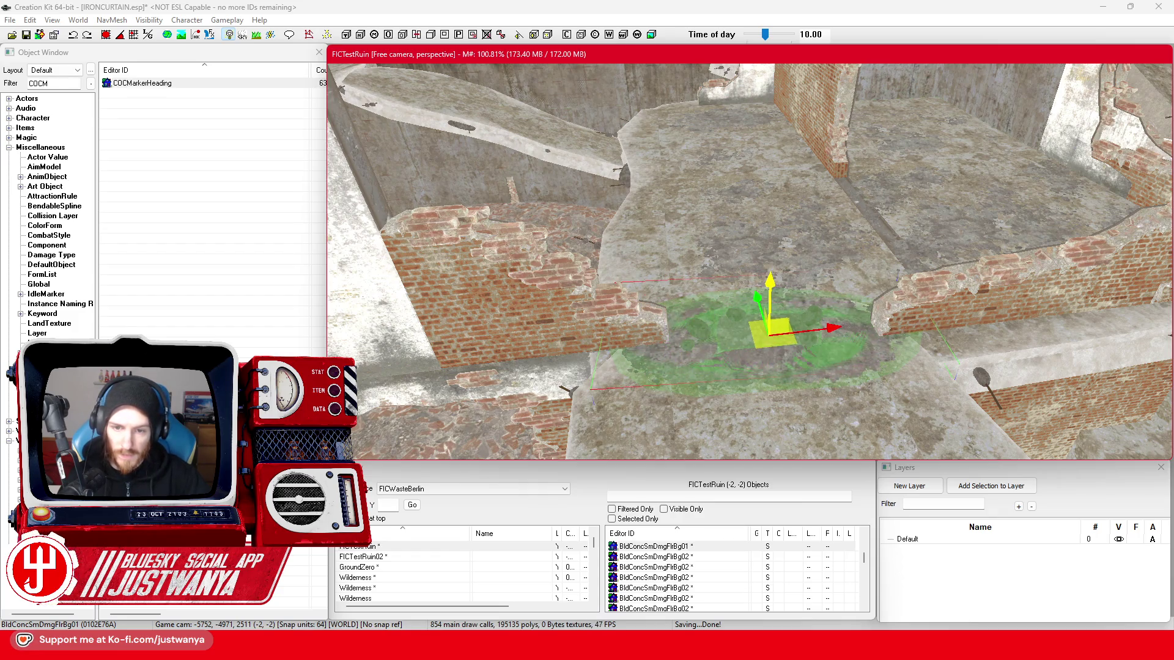
- Push the floor damage decal over against the left wall base
{"action": "left_click_drag", "start_coordinate": [706, 365], "coordinate": [728, 367]}
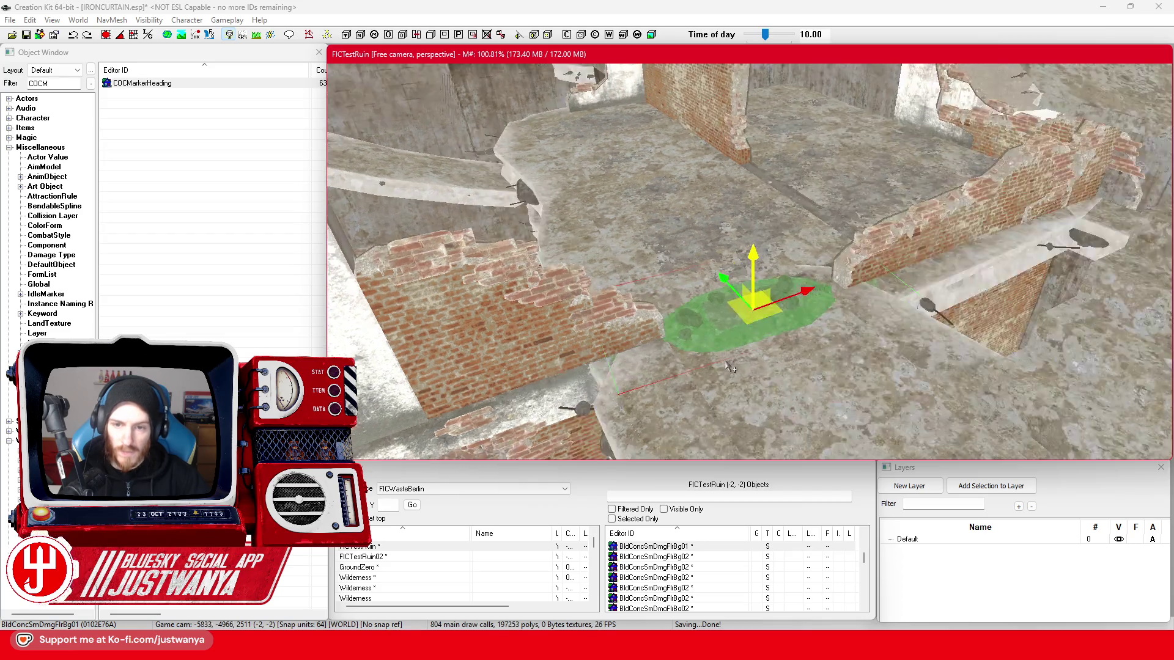
{"action": "scroll", "coordinate": [725, 397], "scroll_direction": "up", "scroll_amount": 2}
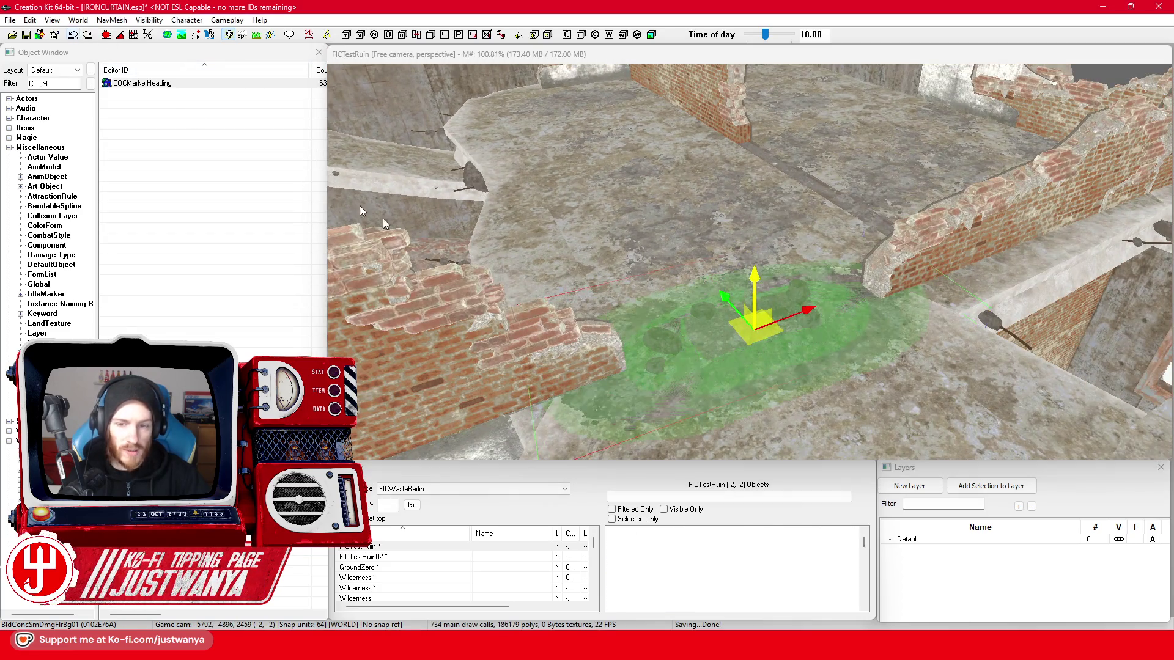
{"action": "left_click_drag", "start_coordinate": [694, 369], "coordinate": [835, 355]}
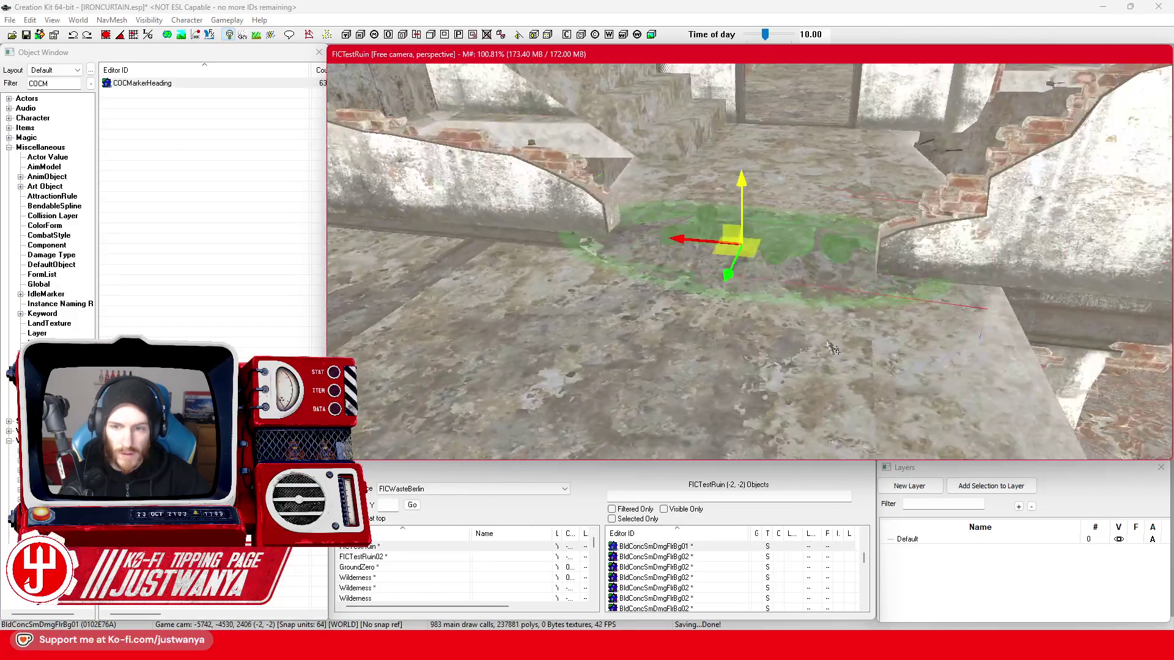
{"action": "mouse_move", "coordinate": [702, 242]}
{"action": "left_mouse_down"}
{"action": "mouse_move", "coordinate": [683, 240]}
{"action": "mouse_move", "coordinate": [702, 273]}
{"action": "left_mouse_up"}
{"action": "mouse_move", "coordinate": [776, 277]}
{"action": "left_mouse_down"}
{"action": "mouse_move", "coordinate": [764, 300]}
{"action": "mouse_move", "coordinate": [775, 310]}
{"action": "left_mouse_up"}
{"action": "mouse_move", "coordinate": [869, 270]}
{"action": "left_mouse_down"}
{"action": "mouse_move", "coordinate": [477, 155]}
{"action": "mouse_move", "coordinate": [490, 158]}
{"action": "left_mouse_up"}
{"action": "mouse_move", "coordinate": [651, 218]}
{"action": "left_mouse_down"}
{"action": "mouse_move", "coordinate": [587, 210]}
{"action": "mouse_move", "coordinate": [647, 230]}
{"action": "mouse_move", "coordinate": [552, 163]}
{"action": "left_mouse_up"}
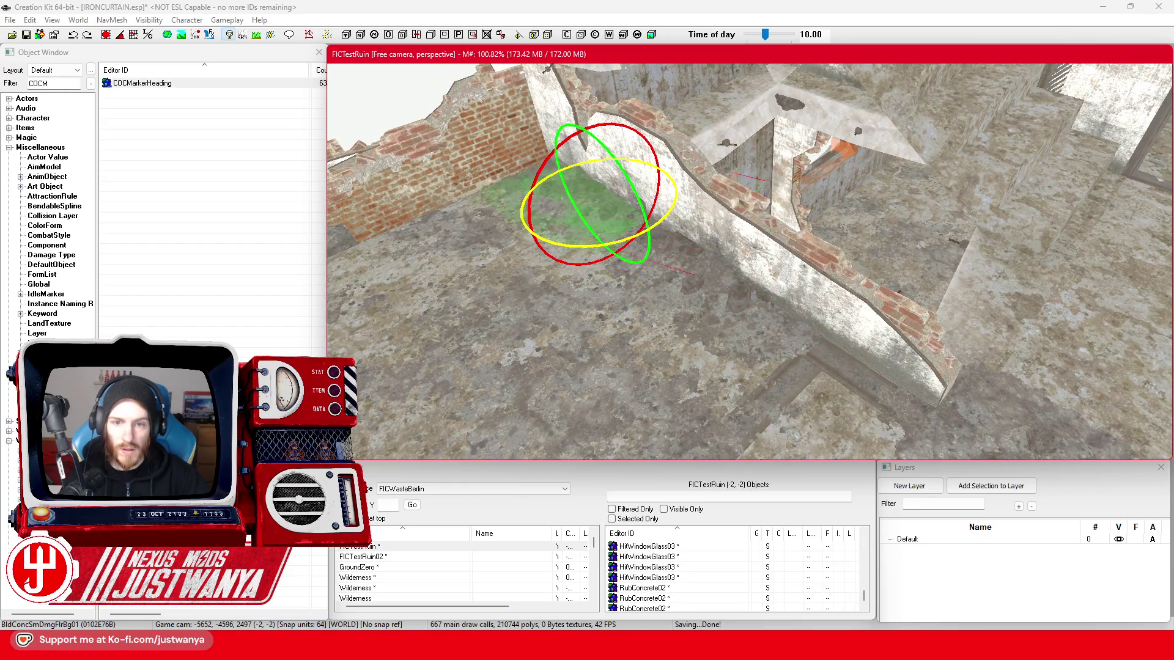
{"action": "left_click_drag", "start_coordinate": [587, 240], "coordinate": [650, 252]}
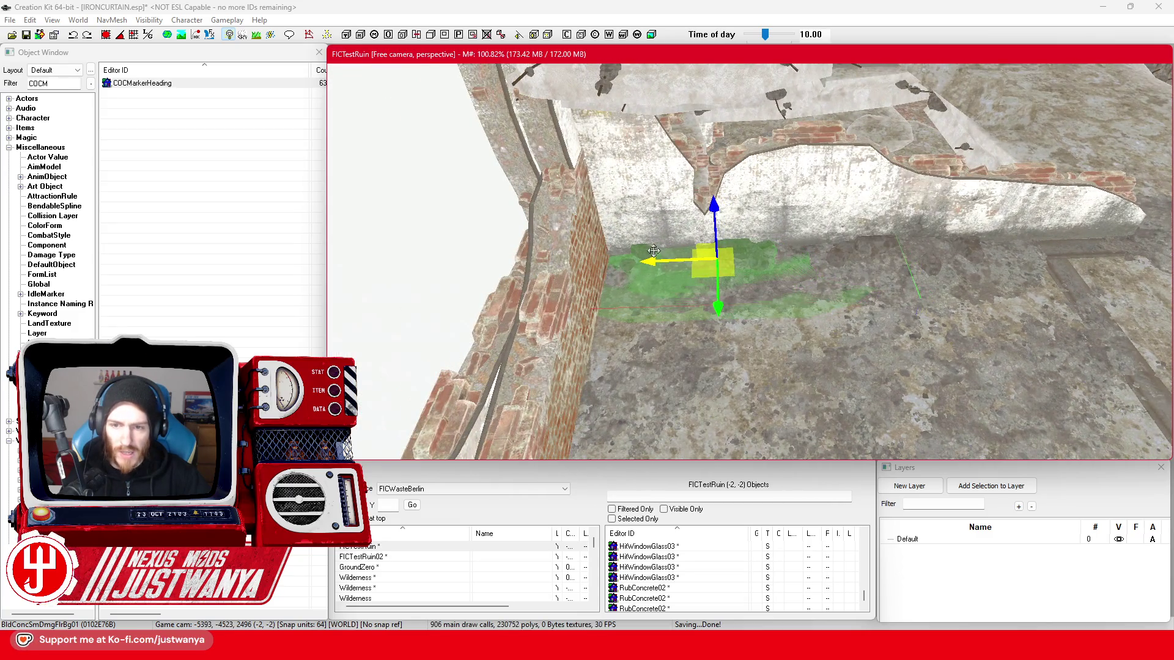
- Duplicate the floor damage decal and inspect the brick bottom-trim pieces along the wall
{"action": "key", "text": "ctrl+d"}
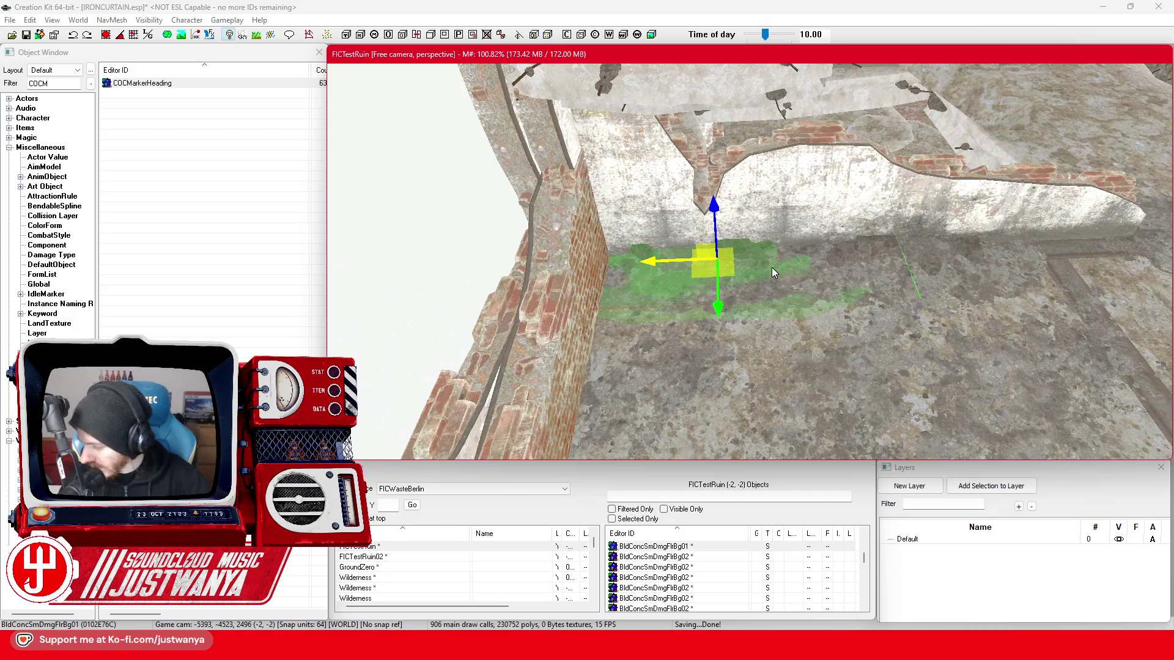
{"action": "mouse_move", "coordinate": [771, 267]}
{"action": "left_mouse_down"}
{"action": "mouse_move", "coordinate": [653, 257]}
{"action": "mouse_move", "coordinate": [773, 323]}
{"action": "left_mouse_up"}
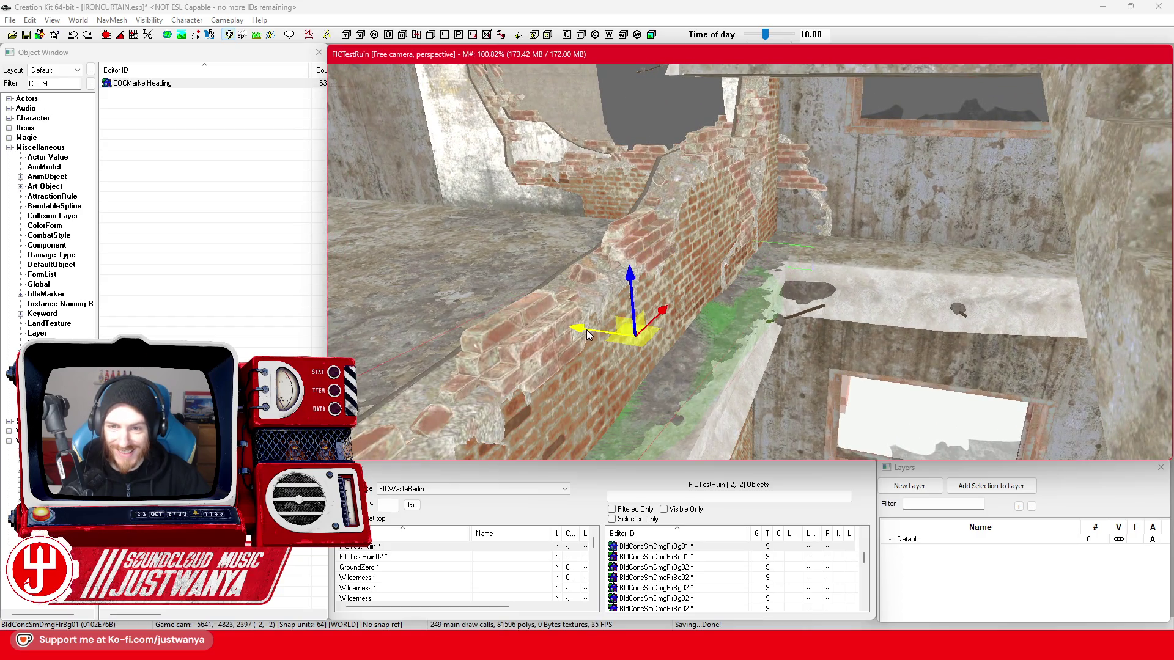
{"action": "mouse_move", "coordinate": [774, 323]}
{"action": "left_mouse_down"}
{"action": "mouse_move", "coordinate": [665, 324]}
{"action": "mouse_move", "coordinate": [689, 276]}
{"action": "mouse_move", "coordinate": [721, 261]}
{"action": "mouse_move", "coordinate": [756, 275]}
{"action": "mouse_move", "coordinate": [899, 259]}
{"action": "mouse_move", "coordinate": [735, 281]}
{"action": "left_mouse_up"}
{"action": "left_click", "coordinate": [703, 256]}
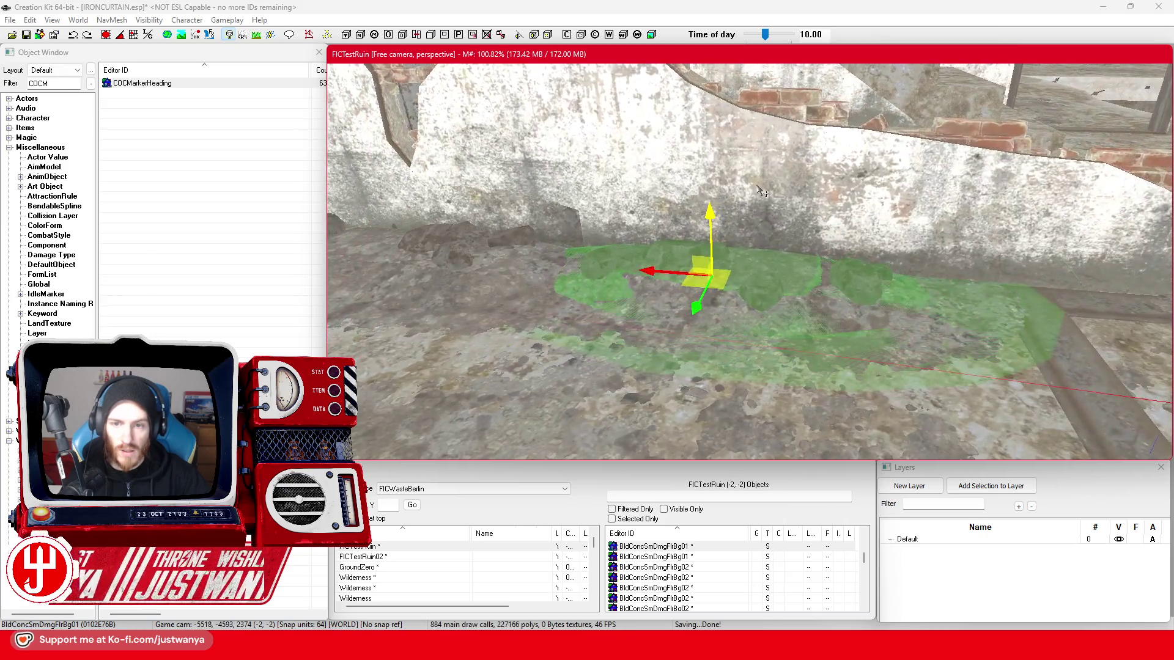
{"action": "left_click", "coordinate": [773, 184]}
{"action": "mouse_move", "coordinate": [773, 183]}
{"action": "left_mouse_down"}
{"action": "mouse_move", "coordinate": [623, 171]}
{"action": "mouse_move", "coordinate": [648, 273]}
{"action": "mouse_move", "coordinate": [615, 263]}
{"action": "mouse_move", "coordinate": [646, 276]}
{"action": "left_mouse_up"}
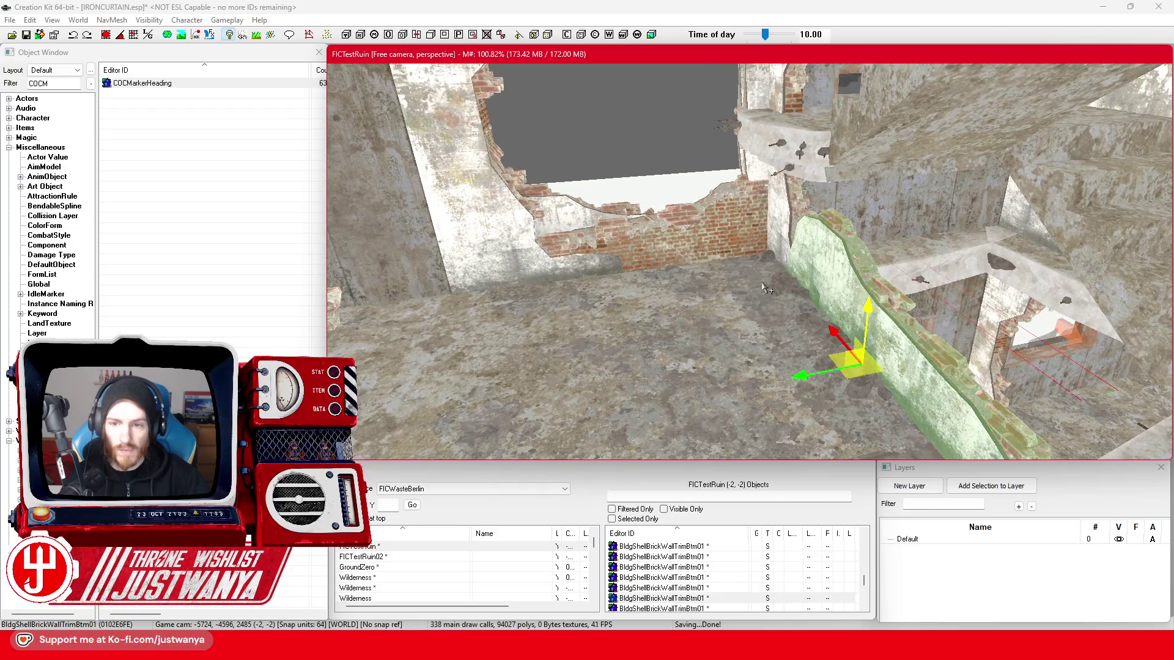
- Select the BldConcSmDmgFlrBg03 decal near the crumbling brick wall and spin it about its centre
{"action": "left_click", "coordinate": [742, 291]}
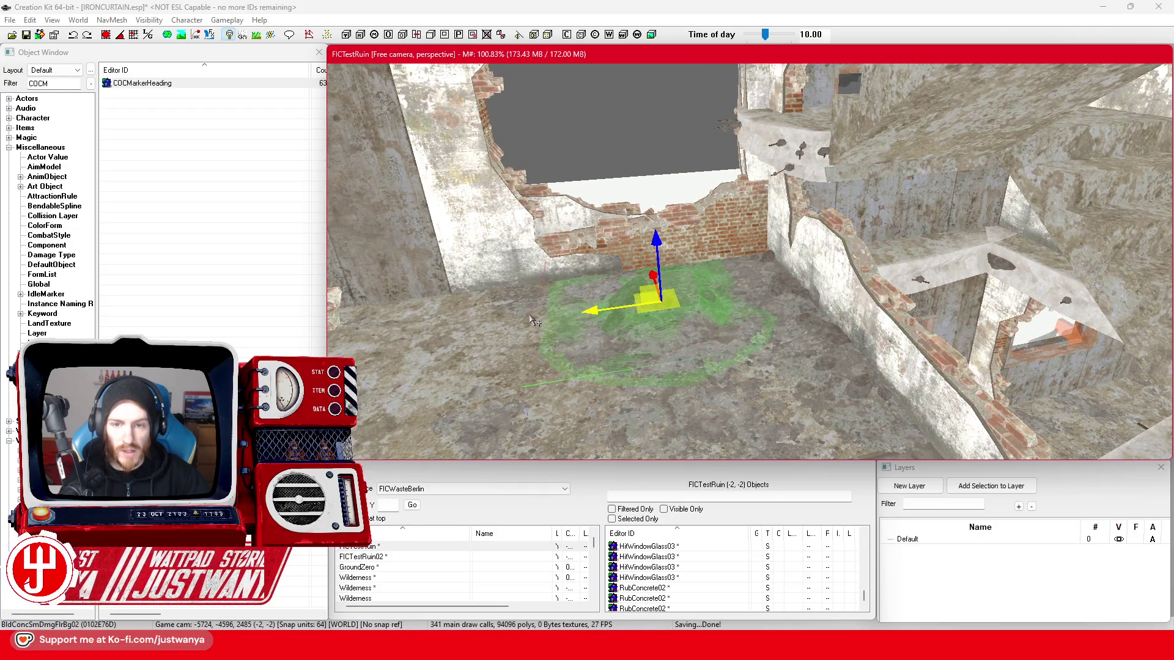
{"action": "left_click_drag", "start_coordinate": [534, 321], "coordinate": [638, 336]}
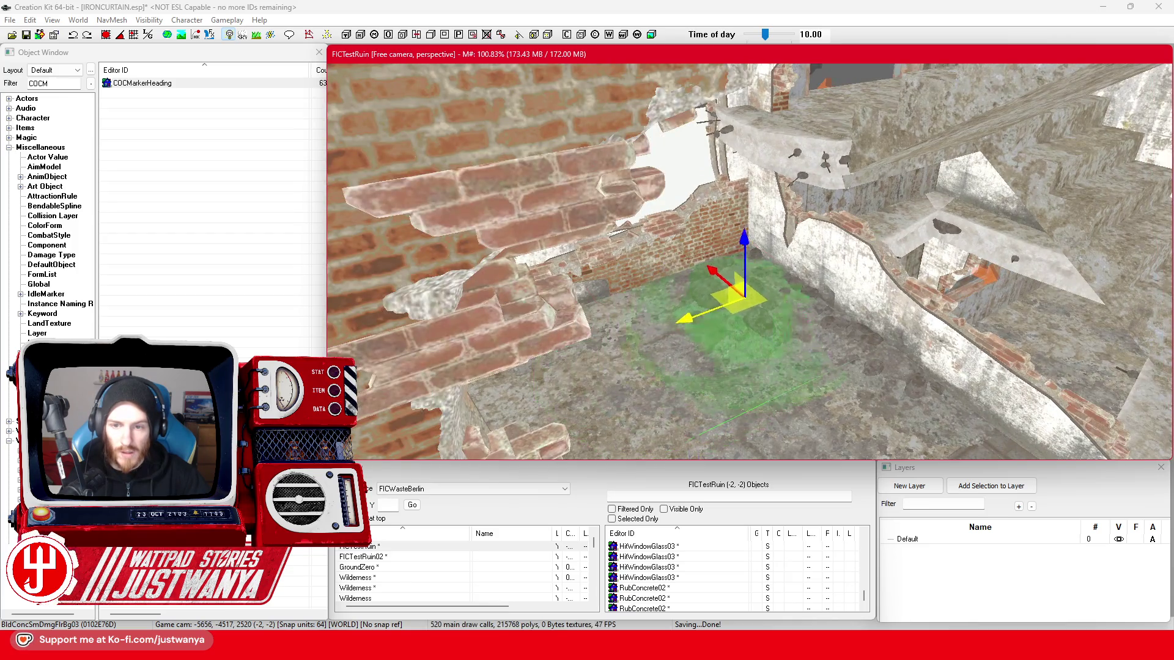
{"action": "mouse_move", "coordinate": [759, 195]}
{"action": "left_mouse_down"}
{"action": "mouse_move", "coordinate": [753, 302]}
{"action": "mouse_move", "coordinate": [791, 326]}
{"action": "mouse_move", "coordinate": [827, 293]}
{"action": "mouse_move", "coordinate": [788, 259]}
{"action": "left_mouse_up"}
{"action": "mouse_move", "coordinate": [672, 212]}
{"action": "left_mouse_down"}
{"action": "mouse_move", "coordinate": [600, 208]}
{"action": "mouse_move", "coordinate": [593, 218]}
{"action": "left_mouse_up"}
{"action": "mouse_move", "coordinate": [656, 315]}
{"action": "left_mouse_down"}
{"action": "mouse_move", "coordinate": [678, 314]}
{"action": "mouse_move", "coordinate": [740, 361]}
{"action": "mouse_move", "coordinate": [880, 355]}
{"action": "mouse_move", "coordinate": [963, 342]}
{"action": "mouse_move", "coordinate": [973, 286]}
{"action": "left_mouse_up"}
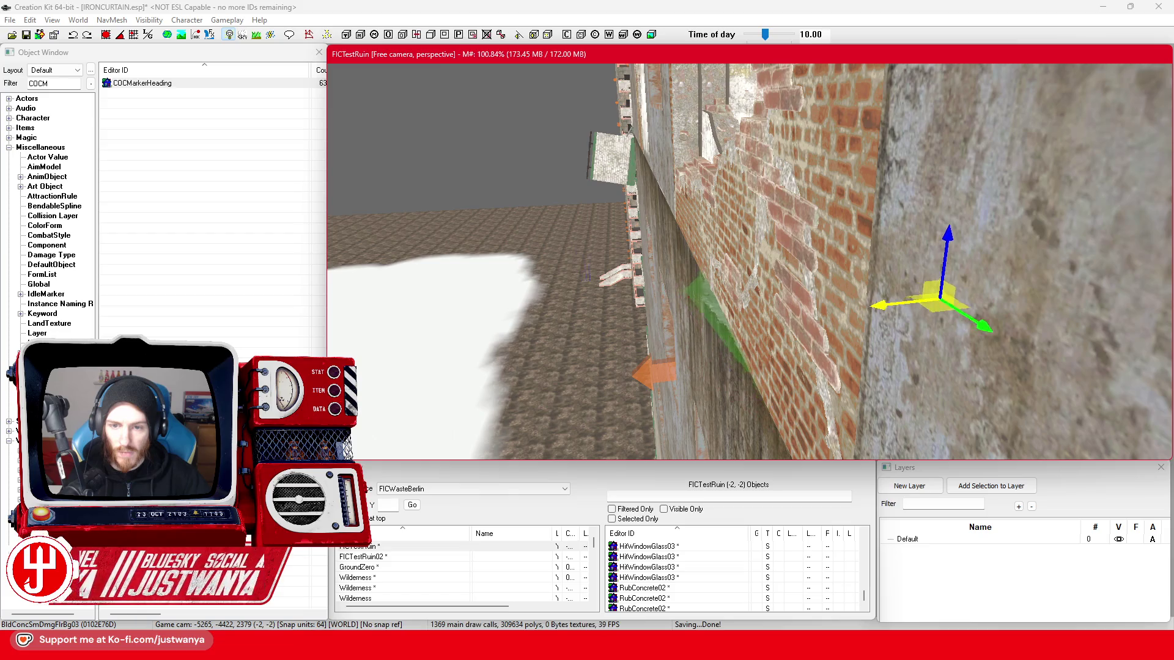
{"action": "mouse_move", "coordinate": [898, 298]}
{"action": "left_mouse_down"}
{"action": "mouse_move", "coordinate": [775, 256]}
{"action": "mouse_move", "coordinate": [672, 334]}
{"action": "mouse_move", "coordinate": [566, 333]}
{"action": "mouse_move", "coordinate": [582, 337]}
{"action": "left_mouse_up"}
{"action": "mouse_move", "coordinate": [913, 265]}
{"action": "left_mouse_down"}
{"action": "mouse_move", "coordinate": [997, 261]}
{"action": "mouse_move", "coordinate": [868, 370]}
{"action": "left_mouse_up"}
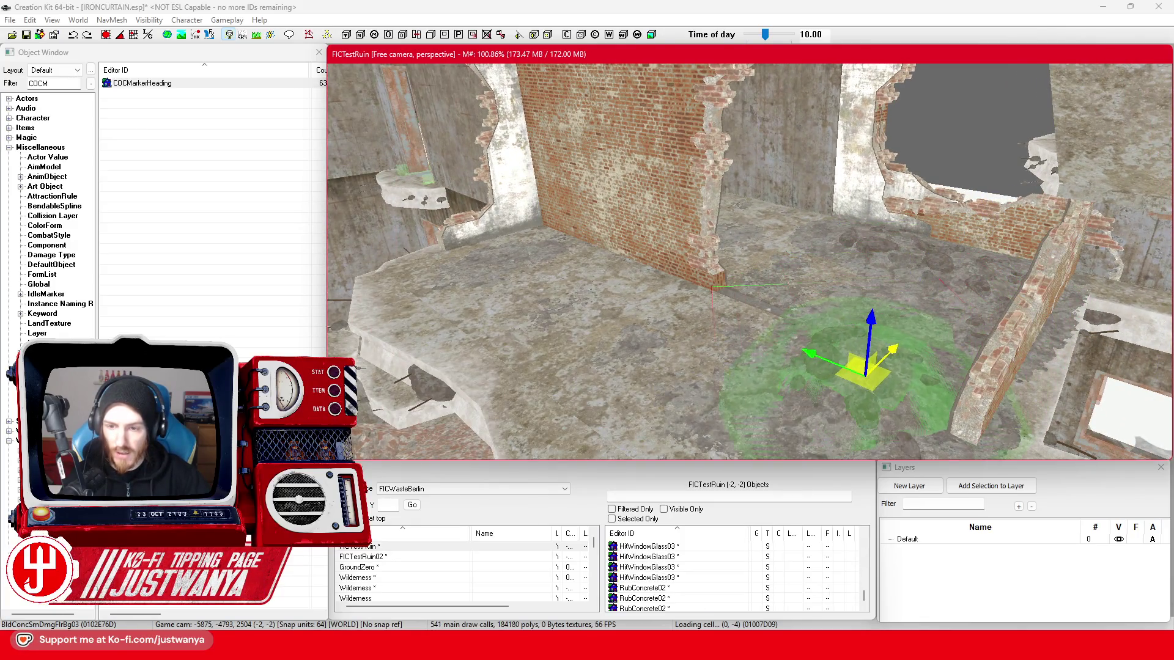
- Move the decal toward the brick wall, rotate it, and slide it onto the wall base
{"action": "left_click_drag", "start_coordinate": [784, 384], "coordinate": [538, 269]}
{"action": "scroll", "coordinate": [556, 302], "scroll_direction": "up", "scroll_amount": 3}
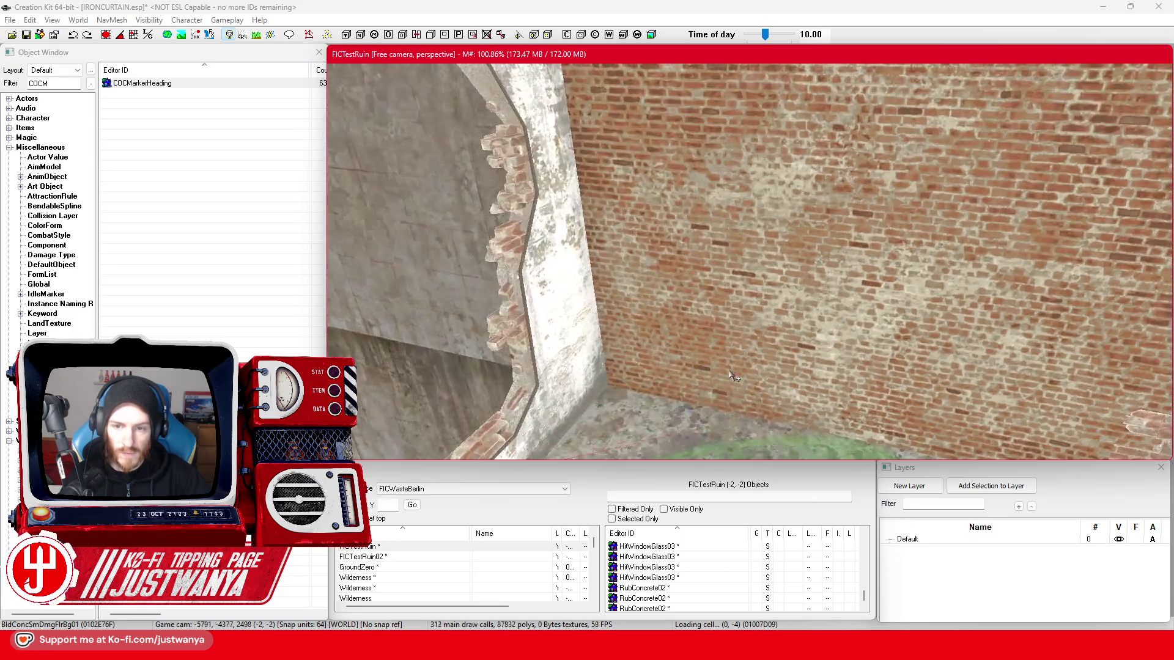
{"action": "key", "text": "2"}
{"action": "scroll", "coordinate": [663, 380], "scroll_direction": "up", "scroll_amount": 2}
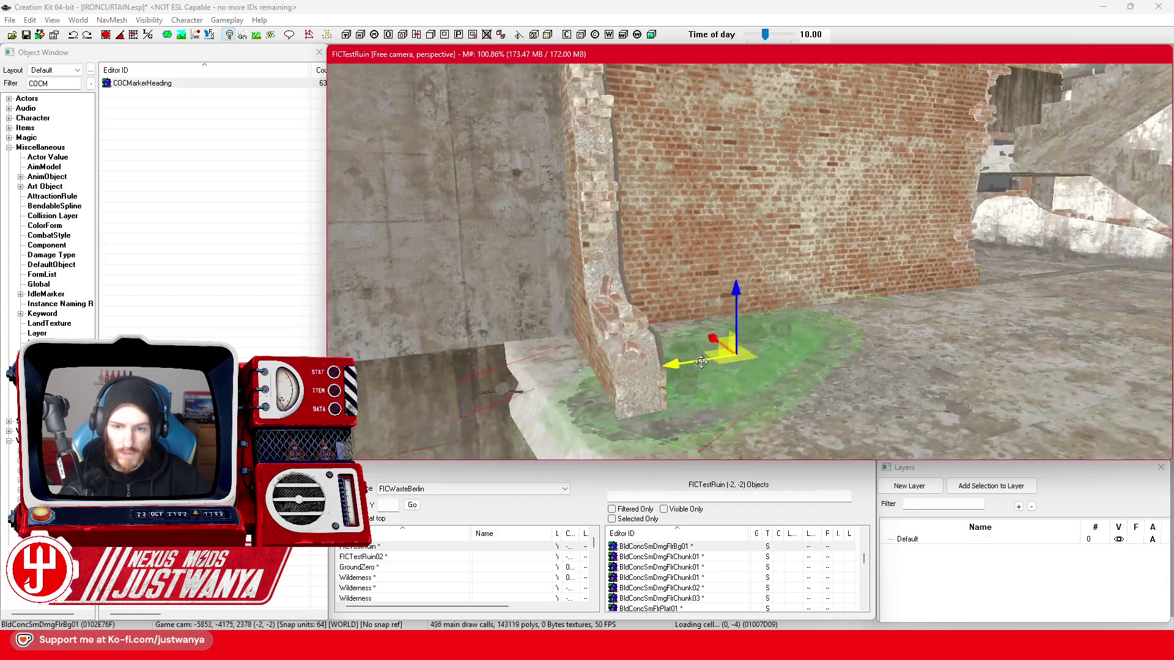
{"action": "key", "text": "2"}
{"action": "left_click_drag", "start_coordinate": [821, 338], "coordinate": [893, 340]}
{"action": "left_click_drag", "start_coordinate": [787, 313], "coordinate": [710, 329]}
- Slide the BldConcSmDmgFlrBg03 decal snug against the brick wall at the pillar's foot
{"action": "key", "text": "2"}
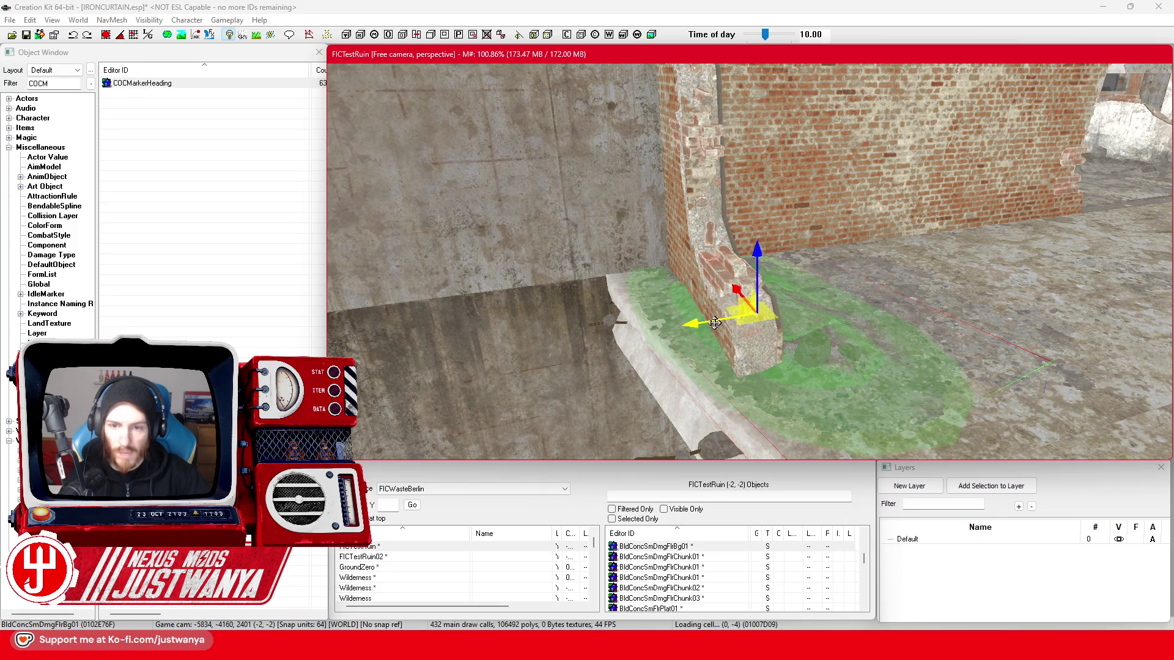
{"action": "scroll", "coordinate": [715, 323], "scroll_direction": "up", "scroll_amount": 3}
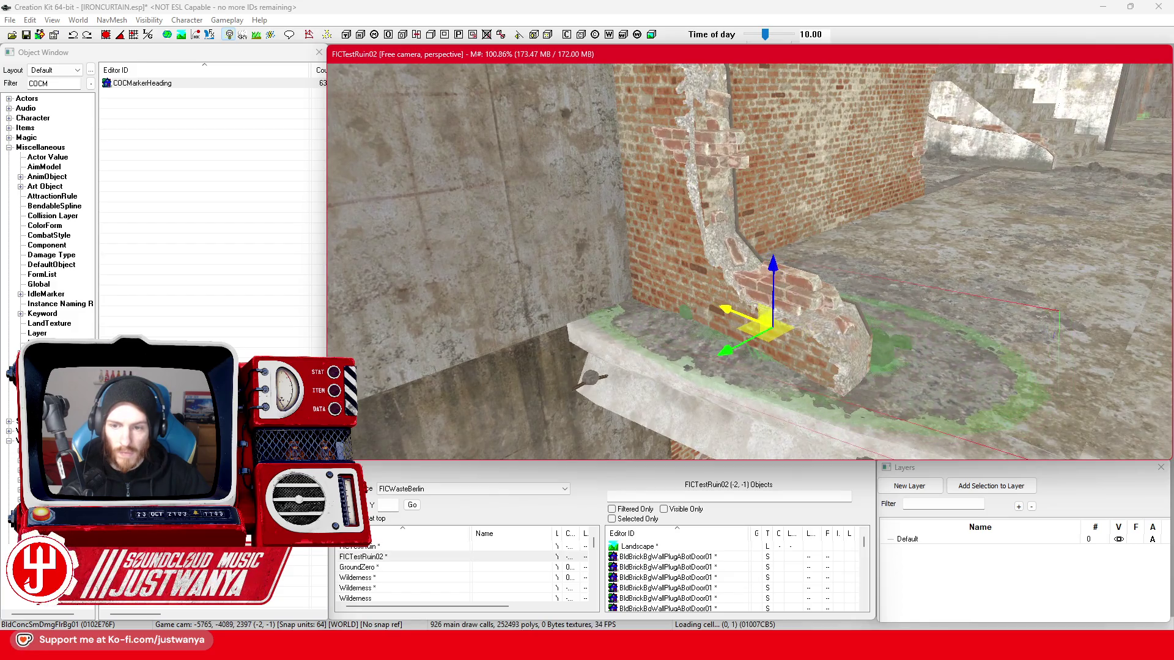
{"action": "mouse_move", "coordinate": [889, 374]}
{"action": "left_mouse_down"}
{"action": "mouse_move", "coordinate": [691, 349]}
{"action": "mouse_move", "coordinate": [916, 347]}
{"action": "mouse_move", "coordinate": [800, 303]}
{"action": "left_mouse_up"}
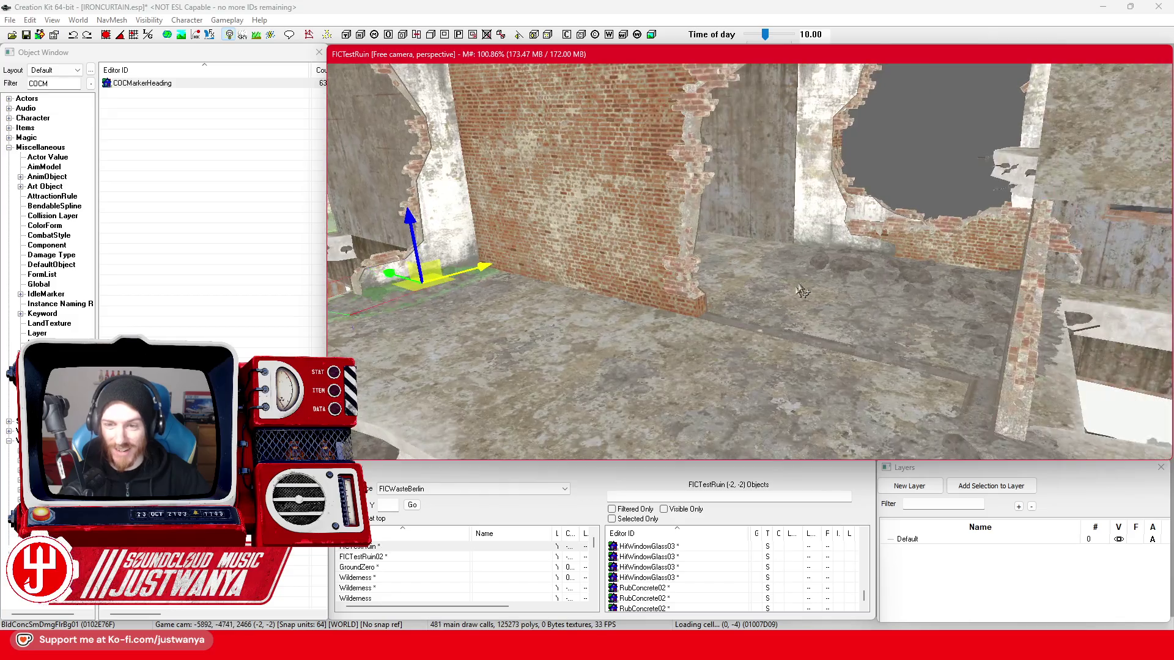
{"action": "mouse_move", "coordinate": [878, 252]}
{"action": "left_mouse_down"}
{"action": "mouse_move", "coordinate": [824, 255]}
{"action": "mouse_move", "coordinate": [782, 321]}
{"action": "mouse_move", "coordinate": [807, 318]}
{"action": "left_mouse_up"}
{"action": "scroll", "coordinate": [807, 317], "scroll_direction": "up", "scroll_amount": 3}
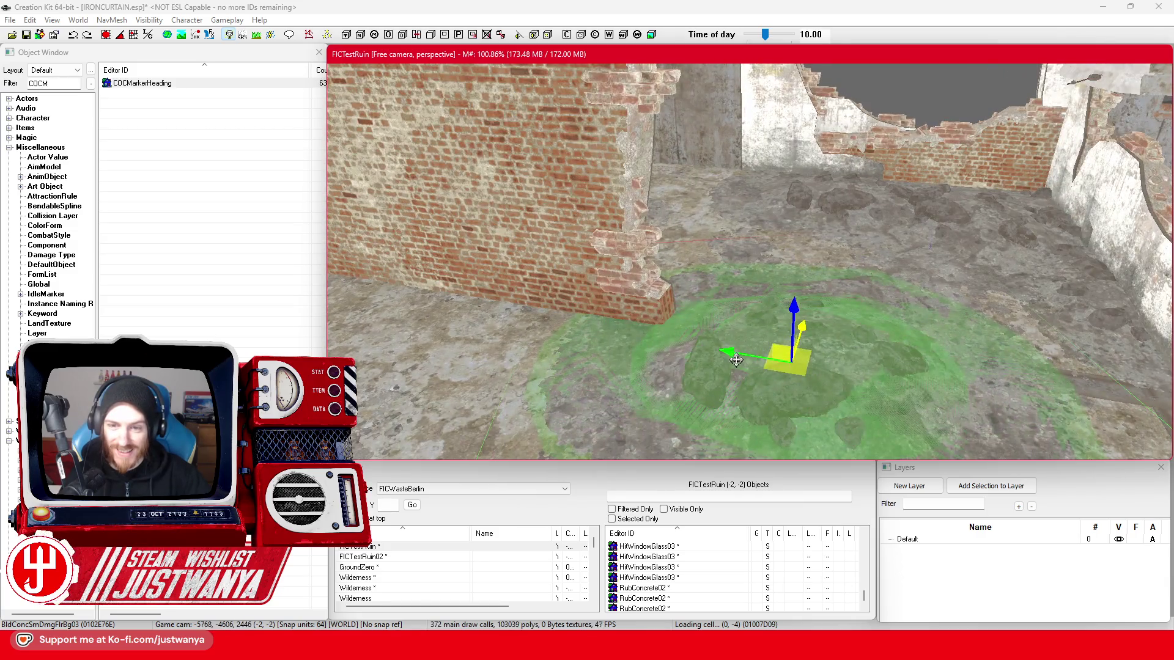
{"action": "left_click_drag", "start_coordinate": [736, 360], "coordinate": [671, 351]}
{"action": "key", "text": "shift"}
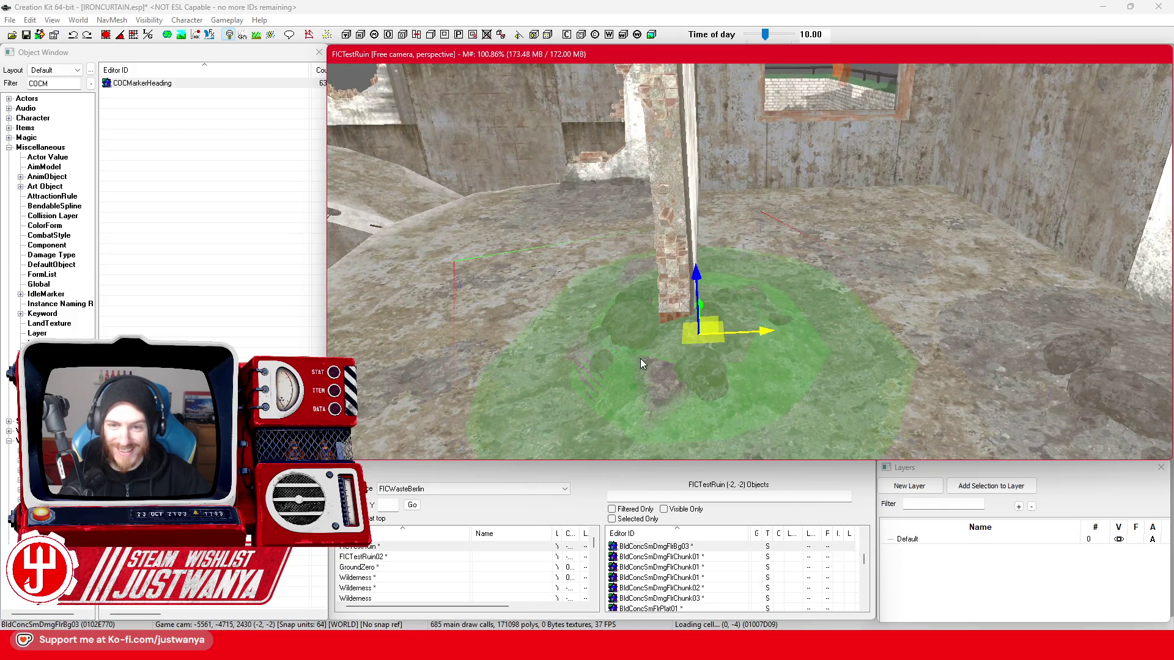
- Lower the decal onto the floor slab and rotate it to line up with the brick wall
{"action": "key", "text": "shift"}
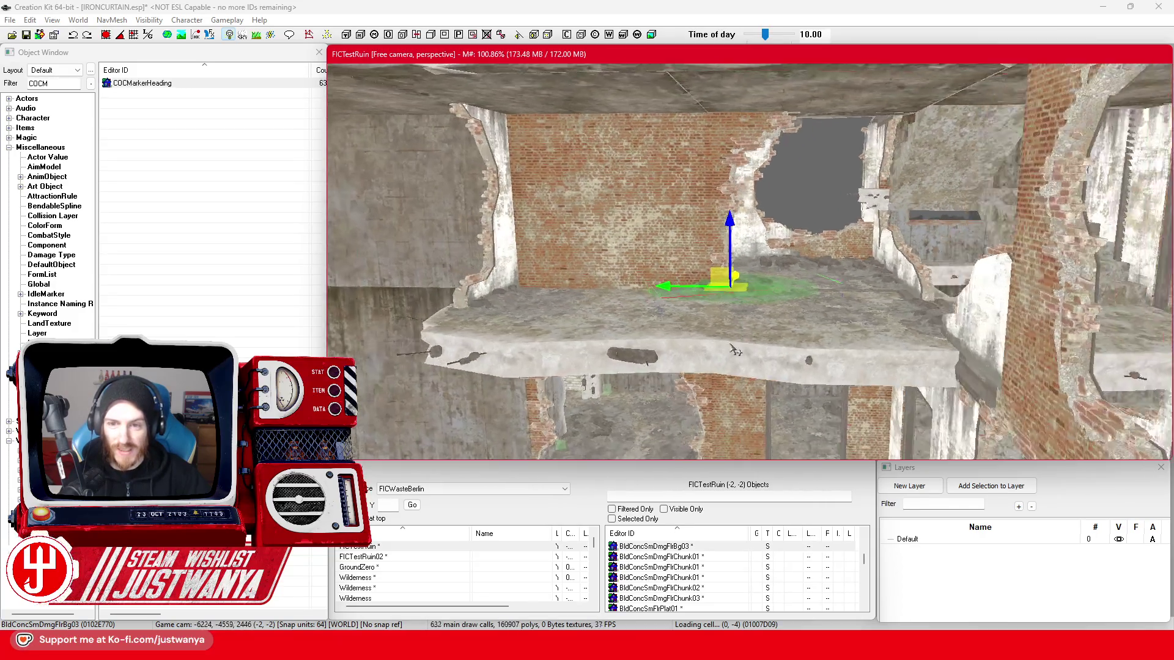
{"action": "key", "text": "shift"}
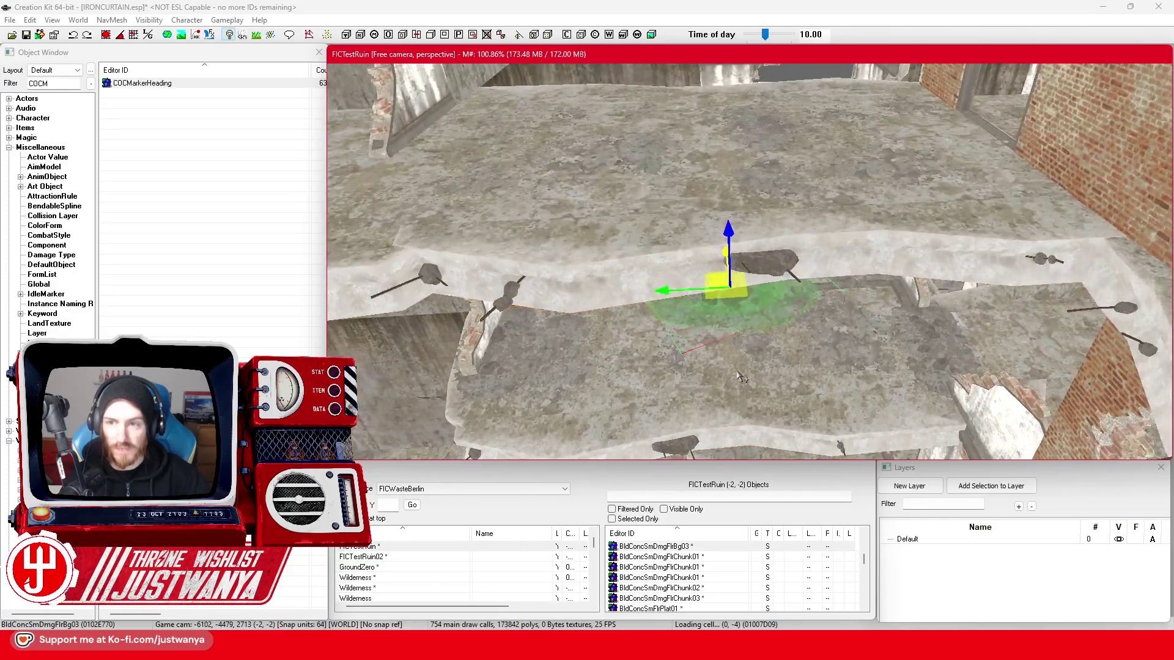
{"action": "key", "text": "shift"}
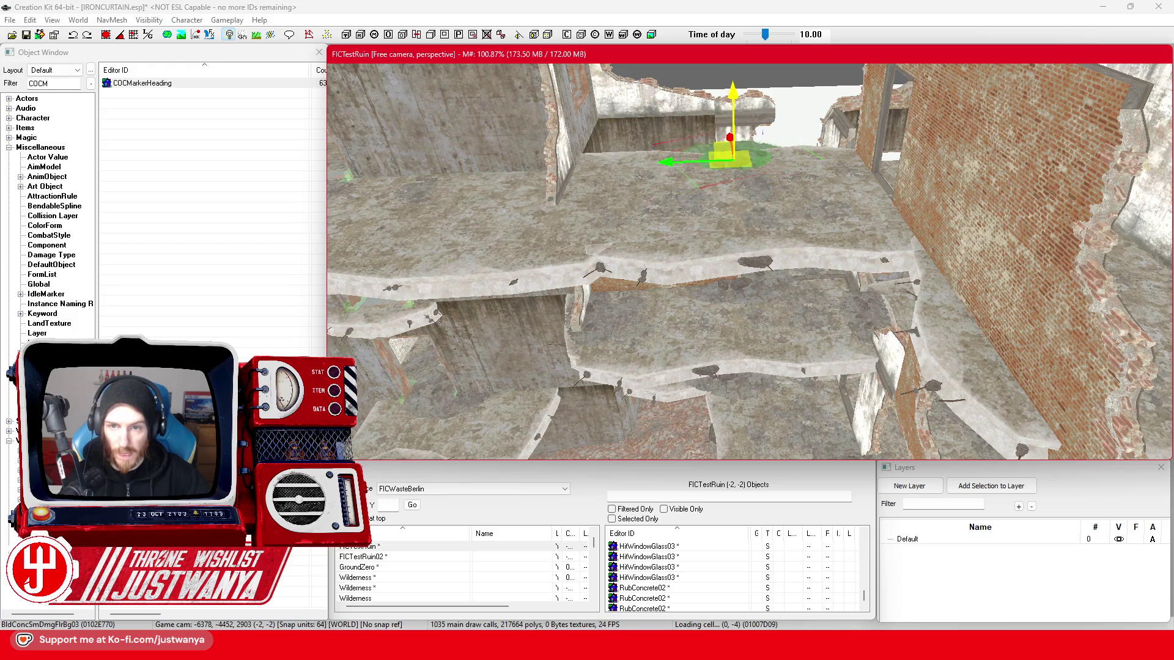
{"action": "key", "text": "shift"}
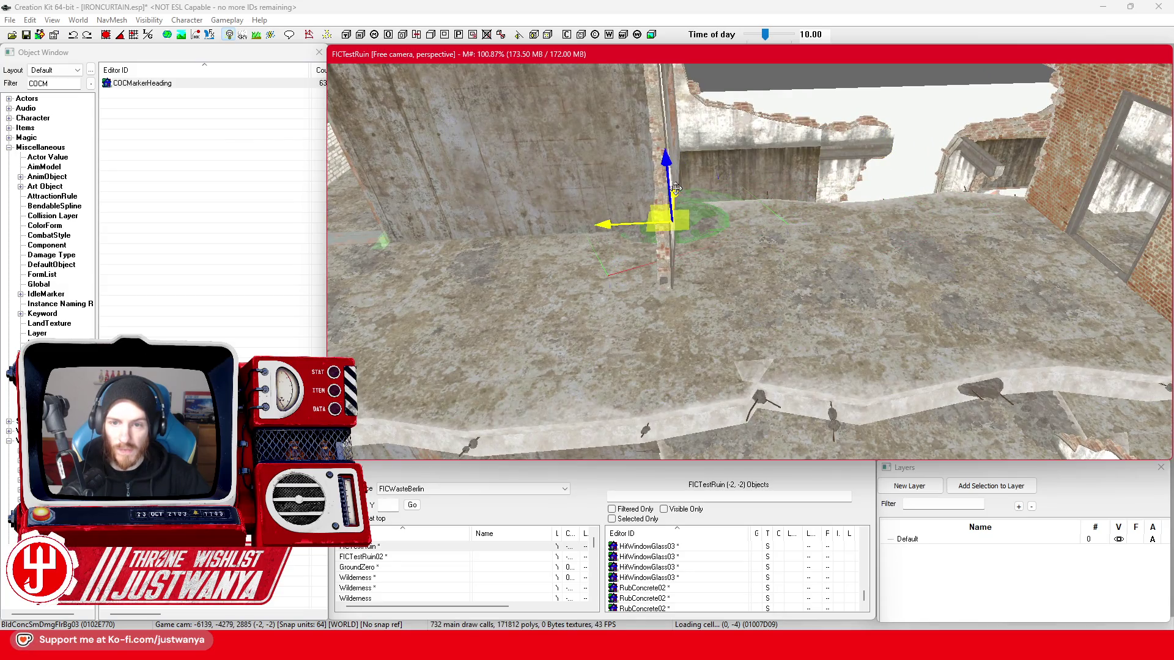
{"action": "left_click_drag", "start_coordinate": [676, 188], "coordinate": [671, 255]}
{"action": "left_click_drag", "start_coordinate": [656, 342], "coordinate": [716, 342]}
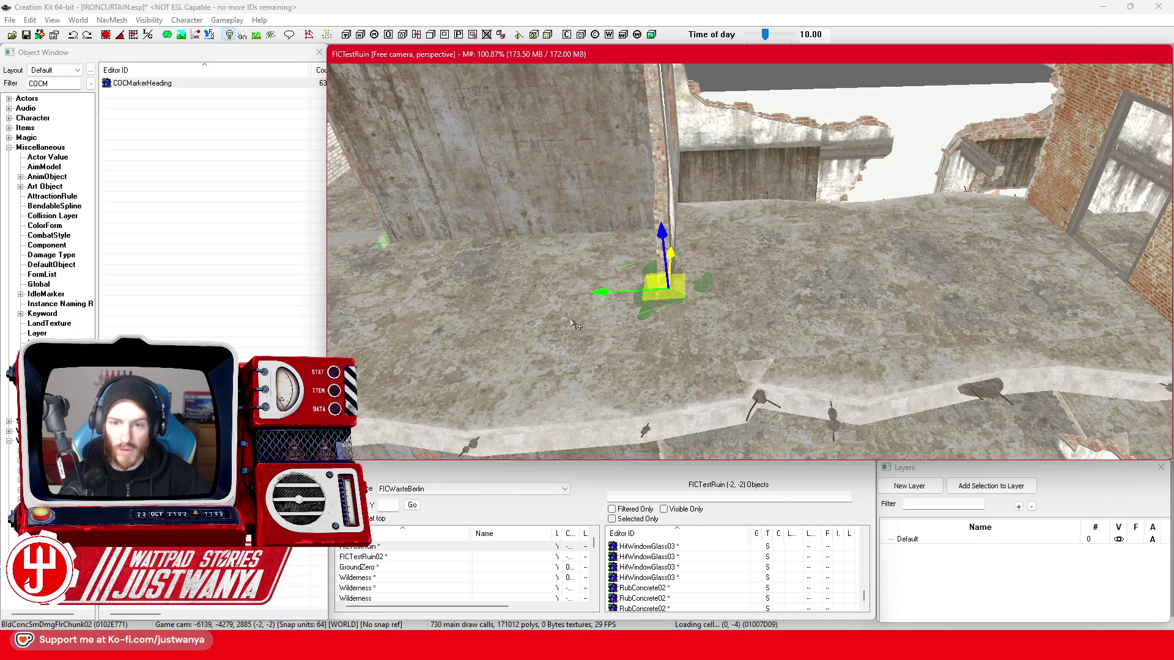
{"action": "key", "text": "shift"}
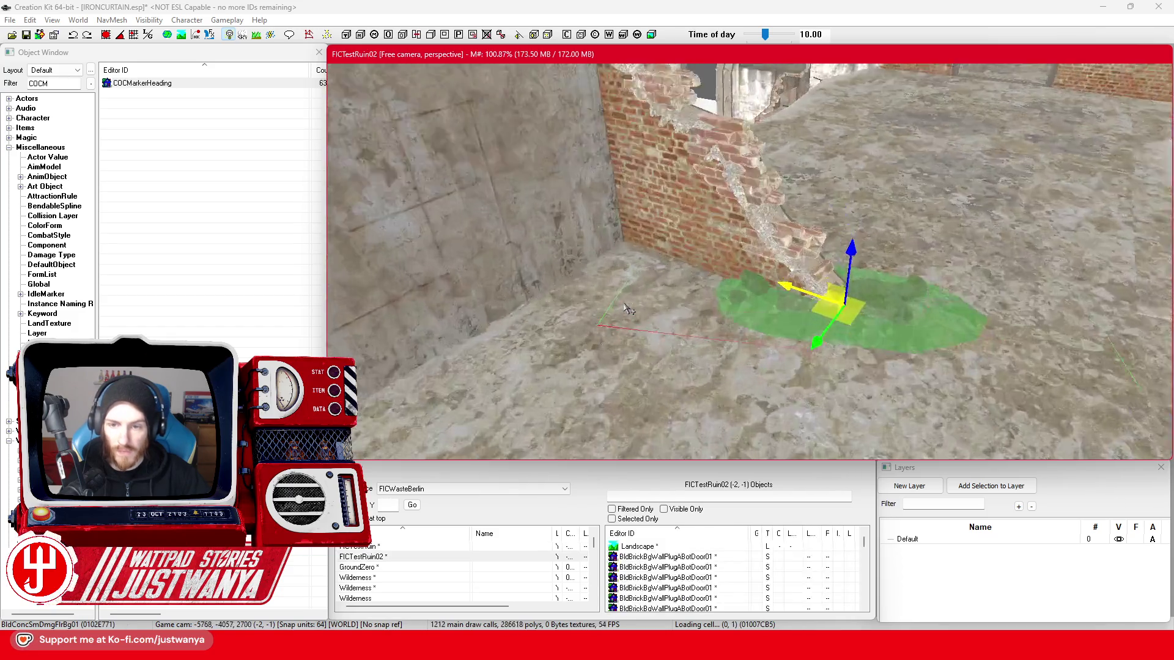
{"action": "key", "text": "e"}
{"action": "left_click_drag", "start_coordinate": [829, 363], "coordinate": [856, 363]}
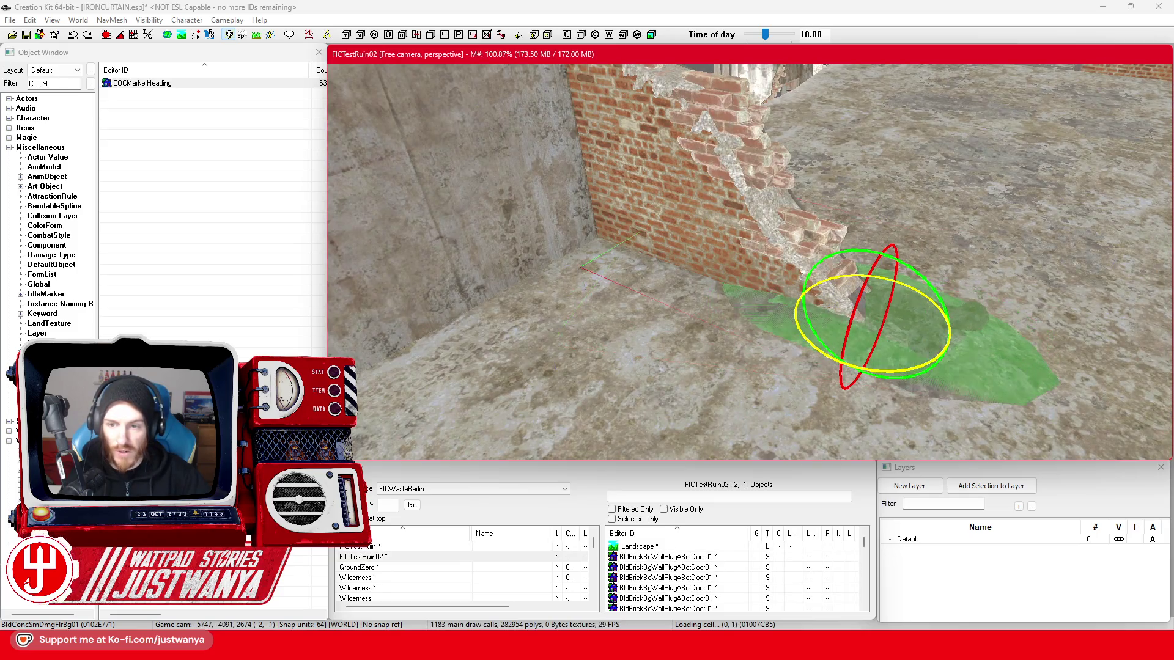
- Slide the decal along the brick wall, left and then back right
{"action": "key", "text": "w"}
{"action": "key", "text": "shift"}
{"action": "left_click_drag", "start_coordinate": [477, 396], "coordinate": [460, 400]}
{"action": "key", "text": "shift"}
{"action": "mouse_move", "coordinate": [736, 326]}
{"action": "left_mouse_down"}
{"action": "mouse_move", "coordinate": [844, 397]}
{"action": "mouse_move", "coordinate": [624, 269]}
{"action": "left_mouse_up"}
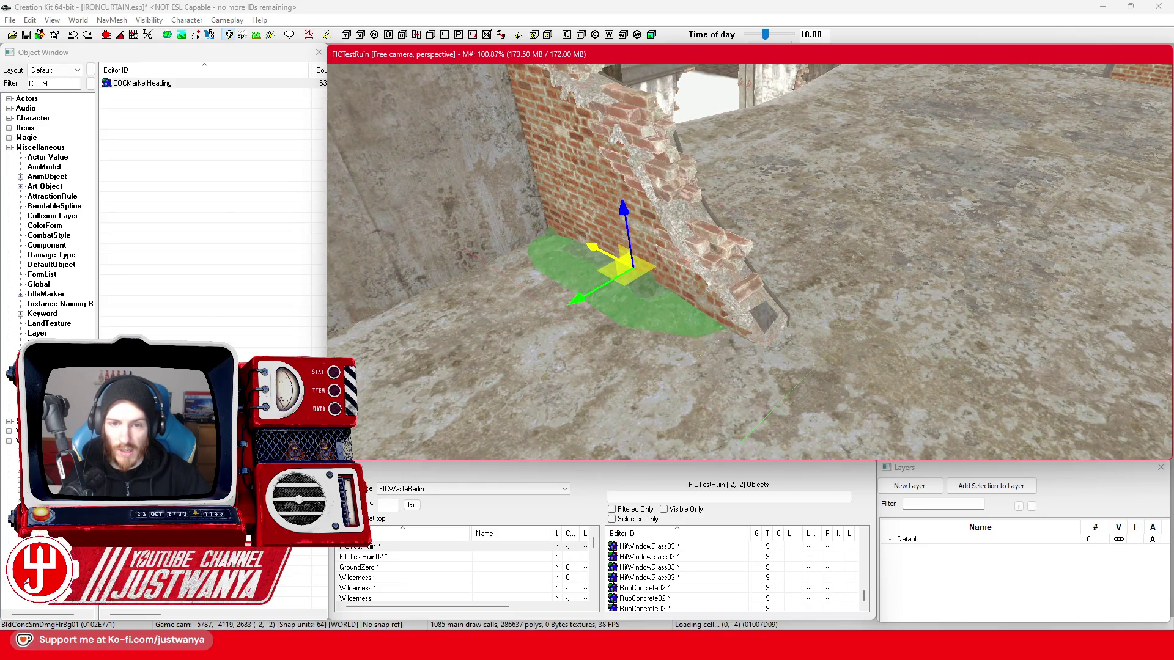
{"action": "key", "text": "shift"}
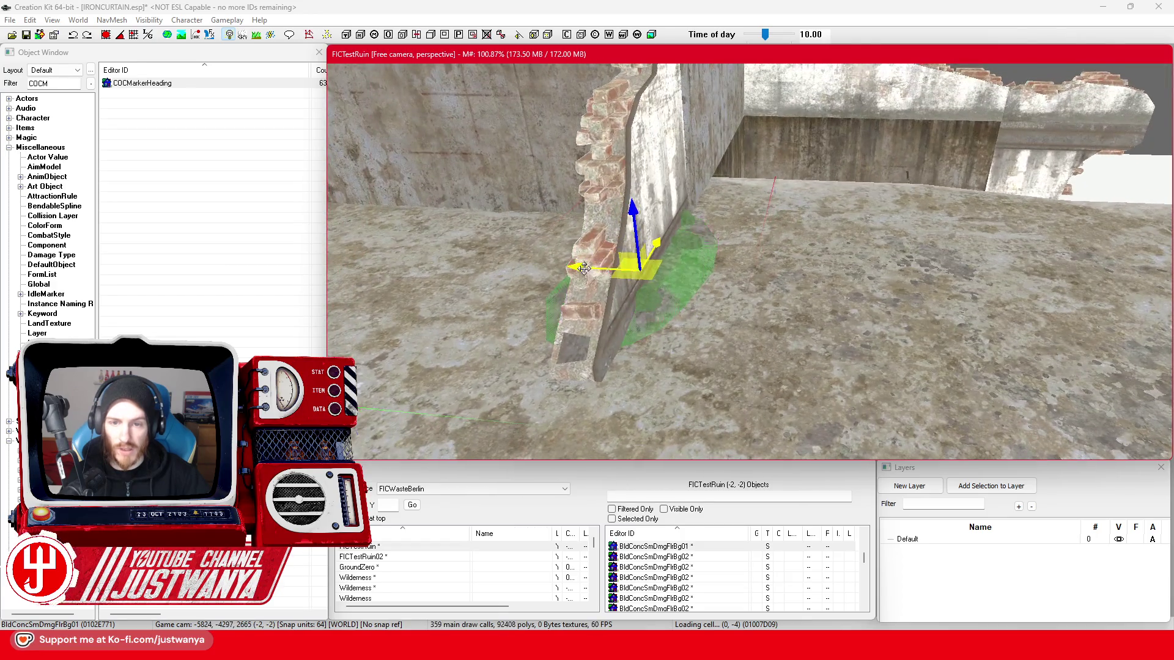
{"action": "key", "text": "shift"}
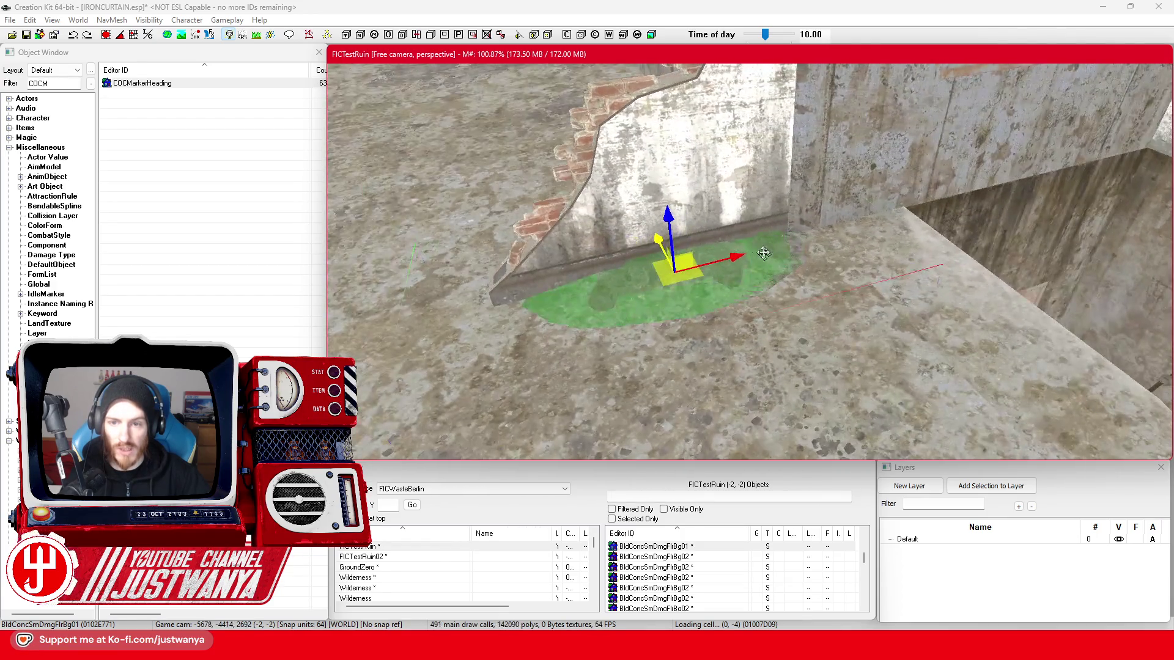
{"action": "left_click_drag", "start_coordinate": [704, 263], "coordinate": [739, 254]}
{"action": "key", "text": "shift"}
{"action": "scroll", "coordinate": [777, 253], "scroll_direction": "up", "scroll_amount": 2}
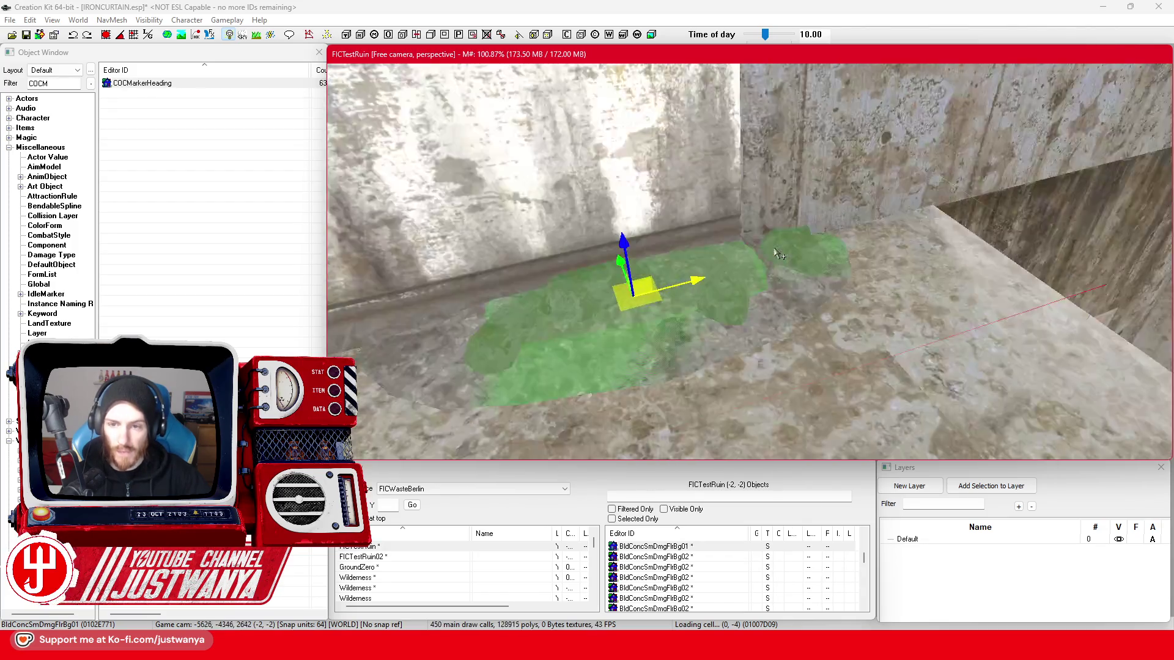
{"action": "key", "text": "shift"}
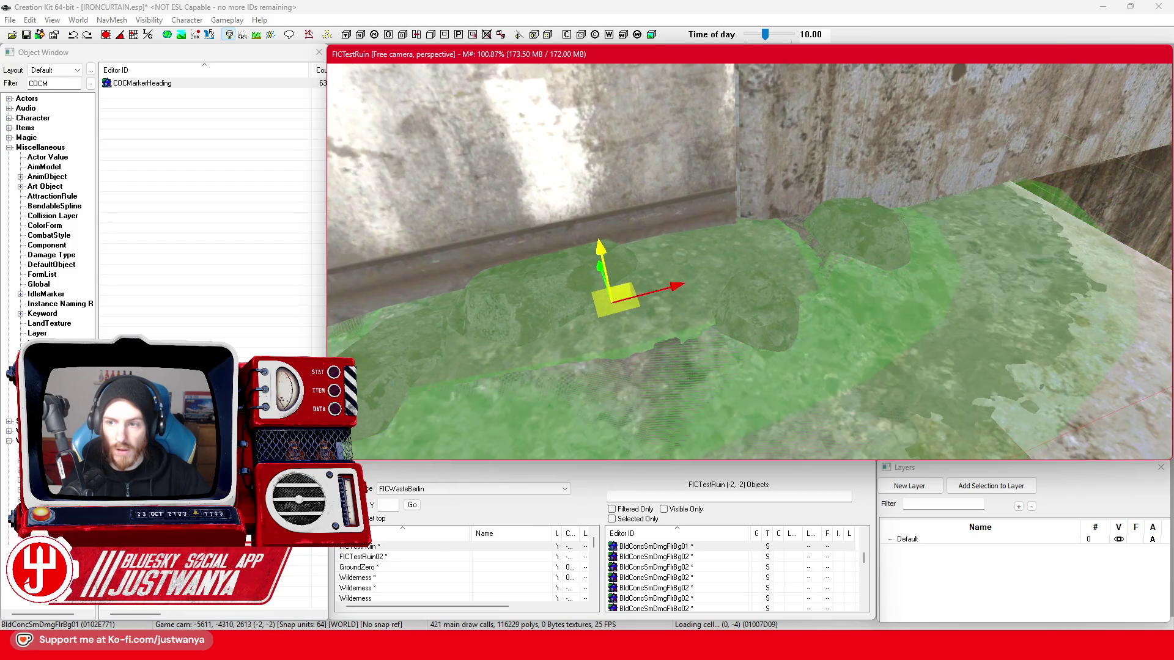
{"action": "key", "text": "shift"}
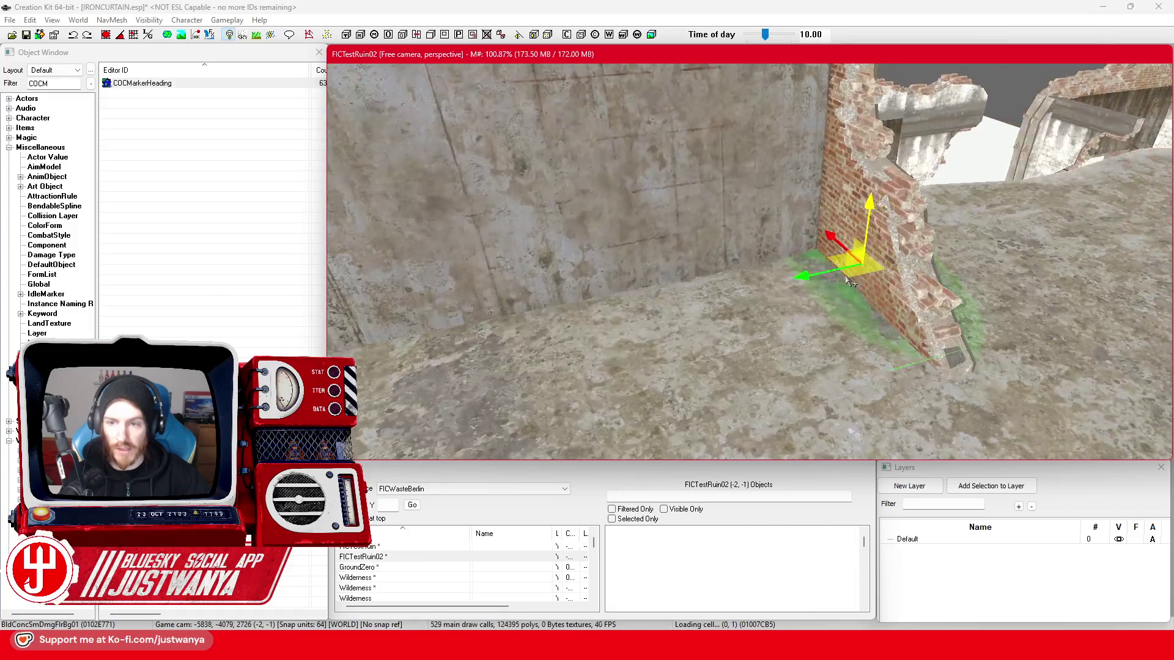
- Select another floor damage decal and slide it toward the wall and left across the floor
{"action": "left_click", "coordinate": [848, 281]}
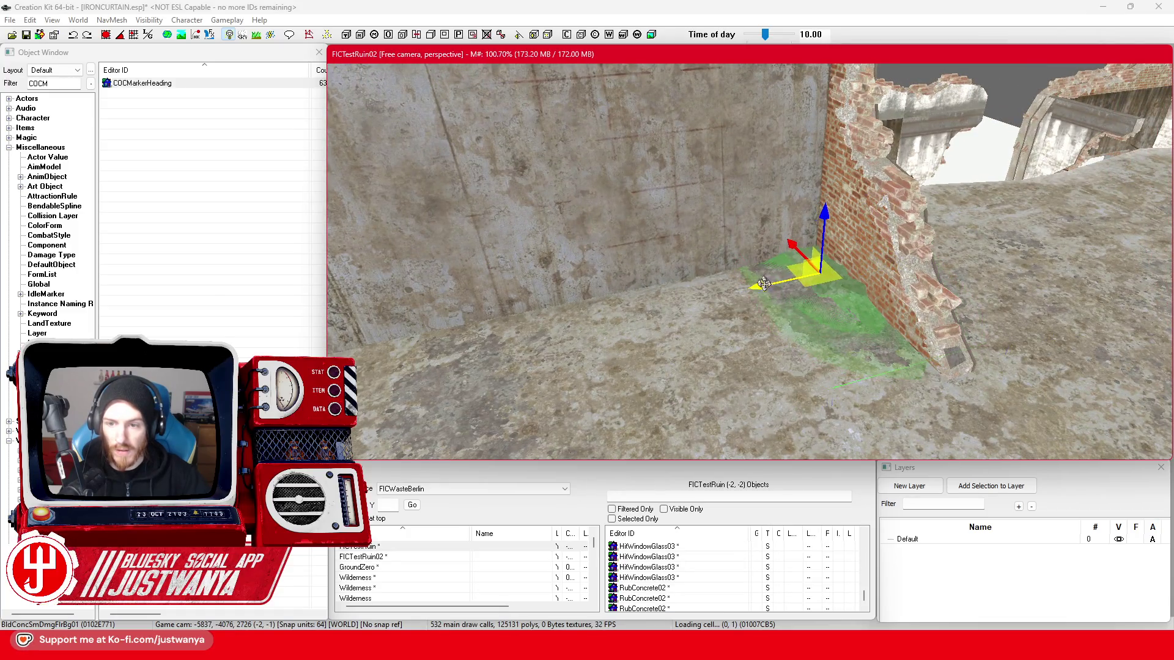
{"action": "left_click_drag", "start_coordinate": [803, 262], "coordinate": [851, 318]}
{"action": "key", "text": "shift"}
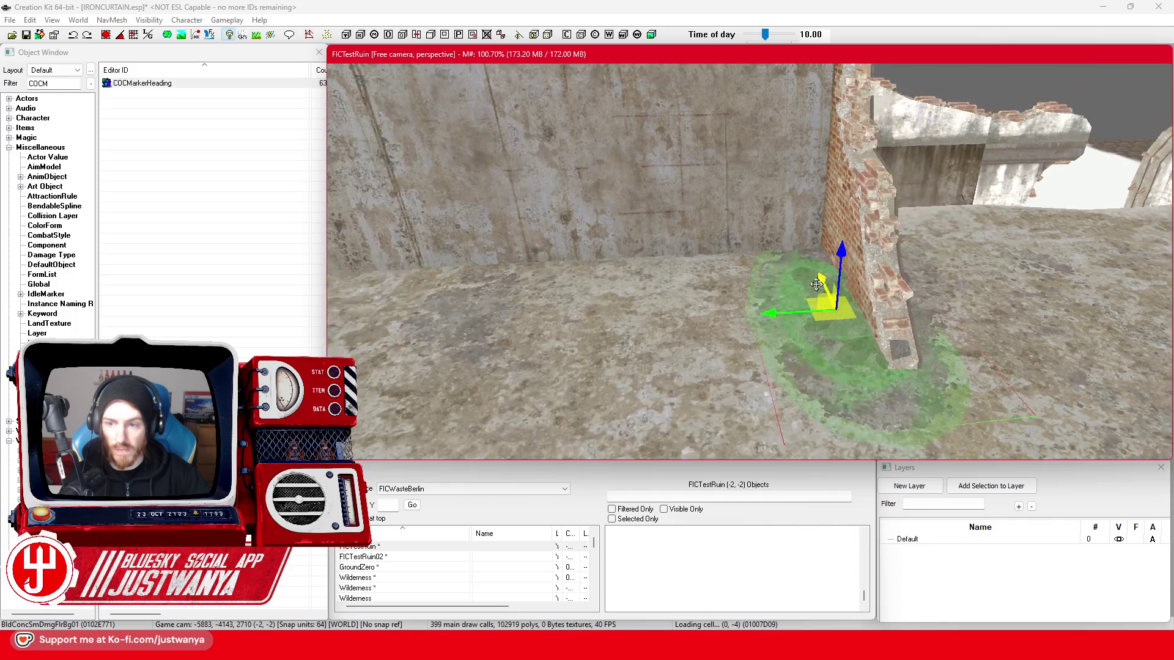
{"action": "key", "text": "shift"}
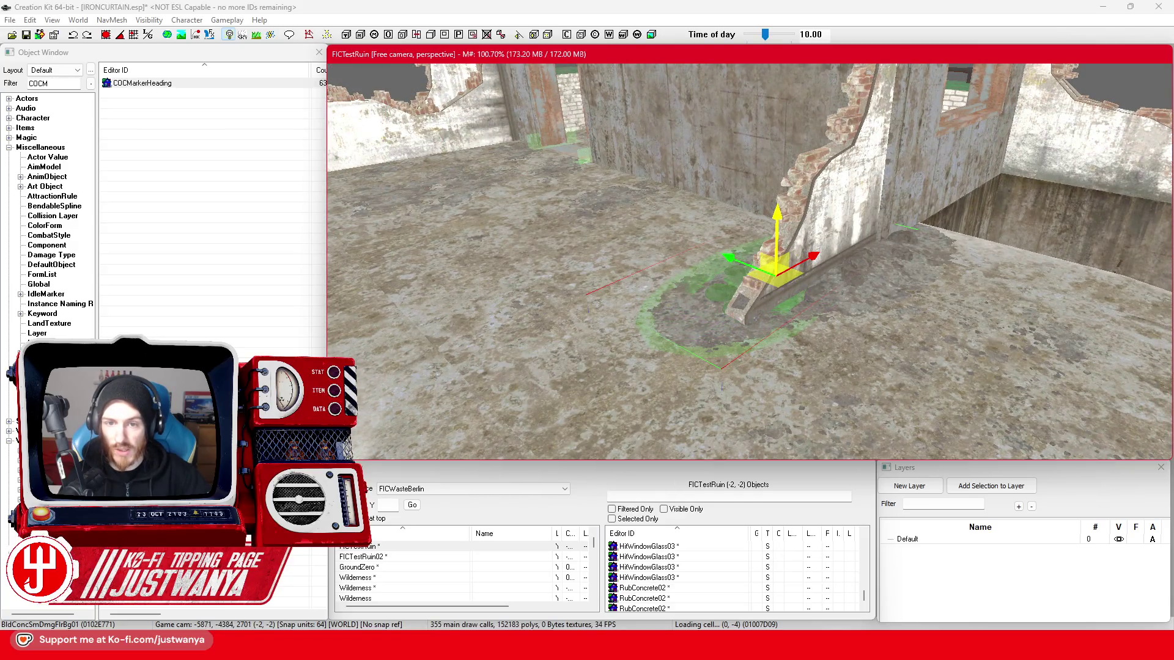
{"action": "key", "text": "shift"}
{"action": "key", "text": "shift"}
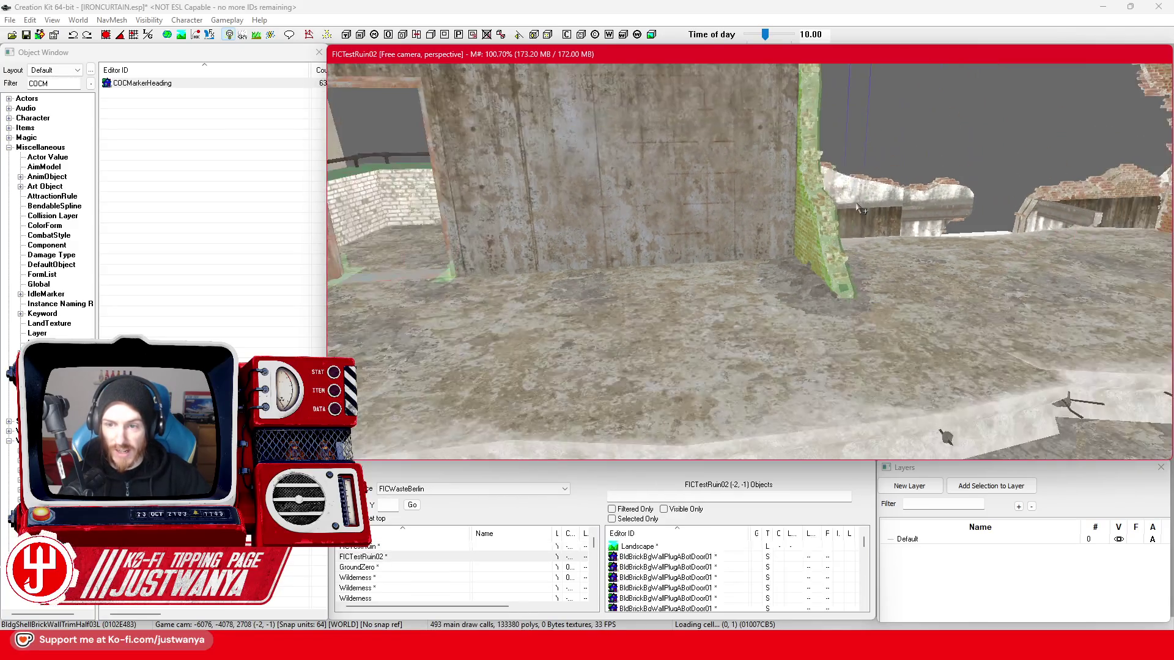
{"action": "scroll", "coordinate": [831, 228], "scroll_direction": "up", "scroll_amount": 2}
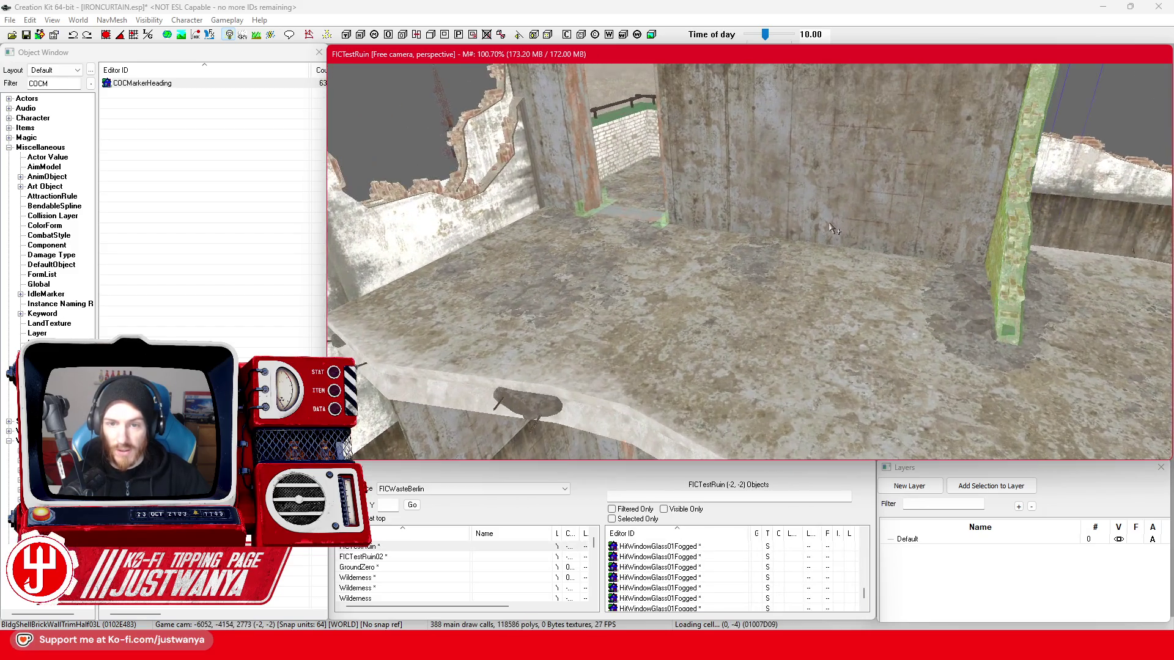
{"action": "scroll", "coordinate": [833, 230], "scroll_direction": "down", "scroll_amount": 4}
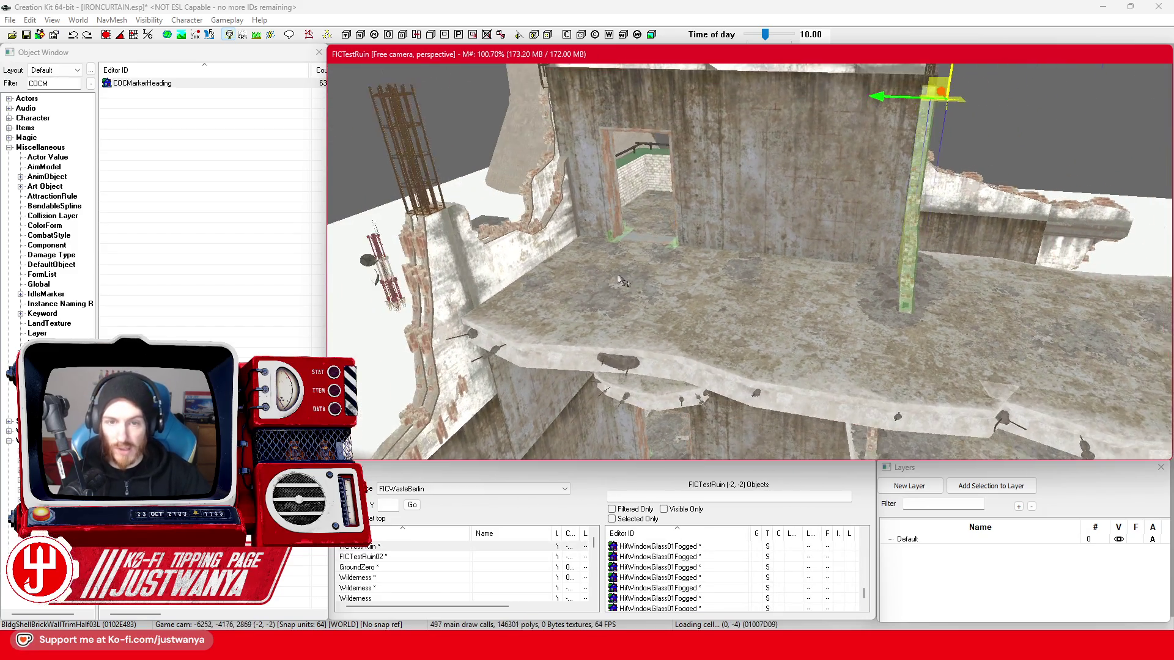
{"action": "key", "text": "shift"}
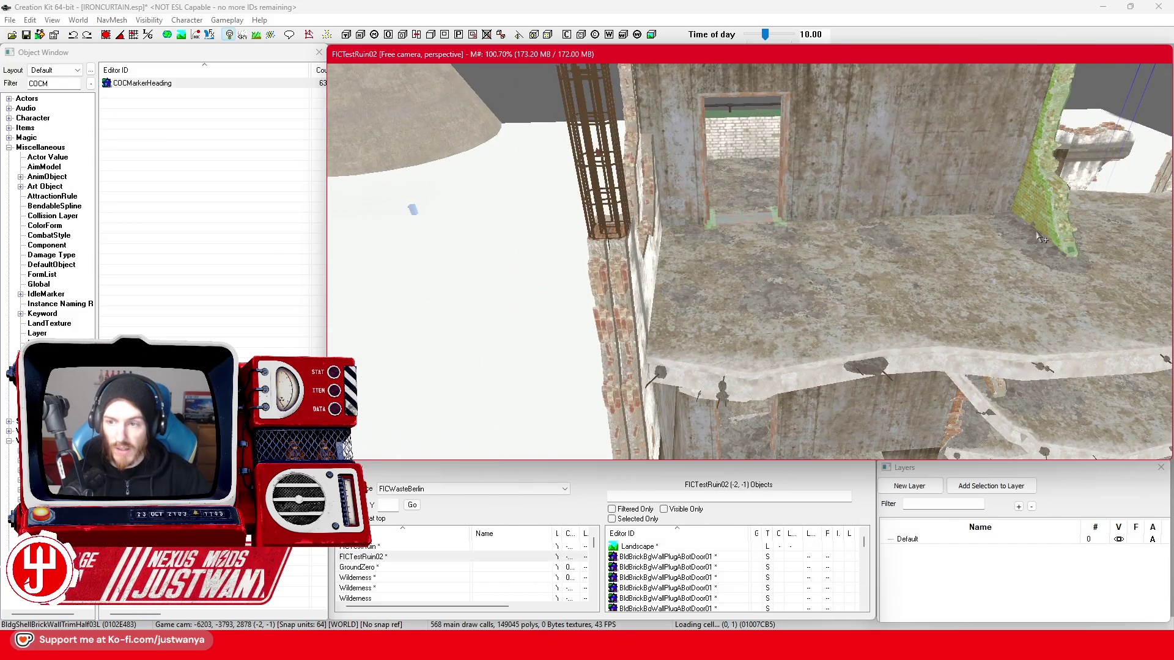
{"action": "left_click_drag", "start_coordinate": [1037, 232], "coordinate": [967, 237]}
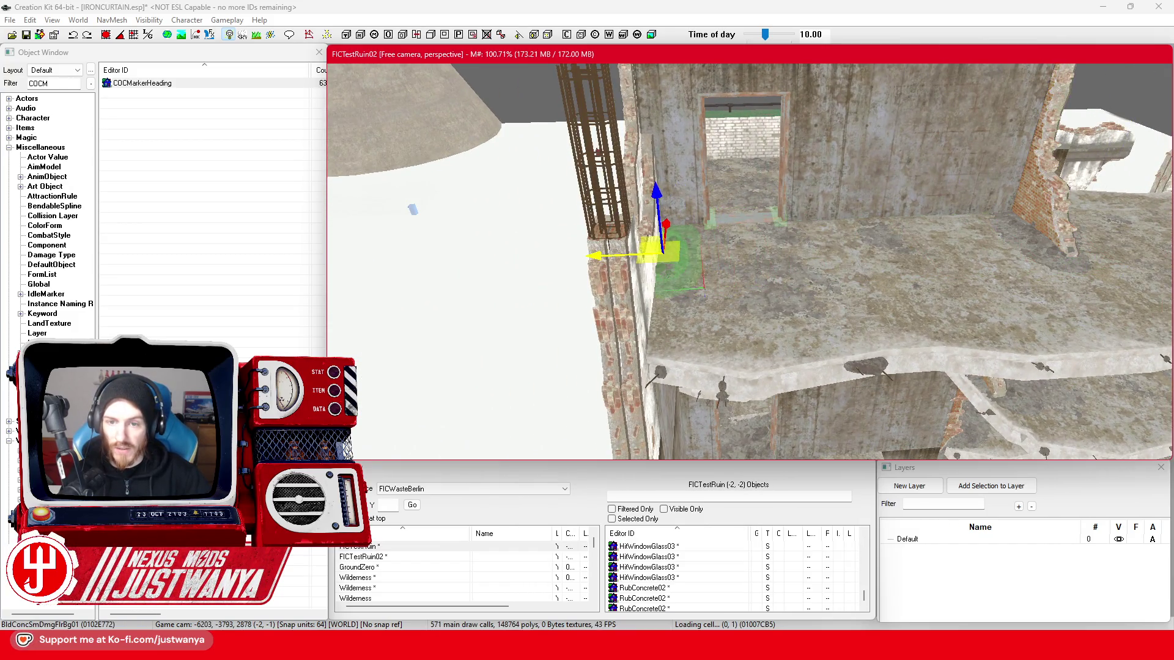
- With the move gizmo, lower that decal so it sits flush into the floor
{"action": "key", "text": "shift"}
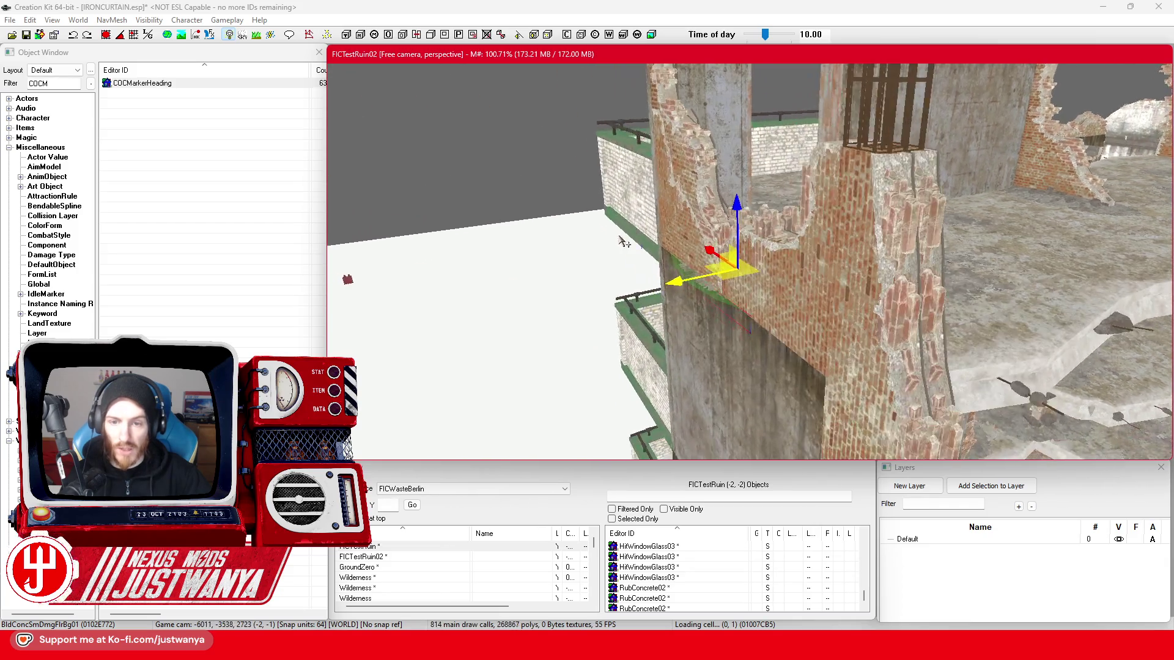
{"action": "scroll", "coordinate": [659, 300], "scroll_direction": "up", "scroll_amount": 3}
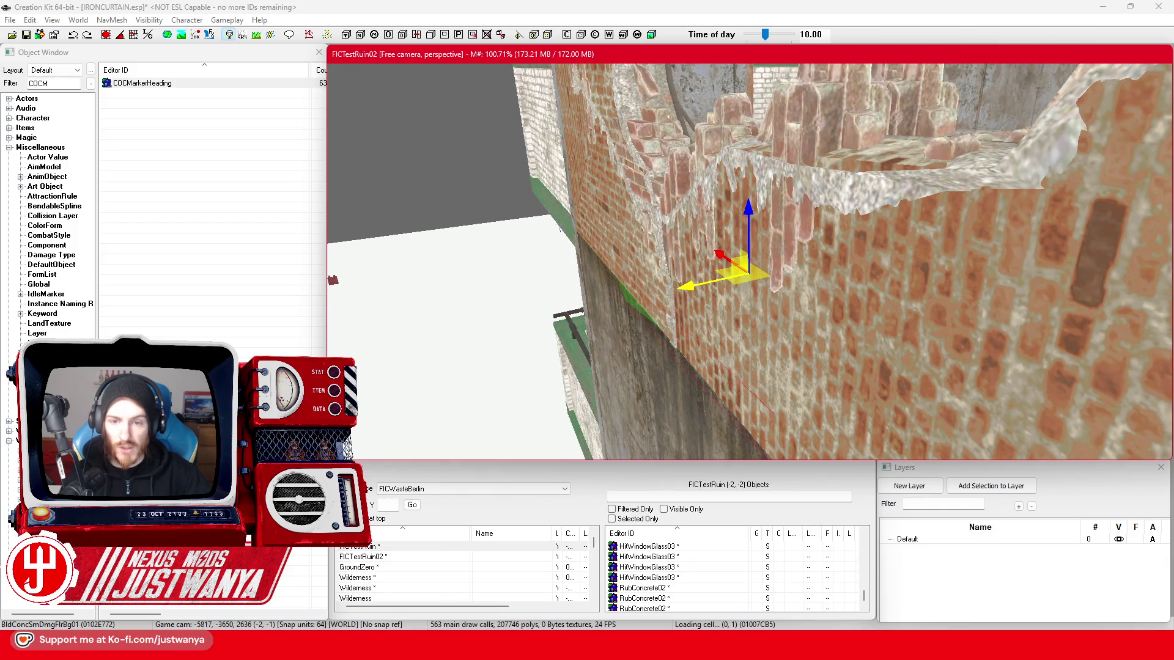
{"action": "key", "text": "shift"}
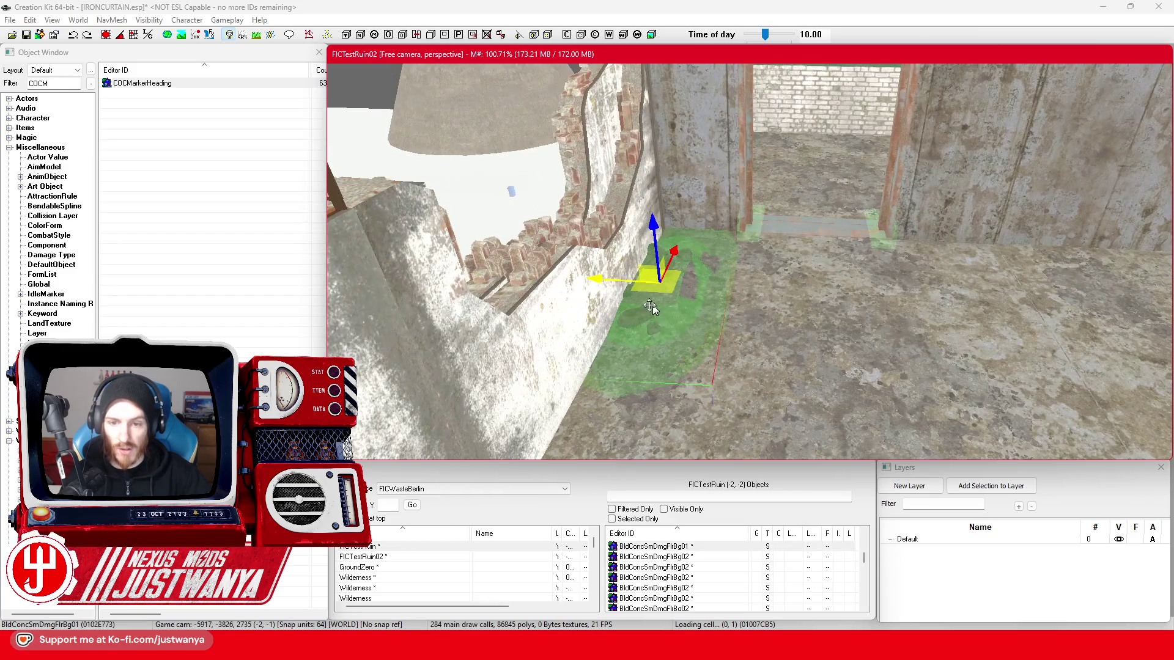
{"action": "key", "text": "shift"}
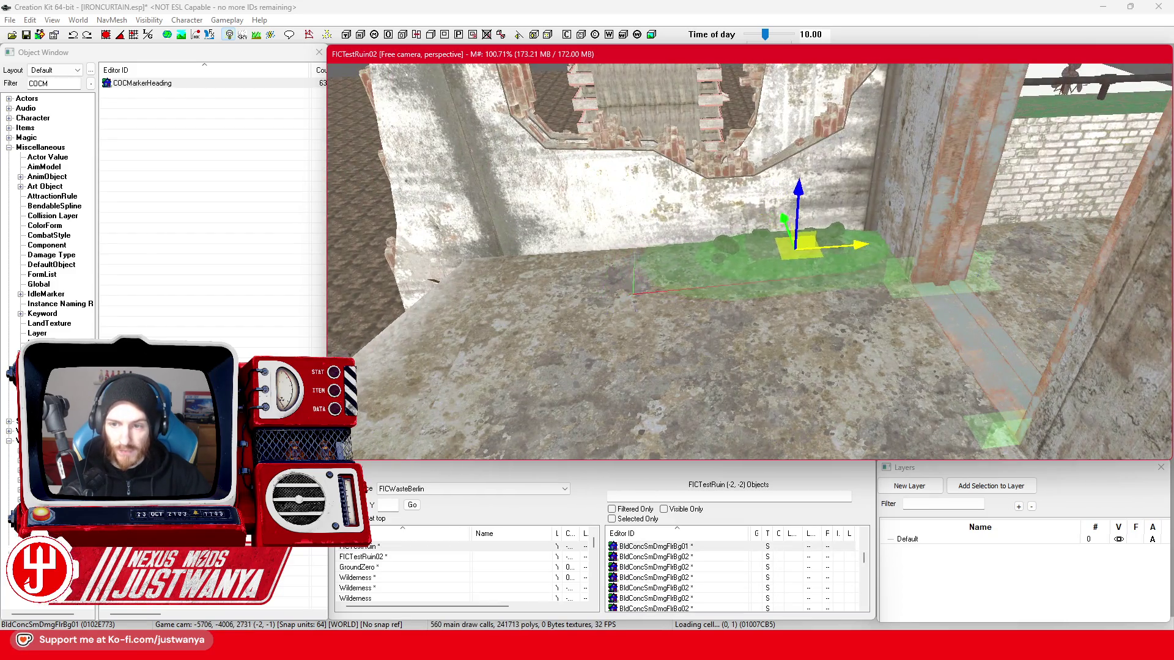
{"action": "key", "text": "shift"}
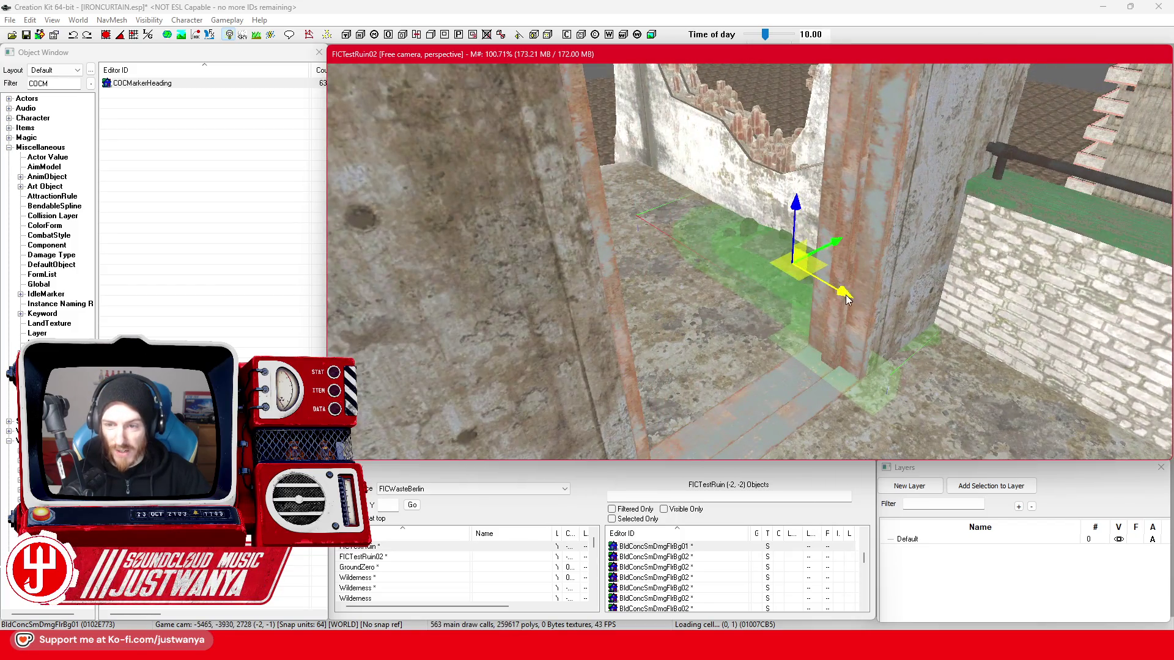
{"action": "key", "text": "shift"}
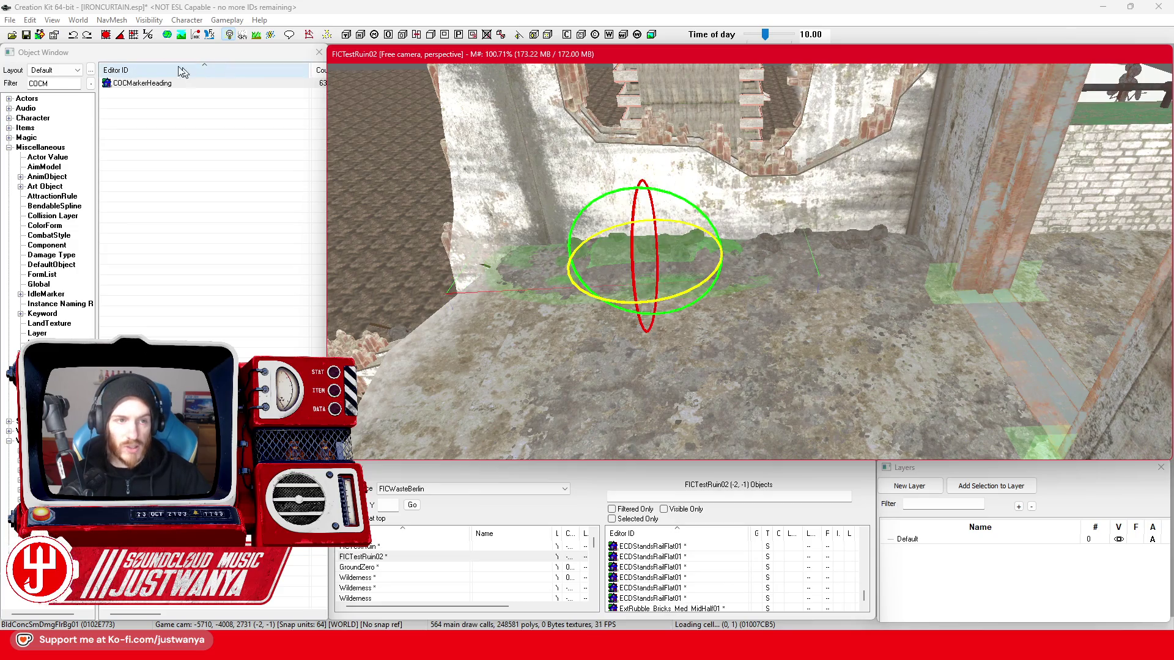
{"action": "left_click", "coordinate": [121, 37]}
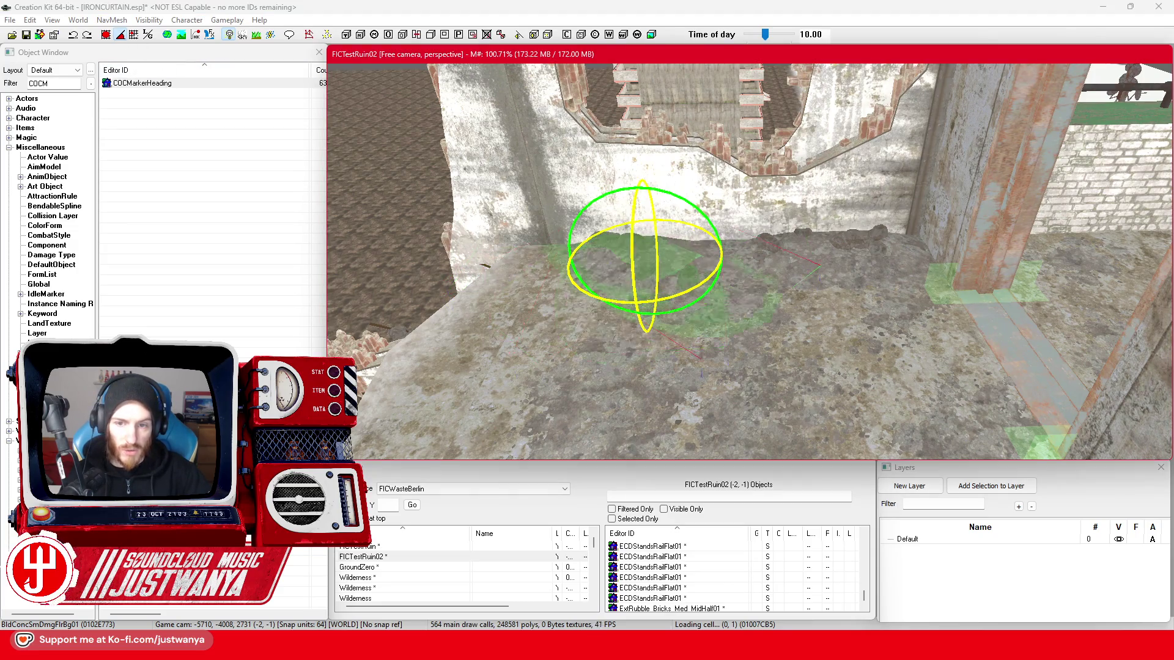
{"action": "key", "text": "shift"}
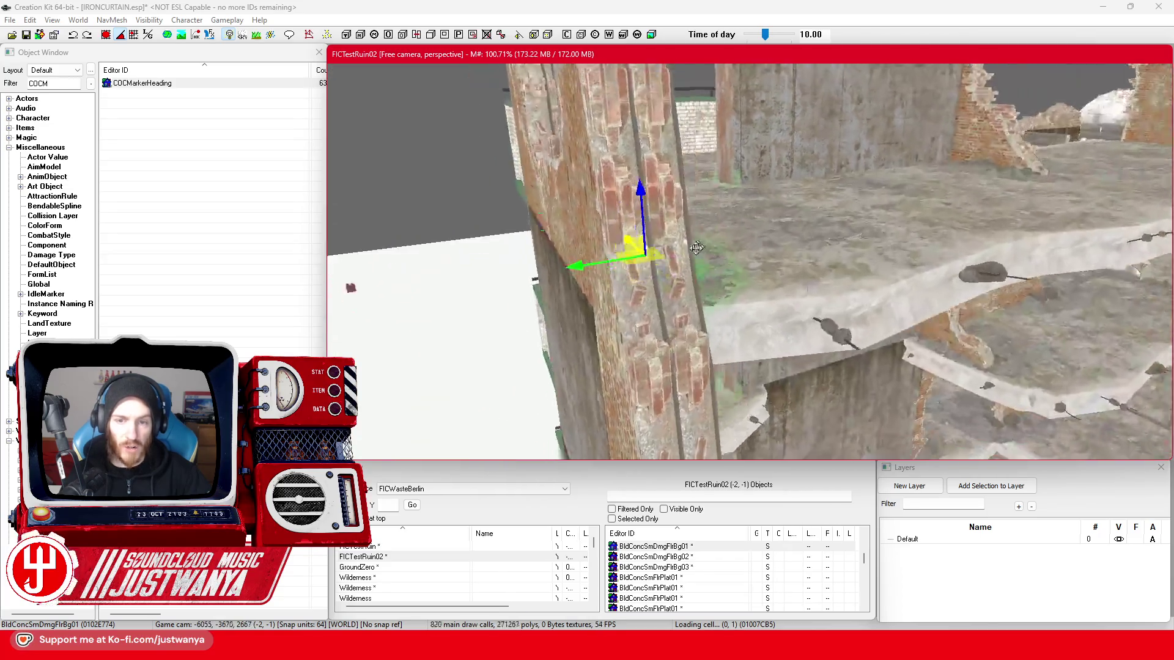
{"action": "key", "text": "shift"}
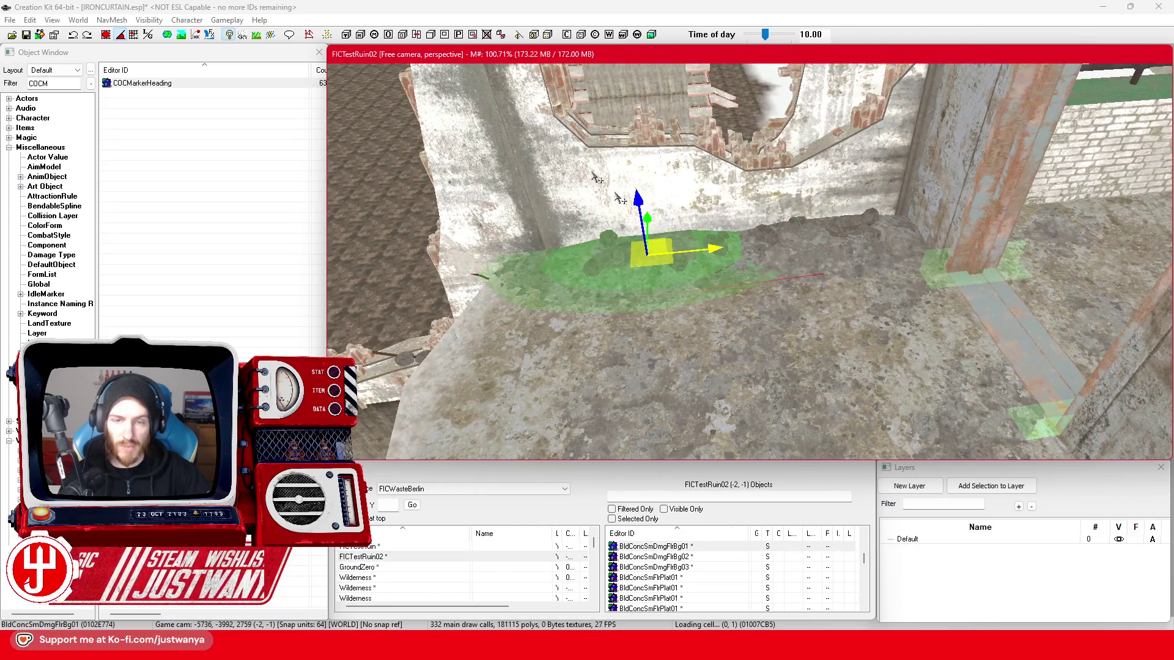
{"action": "left_click_drag", "start_coordinate": [640, 211], "coordinate": [641, 222]}
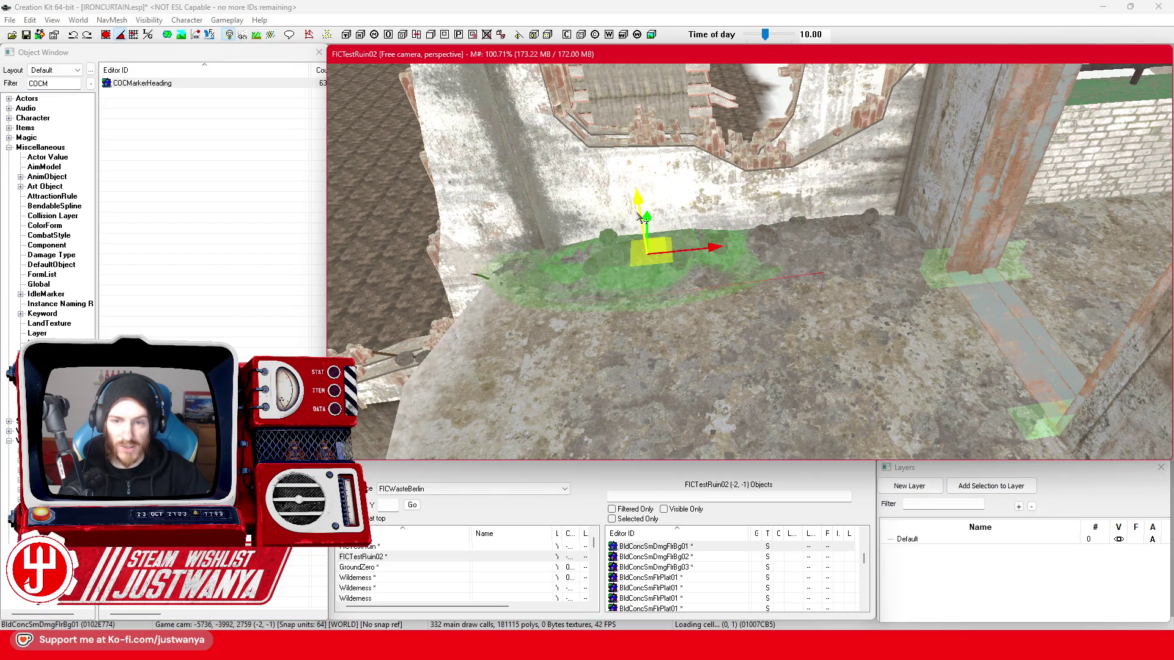
{"action": "key", "text": "shift"}
{"action": "key", "text": "shift"}
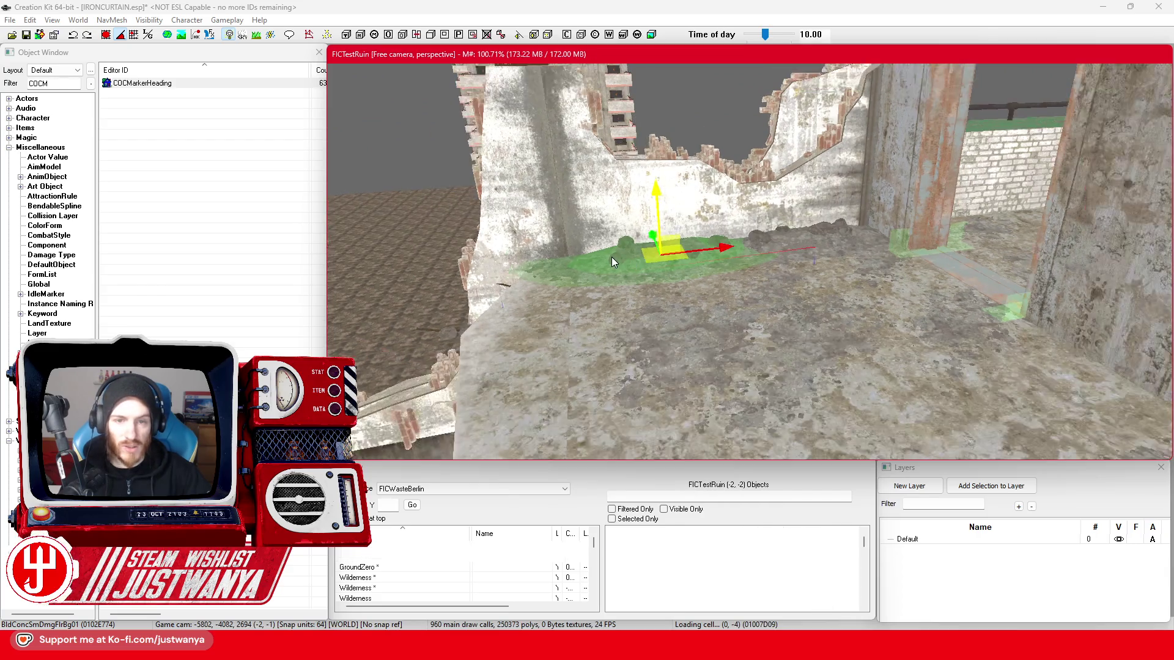
{"action": "key", "text": "shift"}
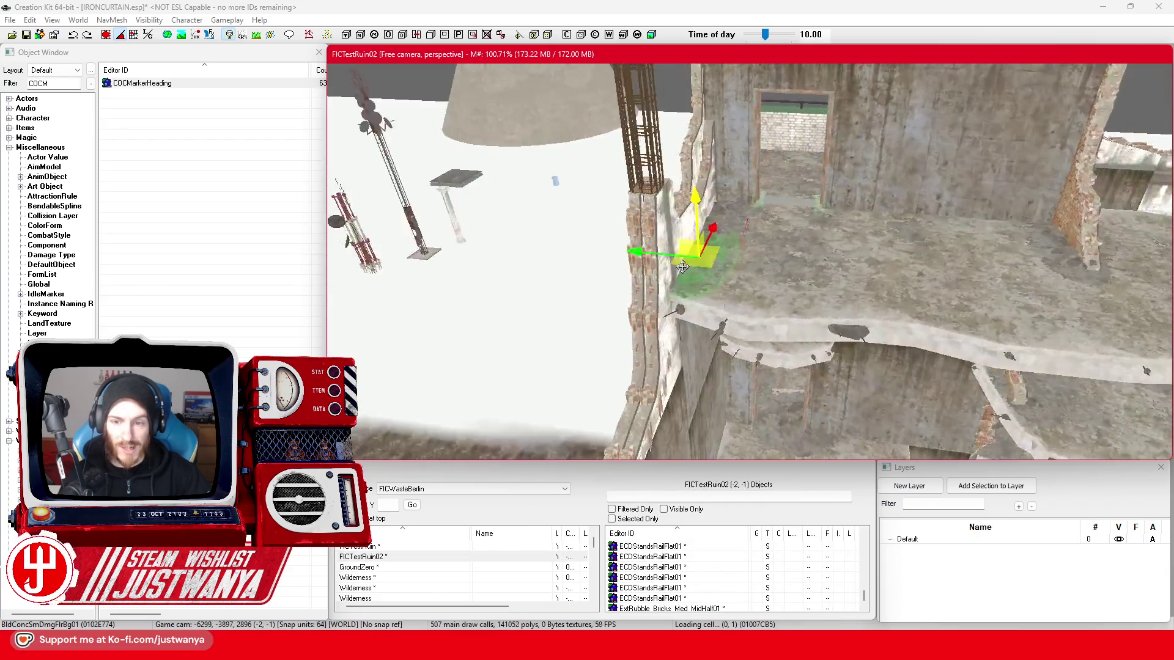
{"action": "key", "text": "shift"}
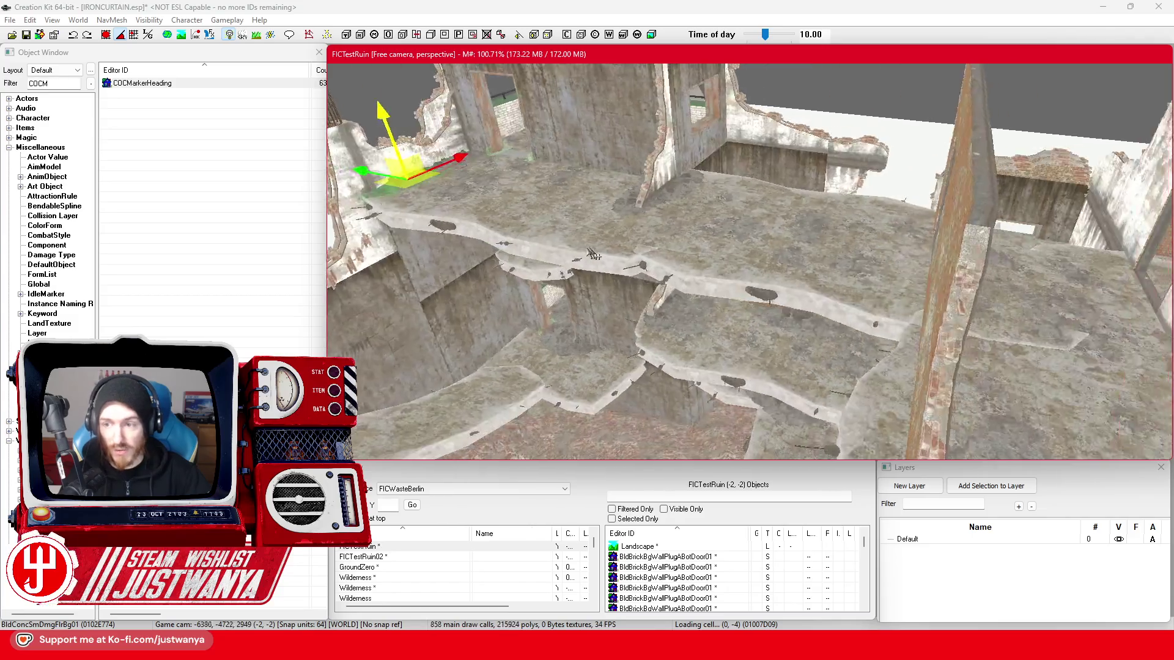
- Select the BldConcSmDmgFlrBg01 floor decal and centre the view on it
{"action": "mouse_move", "coordinate": [691, 236]}
{"action": "left_mouse_down"}
{"action": "mouse_move", "coordinate": [674, 262]}
{"action": "mouse_move", "coordinate": [738, 262]}
{"action": "left_mouse_up"}
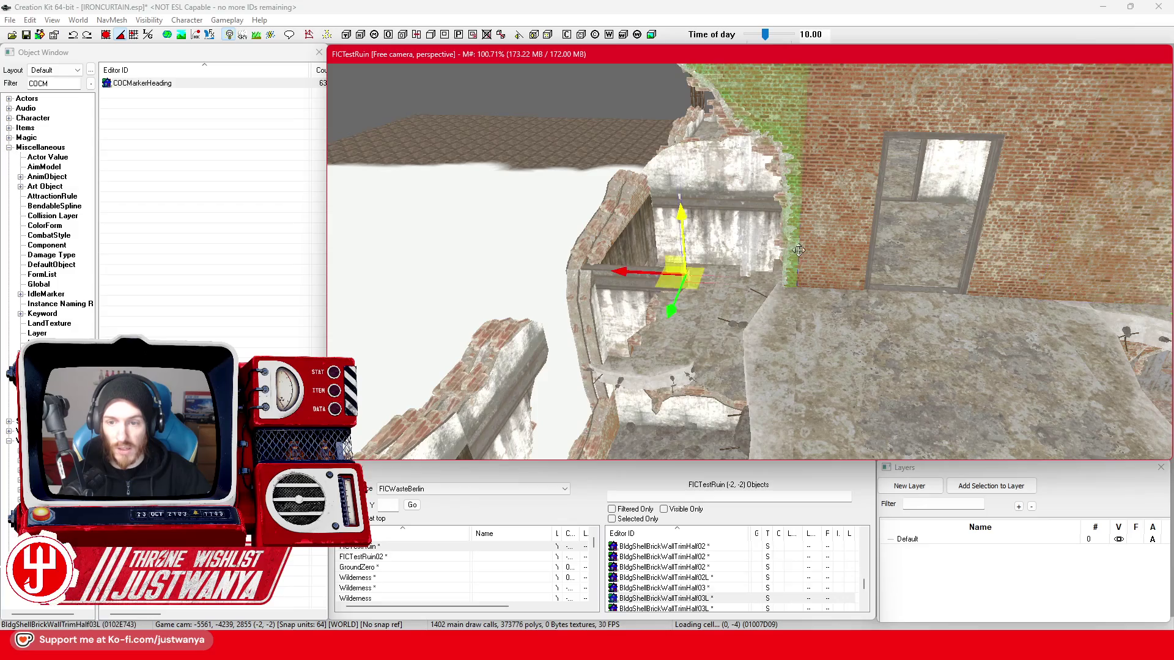
{"action": "left_click", "coordinate": [799, 251]}
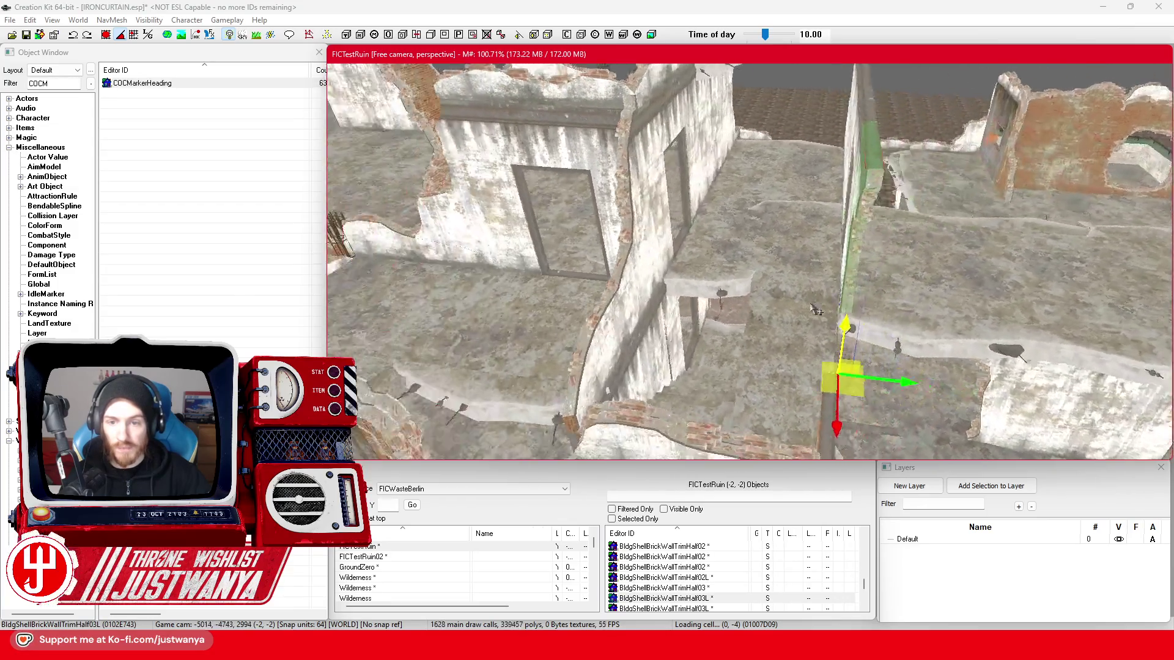
{"action": "scroll", "coordinate": [818, 310], "scroll_direction": "up", "scroll_amount": 5}
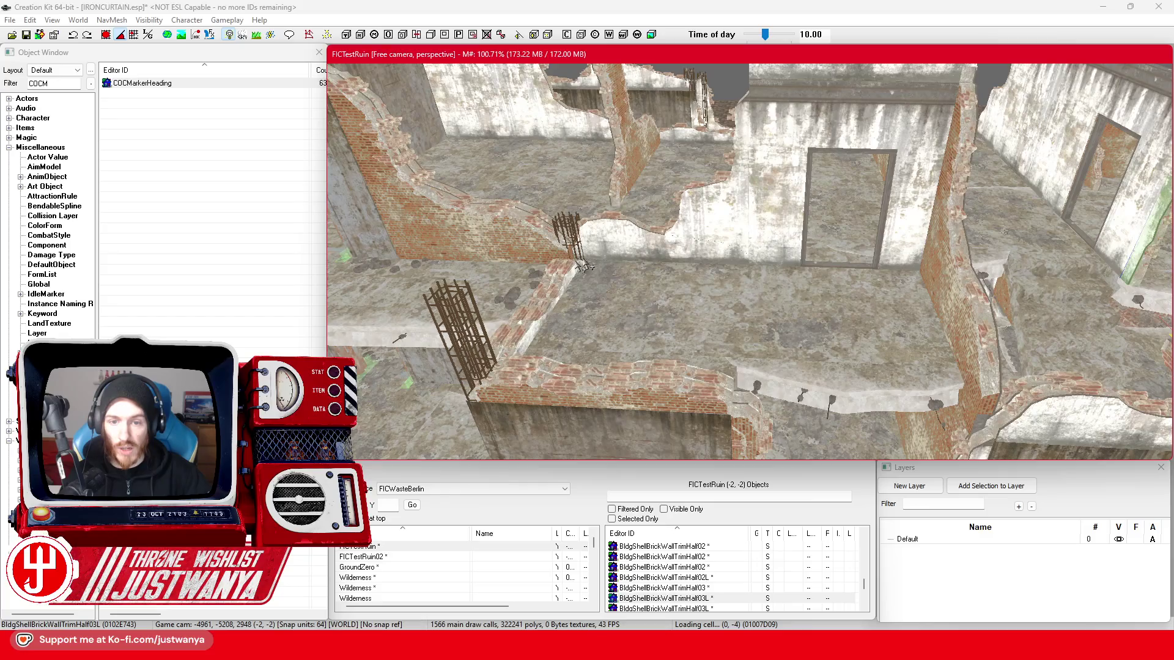
{"action": "left_click_drag", "start_coordinate": [584, 267], "coordinate": [506, 271]}
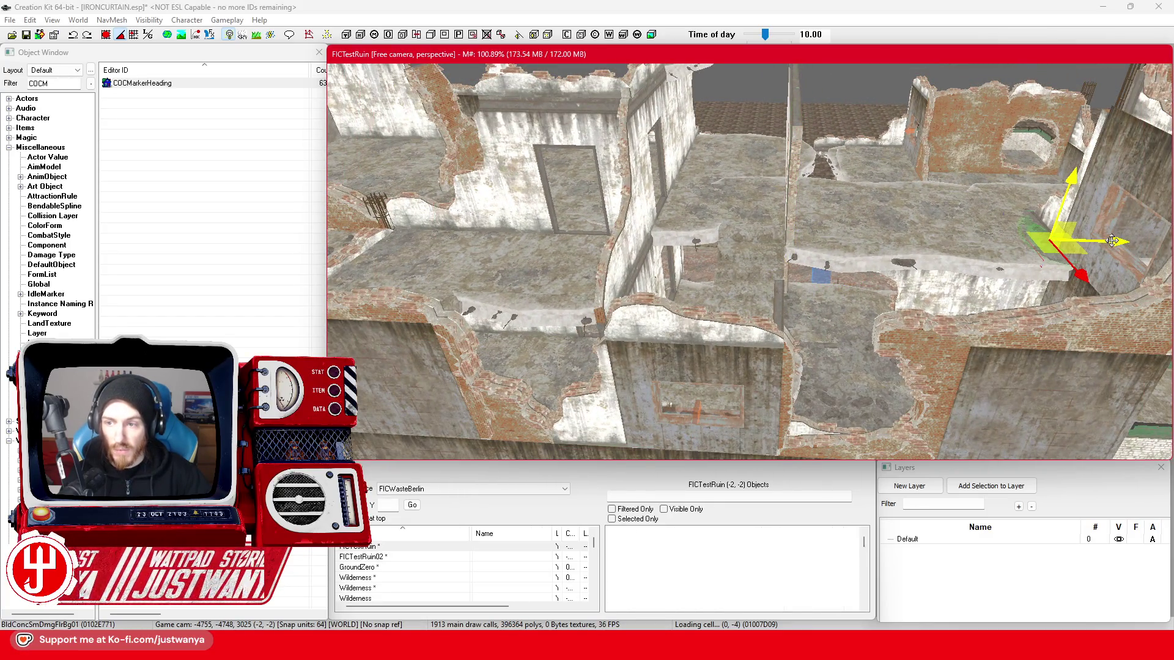
{"action": "left_click", "coordinate": [704, 242]}
{"action": "key", "text": "f"}
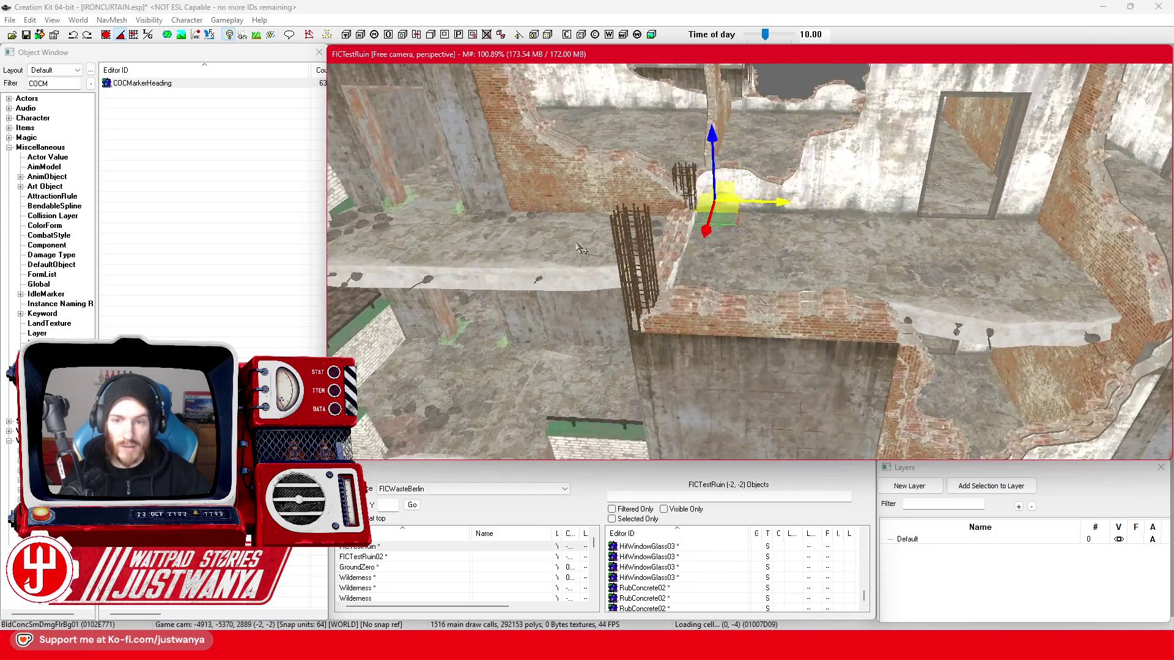
{"action": "scroll", "coordinate": [708, 203], "scroll_direction": "up", "scroll_amount": 2}
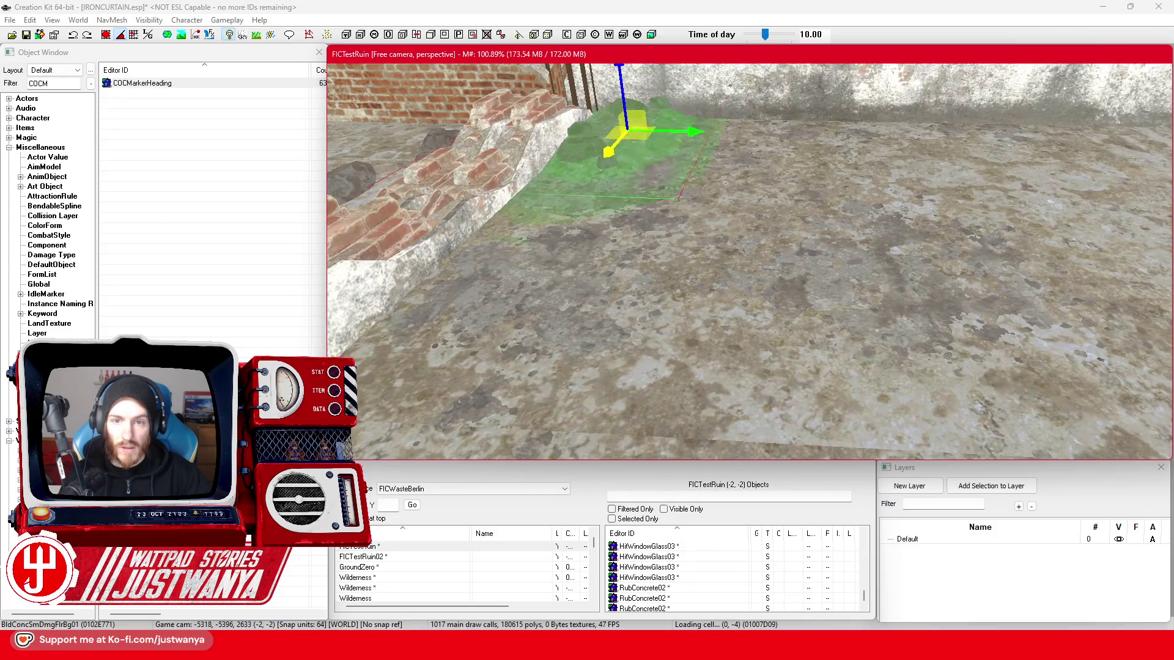
- Nudge the decal right, up against the wall, then left
{"action": "key", "text": "shift"}
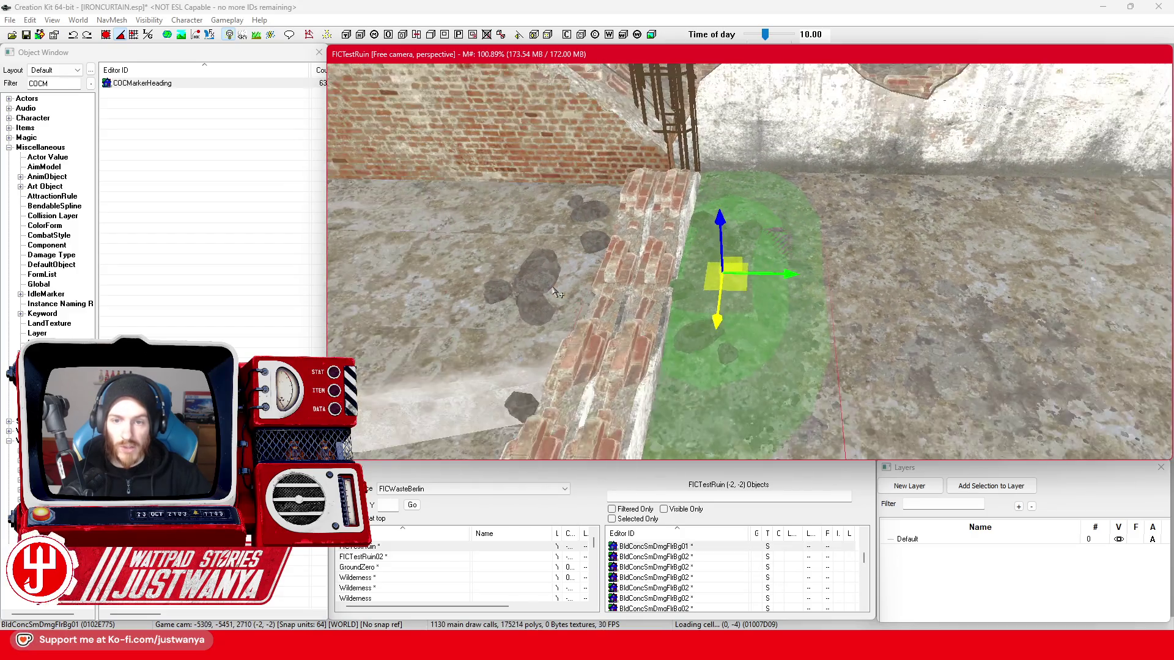
{"action": "key", "text": "shift"}
{"action": "left_click_drag", "start_coordinate": [676, 278], "coordinate": [703, 275]}
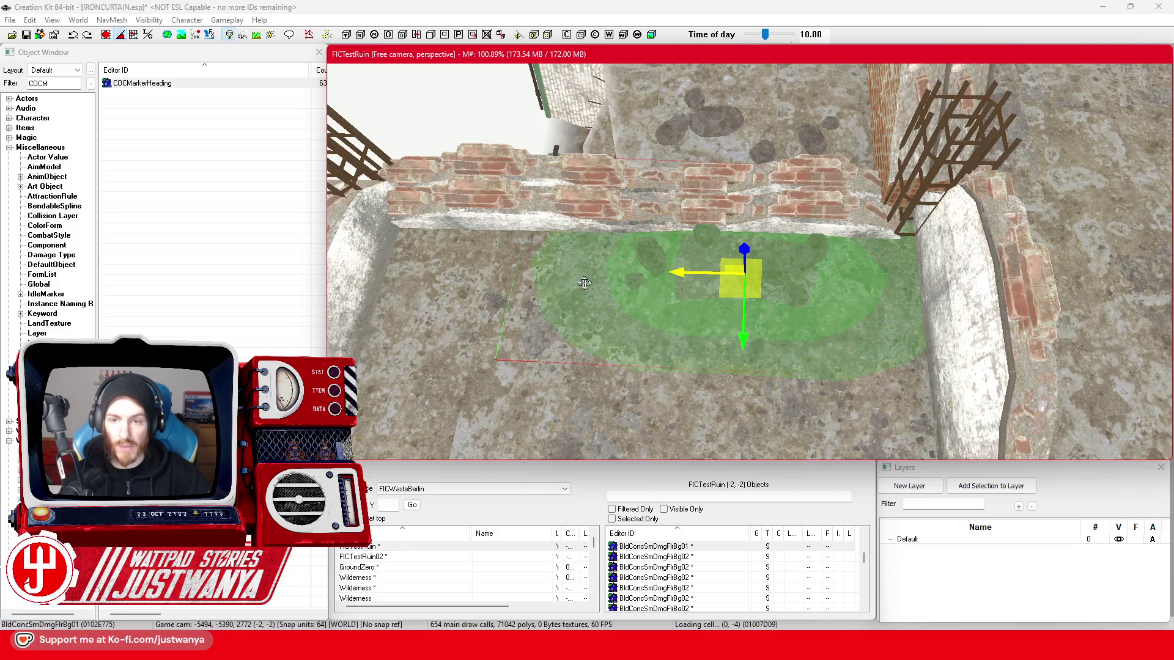
{"action": "key", "text": "shift"}
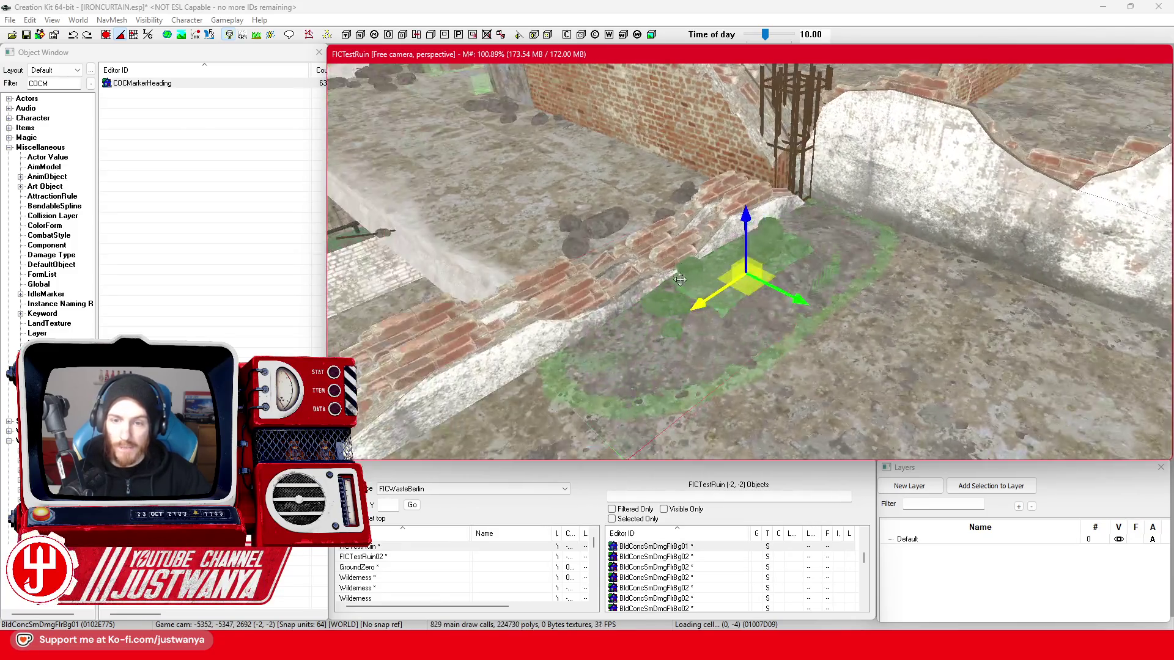
{"action": "left_click_drag", "start_coordinate": [697, 309], "coordinate": [720, 294]}
{"action": "key", "text": "shift"}
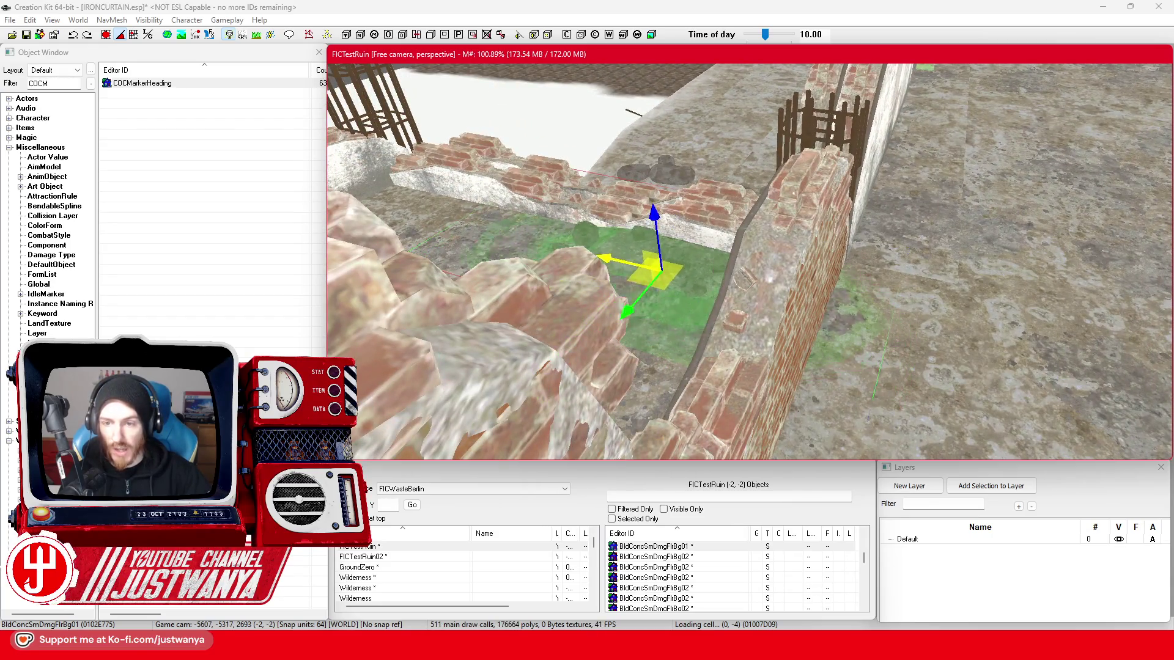
{"action": "left_click_drag", "start_coordinate": [606, 259], "coordinate": [569, 257]}
- Move the decal across to the other side, onto the broken brick wall
{"action": "key", "text": "shift"}
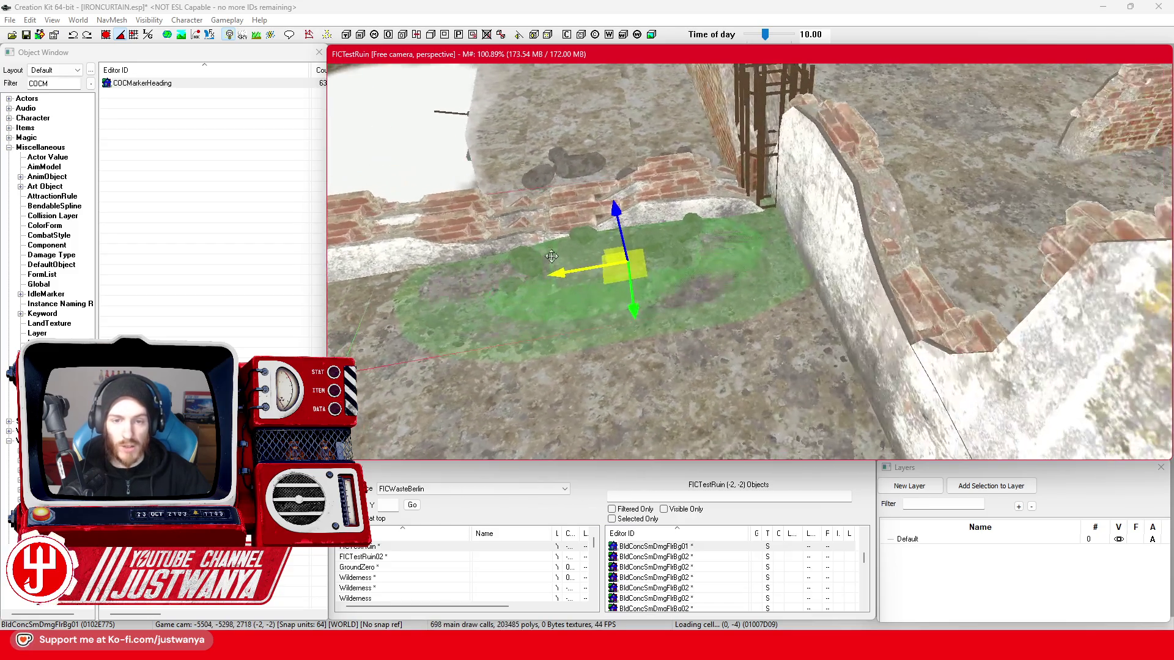
{"action": "key", "text": "shift"}
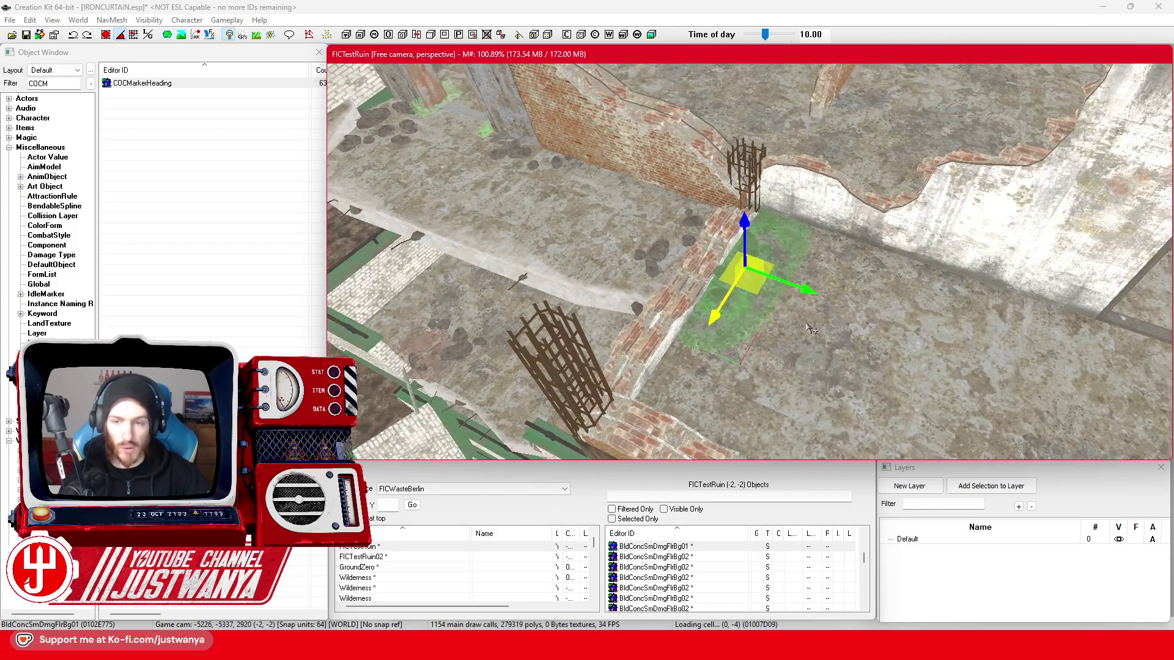
{"action": "key", "text": "2"}
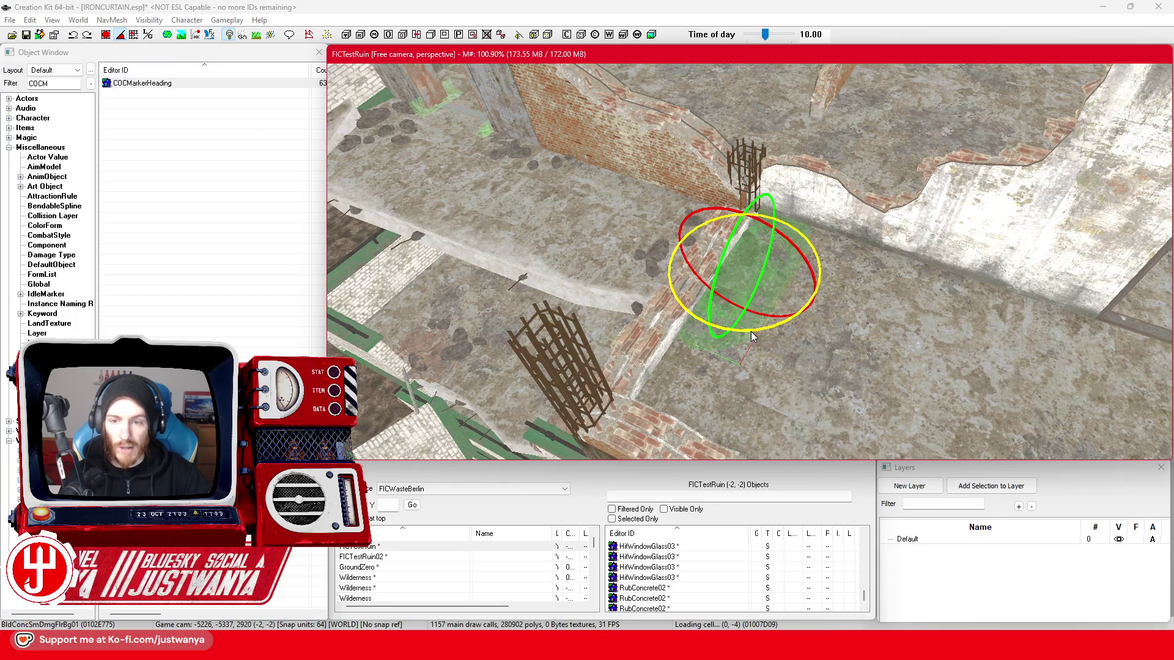
{"action": "key", "text": "1"}
{"action": "key", "text": "shift"}
{"action": "mouse_move", "coordinate": [740, 335]}
{"action": "left_mouse_down"}
{"action": "mouse_move", "coordinate": [755, 188]}
{"action": "mouse_move", "coordinate": [772, 213]}
{"action": "left_mouse_up"}
{"action": "key", "text": "shift"}
{"action": "left_click_drag", "start_coordinate": [828, 188], "coordinate": [771, 189]}
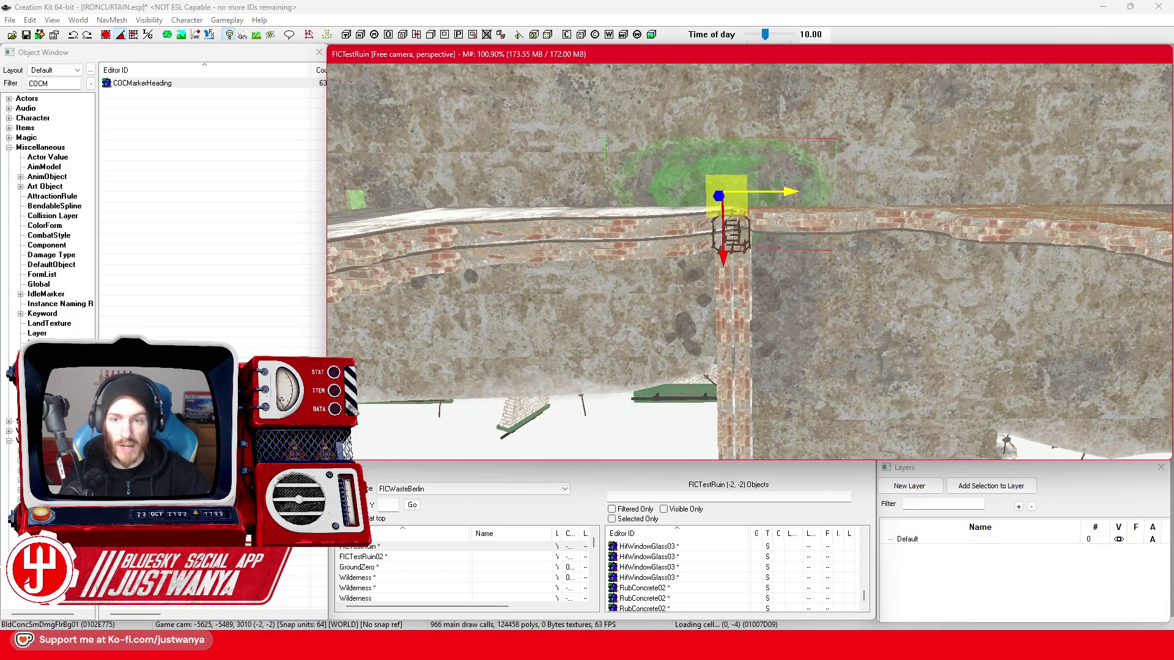
{"action": "key", "text": "shift"}
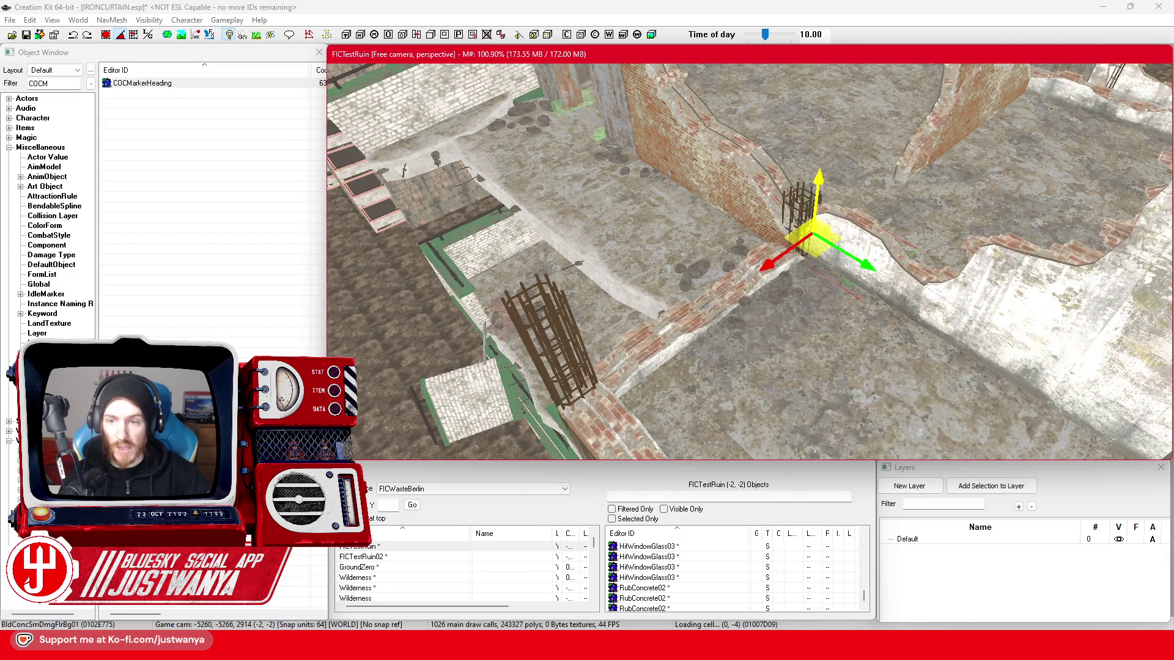
{"action": "left_click", "coordinate": [796, 302]}
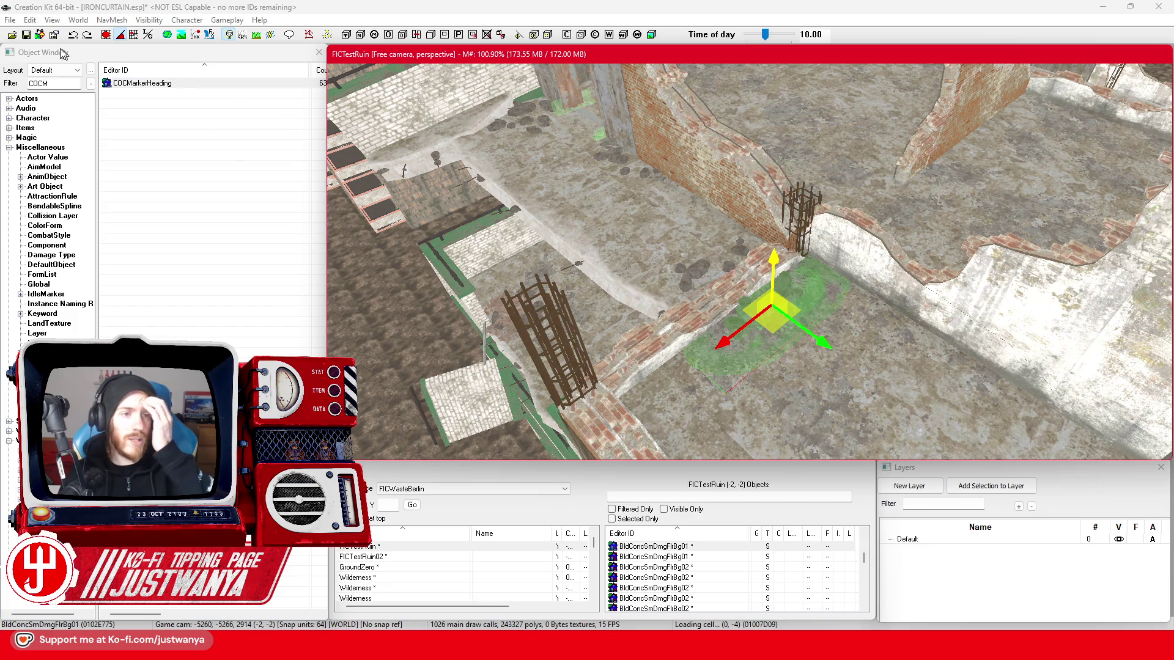
- Save the plugin and return to the ruin in the render view
{"action": "left_click", "coordinate": [24, 35]}
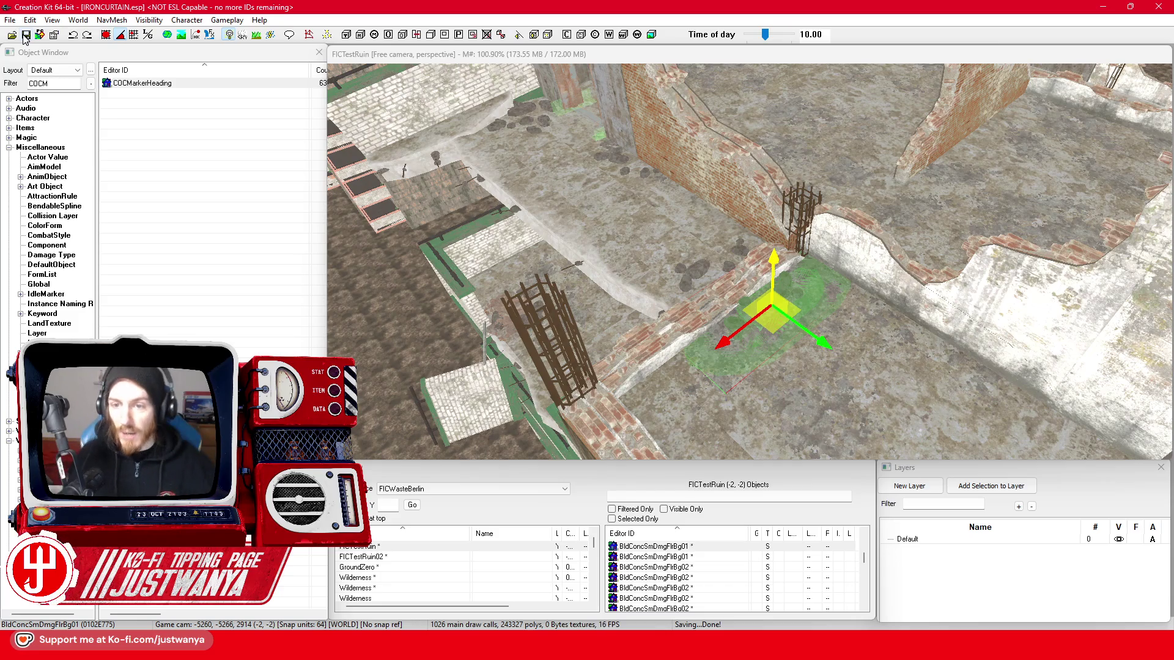
{"action": "left_click", "coordinate": [810, 277]}
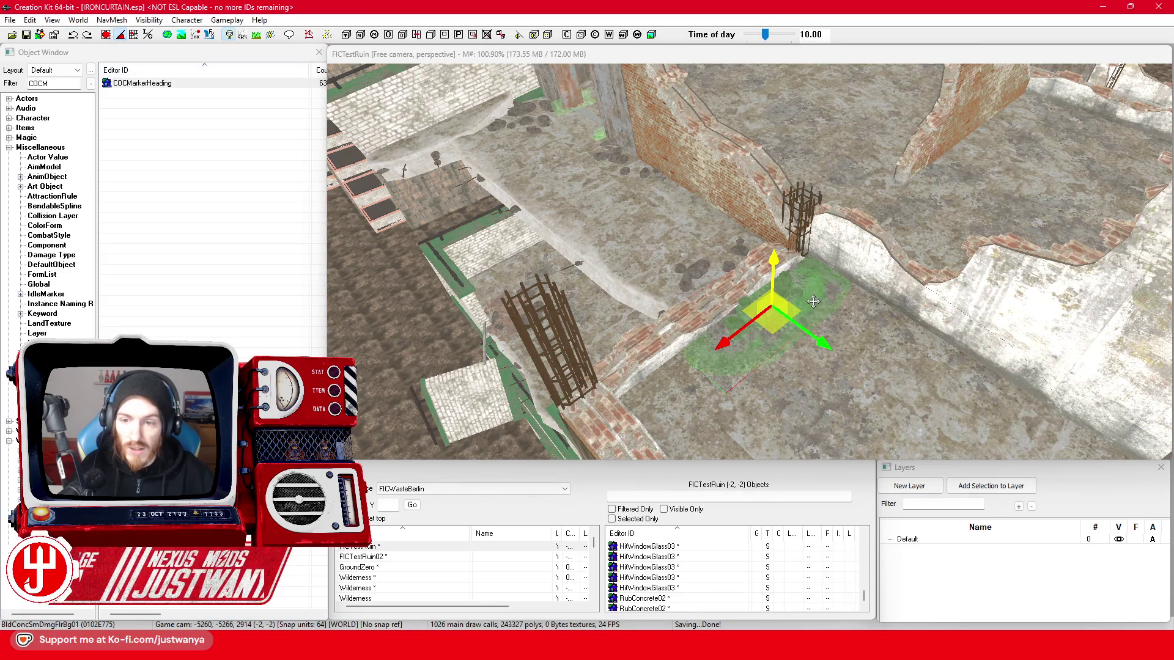
{"action": "left_click", "coordinate": [813, 299]}
{"action": "left_click_drag", "start_coordinate": [838, 289], "coordinate": [561, 278]}
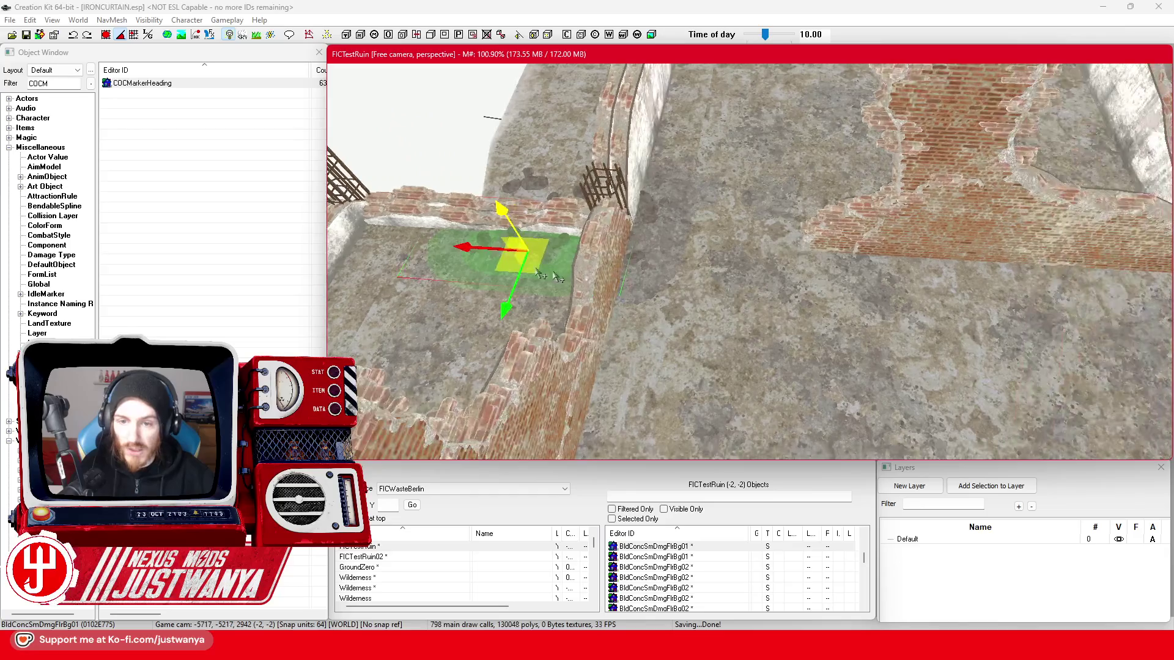
{"action": "mouse_move", "coordinate": [467, 247]}
{"action": "left_mouse_down"}
{"action": "mouse_move", "coordinate": [857, 263]}
{"action": "mouse_move", "coordinate": [756, 261]}
{"action": "mouse_move", "coordinate": [798, 274]}
{"action": "left_mouse_up"}
{"action": "scroll", "coordinate": [756, 261], "scroll_direction": "up", "scroll_amount": 3}
{"action": "mouse_move", "coordinate": [813, 319]}
{"action": "left_mouse_down"}
{"action": "mouse_move", "coordinate": [727, 271]}
{"action": "mouse_move", "coordinate": [777, 280]}
{"action": "mouse_move", "coordinate": [750, 269]}
{"action": "mouse_move", "coordinate": [837, 268]}
{"action": "mouse_move", "coordinate": [677, 276]}
{"action": "mouse_move", "coordinate": [685, 339]}
{"action": "mouse_move", "coordinate": [725, 315]}
{"action": "left_mouse_up"}
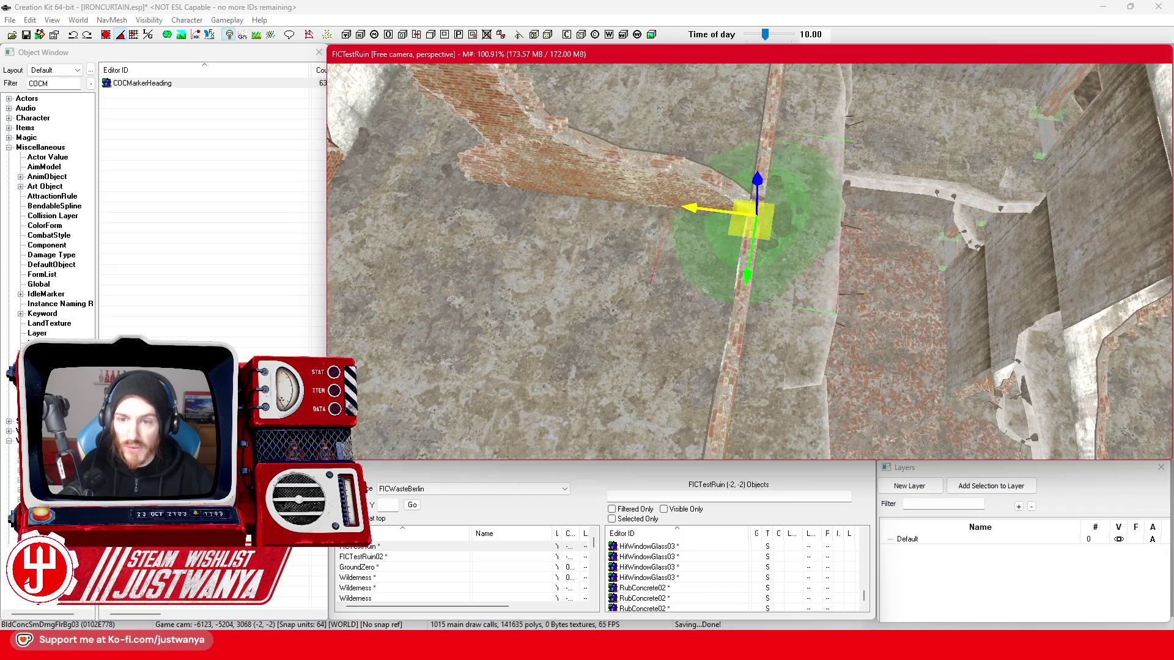
- Select the BldConcSmDmgFlrBg01 floor decal and frame the view on it
{"action": "left_click_drag", "start_coordinate": [735, 221], "coordinate": [745, 240]}
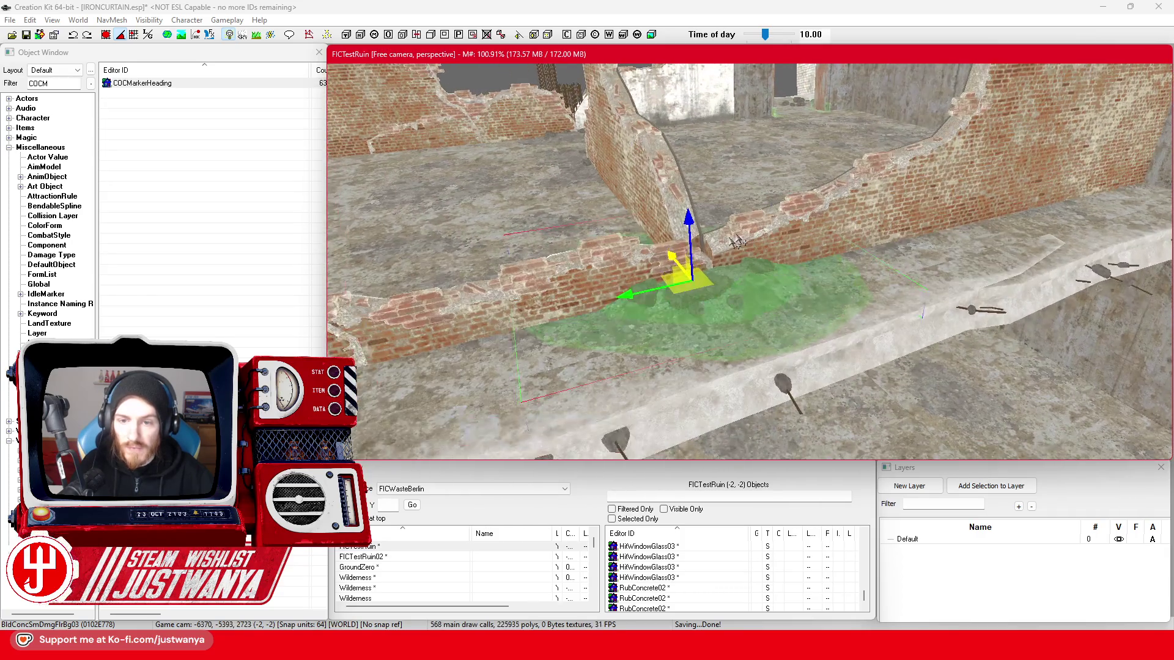
{"action": "left_click", "coordinate": [765, 311]}
{"action": "mouse_move", "coordinate": [764, 312]}
{"action": "left_mouse_down"}
{"action": "mouse_move", "coordinate": [724, 273]}
{"action": "mouse_move", "coordinate": [541, 277]}
{"action": "left_mouse_up"}
{"action": "left_click", "coordinate": [725, 274]}
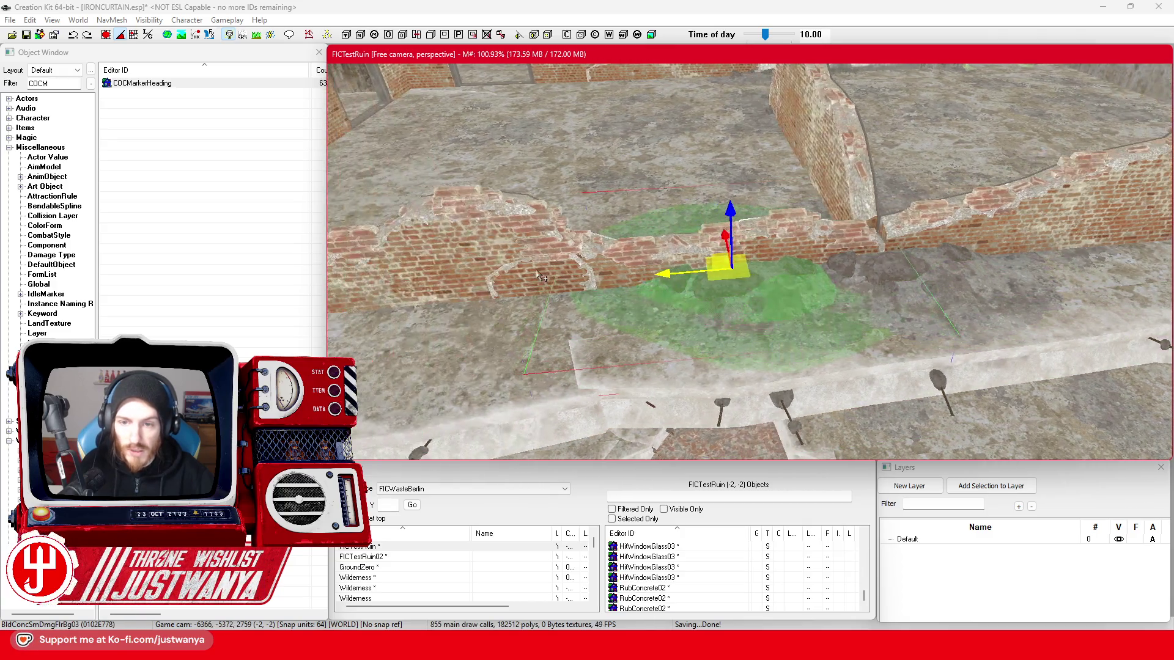
{"action": "left_click", "coordinate": [542, 277]}
{"action": "key", "text": "t"}
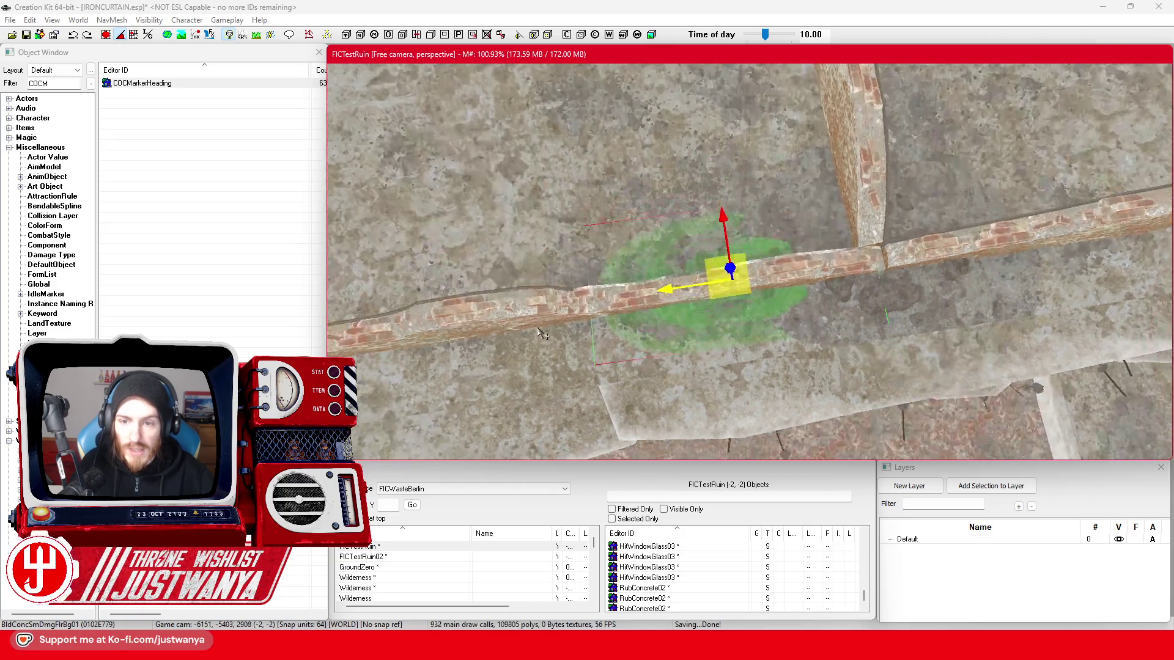
- Slide the decal right along the ground and up along the wall
{"action": "key", "text": "shift"}
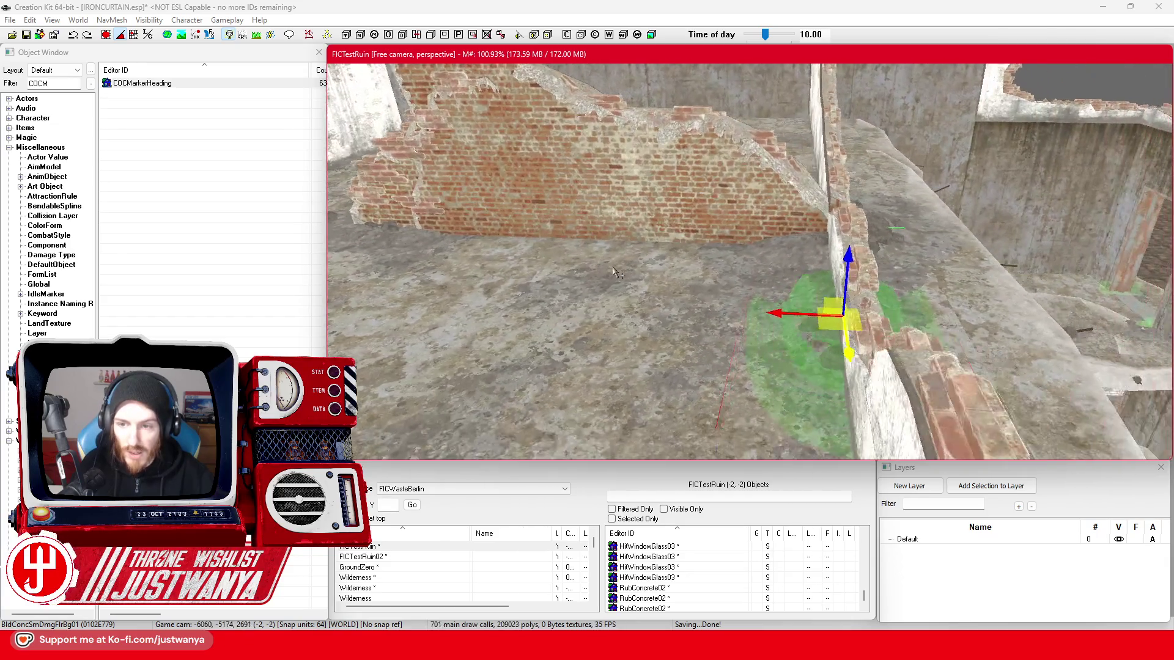
{"action": "key", "text": "shift"}
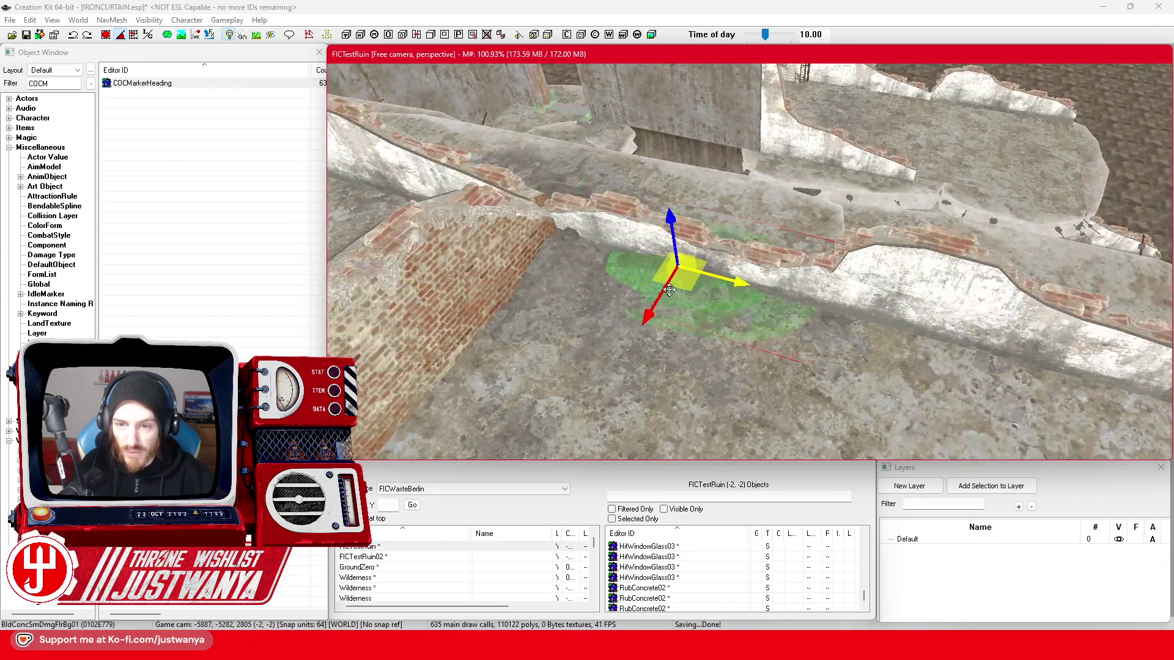
{"action": "left_click_drag", "start_coordinate": [732, 282], "coordinate": [768, 291]}
{"action": "key", "text": "shift"}
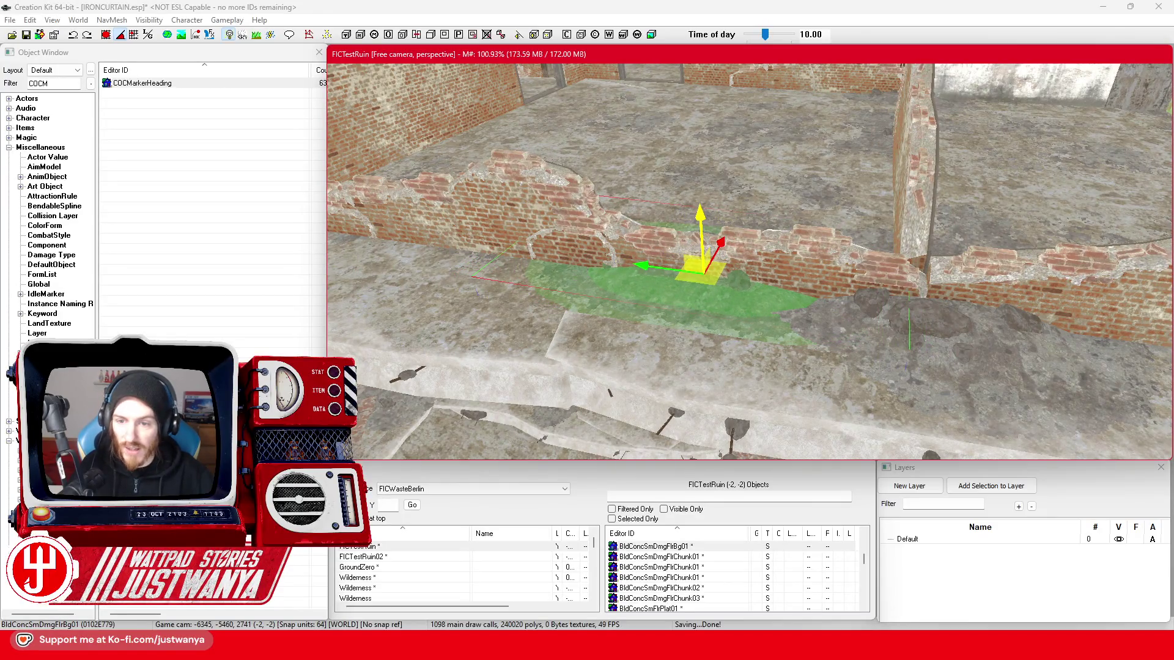
{"action": "key", "text": "shift"}
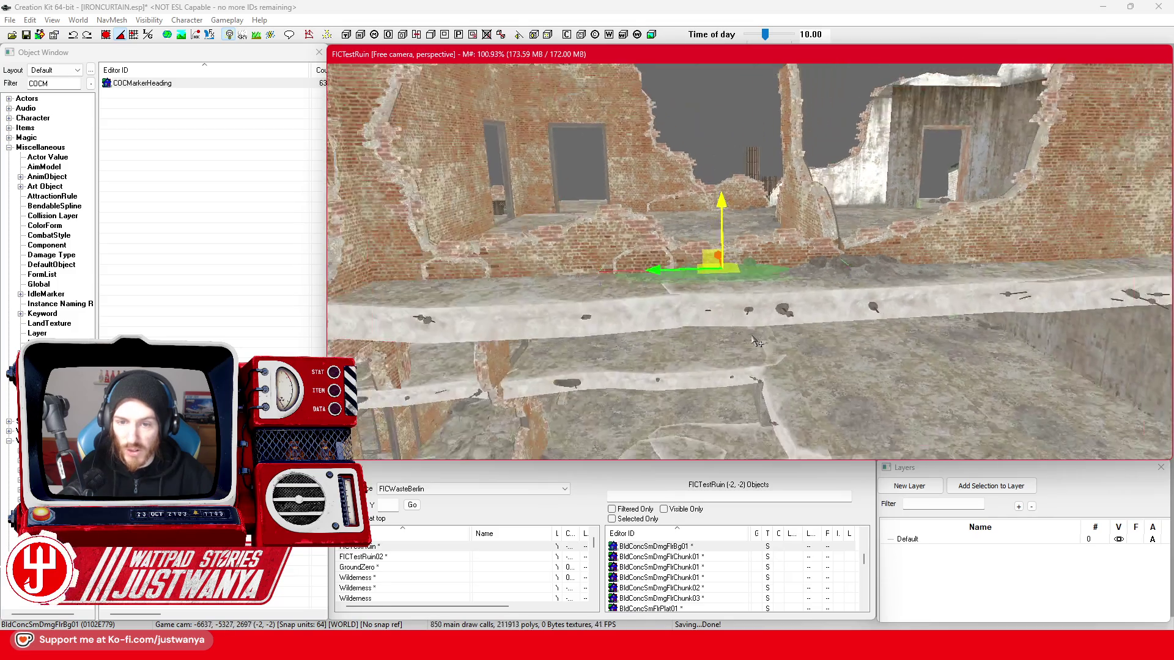
{"action": "key", "text": "shift"}
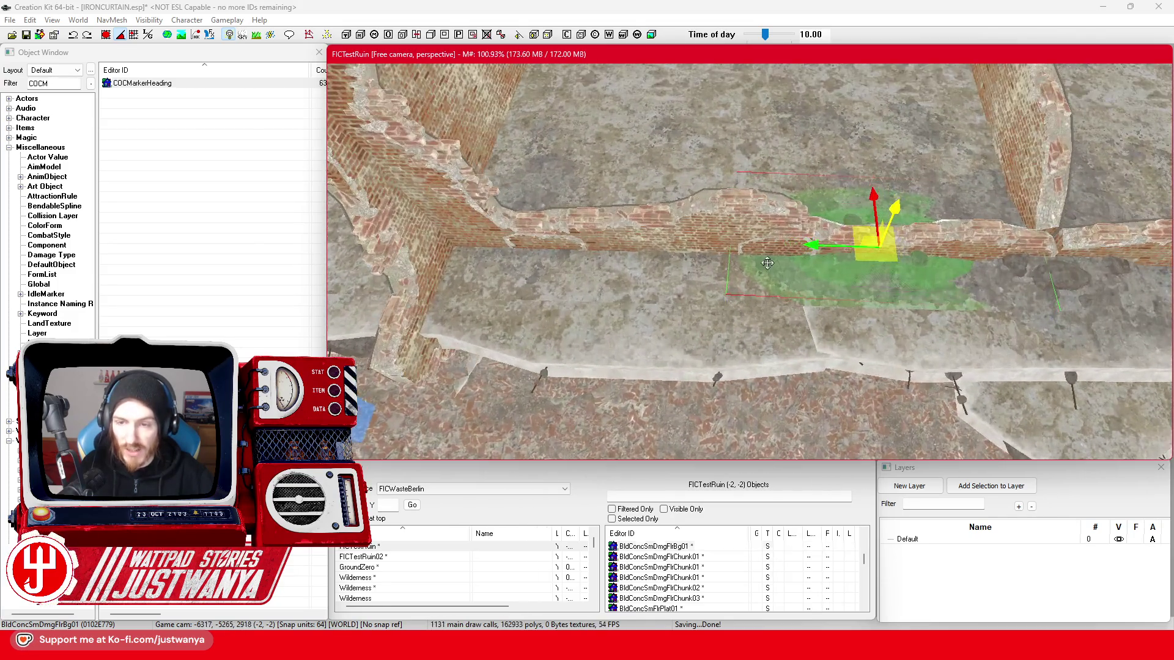
{"action": "key", "text": "2"}
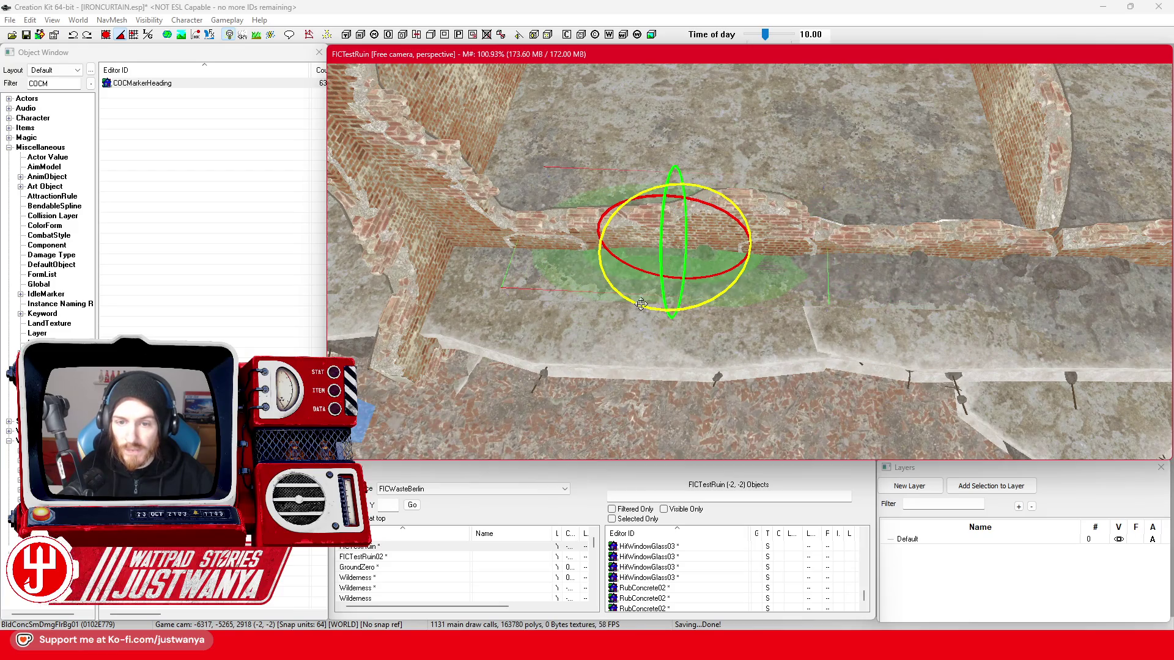
{"action": "key", "text": "1"}
{"action": "key", "text": "shift"}
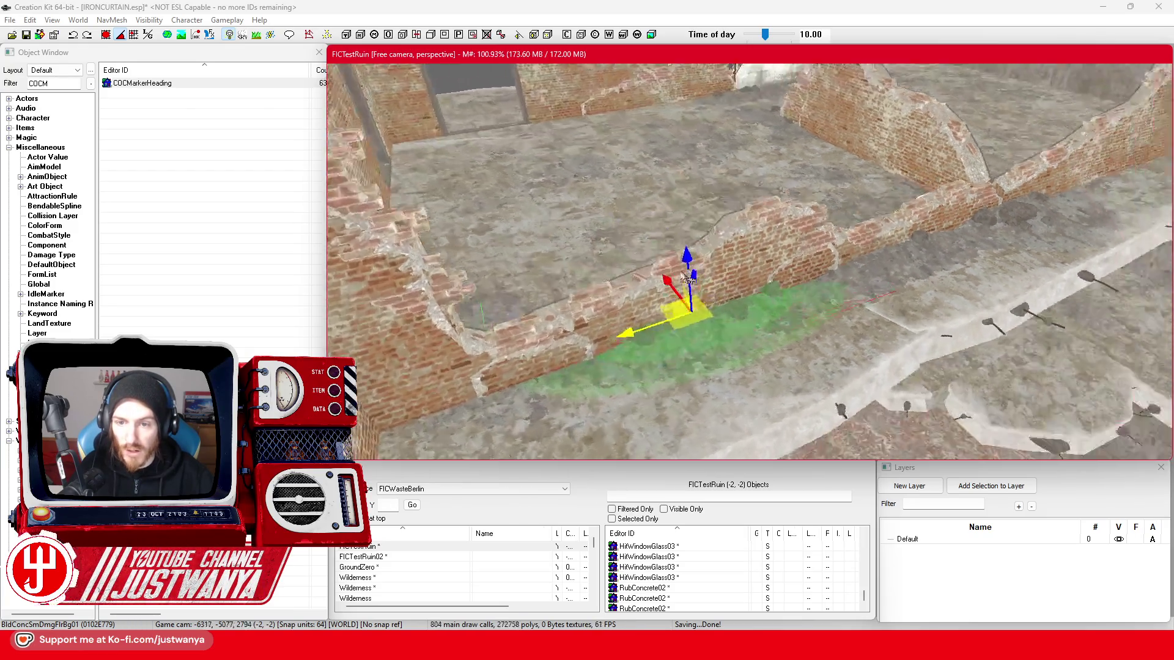
{"action": "key", "text": "shift"}
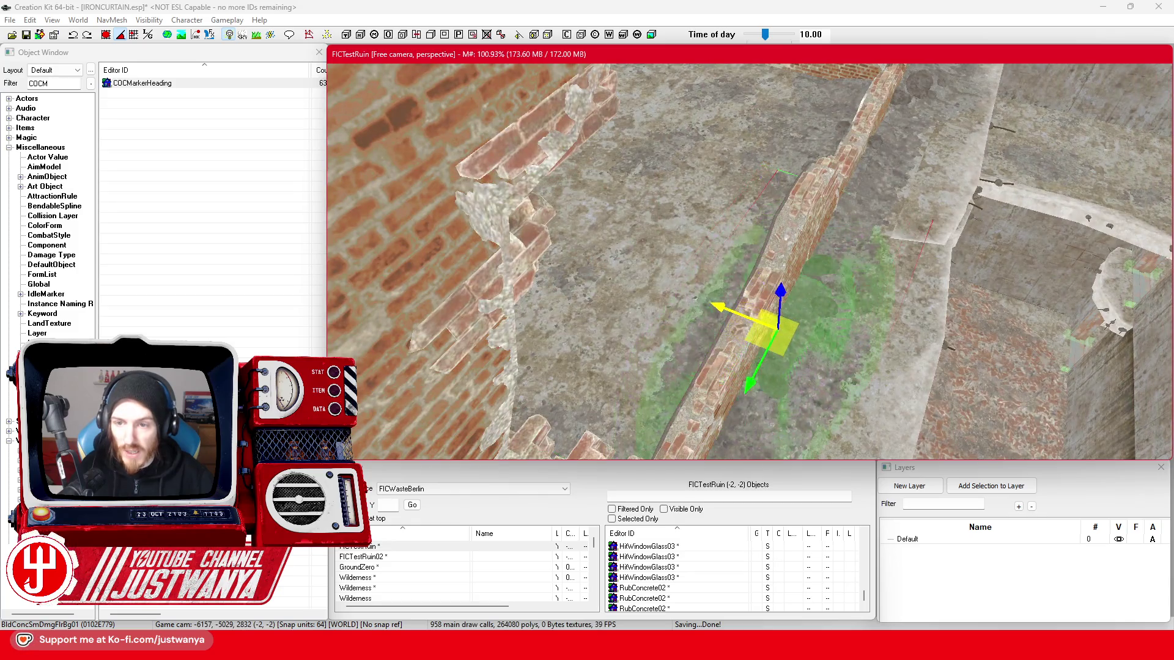
{"action": "key", "text": "shift"}
{"action": "left_click_drag", "start_coordinate": [688, 313], "coordinate": [696, 306]}
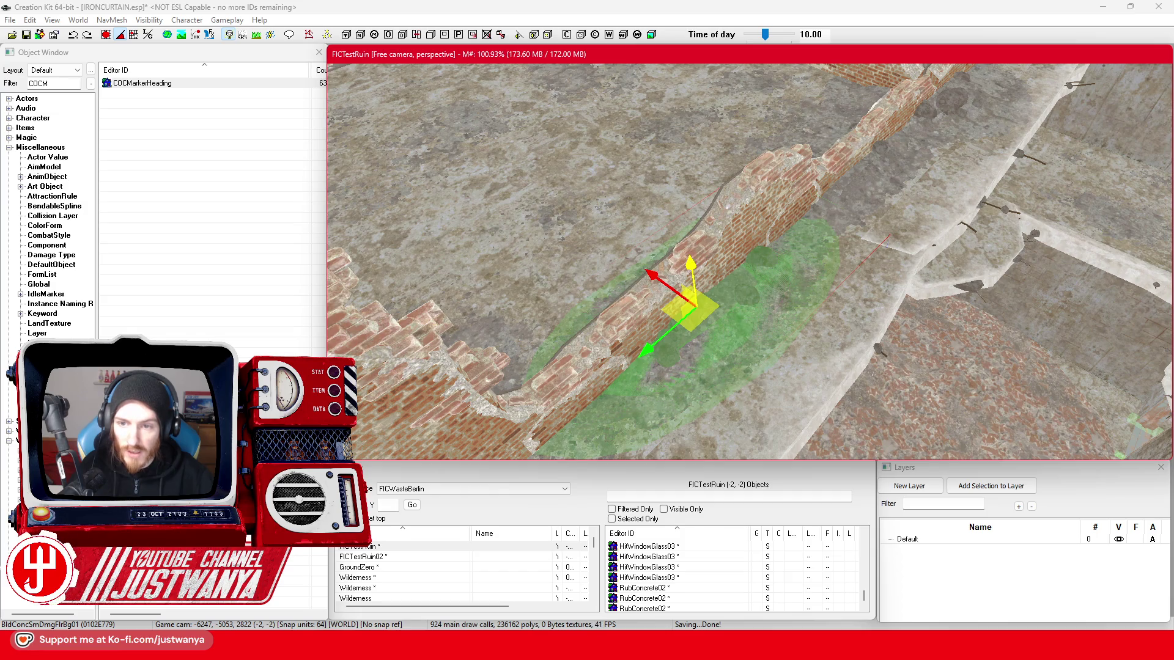
- Select the decal on the slab, turn it upright 90°, raise it up the column and shift it left
{"action": "key", "text": "shift"}
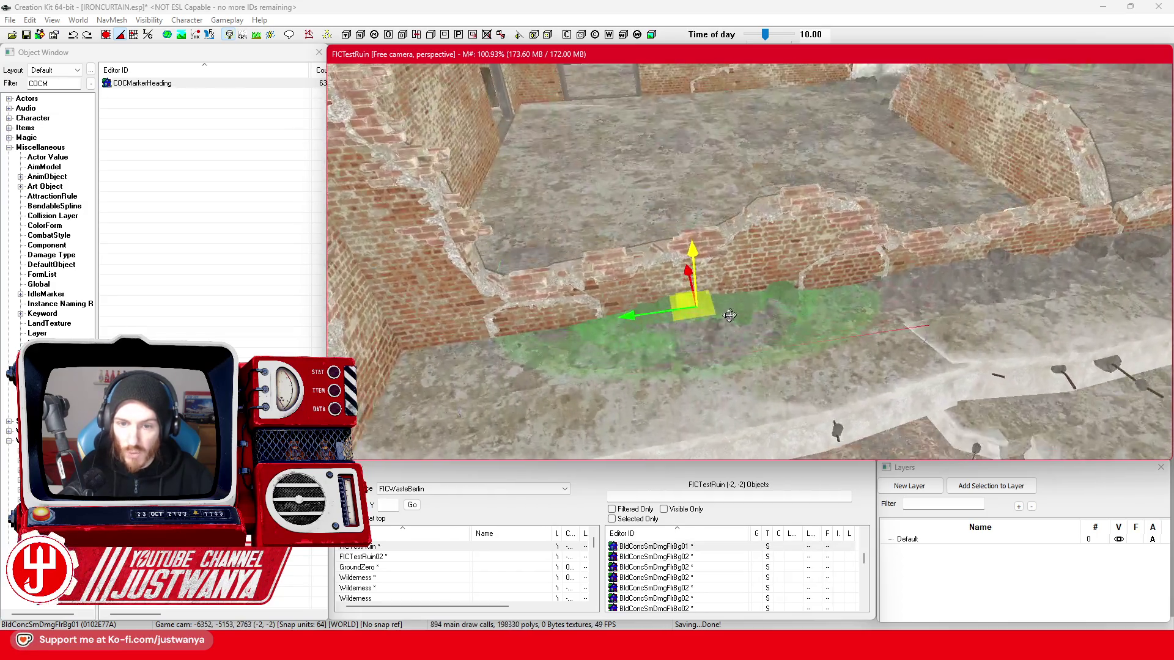
{"action": "key", "text": "shift"}
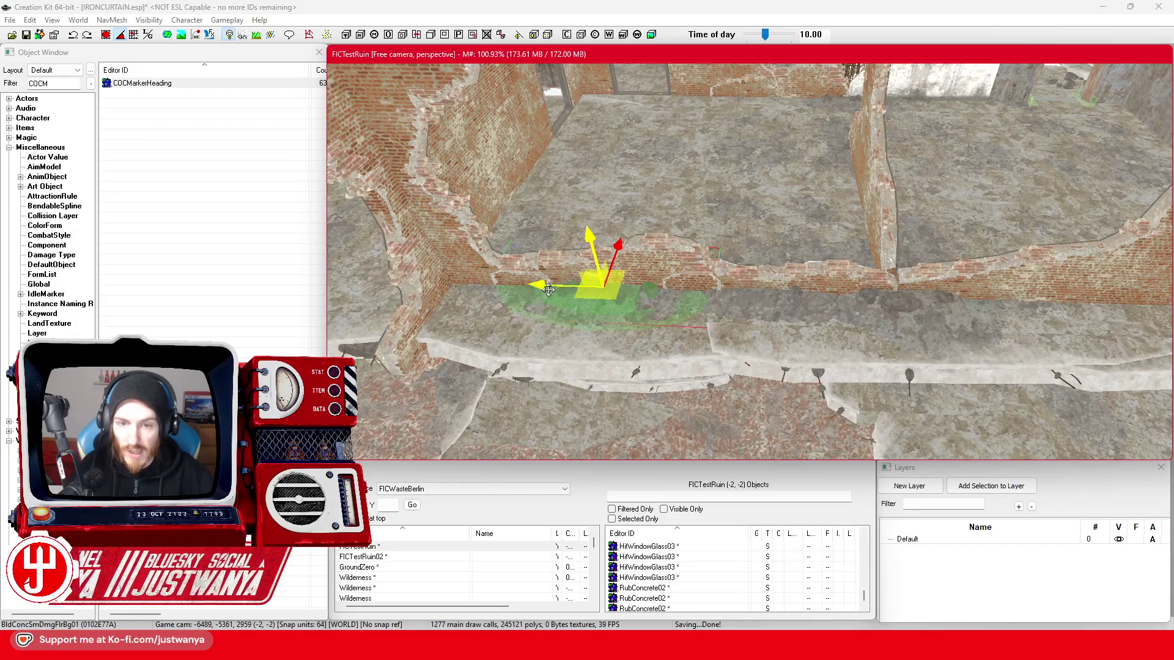
{"action": "key", "text": "shift"}
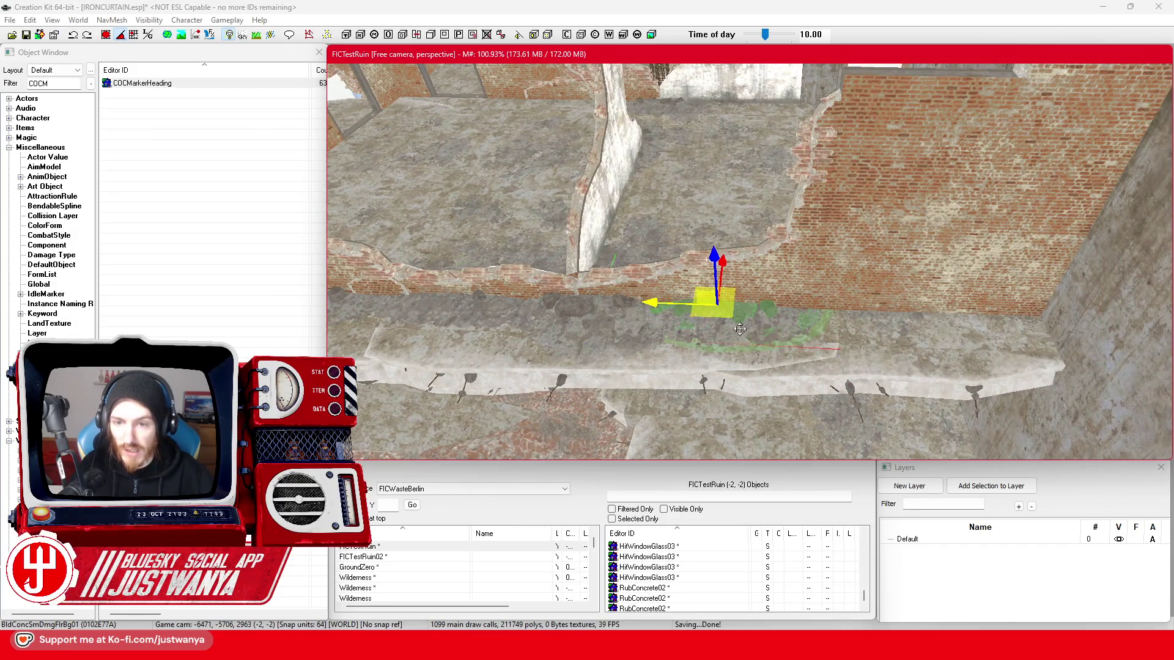
{"action": "key", "text": "shift"}
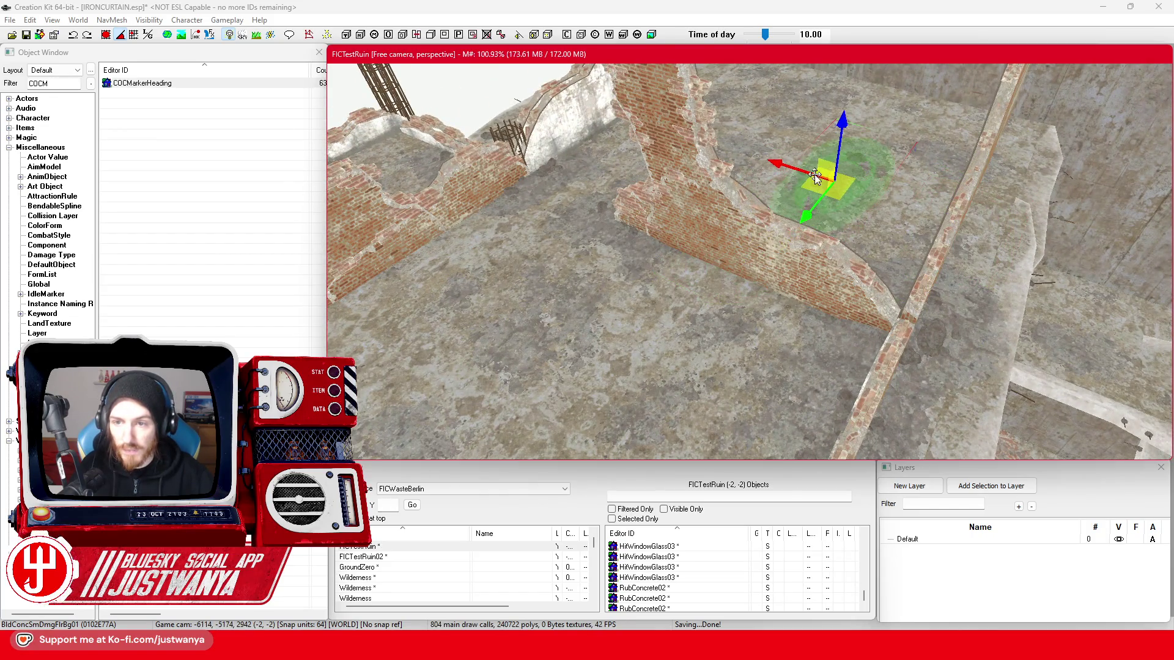
{"action": "key", "text": "shift"}
{"action": "key", "text": "shift"}
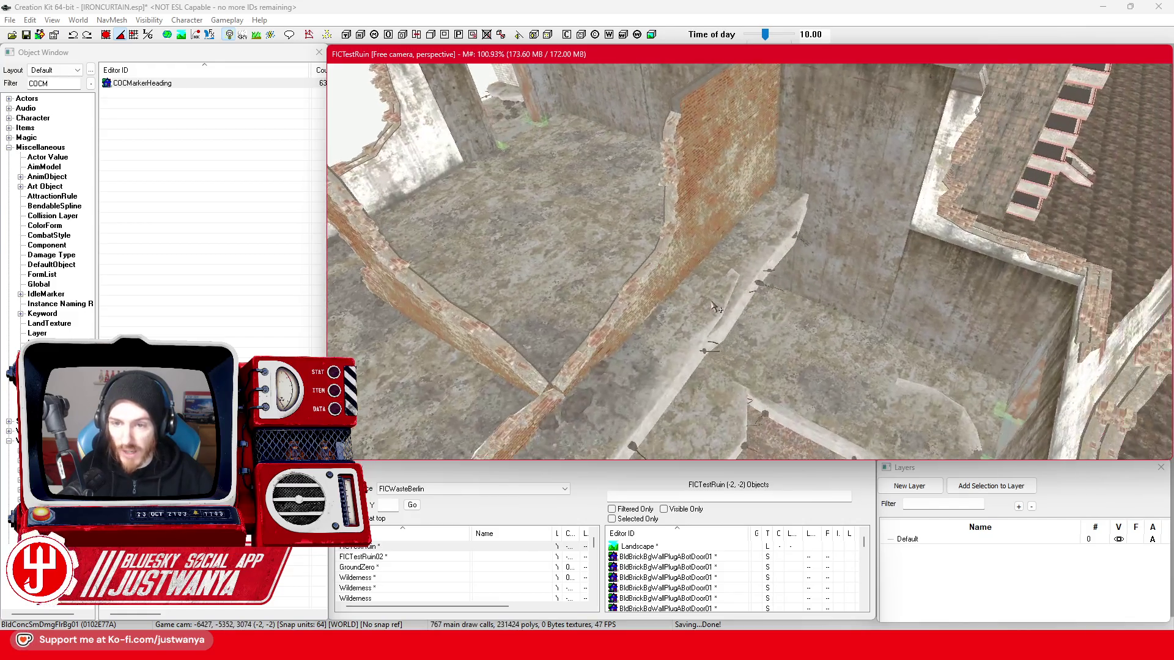
{"action": "key", "text": "shift"}
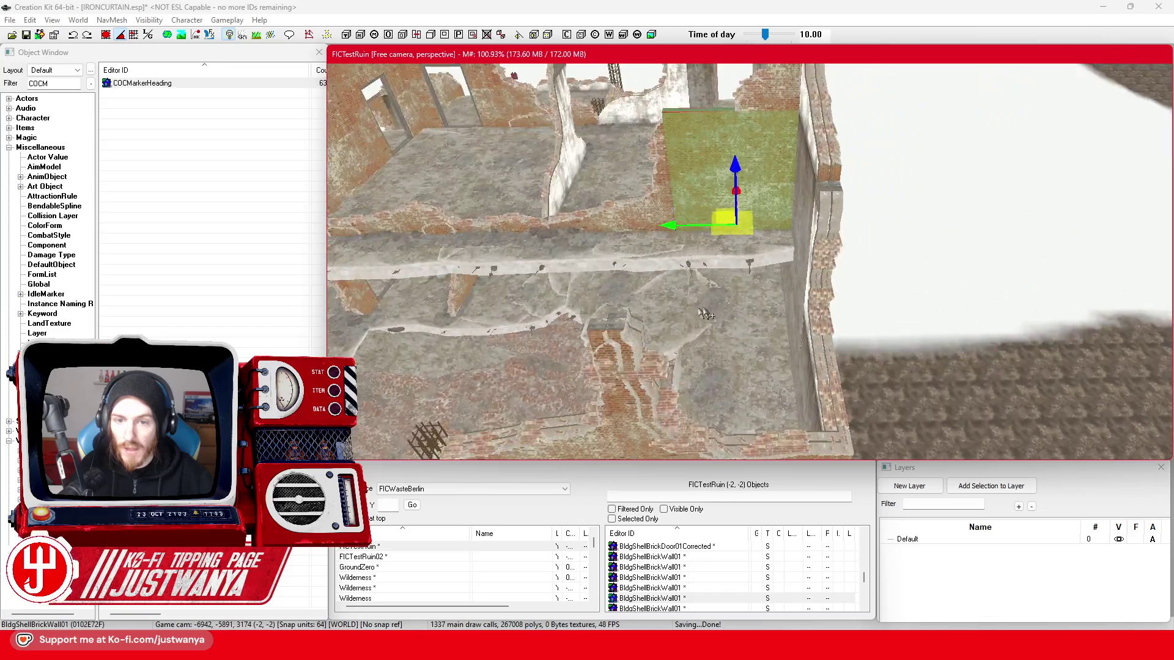
{"action": "key", "text": "shift"}
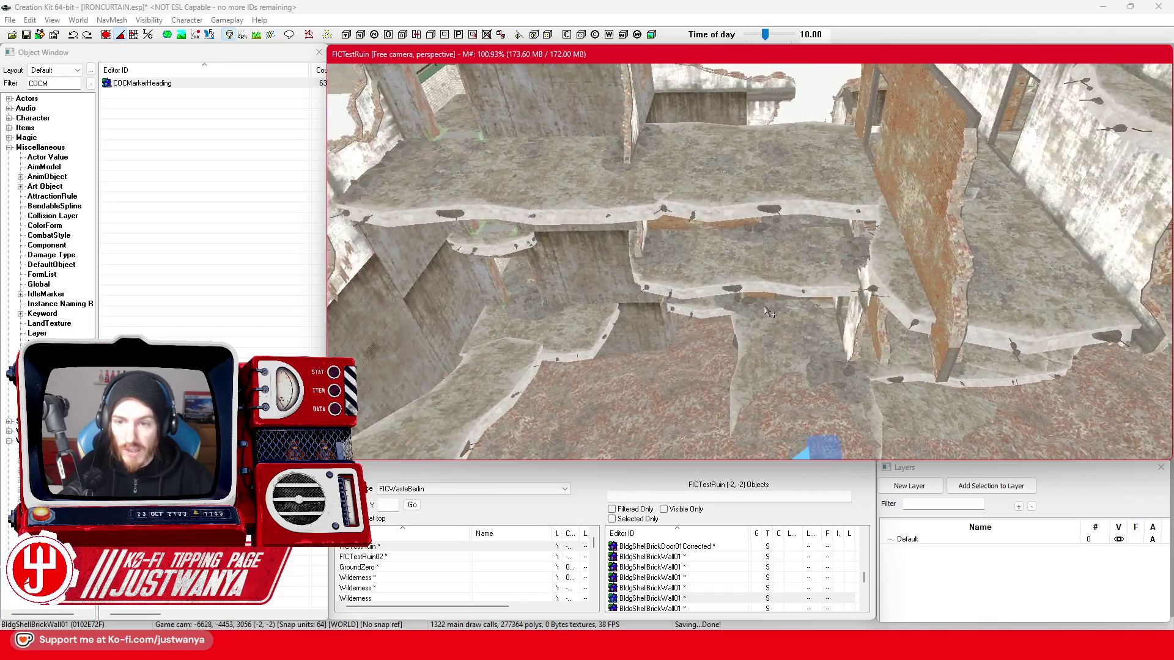
{"action": "key", "text": "shift"}
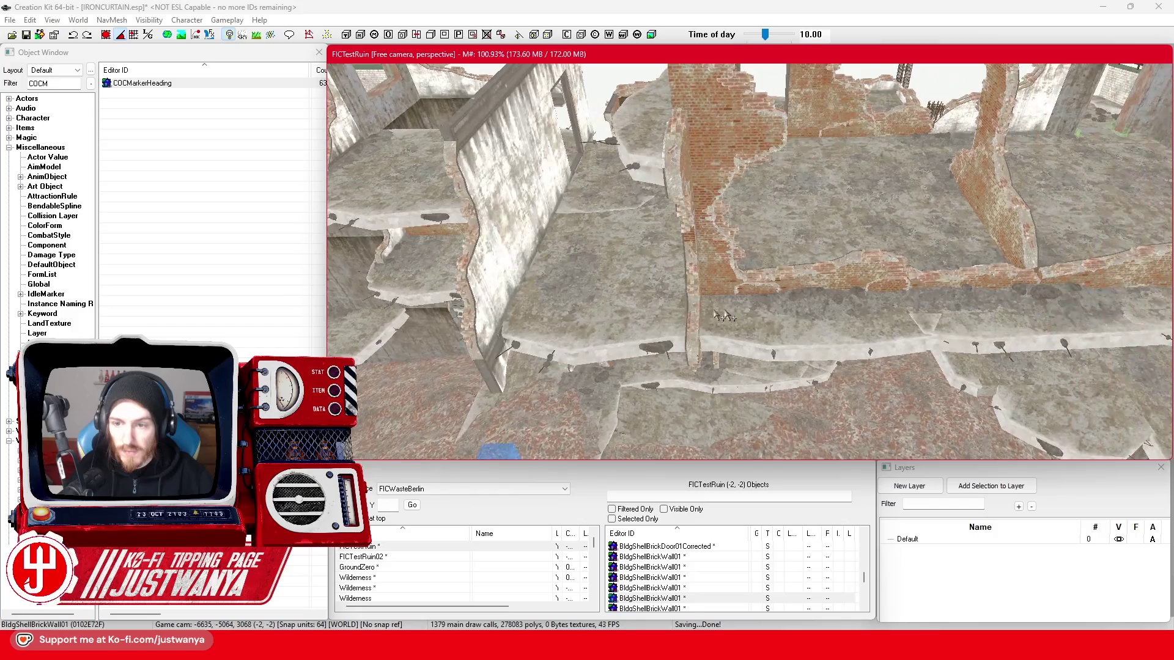
{"action": "left_click", "coordinate": [798, 307]}
{"action": "key", "text": "shift"}
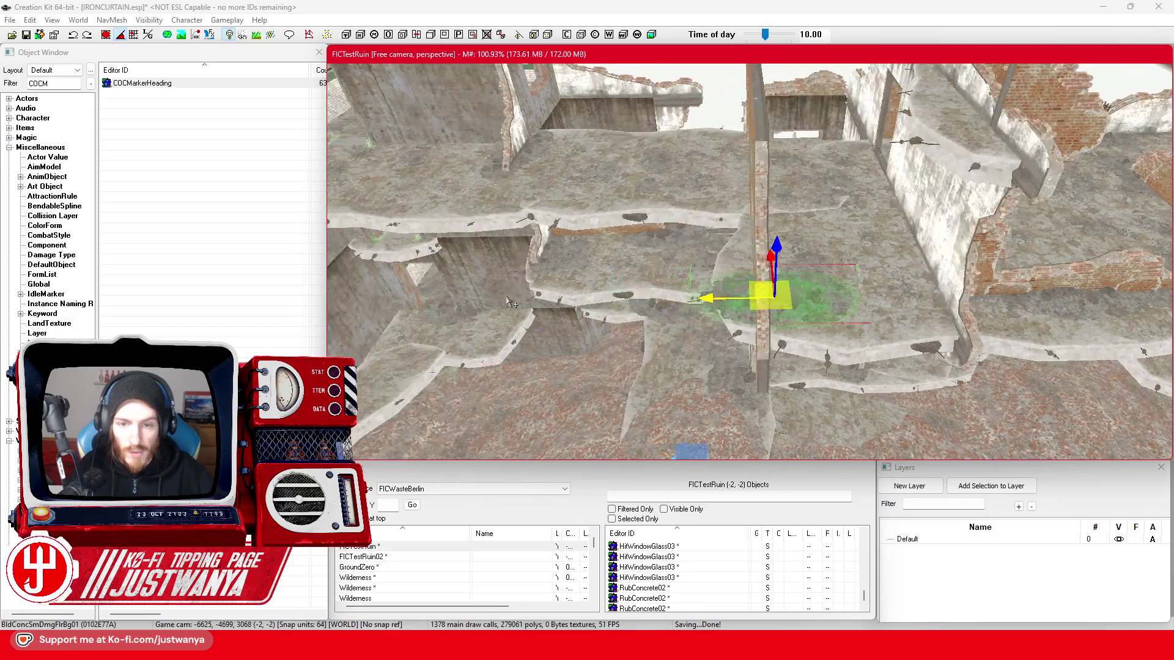
{"action": "left_click_drag", "start_coordinate": [766, 385], "coordinate": [766, 342]}
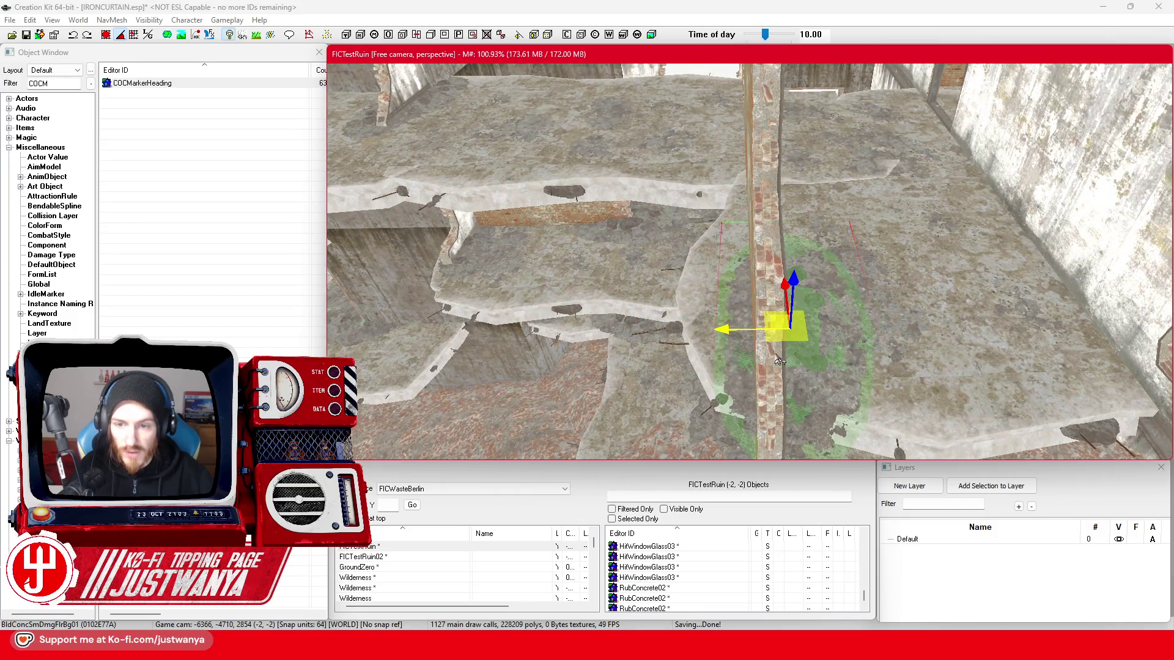
{"action": "left_click_drag", "start_coordinate": [783, 287], "coordinate": [780, 248]}
{"action": "mouse_move", "coordinate": [733, 297]}
{"action": "left_mouse_down"}
{"action": "mouse_move", "coordinate": [717, 298]}
{"action": "mouse_move", "coordinate": [815, 328]}
{"action": "mouse_move", "coordinate": [762, 302]}
{"action": "mouse_move", "coordinate": [718, 314]}
{"action": "mouse_move", "coordinate": [741, 347]}
{"action": "left_mouse_up"}
{"action": "scroll", "coordinate": [815, 329], "scroll_direction": "down", "scroll_amount": 5}
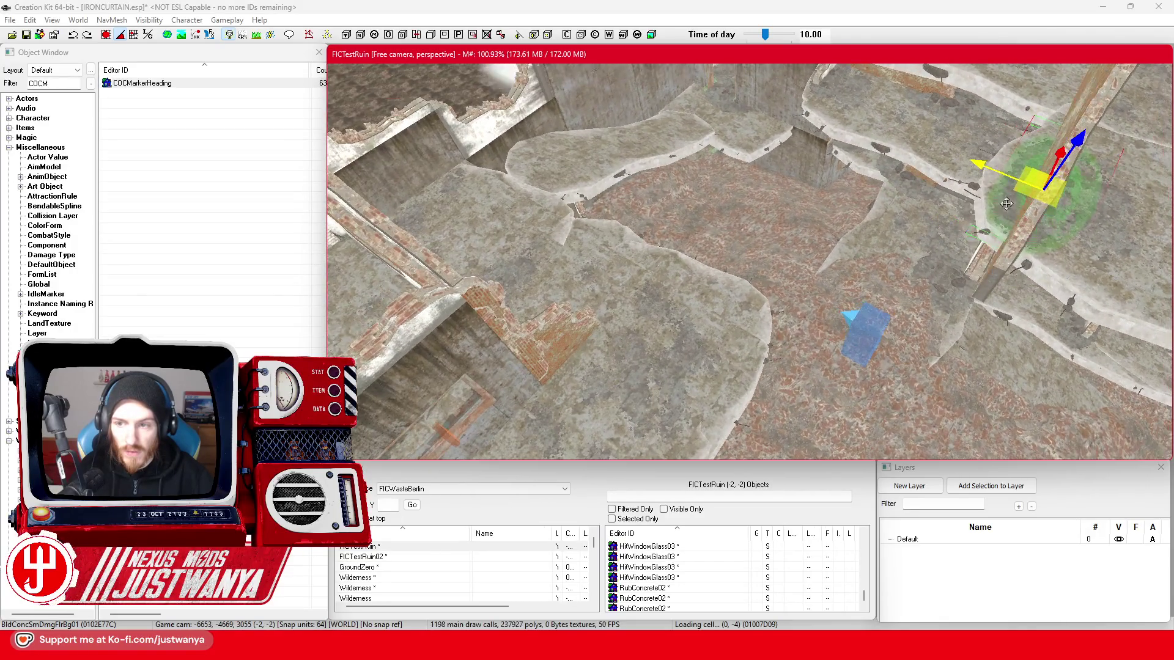
- Move the selected decal across the floor, then pull it down to the wall base
{"action": "mouse_move", "coordinate": [998, 175]}
{"action": "left_mouse_down"}
{"action": "mouse_move", "coordinate": [687, 67]}
{"action": "mouse_move", "coordinate": [618, 202]}
{"action": "left_mouse_up"}
{"action": "scroll", "coordinate": [747, 302], "scroll_direction": "down", "scroll_amount": 2}
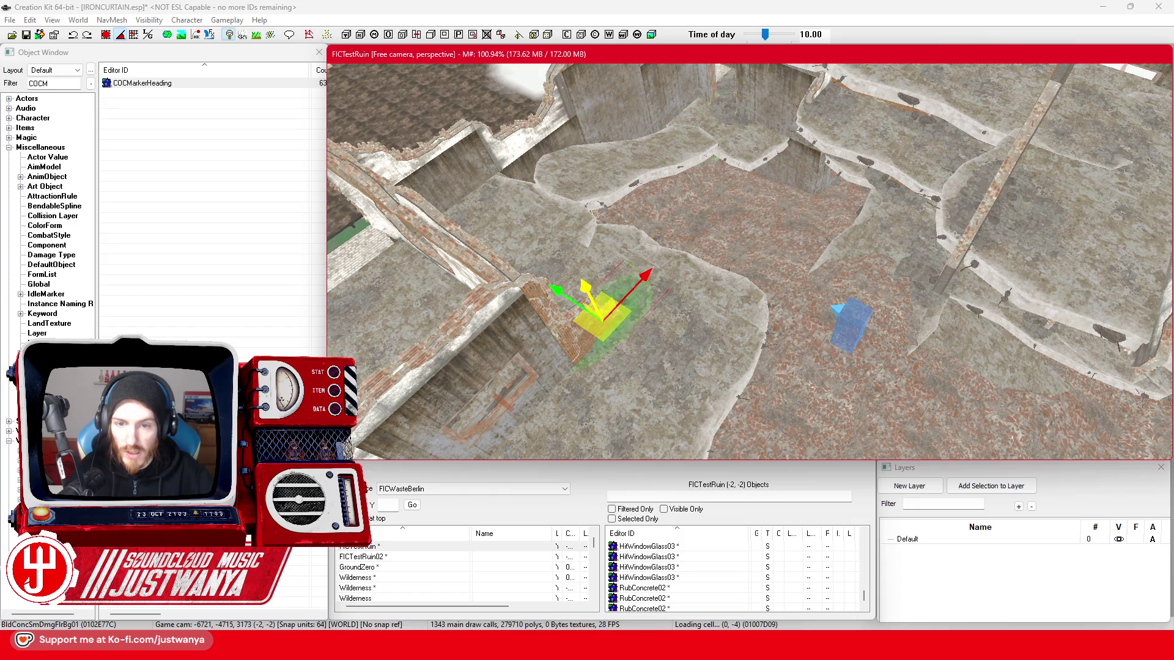
{"action": "scroll", "coordinate": [640, 308], "scroll_direction": "up", "scroll_amount": 3}
{"action": "scroll", "coordinate": [512, 358], "scroll_direction": "up", "scroll_amount": 5}
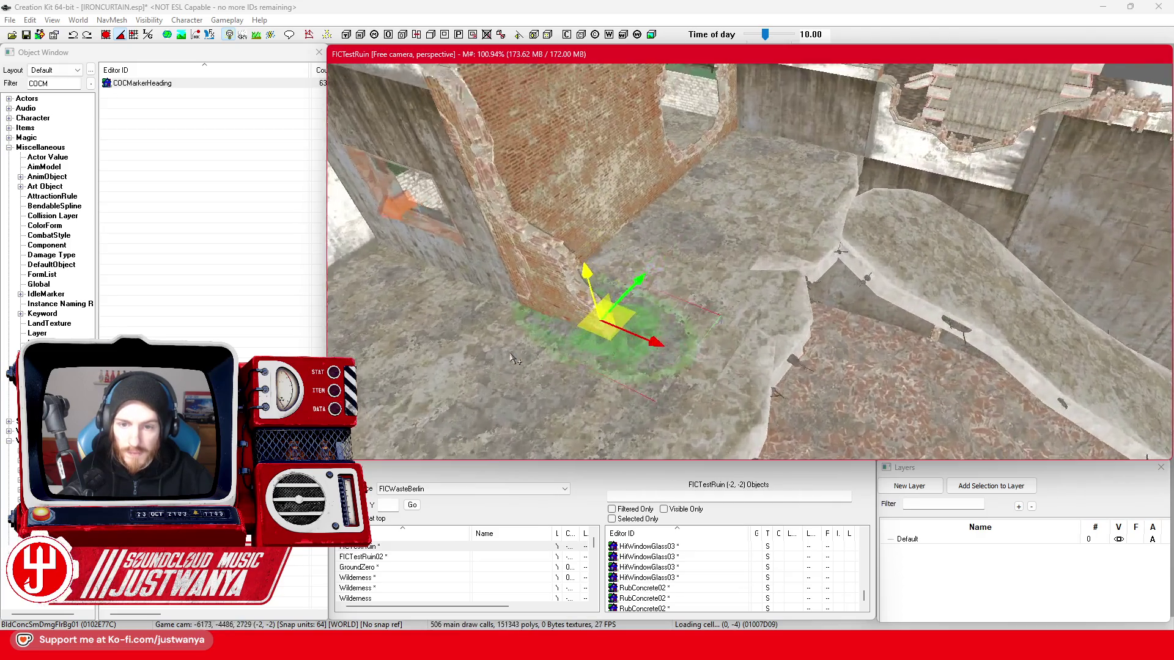
{"action": "scroll", "coordinate": [662, 347], "scroll_direction": "up", "scroll_amount": 3}
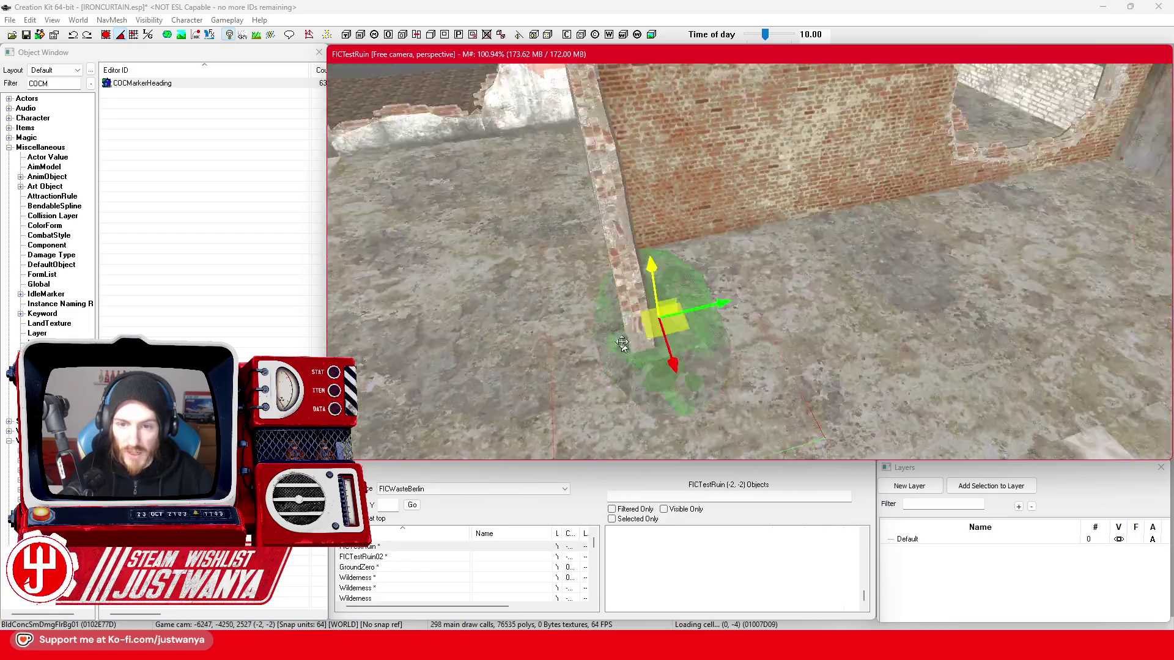
{"action": "left_click_drag", "start_coordinate": [622, 343], "coordinate": [673, 340]}
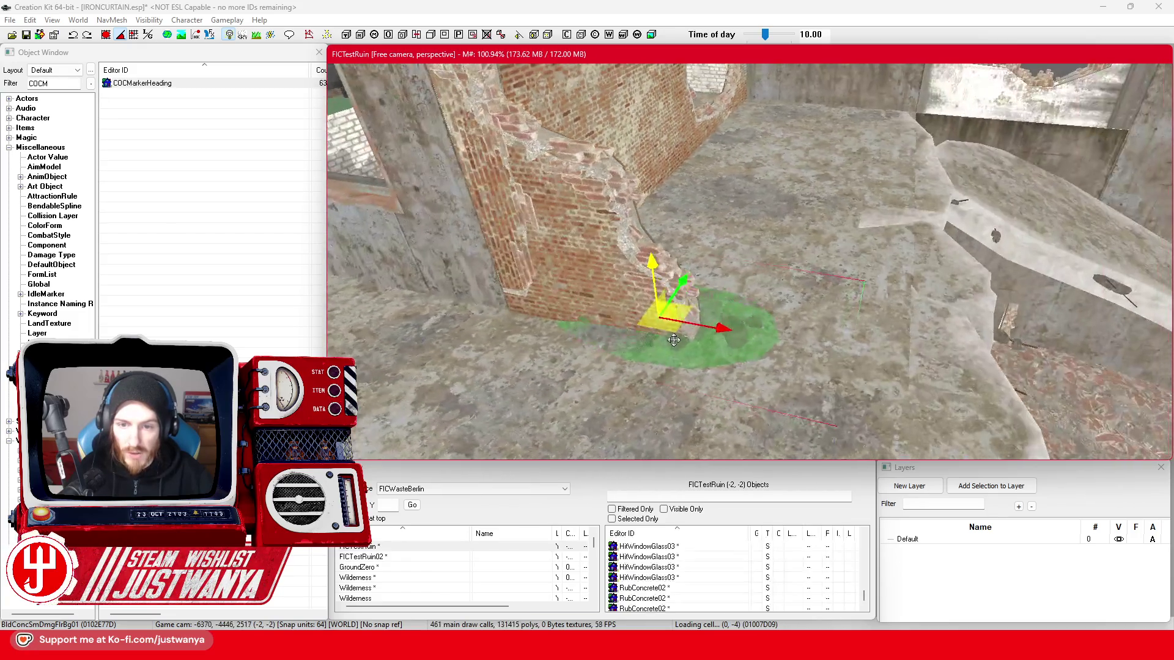
{"action": "left_click_drag", "start_coordinate": [695, 293], "coordinate": [683, 308]}
{"action": "mouse_move", "coordinate": [707, 350]}
{"action": "left_mouse_down"}
{"action": "mouse_move", "coordinate": [806, 352]}
{"action": "mouse_move", "coordinate": [716, 338]}
{"action": "mouse_move", "coordinate": [675, 347]}
{"action": "left_mouse_up"}
{"action": "scroll", "coordinate": [759, 329], "scroll_direction": "up", "scroll_amount": 2}
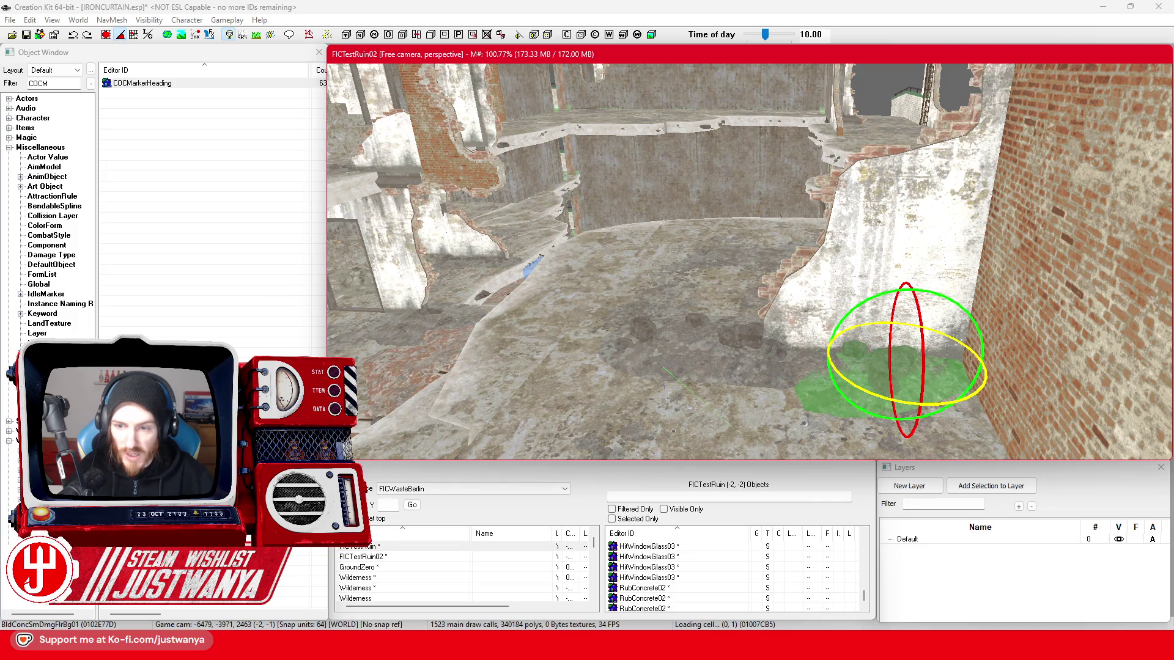
{"action": "mouse_move", "coordinate": [864, 384]}
{"action": "left_mouse_down"}
{"action": "mouse_move", "coordinate": [1071, 385]}
{"action": "mouse_move", "coordinate": [1083, 403]}
{"action": "mouse_move", "coordinate": [924, 383]}
{"action": "mouse_move", "coordinate": [716, 330]}
{"action": "left_mouse_up"}
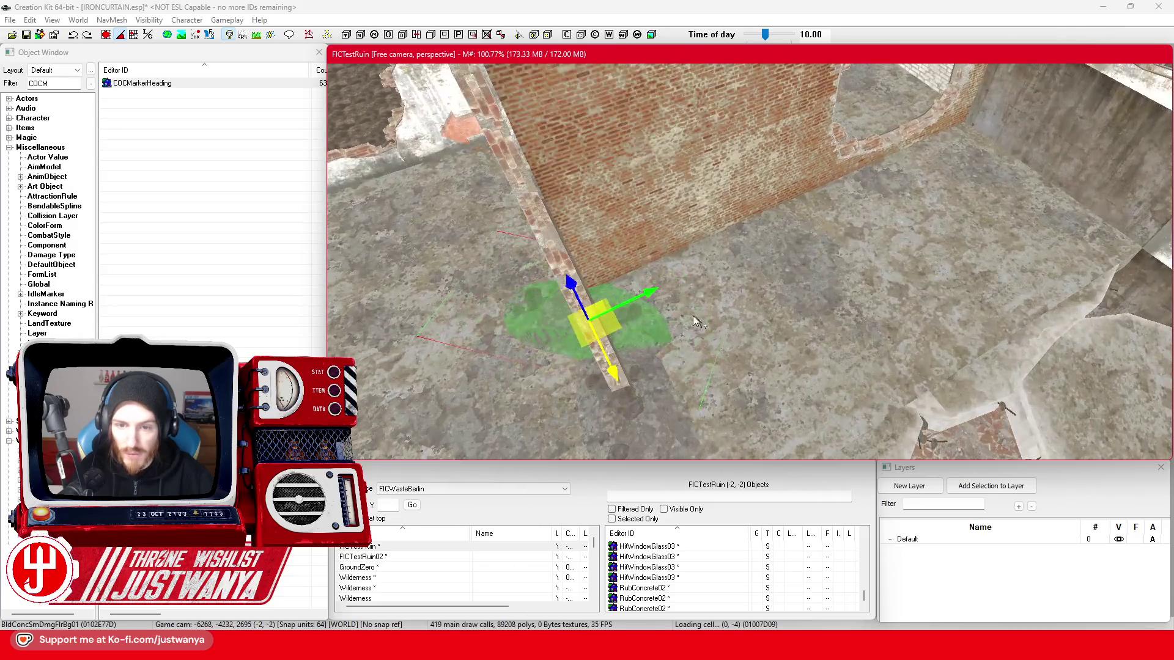
{"action": "scroll", "coordinate": [660, 331], "scroll_direction": "up", "scroll_amount": 2}
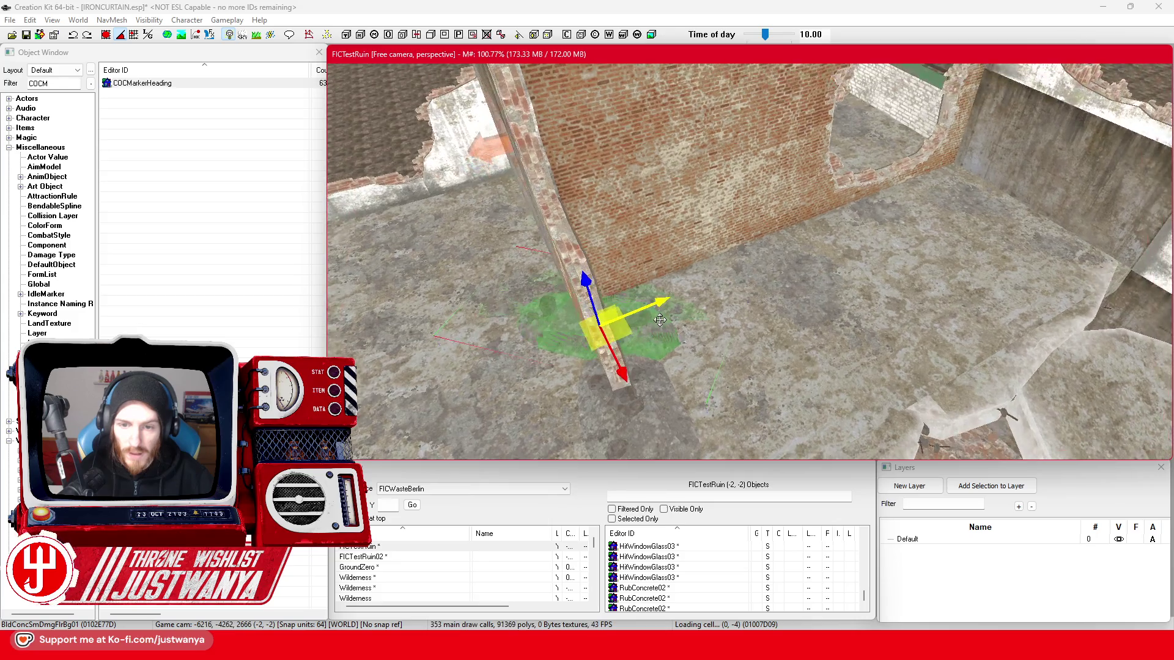
{"action": "mouse_move", "coordinate": [661, 320]}
{"action": "left_mouse_down"}
{"action": "mouse_move", "coordinate": [658, 306]}
{"action": "mouse_move", "coordinate": [546, 334]}
{"action": "mouse_move", "coordinate": [746, 332]}
{"action": "mouse_move", "coordinate": [840, 351]}
{"action": "mouse_move", "coordinate": [793, 347]}
{"action": "left_mouse_up"}
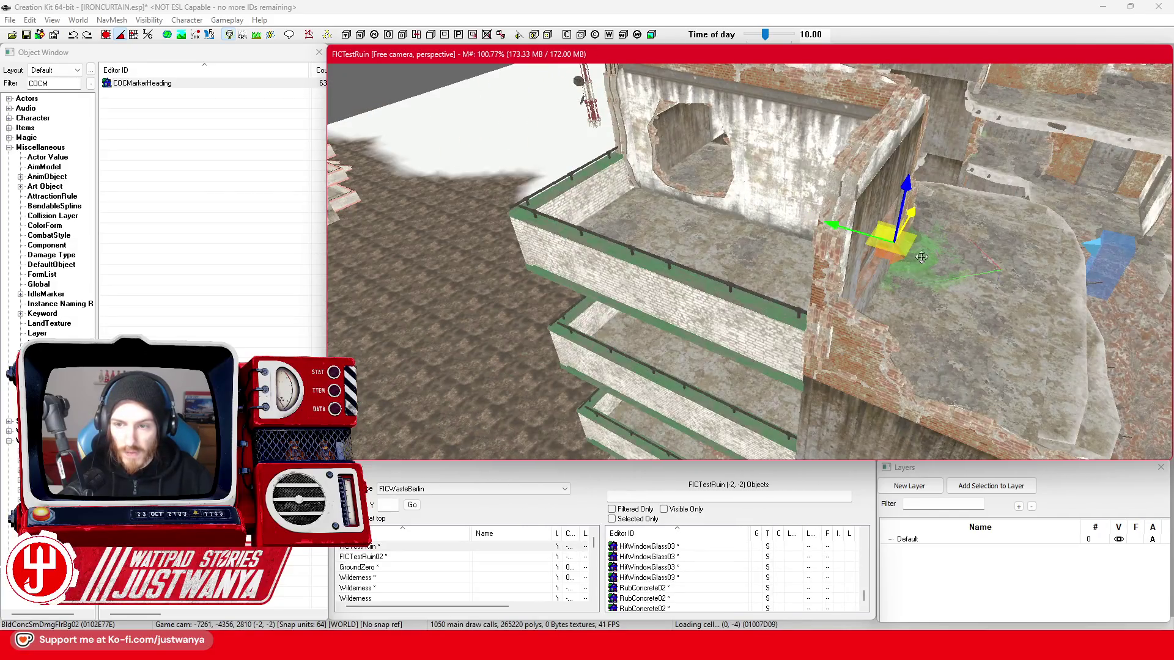
- Select another BldConcSmDmgFlrBg01 decal and nudge it slightly along the ground
{"action": "left_click", "coordinate": [867, 240]}
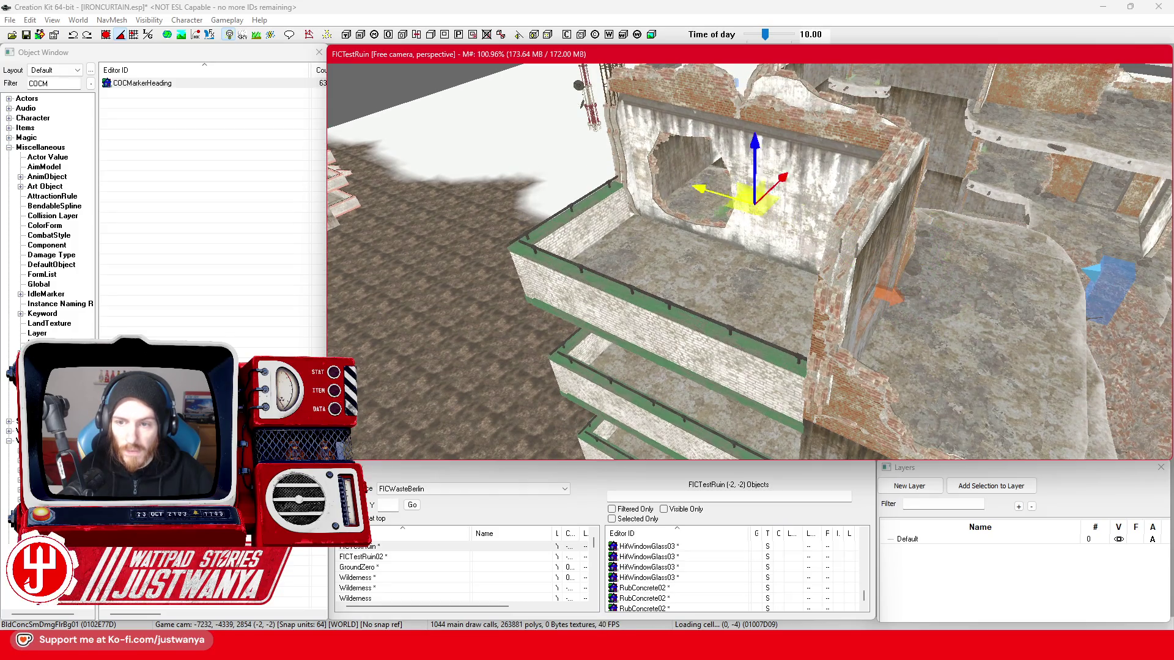
{"action": "scroll", "coordinate": [727, 191], "scroll_direction": "up", "scroll_amount": 5}
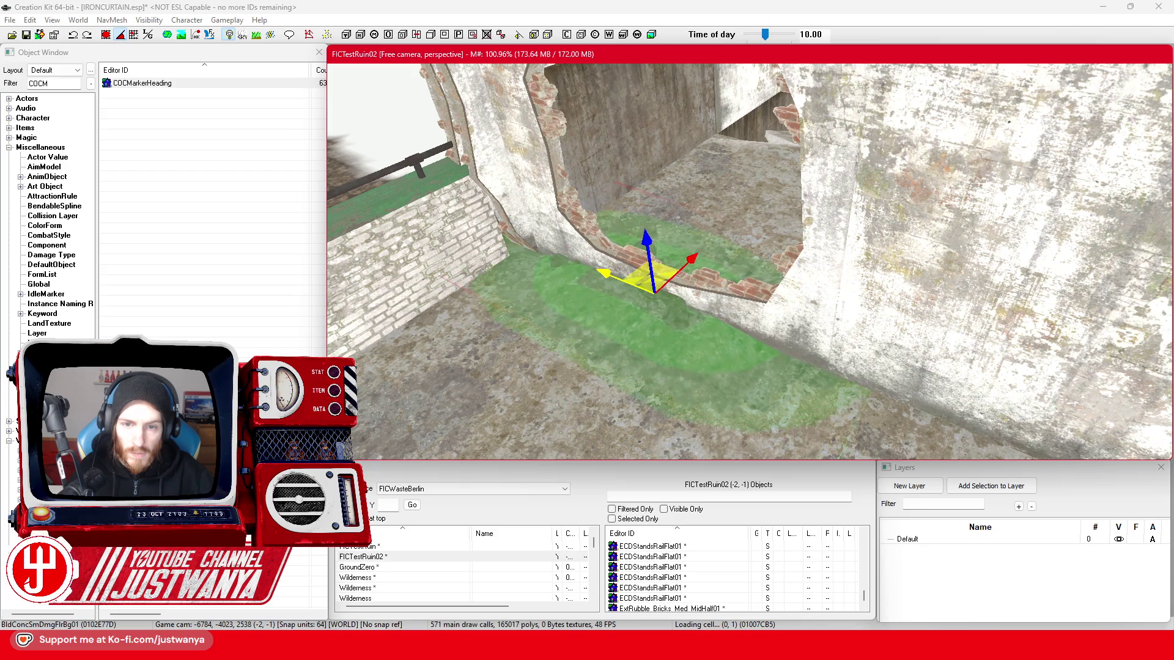
{"action": "left_click_drag", "start_coordinate": [605, 269], "coordinate": [619, 274]}
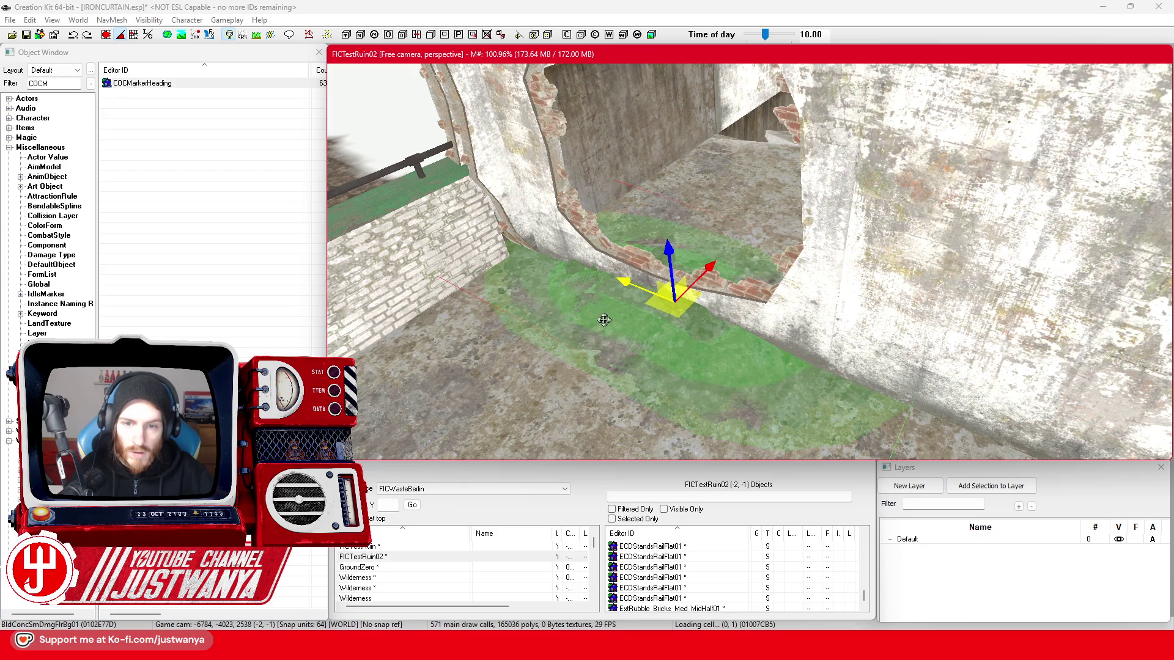
{"action": "key", "text": "shift"}
{"action": "key", "text": "shift"}
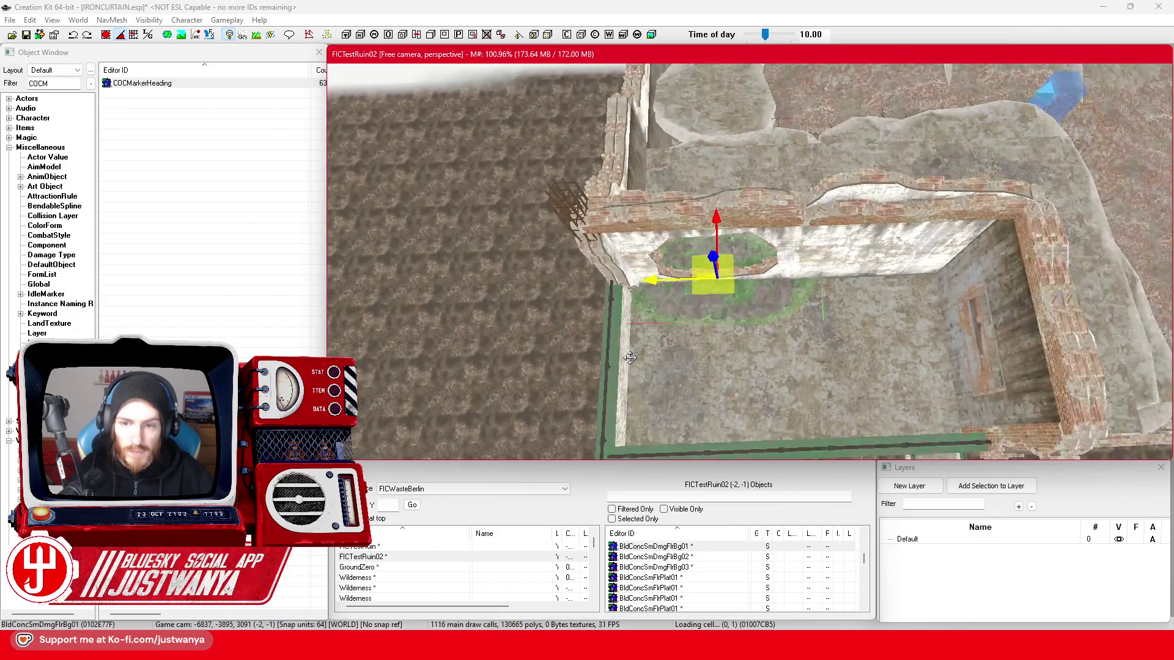
{"action": "key", "text": "shift"}
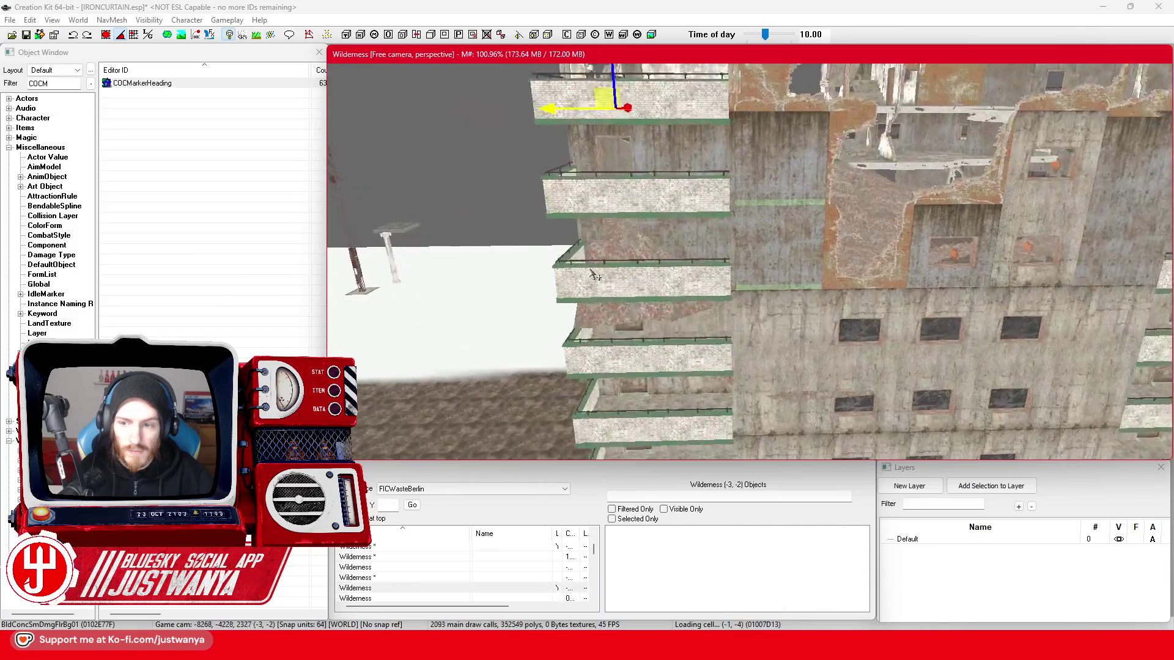
- Inspect the building's wall pieces from several angles in the render window
{"action": "left_click", "coordinate": [709, 361]}
{"action": "key", "text": "shift"}
{"action": "scroll", "coordinate": [517, 358], "scroll_direction": "down", "scroll_amount": 5}
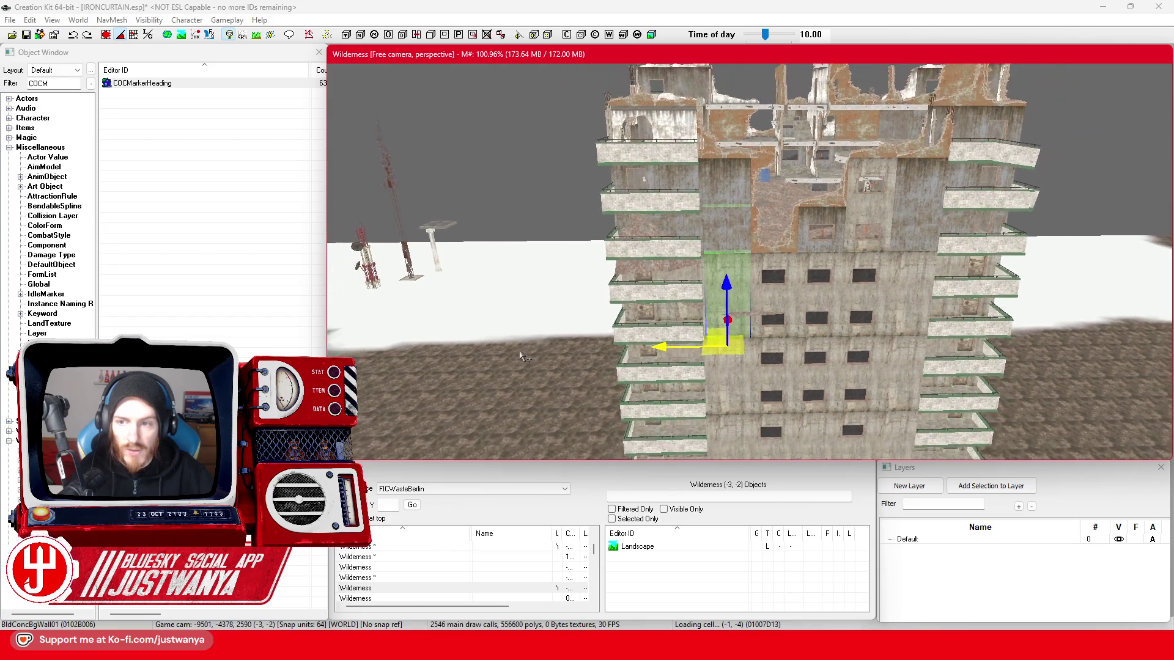
{"action": "key", "text": "shift"}
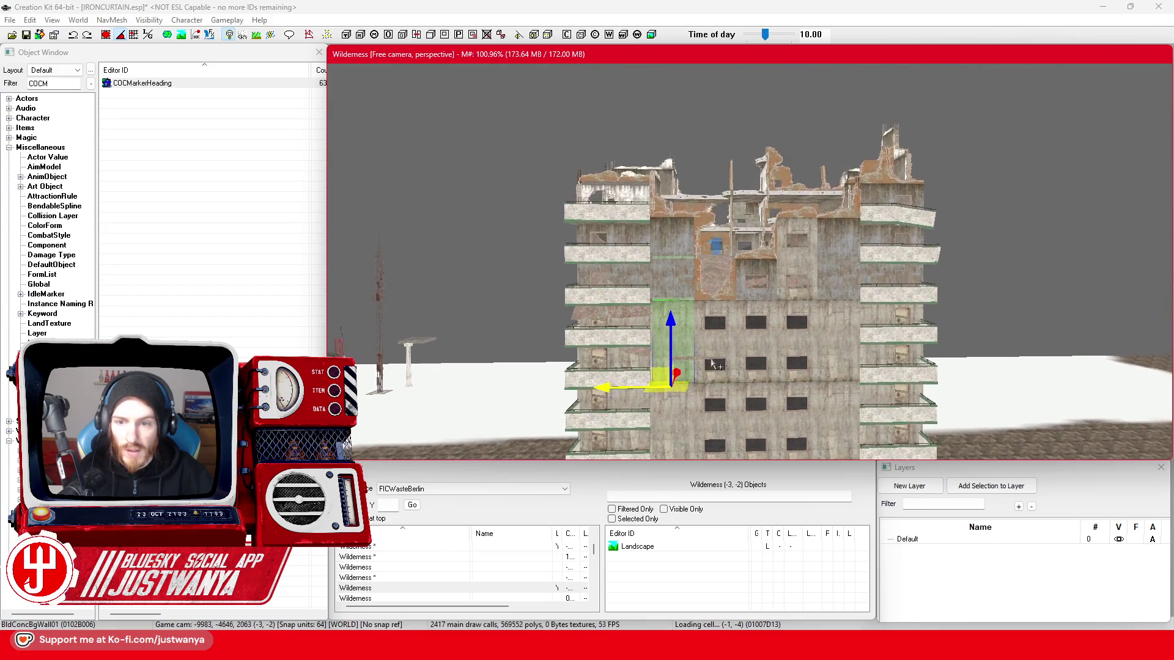
{"action": "key", "text": "shift"}
{"action": "scroll", "coordinate": [826, 373], "scroll_direction": "up", "scroll_amount": 5}
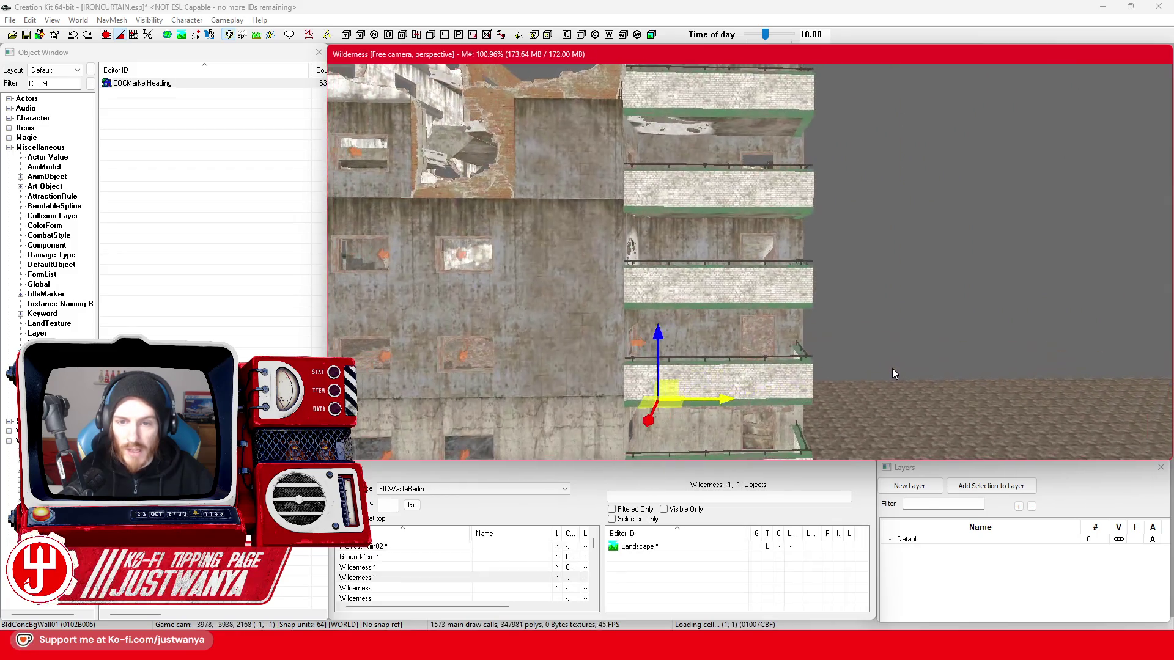
{"action": "scroll", "coordinate": [826, 373], "scroll_direction": "down", "scroll_amount": 5}
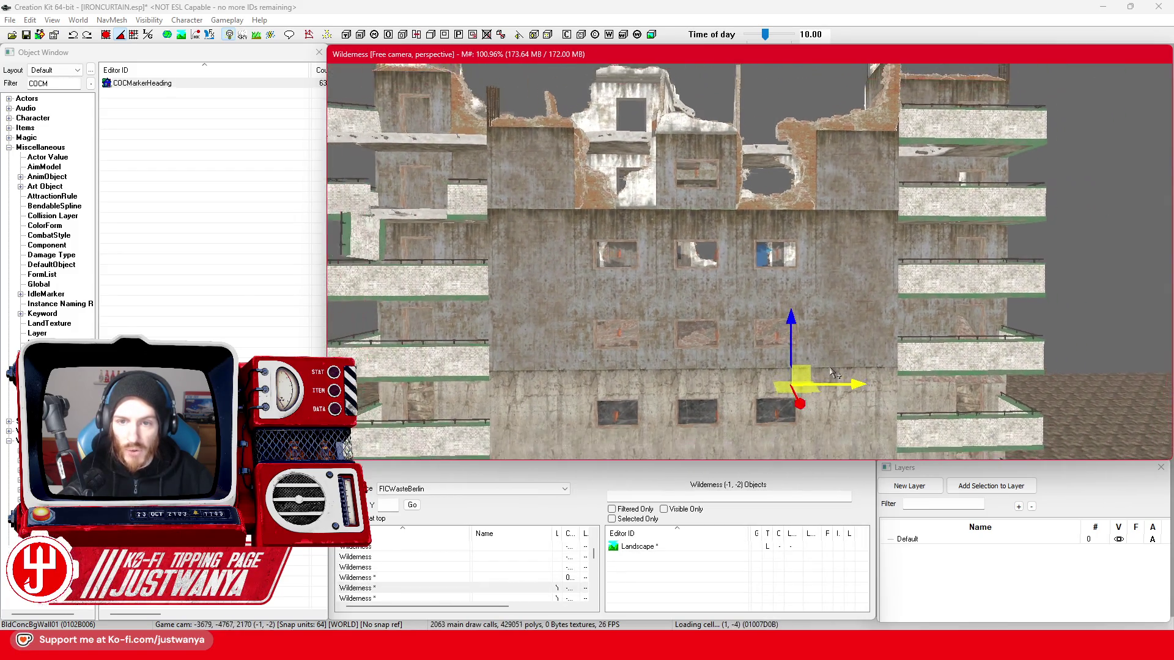
- Save IRONCURTAIN.esp with Ctrl+S and launch Fallout 4 from the Steam library
{"action": "key", "text": "shift"}
{"action": "key", "text": "ctrl+s"}
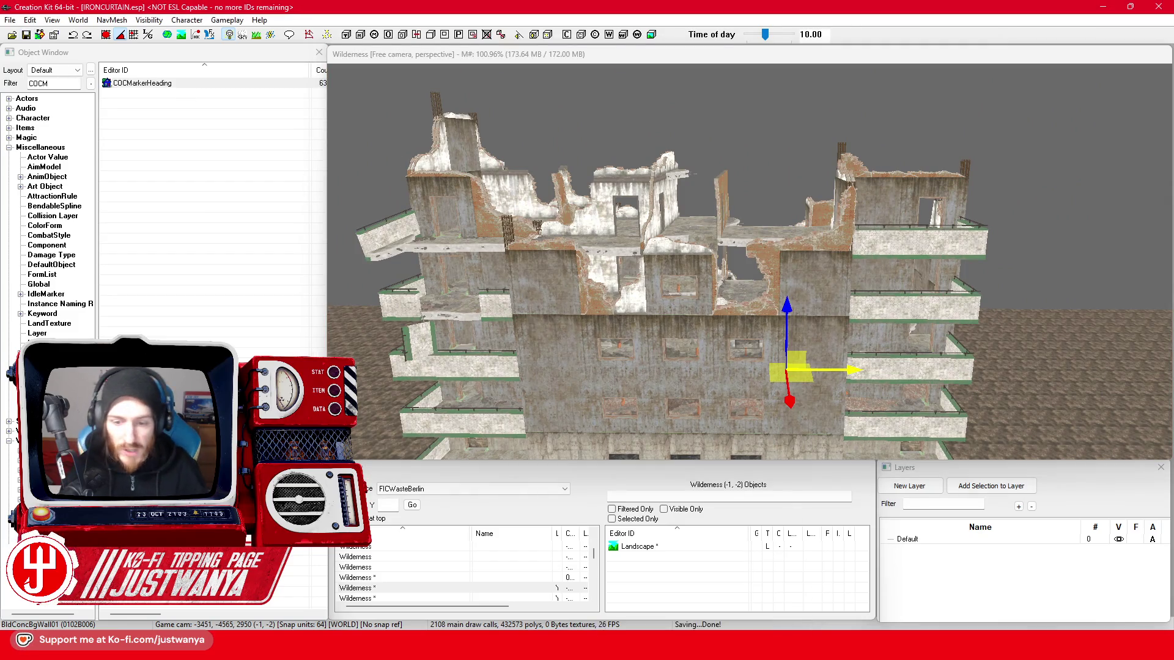
{"action": "key", "text": "alt+F4"}
{"action": "left_click", "coordinate": [218, 270]}
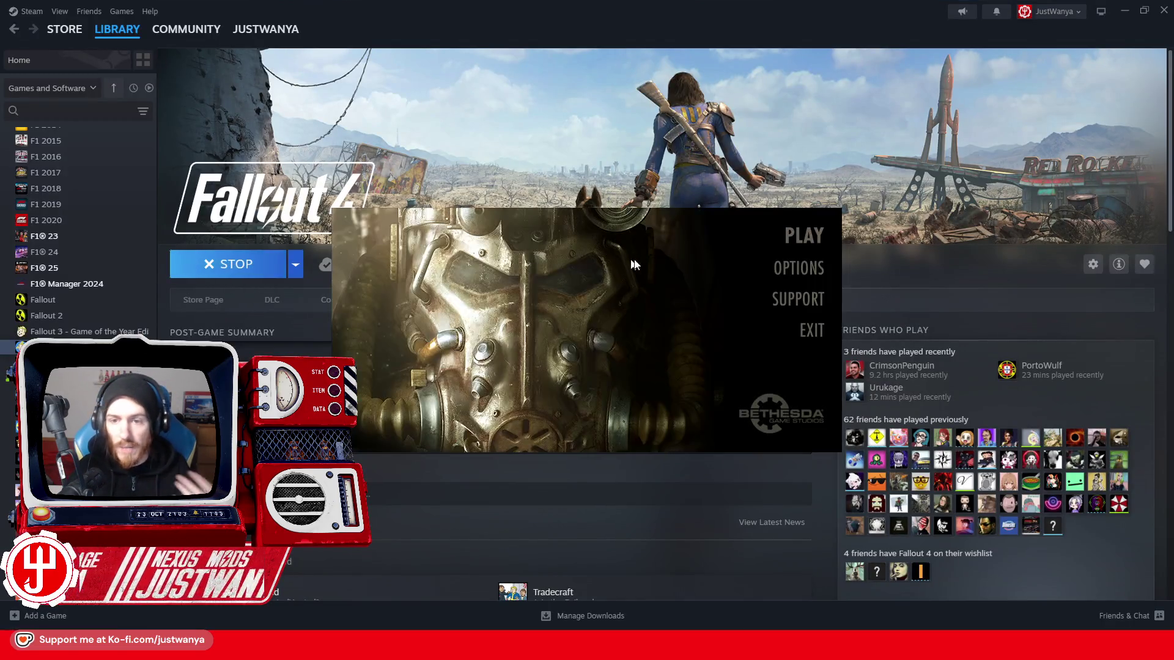
- Start the game with PLAY in the Fallout 4 launcher
{"action": "left_click", "coordinate": [801, 236]}
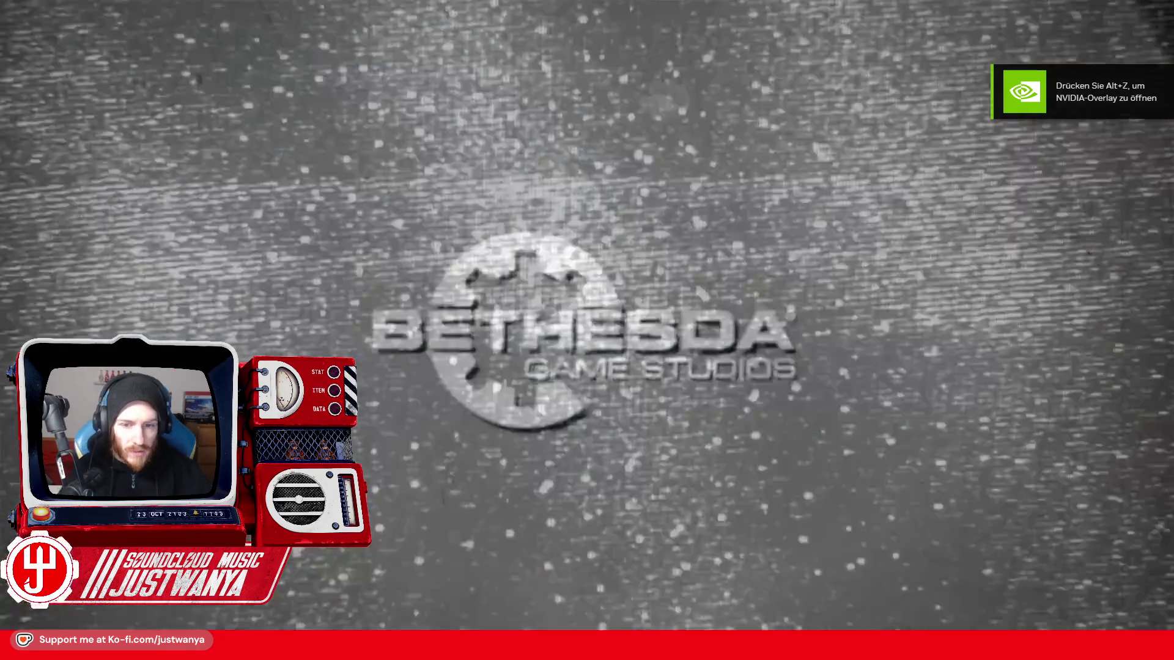
- Run the console command 'coc FICTestRuin' from the main menu to load the ruin cell
{"action": "key", "text": "grave"}
{"action": "type", "text": "coc FICTestRuin"}
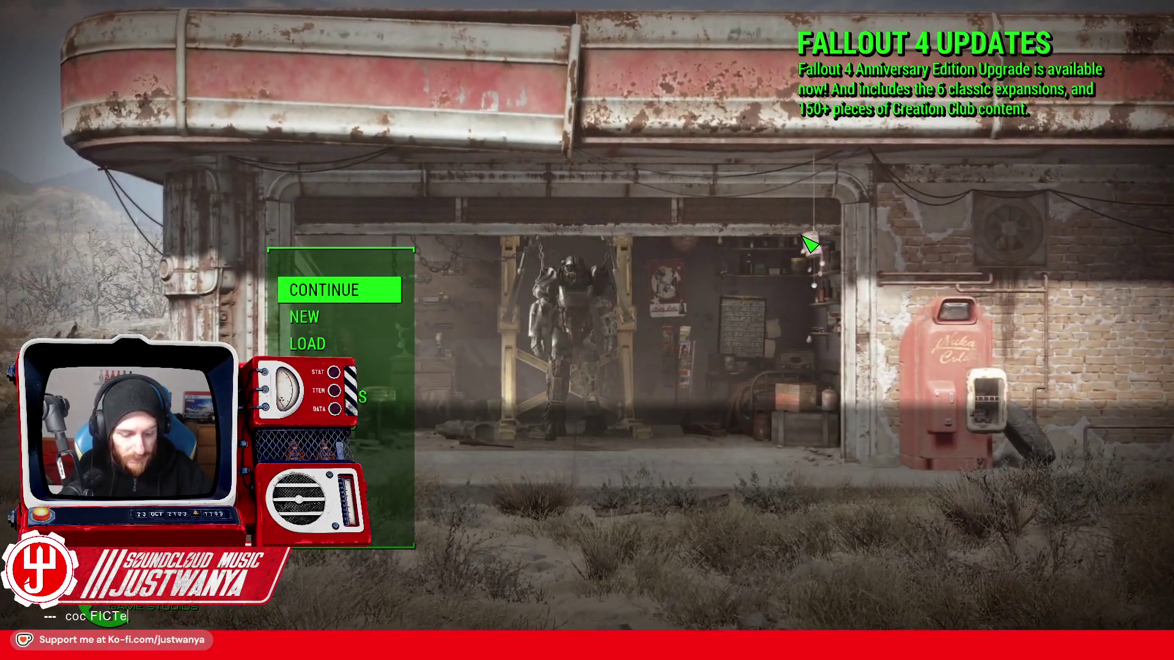
{"action": "key", "text": "Return"}
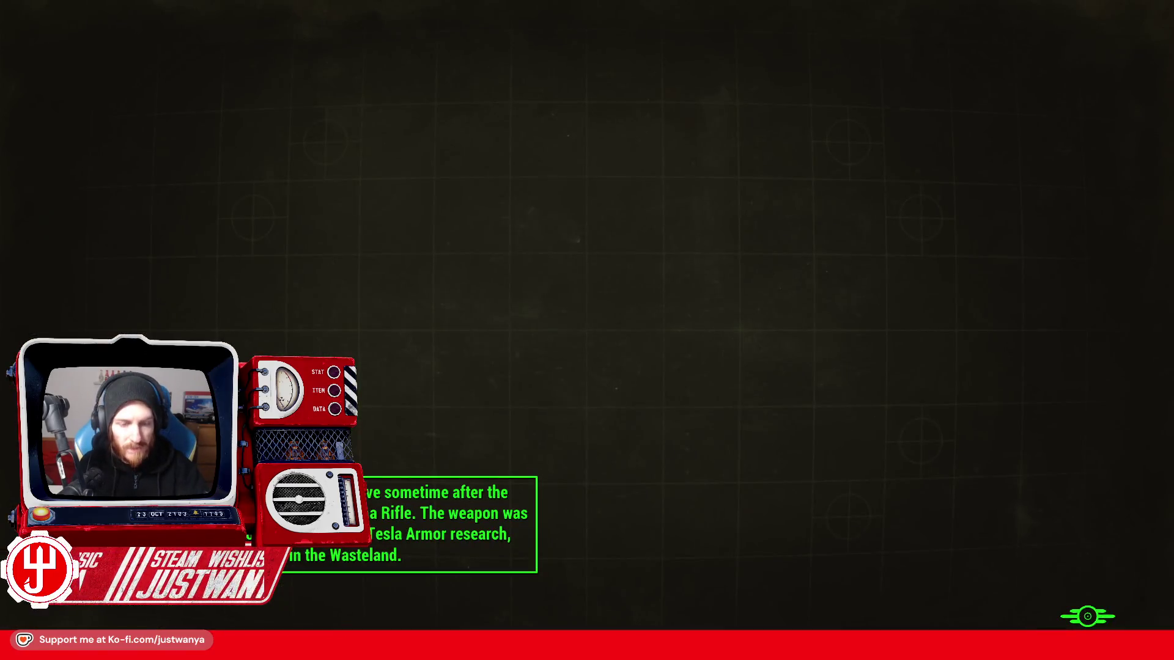
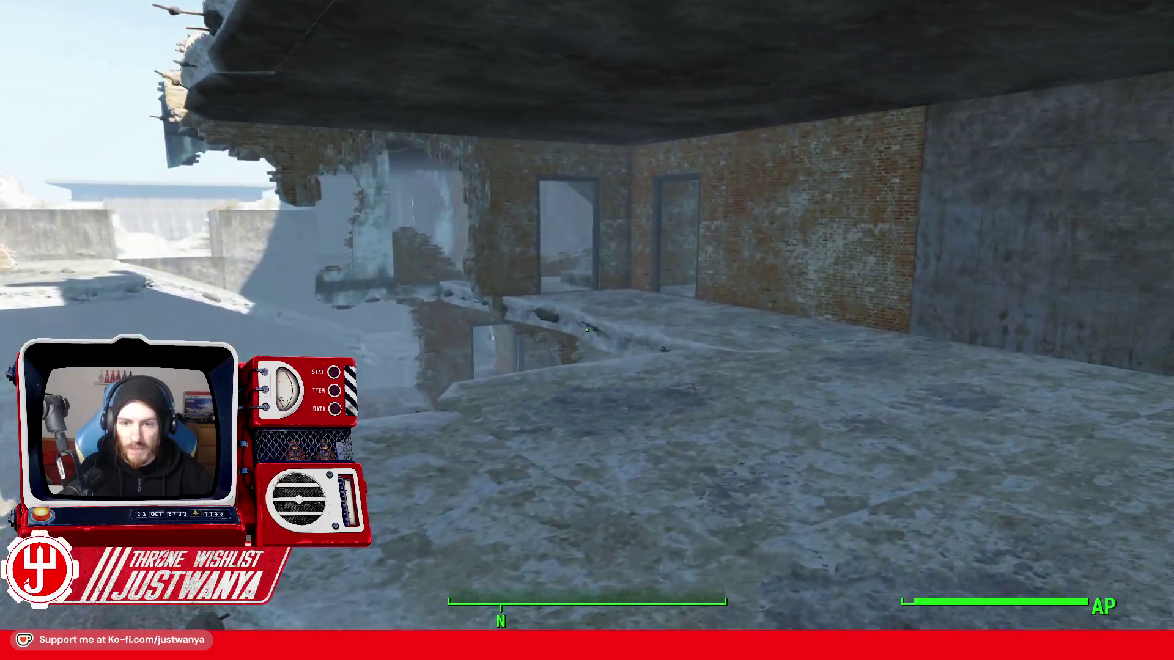
- Walk through the brick doorways into the small rooftop room and past its broken brick wall
{"action": "key", "text": "w"}
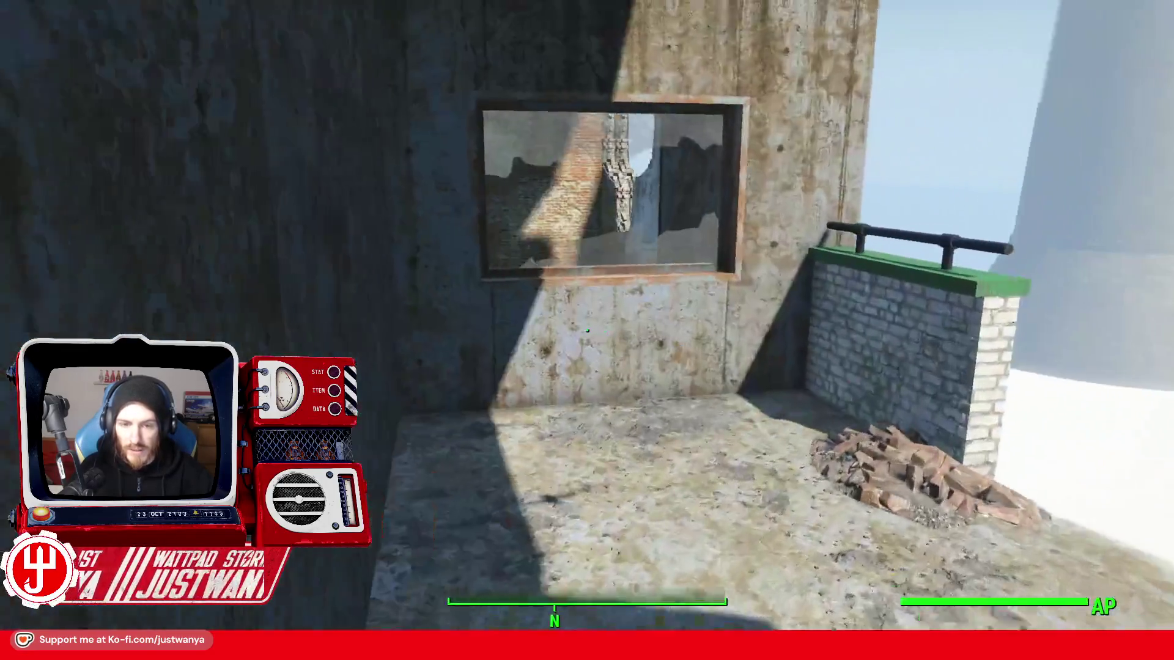
{"action": "key", "text": "w"}
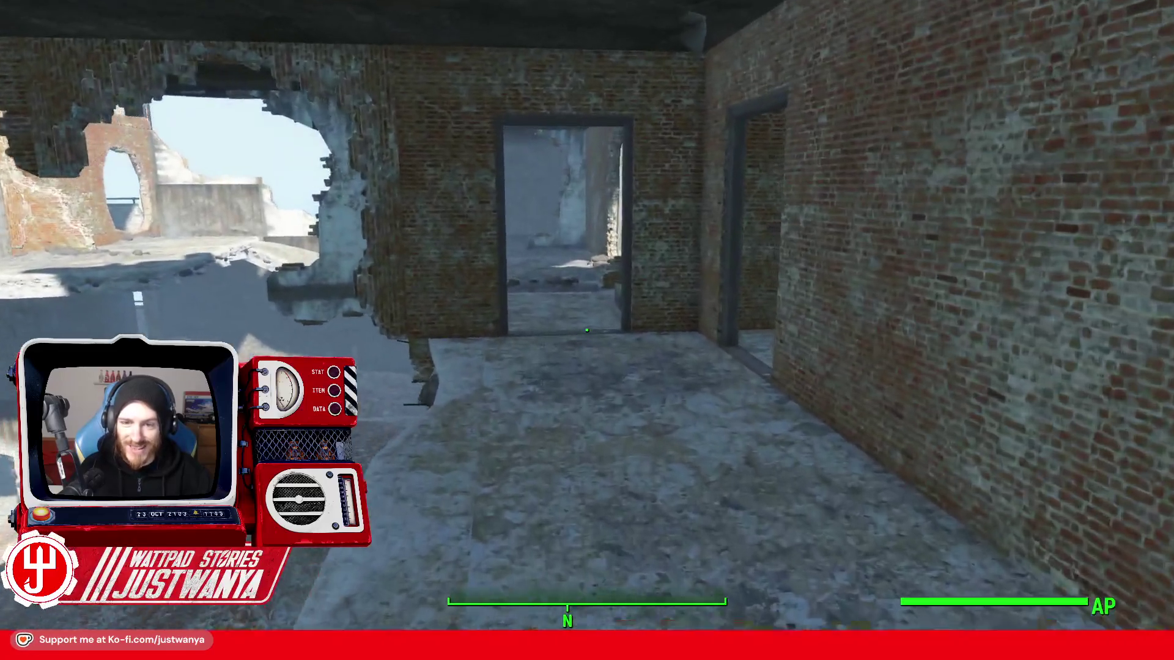
{"action": "key", "text": "w"}
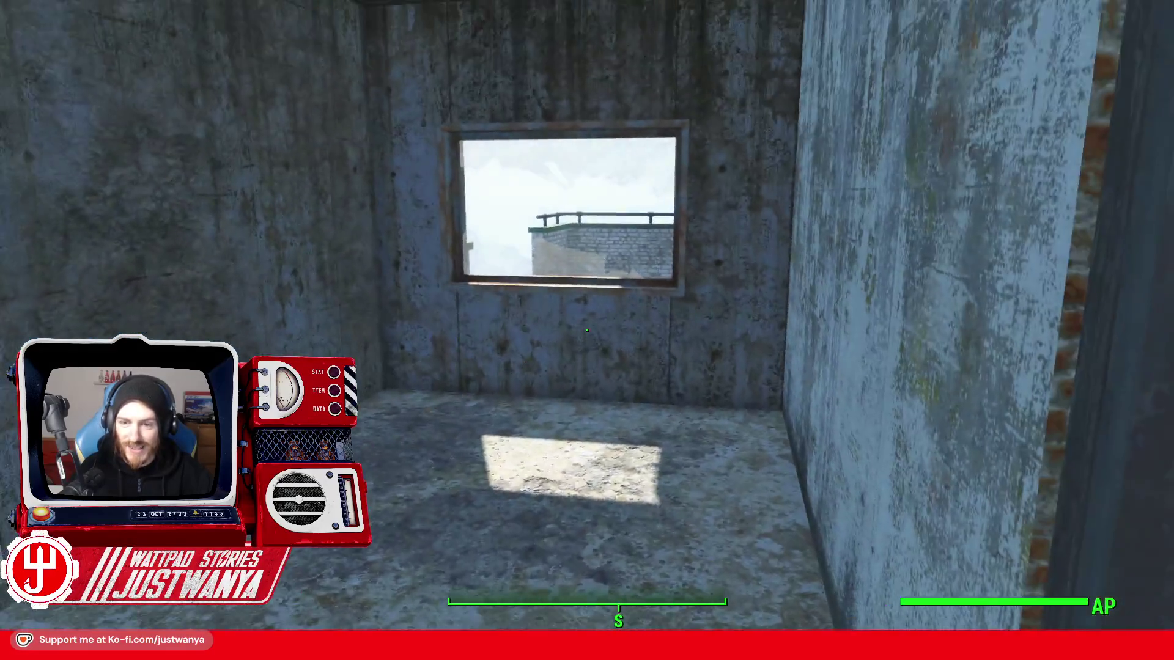
{"action": "key", "text": "w"}
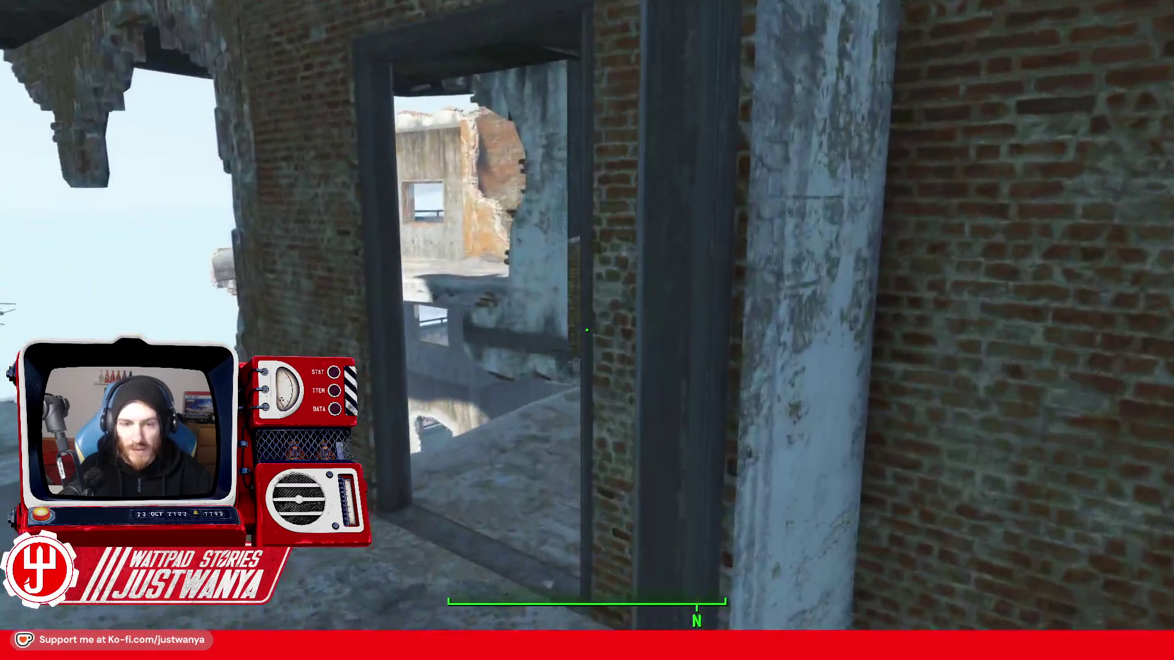
{"action": "key", "text": "w"}
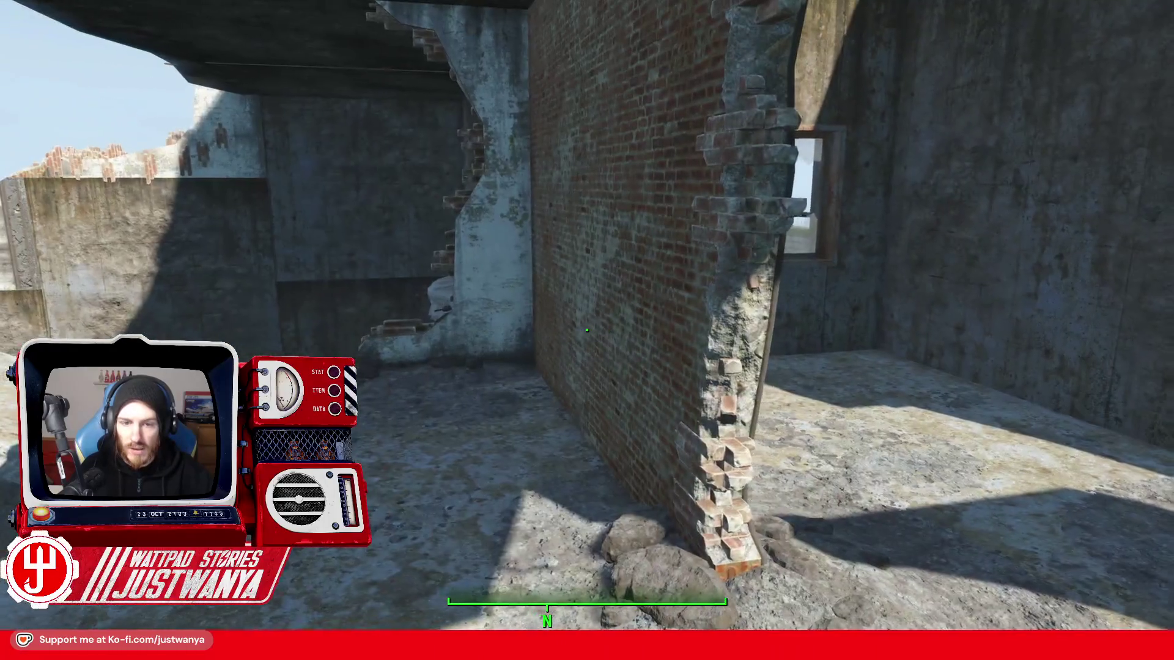
{"action": "key", "text": "w"}
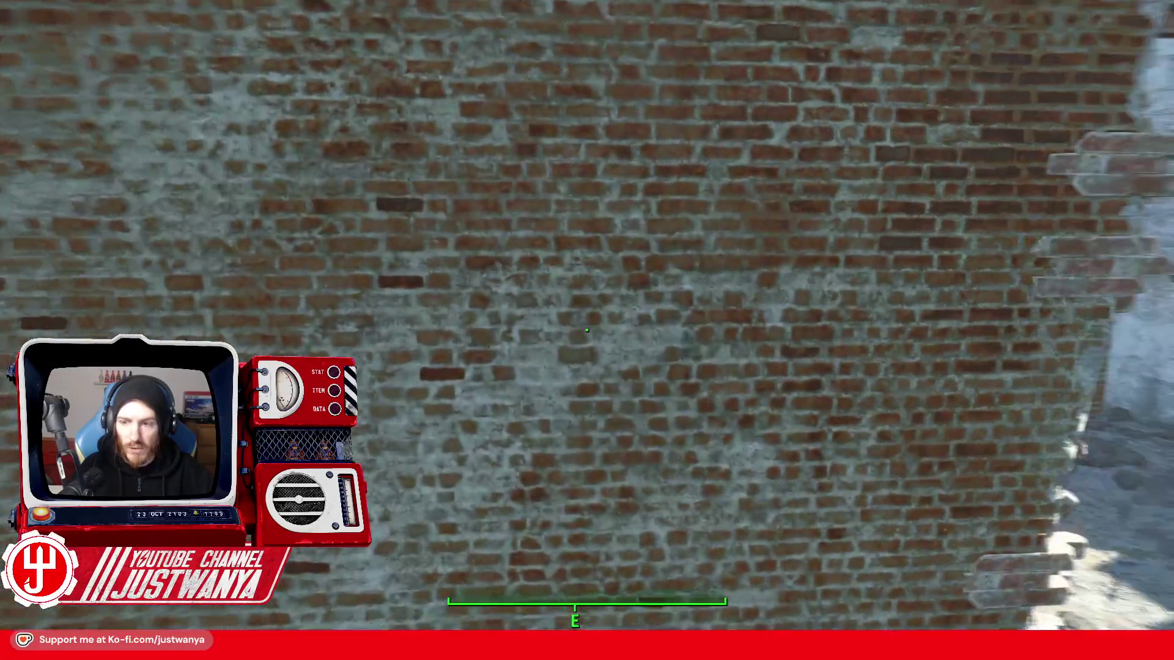
{"action": "key", "text": "w"}
{"action": "key", "text": "w"}
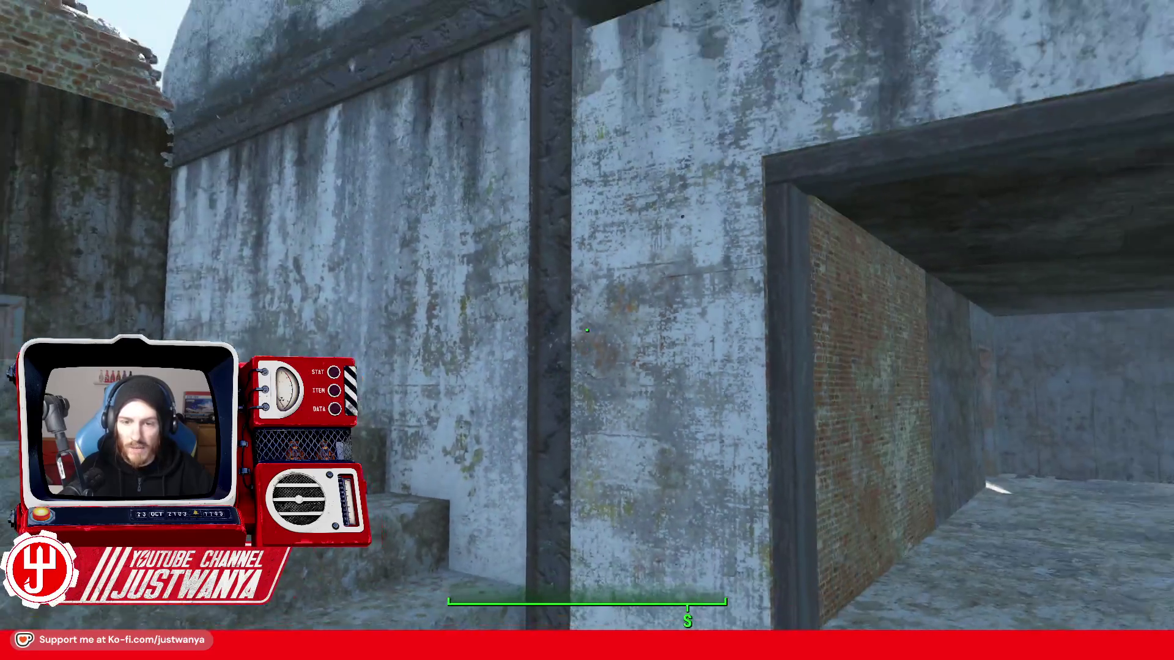
{"action": "key", "text": "w"}
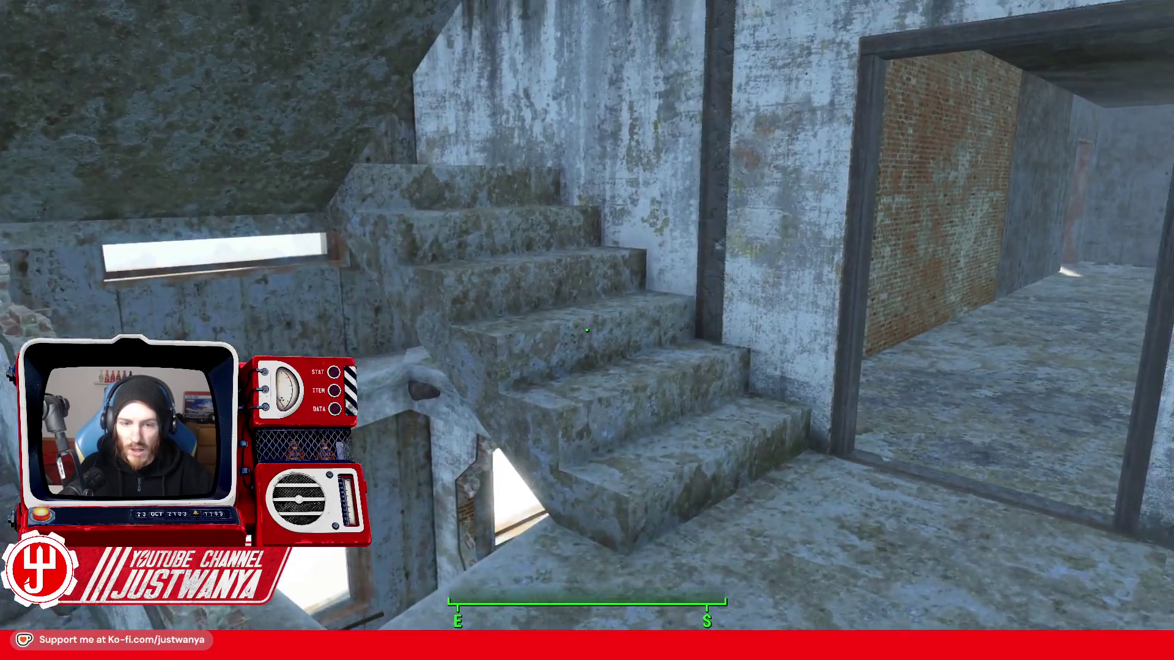
- Check the stairwell and pillars, then cross the open rooftop past the concrete walls
{"action": "key", "text": "w"}
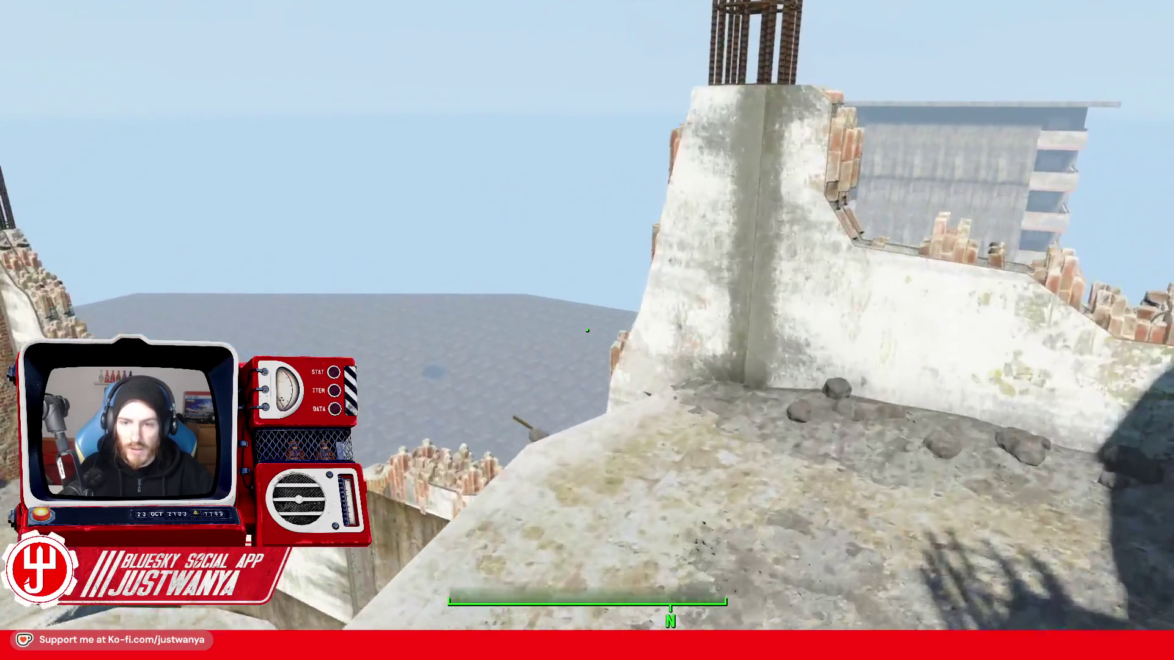
{"action": "key", "text": "w"}
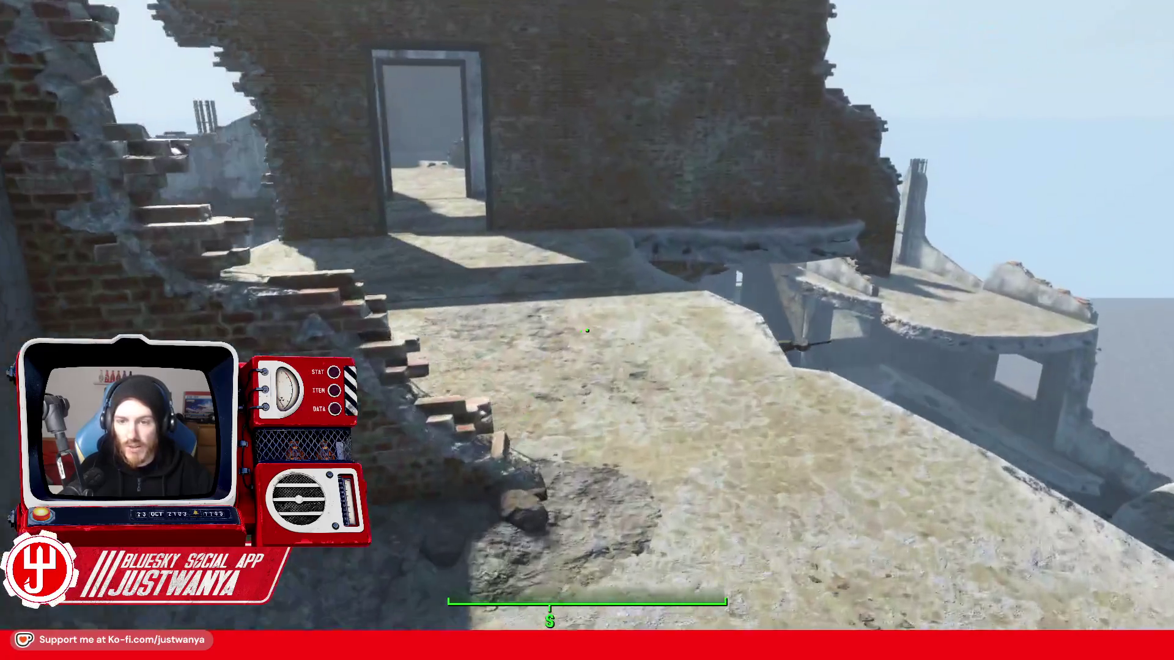
{"action": "key", "text": "w"}
{"action": "key", "text": "w"}
{"action": "key", "text": "w"}
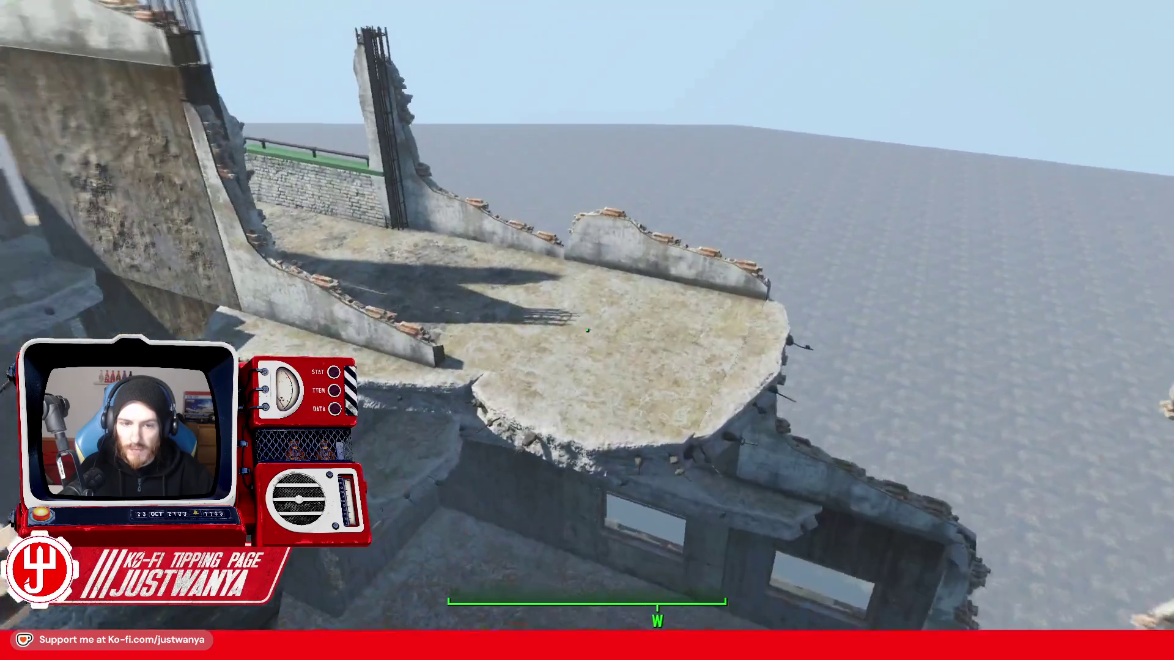
{"action": "key", "text": "w"}
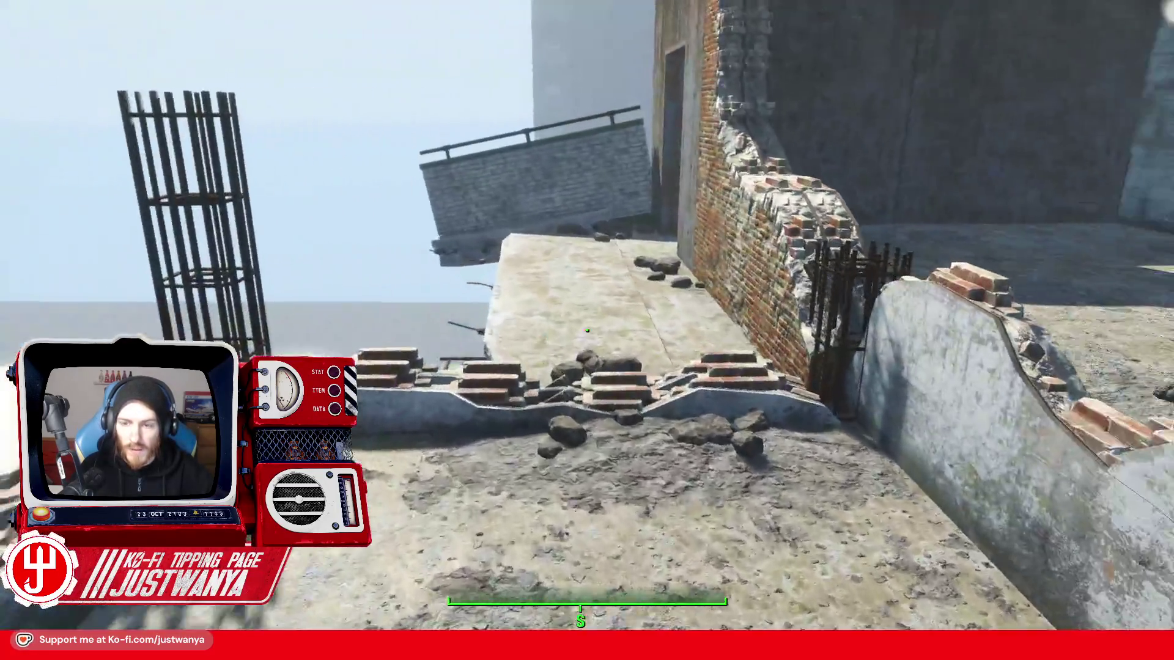
{"action": "key", "text": "w"}
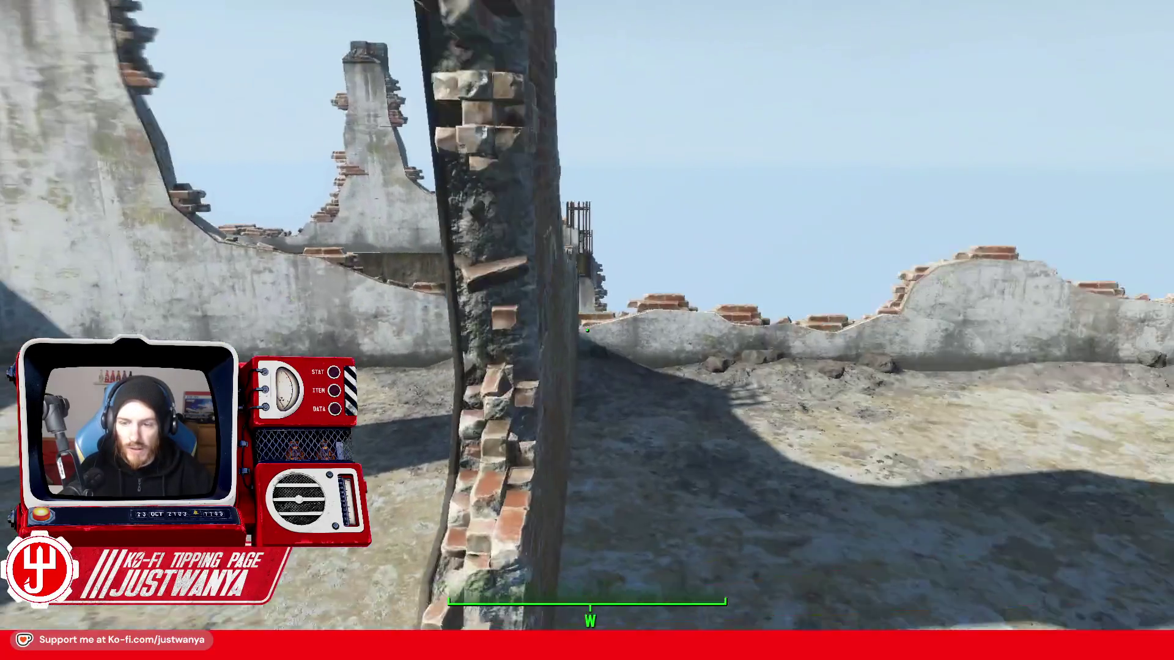
{"action": "key", "text": "w"}
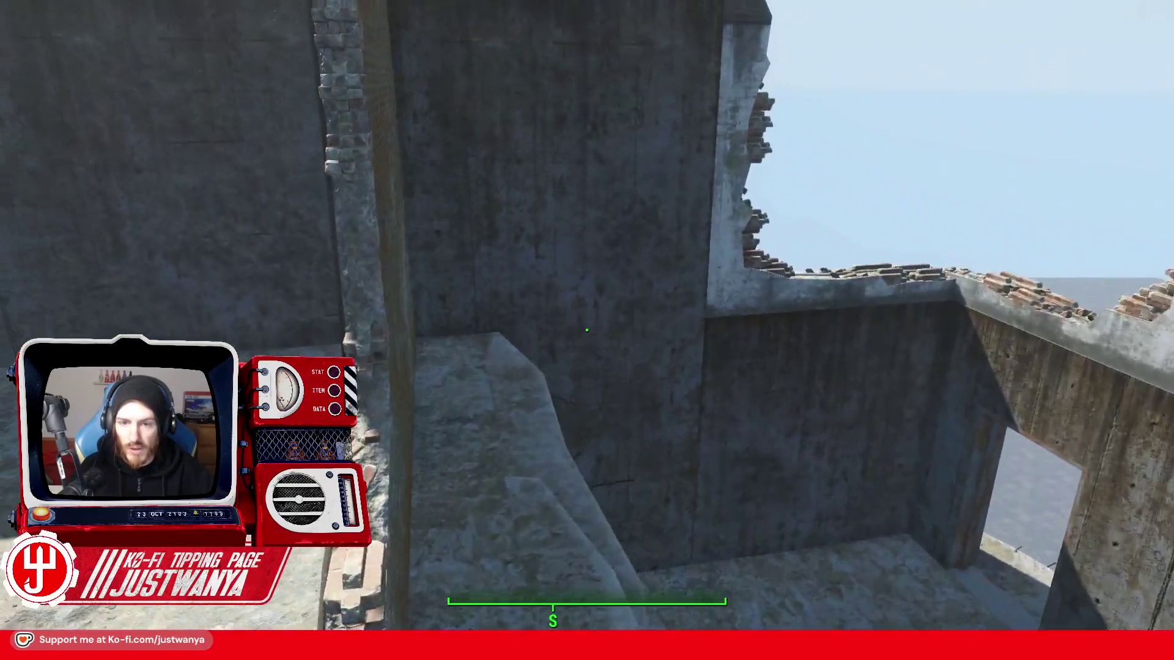
{"action": "key", "text": "w"}
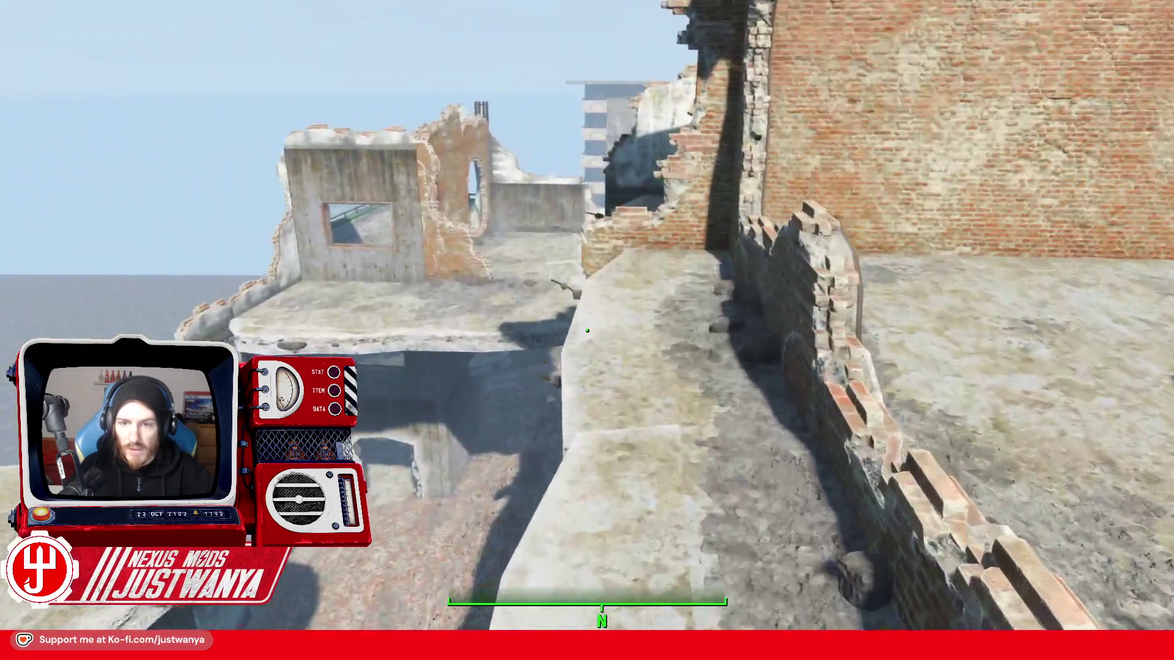
{"action": "key", "text": "w"}
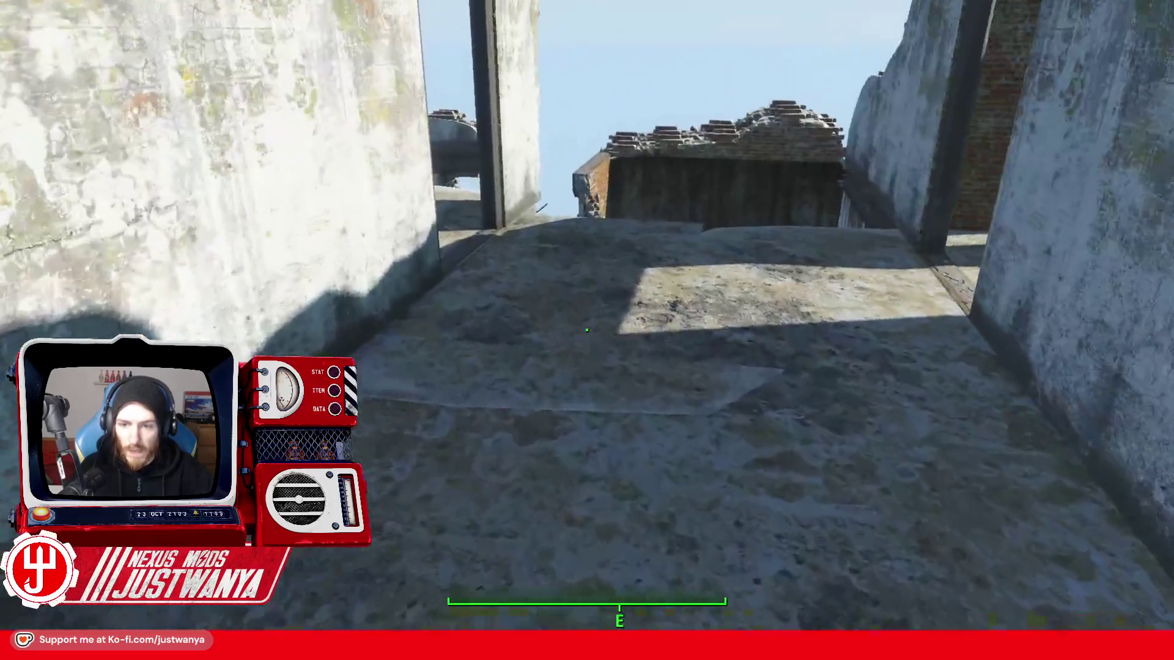
{"action": "key", "text": "w"}
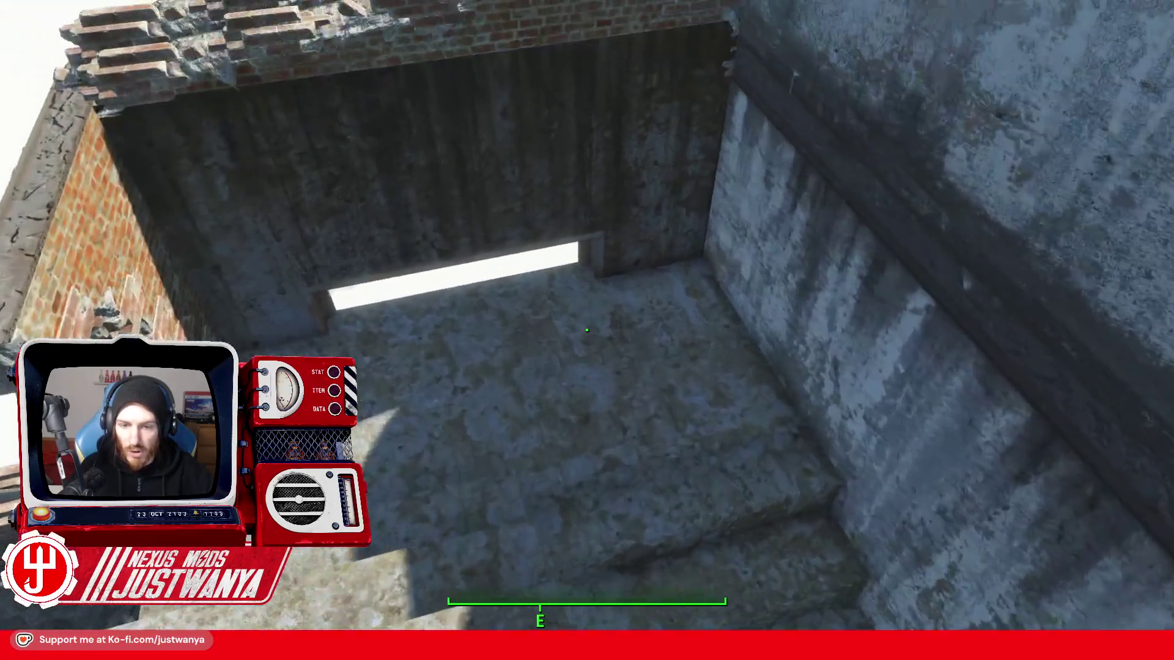
{"action": "key", "text": "w"}
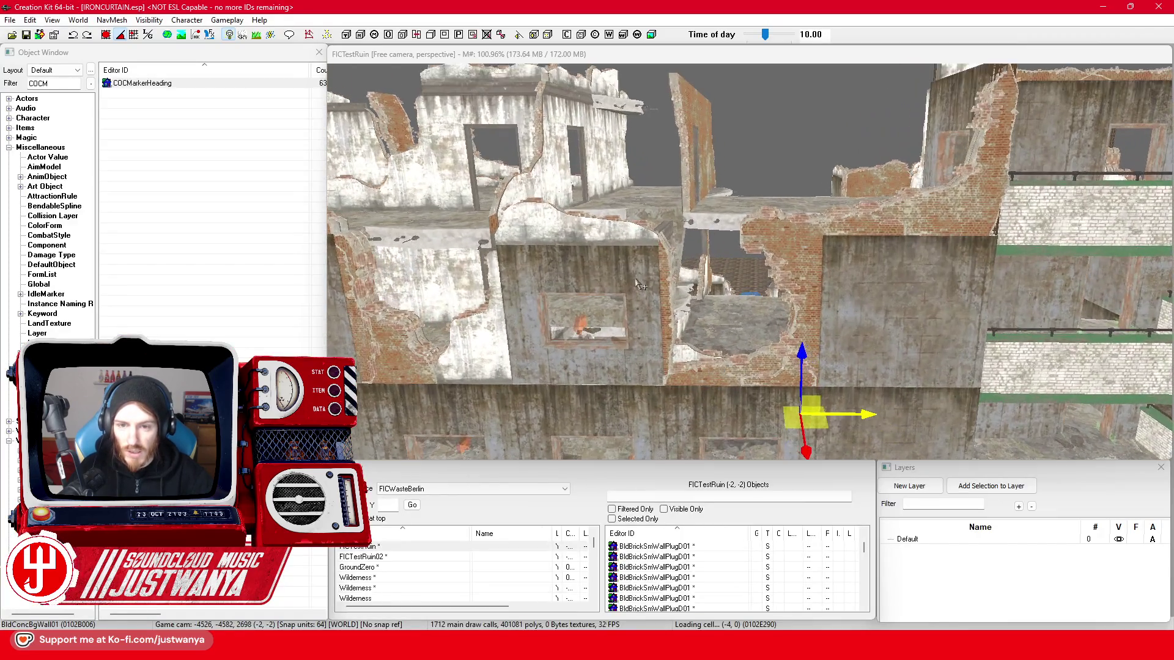
- Select the ruin's concrete wall and orbit around it to inspect the doorway and rubble floor
{"action": "left_click", "coordinate": [637, 288]}
{"action": "scroll", "coordinate": [694, 355], "scroll_direction": "up", "scroll_amount": 5}
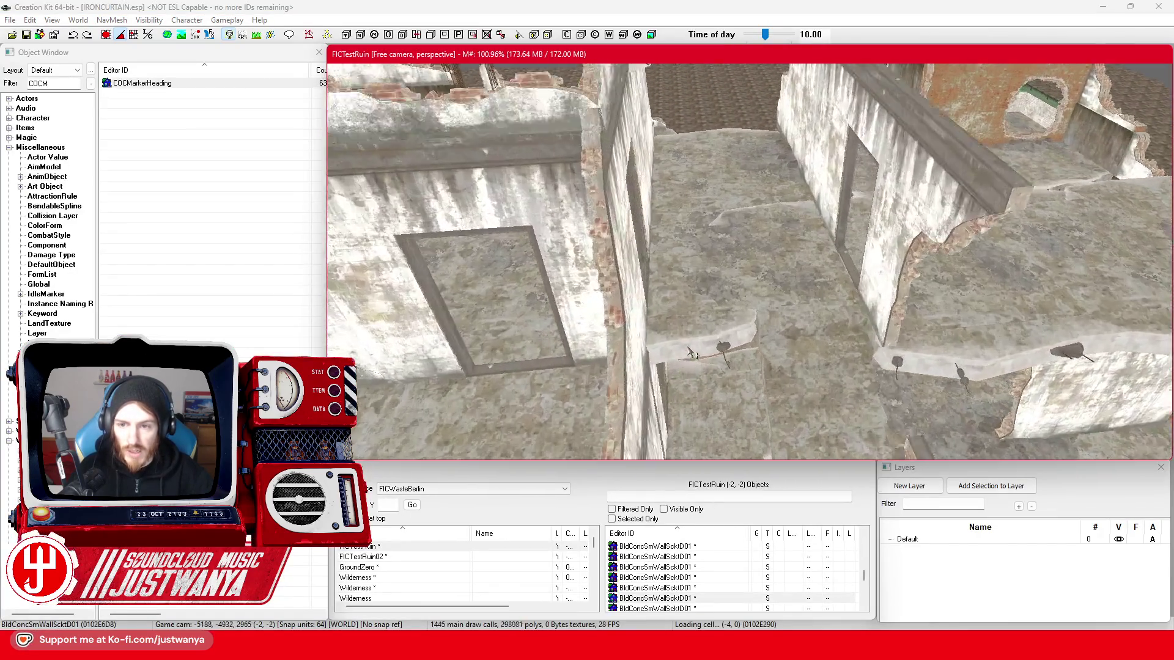
{"action": "left_click_drag", "start_coordinate": [966, 275], "coordinate": [605, 315]}
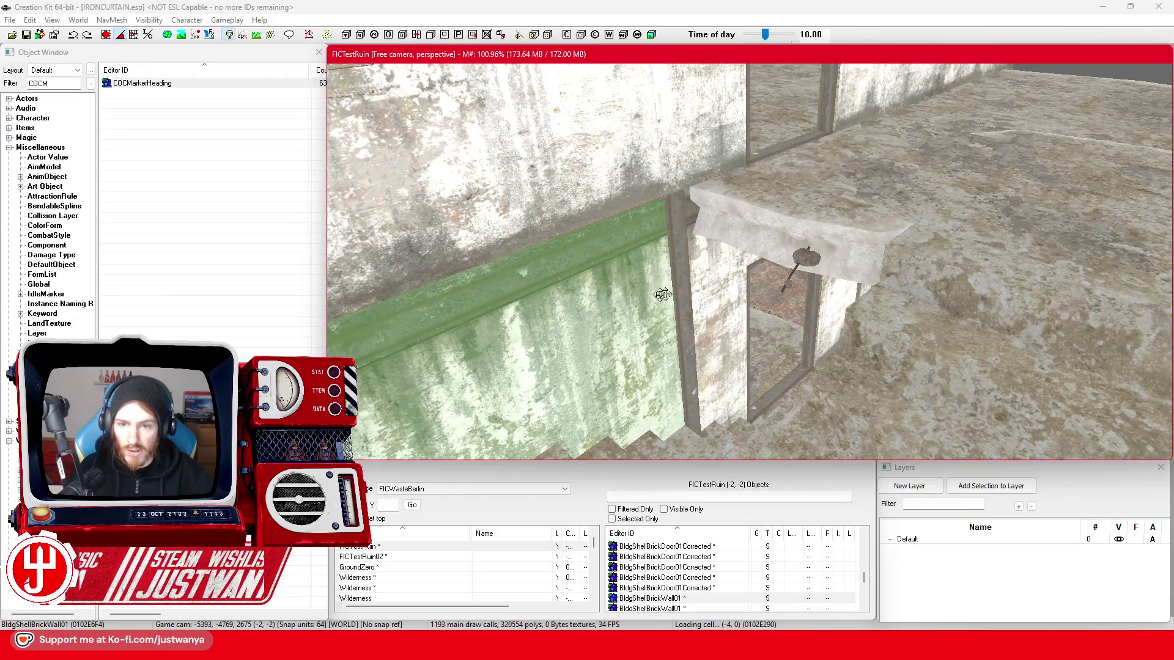
{"action": "left_click_drag", "start_coordinate": [678, 294], "coordinate": [738, 281]}
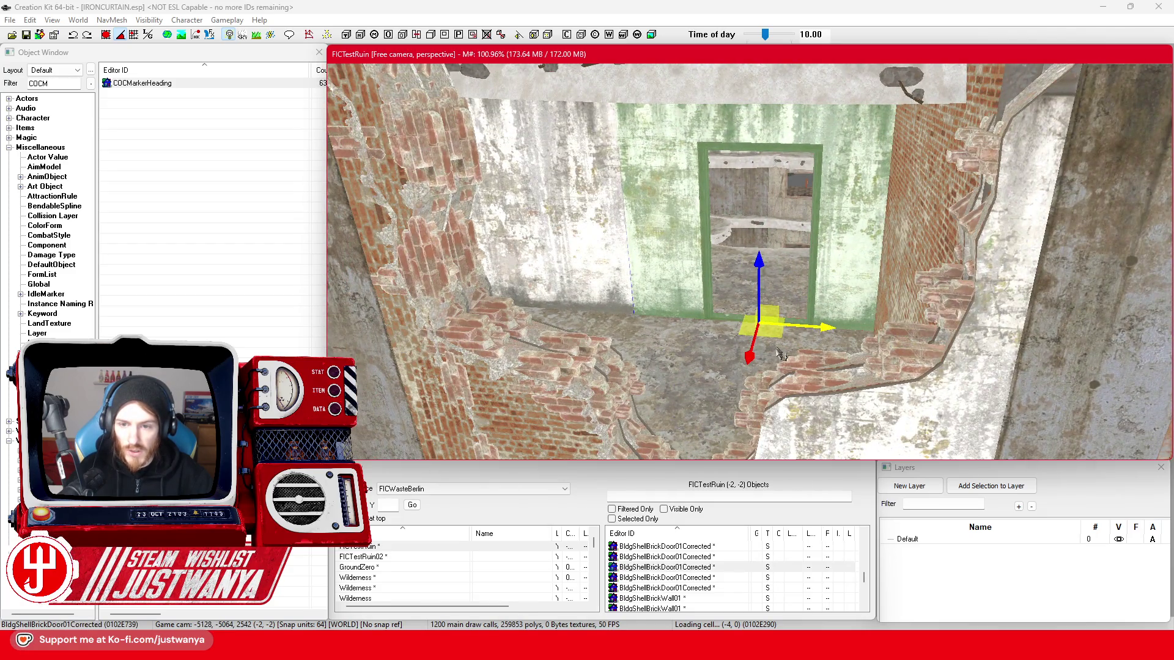
{"action": "mouse_move", "coordinate": [940, 313]}
{"action": "left_mouse_down"}
{"action": "mouse_move", "coordinate": [741, 302]}
{"action": "mouse_move", "coordinate": [785, 294]}
{"action": "mouse_move", "coordinate": [784, 245]}
{"action": "mouse_move", "coordinate": [805, 274]}
{"action": "mouse_move", "coordinate": [856, 275]}
{"action": "left_mouse_up"}
{"action": "mouse_move", "coordinate": [897, 334]}
{"action": "left_mouse_down"}
{"action": "mouse_move", "coordinate": [782, 355]}
{"action": "mouse_move", "coordinate": [681, 179]}
{"action": "mouse_move", "coordinate": [660, 174]}
{"action": "mouse_move", "coordinate": [662, 193]}
{"action": "left_mouse_up"}
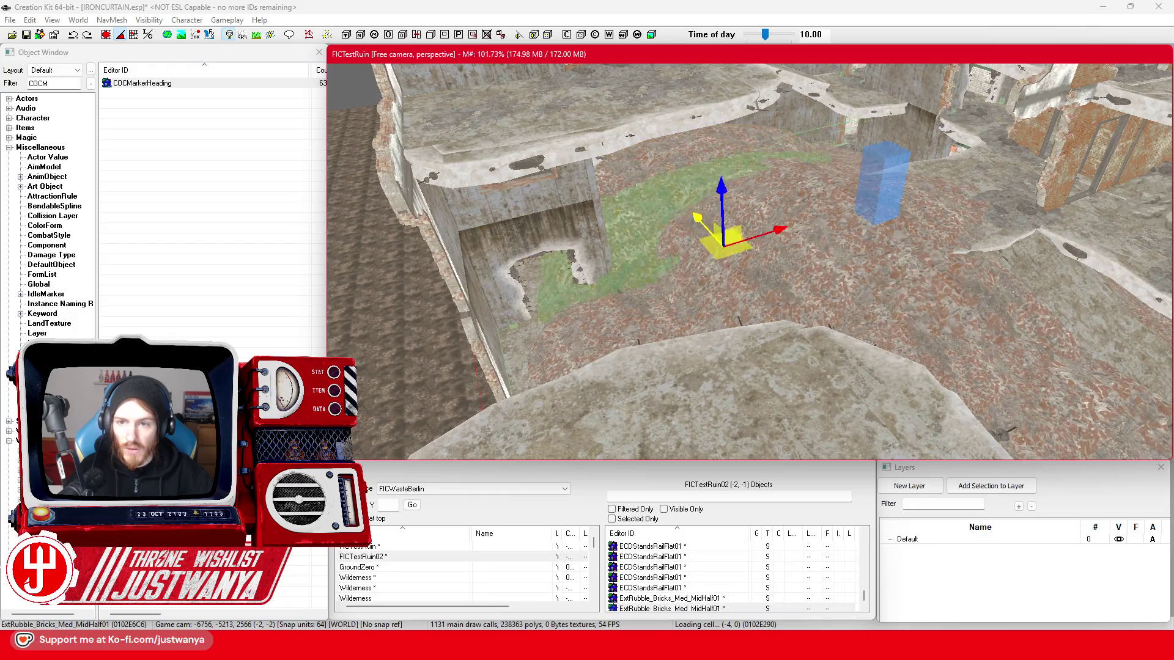
- Adjust the green terrain piece in the rubble floor by raising, rotating and lowering it
{"action": "left_click_drag", "start_coordinate": [801, 279], "coordinate": [808, 218]}
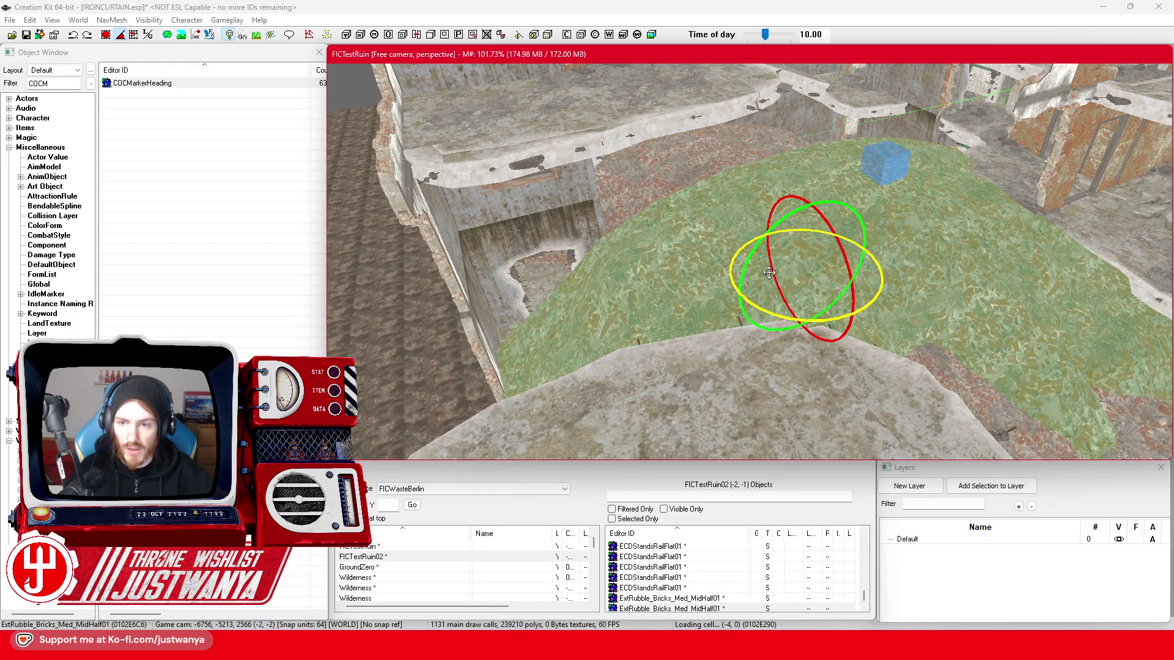
{"action": "left_click_drag", "start_coordinate": [773, 315], "coordinate": [795, 314]}
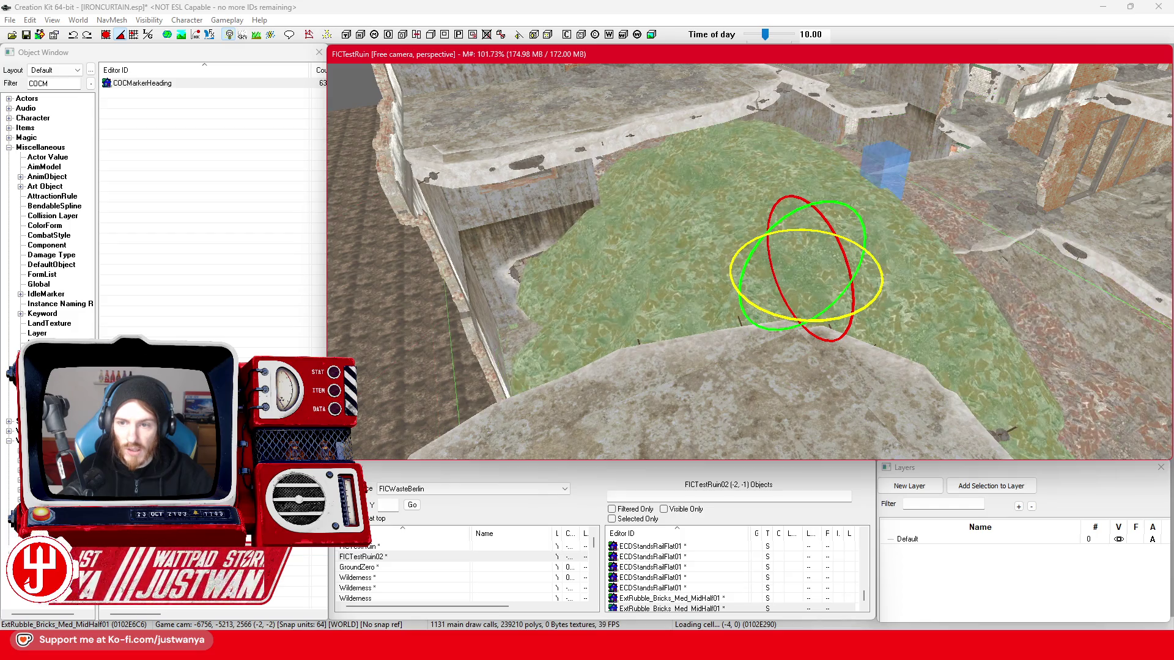
{"action": "scroll", "coordinate": [846, 317], "scroll_direction": "up", "scroll_amount": 3}
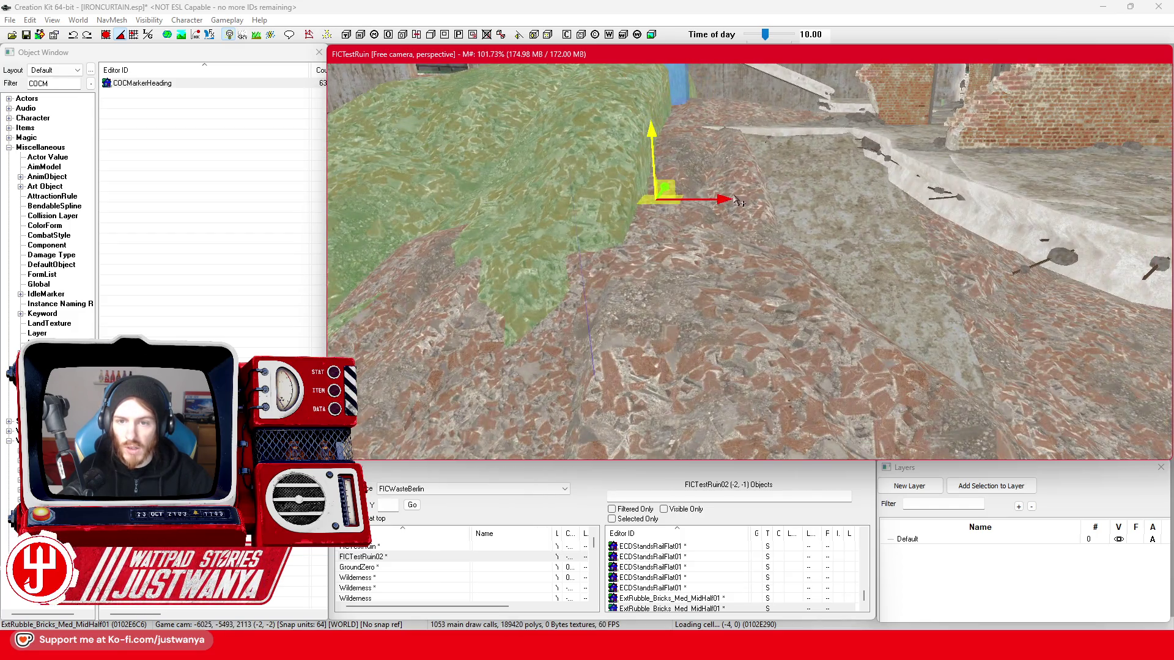
{"action": "scroll", "coordinate": [856, 196], "scroll_direction": "up", "scroll_amount": 3}
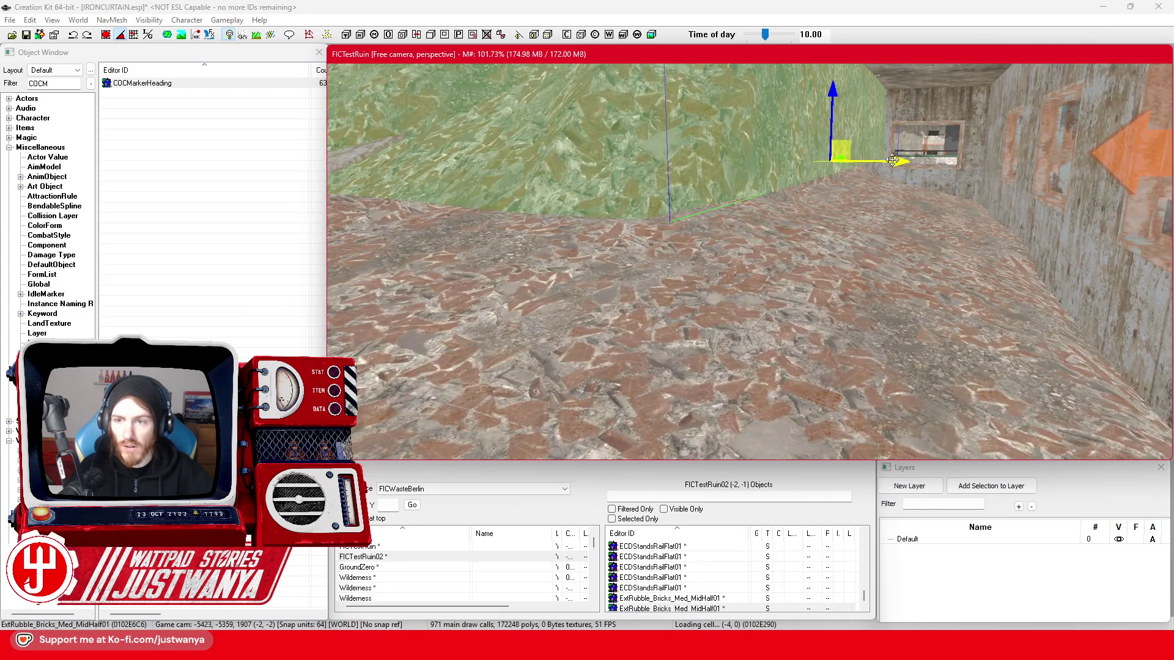
{"action": "scroll", "coordinate": [893, 160], "scroll_direction": "up", "scroll_amount": 2}
{"action": "left_click_drag", "start_coordinate": [947, 166], "coordinate": [964, 164]}
{"action": "left_click_drag", "start_coordinate": [893, 112], "coordinate": [887, 193]}
- Select the ExtRubble_Bricks_Med_MidHall01 rubble pile and sink it lower into the floor
{"action": "left_click", "coordinate": [772, 158]}
{"action": "scroll", "coordinate": [777, 177], "scroll_direction": "down", "scroll_amount": 3}
{"action": "scroll", "coordinate": [794, 208], "scroll_direction": "down", "scroll_amount": 2}
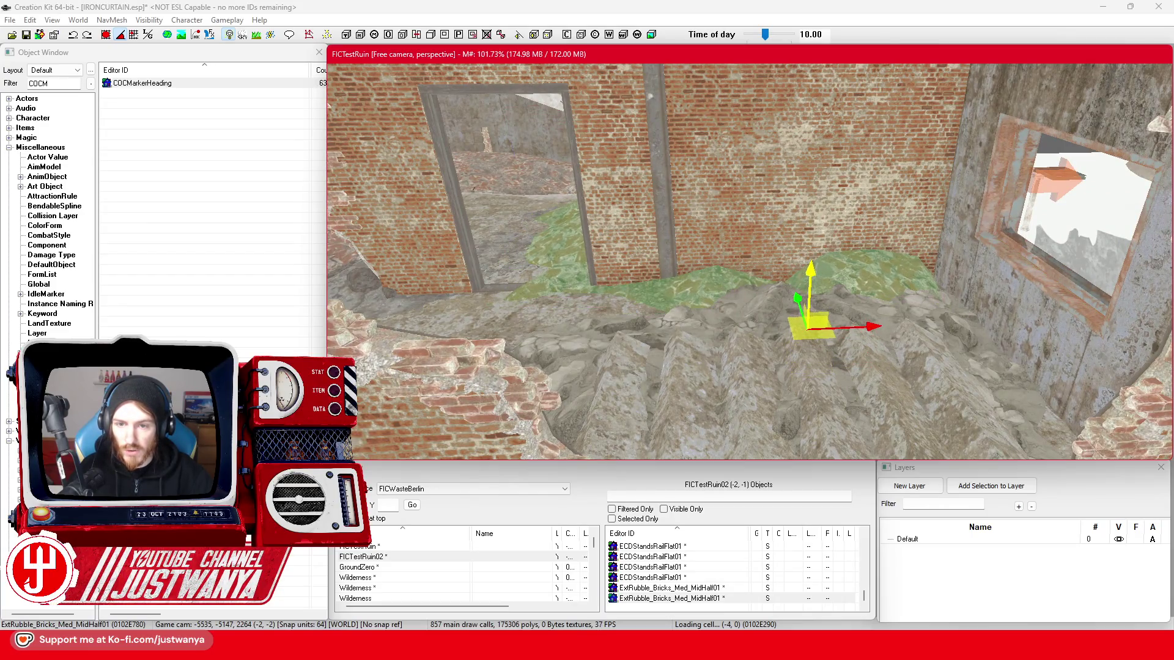
{"action": "key", "text": "shift"}
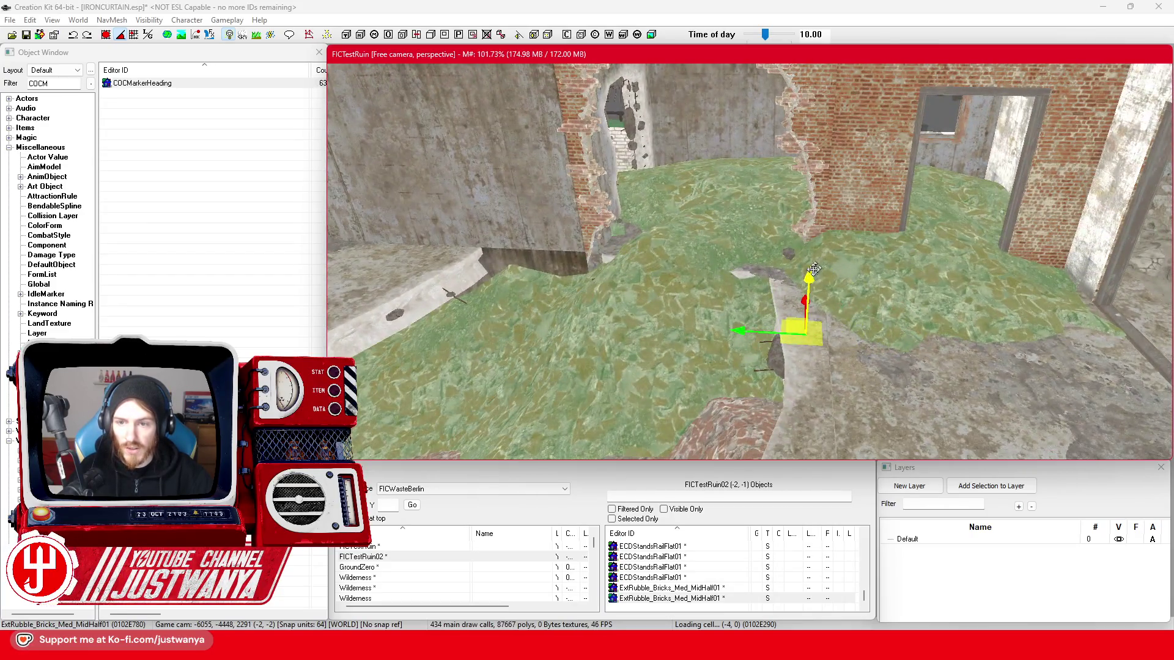
{"action": "key", "text": "shift"}
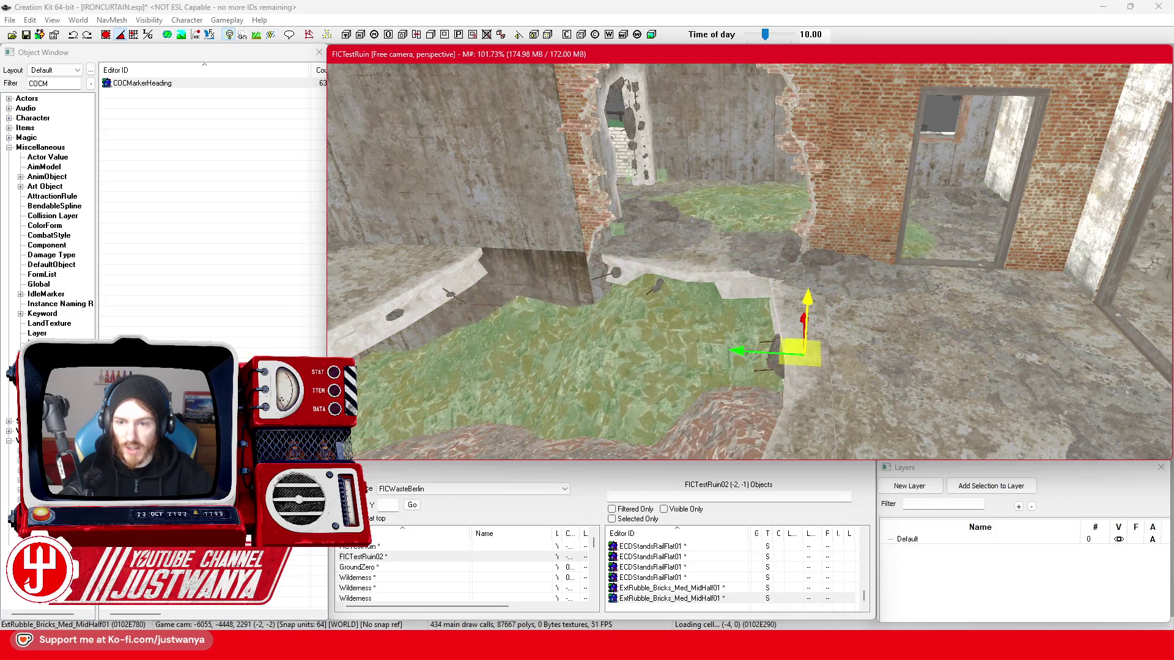
{"action": "key", "text": "shift"}
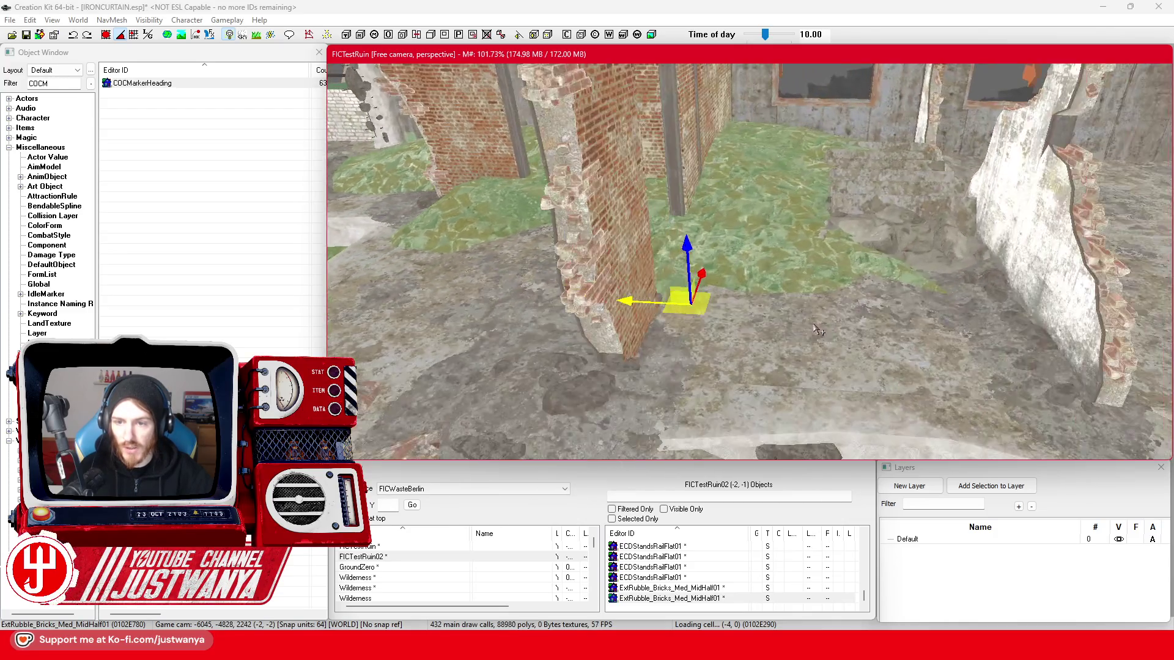
{"action": "key", "text": "shift"}
{"action": "key", "text": "shift"}
{"action": "left_click_drag", "start_coordinate": [781, 250], "coordinate": [781, 260]}
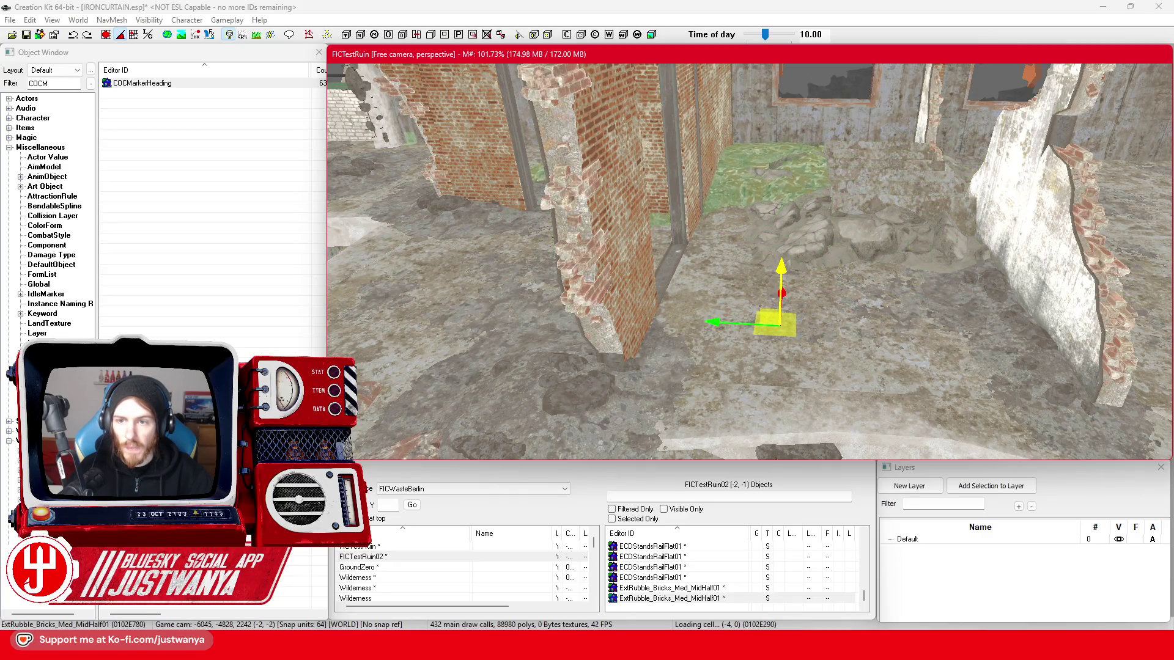
- Orbit around the lowered rubble to check its grassy mound against the ruin walls
{"action": "key", "text": "shift"}
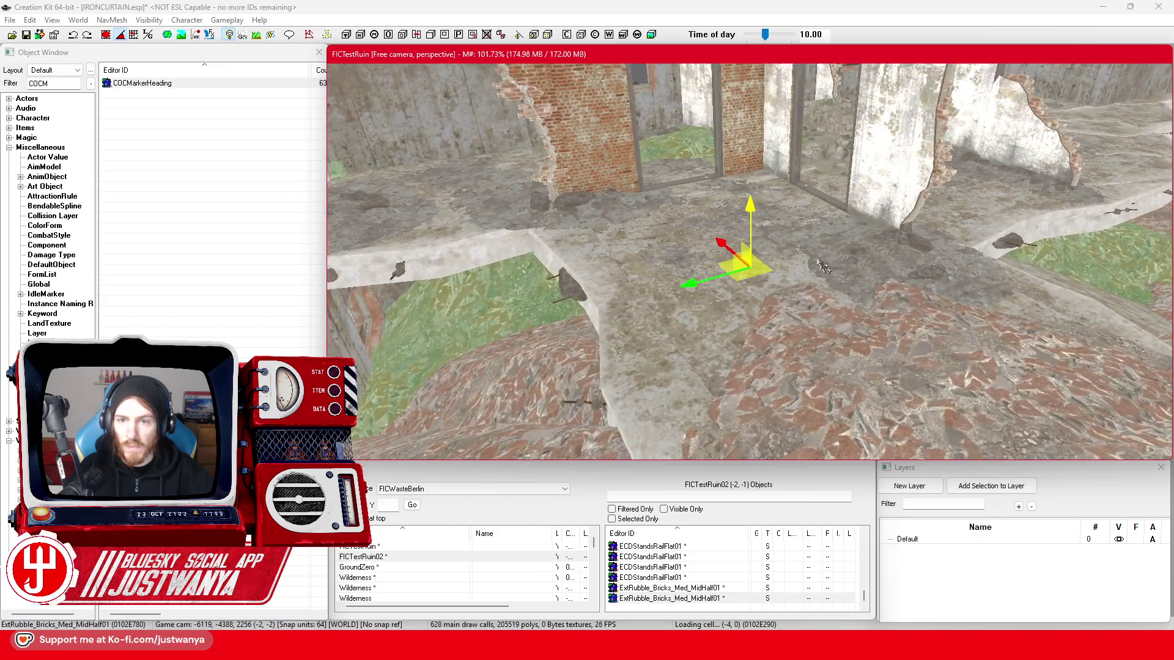
{"action": "key", "text": "shift"}
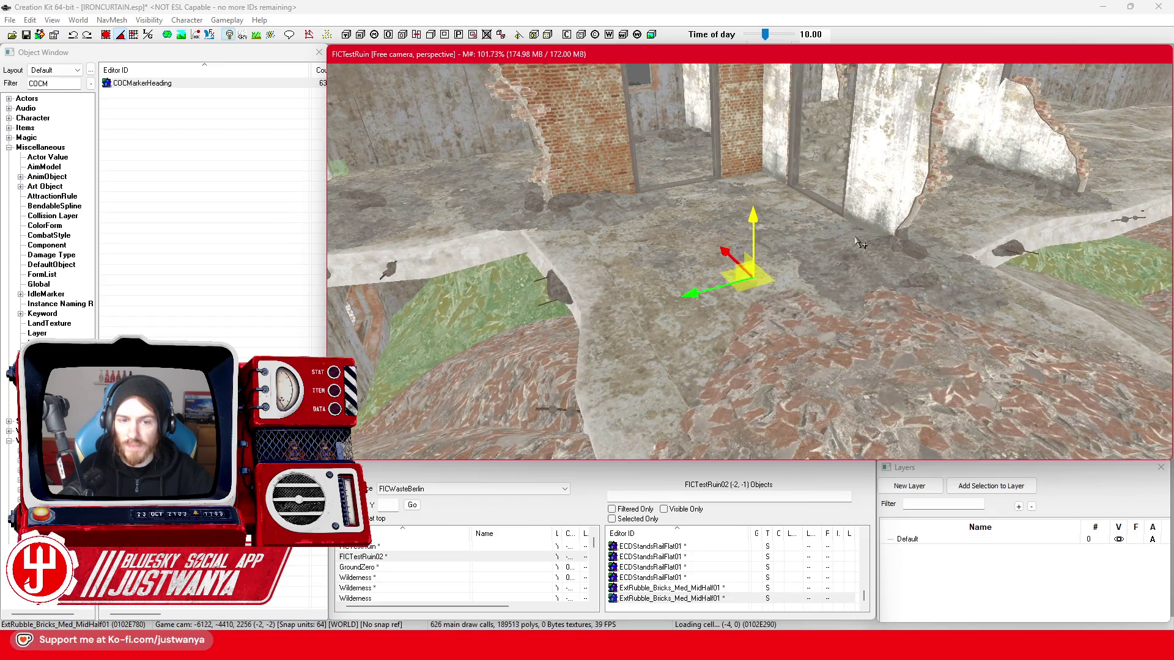
{"action": "key", "text": "shift"}
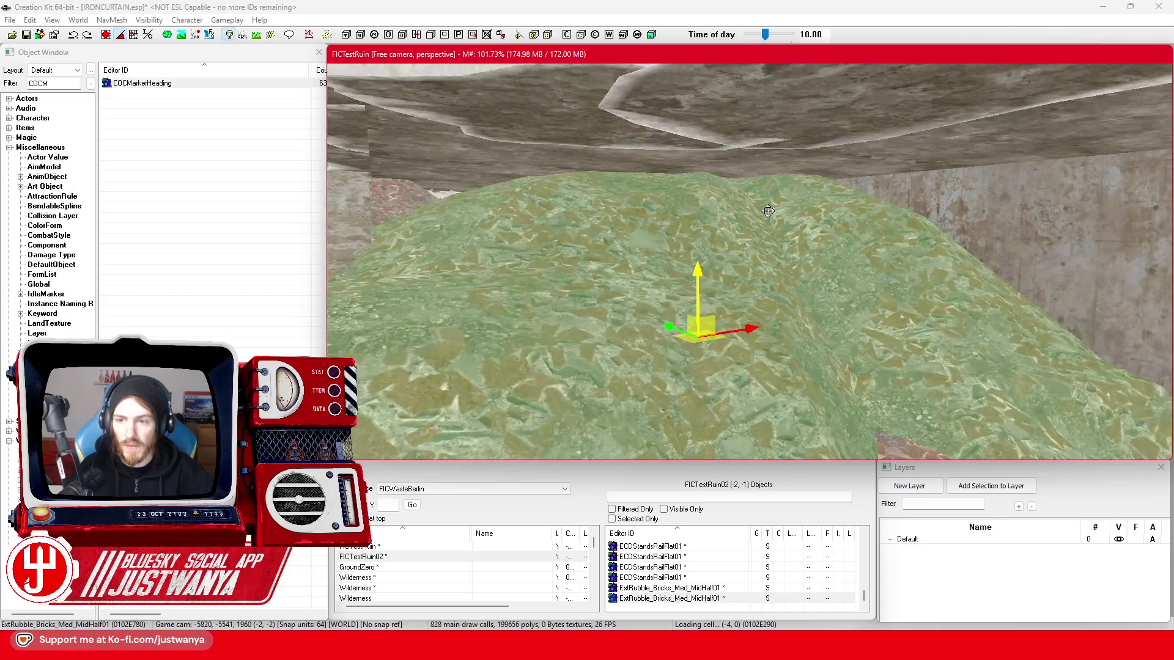
{"action": "key", "text": "shift"}
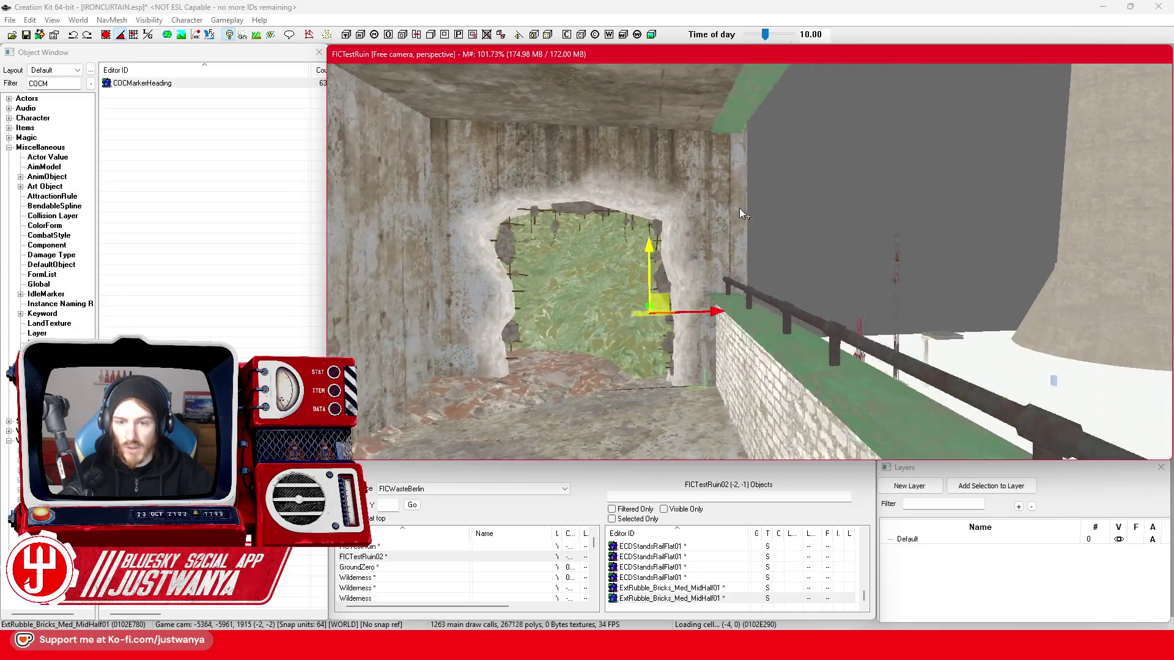
{"action": "key", "text": "shift"}
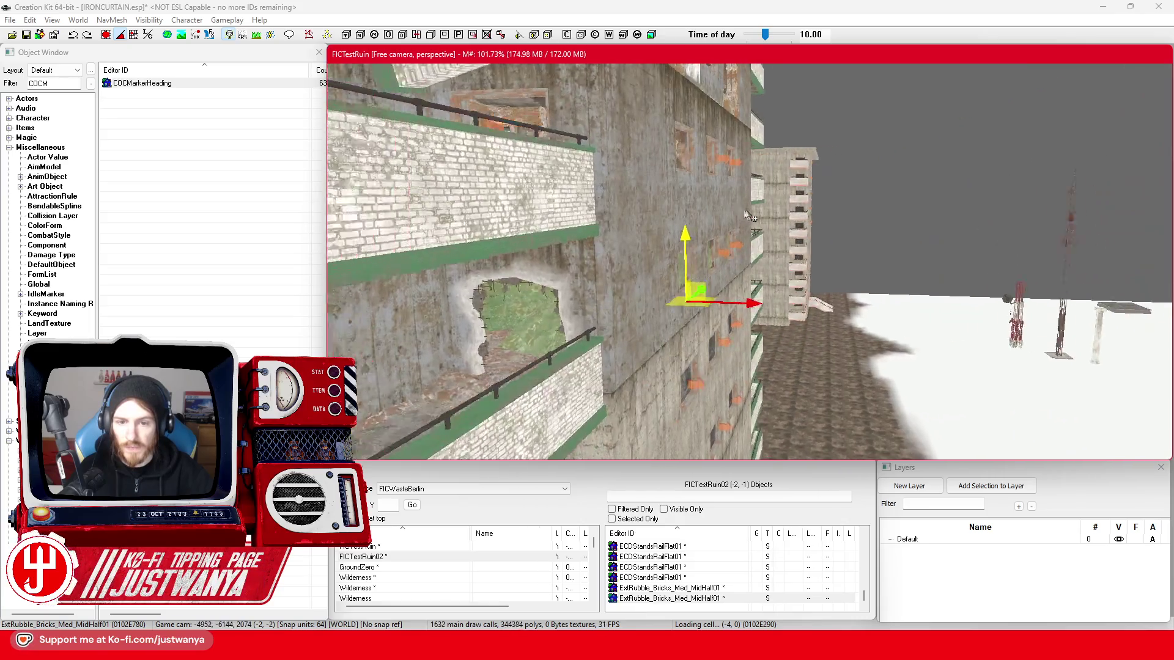
{"action": "key", "text": "shift"}
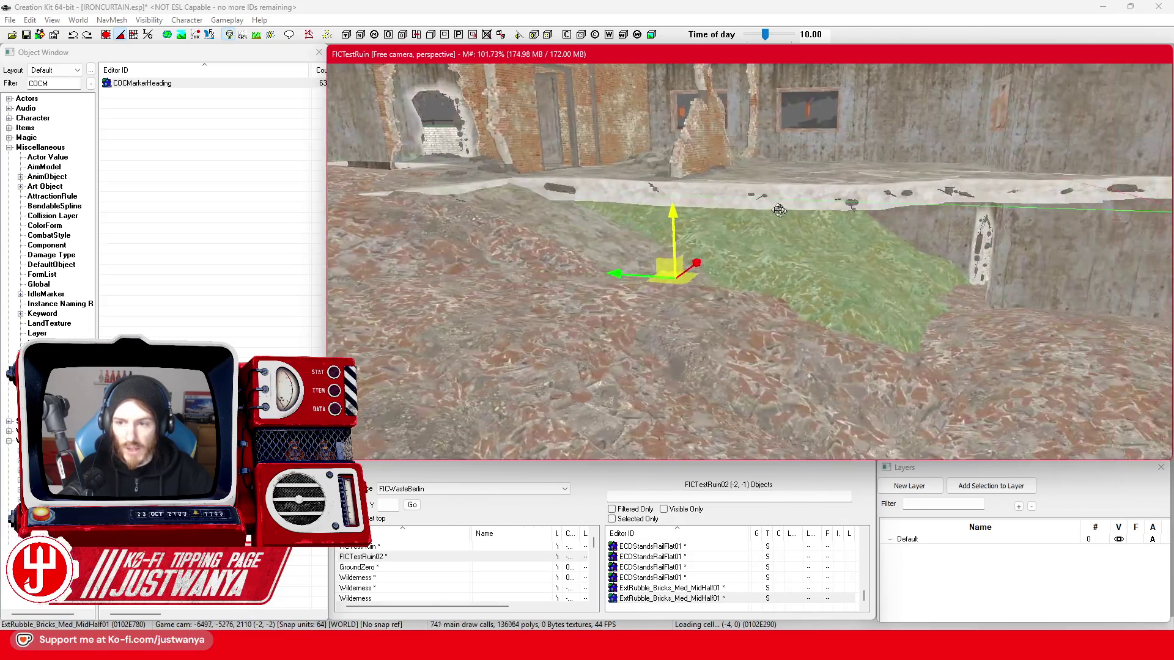
{"action": "key", "text": "shift"}
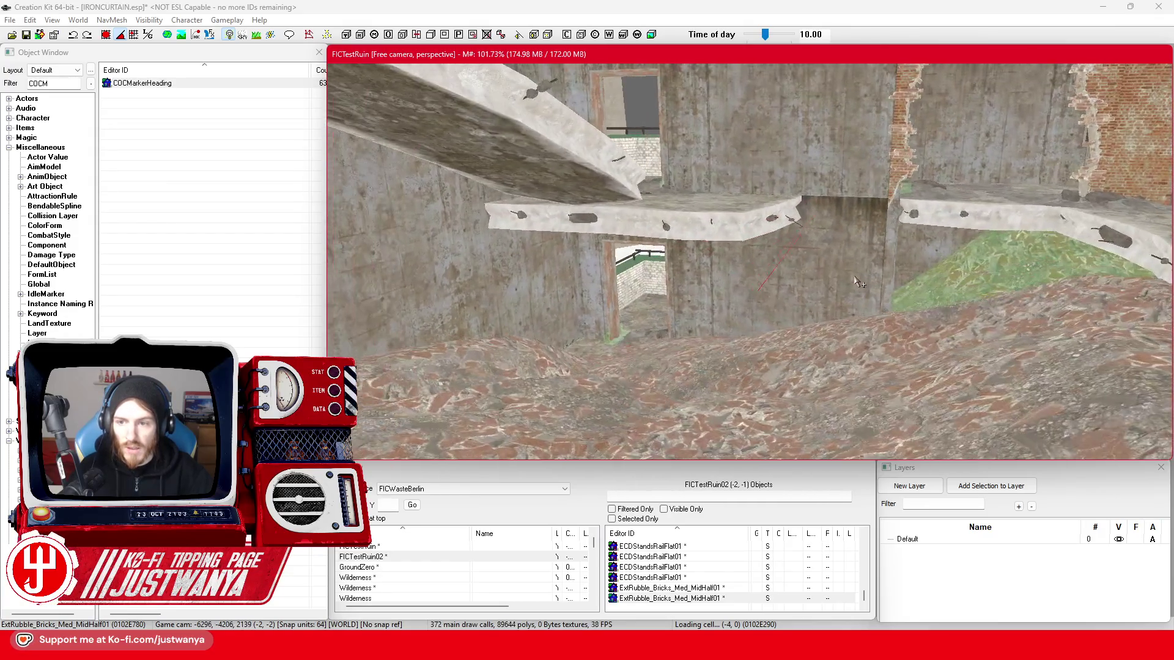
- Select the concrete wall piece BldConcSmWall02 and inspect it up close in move mode
{"action": "left_click", "coordinate": [792, 276]}
{"action": "key", "text": "shift"}
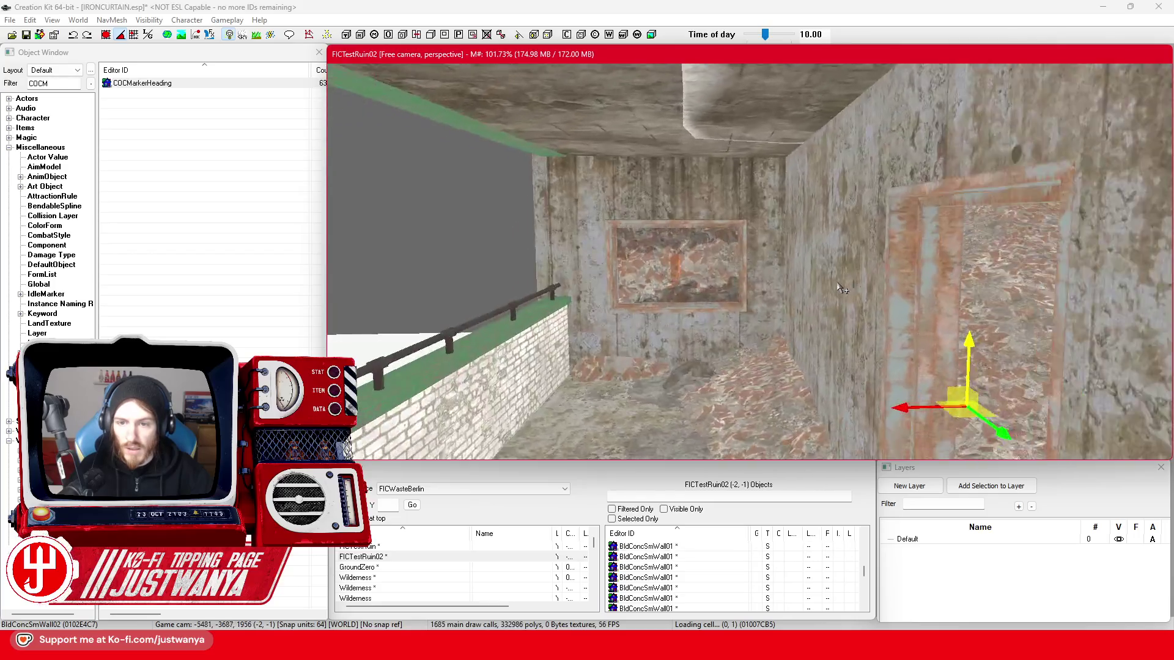
{"action": "key", "text": "shift"}
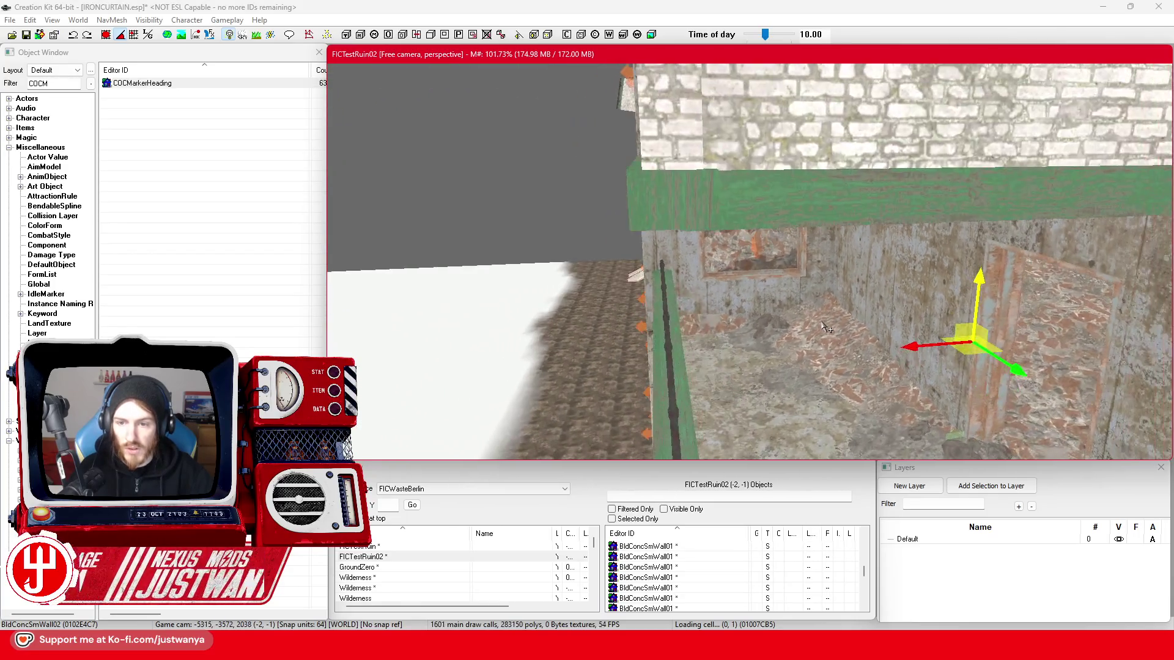
{"action": "key", "text": "shift"}
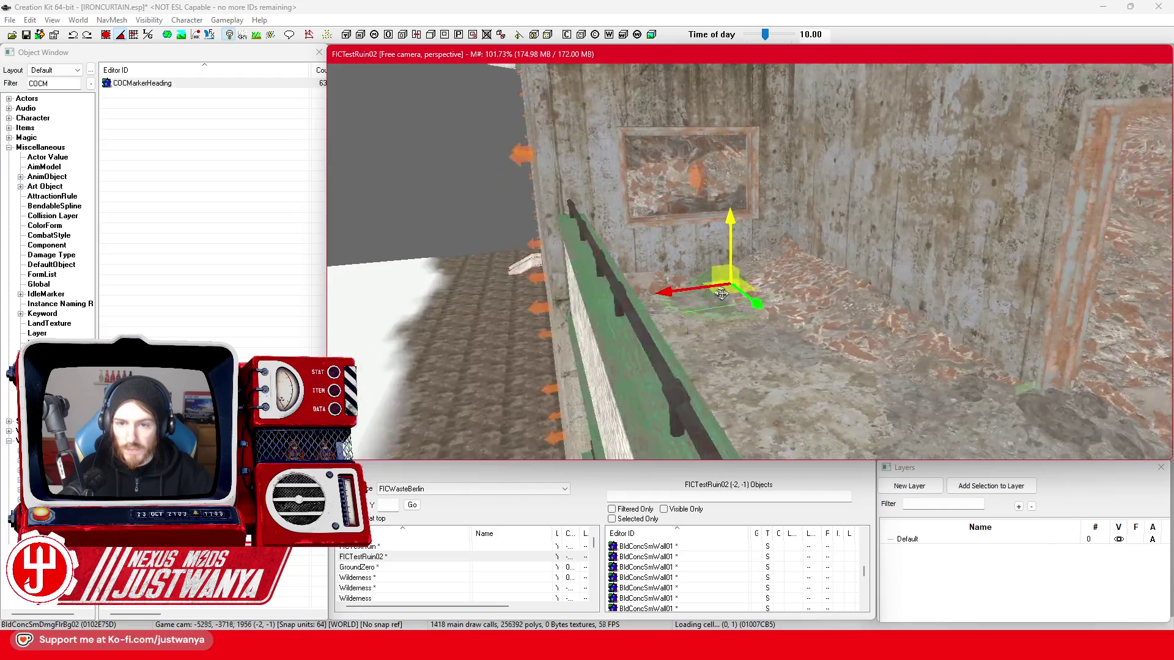
{"action": "key", "text": "shift"}
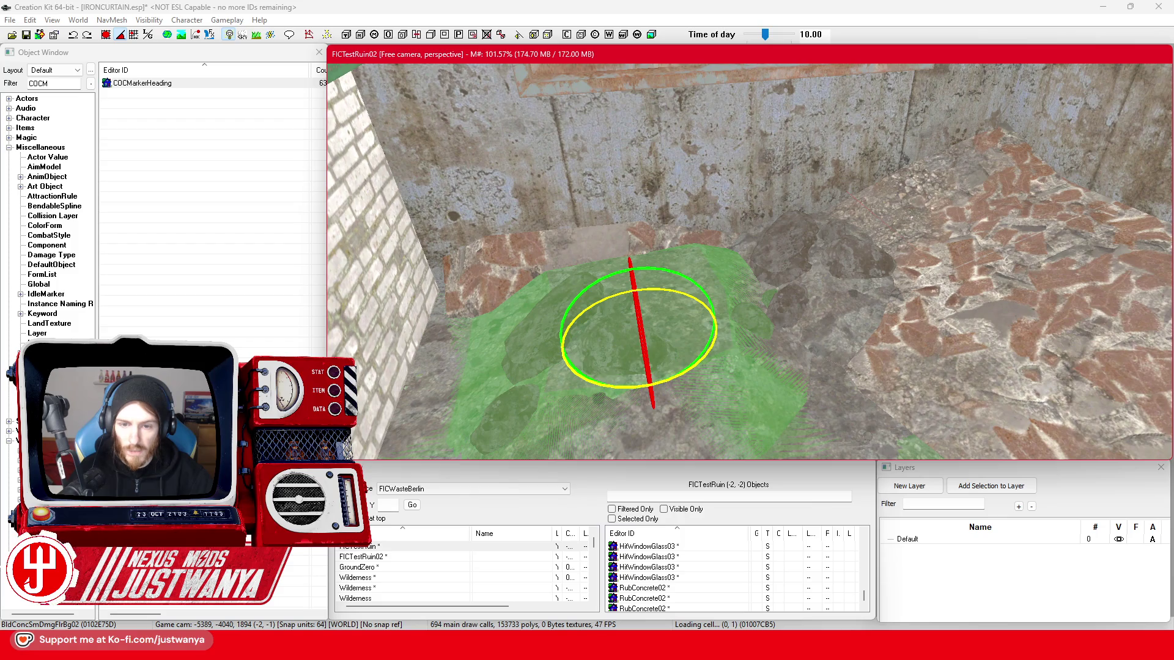
{"action": "key", "text": "w"}
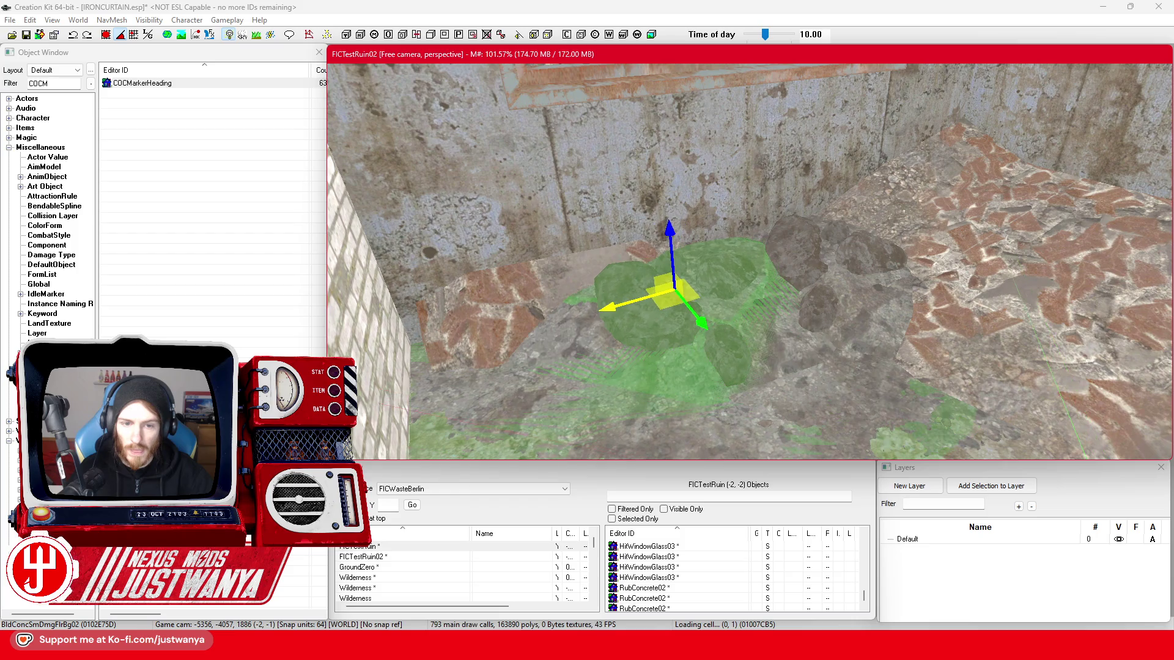
{"action": "key", "text": "shift"}
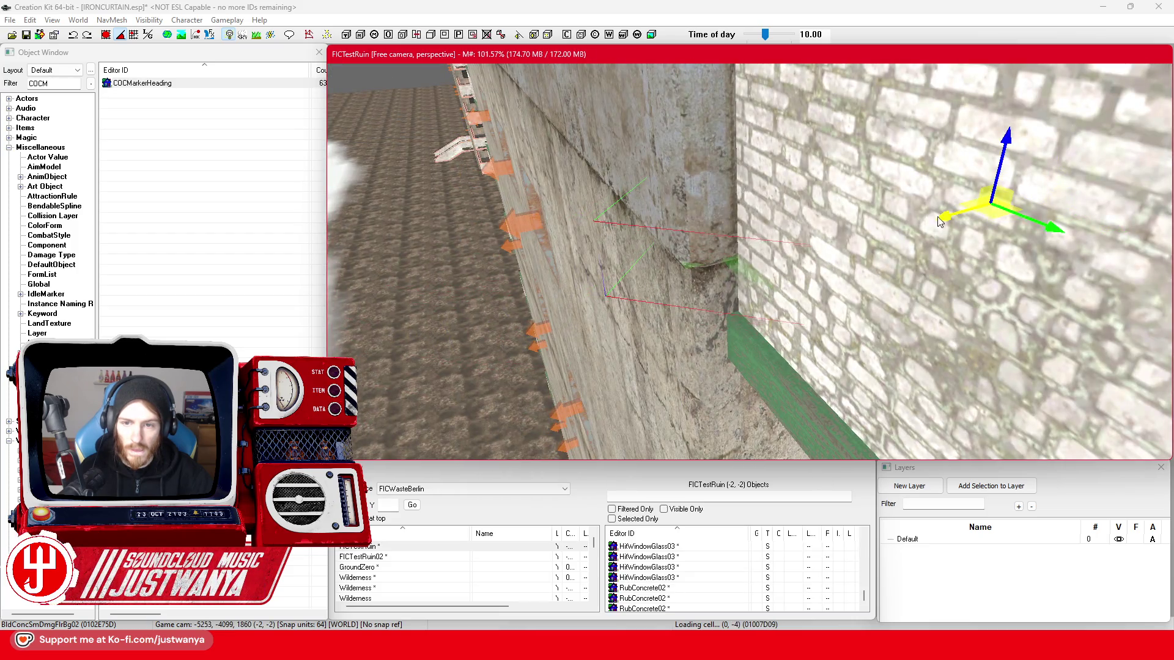
{"action": "key", "text": "shift"}
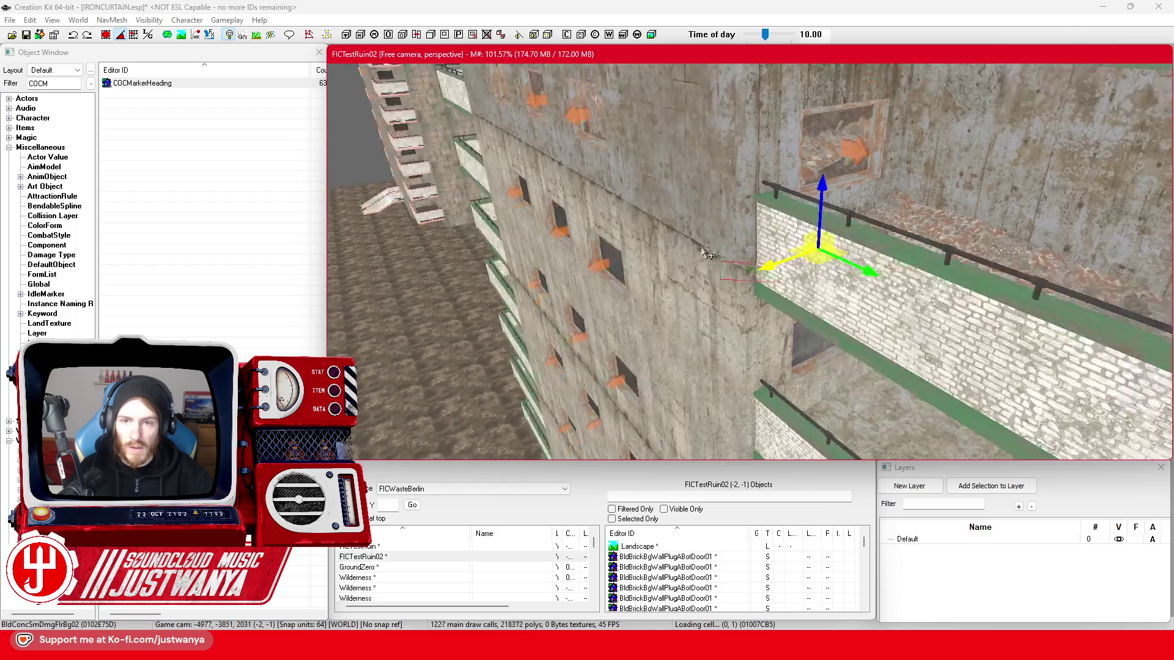
{"action": "key", "text": "shift"}
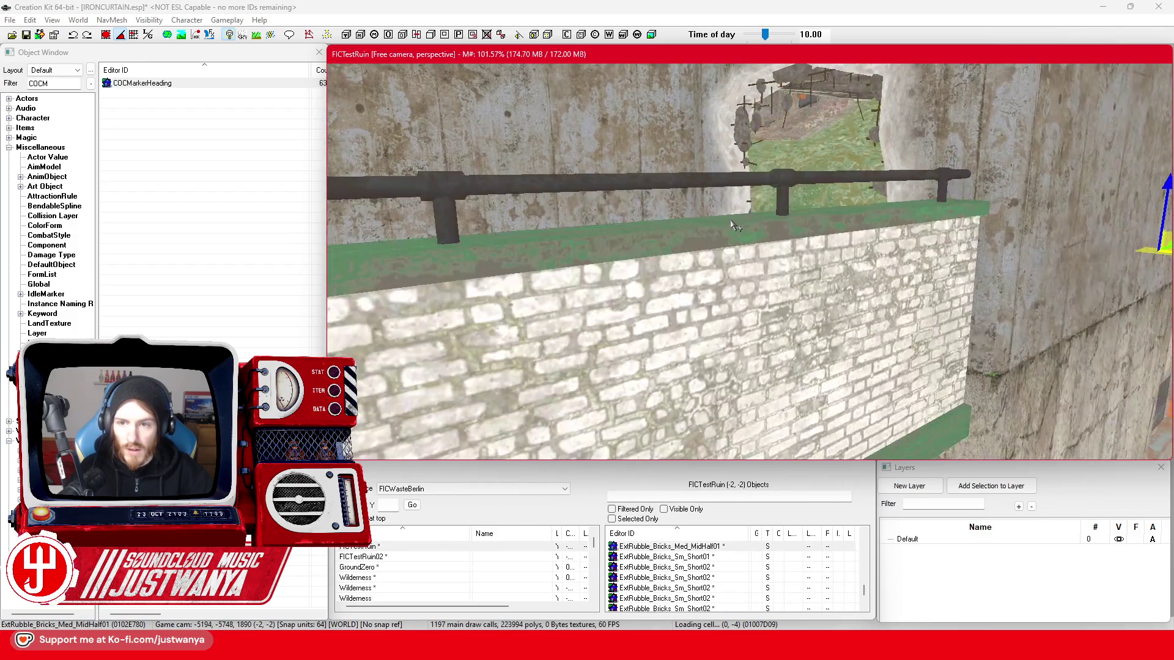
{"action": "key", "text": "shift"}
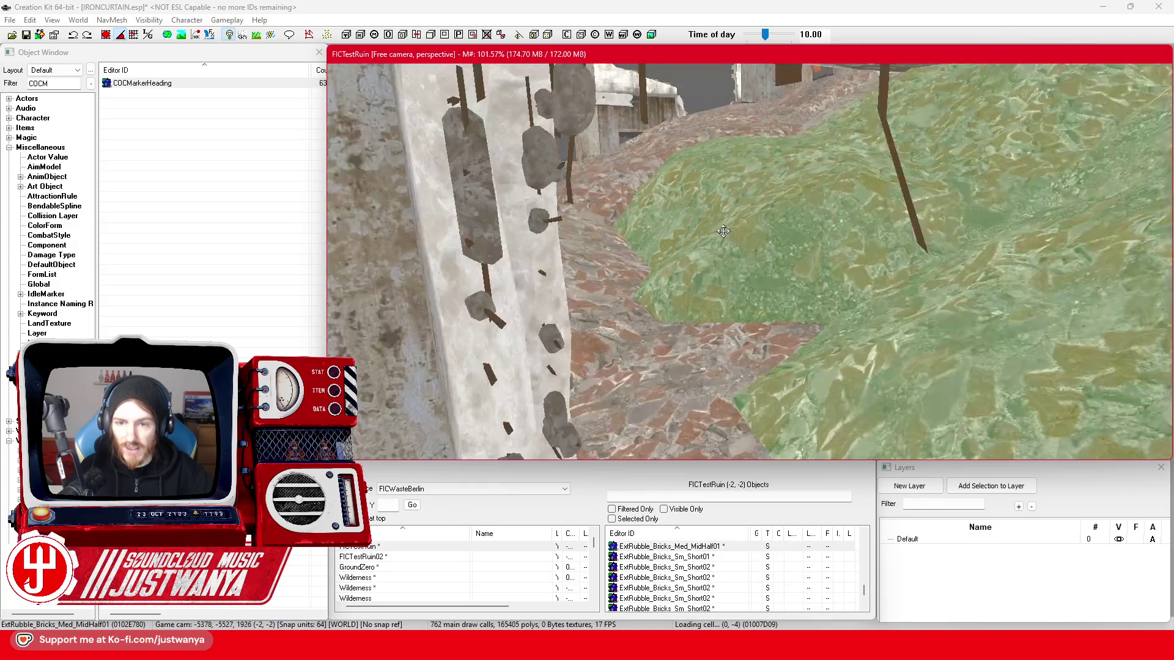
{"action": "key", "text": "shift"}
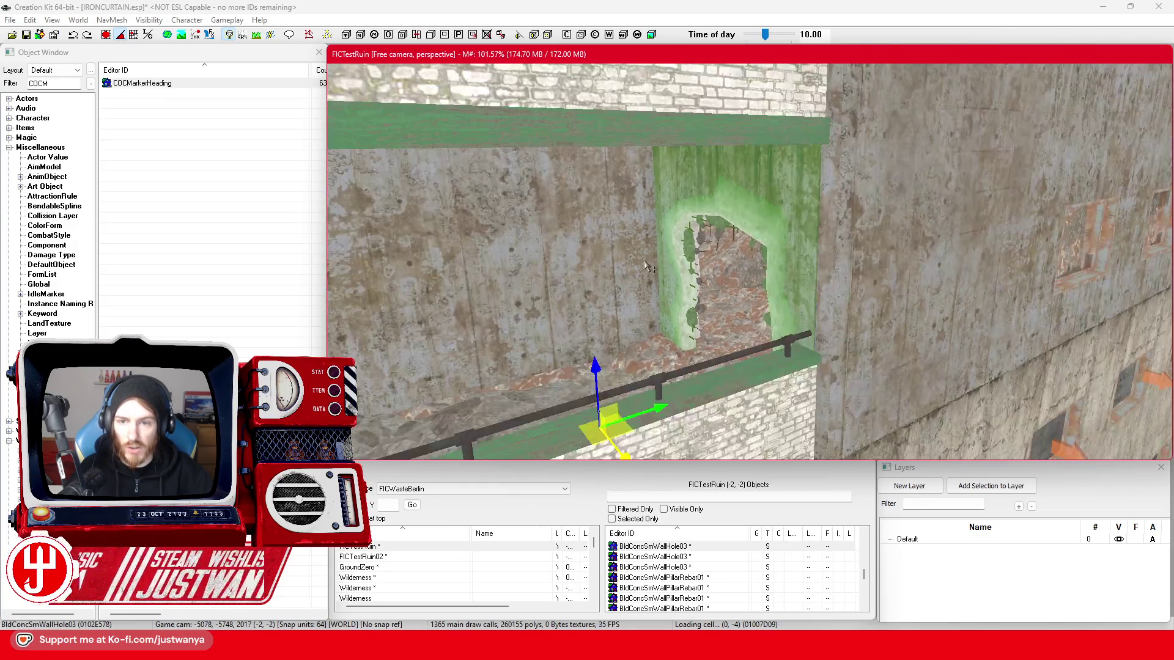
{"action": "key", "text": "shift"}
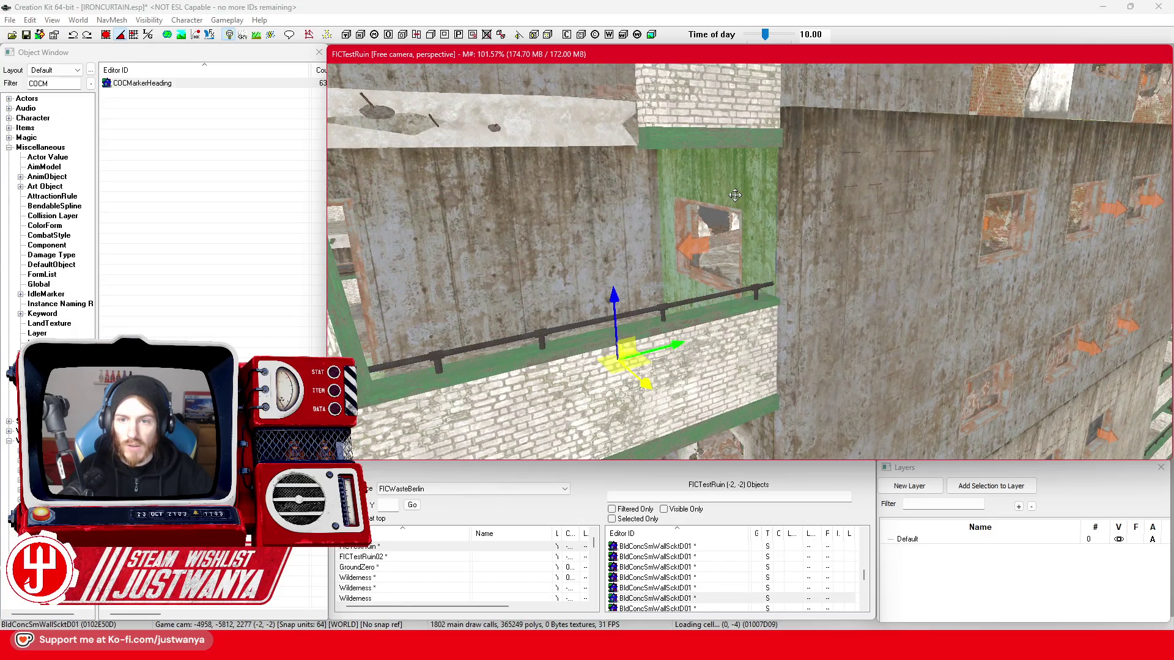
{"action": "key", "text": "shift"}
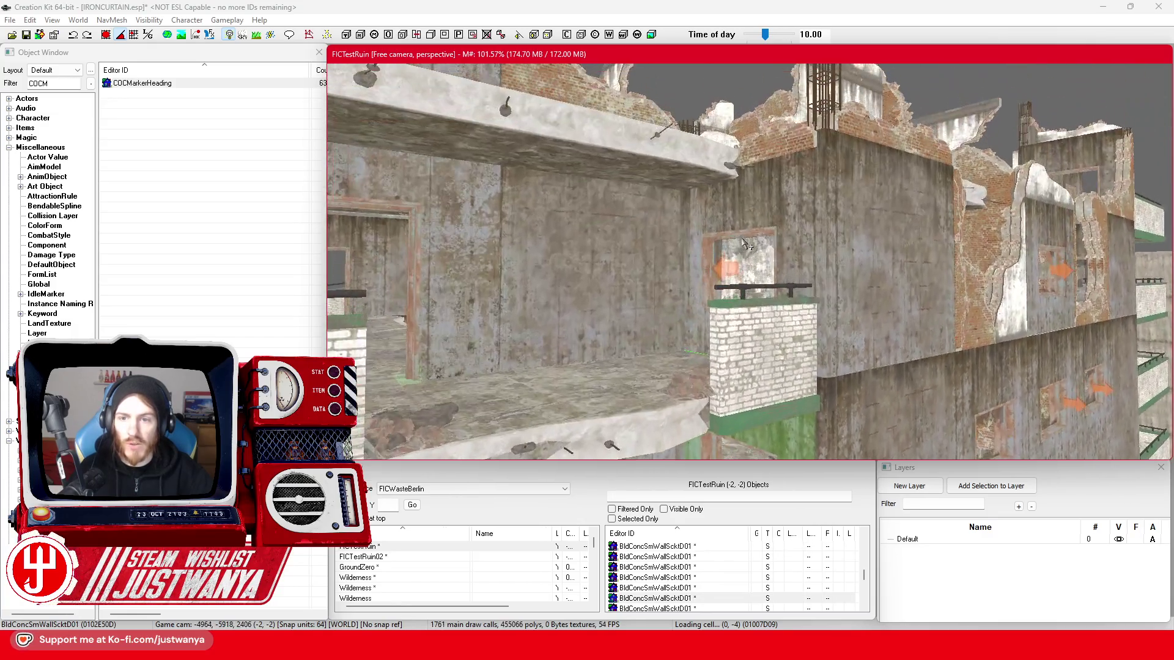
{"action": "key", "text": "shift"}
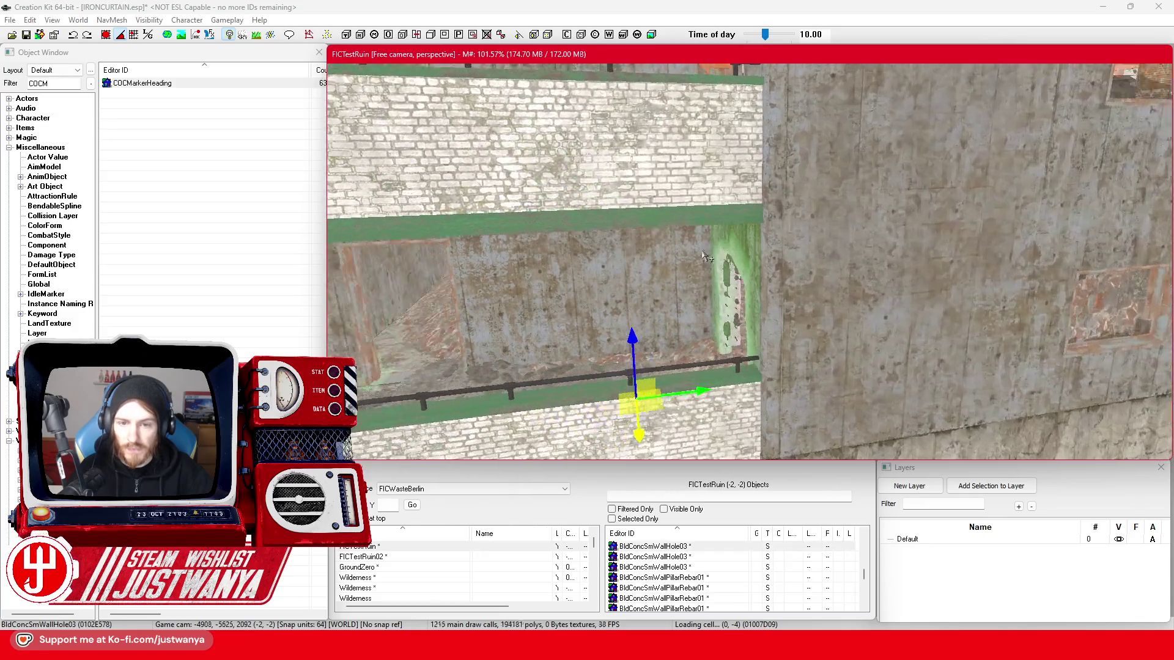
{"action": "key", "text": "shift"}
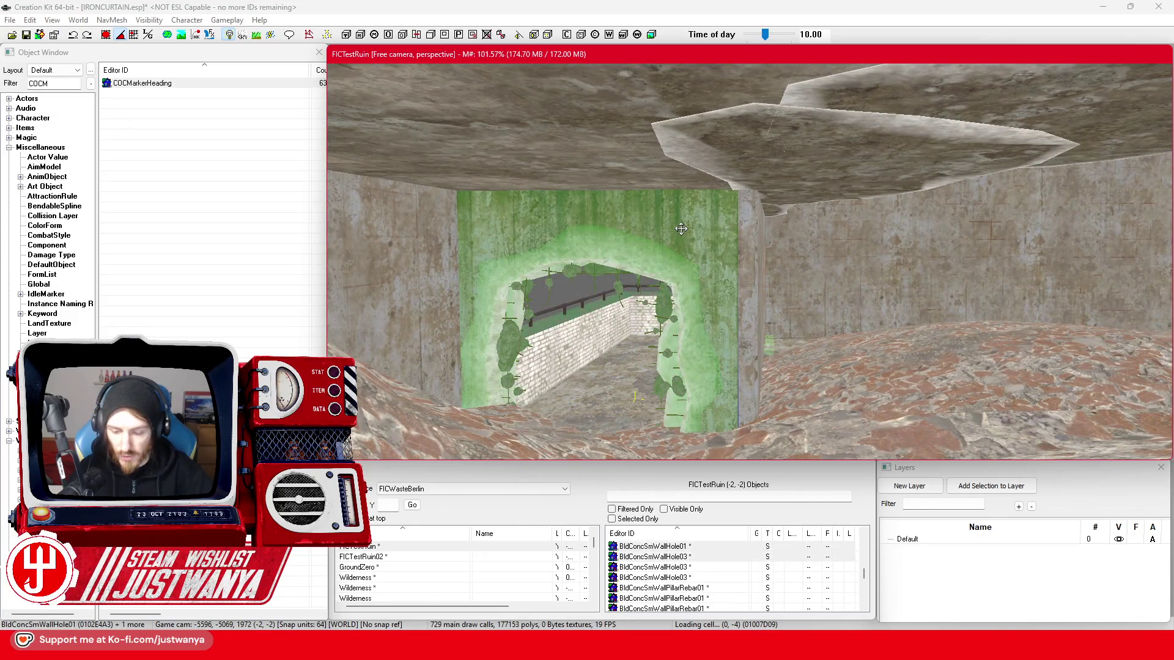
{"action": "key", "text": "1"}
{"action": "key", "text": "shift"}
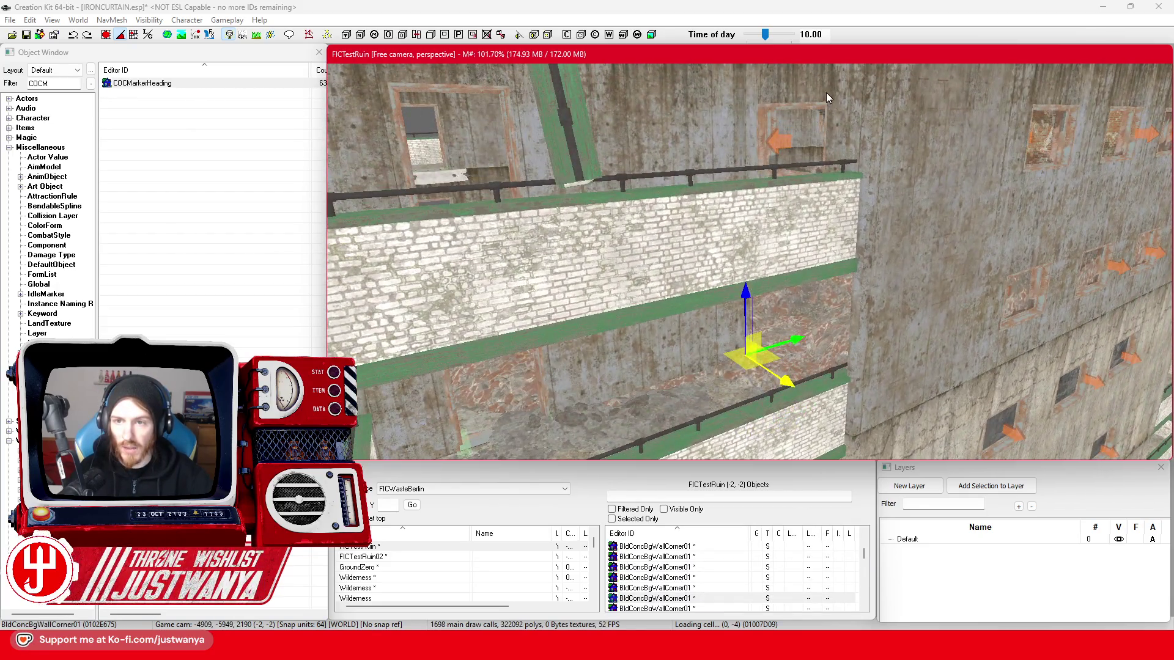
{"action": "left_click", "coordinate": [827, 98]}
{"action": "key", "text": "shift"}
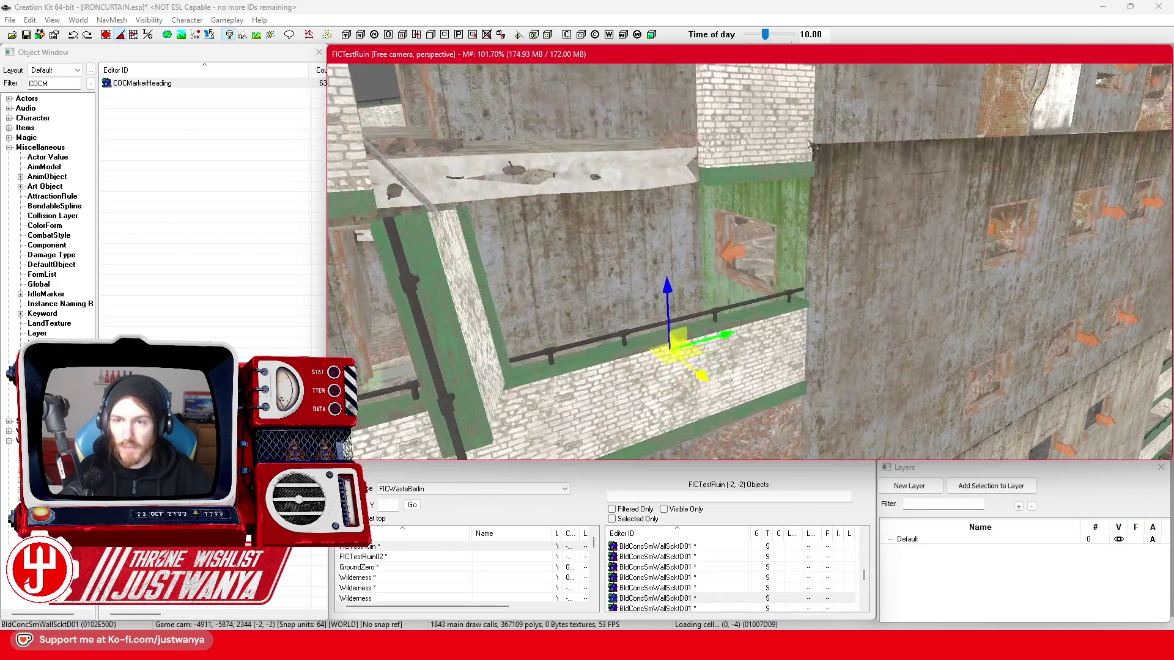
{"action": "key", "text": "shift"}
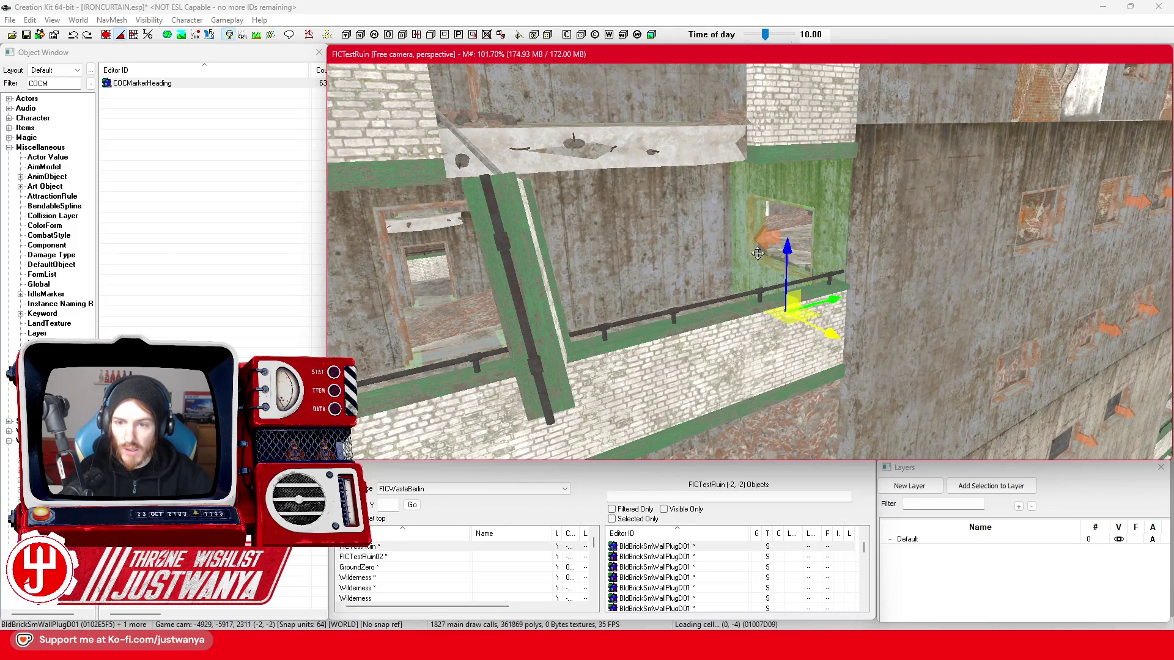
{"action": "key", "text": "shift"}
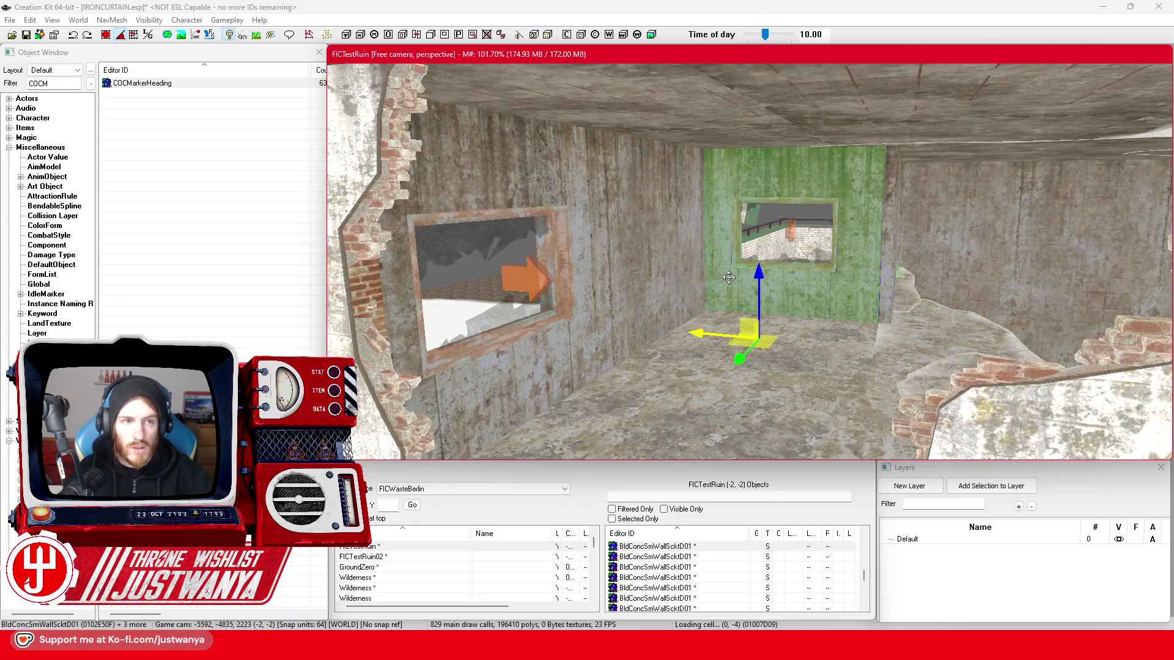
{"action": "left_click", "coordinate": [103, 38]}
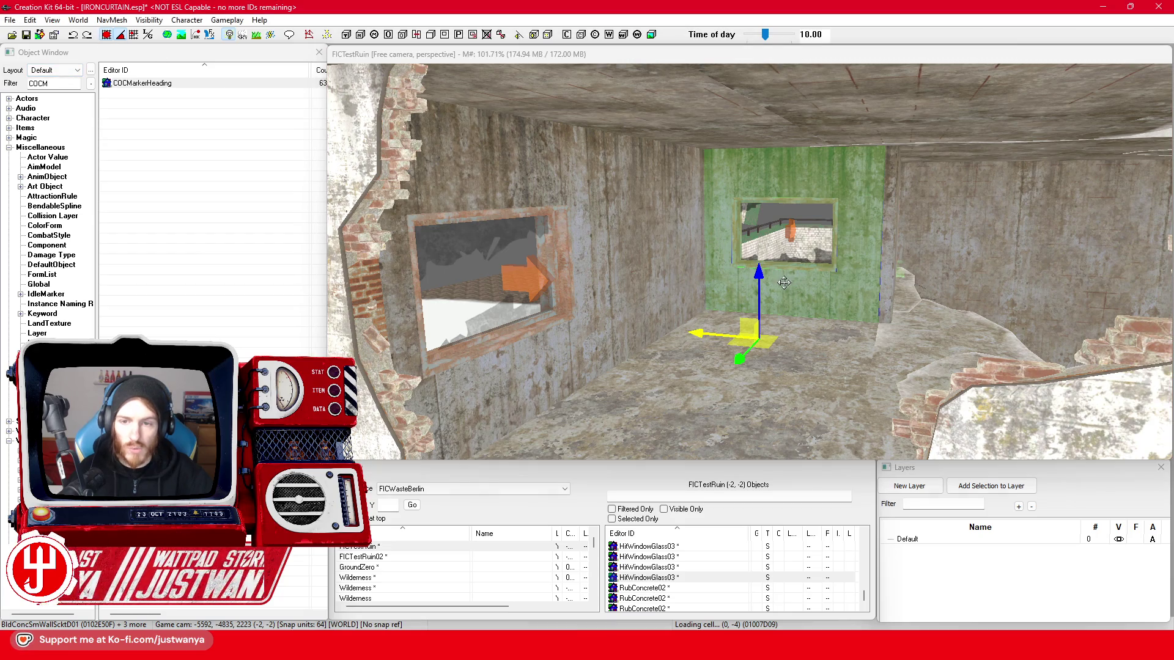
{"action": "scroll", "coordinate": [757, 191], "scroll_direction": "down", "scroll_amount": 5}
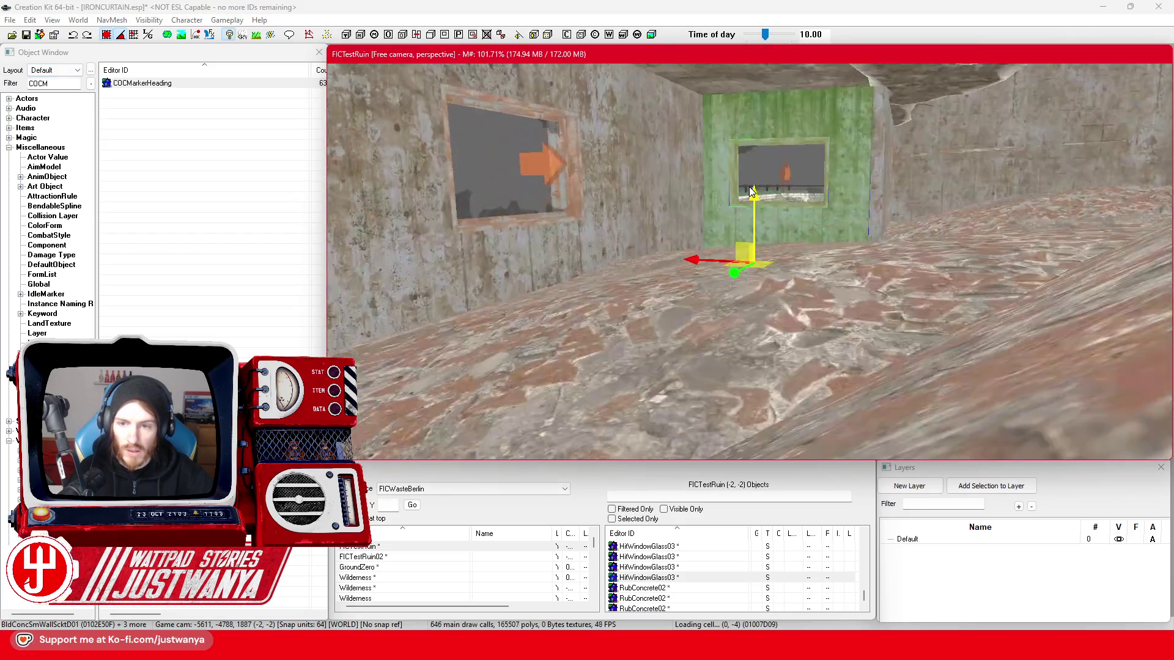
{"action": "left_click_drag", "start_coordinate": [757, 191], "coordinate": [712, 297]}
- Select the damaged floor piece BldConcSmDmgFlrBg02 and move it into a new position
{"action": "left_click", "coordinate": [711, 297]}
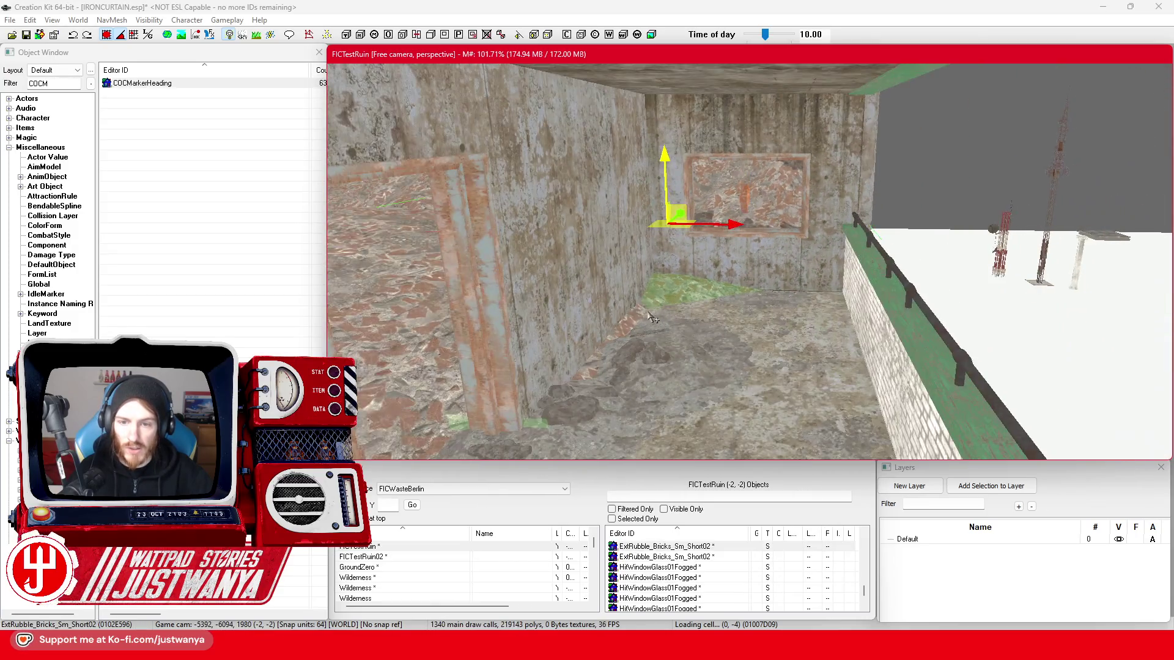
{"action": "left_click_drag", "start_coordinate": [630, 344], "coordinate": [672, 310]}
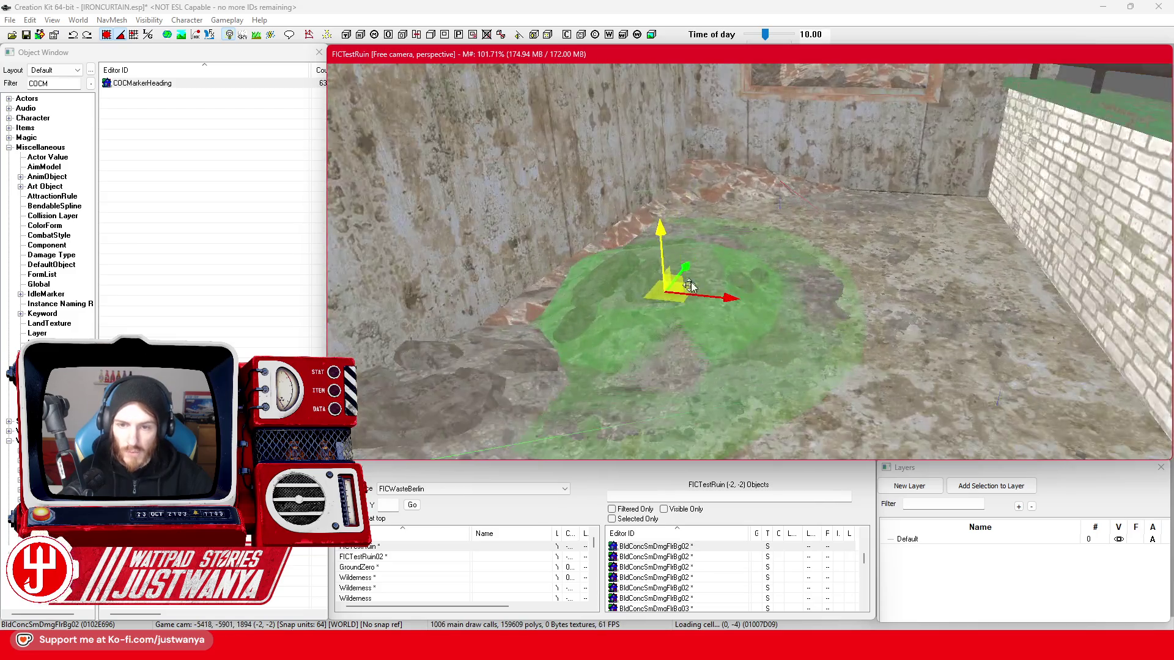
{"action": "left_click_drag", "start_coordinate": [688, 264], "coordinate": [728, 200]}
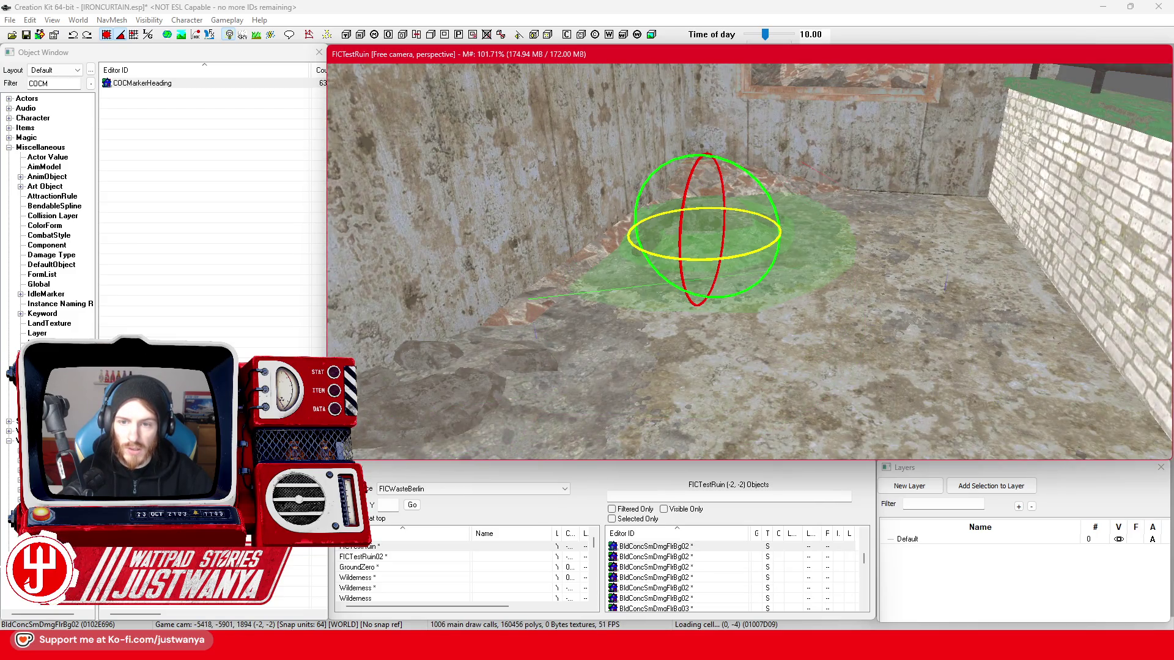
{"action": "key", "text": "w"}
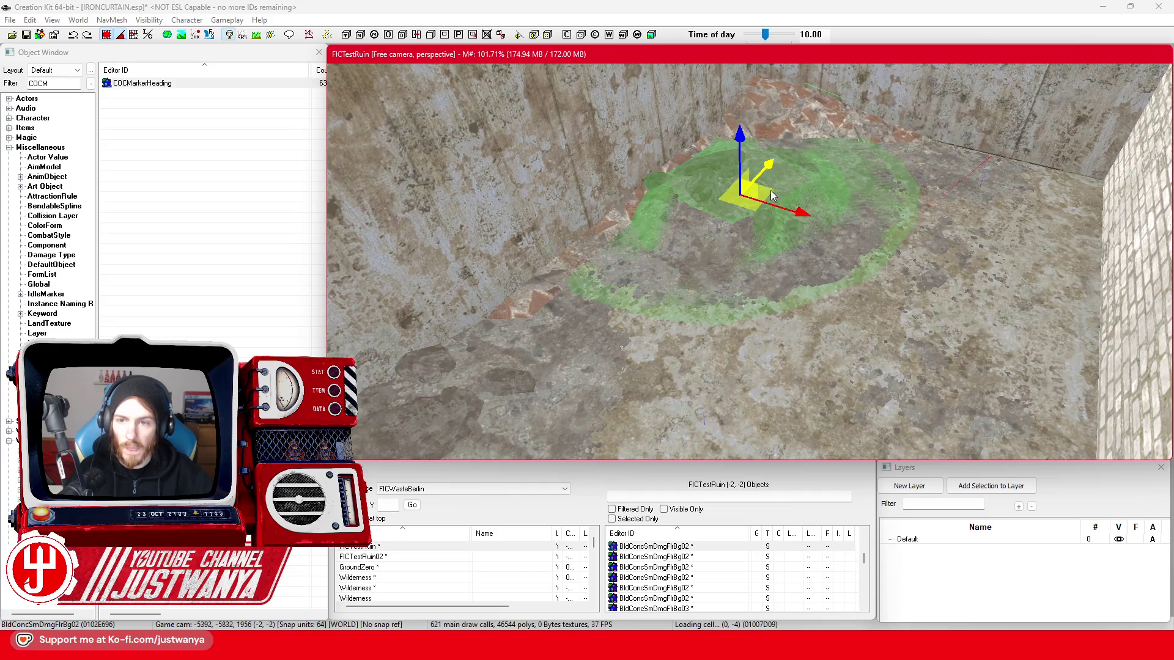
{"action": "left_click", "coordinate": [114, 39]}
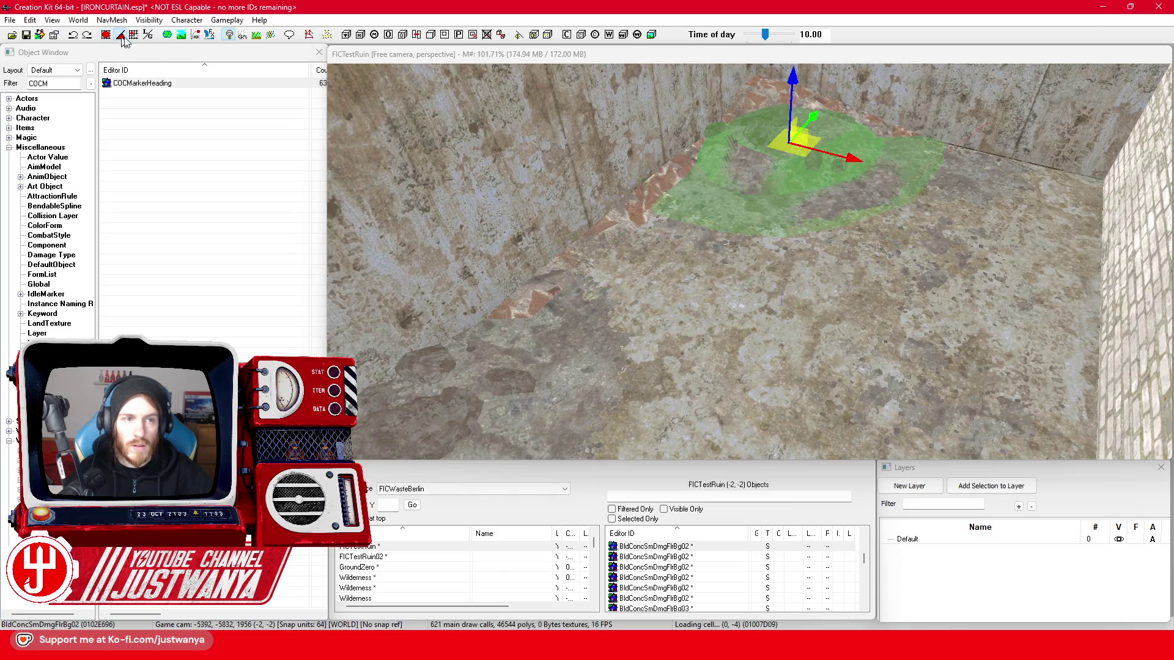
{"action": "left_click", "coordinate": [821, 139]}
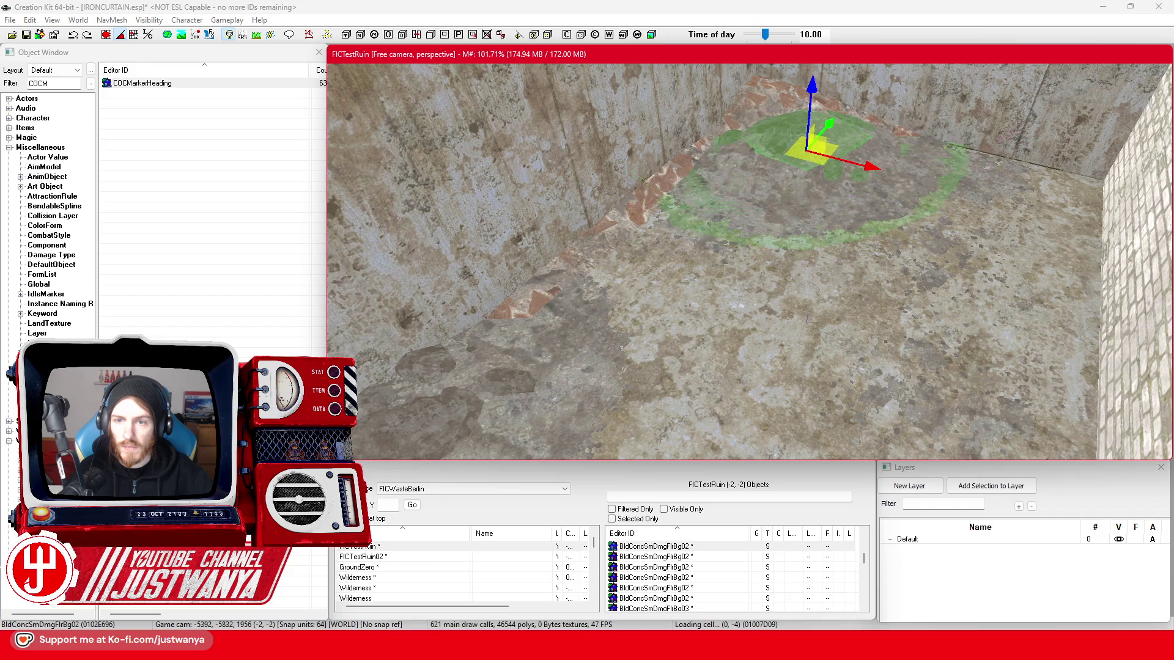
- Orbit out to view the whole ruined building with its stacked balconies
{"action": "key", "text": "shift"}
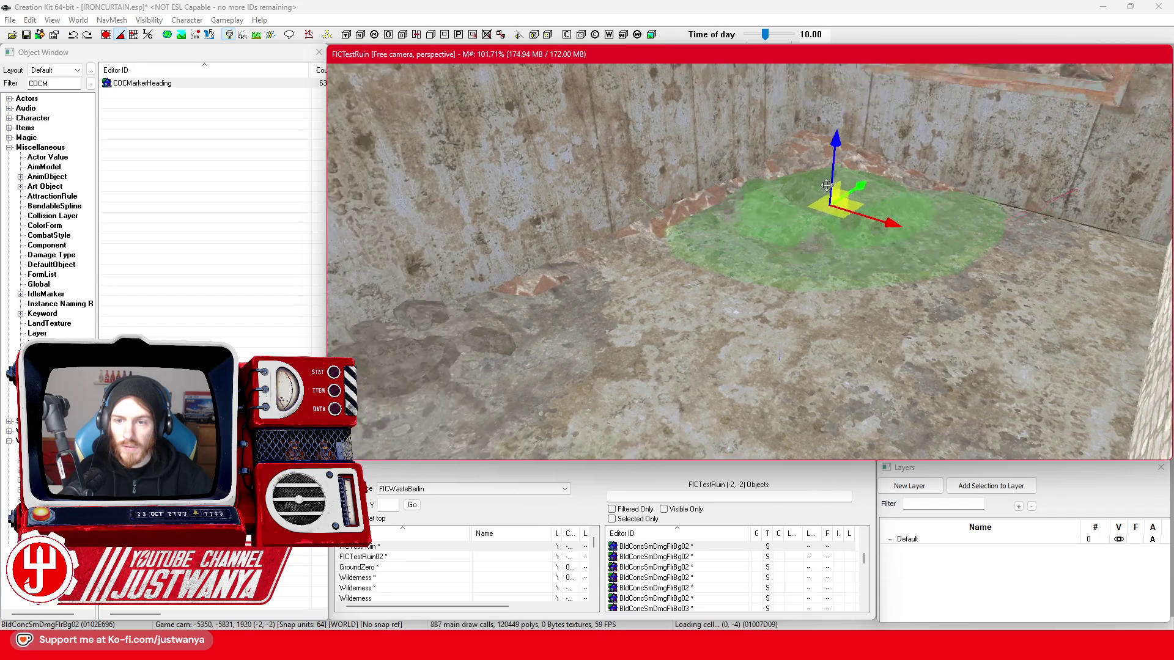
{"action": "key", "text": "shift"}
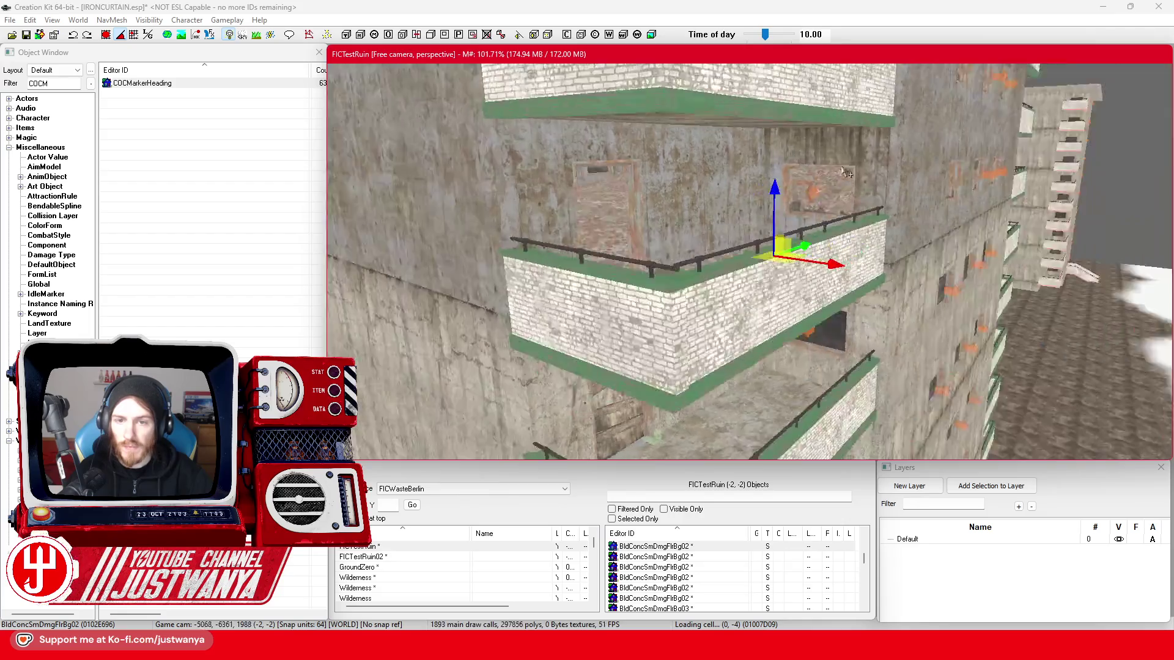
{"action": "key", "text": "shift"}
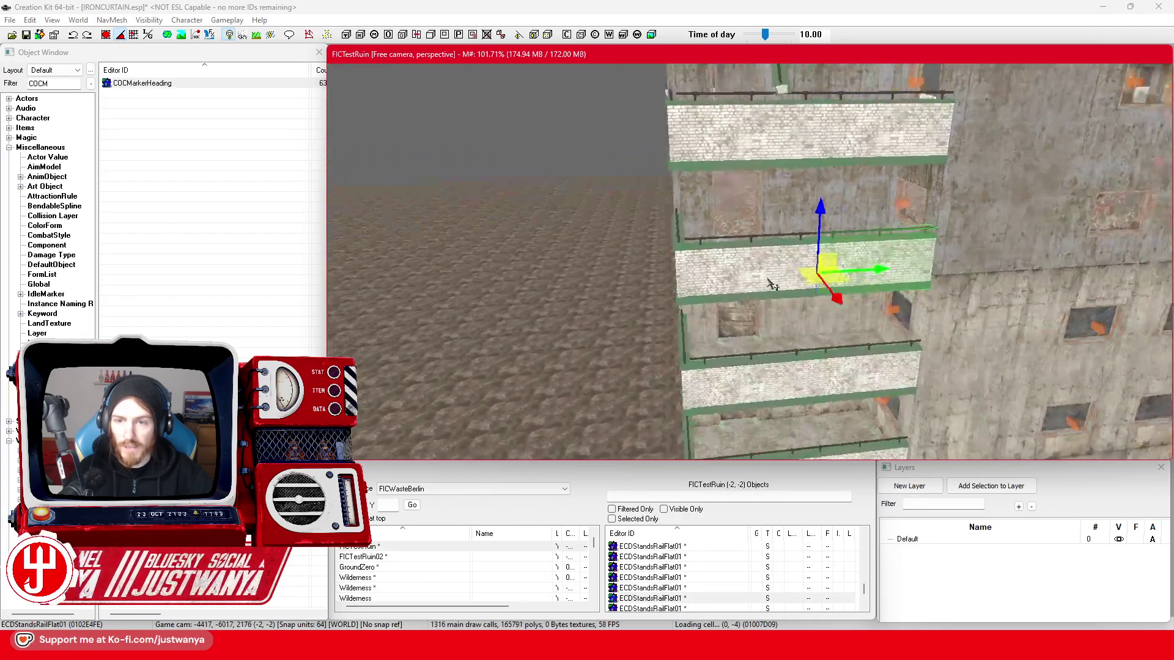
{"action": "key", "text": "shift"}
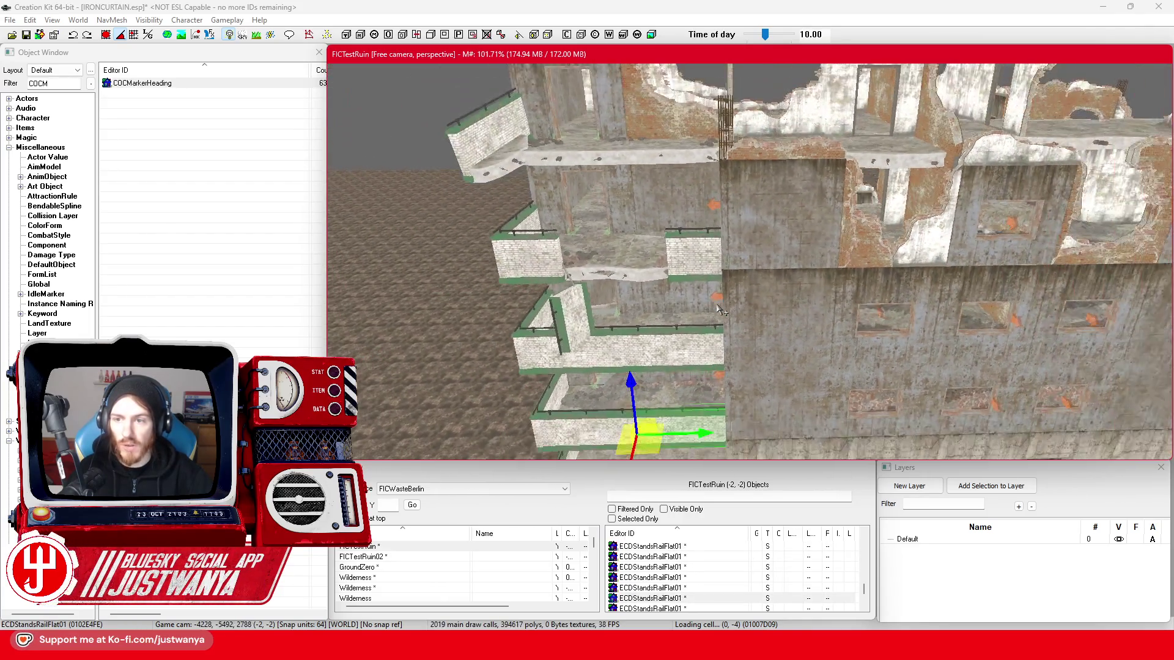
- Save the plugin and frame a frontal view of the ruined building
{"action": "left_click", "coordinate": [27, 35]}
{"action": "key", "text": "shift"}
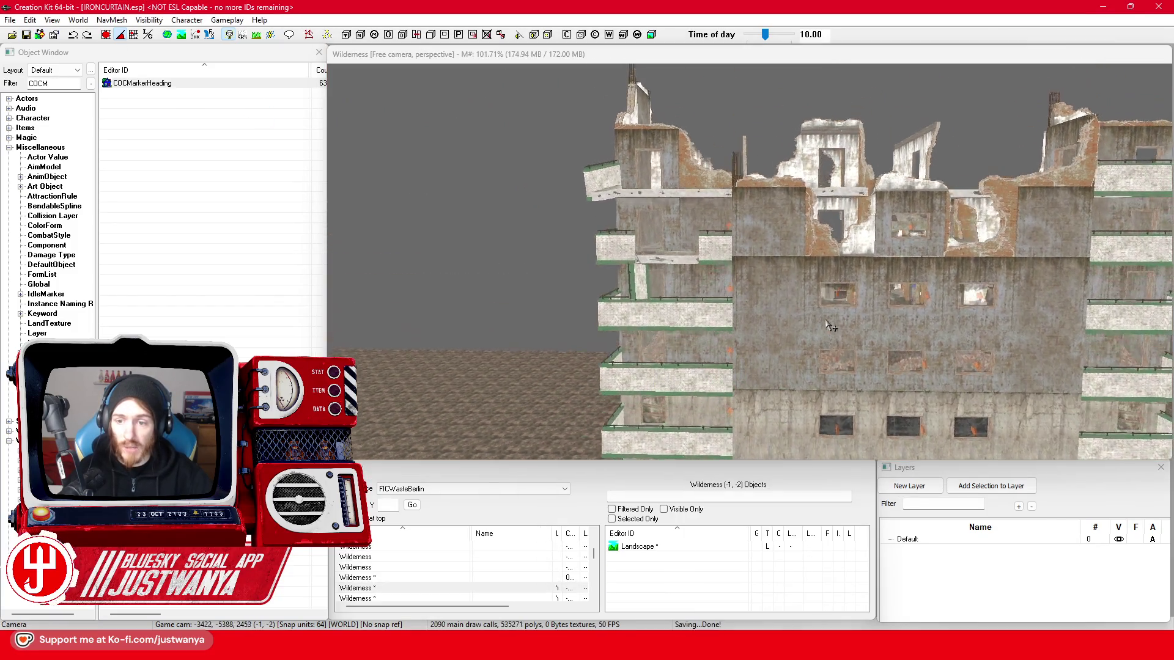
{"action": "key", "text": "shift"}
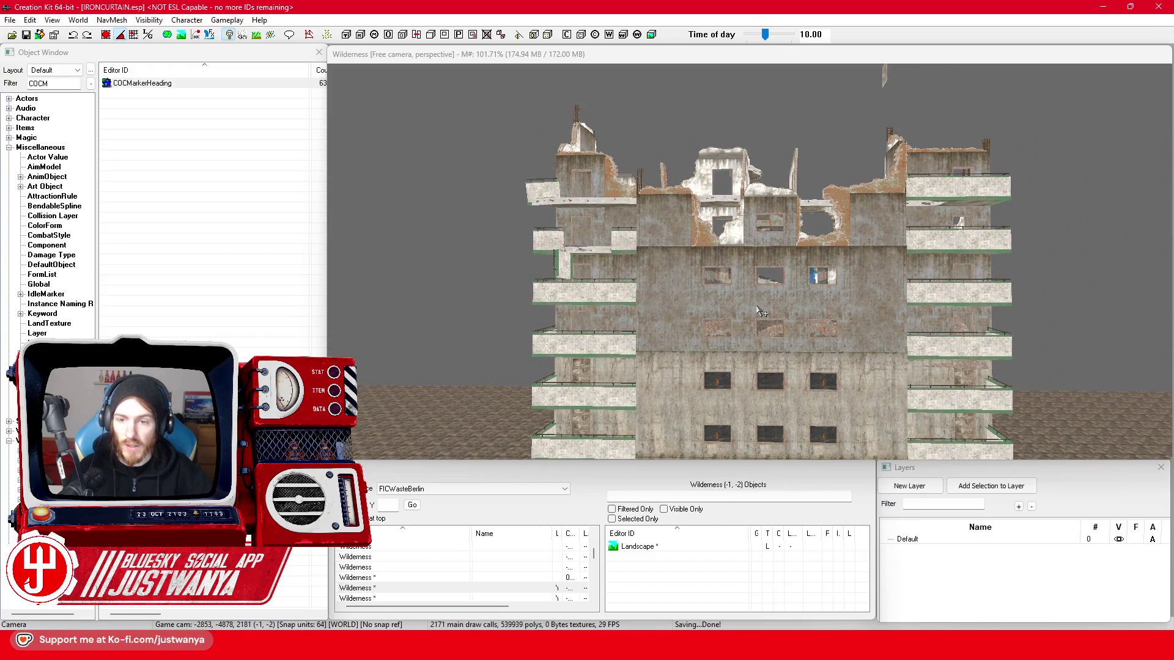
{"action": "key", "text": "shift"}
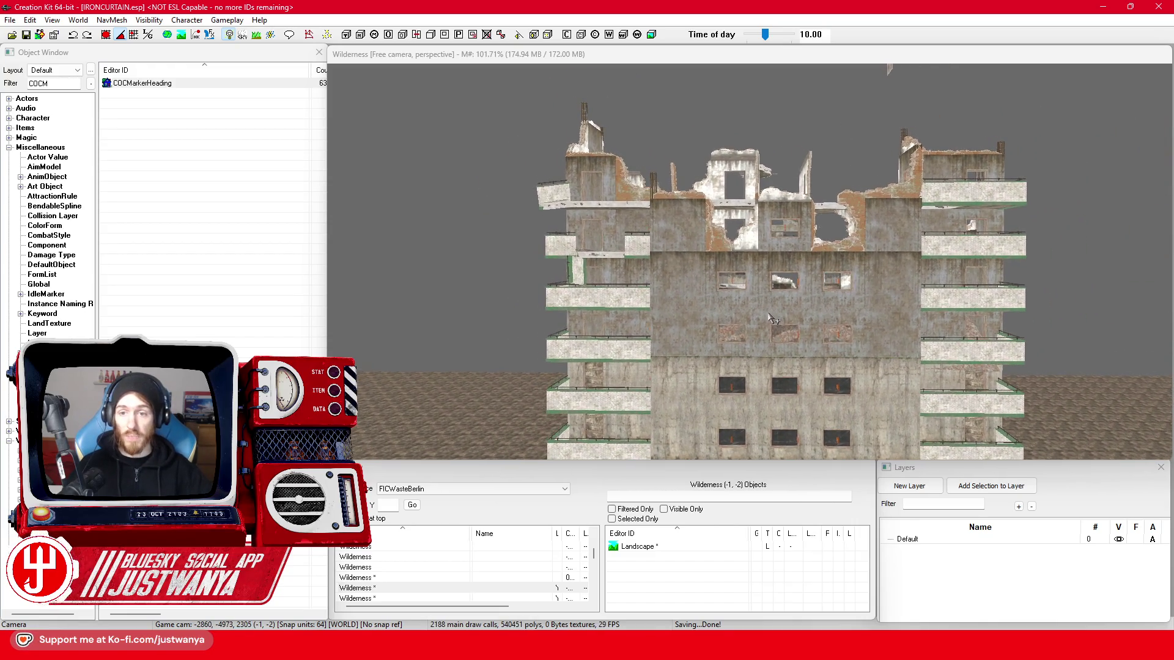
- Box-select all pieces of the building's upper ruined floors and orbit around the selection
{"action": "left_click_drag", "start_coordinate": [448, 89], "coordinate": [653, 178]}
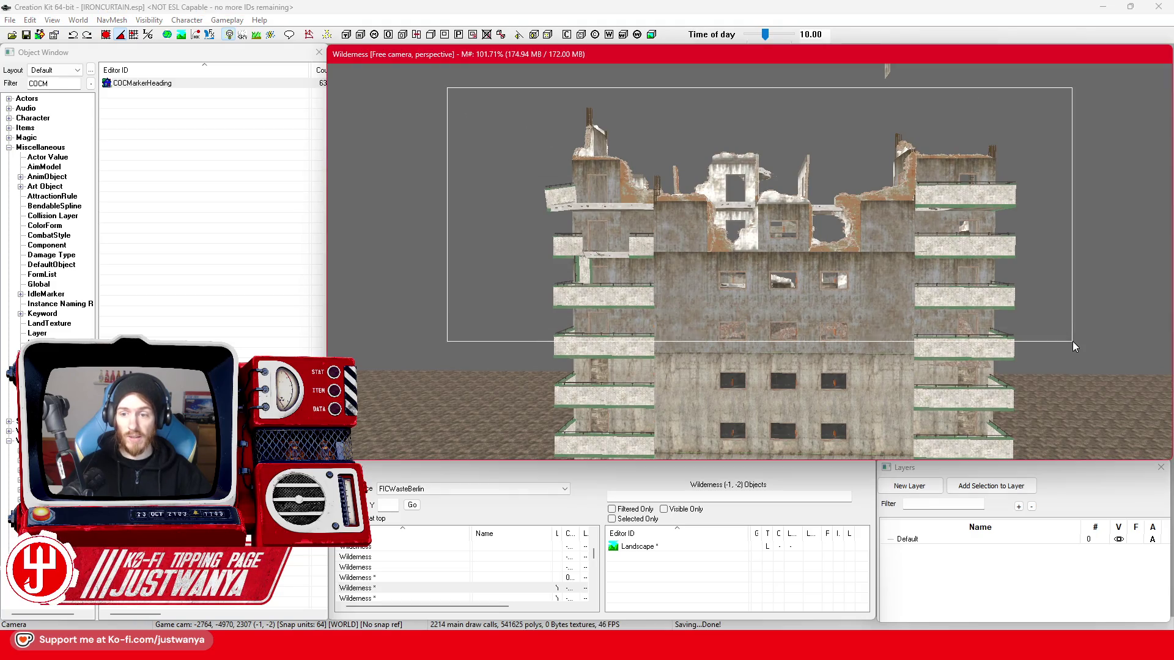
{"action": "left_click_drag", "start_coordinate": [1085, 357], "coordinate": [1087, 360]}
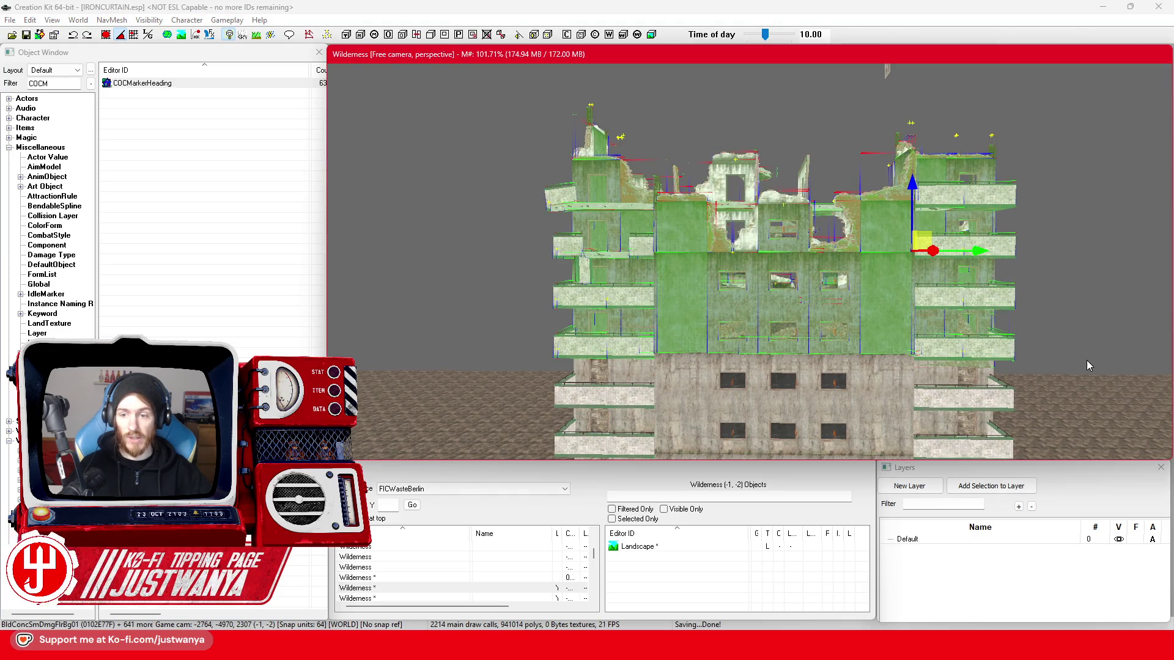
{"action": "scroll", "coordinate": [596, 373], "scroll_direction": "up", "scroll_amount": 5}
{"action": "key", "text": "shift"}
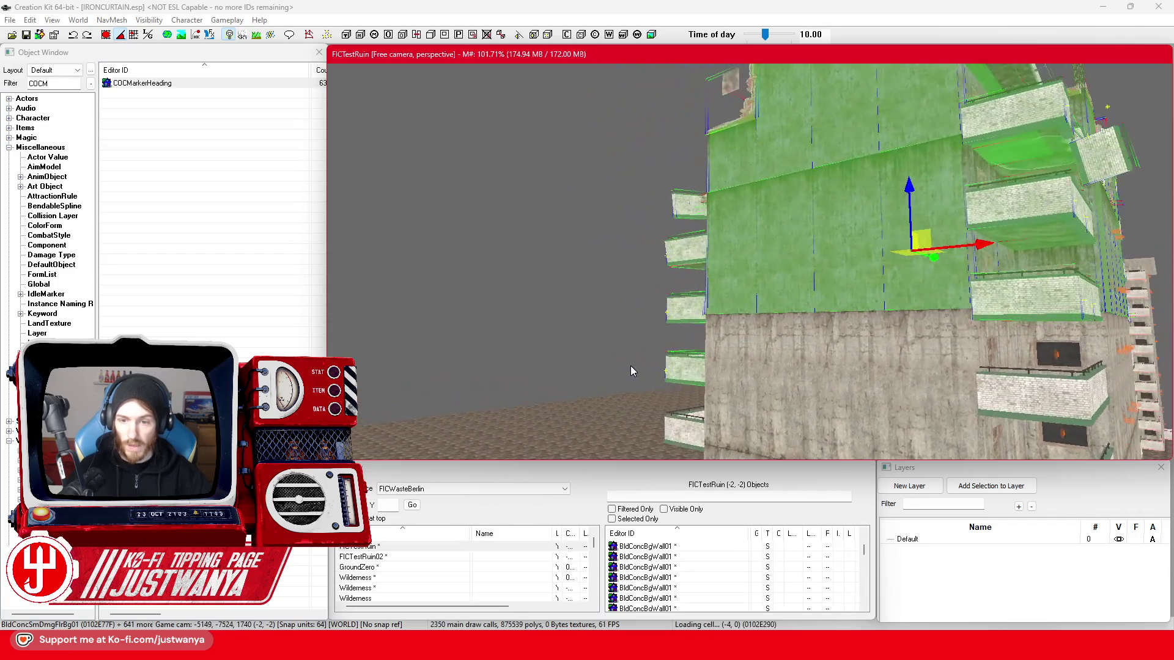
{"action": "scroll", "coordinate": [607, 362], "scroll_direction": "down", "scroll_amount": 3}
{"action": "key", "text": "shift"}
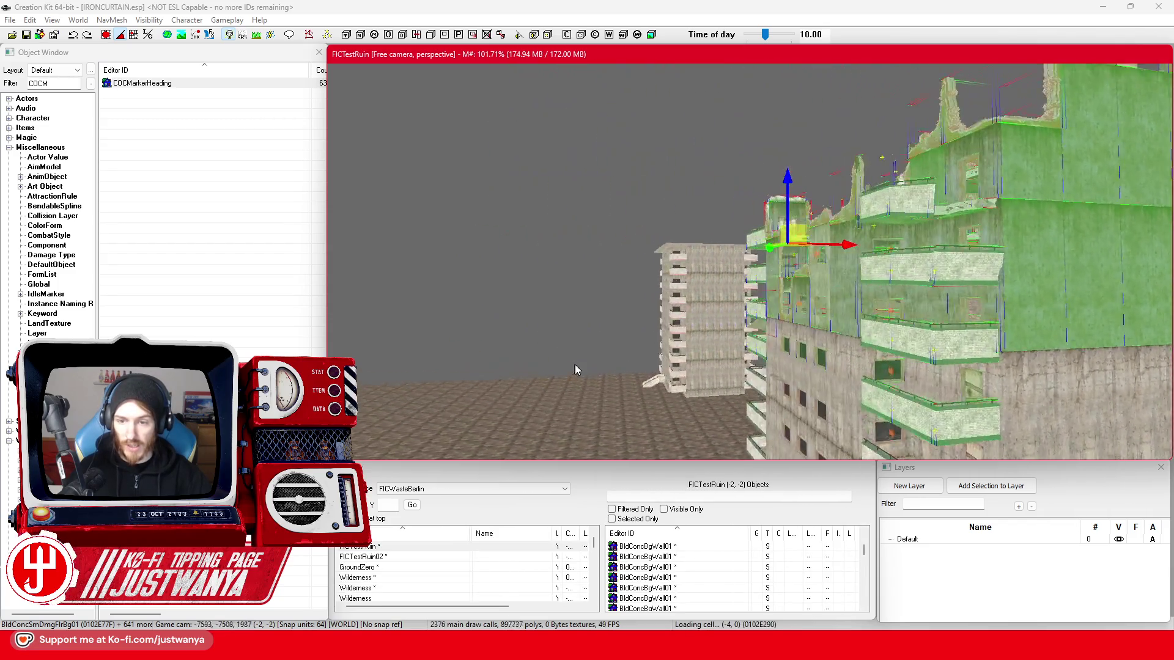
{"action": "key", "text": "shift"}
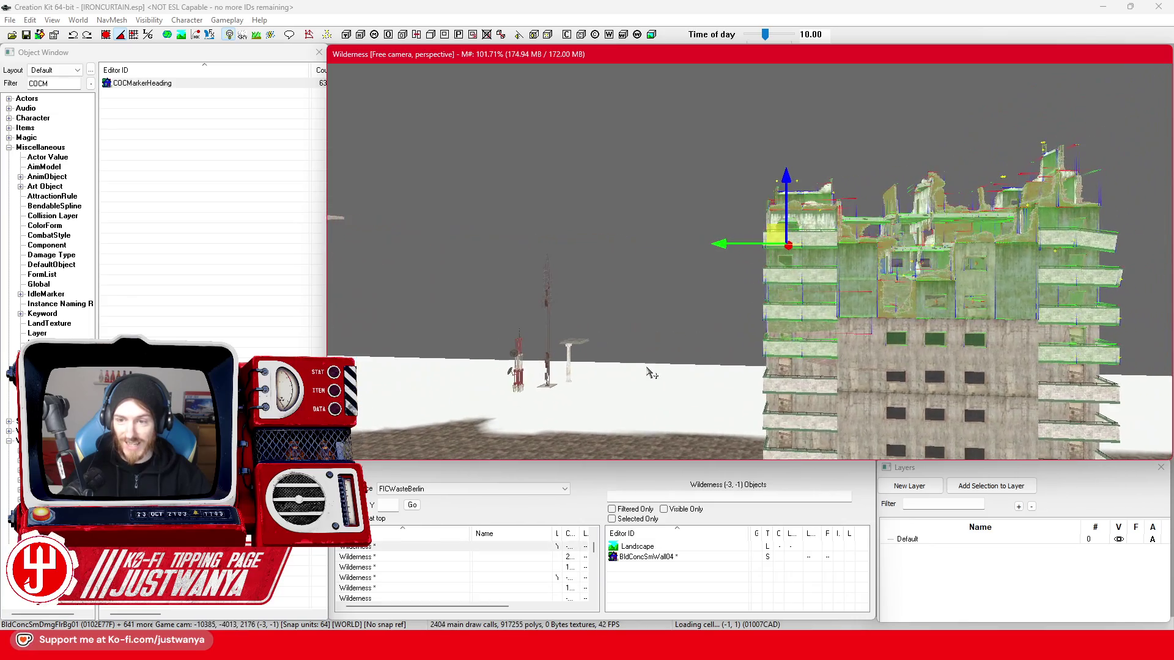
{"action": "scroll", "coordinate": [537, 333], "scroll_direction": "up", "scroll_amount": 3}
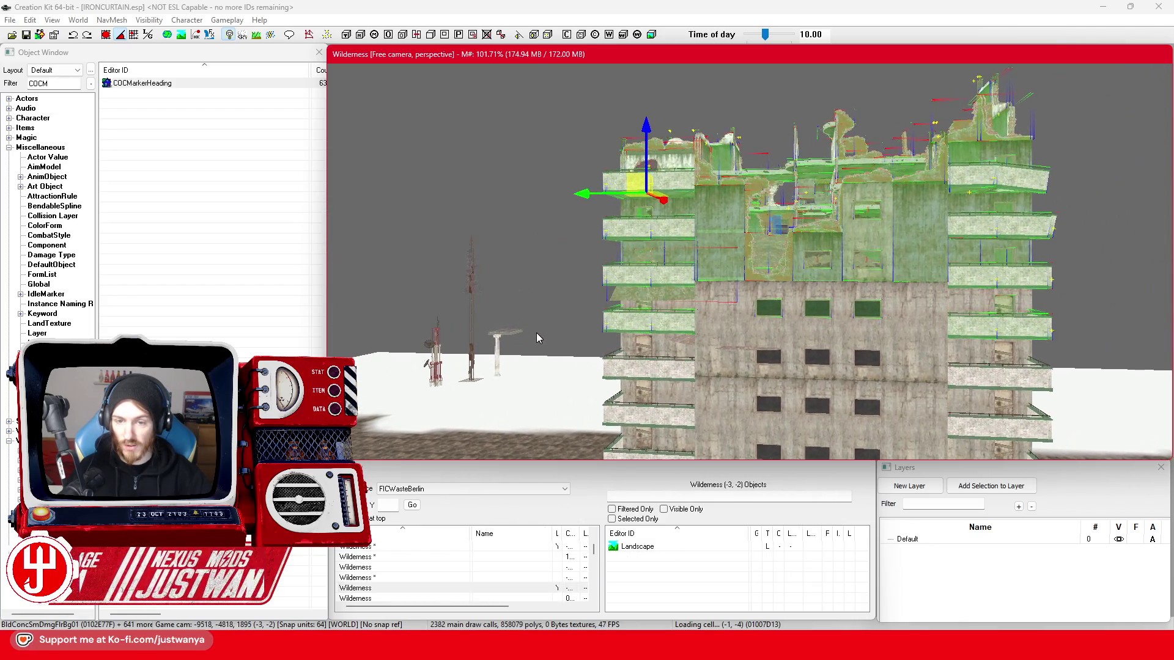
{"action": "scroll", "coordinate": [539, 334], "scroll_direction": "up", "scroll_amount": 3}
{"action": "key", "text": "shift"}
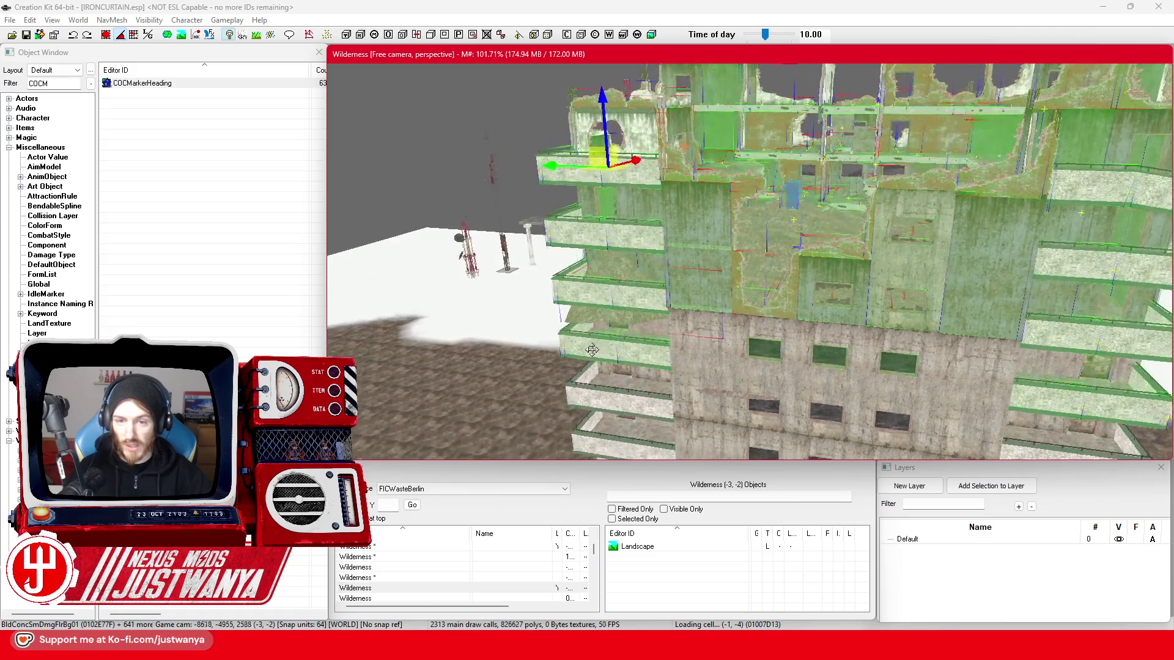
{"action": "key", "text": "shift"}
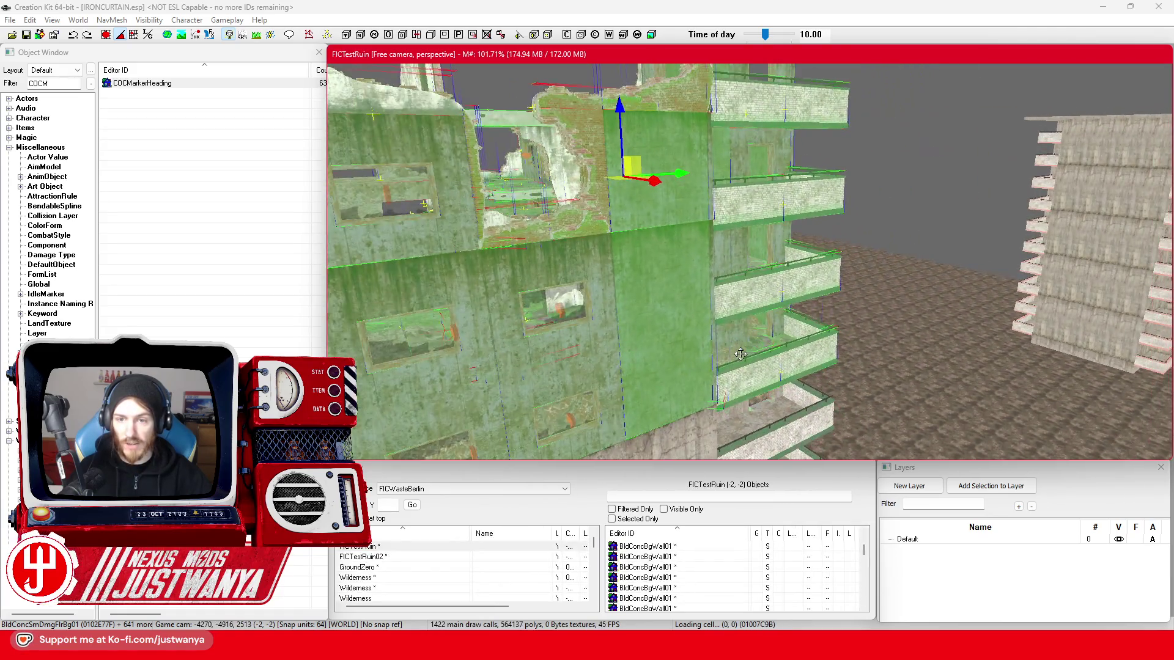
{"action": "scroll", "coordinate": [676, 364], "scroll_direction": "down", "scroll_amount": 5}
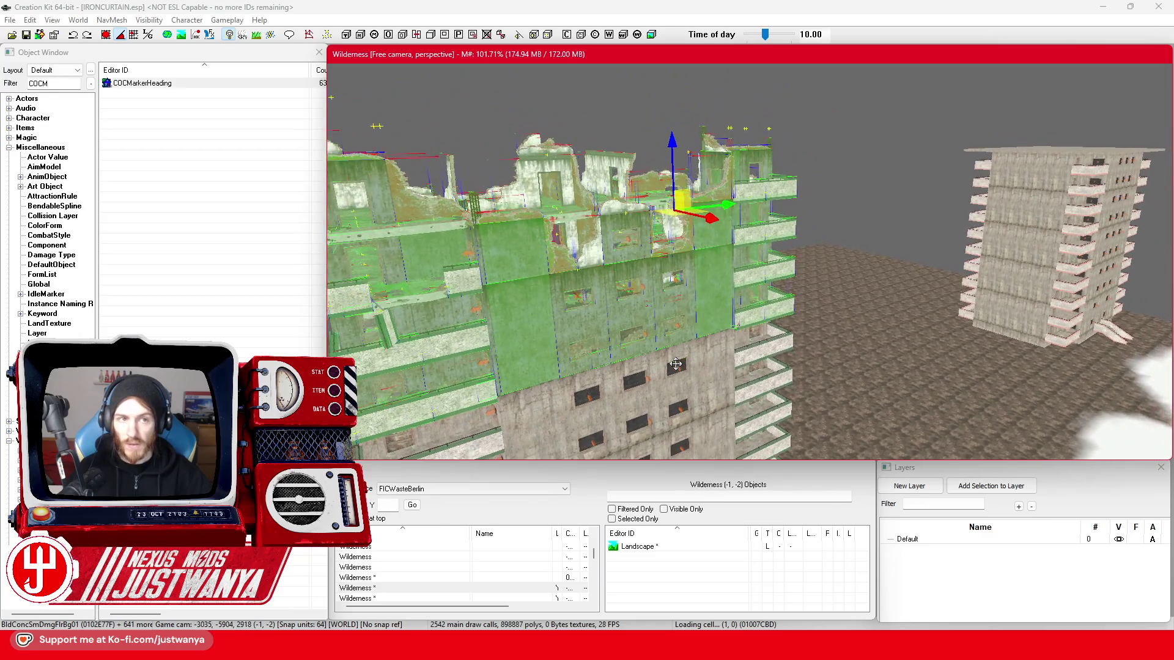
{"action": "key", "text": "shift"}
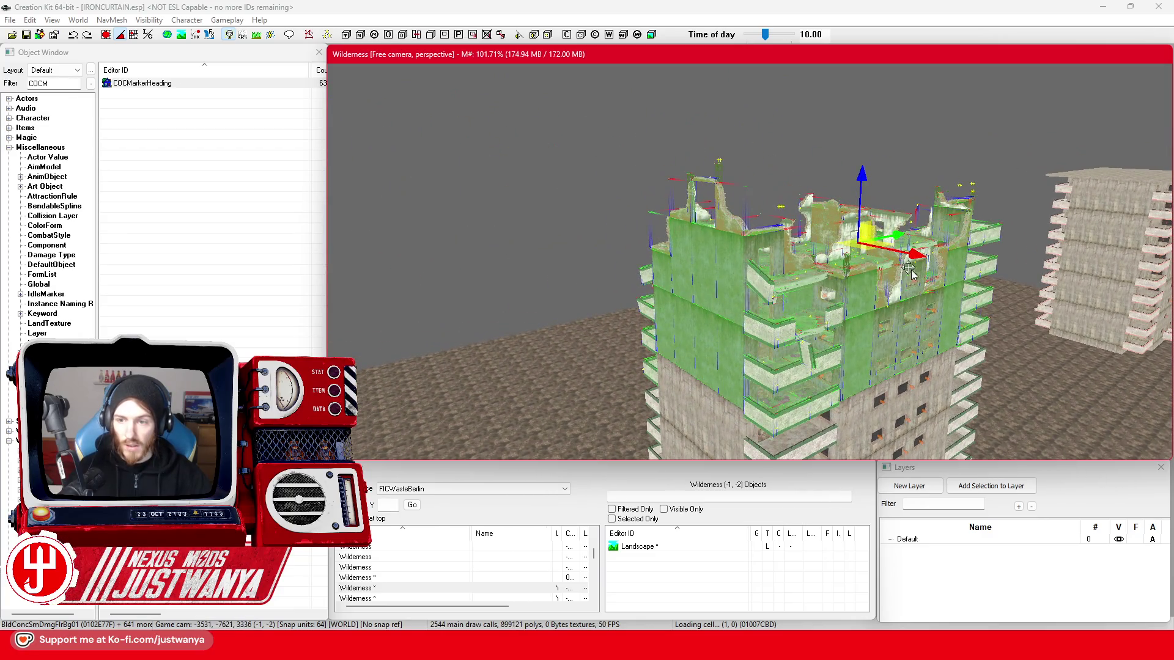
- Lift the selected section off the lower building, then select the right-hand ruin and zoom in
{"action": "mouse_move", "coordinate": [919, 252]}
{"action": "left_mouse_down"}
{"action": "mouse_move", "coordinate": [581, 208]}
{"action": "mouse_move", "coordinate": [782, 226]}
{"action": "left_mouse_up"}
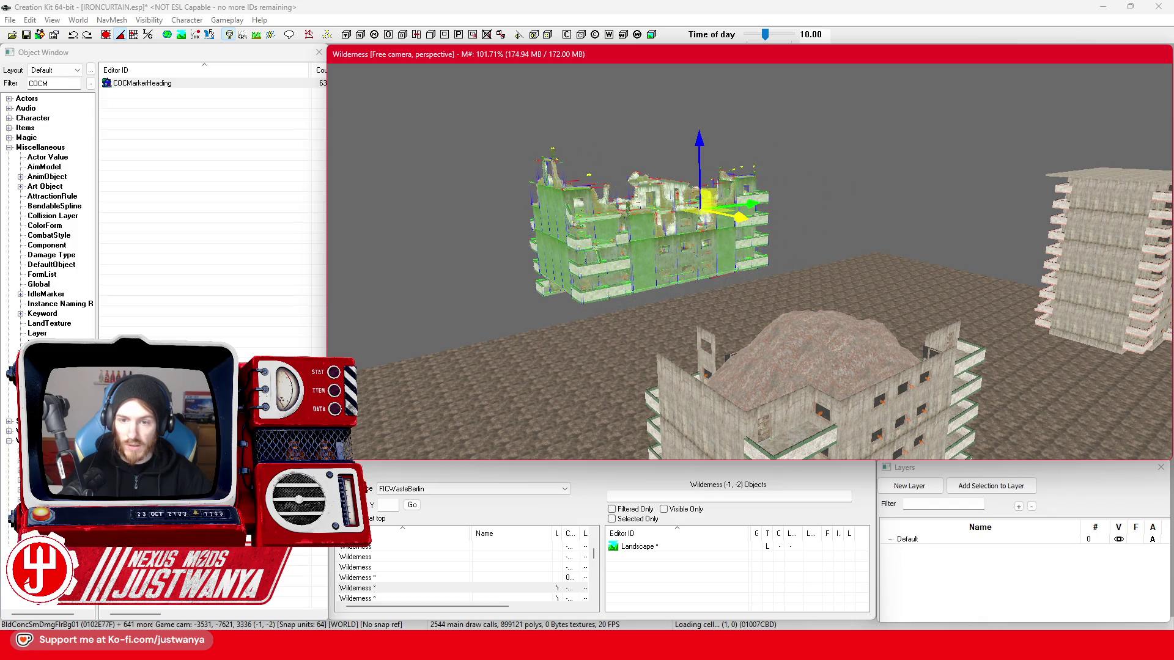
{"action": "key", "text": "shift"}
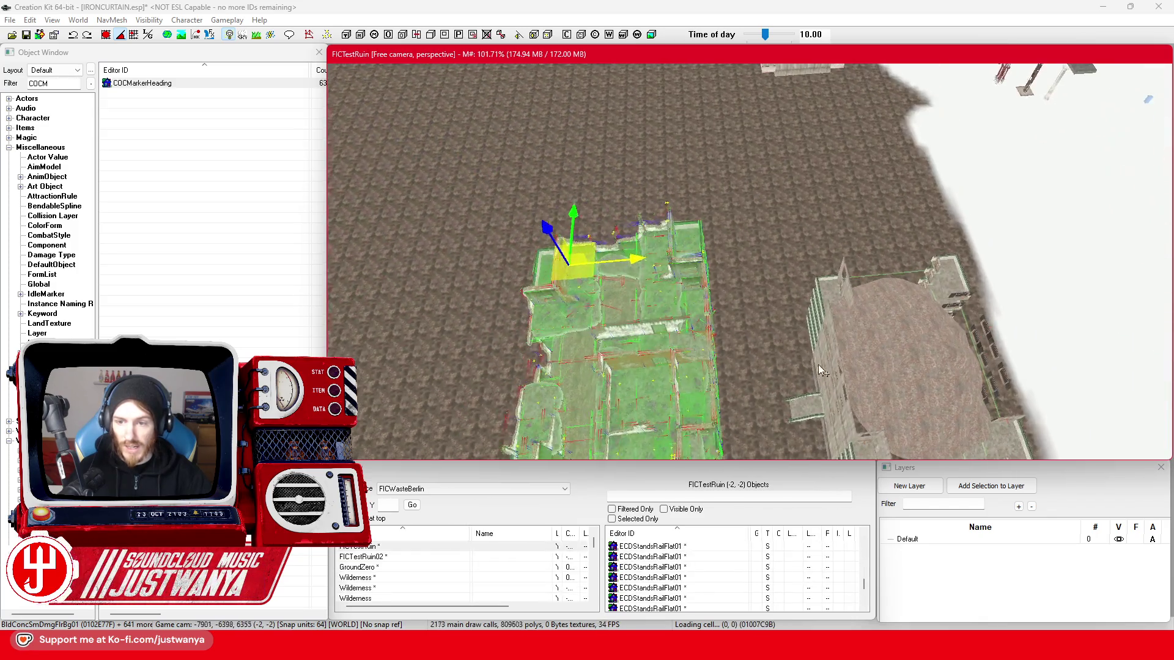
{"action": "left_click", "coordinate": [1014, 277]}
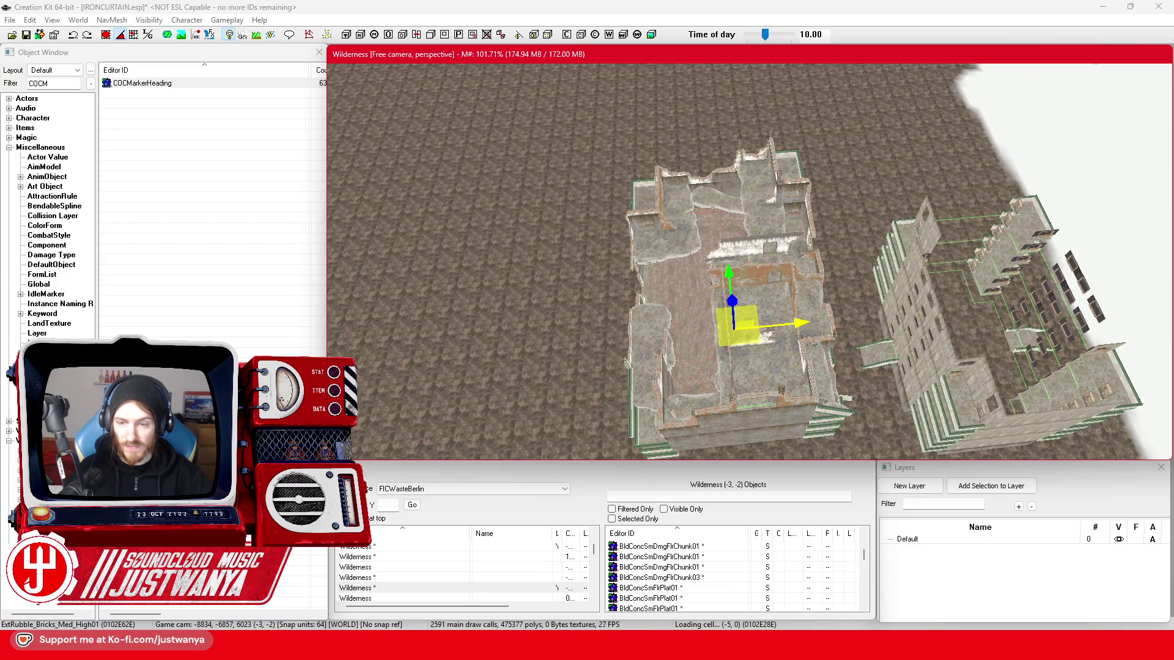
{"action": "key", "text": "shift"}
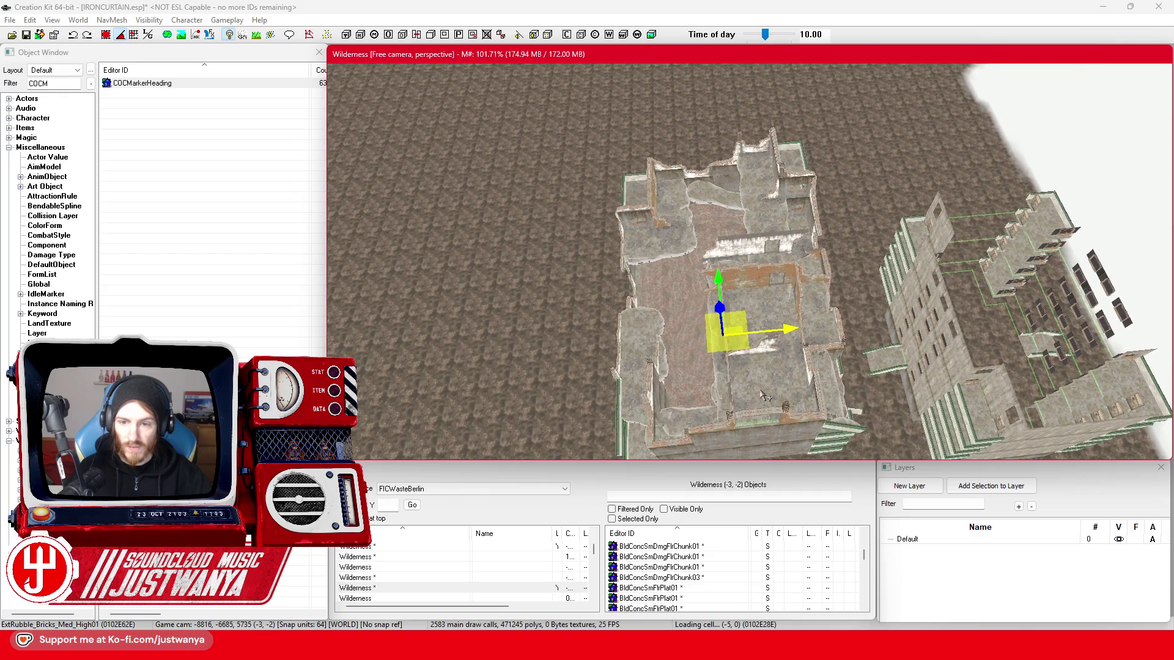
{"action": "scroll", "coordinate": [733, 229], "scroll_direction": "up", "scroll_amount": 8}
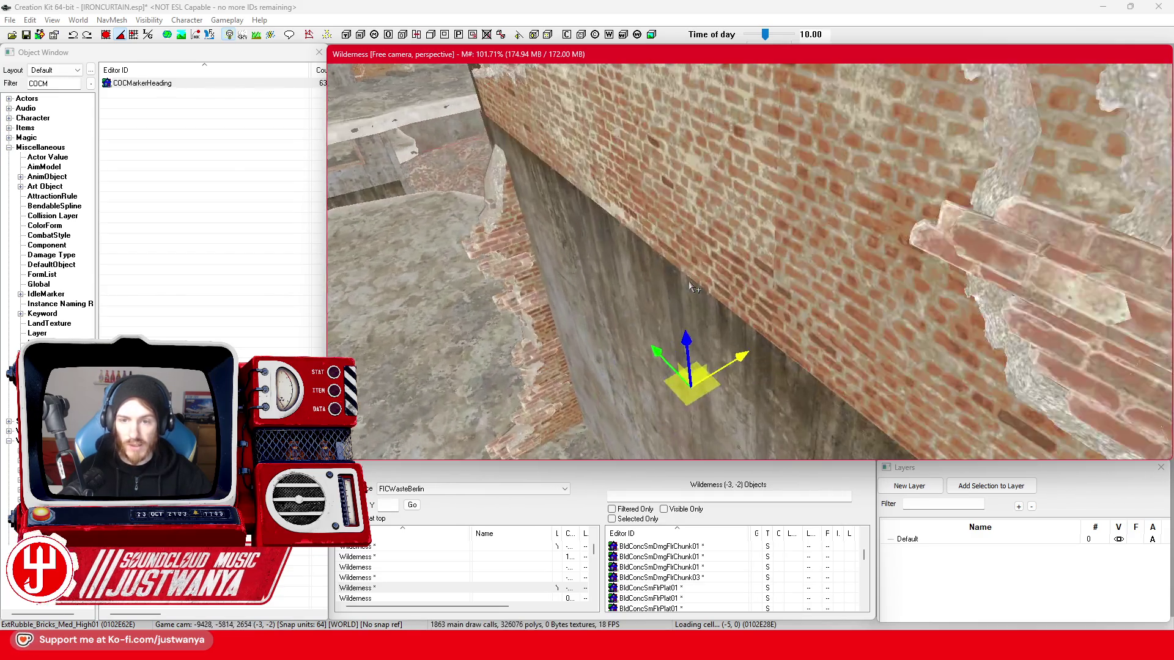
{"action": "scroll", "coordinate": [694, 288], "scroll_direction": "up", "scroll_amount": 4}
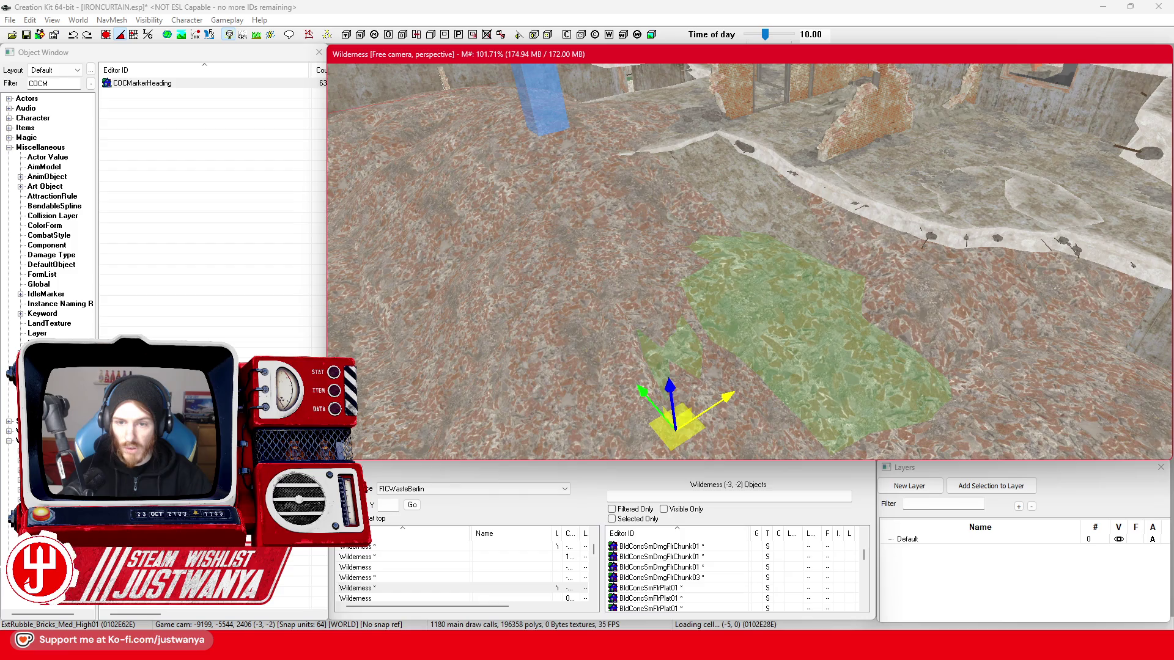
- Delete the brick balcony wall, its railing and the plywood door
{"action": "key", "text": "w"}
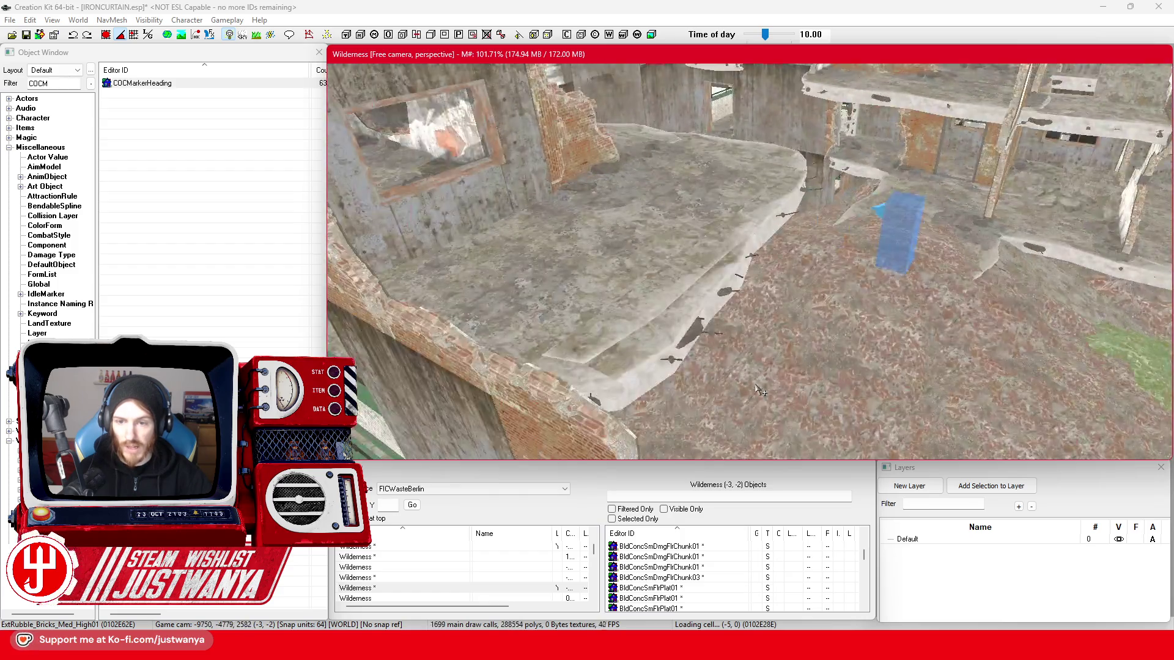
{"action": "key", "text": "s"}
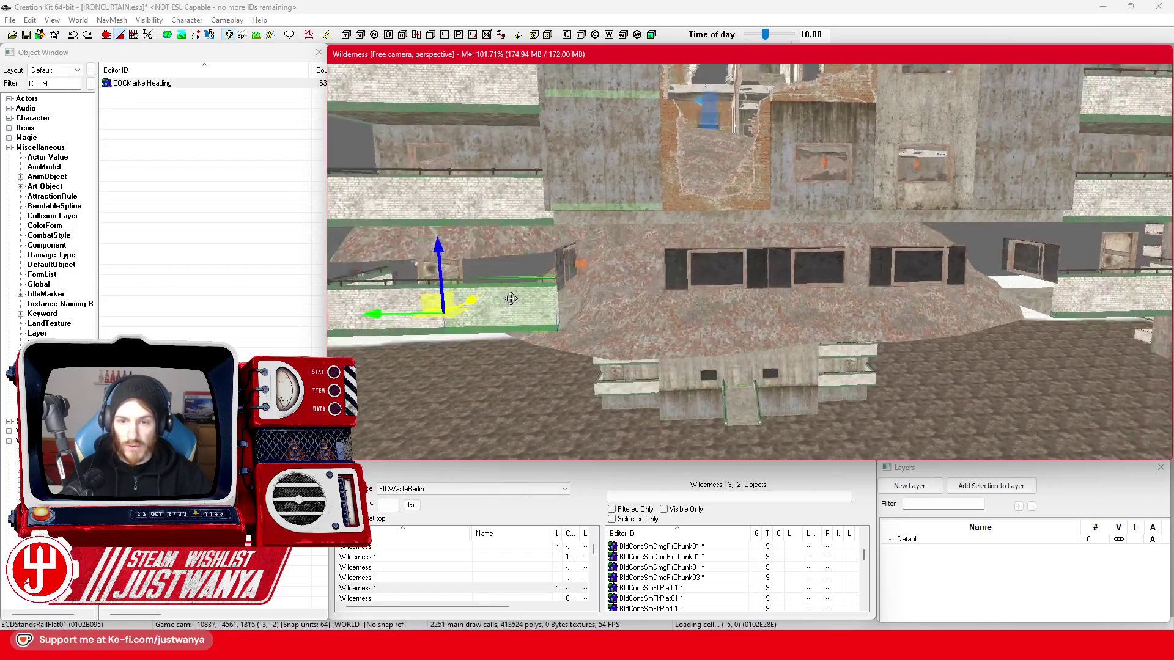
{"action": "key", "text": "w"}
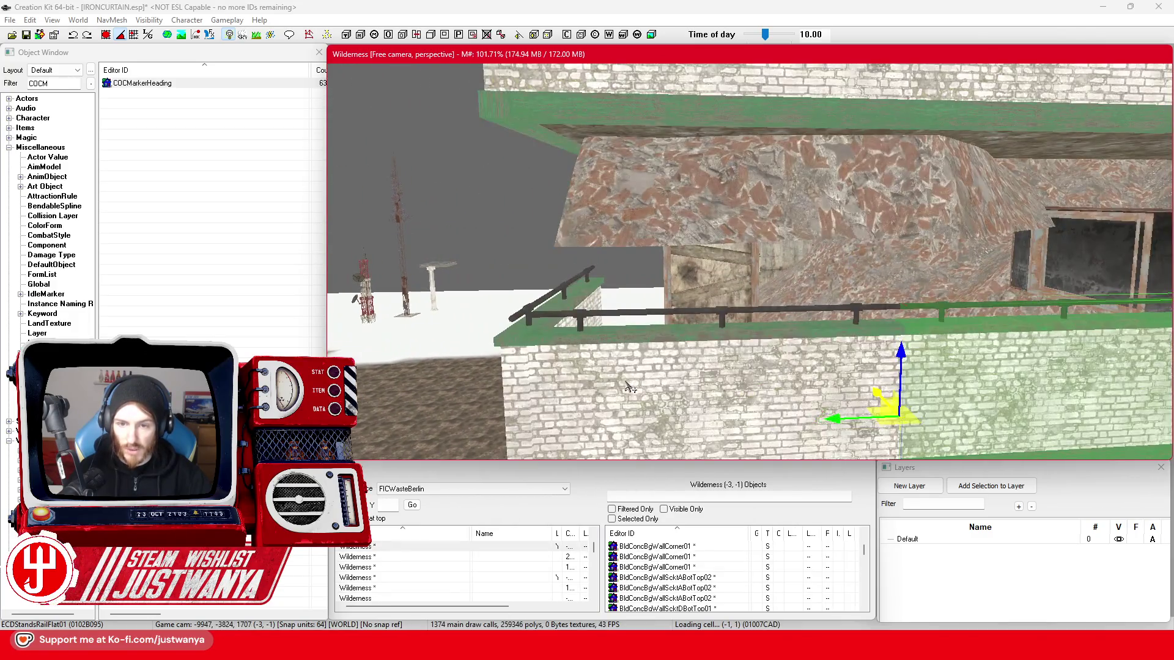
{"action": "left_click", "coordinate": [568, 311], "text": "ctrl"}
{"action": "left_click", "coordinate": [743, 278], "text": "ctrl"}
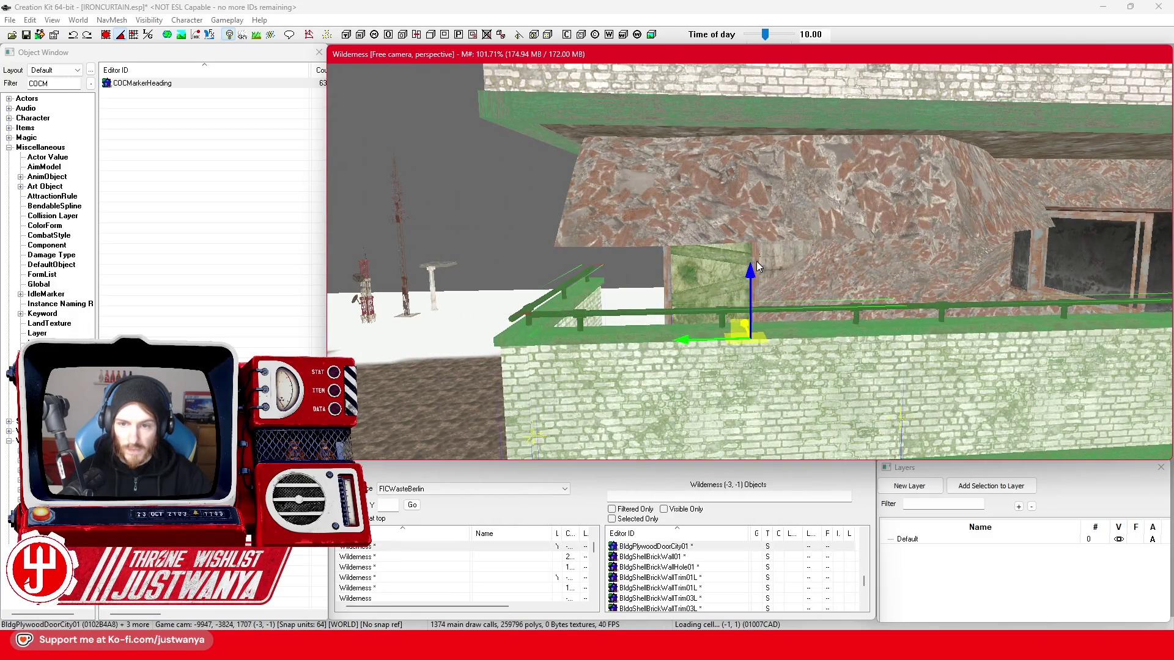
{"action": "key", "text": "d"}
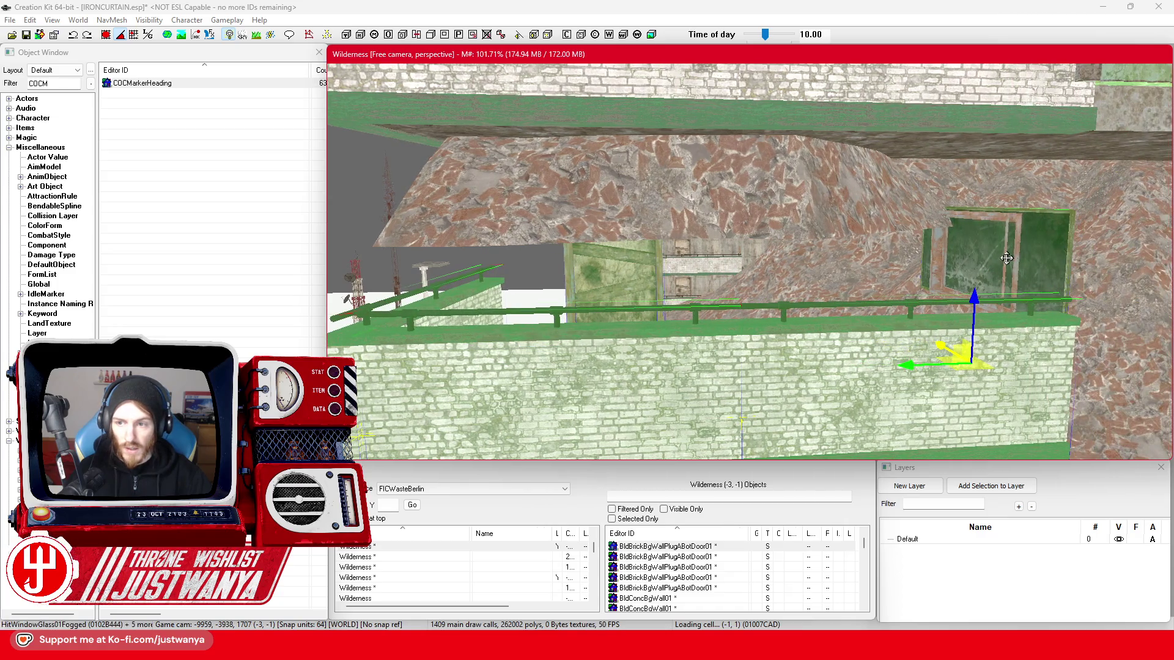
{"action": "key", "text": "Delete"}
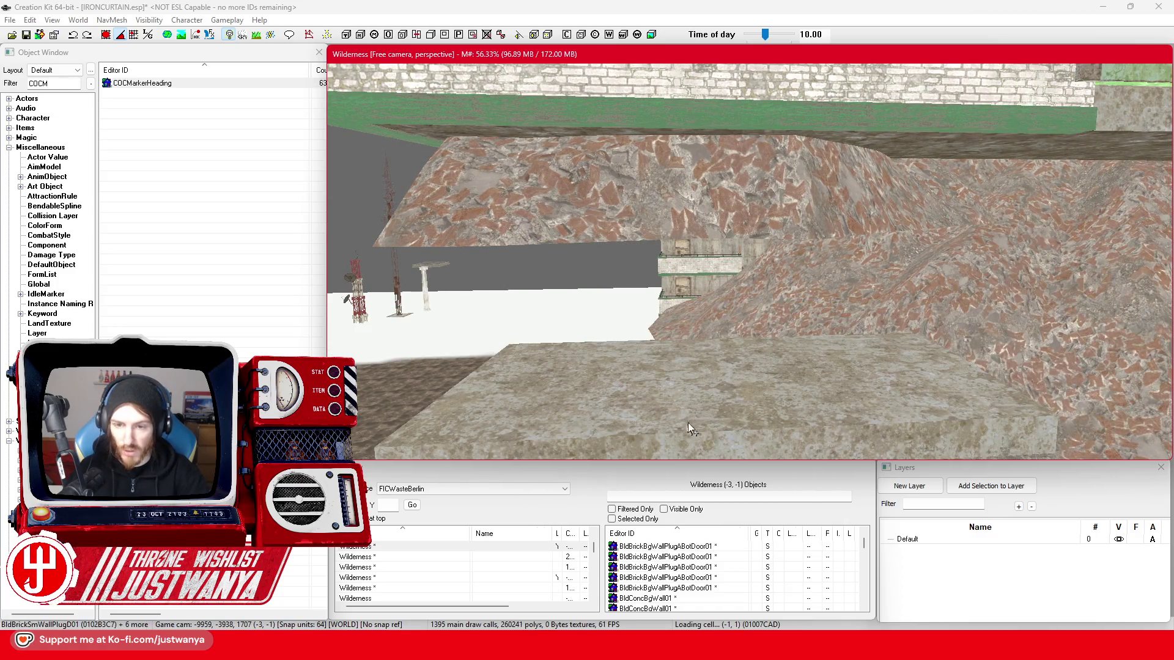
- Delete the window panes and door on the windowed wall, then the loose floor slab
{"action": "key", "text": "w"}
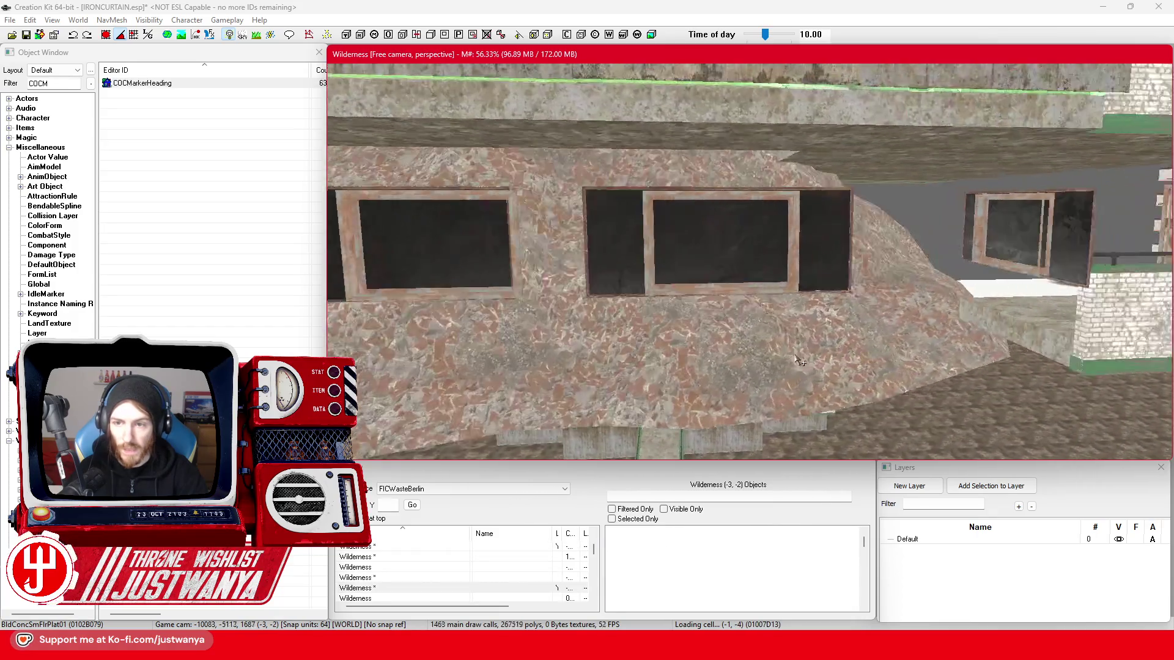
{"action": "key", "text": "s"}
{"action": "left_click", "coordinate": [585, 250]}
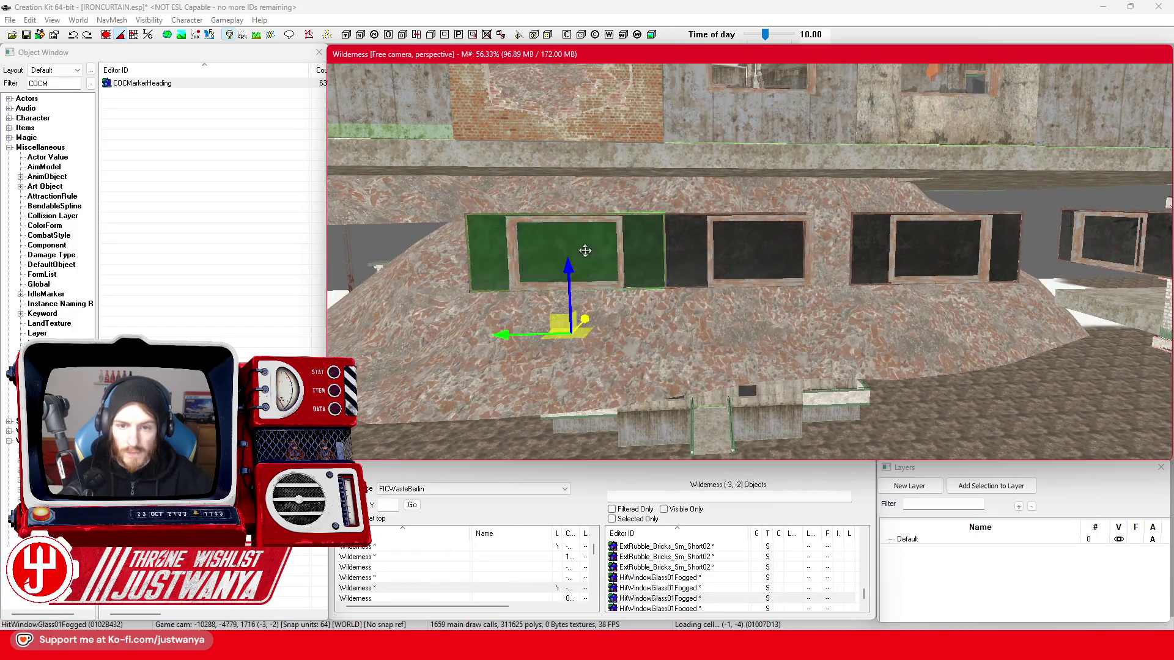
{"action": "left_click", "coordinate": [749, 267], "text": "ctrl"}
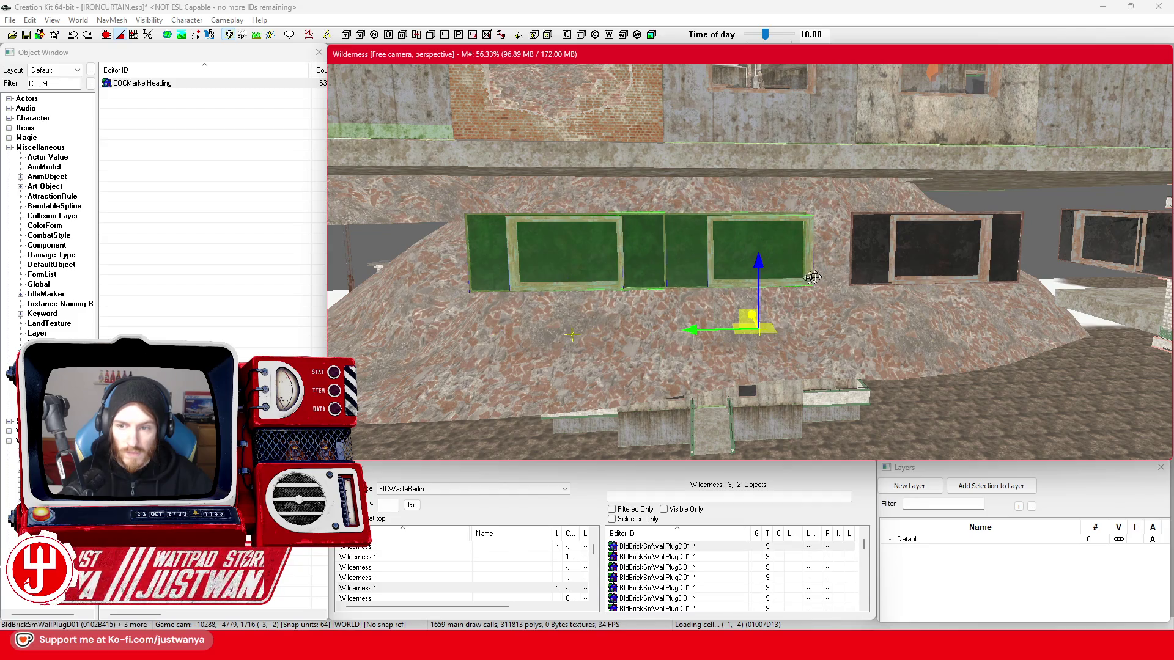
{"action": "left_click", "coordinate": [914, 272], "text": "ctrl"}
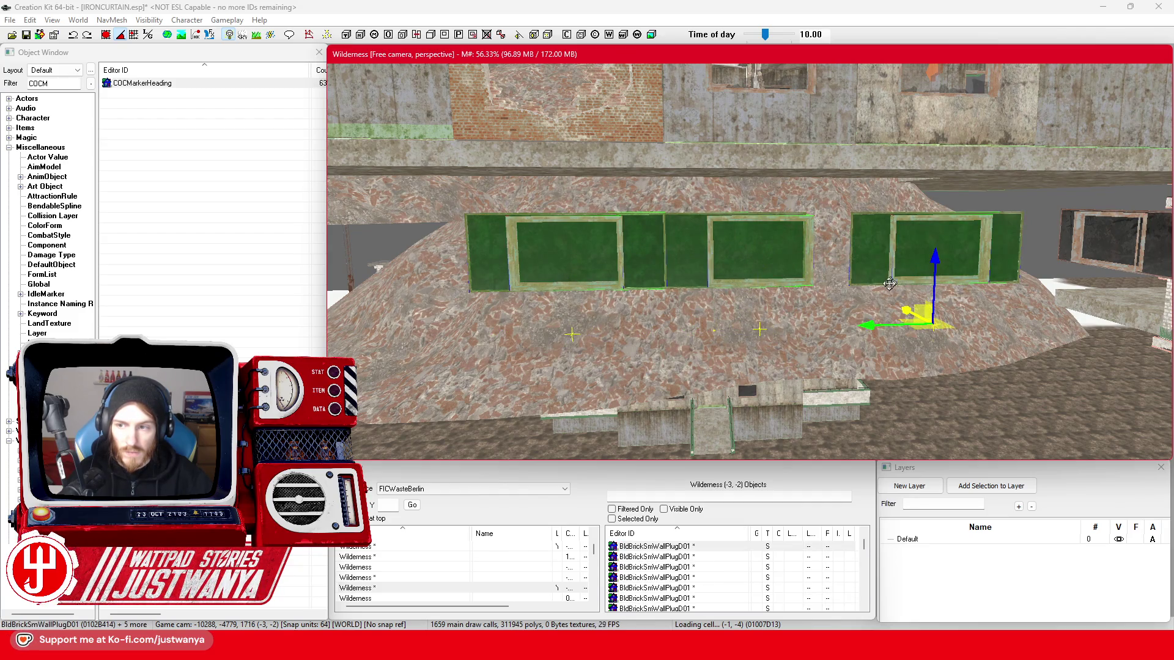
{"action": "key", "text": "d"}
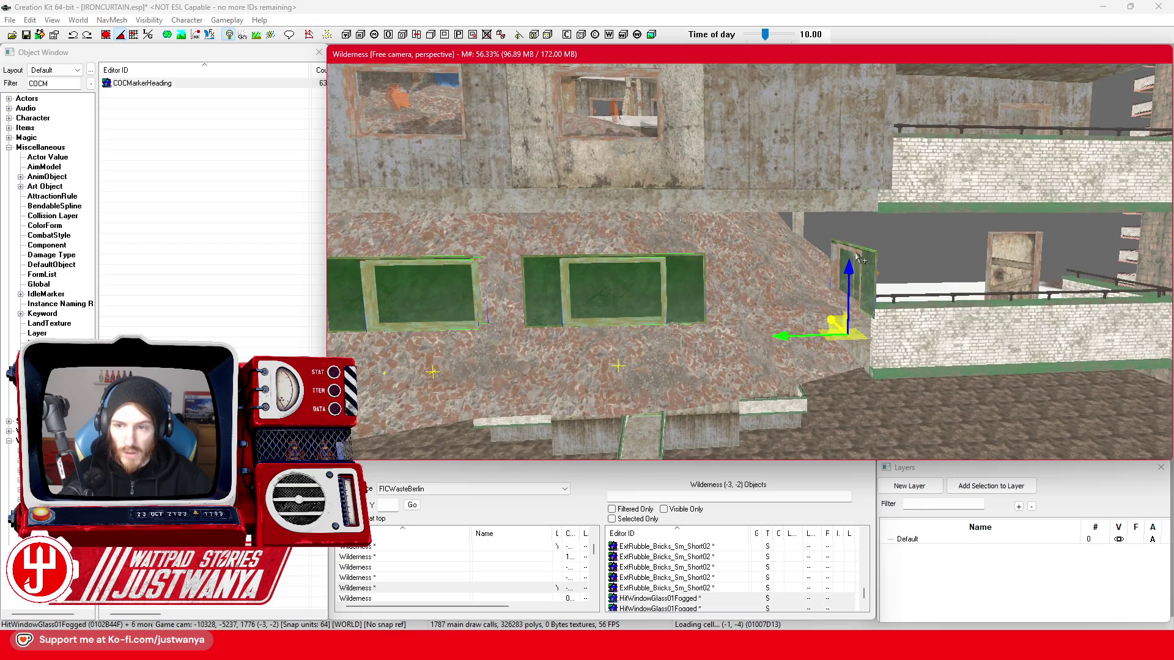
{"action": "key", "text": "s"}
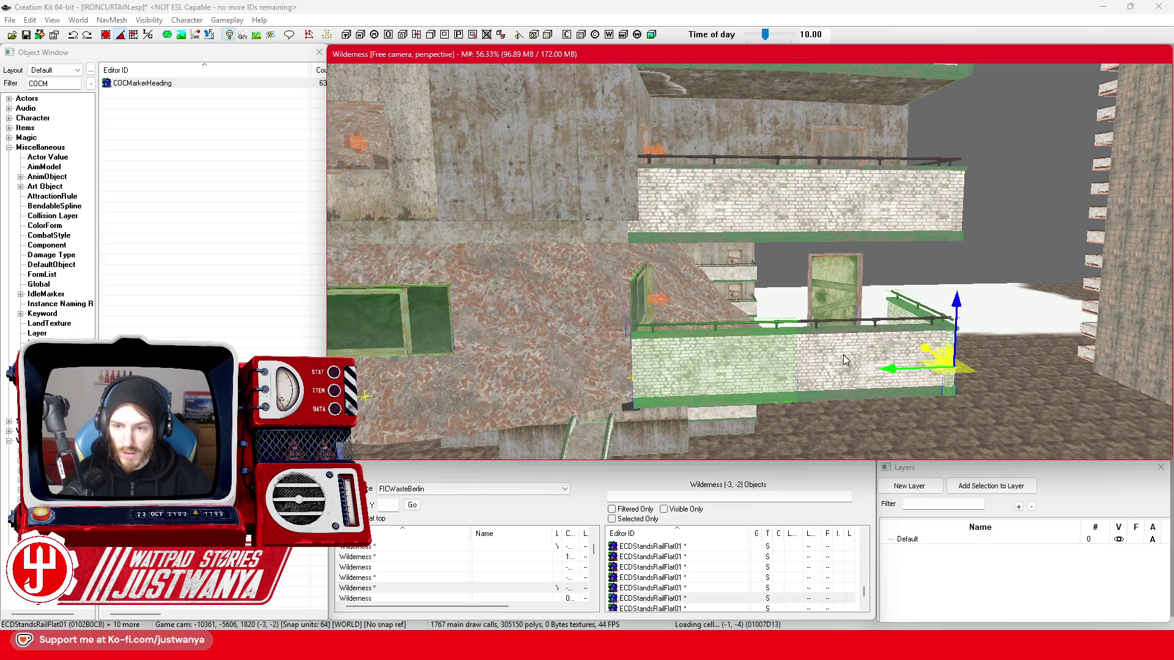
{"action": "left_click", "coordinate": [809, 278]}
{"action": "key", "text": "Delete"}
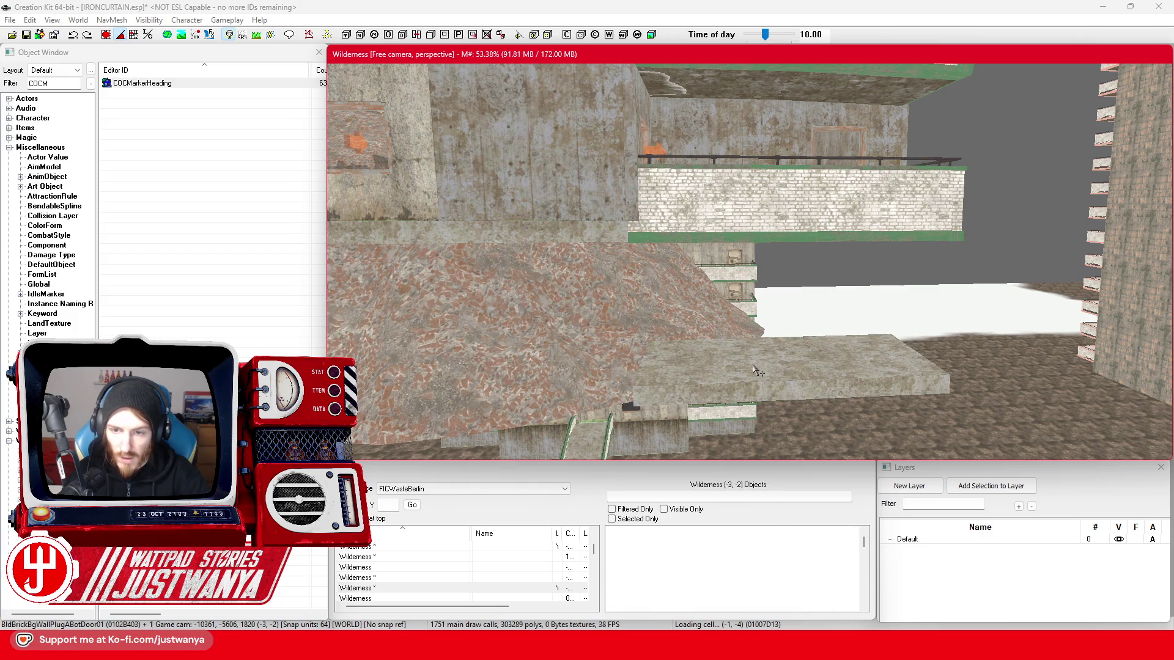
{"action": "key", "text": "Delete"}
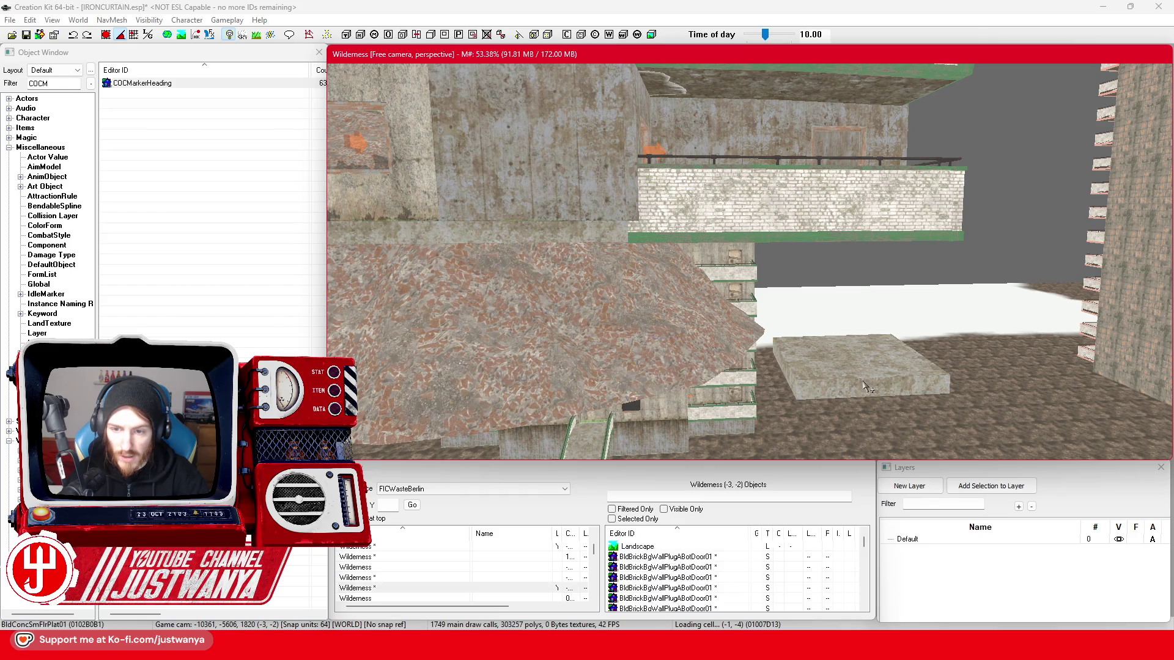
{"action": "mouse_move", "coordinate": [795, 360]}
{"action": "left_mouse_down"}
{"action": "mouse_move", "coordinate": [863, 309]}
{"action": "mouse_move", "coordinate": [835, 301]}
{"action": "mouse_move", "coordinate": [769, 319]}
{"action": "mouse_move", "coordinate": [924, 337]}
{"action": "left_mouse_up"}
- Look down on the ruin from above, then select the flat marker plane and orbit around it
{"action": "scroll", "coordinate": [924, 337], "scroll_direction": "down", "scroll_amount": 5}
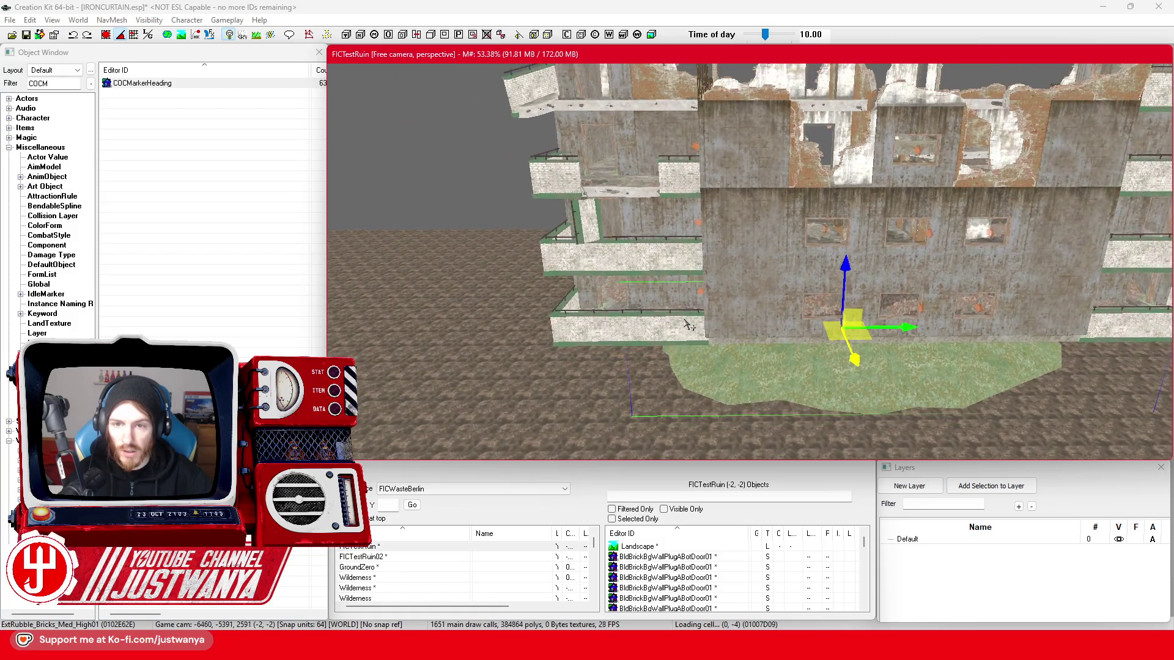
{"action": "mouse_move", "coordinate": [735, 237]}
{"action": "left_mouse_down"}
{"action": "mouse_move", "coordinate": [691, 297]}
{"action": "mouse_move", "coordinate": [669, 355]}
{"action": "mouse_move", "coordinate": [686, 318]}
{"action": "mouse_move", "coordinate": [700, 320]}
{"action": "mouse_move", "coordinate": [687, 304]}
{"action": "mouse_move", "coordinate": [712, 333]}
{"action": "mouse_move", "coordinate": [697, 332]}
{"action": "mouse_move", "coordinate": [713, 319]}
{"action": "mouse_move", "coordinate": [702, 329]}
{"action": "mouse_move", "coordinate": [716, 376]}
{"action": "mouse_move", "coordinate": [734, 367]}
{"action": "mouse_move", "coordinate": [694, 387]}
{"action": "mouse_move", "coordinate": [764, 343]}
{"action": "left_mouse_up"}
{"action": "scroll", "coordinate": [694, 298], "scroll_direction": "up", "scroll_amount": 3}
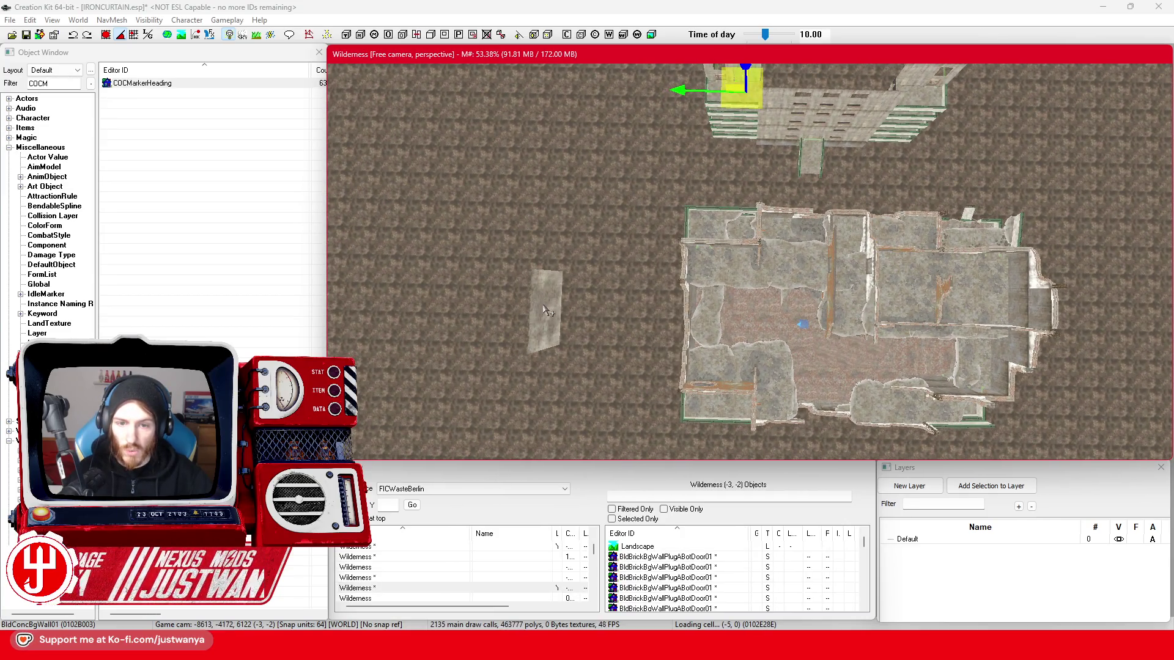
{"action": "left_click_drag", "start_coordinate": [544, 311], "coordinate": [580, 236]}
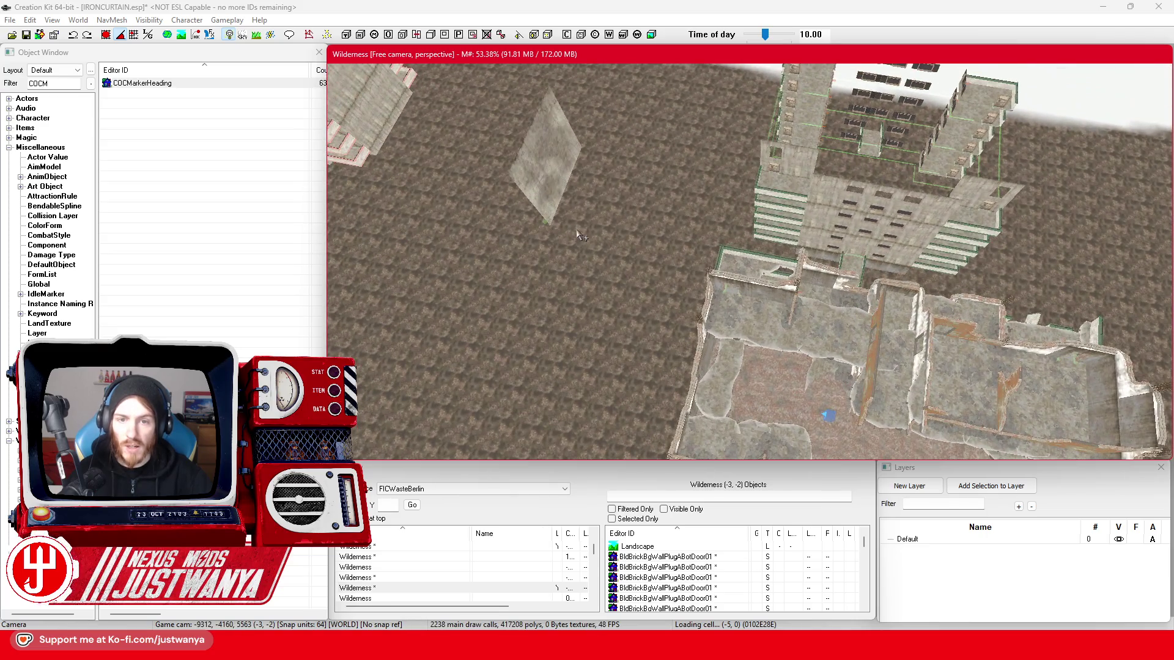
{"action": "left_click", "coordinate": [547, 181]}
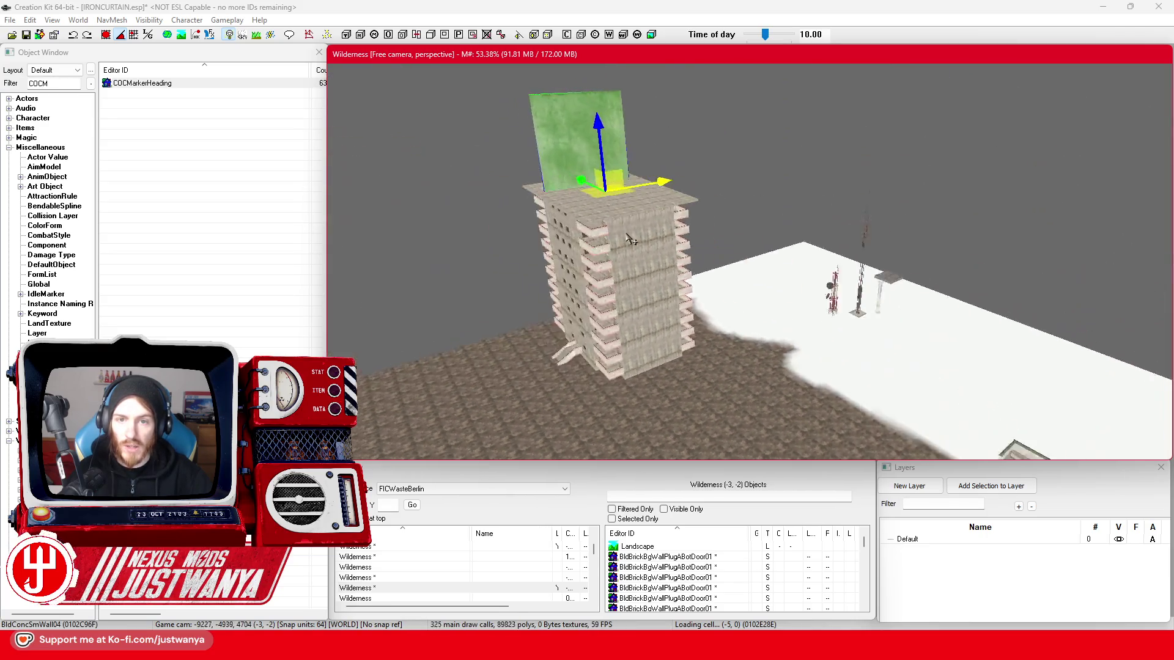
{"action": "mouse_move", "coordinate": [652, 238]}
{"action": "left_mouse_down"}
{"action": "mouse_move", "coordinate": [680, 262]}
{"action": "mouse_move", "coordinate": [699, 242]}
{"action": "mouse_move", "coordinate": [693, 299]}
{"action": "left_mouse_up"}
- Filter the Object Window by 'Ruin' and drag FIC_SCOL_ResidentialBuilding_Brutalist_ModuleRuin01 into the cell
{"action": "left_click", "coordinate": [54, 83]}
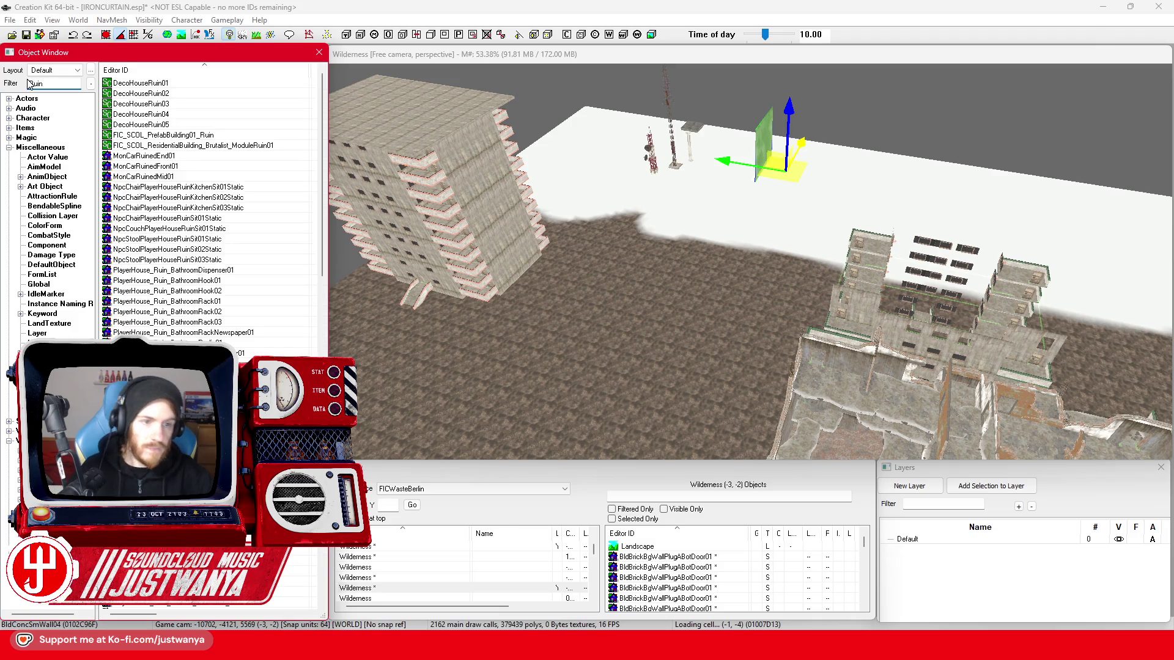
{"action": "mouse_move", "coordinate": [471, 389]}
{"action": "left_mouse_down"}
{"action": "mouse_move", "coordinate": [557, 382]}
{"action": "mouse_move", "coordinate": [679, 399]}
{"action": "mouse_move", "coordinate": [709, 318]}
{"action": "mouse_move", "coordinate": [706, 275]}
{"action": "left_mouse_up"}
{"action": "scroll", "coordinate": [518, 366], "scroll_direction": "up", "scroll_amount": 5}
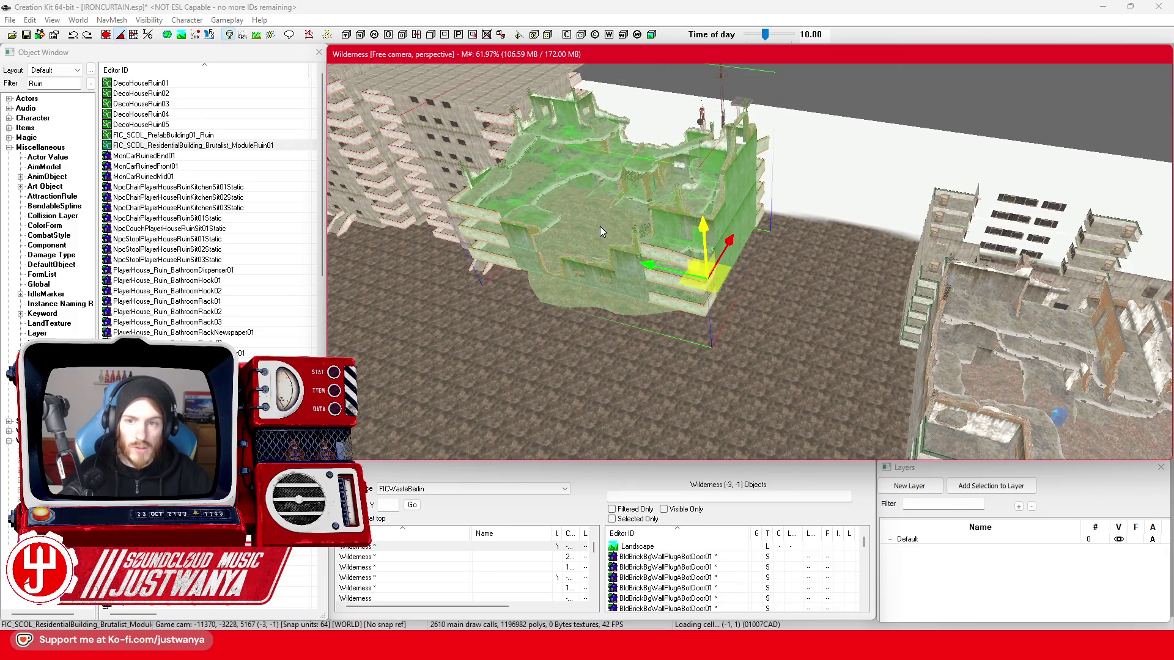
{"action": "key", "text": "shift"}
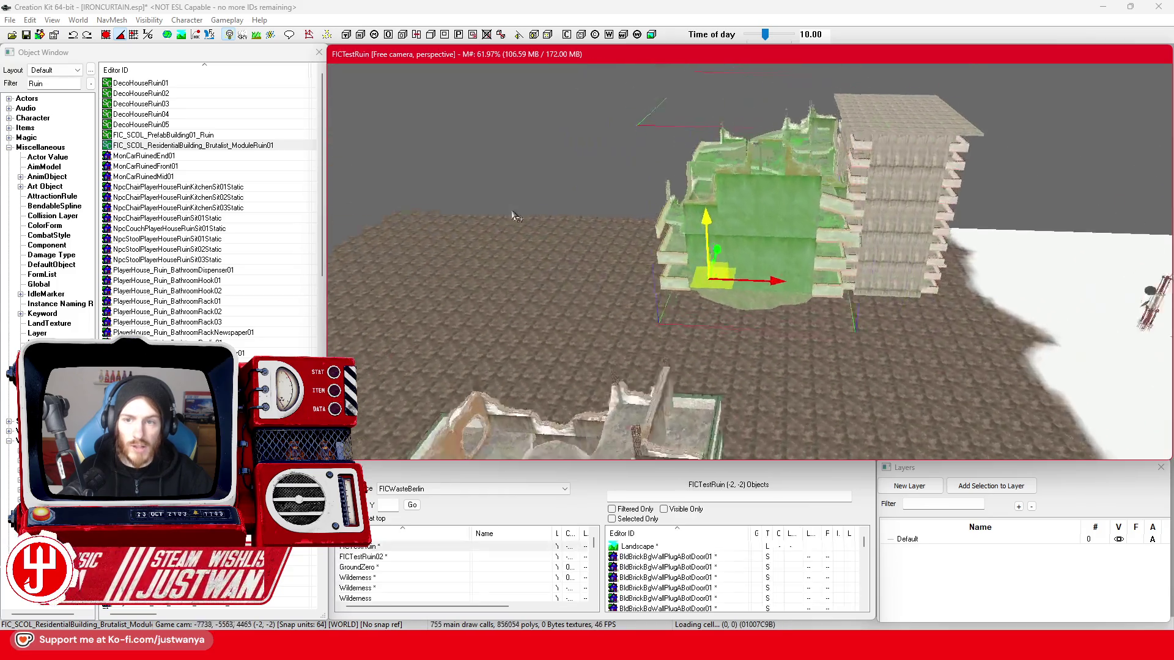
- Orbit around the placed ruin module and drag it to a new spot
{"action": "scroll", "coordinate": [772, 216], "scroll_direction": "up", "scroll_amount": 5}
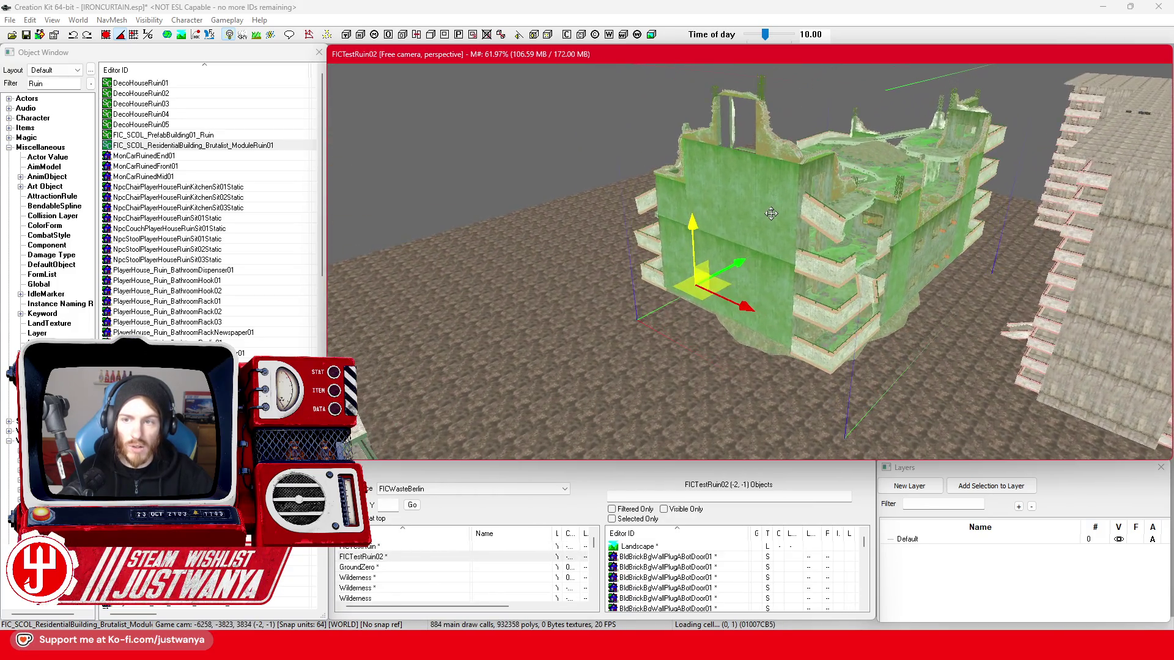
{"action": "key", "text": "shift"}
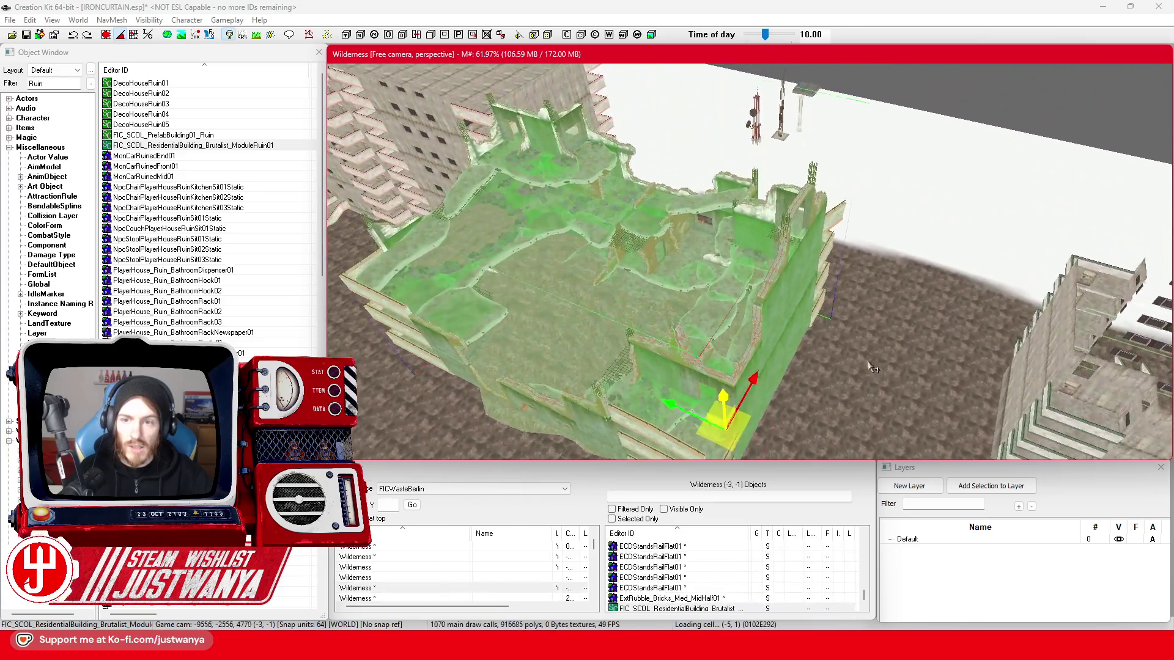
{"action": "key", "text": "shift"}
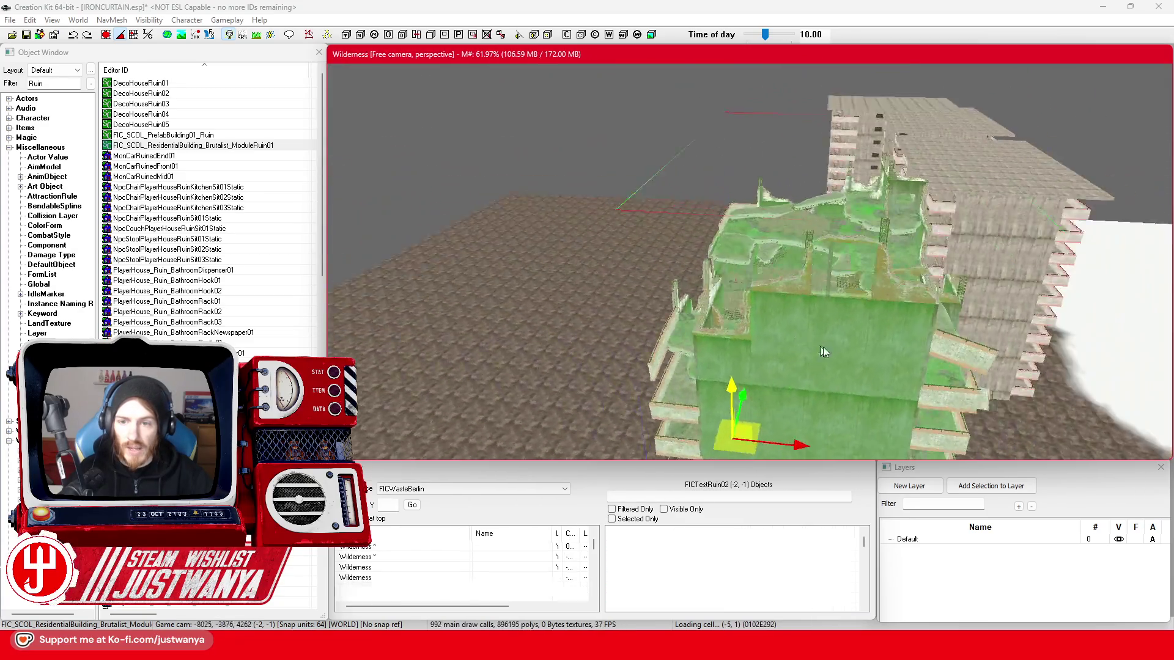
{"action": "key", "text": "shift"}
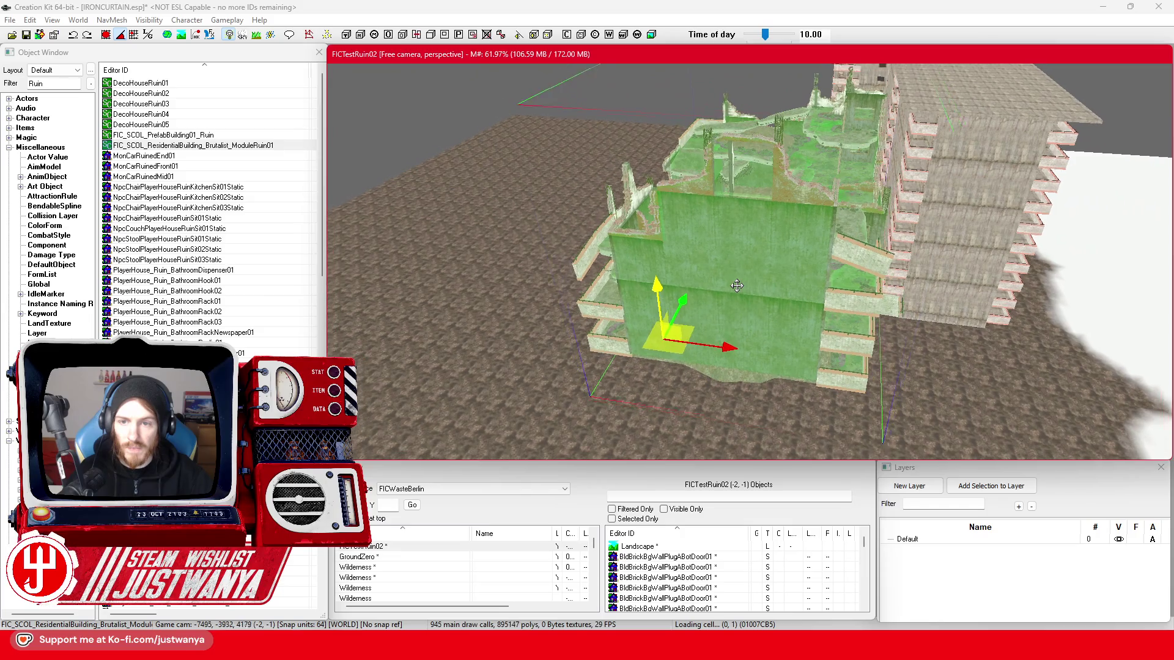
{"action": "mouse_move", "coordinate": [737, 286]}
{"action": "left_mouse_down"}
{"action": "mouse_move", "coordinate": [465, 281]}
{"action": "mouse_move", "coordinate": [440, 296]}
{"action": "left_mouse_up"}
{"action": "key", "text": "shift"}
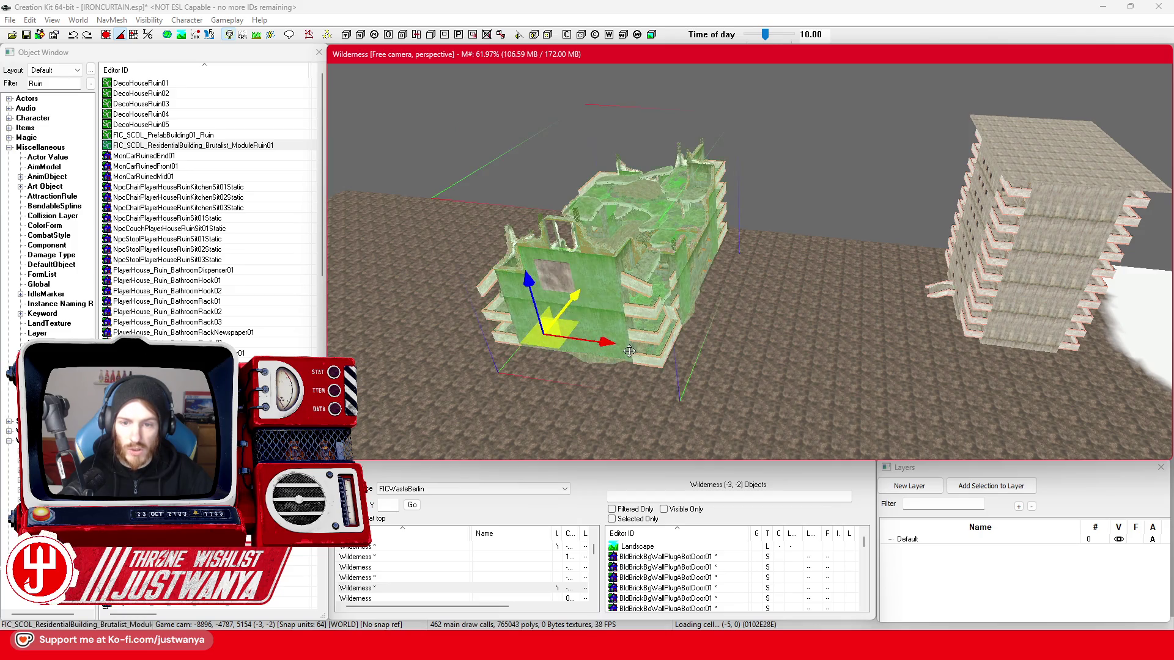
- Focus on a ruin floor platform, zoom out and marquee-select all the building pieces
{"action": "scroll", "coordinate": [629, 350], "scroll_direction": "up", "scroll_amount": 5}
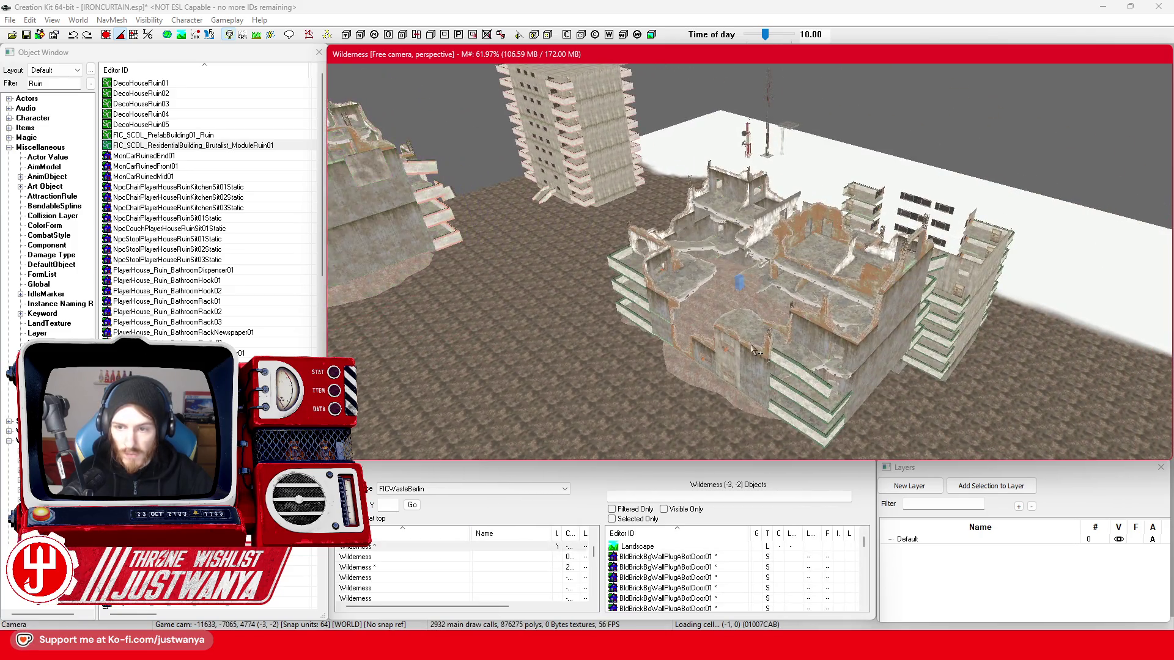
{"action": "left_click", "coordinate": [752, 344]}
{"action": "key", "text": "f"}
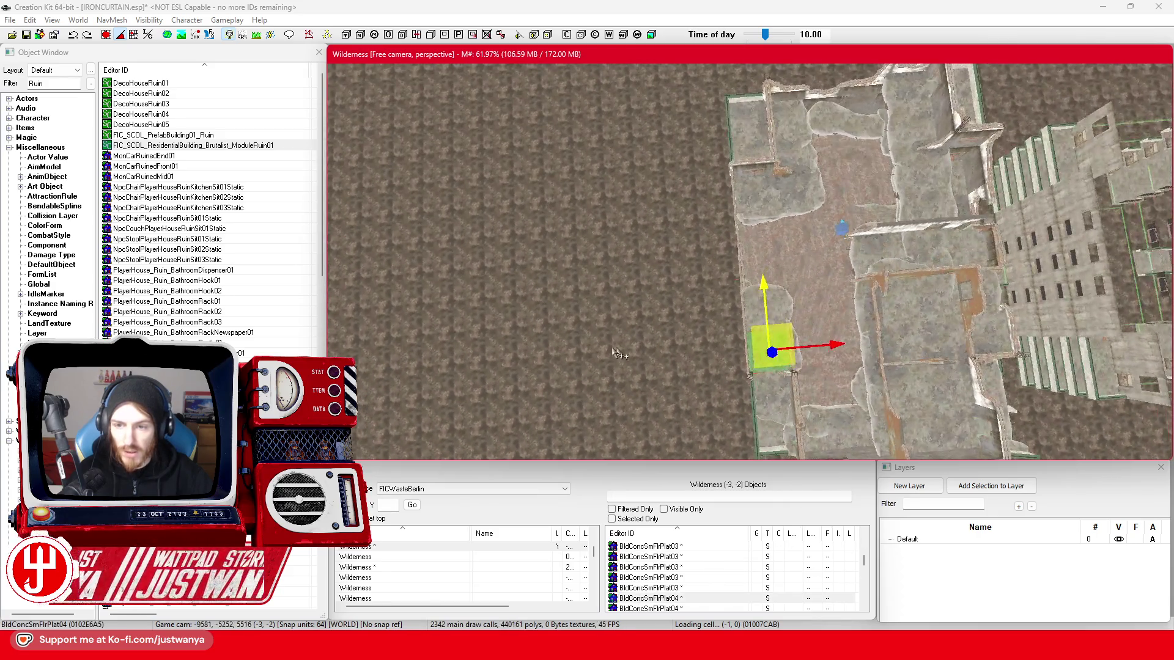
{"action": "scroll", "coordinate": [565, 386], "scroll_direction": "down", "scroll_amount": 5}
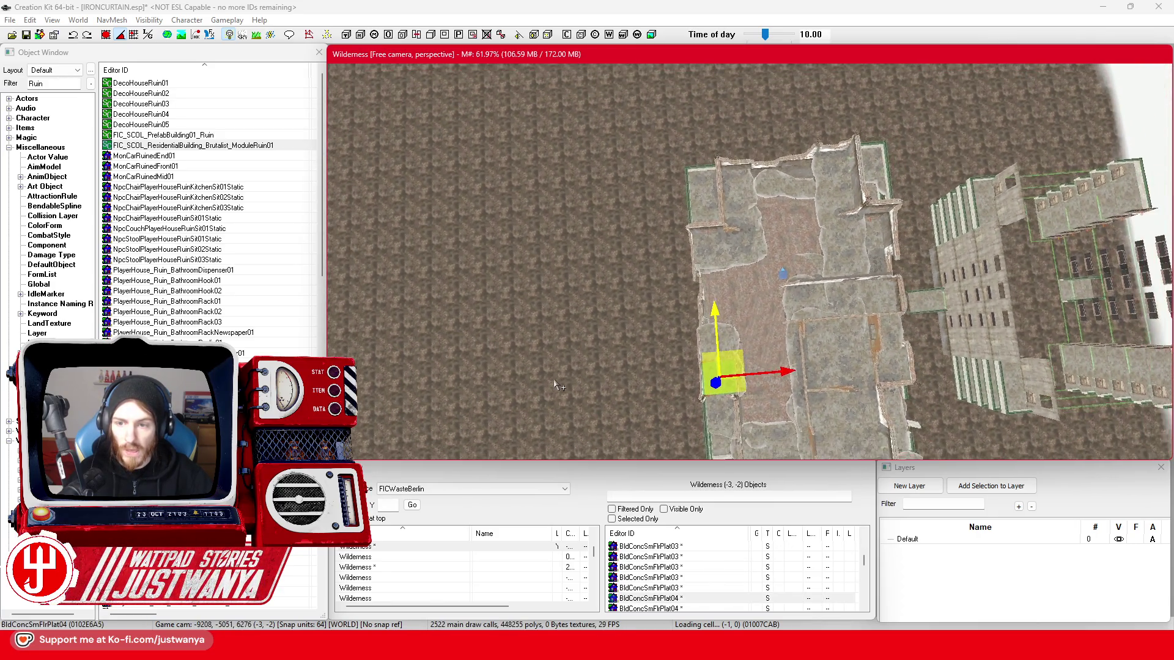
{"action": "scroll", "coordinate": [556, 385], "scroll_direction": "down", "scroll_amount": 3}
{"action": "scroll", "coordinate": [481, 359], "scroll_direction": "down", "scroll_amount": 5}
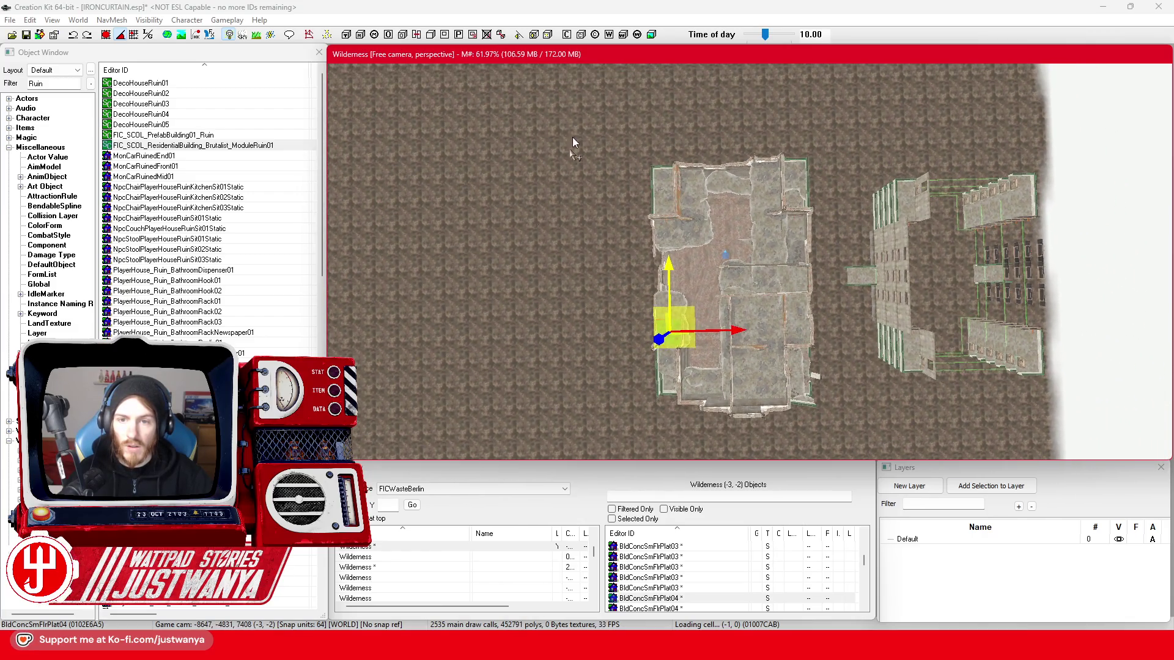
{"action": "mouse_move", "coordinate": [830, 455]}
{"action": "left_mouse_down"}
{"action": "mouse_move", "coordinate": [726, 376]}
{"action": "mouse_move", "coordinate": [728, 395]}
{"action": "left_mouse_up"}
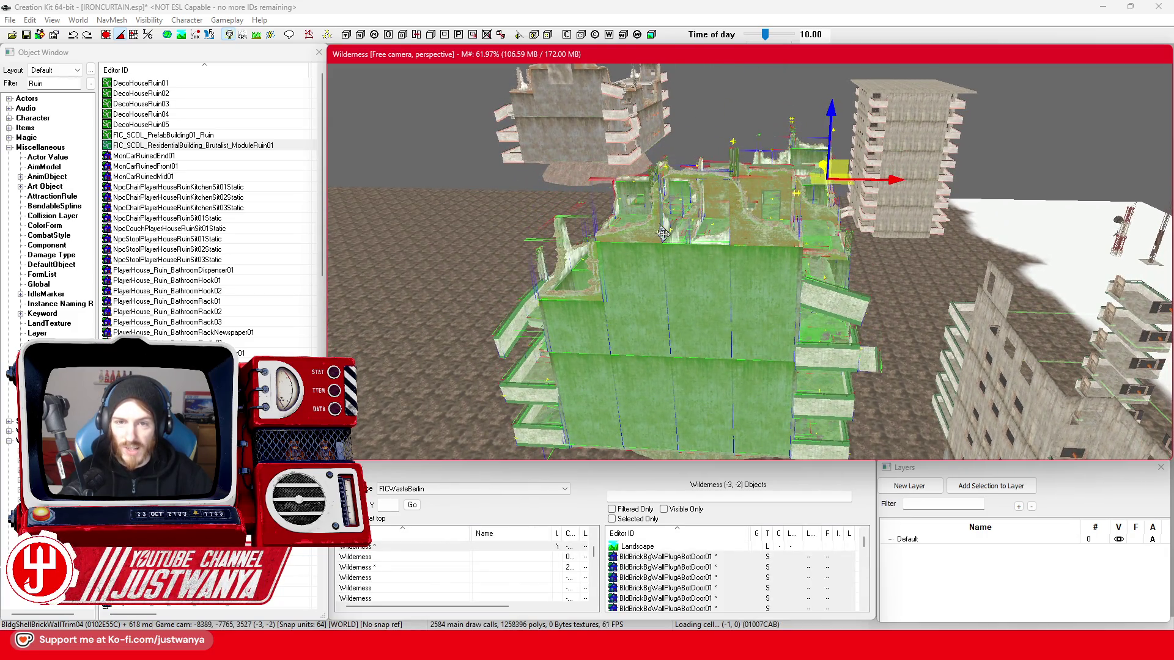
- Slide an outer wall panel sideways along the X axis, then check the ruin from overhead
{"action": "scroll", "coordinate": [660, 230], "scroll_direction": "up", "scroll_amount": 5}
{"action": "left_click", "coordinate": [477, 368]}
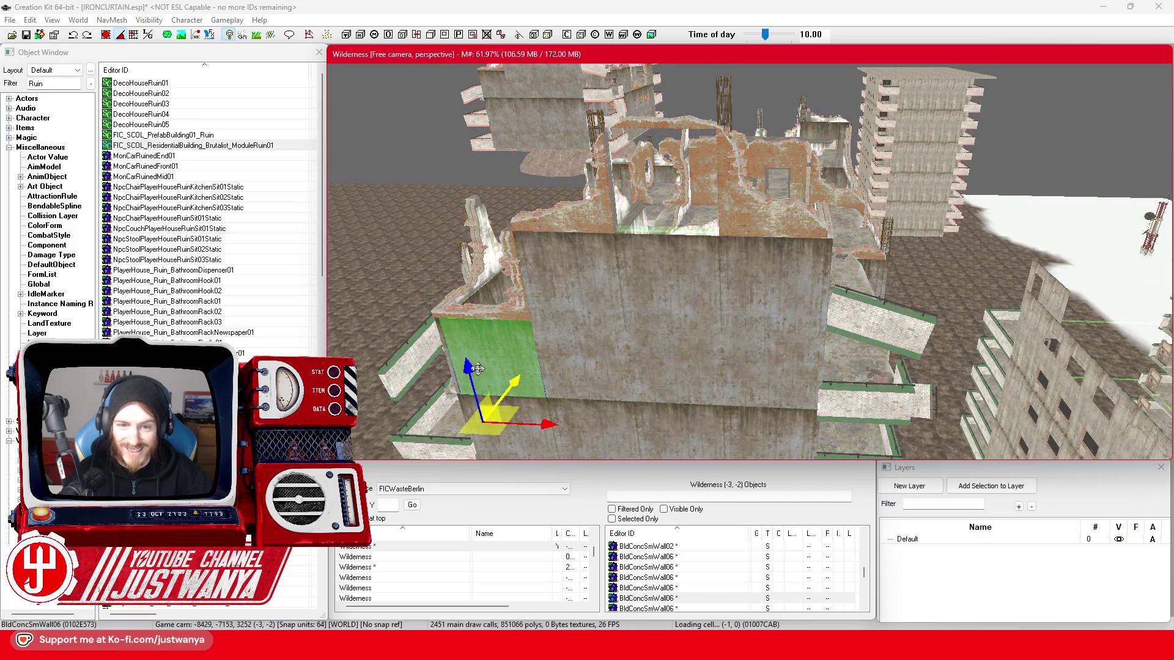
{"action": "left_click", "coordinate": [106, 36]}
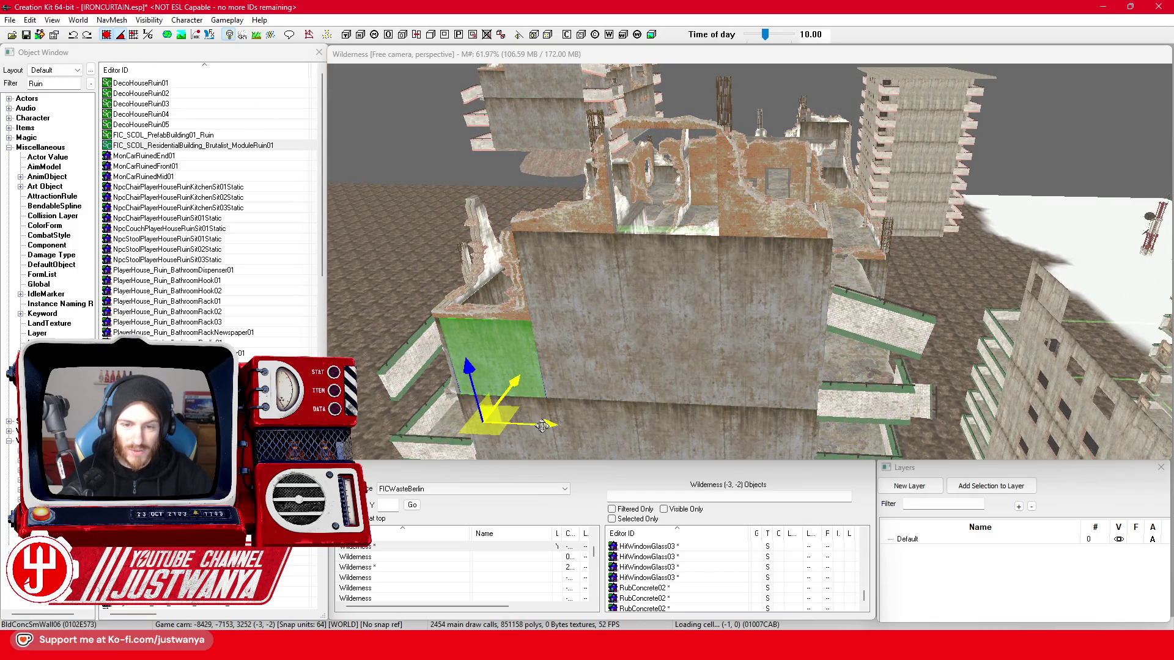
{"action": "left_click_drag", "start_coordinate": [541, 424], "coordinate": [658, 430]}
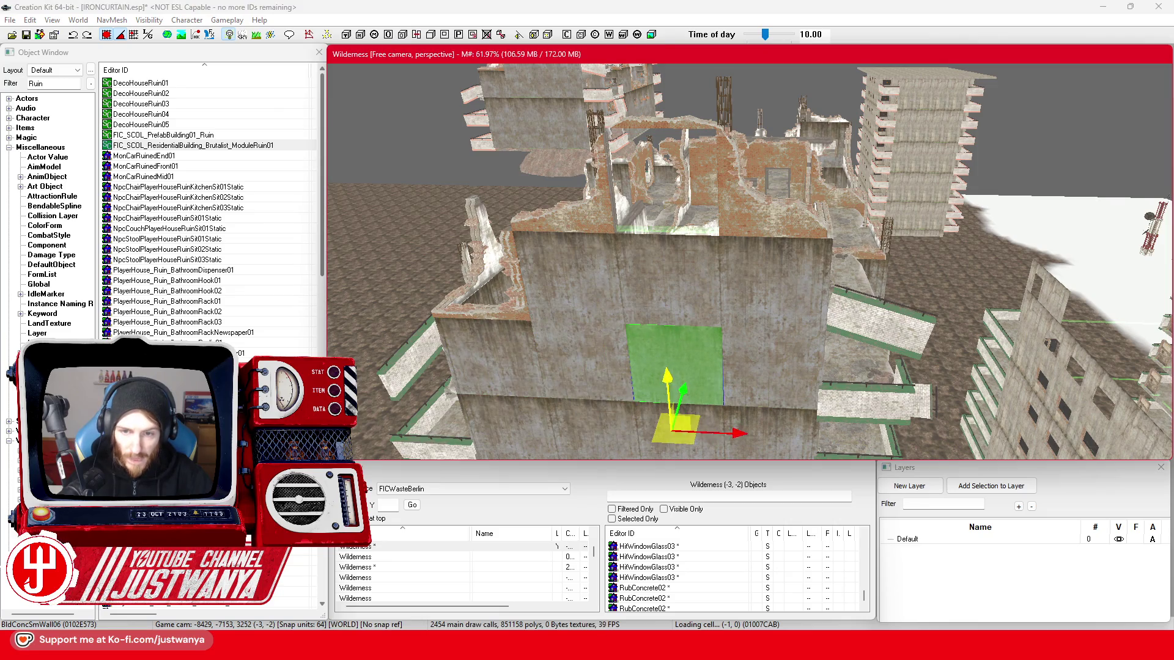
{"action": "mouse_move", "coordinate": [642, 160]}
{"action": "left_mouse_down"}
{"action": "mouse_move", "coordinate": [623, 321]}
{"action": "mouse_move", "coordinate": [678, 283]}
{"action": "left_mouse_up"}
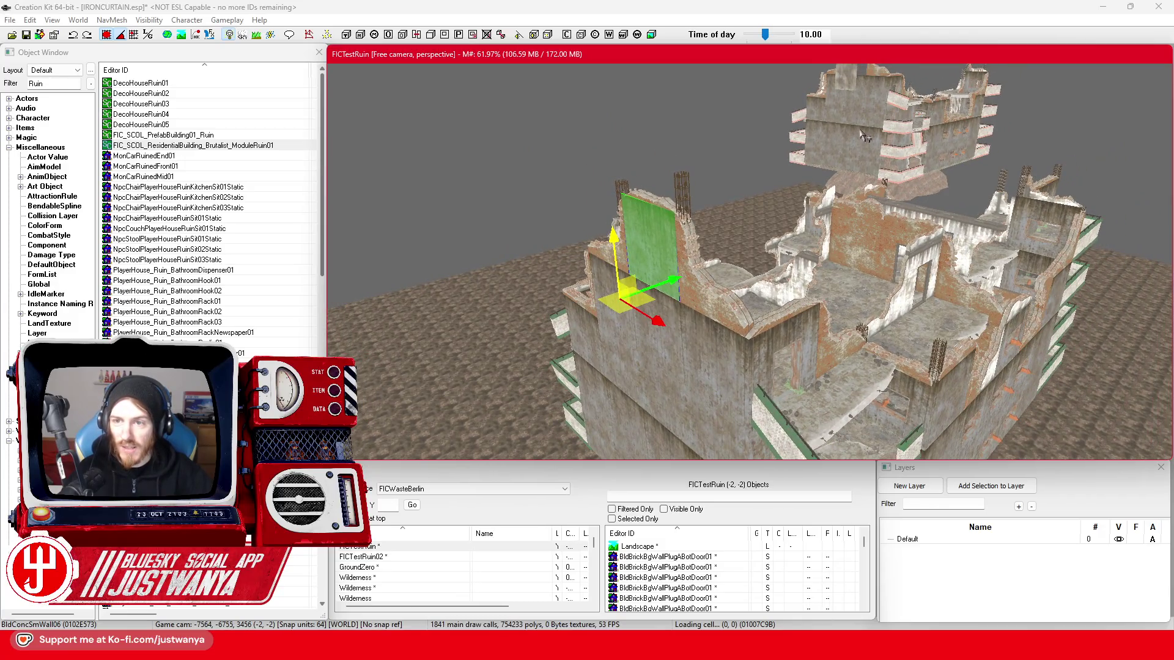
{"action": "scroll", "coordinate": [846, 173], "scroll_direction": "up", "scroll_amount": 10}
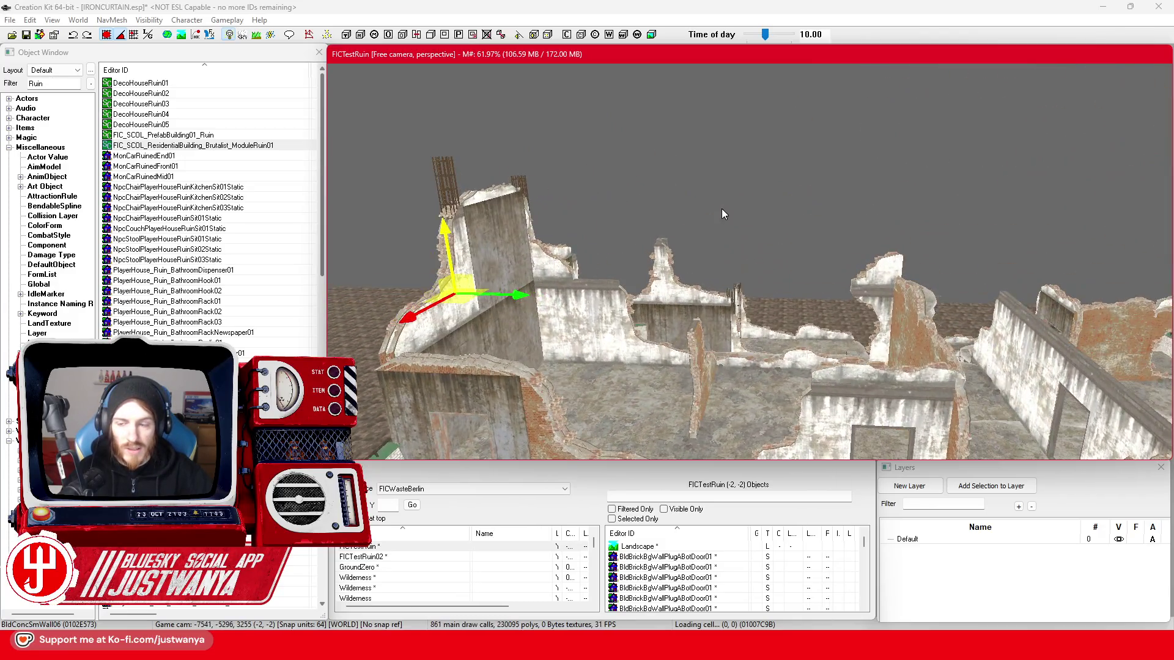
{"action": "scroll", "coordinate": [679, 238], "scroll_direction": "down", "scroll_amount": 10}
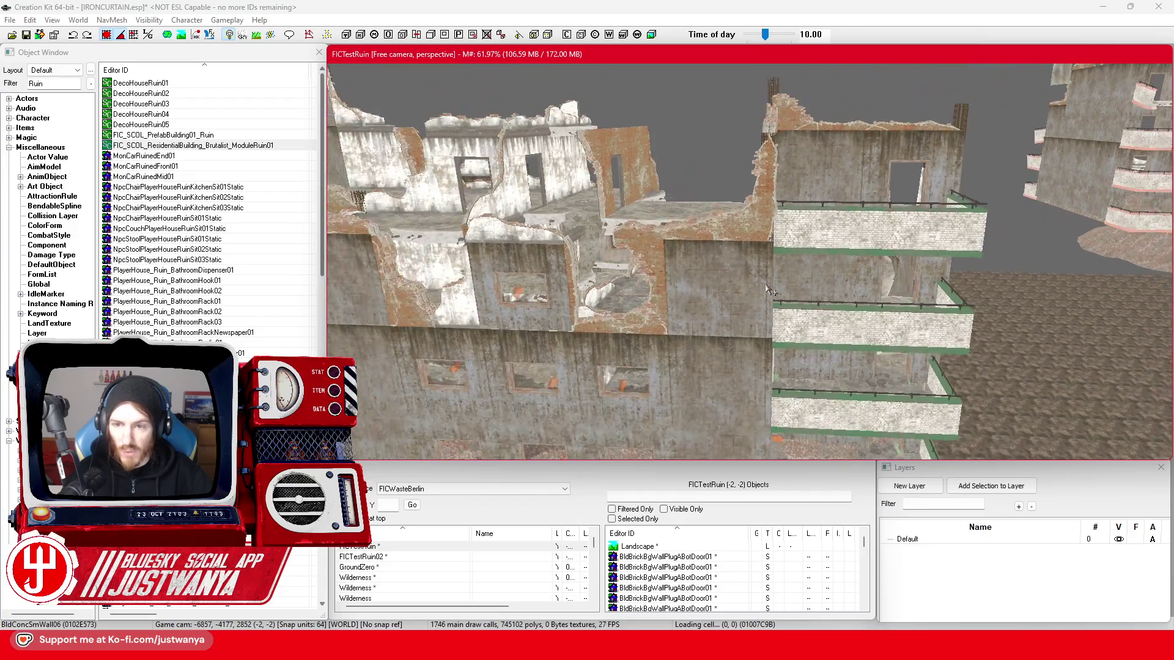
{"action": "mouse_move", "coordinate": [769, 291]}
{"action": "left_mouse_down"}
{"action": "mouse_move", "coordinate": [565, 295]}
{"action": "mouse_move", "coordinate": [692, 310]}
{"action": "left_mouse_up"}
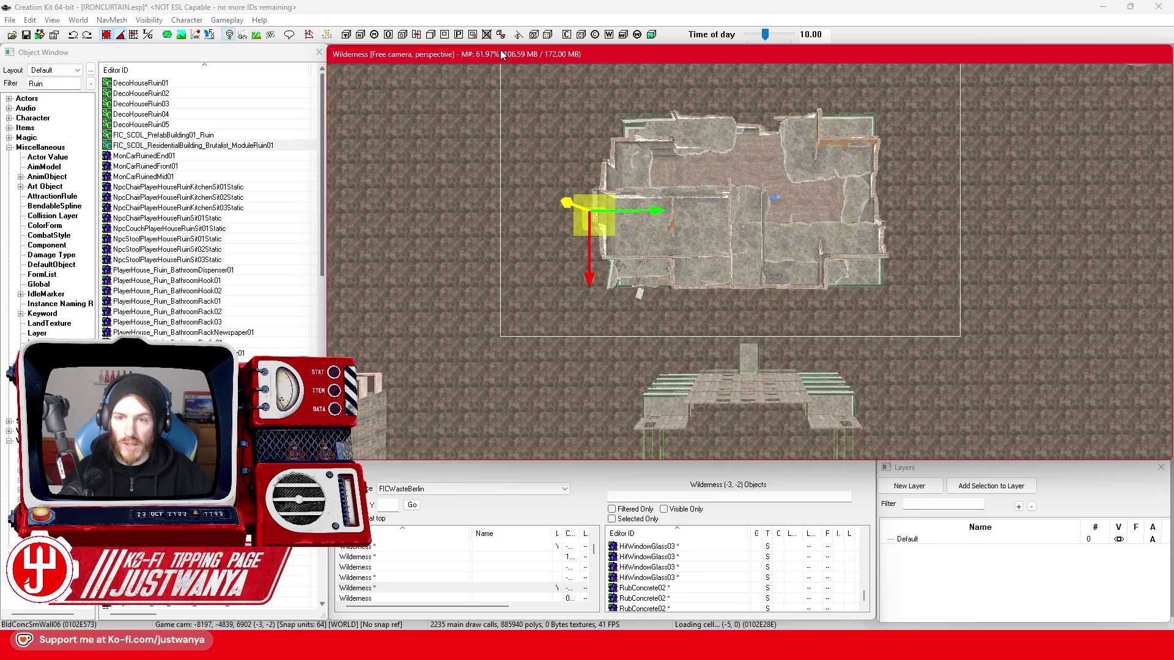
- Marquee-select every piece of the ruin from the overhead view and orbit to check the selection
{"action": "mouse_move", "coordinate": [450, 74]}
{"action": "left_mouse_down"}
{"action": "mouse_move", "coordinate": [558, 127]}
{"action": "mouse_move", "coordinate": [672, 403]}
{"action": "left_mouse_up"}
{"action": "scroll", "coordinate": [675, 407], "scroll_direction": "up", "scroll_amount": 6}
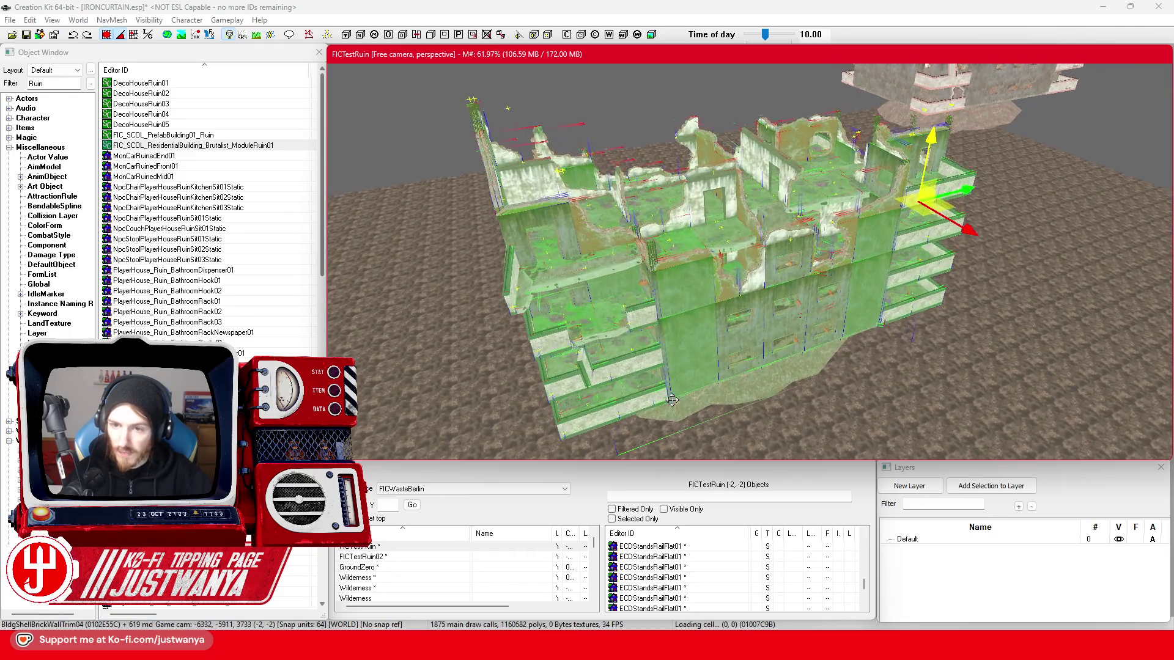
{"action": "scroll", "coordinate": [700, 384], "scroll_direction": "down", "scroll_amount": 3}
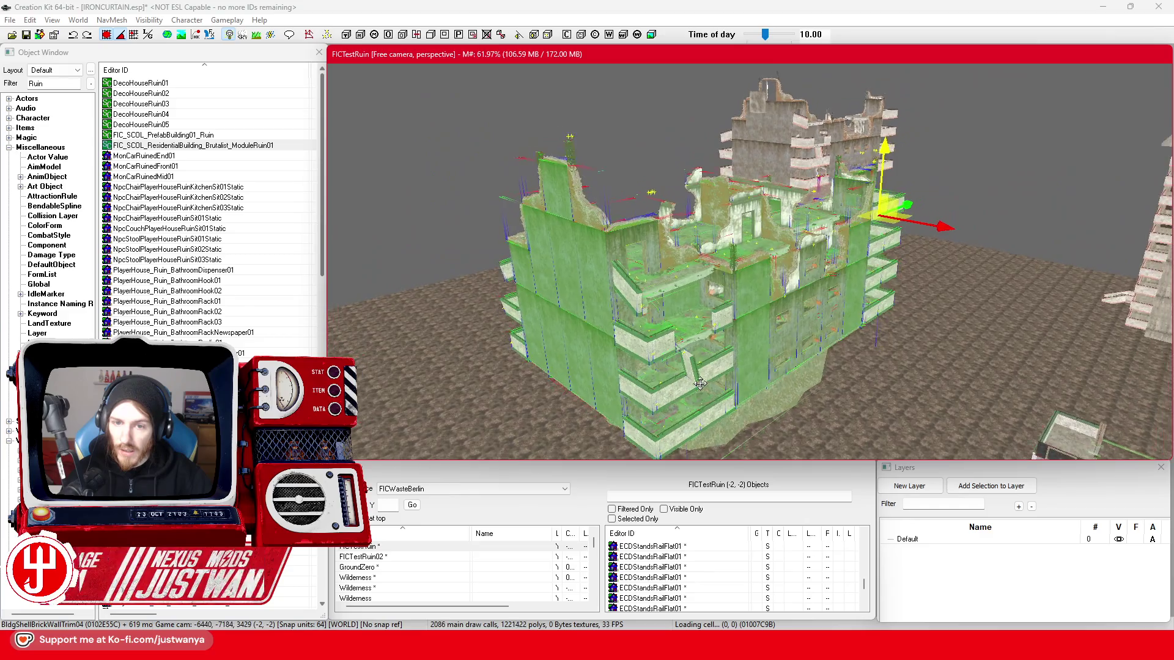
{"action": "mouse_move", "coordinate": [723, 371]}
{"action": "left_mouse_down"}
{"action": "mouse_move", "coordinate": [785, 365]}
{"action": "mouse_move", "coordinate": [815, 379]}
{"action": "mouse_move", "coordinate": [813, 406]}
{"action": "mouse_move", "coordinate": [578, 244]}
{"action": "left_mouse_up"}
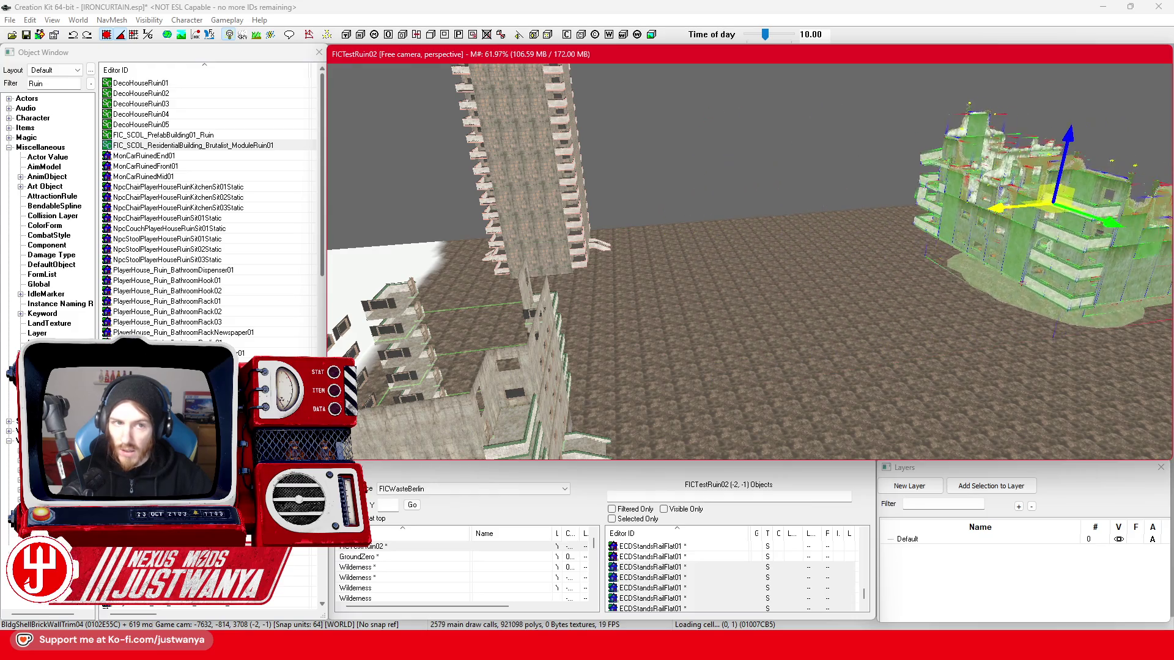
{"action": "scroll", "coordinate": [645, 214], "scroll_direction": "up", "scroll_amount": 10}
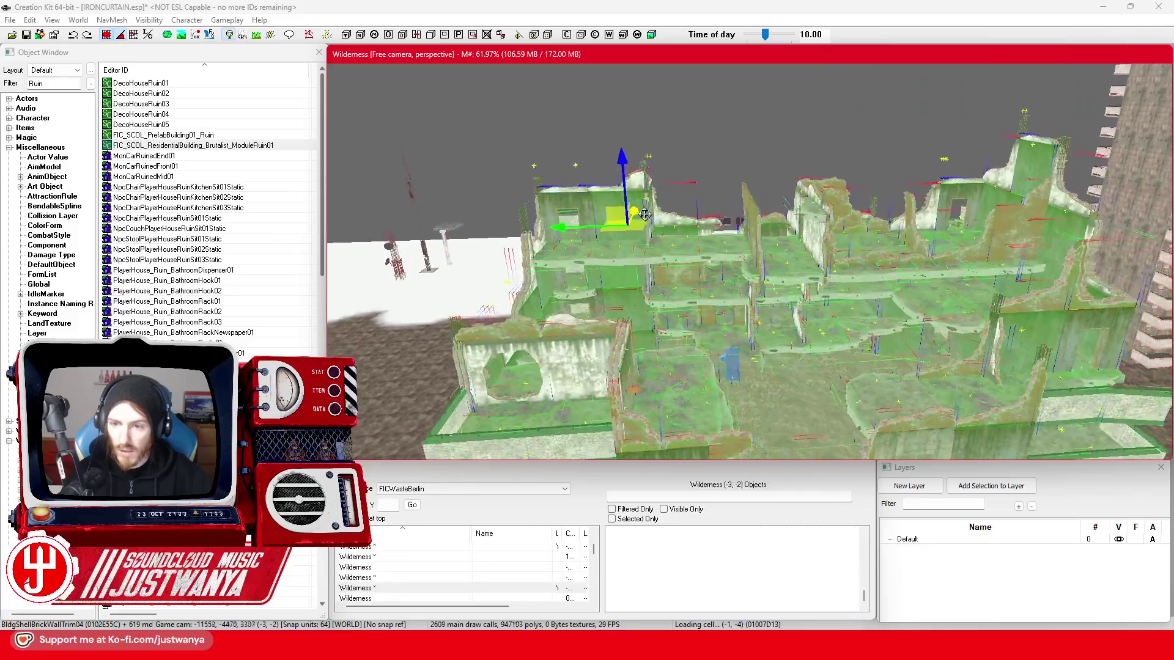
{"action": "scroll", "coordinate": [645, 214], "scroll_direction": "up", "scroll_amount": 8}
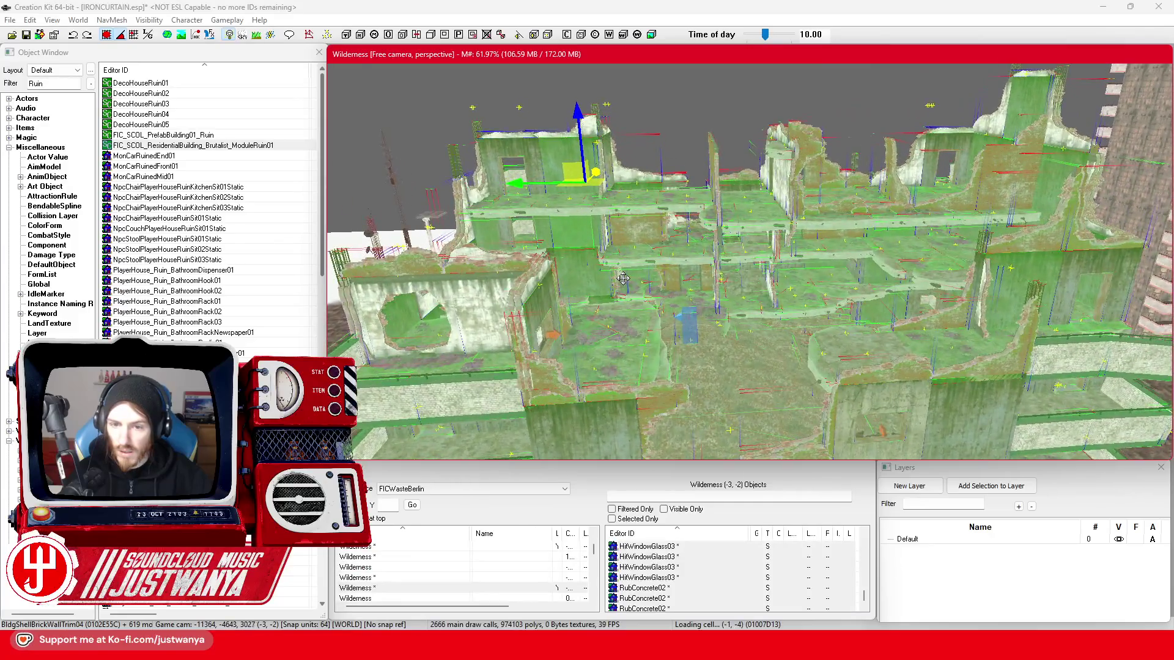
{"action": "scroll", "coordinate": [623, 278], "scroll_direction": "up", "scroll_amount": 8}
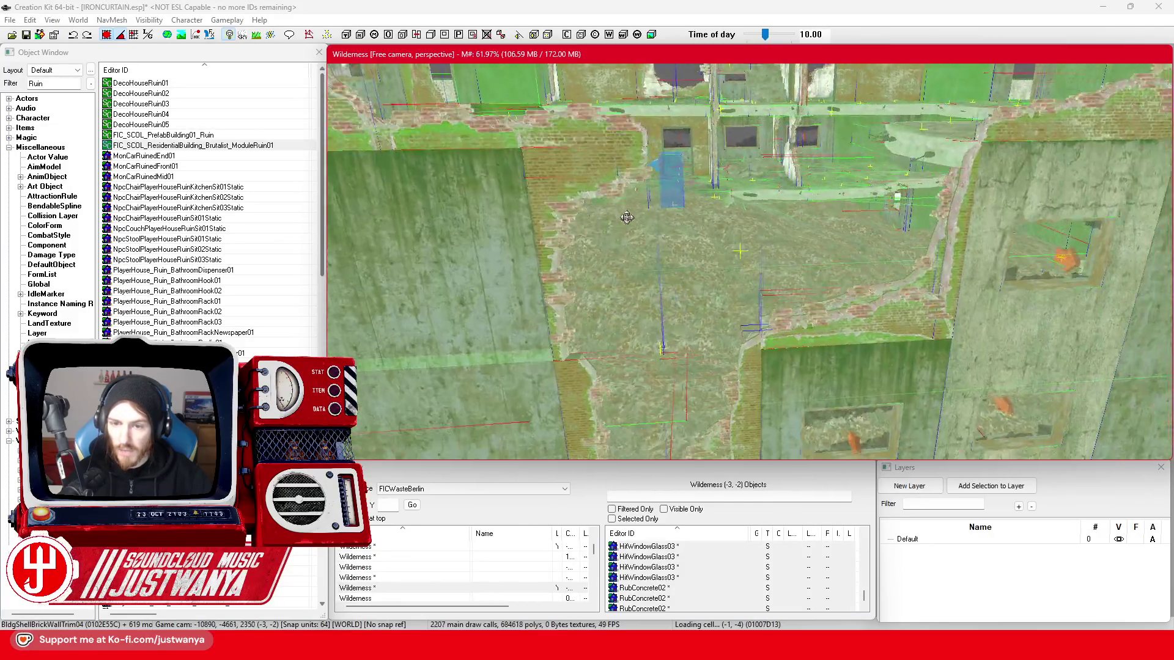
{"action": "scroll", "coordinate": [670, 330], "scroll_direction": "down", "scroll_amount": 8}
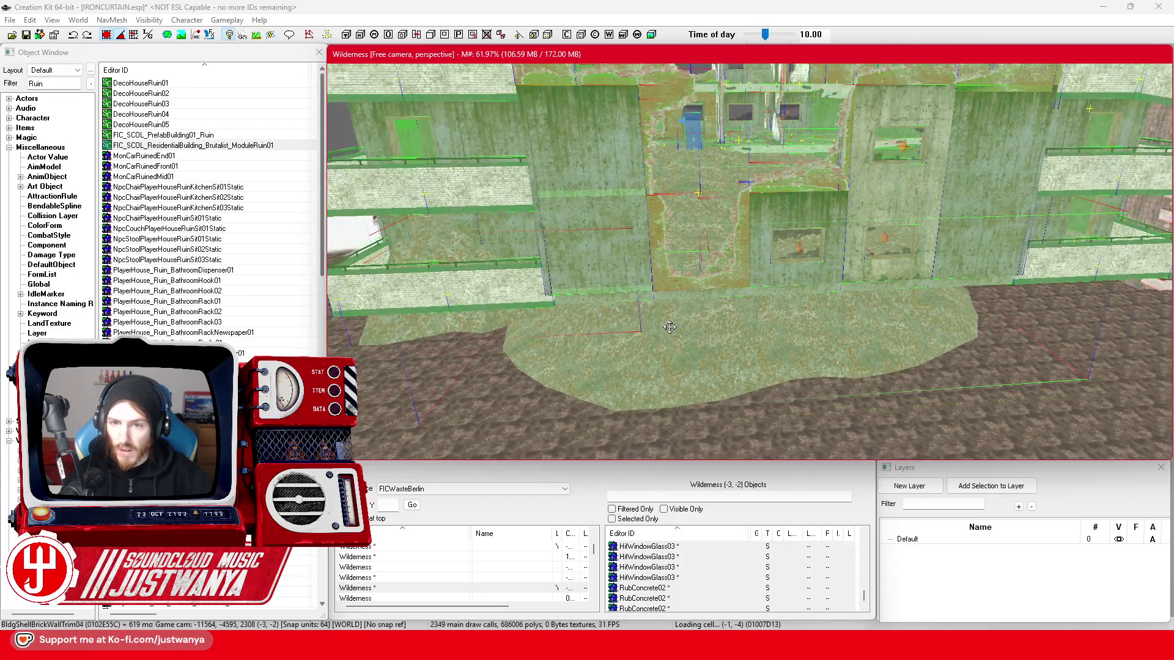
{"action": "scroll", "coordinate": [630, 289], "scroll_direction": "up", "scroll_amount": 5}
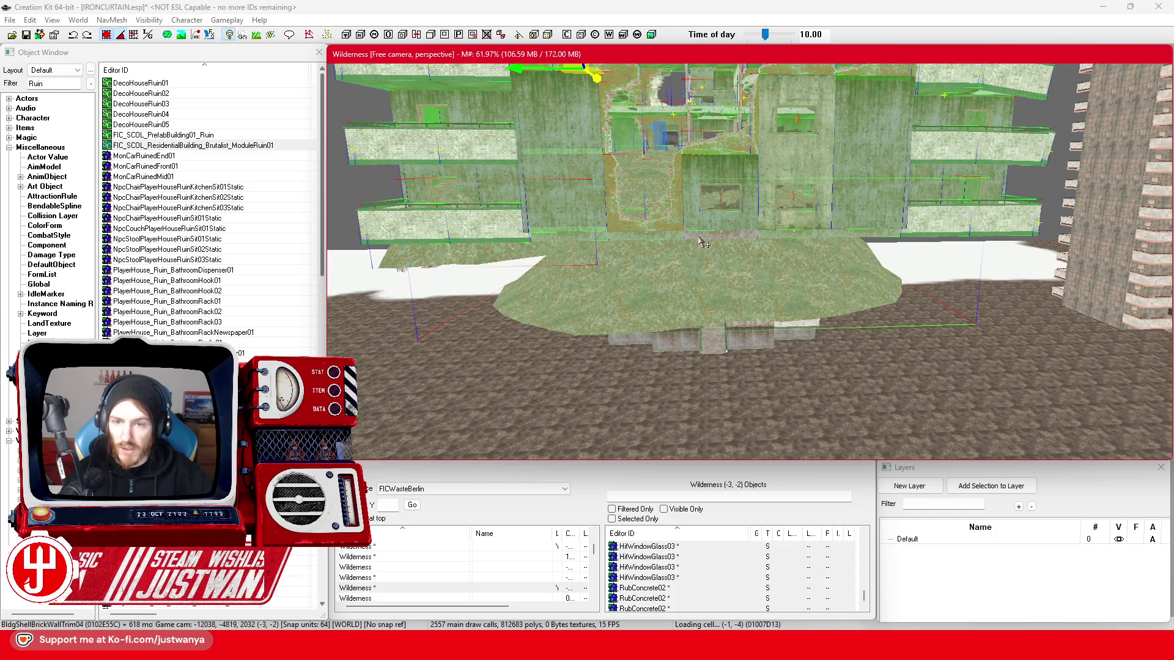
{"action": "mouse_move", "coordinate": [737, 289]}
{"action": "left_mouse_down"}
{"action": "mouse_move", "coordinate": [738, 310]}
{"action": "mouse_move", "coordinate": [723, 310]}
{"action": "left_mouse_up"}
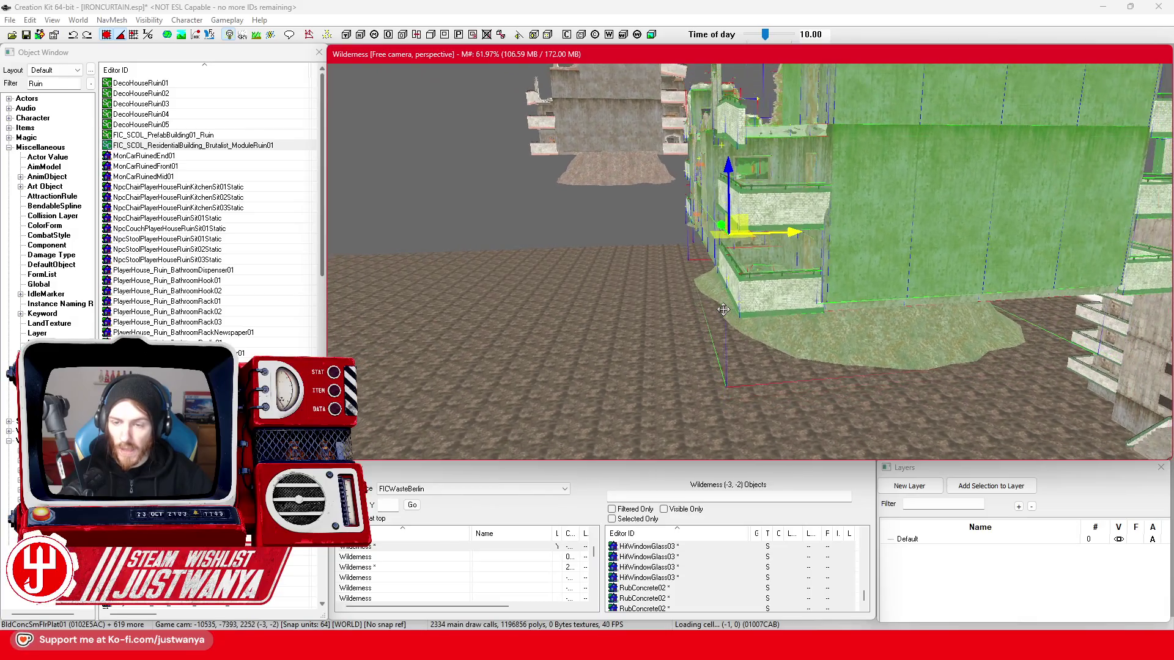
- Make a static collection without the marker reference, named FIC_SCOL_ResidentialBuilding_Brutalist_ModuleRuin02
{"action": "right_click", "coordinate": [757, 276]}
{"action": "left_click", "coordinate": [789, 444]}
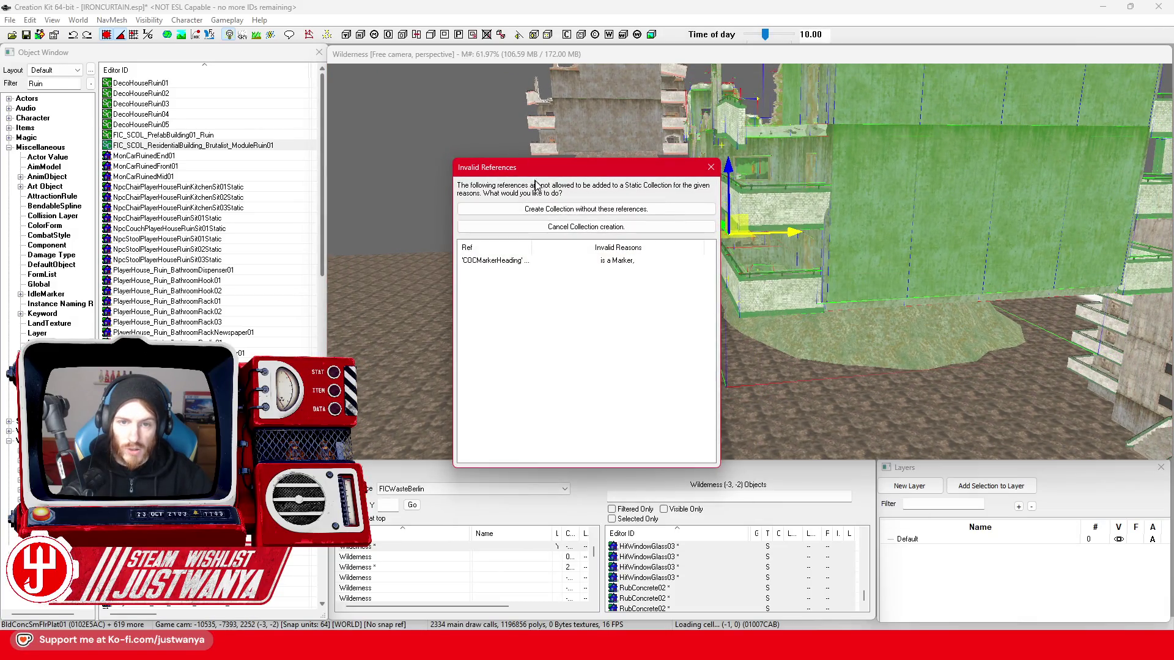
{"action": "left_click", "coordinate": [568, 211]}
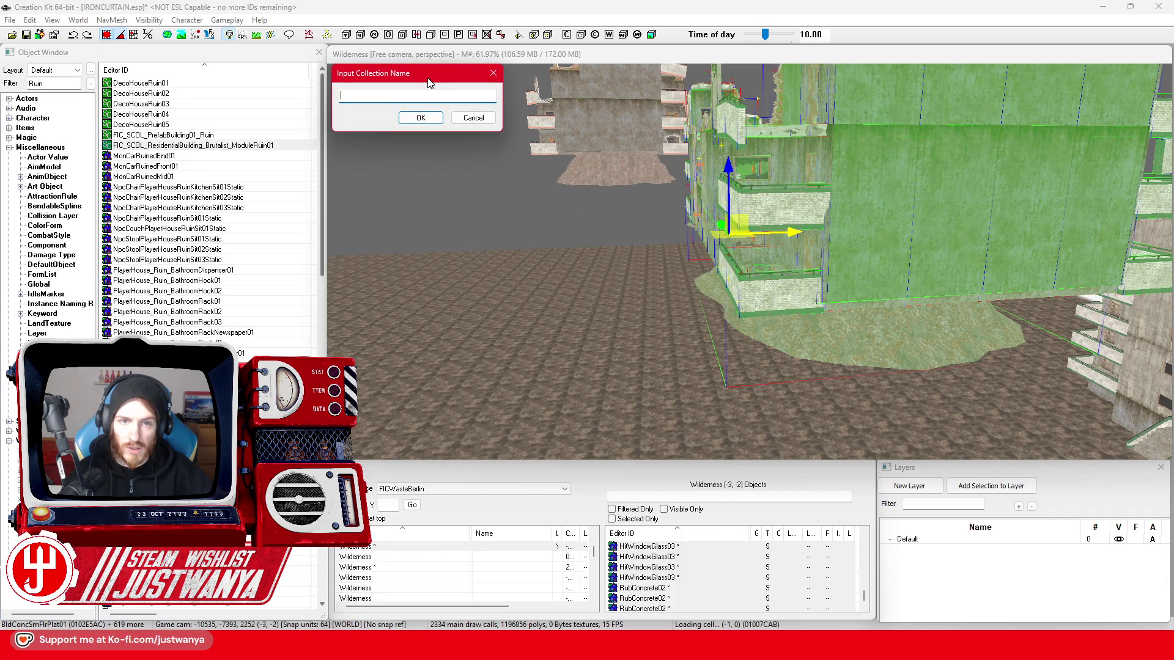
{"action": "left_click_drag", "start_coordinate": [428, 80], "coordinate": [710, 151]}
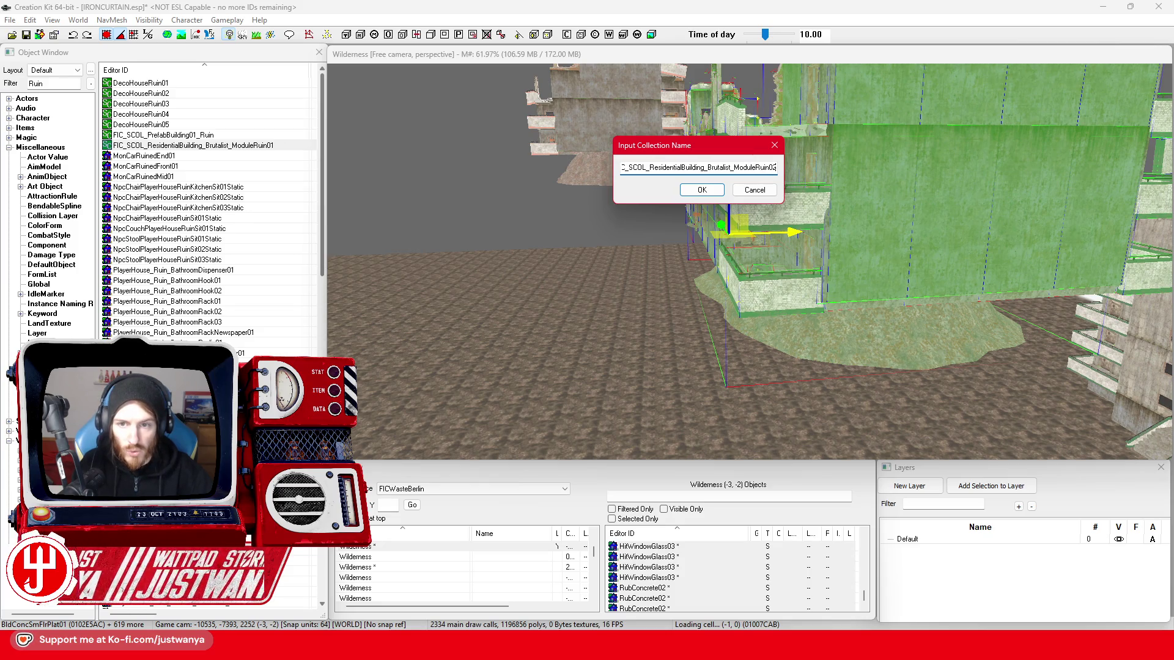
{"action": "left_click", "coordinate": [697, 193]}
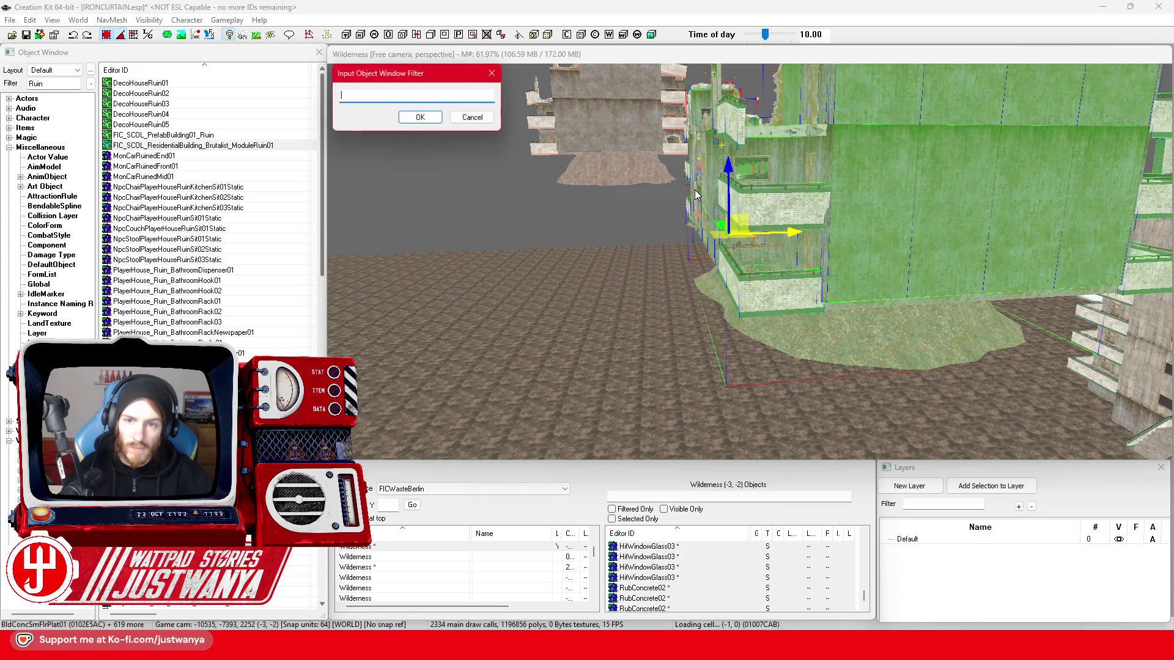
- Filter for the new collection and assign a material swap in the placed reference's properties
{"action": "key", "text": "ctrl+v"}
{"action": "double_click", "coordinate": [847, 222]}
{"action": "left_click", "coordinate": [612, 342]}
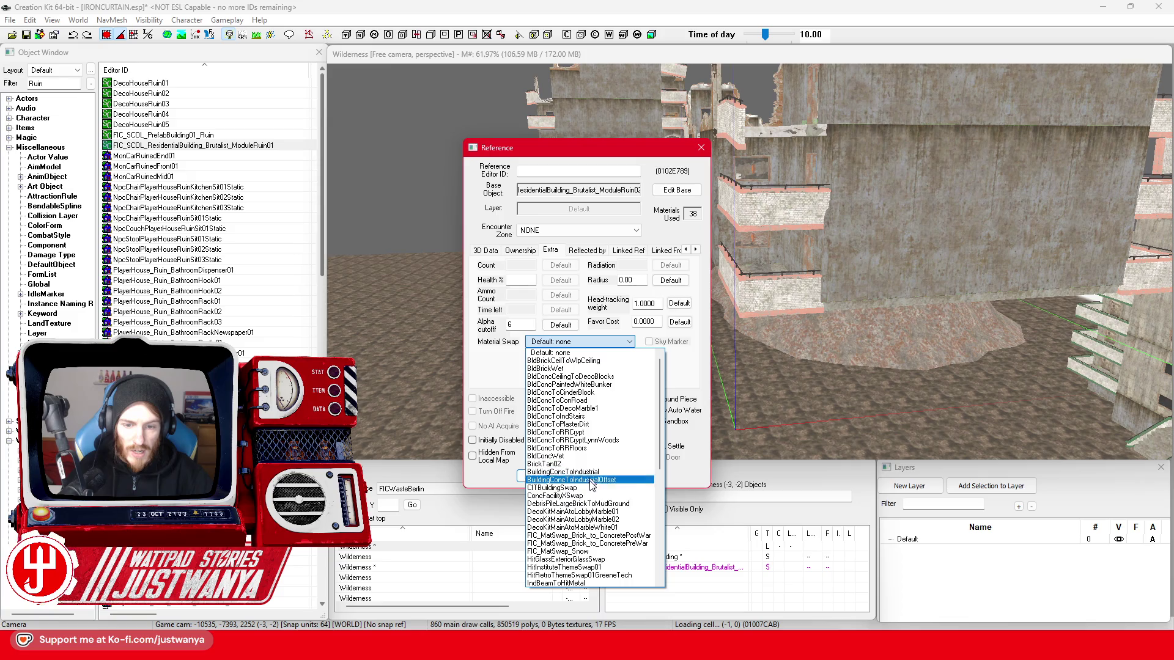
{"action": "left_click", "coordinate": [604, 535]}
{"action": "left_click", "coordinate": [538, 476]}
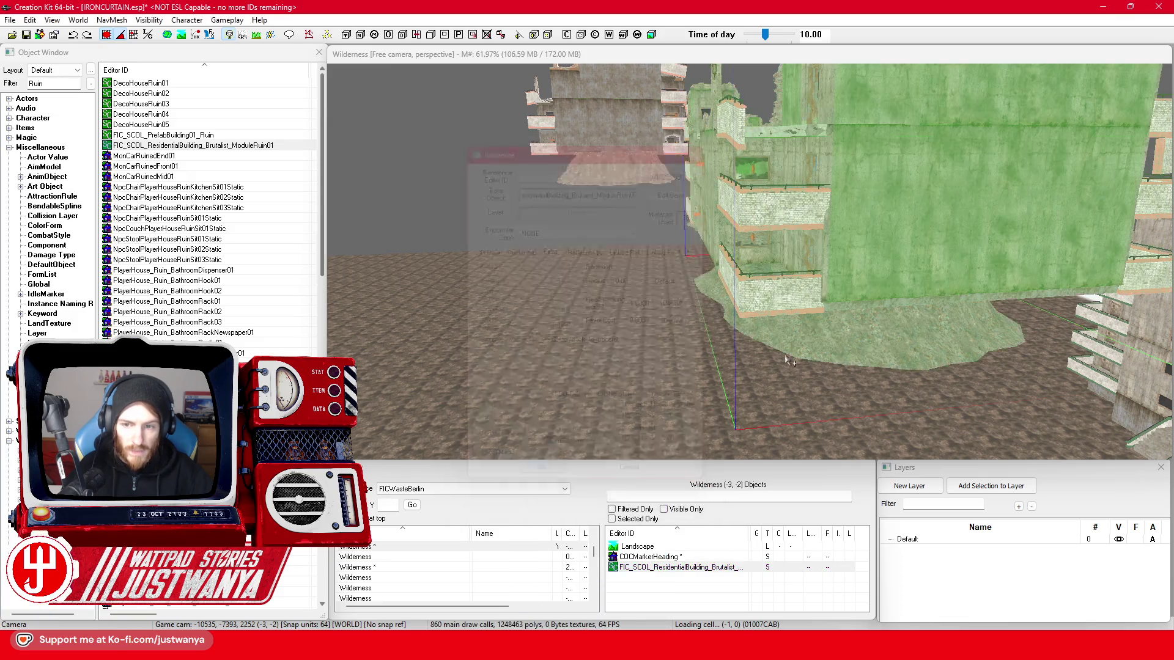
- Delete the placed ruin building and the COCMarkerHeading marker from the cell
{"action": "scroll", "coordinate": [745, 336], "scroll_direction": "up", "scroll_amount": 5}
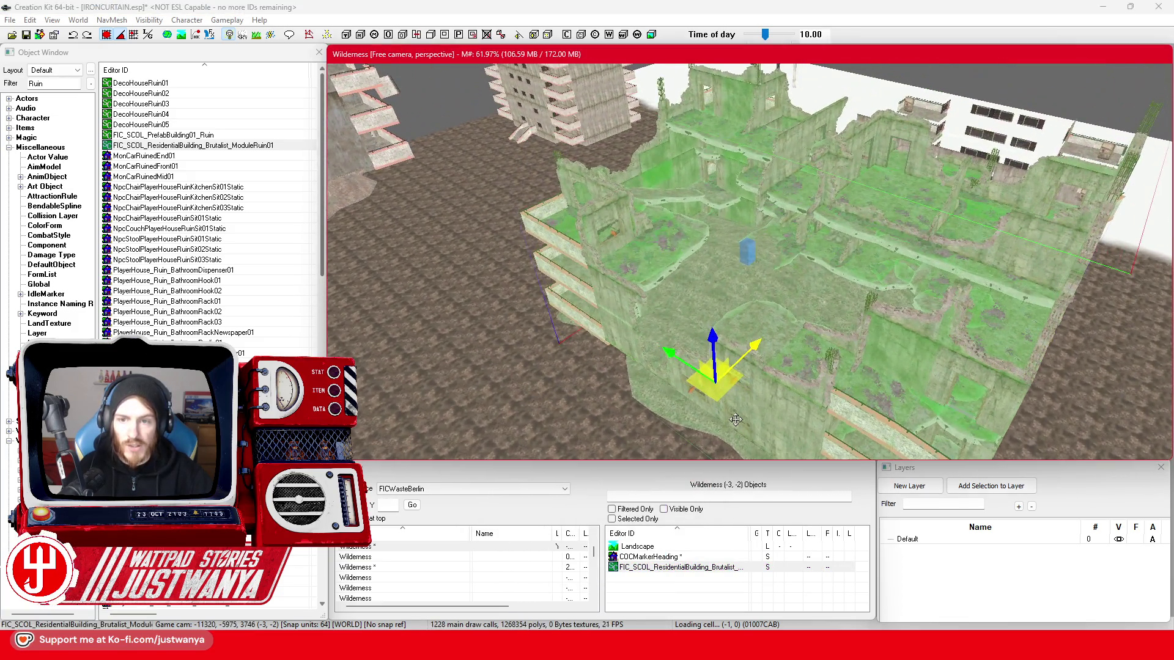
{"action": "key", "text": "shift"}
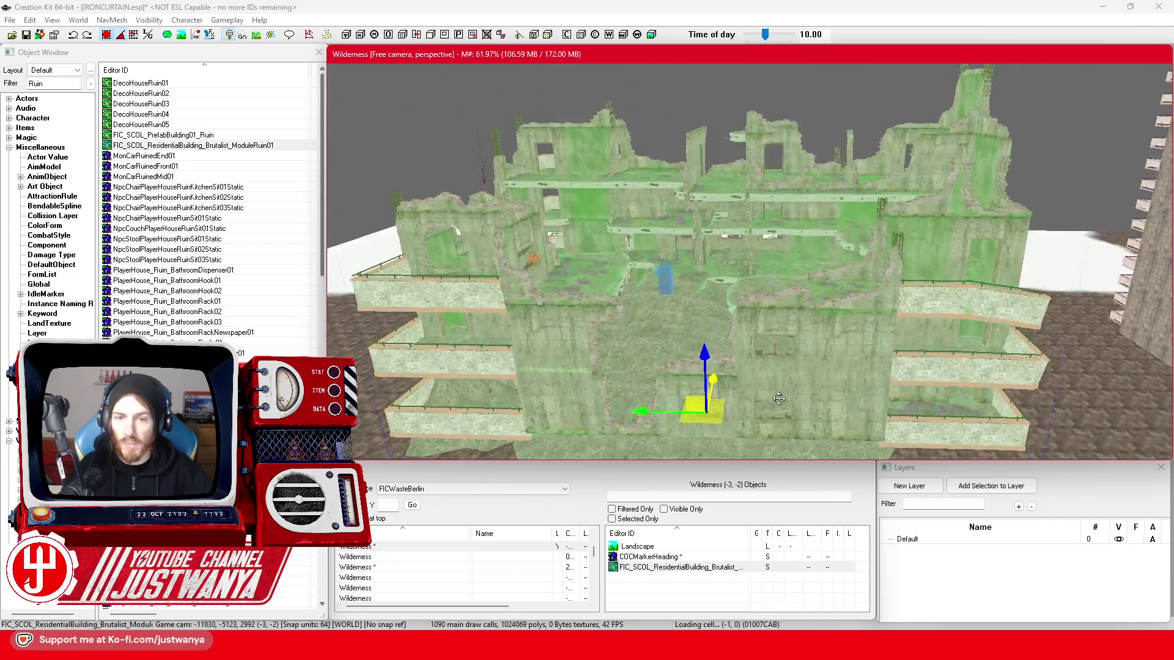
{"action": "key", "text": "Delete"}
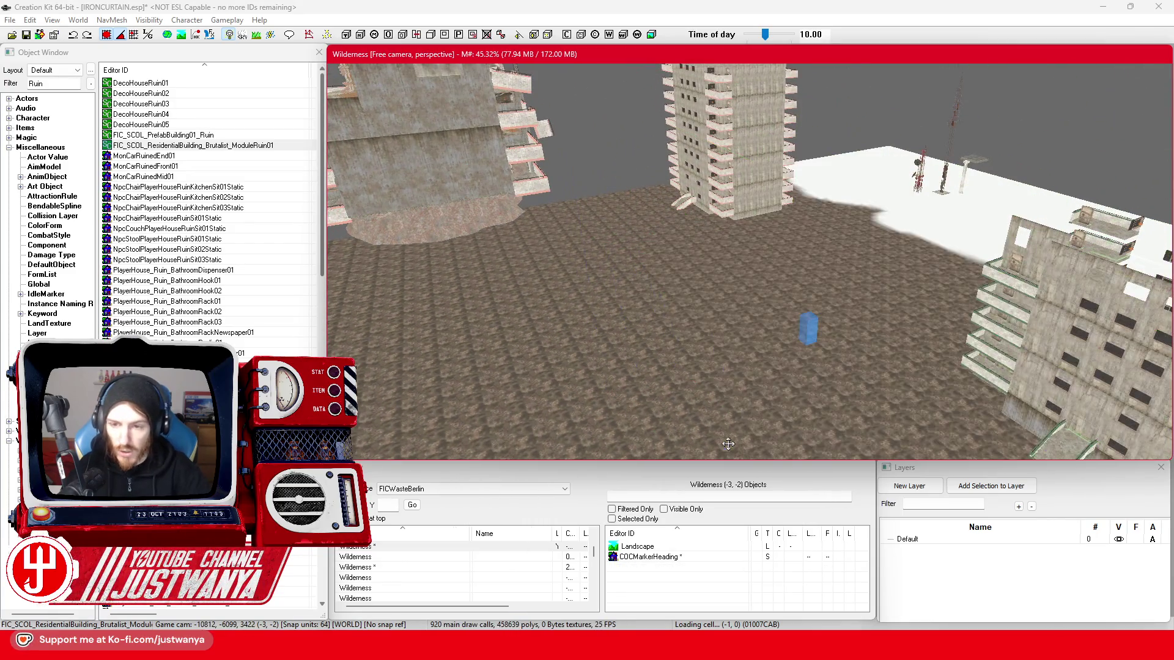
{"action": "left_click", "coordinate": [807, 333]}
{"action": "key", "text": "Delete"}
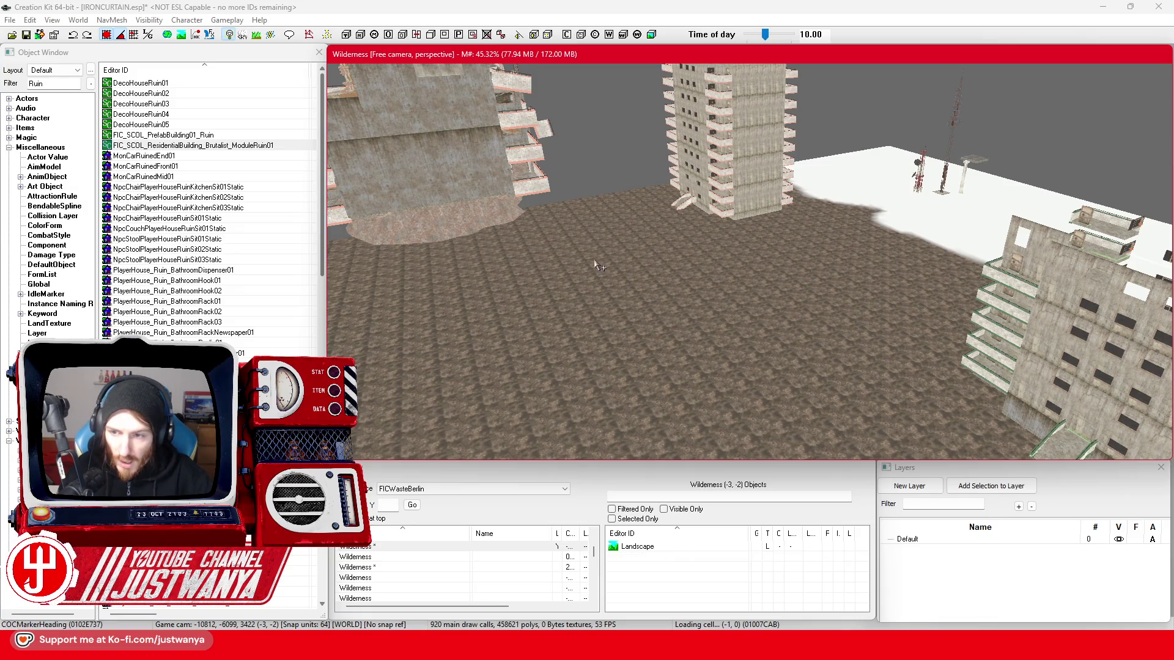
{"action": "scroll", "coordinate": [594, 313], "scroll_direction": "up", "scroll_amount": 5}
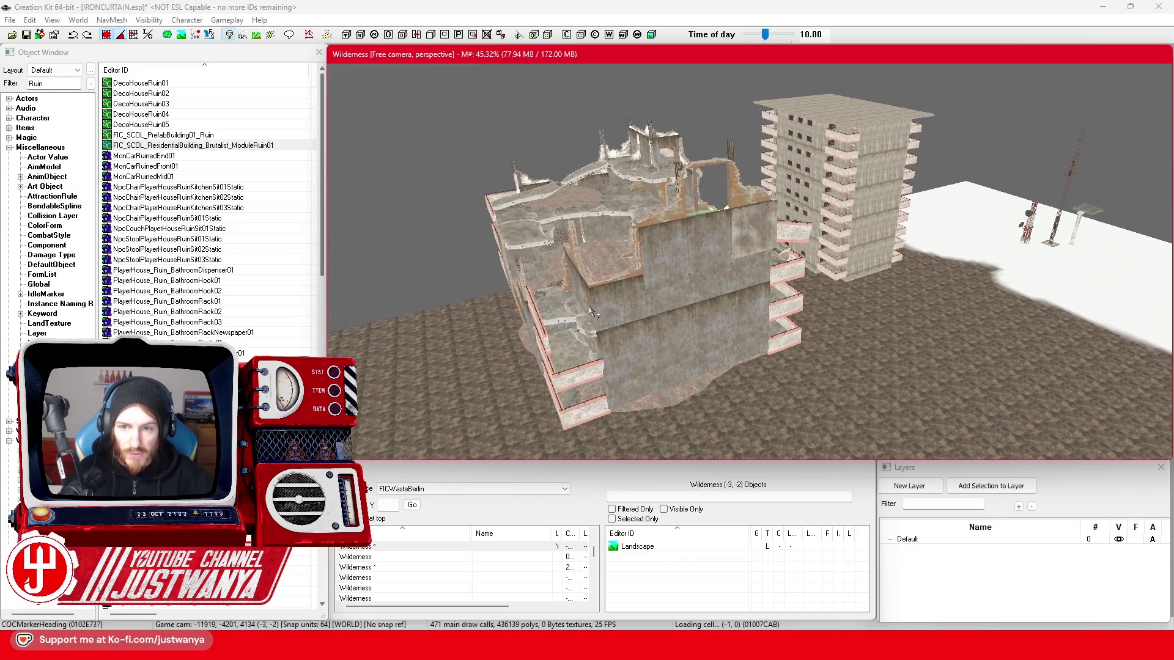
{"action": "left_click", "coordinate": [552, 331]}
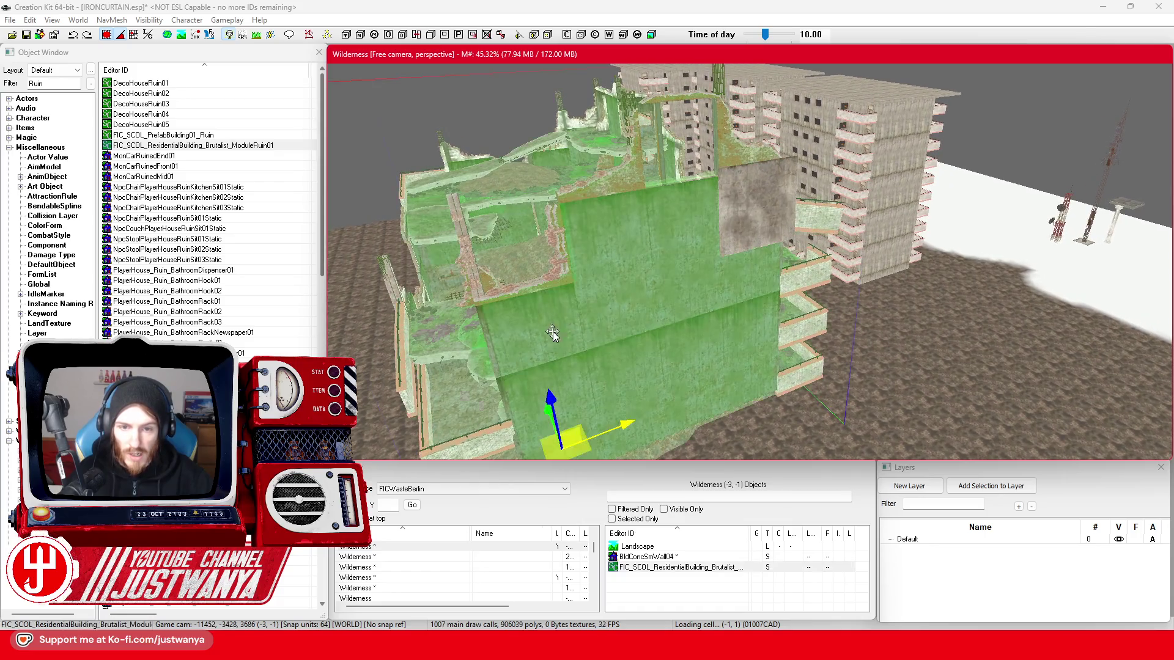
{"action": "left_click", "coordinate": [749, 208]}
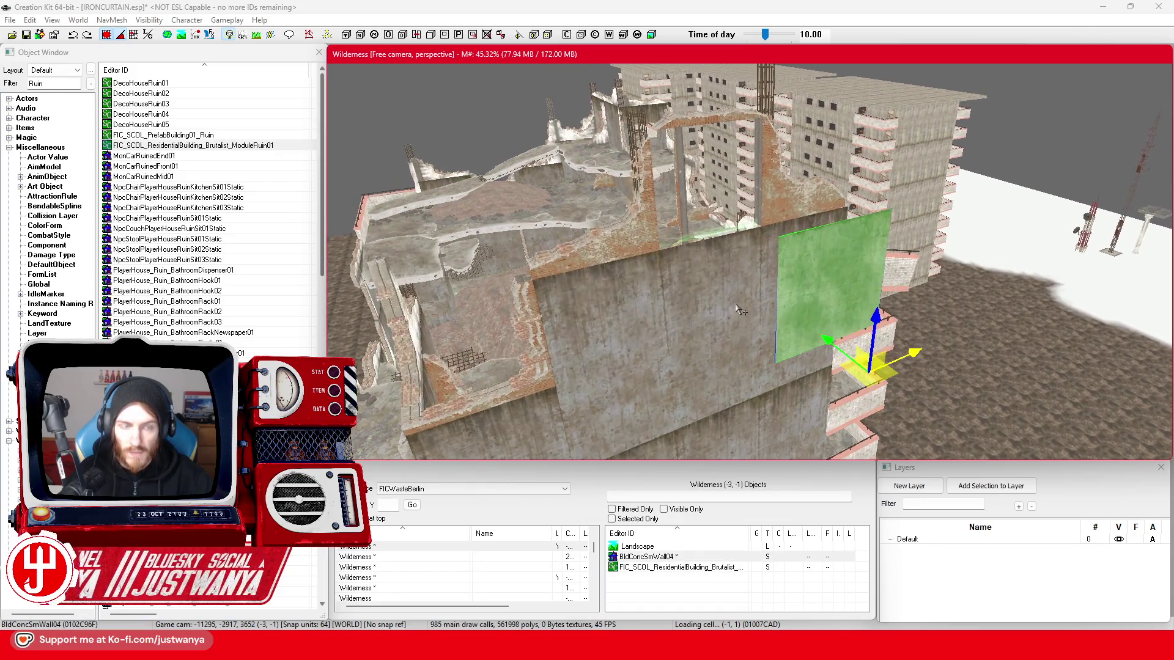
{"action": "key", "text": "f"}
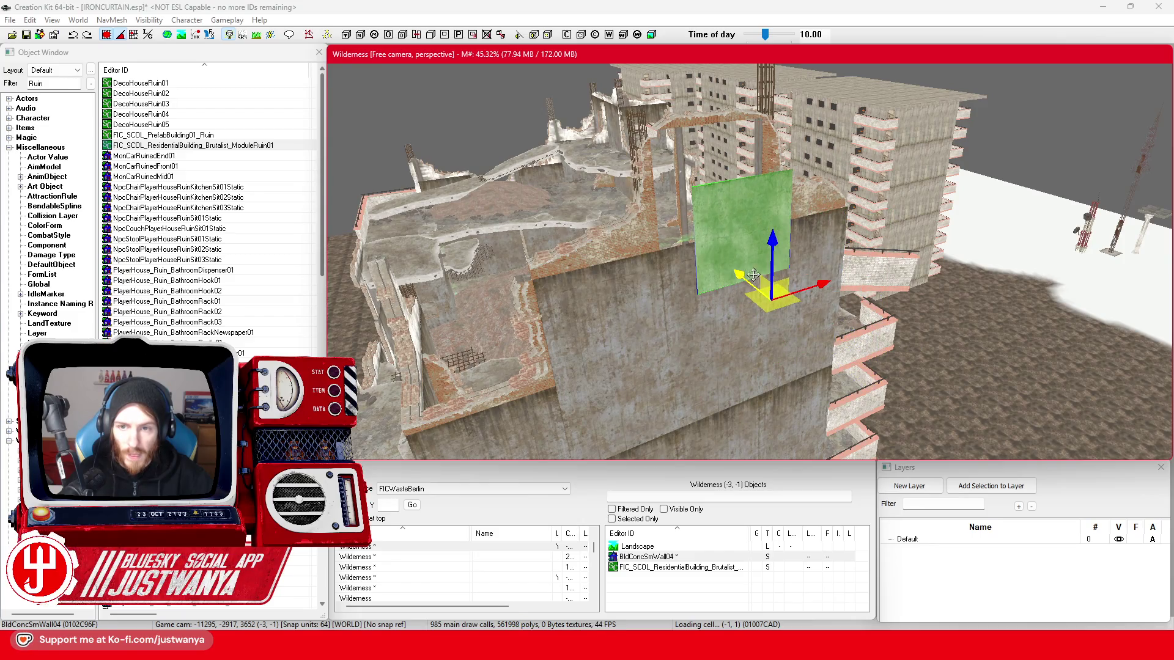
{"action": "left_click", "coordinate": [776, 315]}
{"action": "key", "text": "f"}
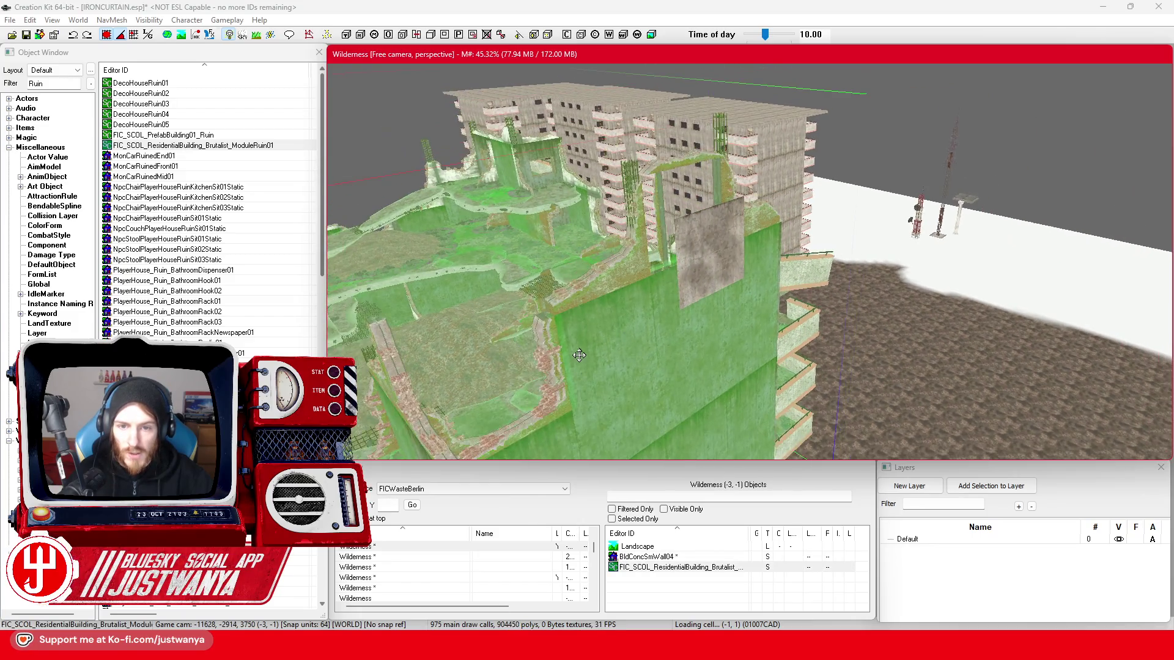
{"action": "key", "text": "shift"}
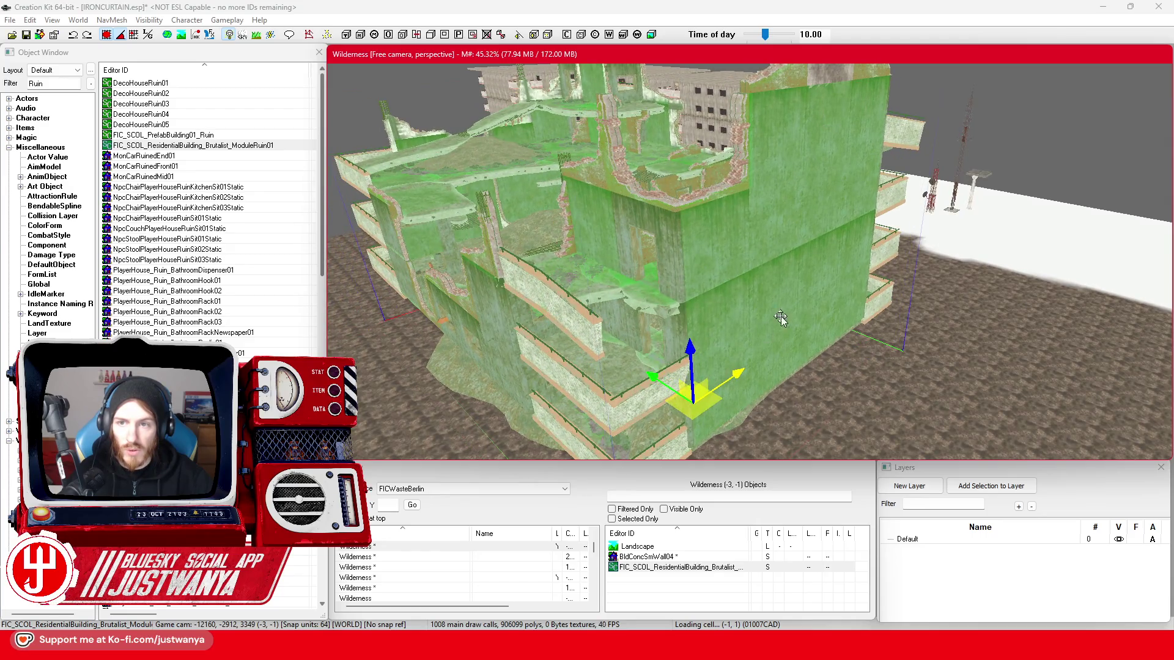
{"action": "key", "text": "shift"}
{"action": "left_click", "coordinate": [952, 201]}
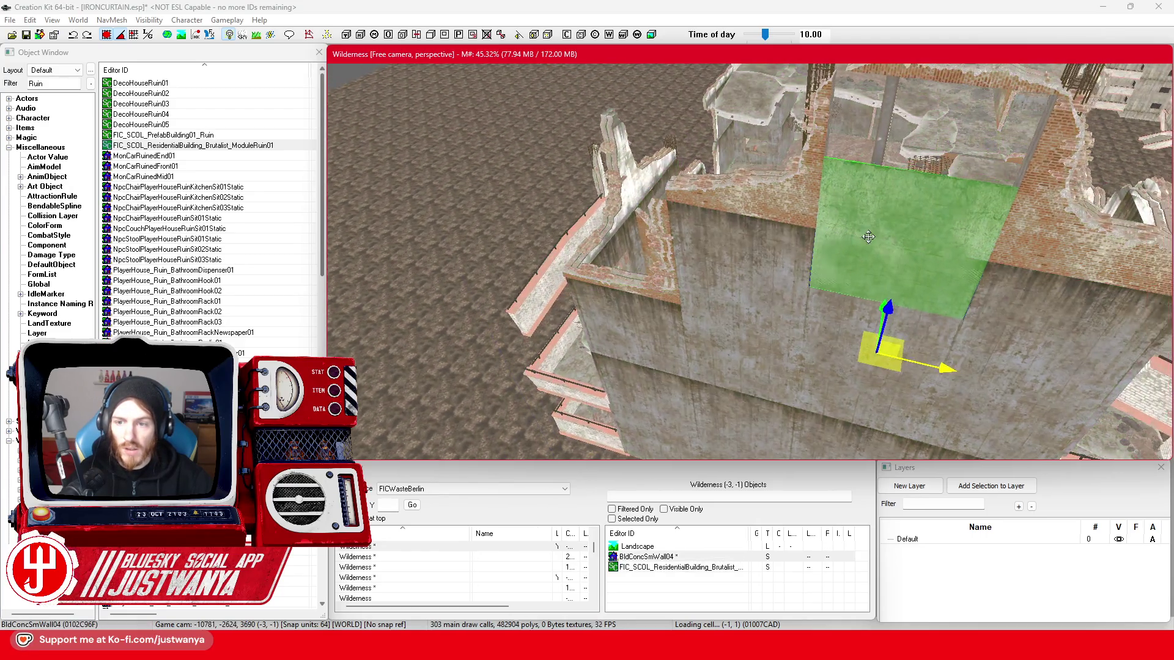
{"action": "scroll", "coordinate": [702, 273], "scroll_direction": "down", "scroll_amount": 10}
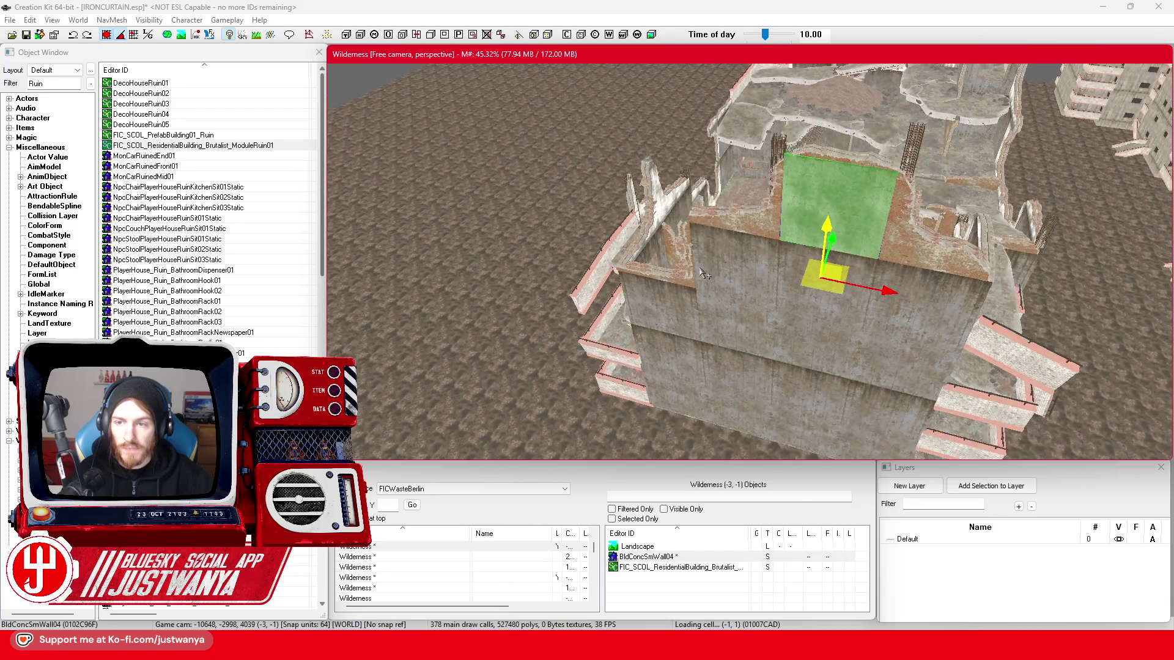
{"action": "key", "text": "shift"}
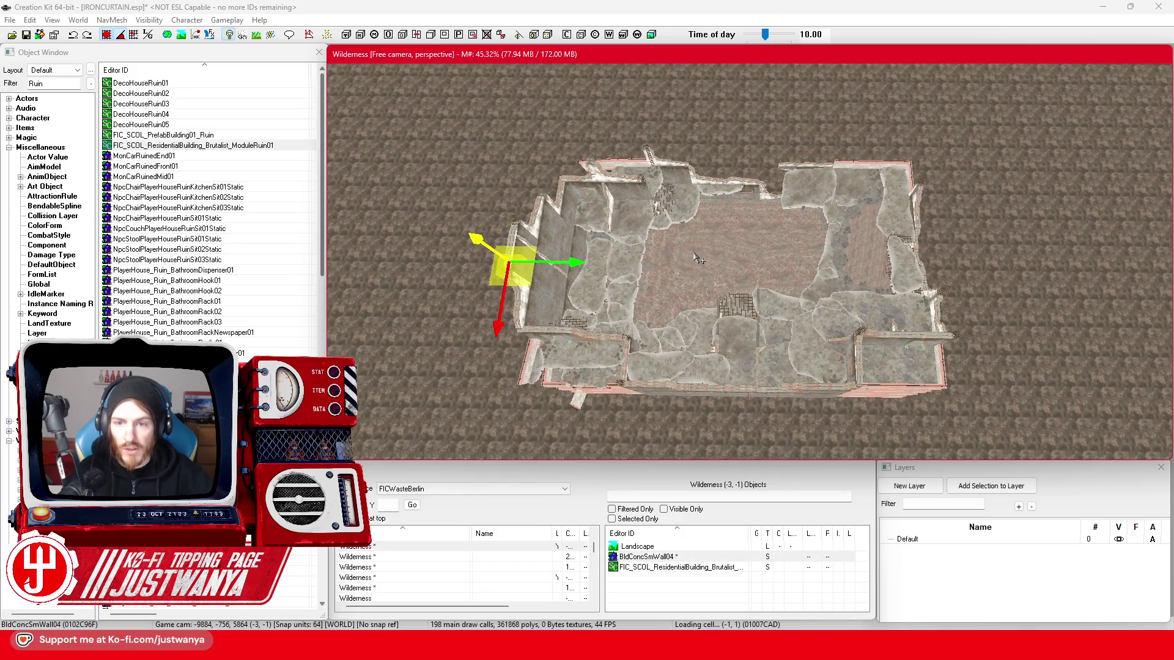
{"action": "left_click", "coordinate": [697, 258]}
{"action": "scroll", "coordinate": [704, 269], "scroll_direction": "down", "scroll_amount": 5}
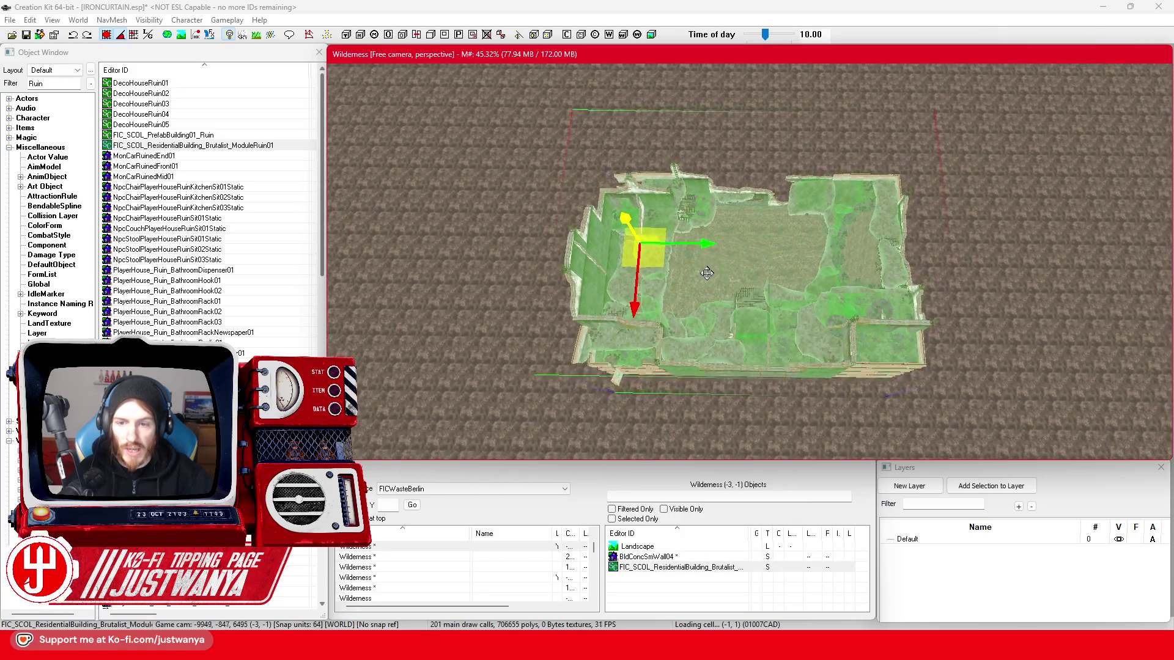
- Save IRONCURTAIN.esp and fragment the ruin static collection, confirming with Ja
{"action": "right_click", "coordinate": [727, 249]}
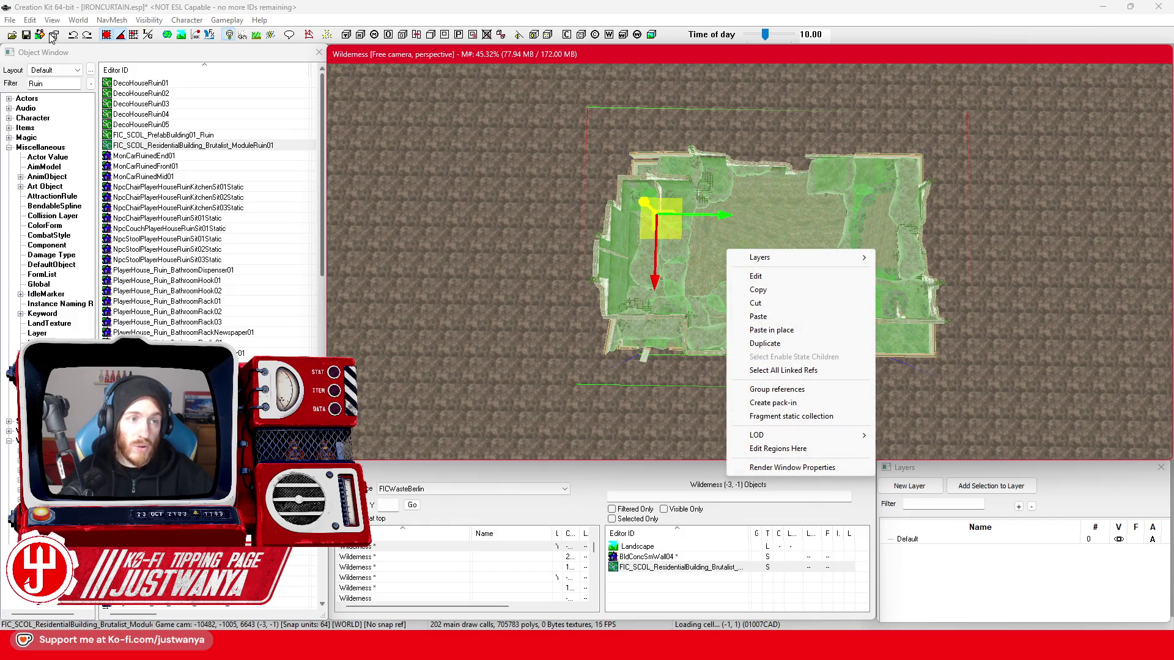
{"action": "left_click", "coordinate": [29, 39]}
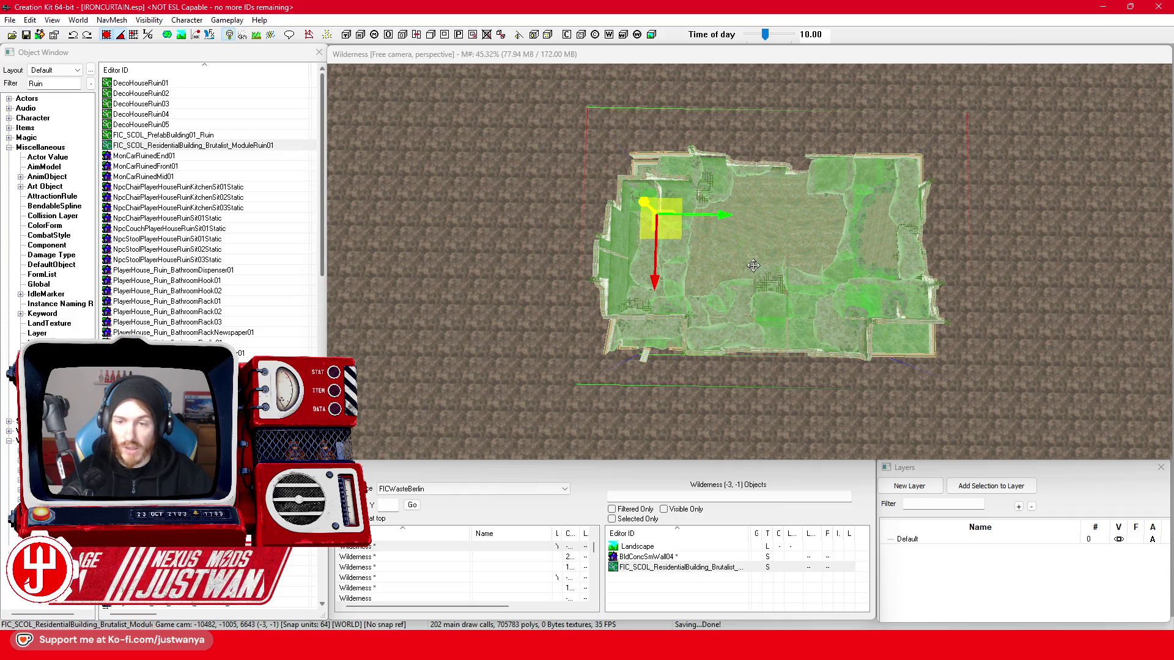
{"action": "right_click", "coordinate": [753, 266]}
{"action": "left_click", "coordinate": [835, 431]}
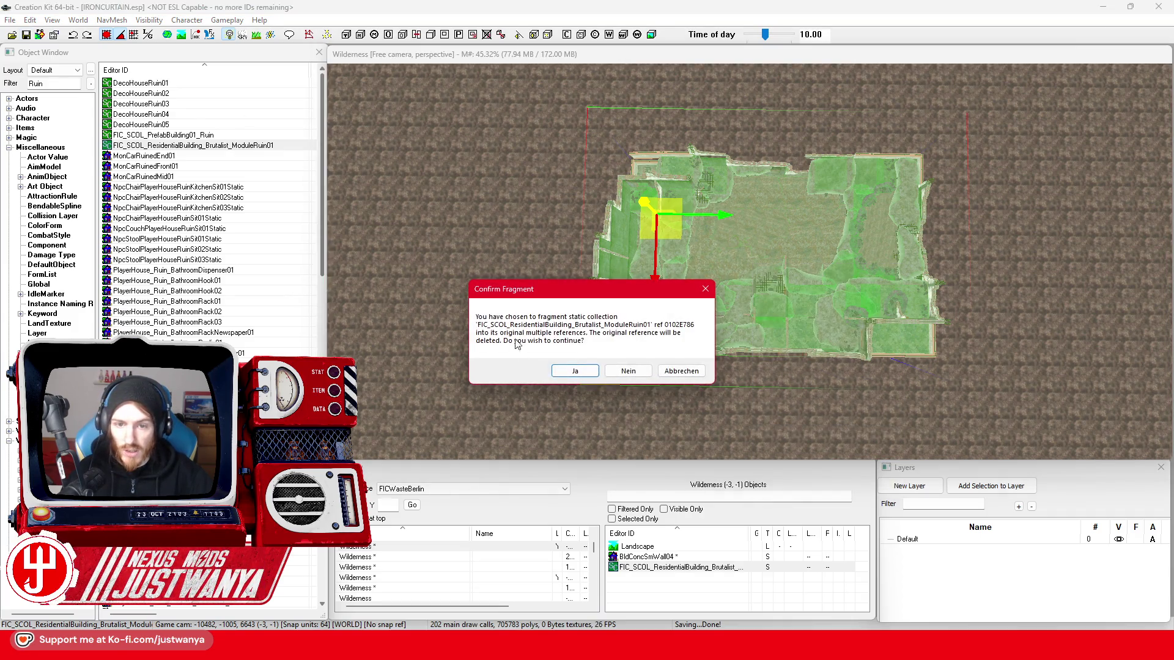
{"action": "left_click", "coordinate": [565, 370]}
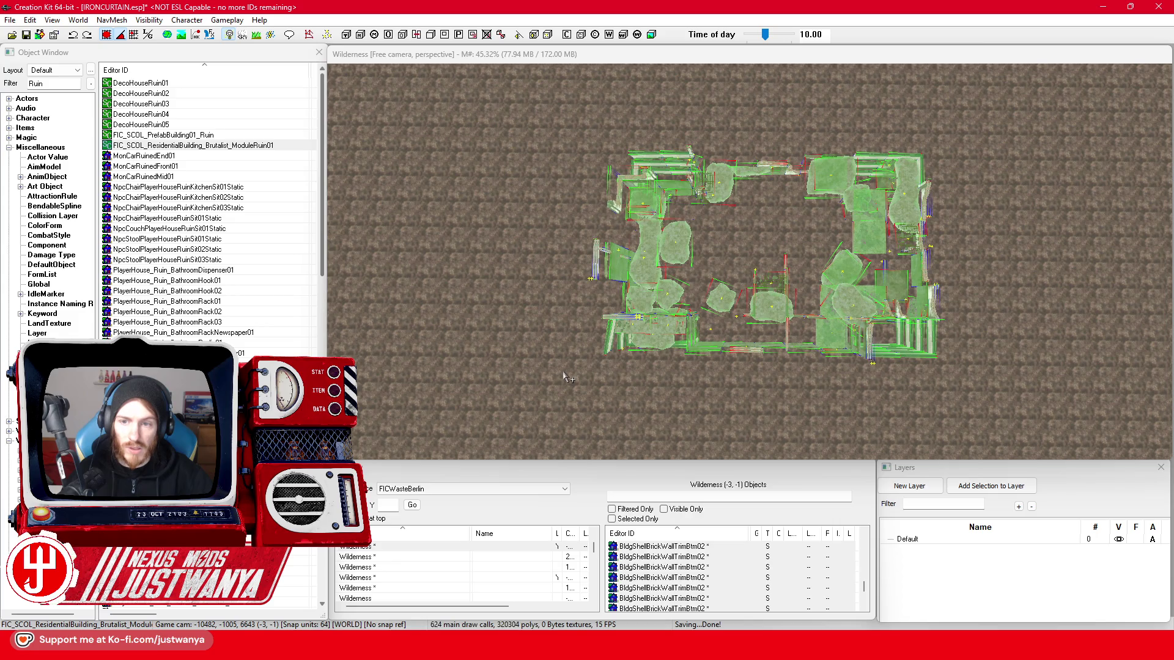
- Orbit around the fragmented ruin and select its separated pieces
{"action": "left_click_drag", "start_coordinate": [567, 376], "coordinate": [697, 206]}
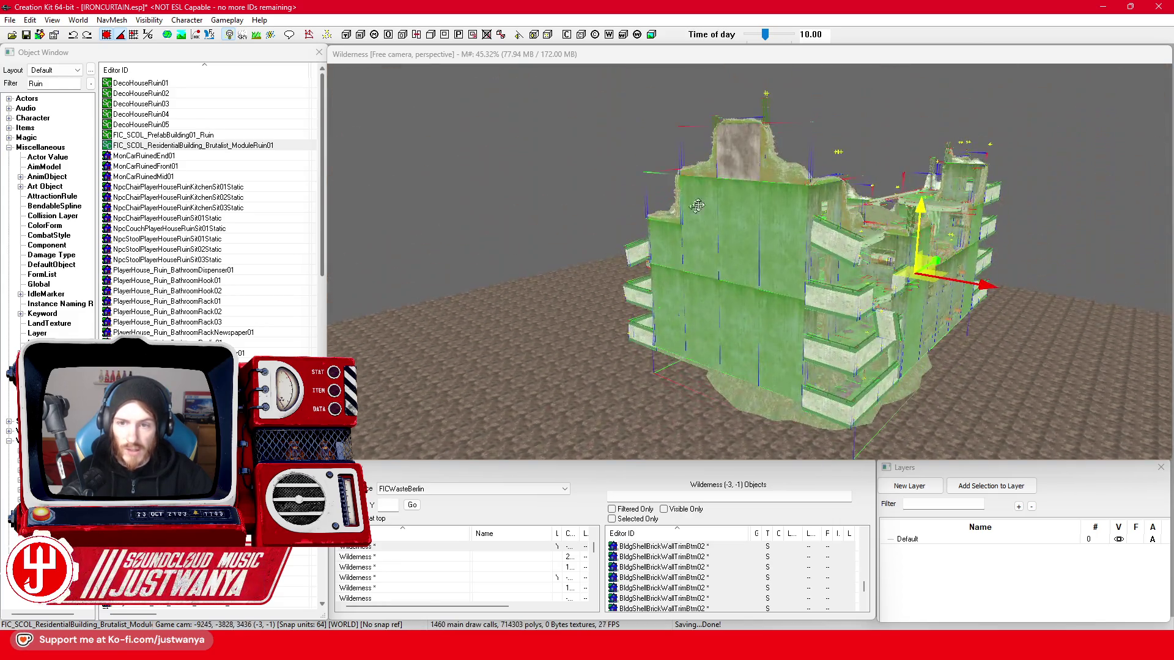
{"action": "left_click", "coordinate": [750, 168]}
{"action": "left_click_drag", "start_coordinate": [898, 344], "coordinate": [730, 278]}
{"action": "left_click", "coordinate": [742, 279]}
{"action": "scroll", "coordinate": [739, 263], "scroll_direction": "down", "scroll_amount": 5}
{"action": "left_click_drag", "start_coordinate": [735, 240], "coordinate": [699, 271]}
{"action": "right_click", "coordinate": [688, 281]}
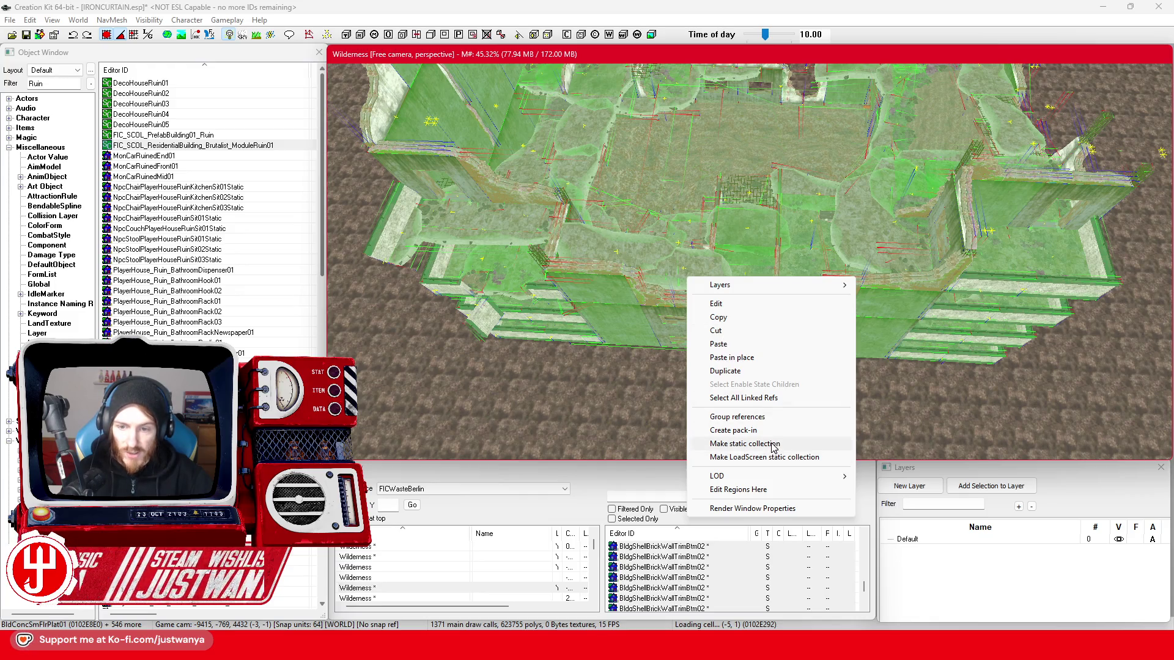
- Overwrite FIC_SCOL_ResidentialBuilding_Brutalist_ModuleRuin01 with the selected pieces and drag the new instance away
{"action": "left_click", "coordinate": [774, 444]}
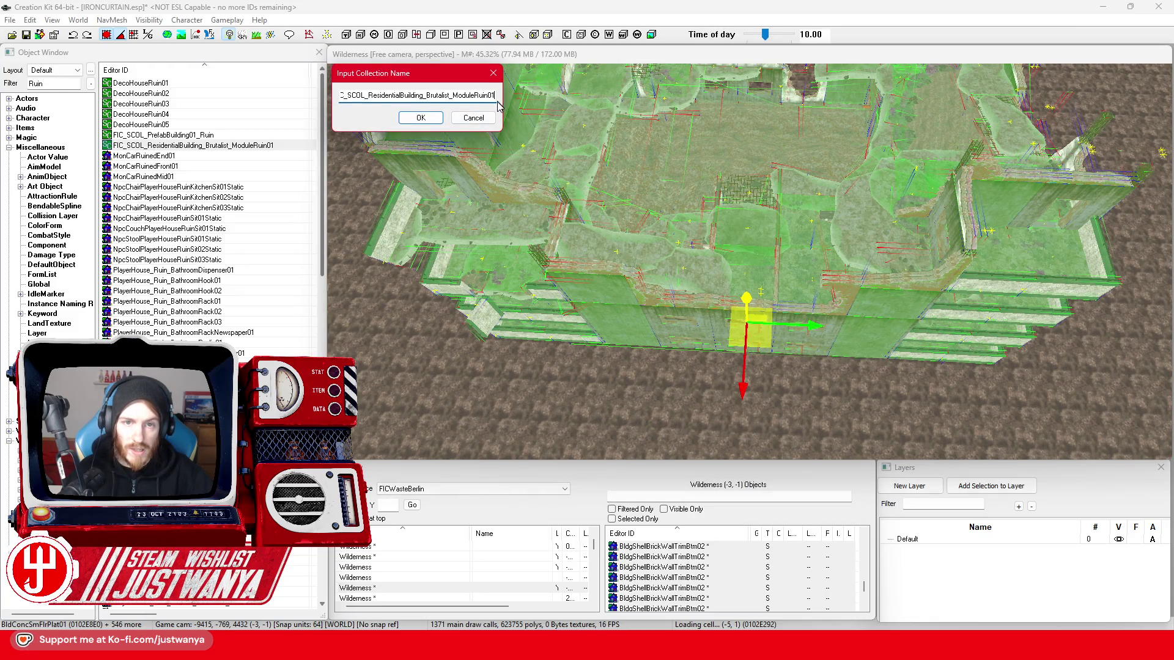
{"action": "left_click", "coordinate": [439, 119]}
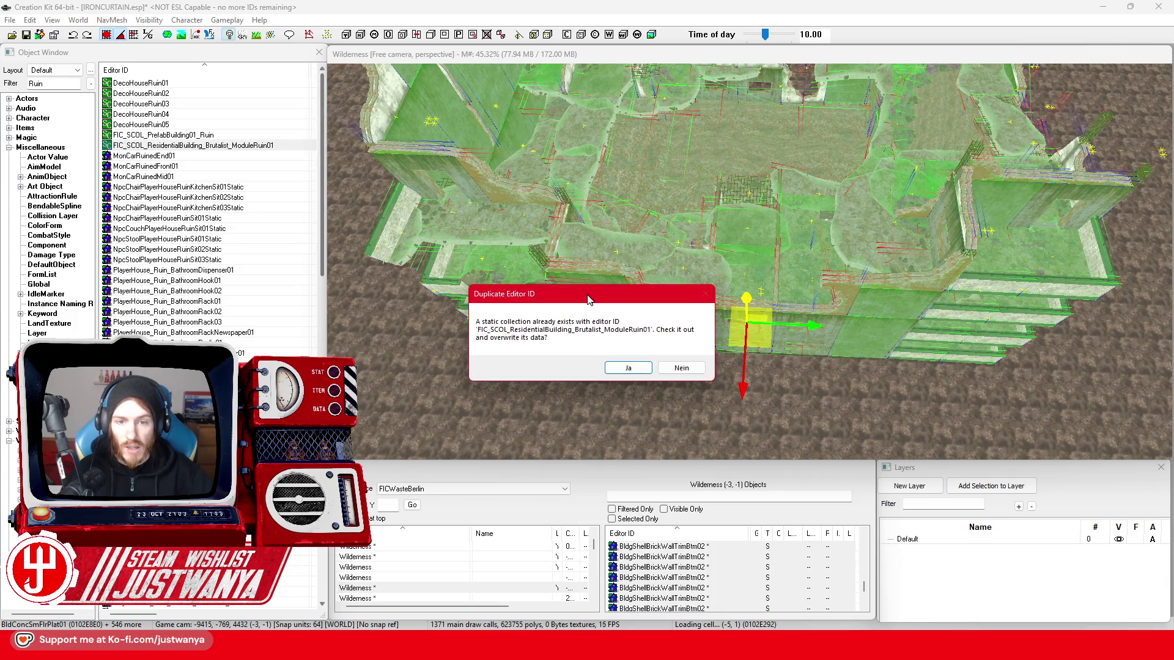
{"action": "left_click_drag", "start_coordinate": [589, 299], "coordinate": [694, 228]}
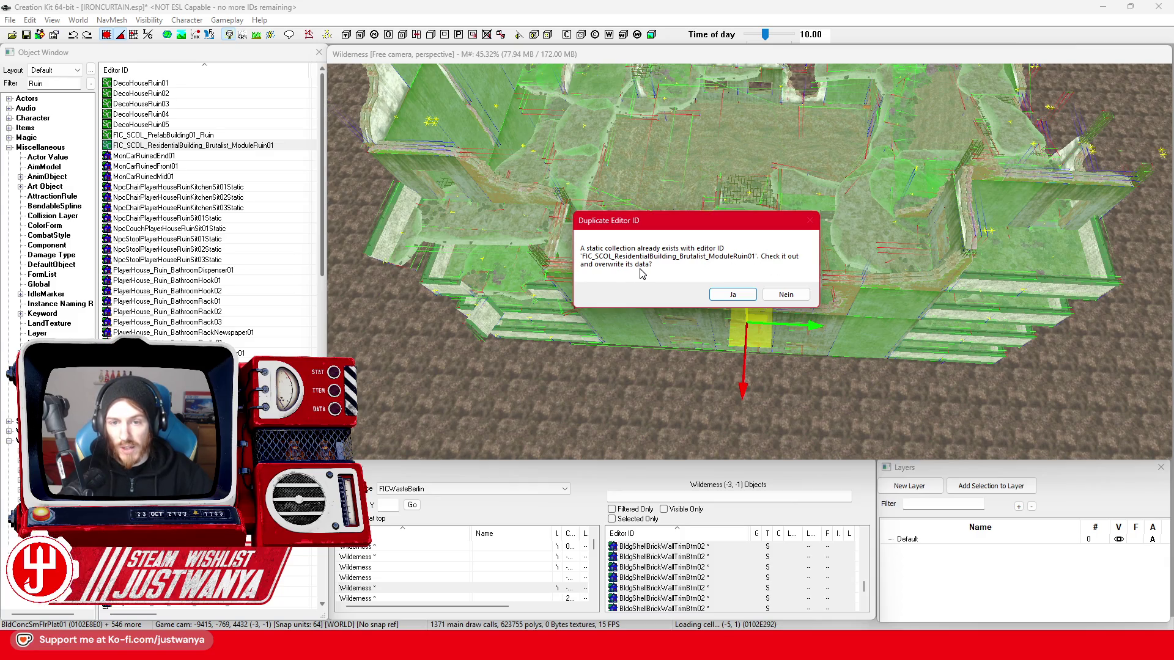
{"action": "left_click", "coordinate": [733, 295]}
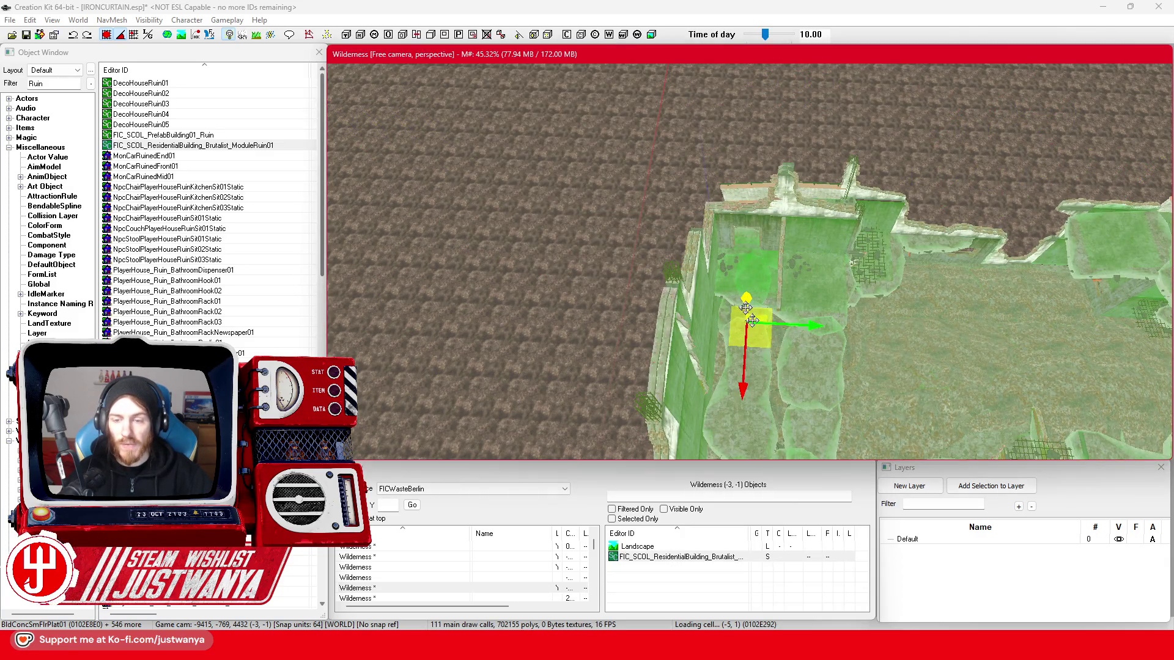
{"action": "mouse_move", "coordinate": [743, 300]}
{"action": "left_mouse_down"}
{"action": "mouse_move", "coordinate": [660, 312]}
{"action": "mouse_move", "coordinate": [739, 236]}
{"action": "left_mouse_up"}
{"action": "mouse_move", "coordinate": [583, 174]}
{"action": "left_mouse_down"}
{"action": "mouse_move", "coordinate": [623, 191]}
{"action": "mouse_move", "coordinate": [611, 202]}
{"action": "mouse_move", "coordinate": [601, 354]}
{"action": "left_mouse_up"}
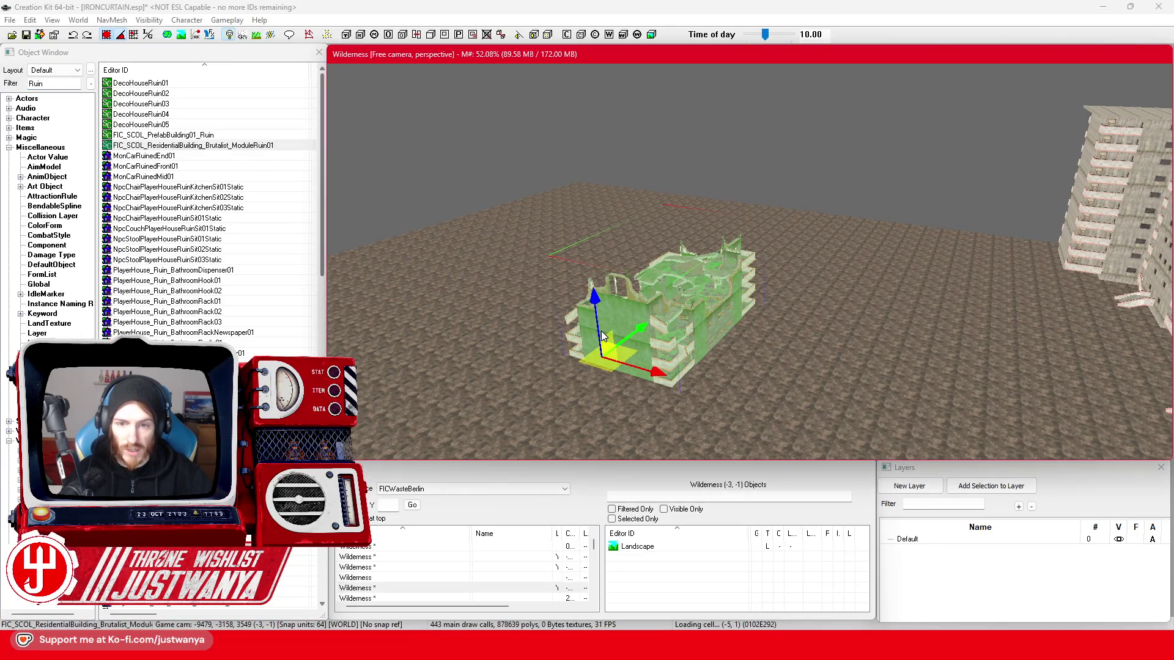
- Delete the test ruin instance from the open ground and save IRONCURTAIN.esp
{"action": "key", "text": "Delete"}
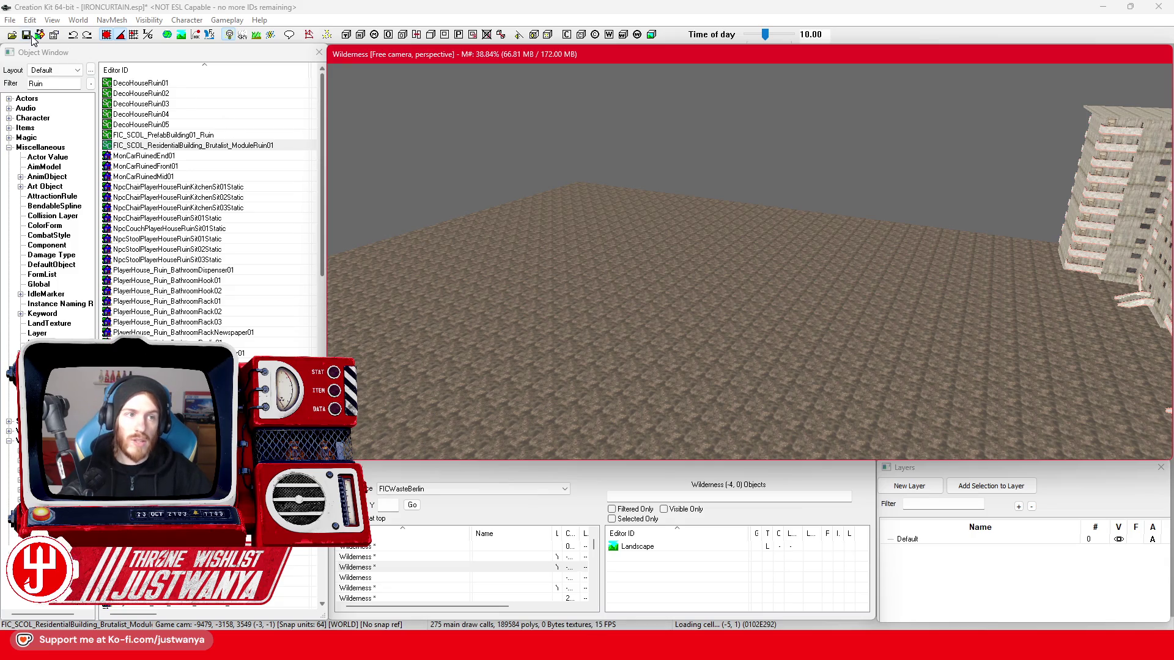
{"action": "left_click", "coordinate": [28, 35]}
{"action": "left_click", "coordinate": [626, 210]}
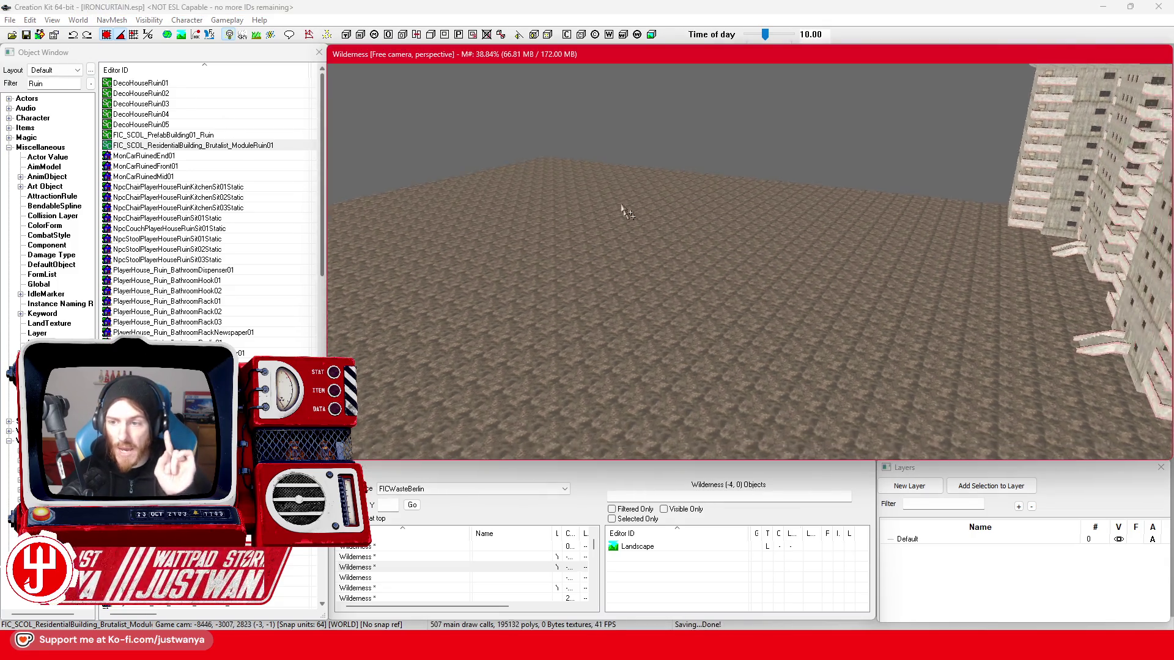
{"action": "scroll", "coordinate": [572, 144], "scroll_direction": "up", "scroll_amount": 5}
{"action": "key", "text": "a"}
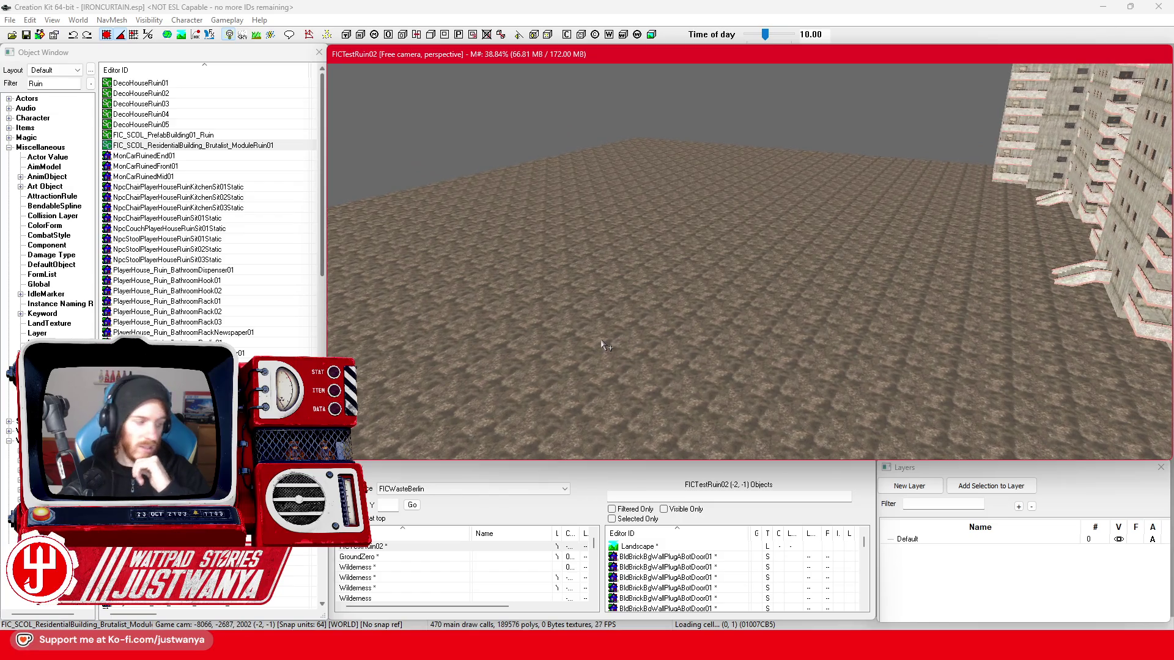